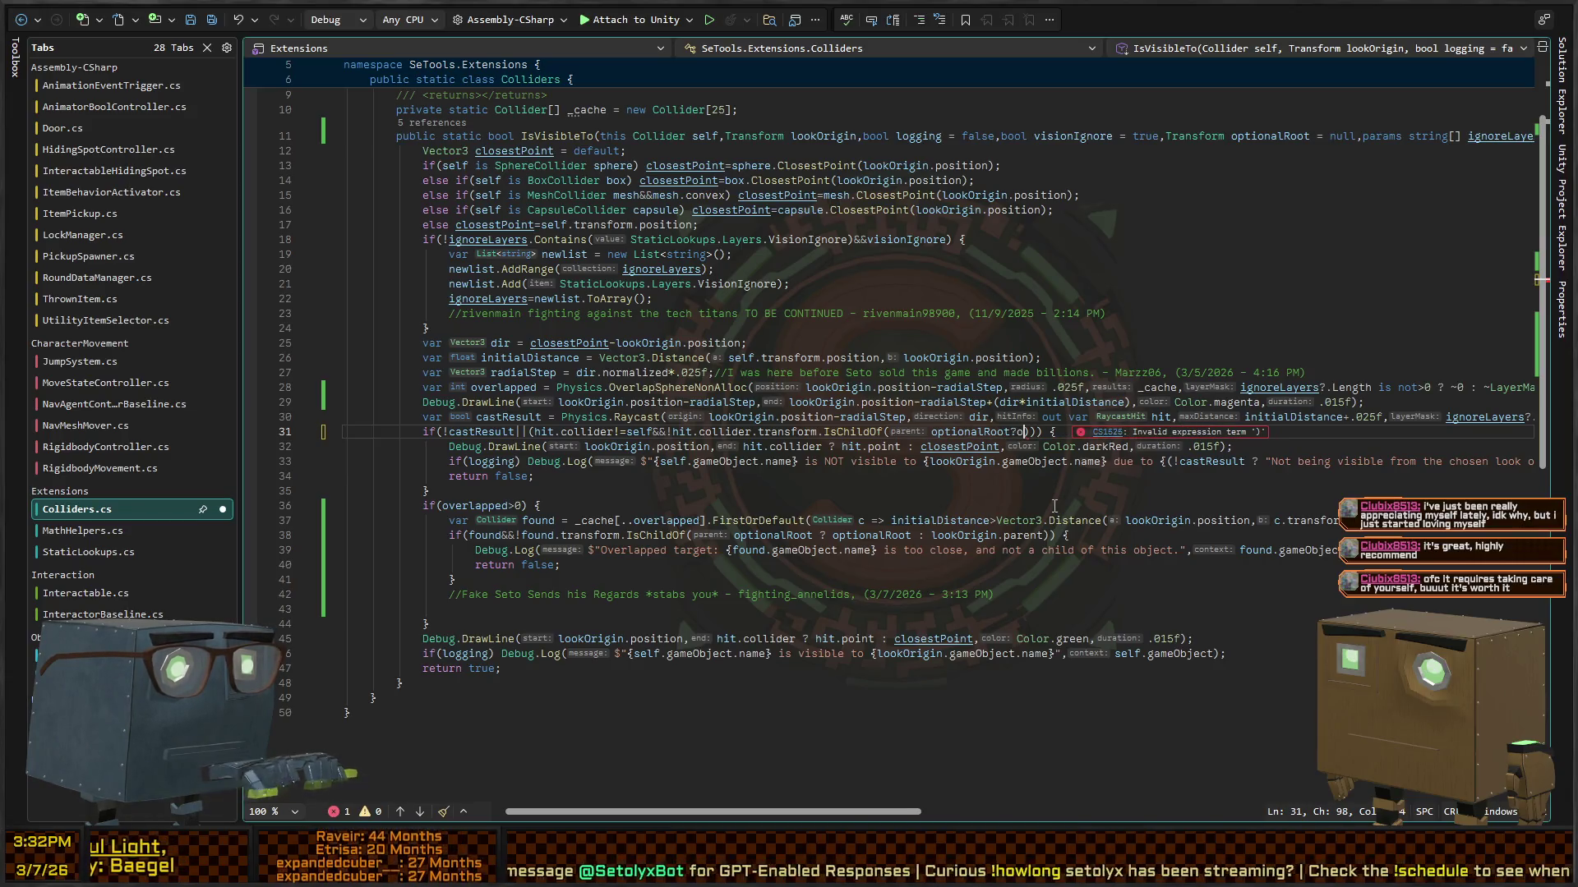
# Step: Complete line 31 as IsChildOf(optionalRoot ? optionalRoot : lookOrigin.parent)) to clear the error
pyautogui.write('ptionalRoot.transf')
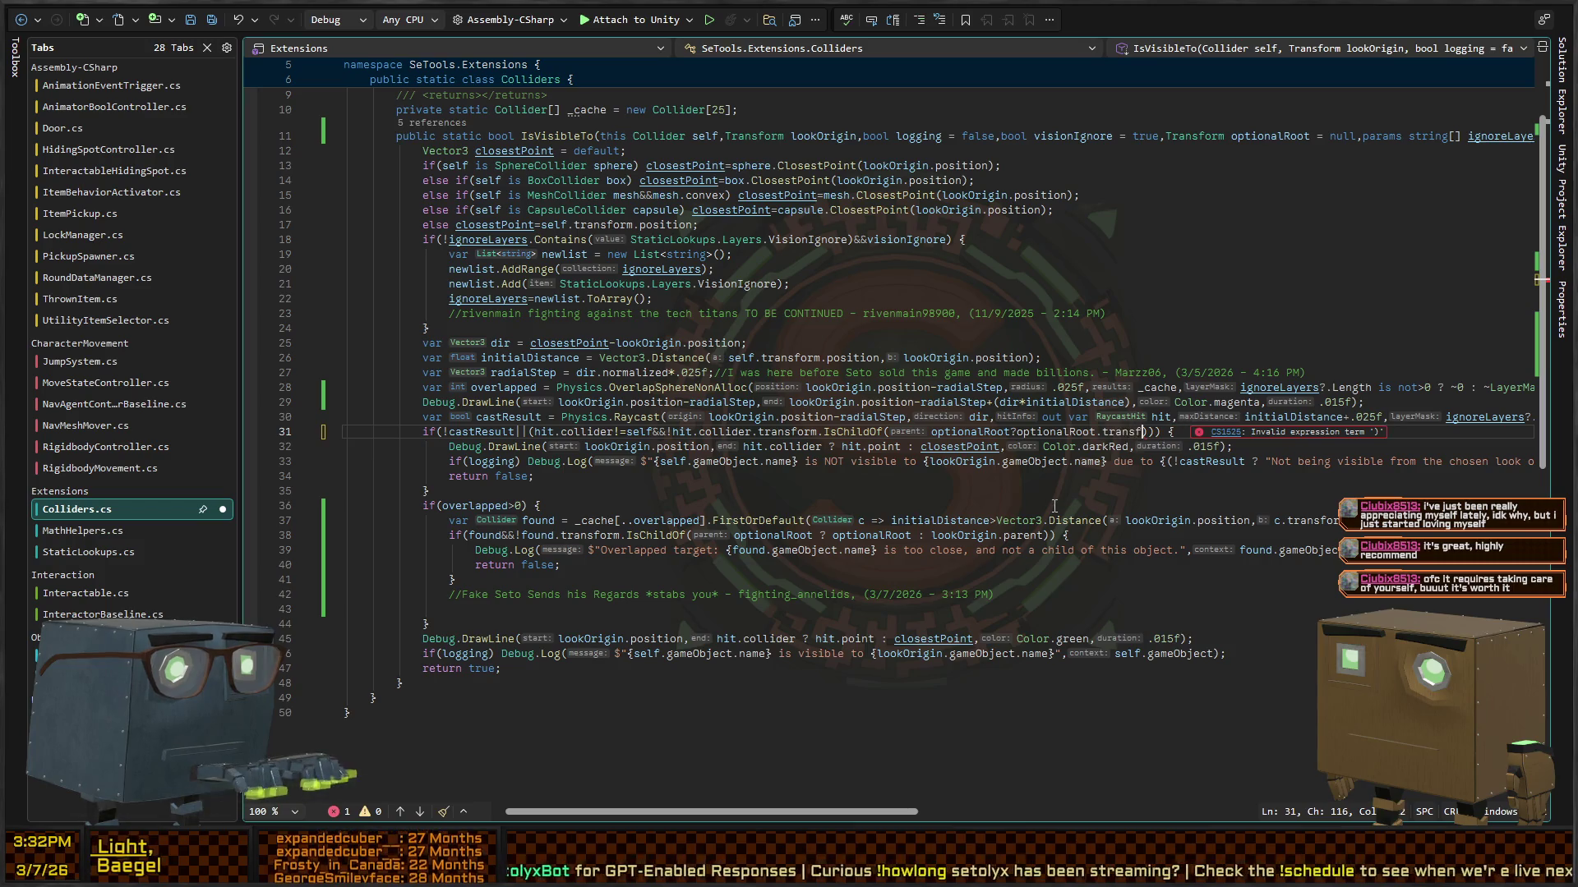
pyautogui.write(':lookOrig')
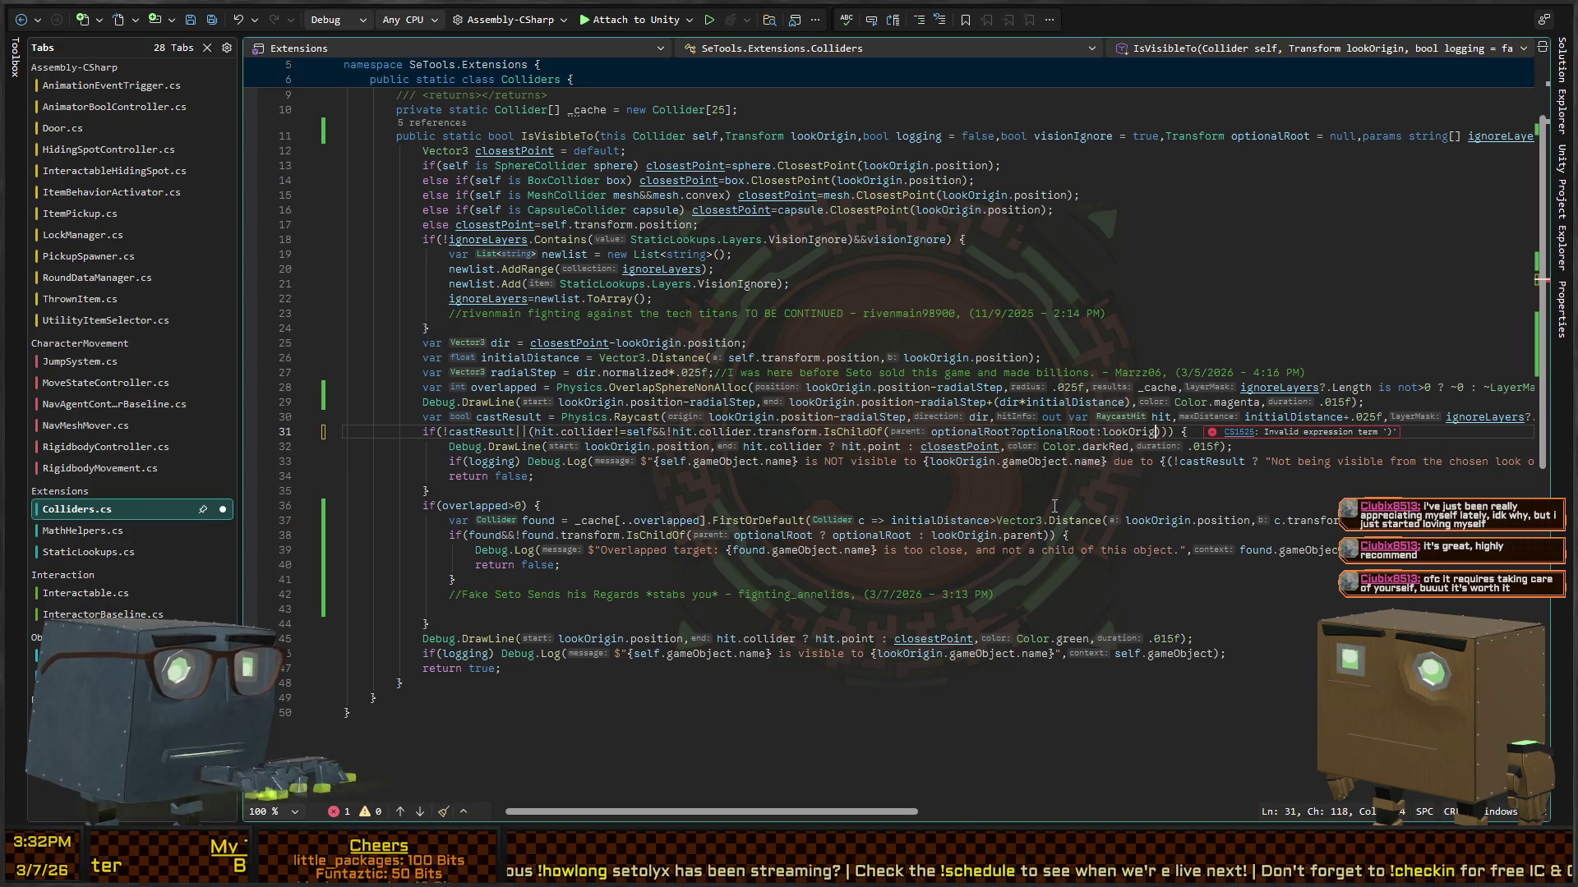
pyautogui.write(')')
pyautogui.hotkey('ctrl', 'shift', 'Left')
pyautogui.hotkey('ctrl', 'shift', 'Left')
pyautogui.hotkey('ctrl', 'shift', 'Left')
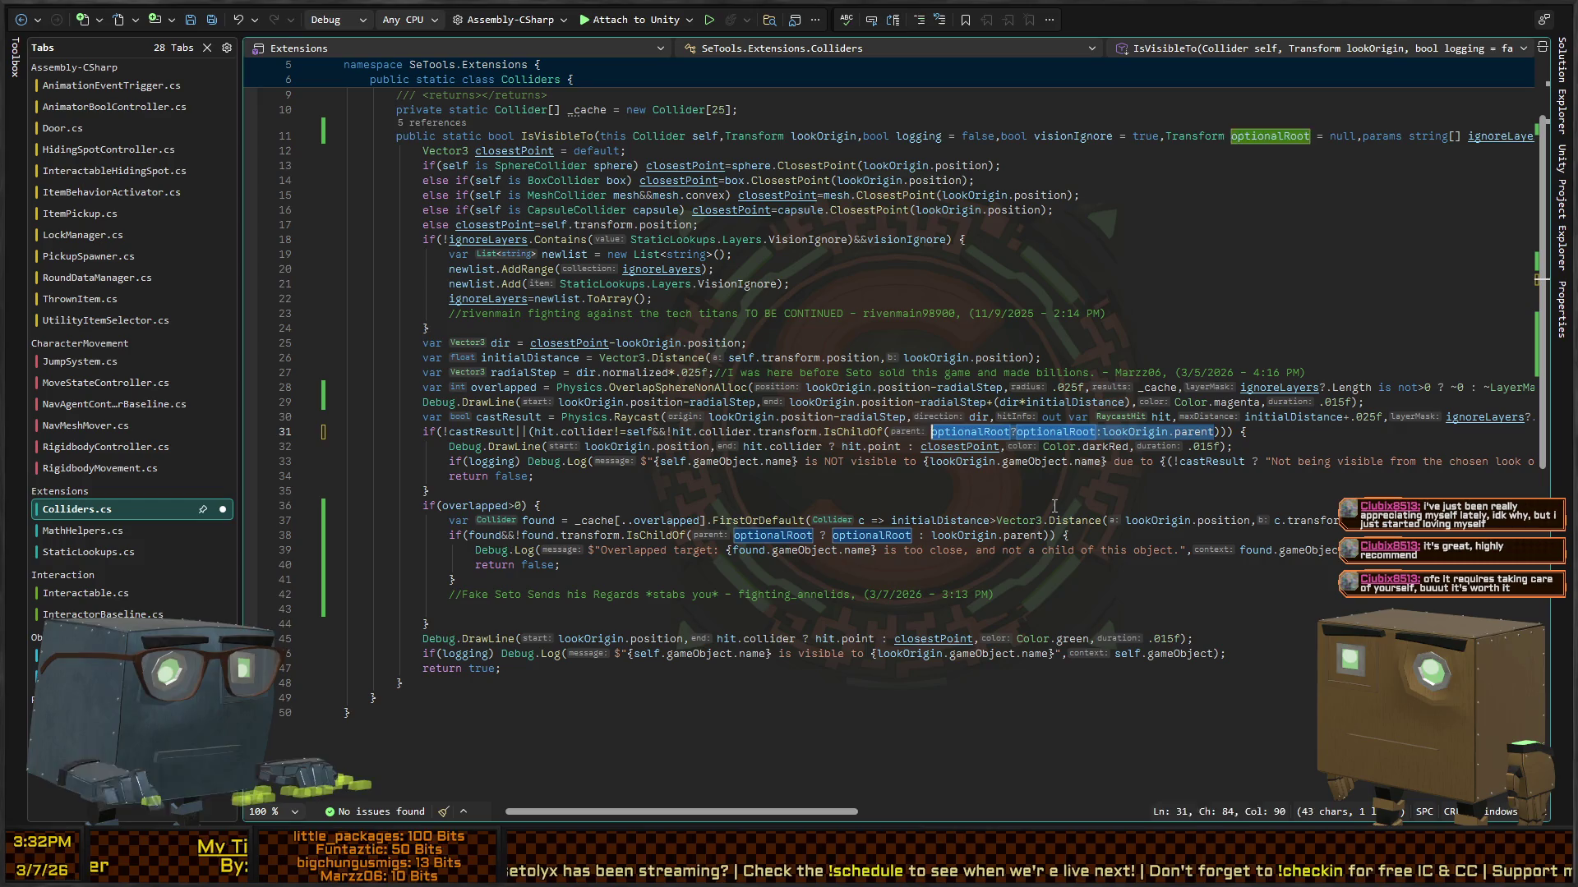
pyautogui.press('Down')
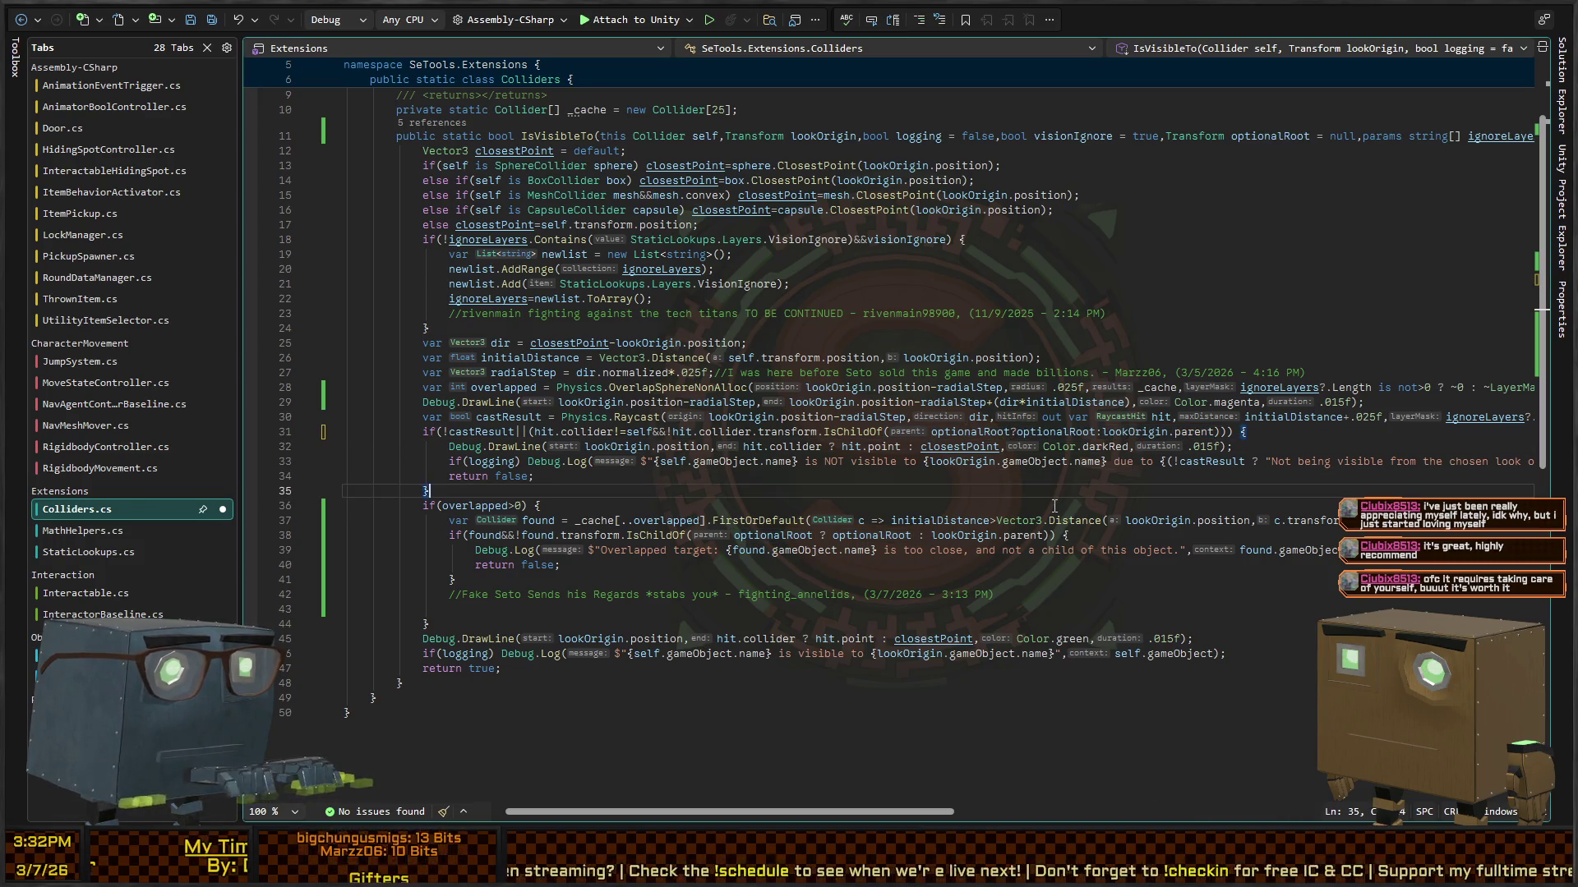
pyautogui.click(1054, 506)
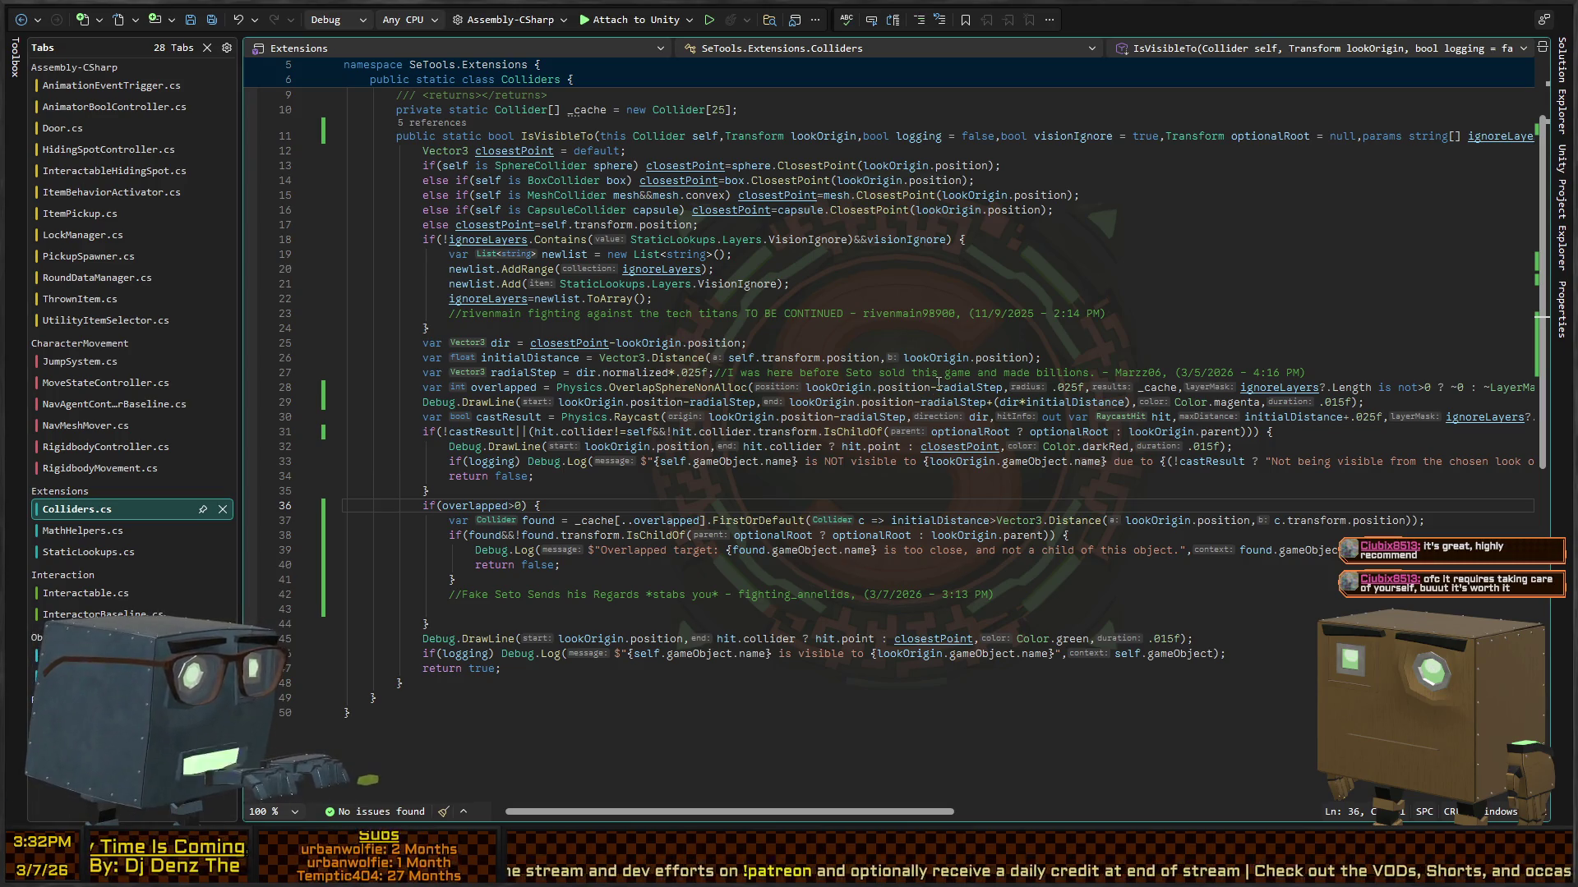
pyautogui.hotkey('alt', 'Tab')
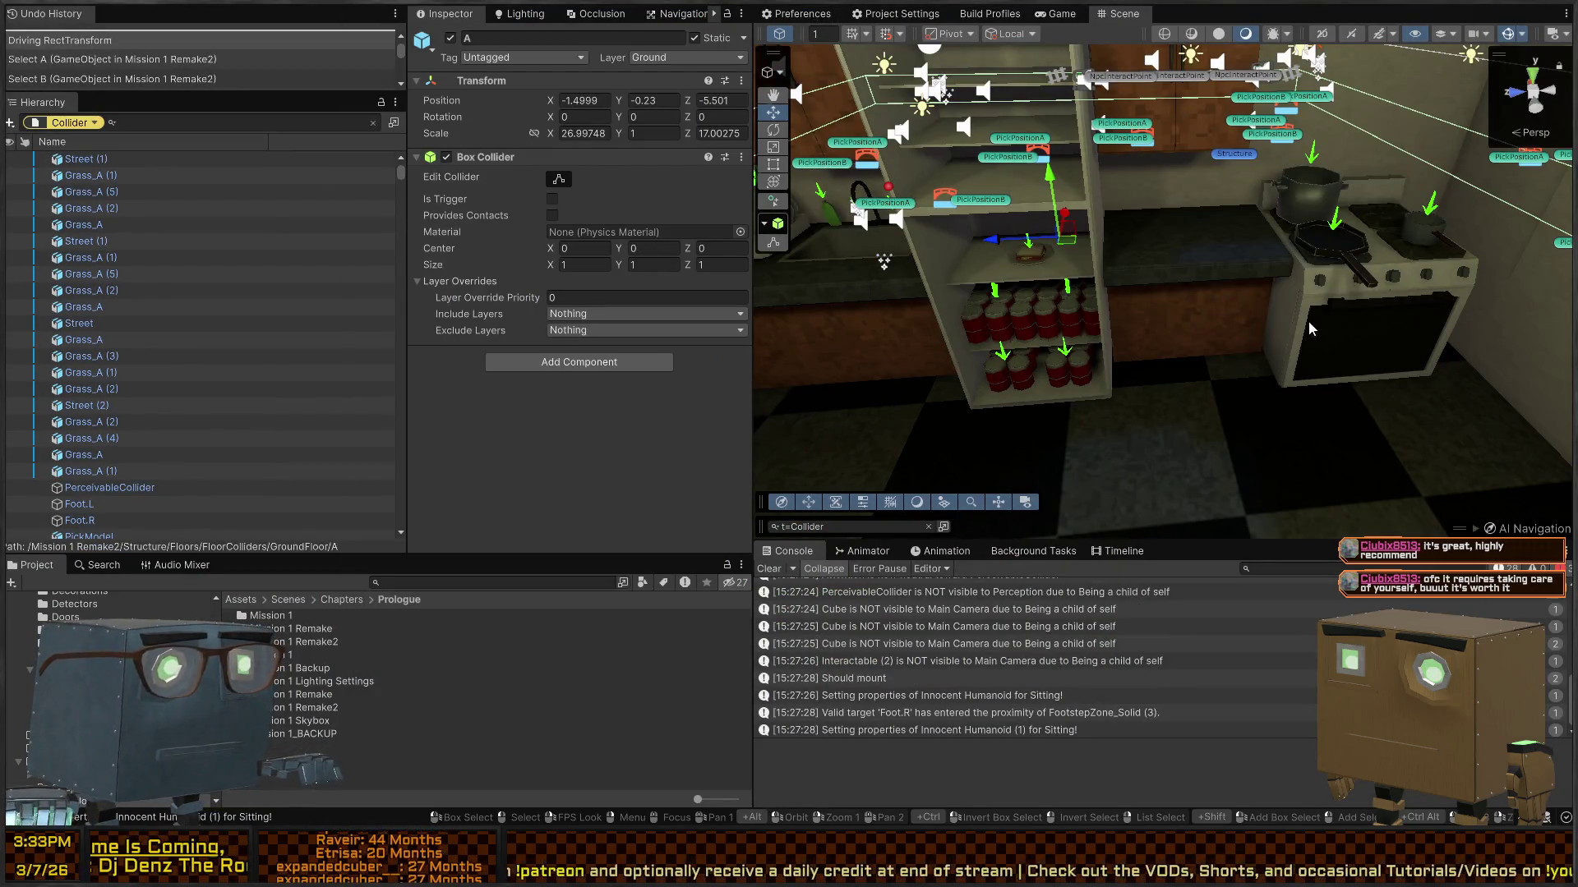
# Step: Play the level, skip the door cutscene, and walk through the kitchen into the dining room
pyautogui.hotkey('ctrl', 'p')
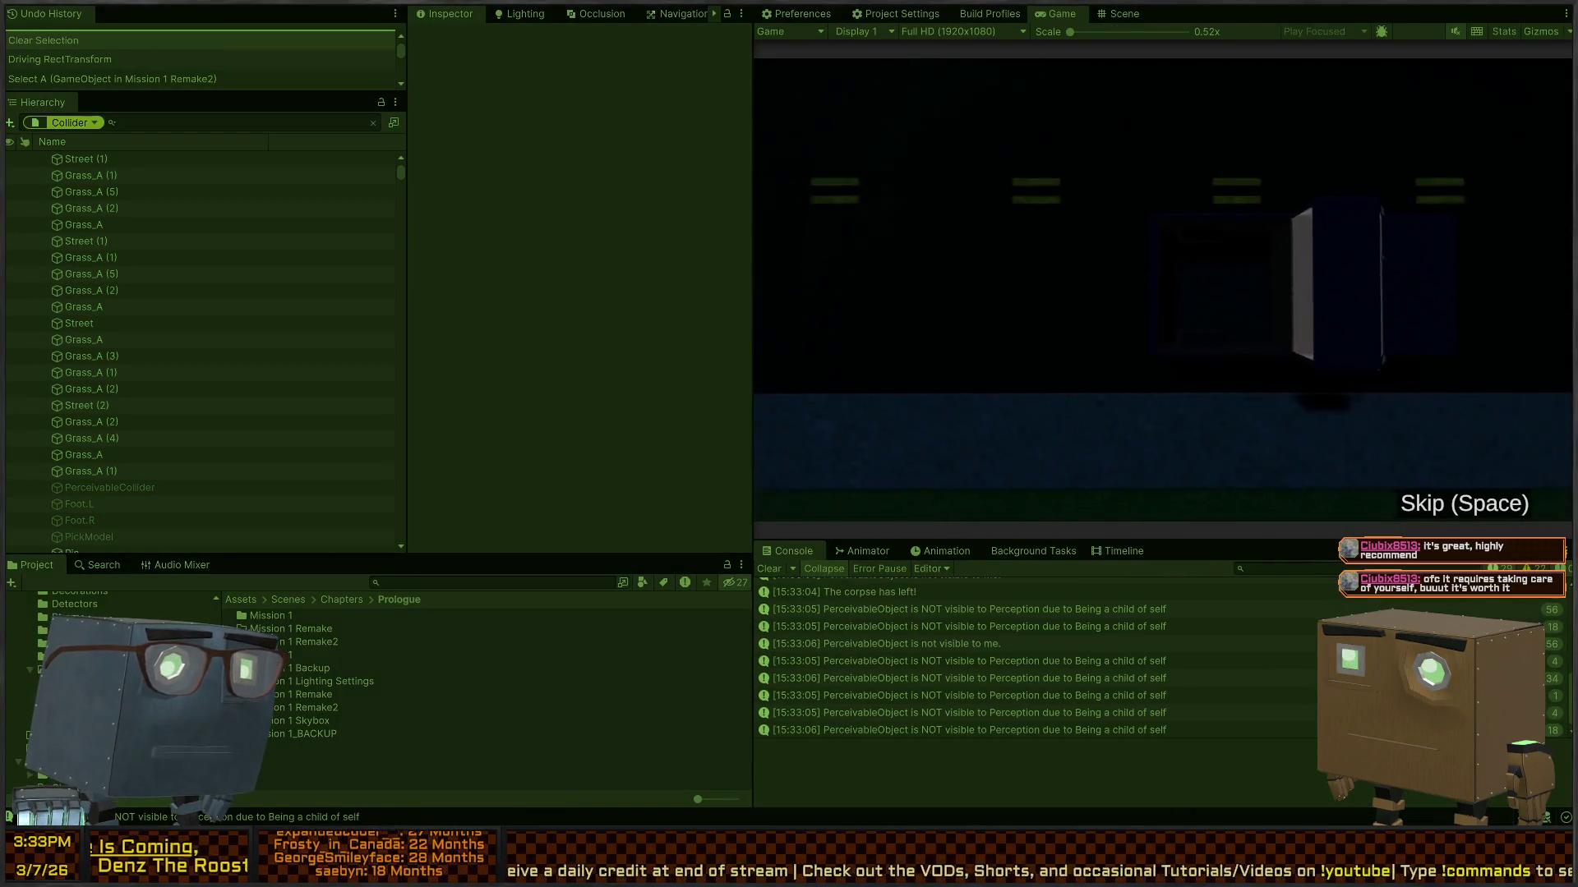
pyautogui.press('space')
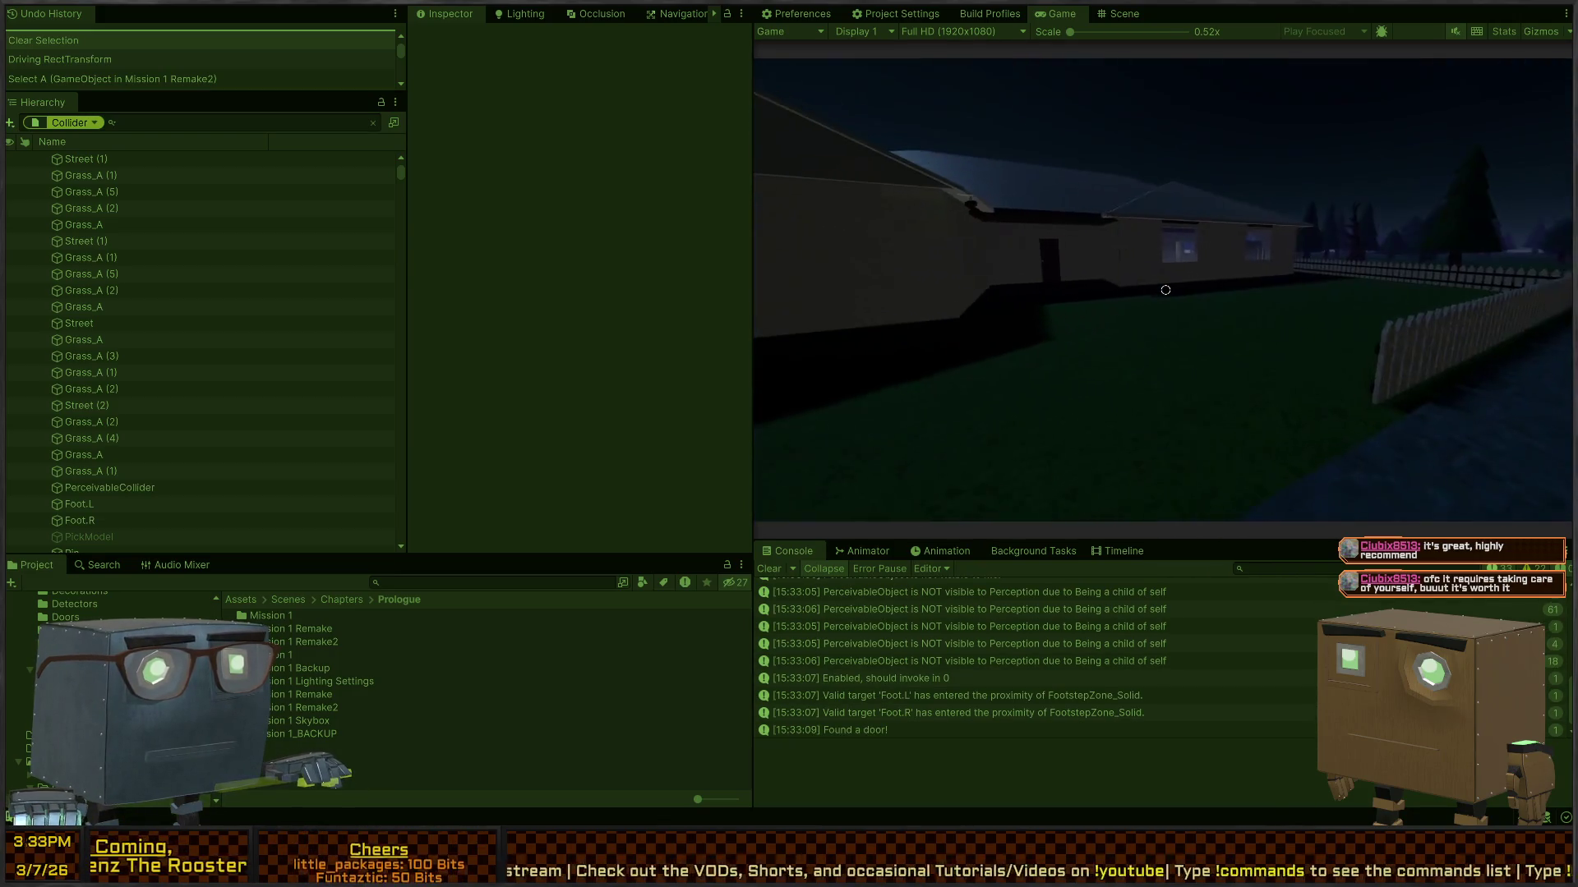
pyautogui.press('w')
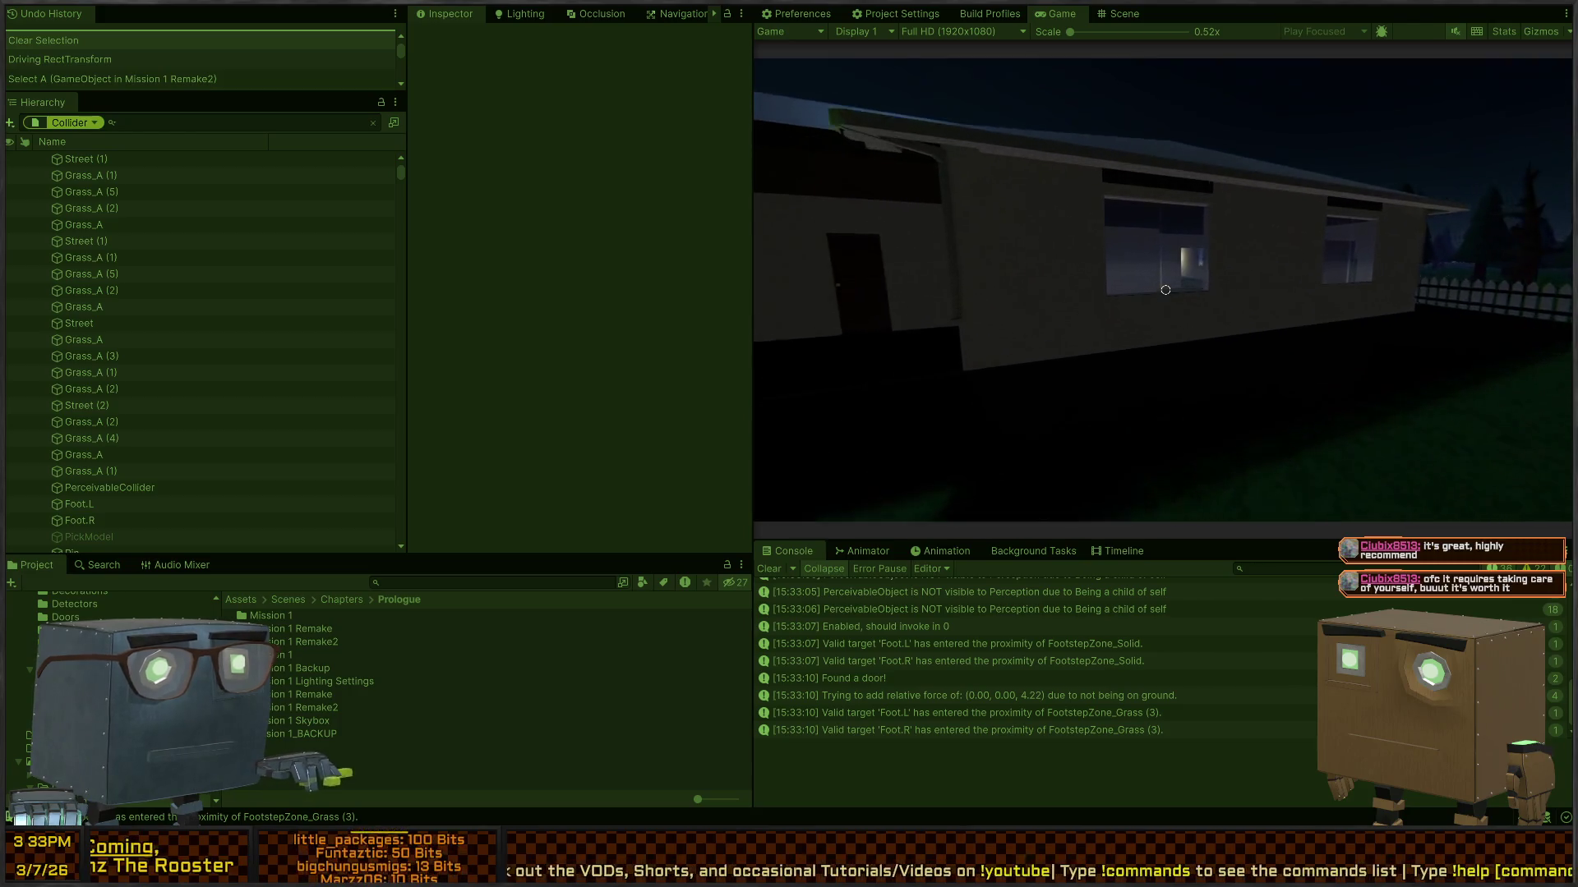
pyautogui.press('w')
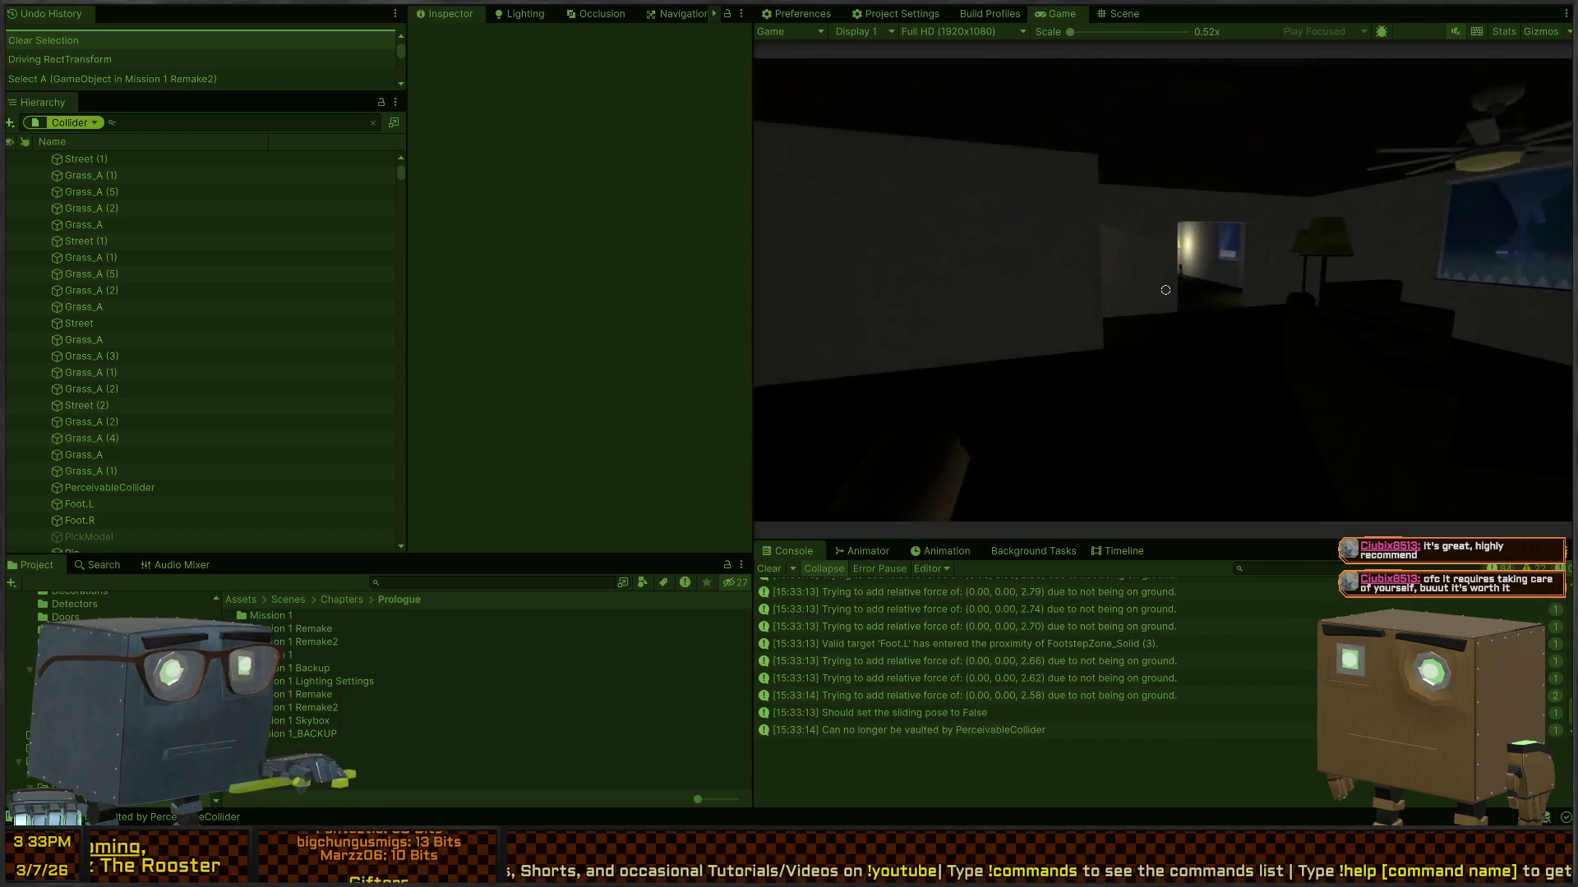
pyautogui.press('w')
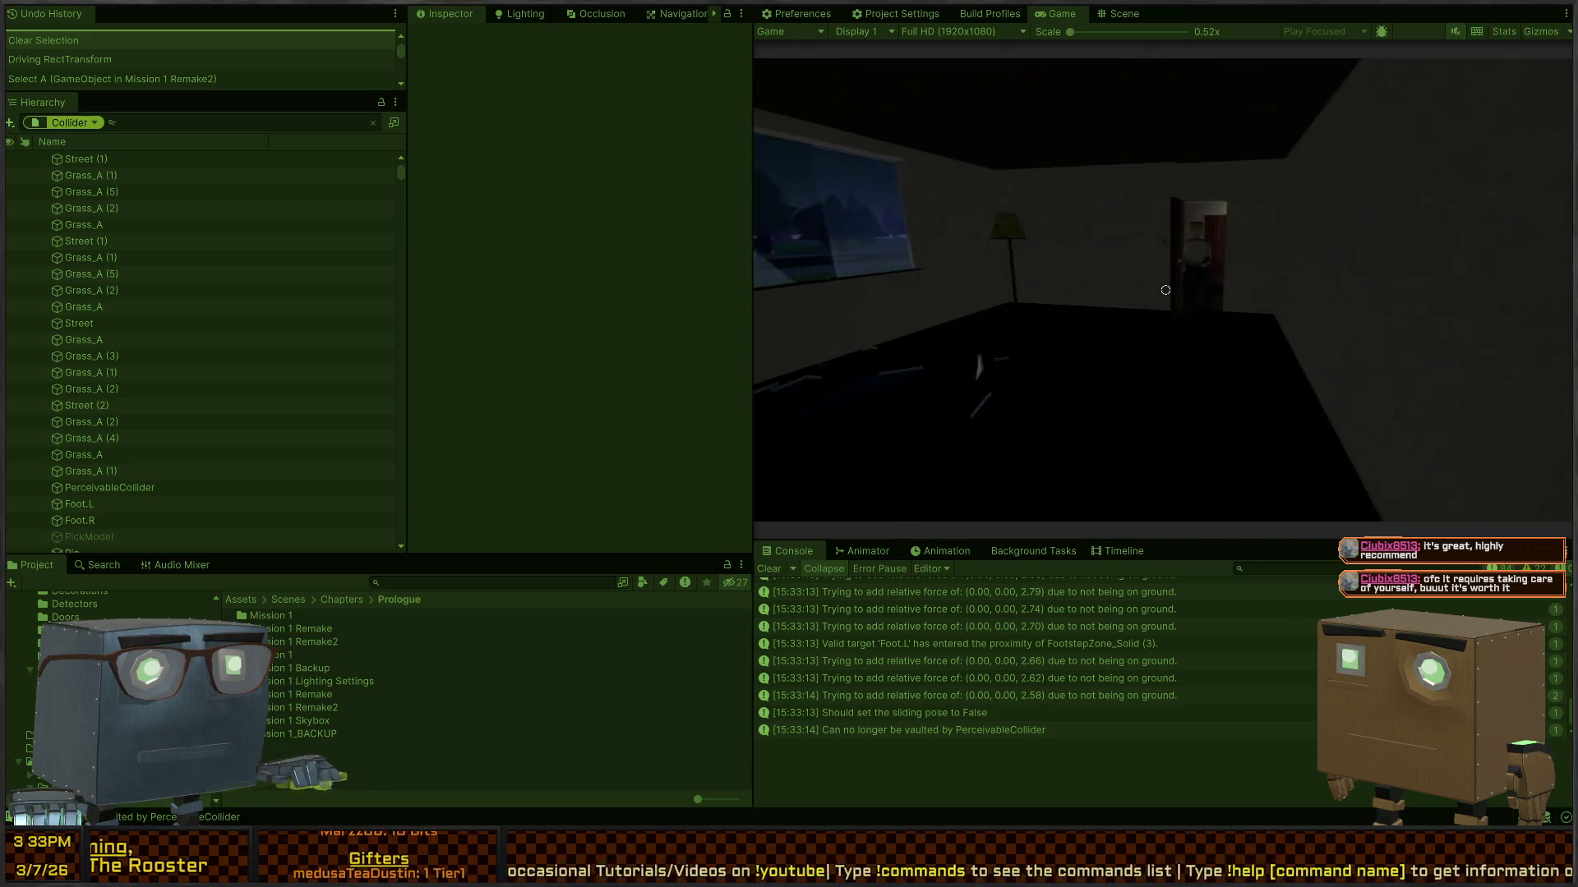
pyautogui.press('w')
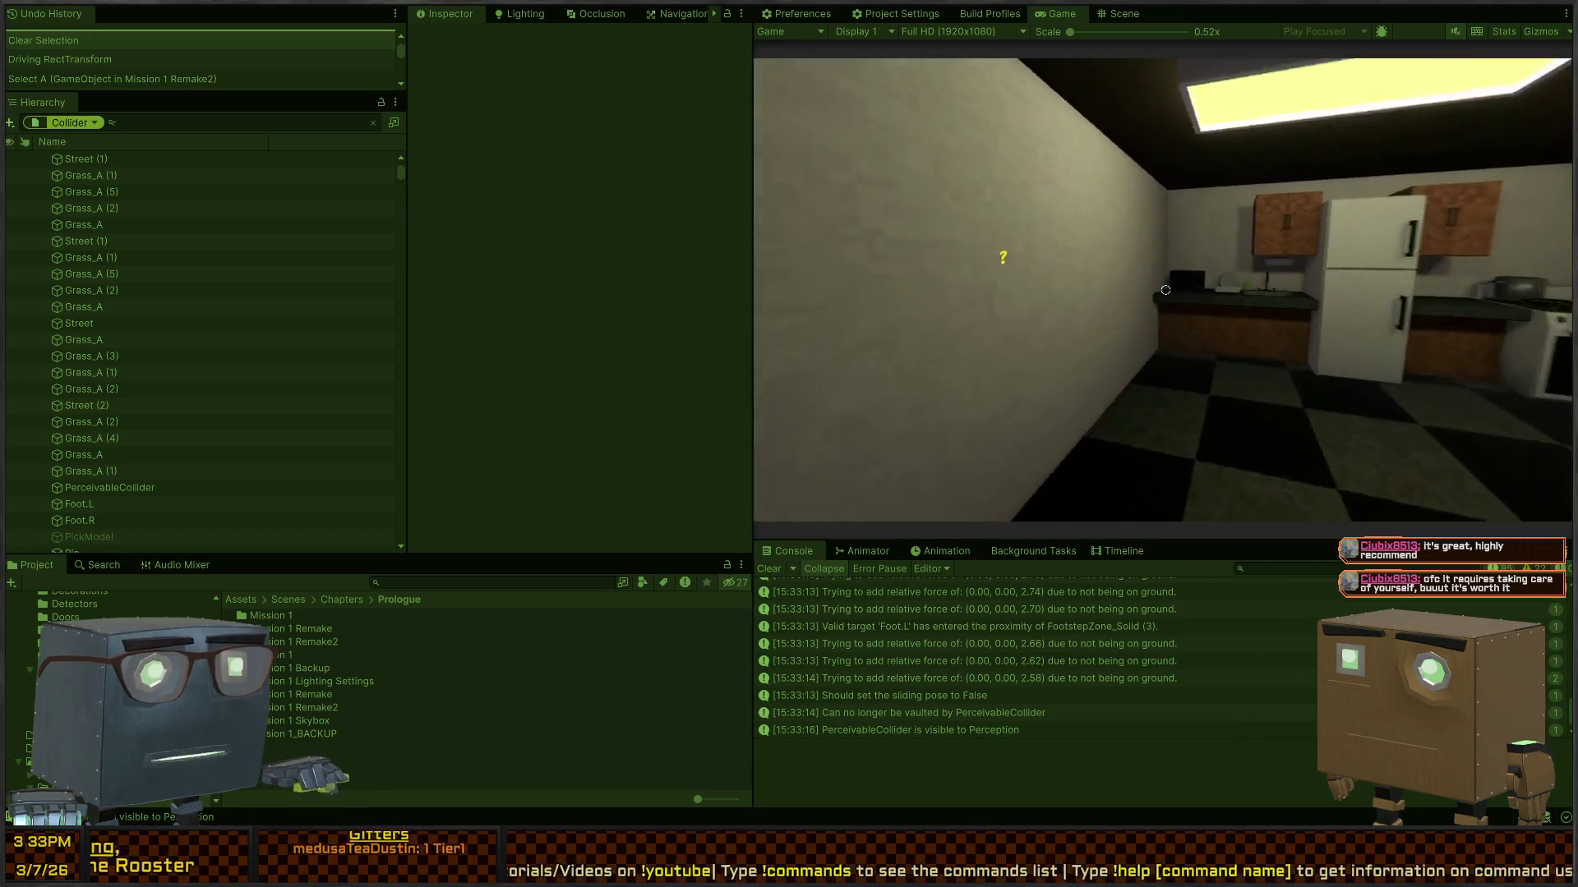
pyautogui.press('w')
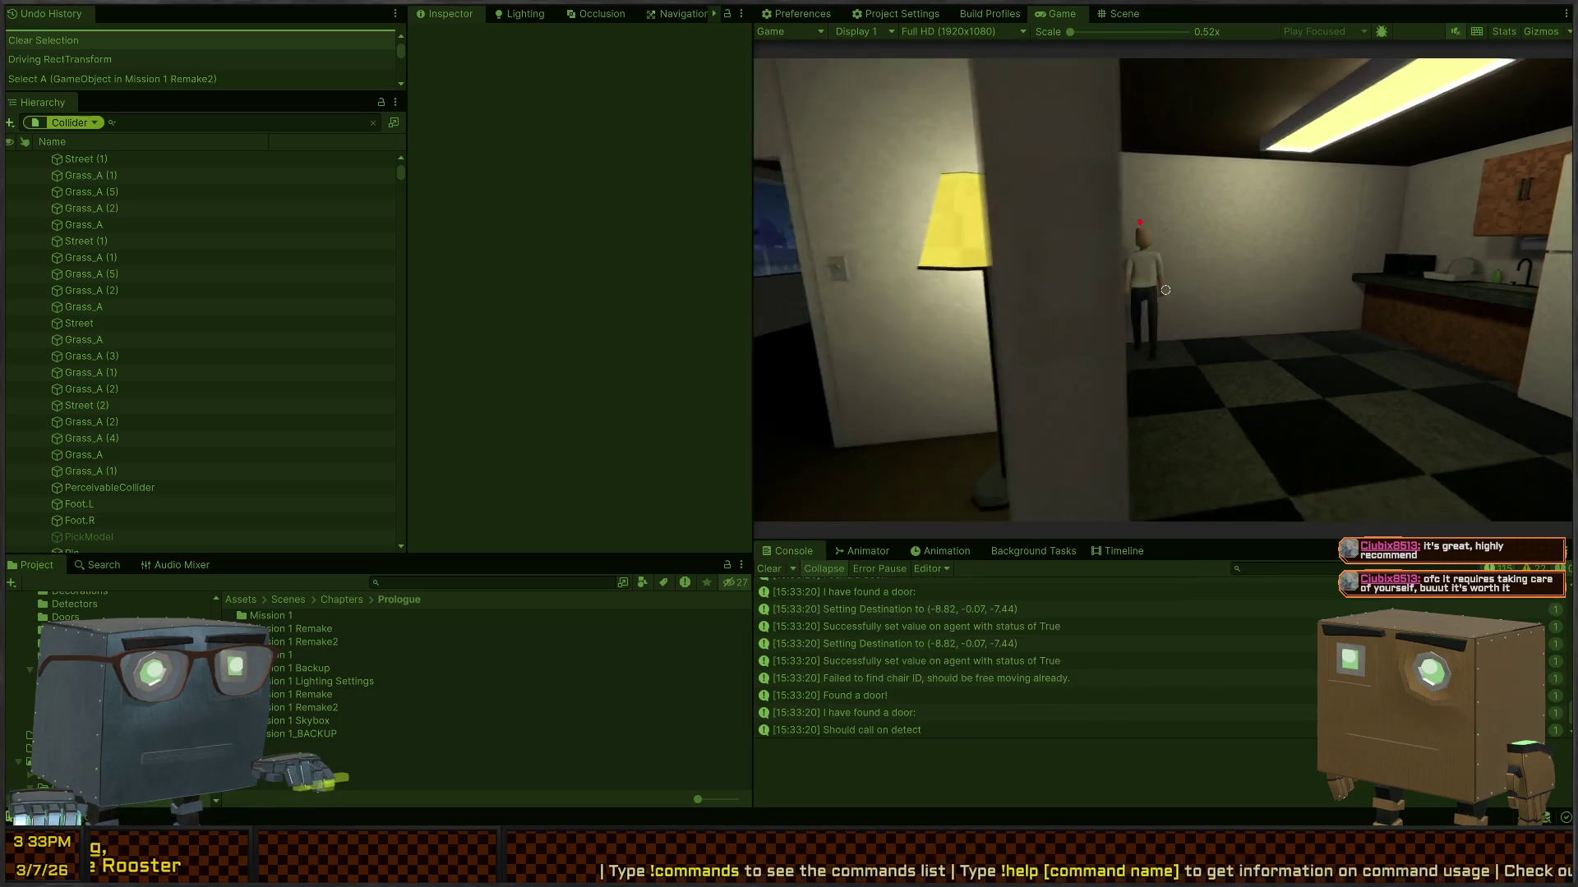
pyautogui.press('w')
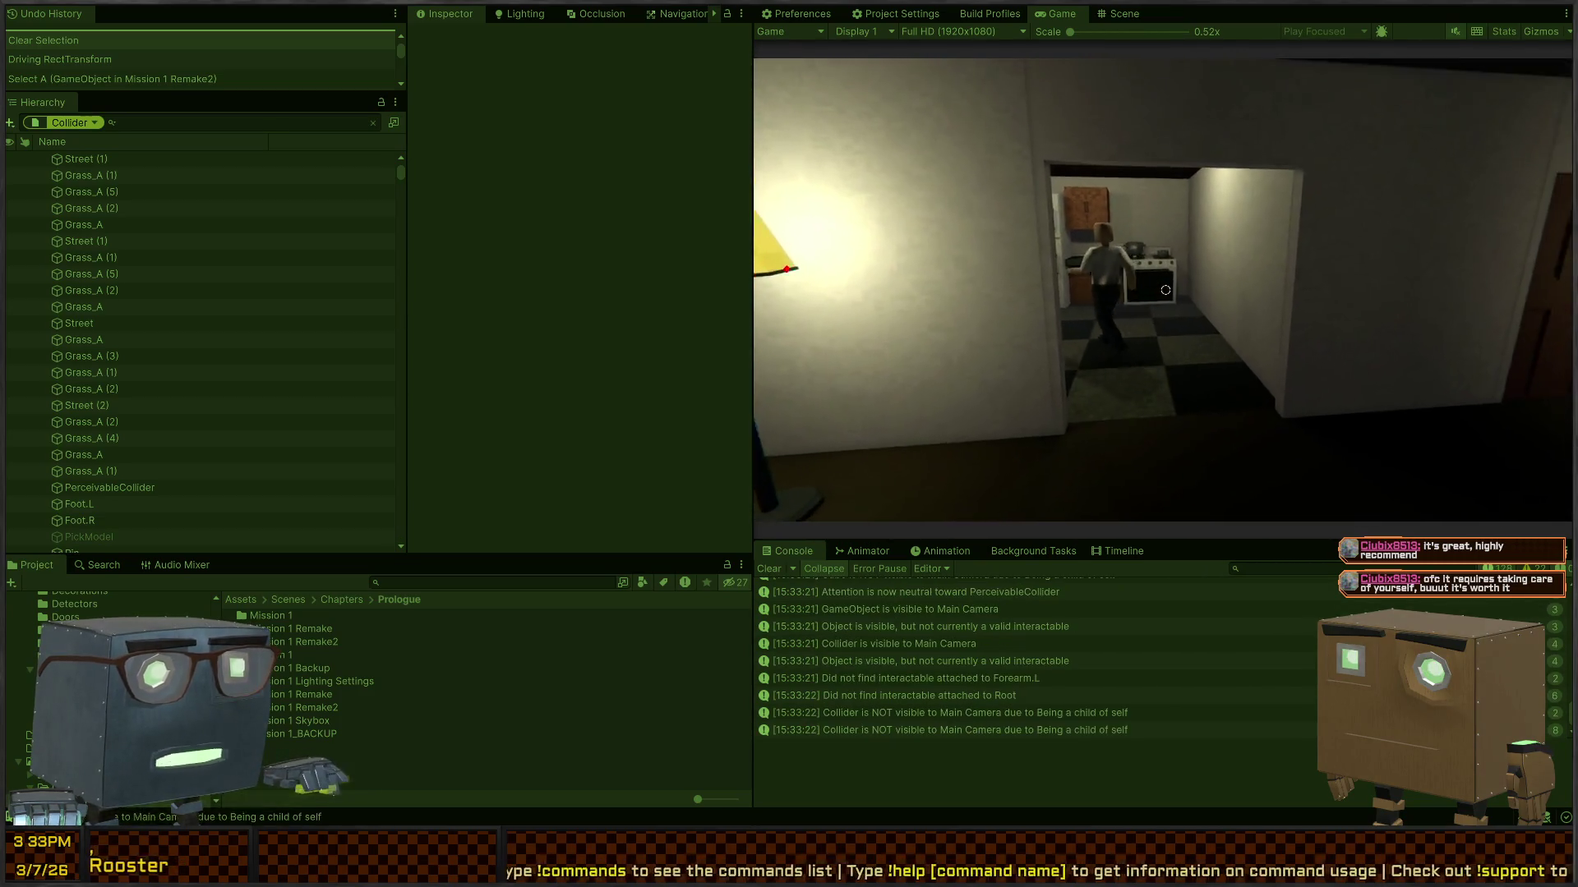
pyautogui.press('w')
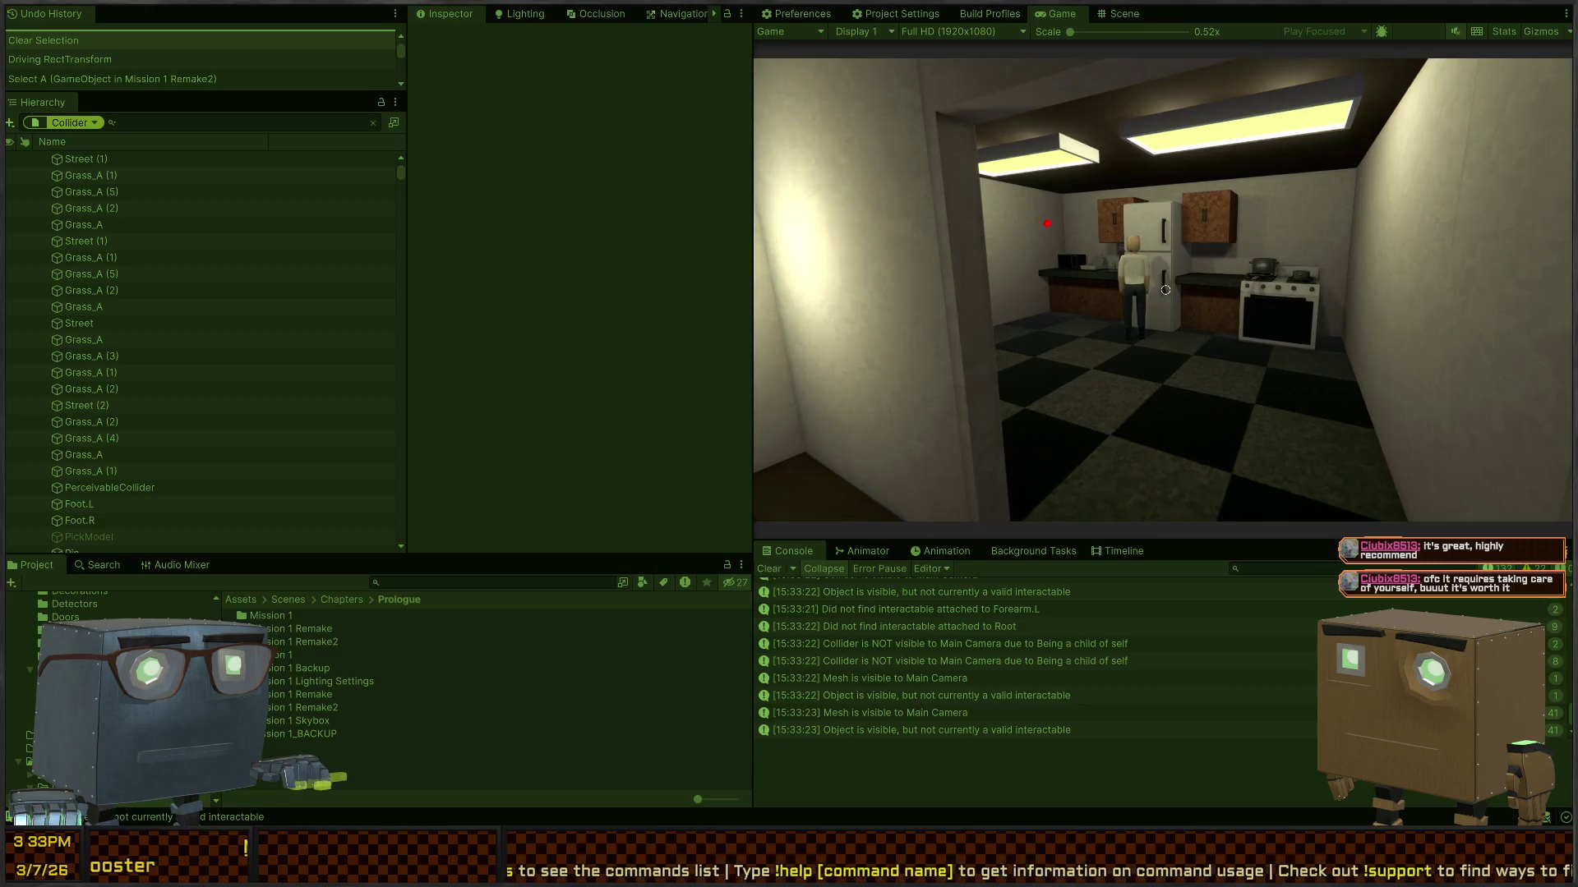
pyautogui.press('s')
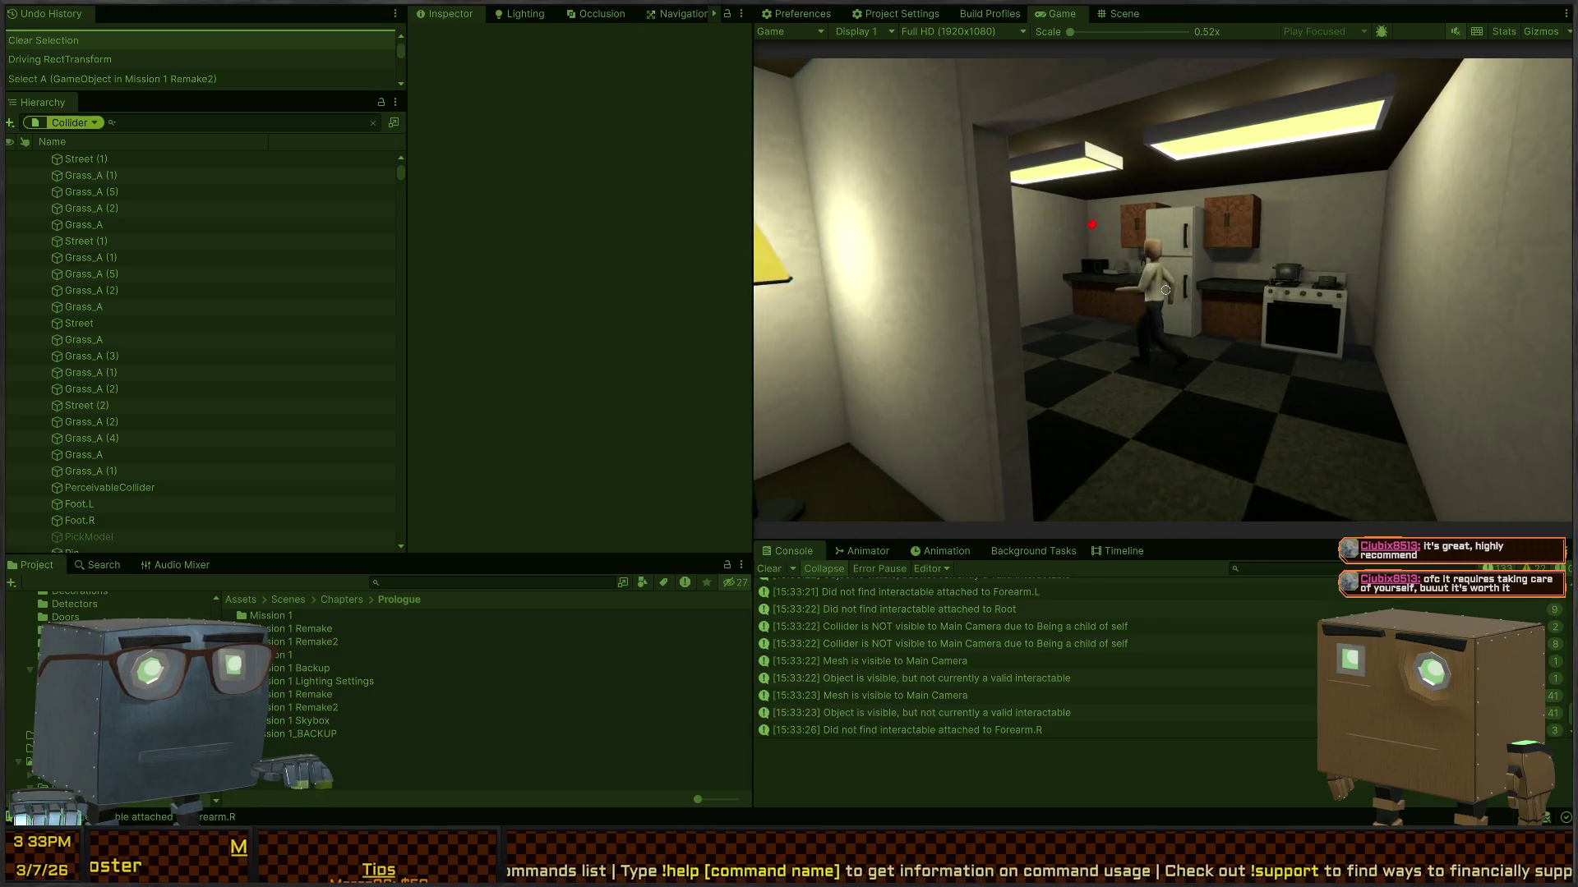
pyautogui.press('w')
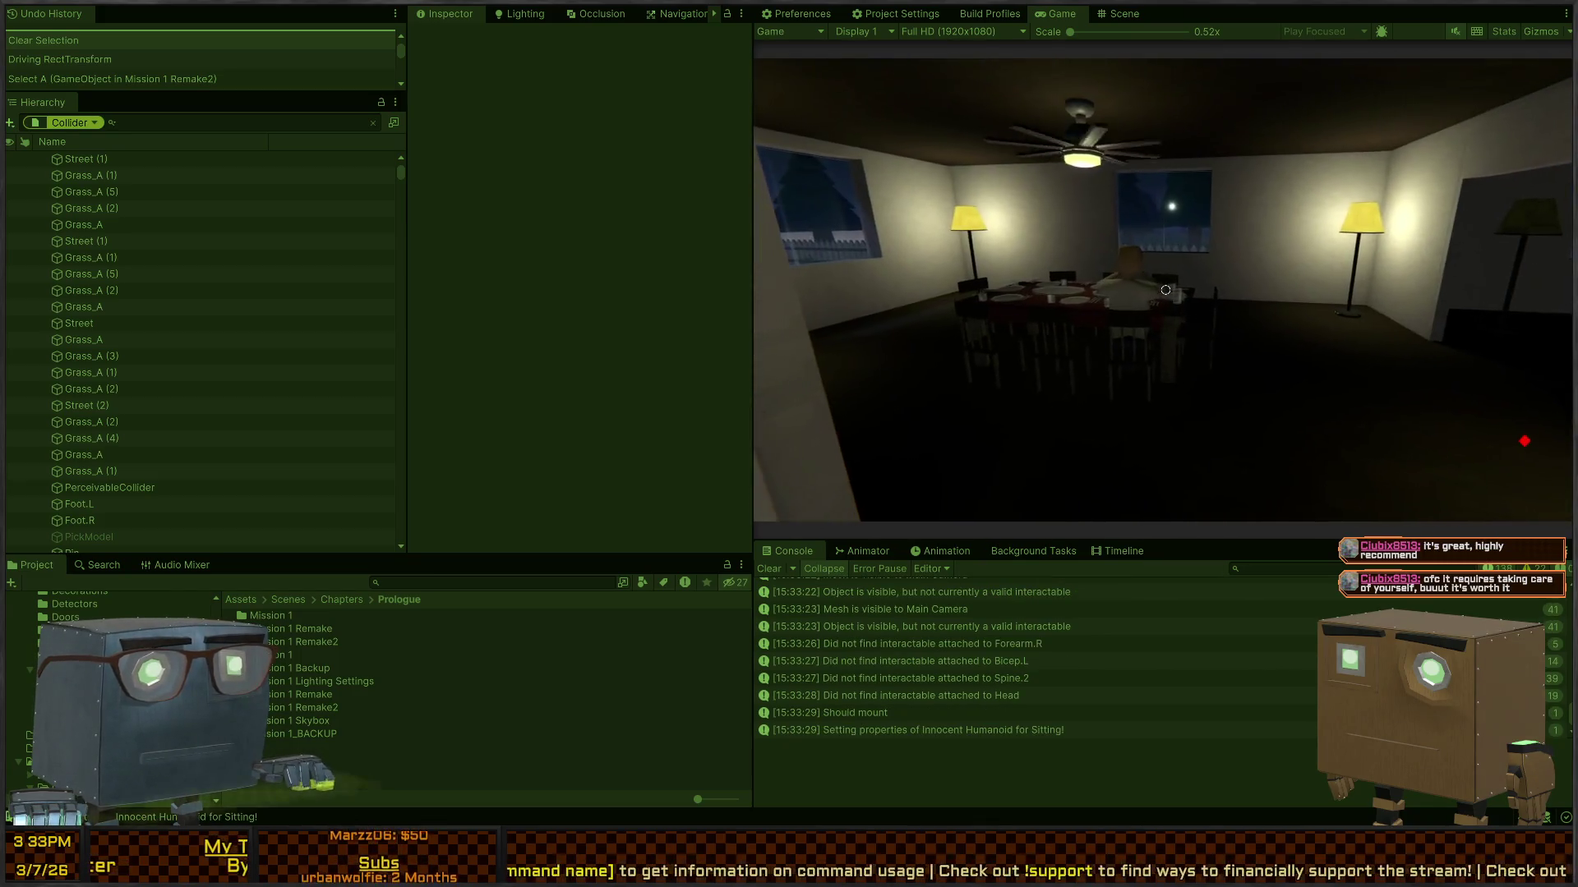
pyautogui.hotkey('ctrl', '1')
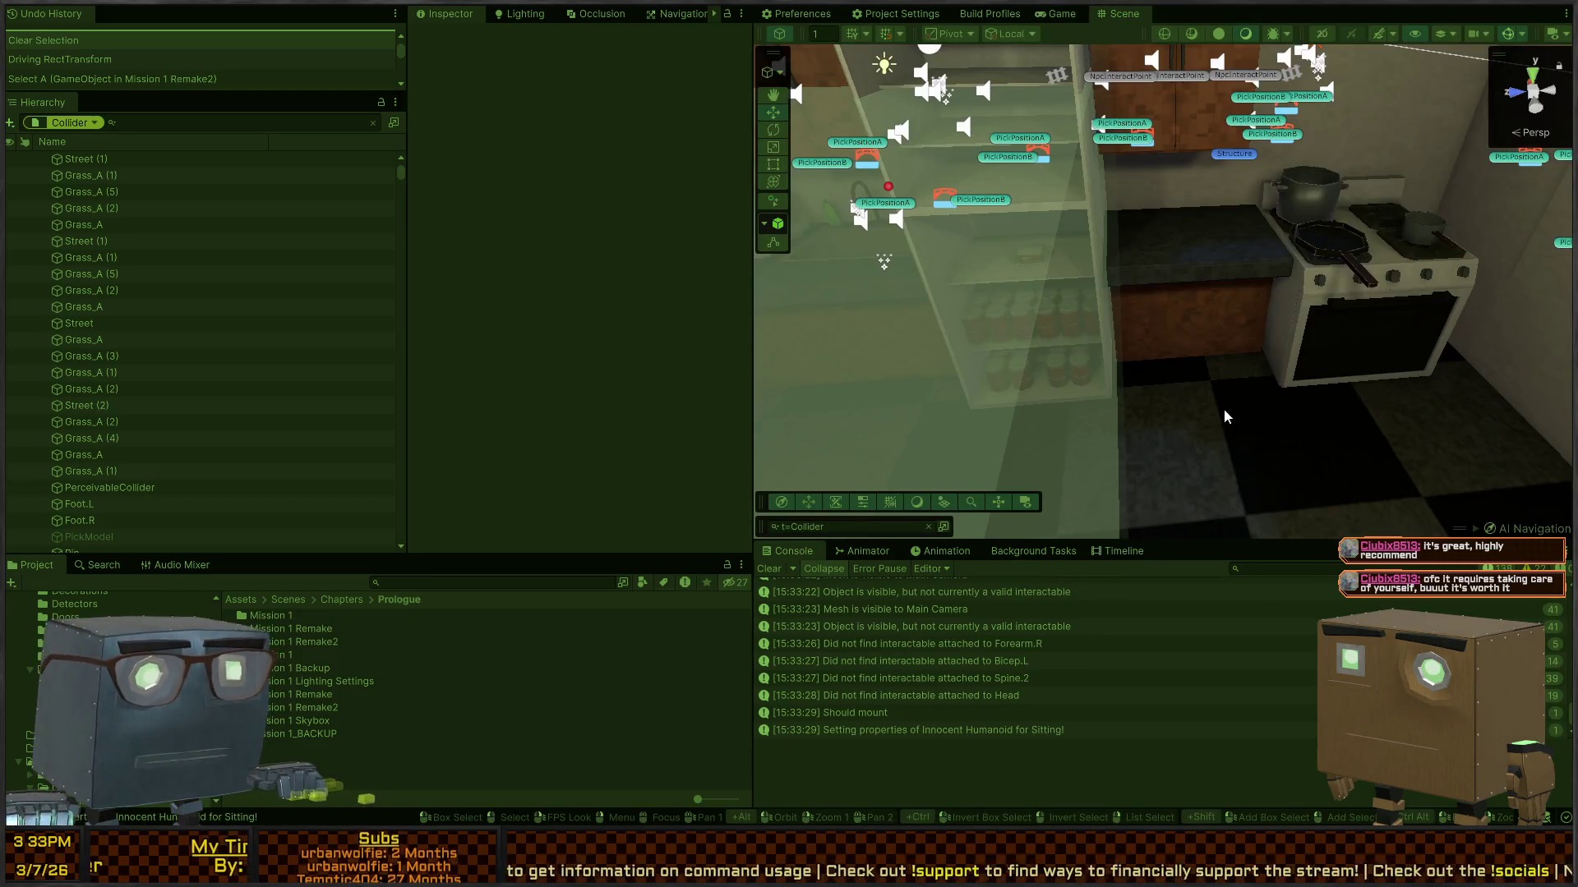
# Step: Select the seated figure's Perception object and clear the Collider search to view its Proximity Detector layers
pyautogui.rightClick(1224, 417)
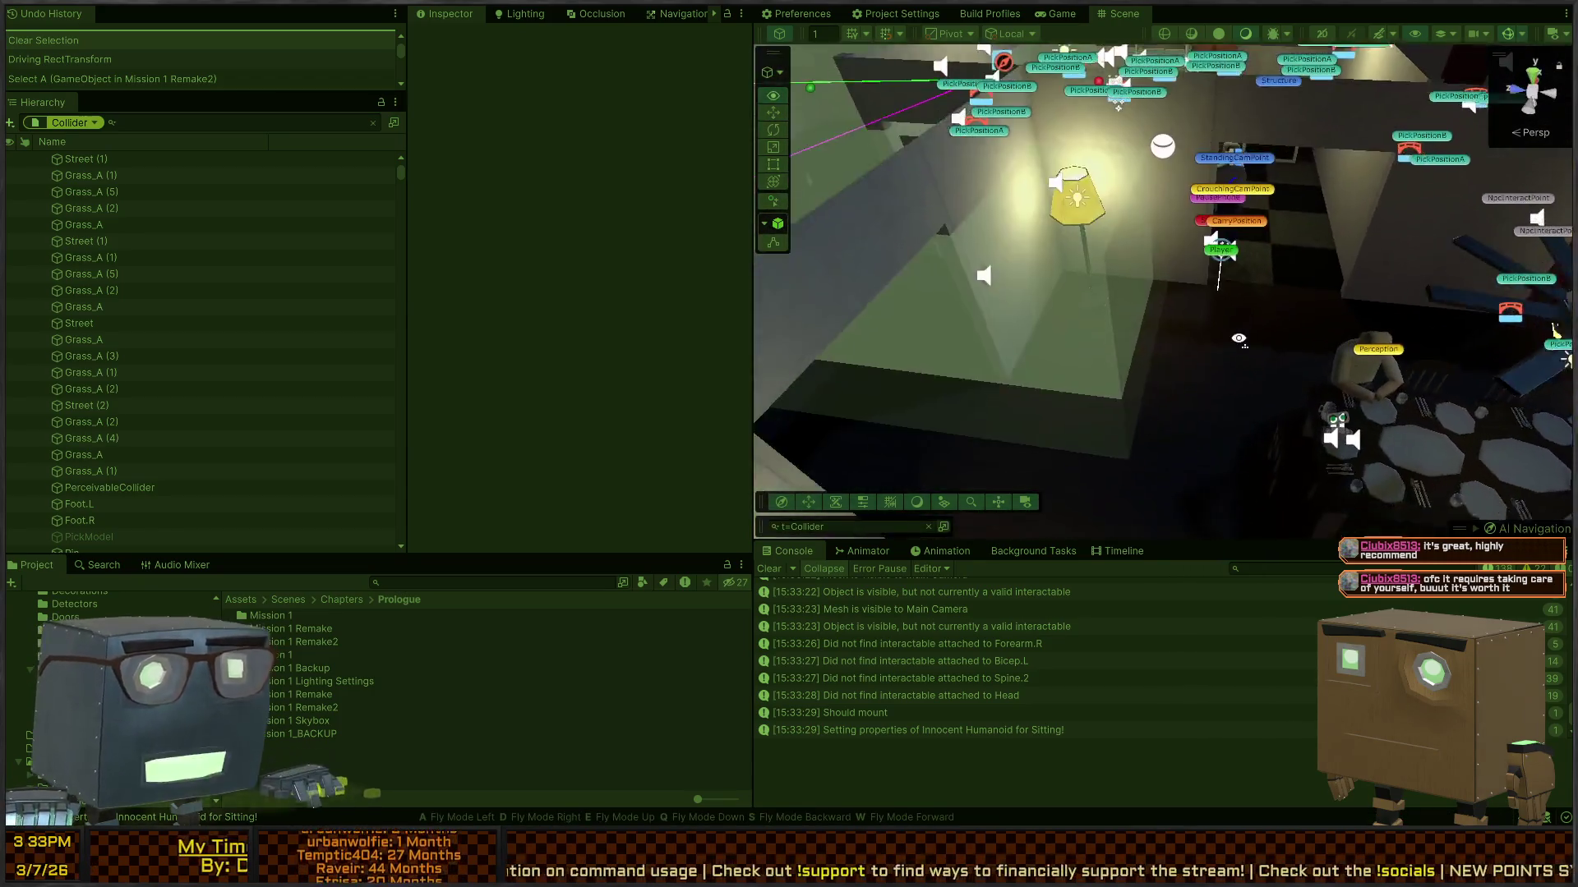
pyautogui.press('w')
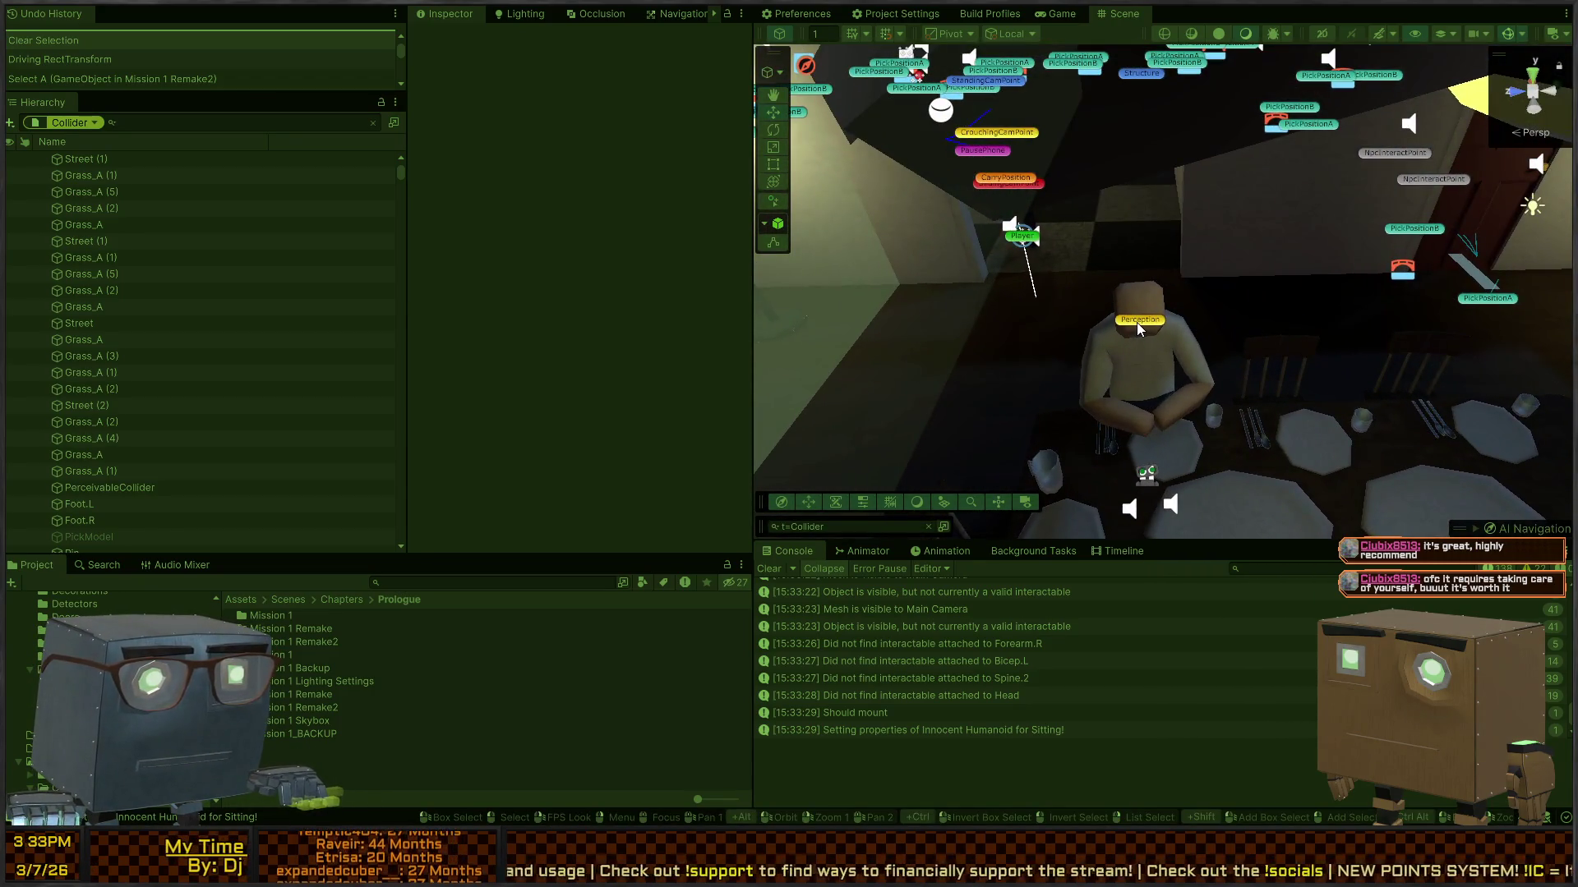
pyautogui.click(1138, 325)
pyautogui.scroll(-4, 514, 240)
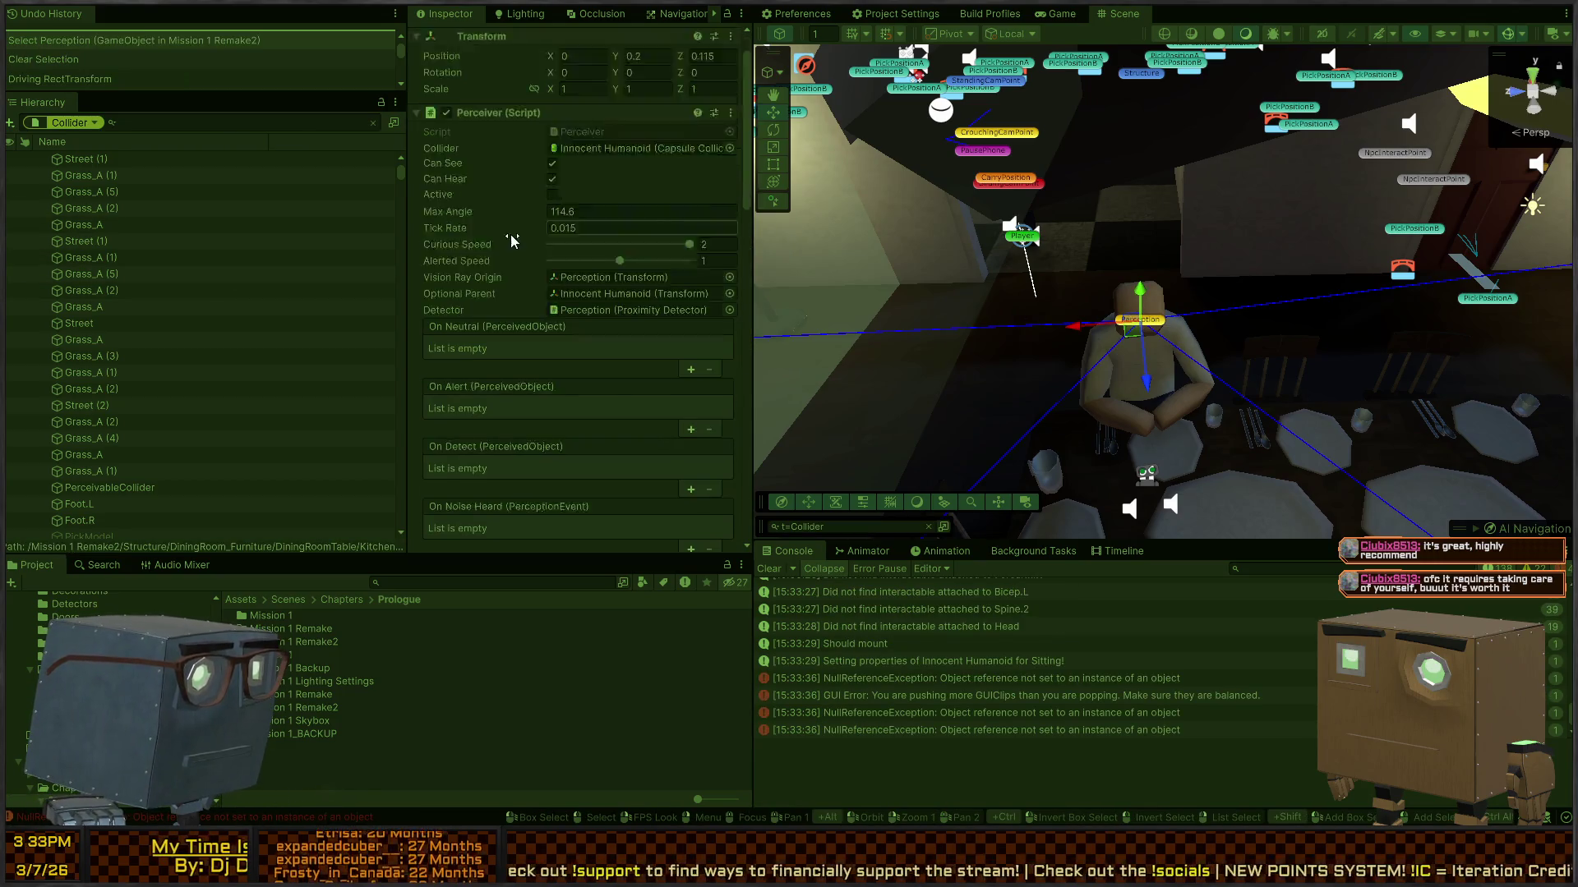
pyautogui.click(375, 124)
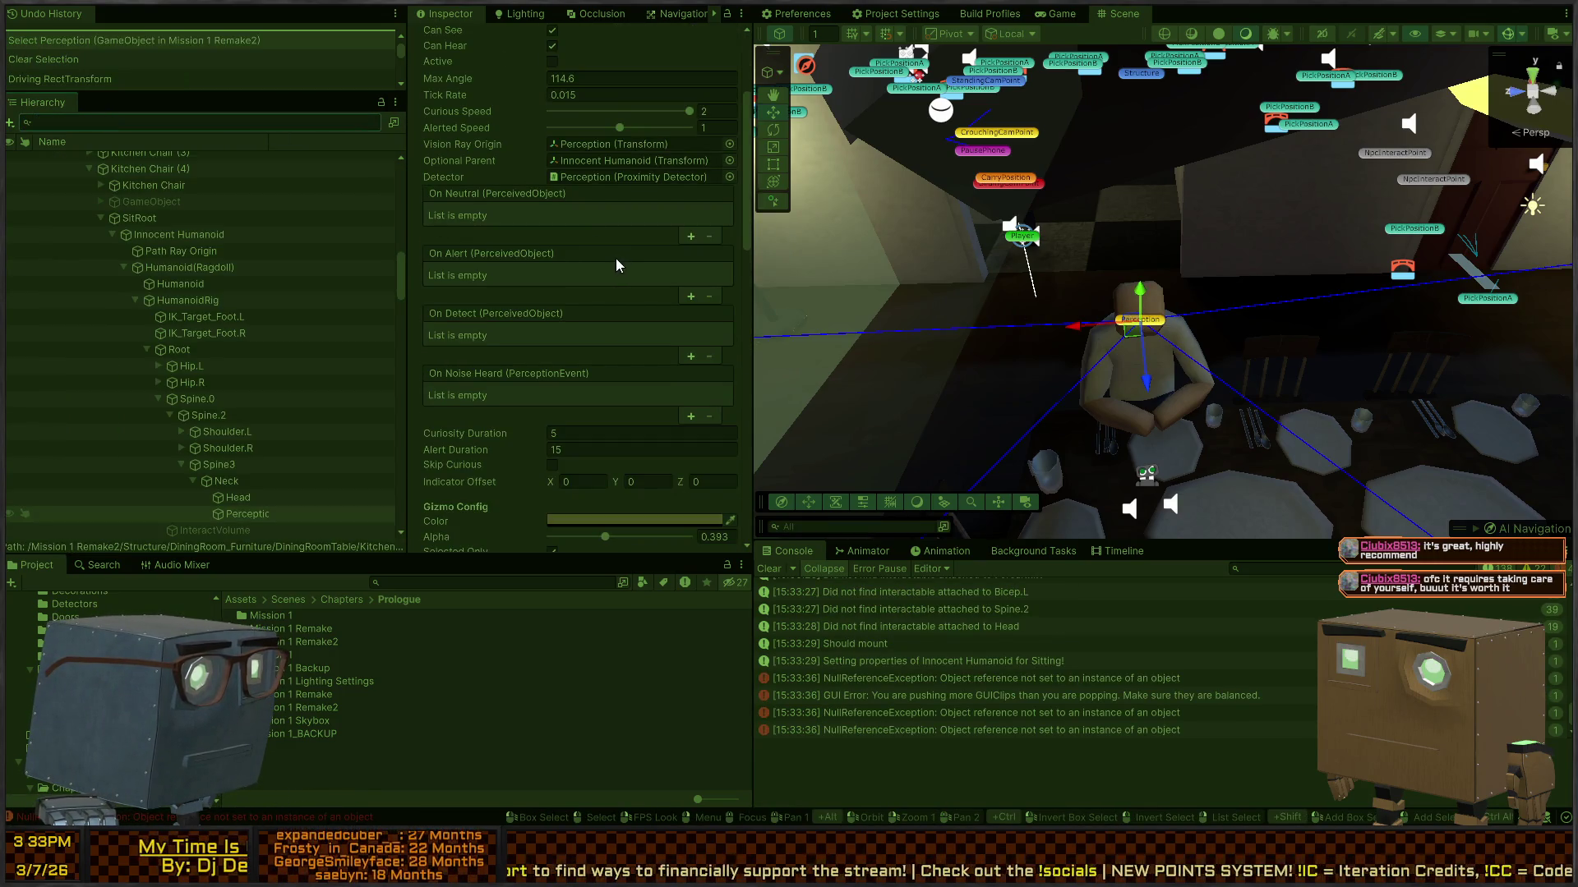
pyautogui.scroll(-5, 618, 265)
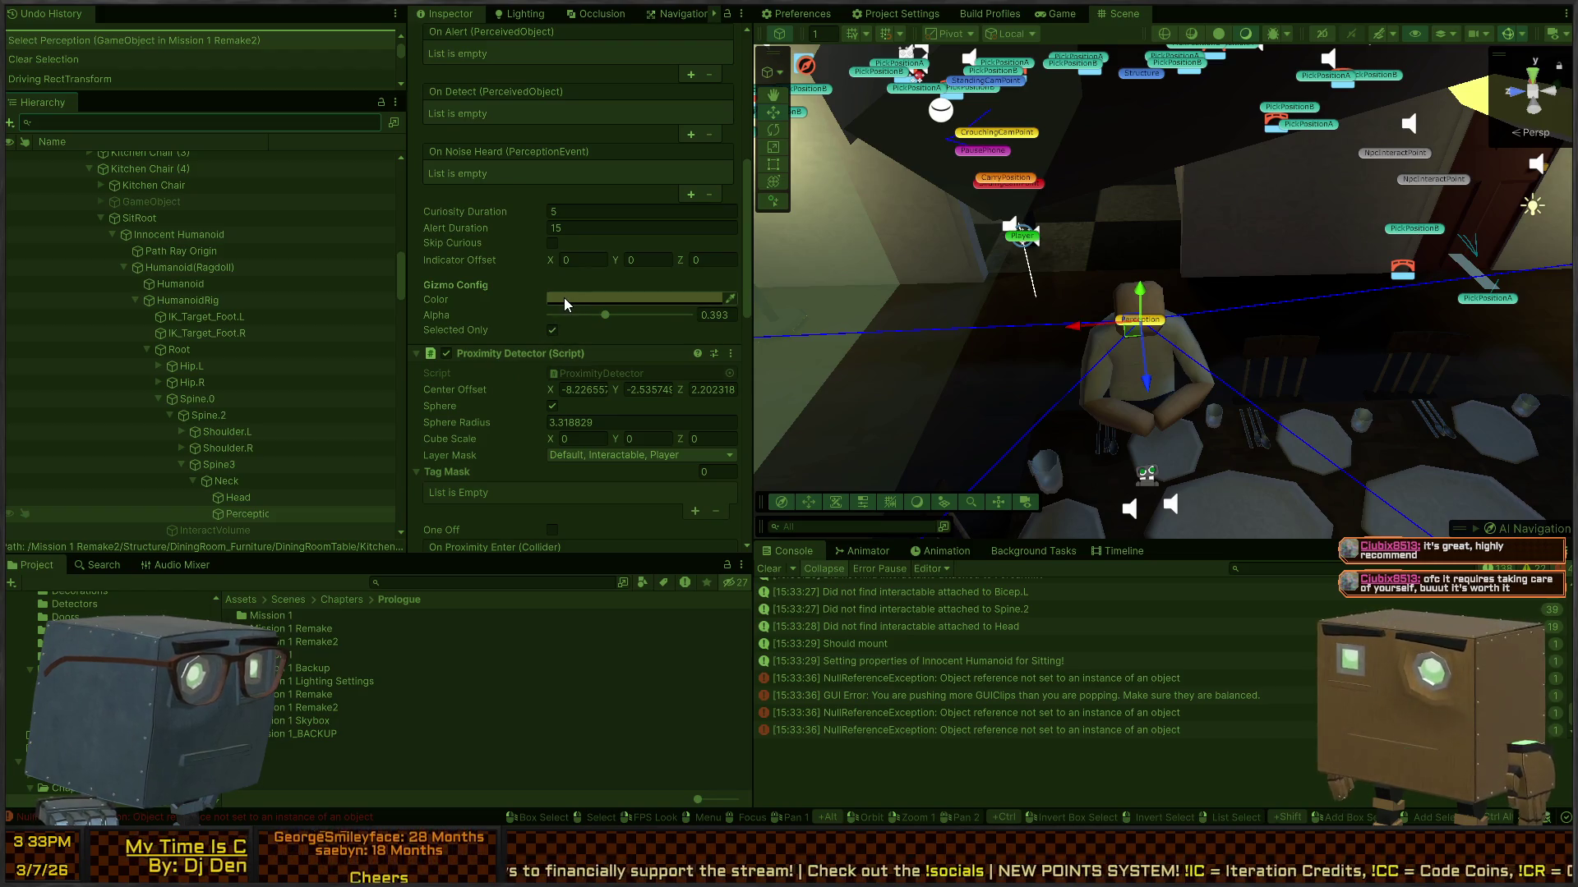
pyautogui.scroll(-4, 535, 337)
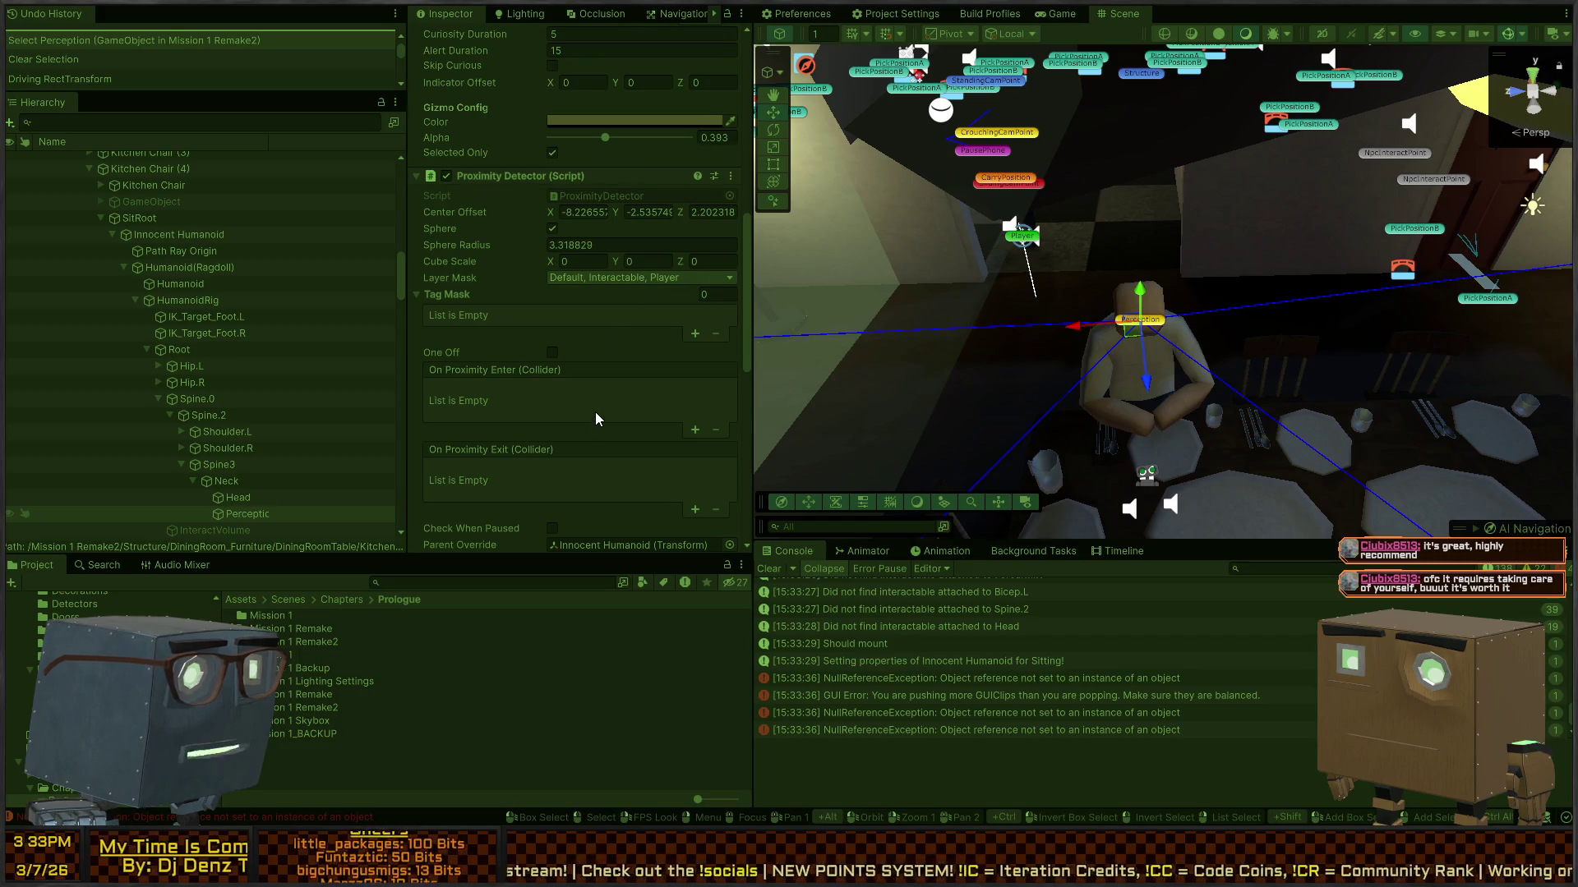
pyautogui.hotkey('ctrl', 'p')
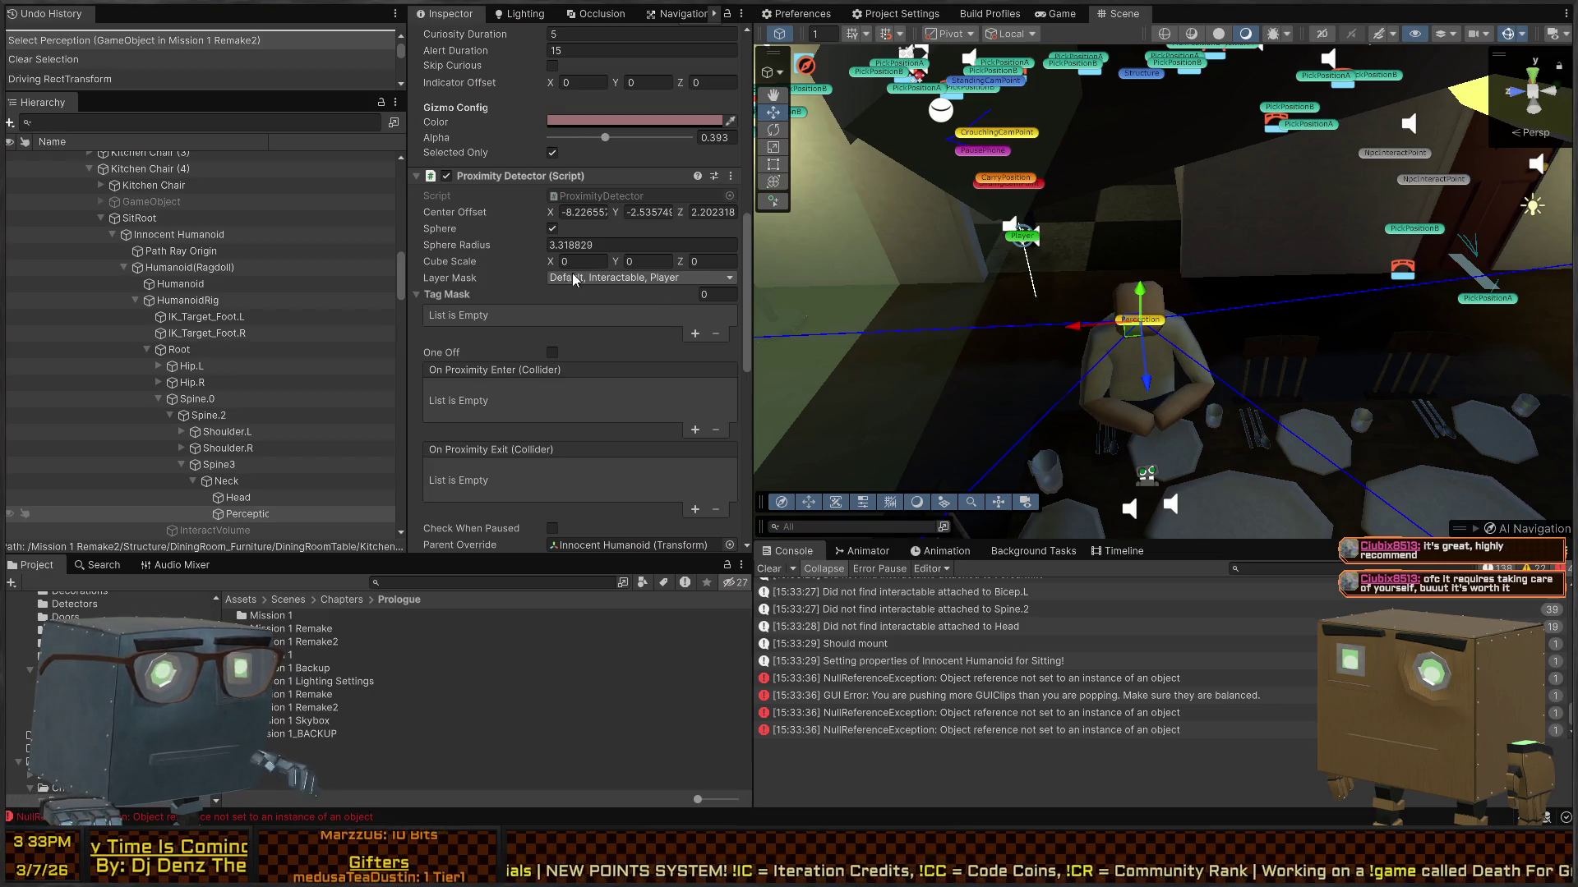
# Step: Select the bedroom Innocent Humanoid's Perception object and scroll through its Perceiver settings
pyautogui.rightClick(1288, 282)
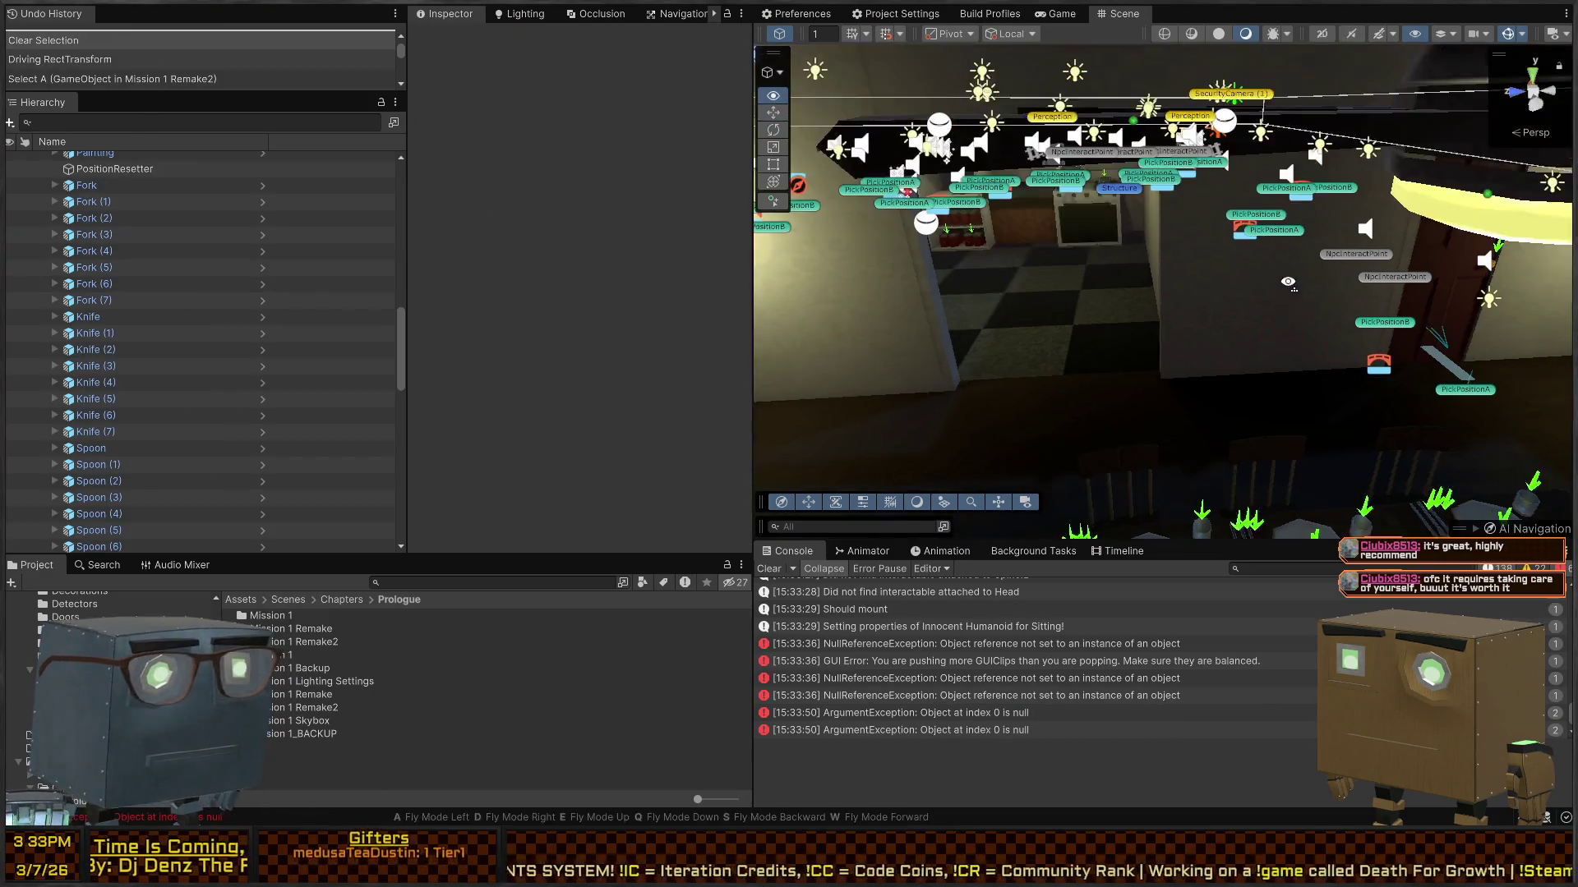
pyautogui.press('s')
pyautogui.press('w')
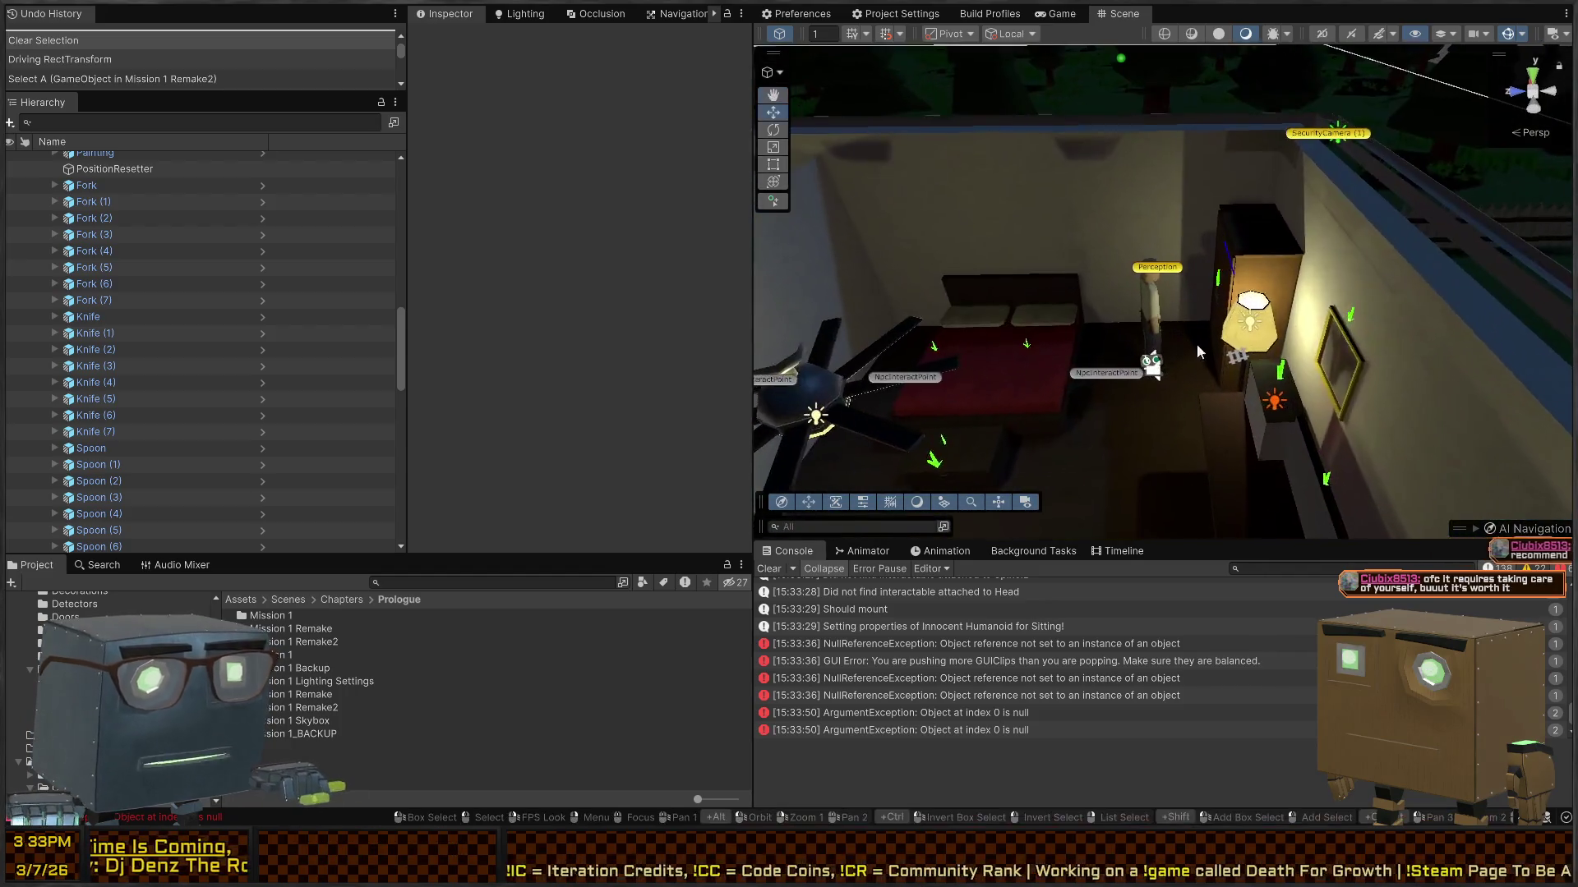
pyautogui.click(1155, 325)
pyautogui.scroll(-6, 490, 268)
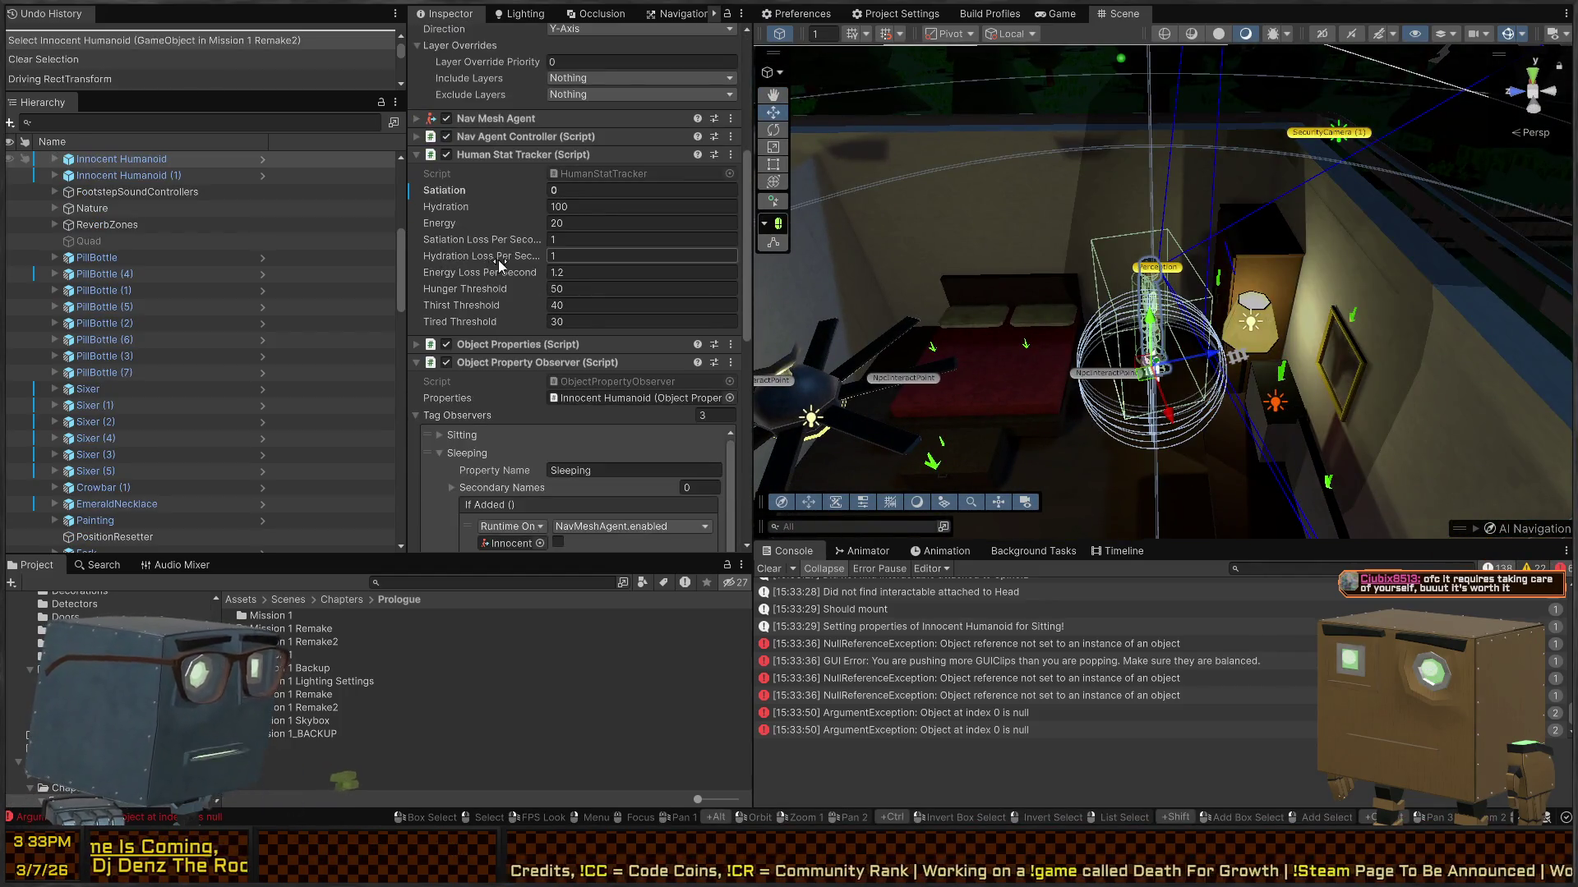
pyautogui.click(1181, 273)
pyautogui.scroll(-10, 471, 342)
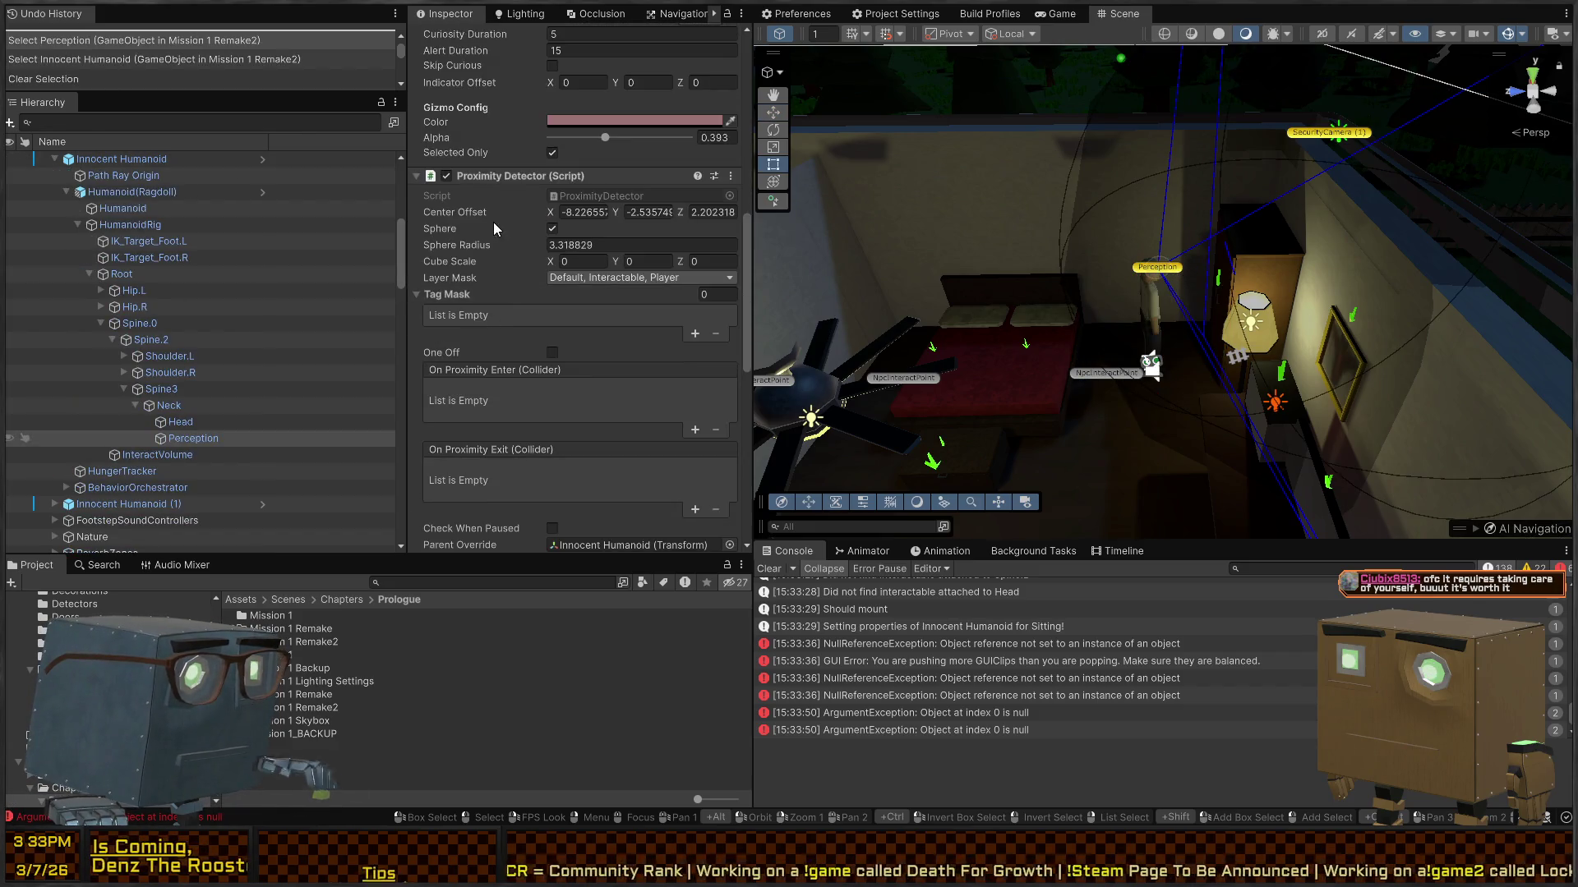
pyautogui.scroll(9, 511, 308)
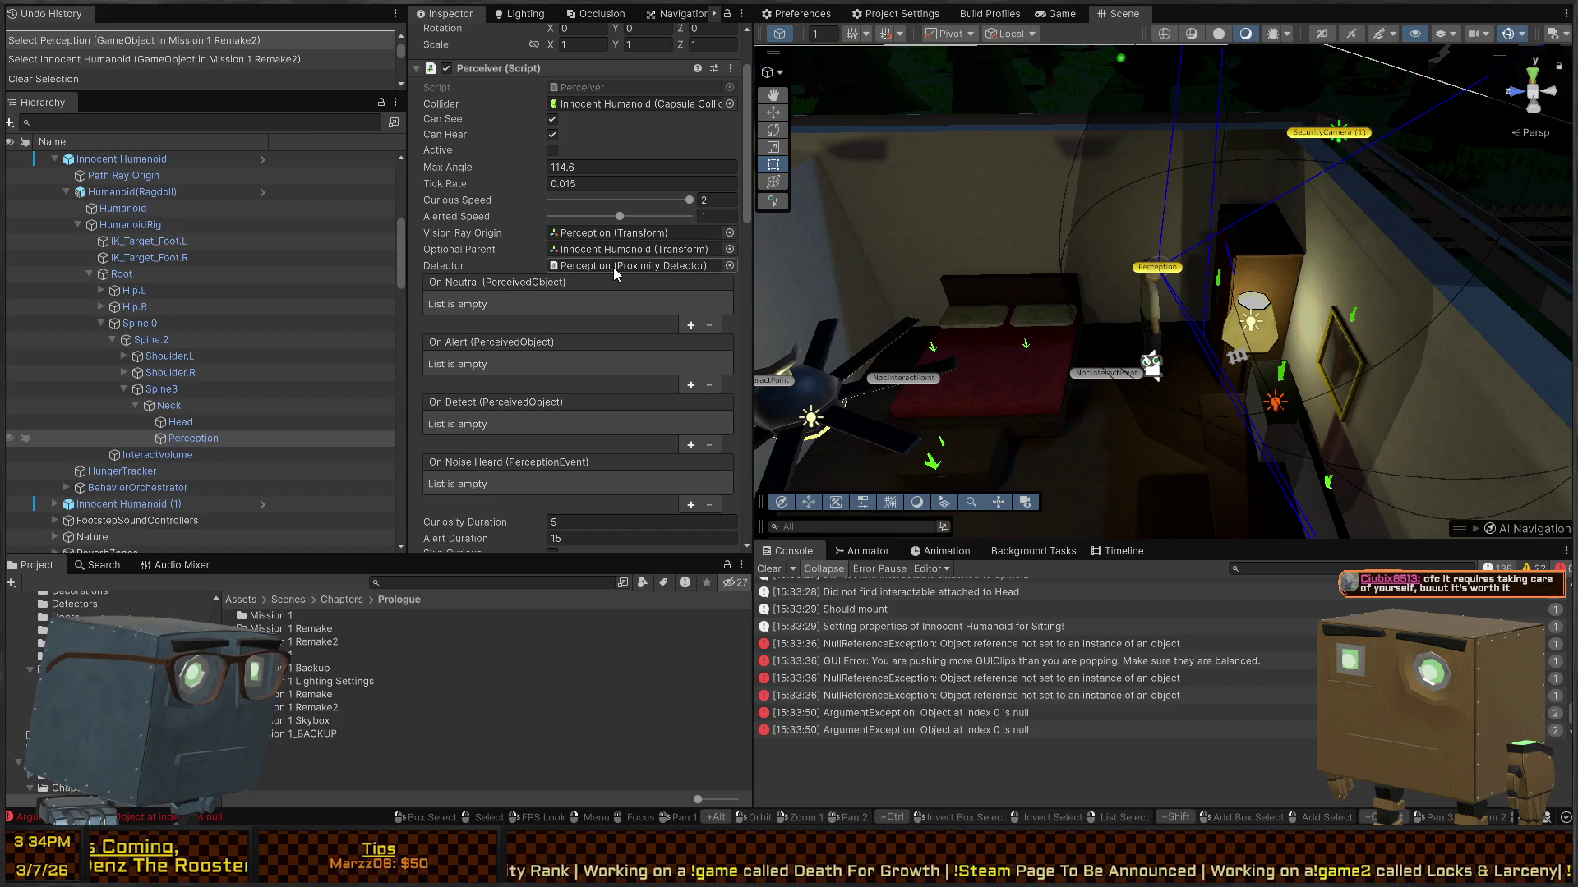
pyautogui.scroll(-6, 564, 284)
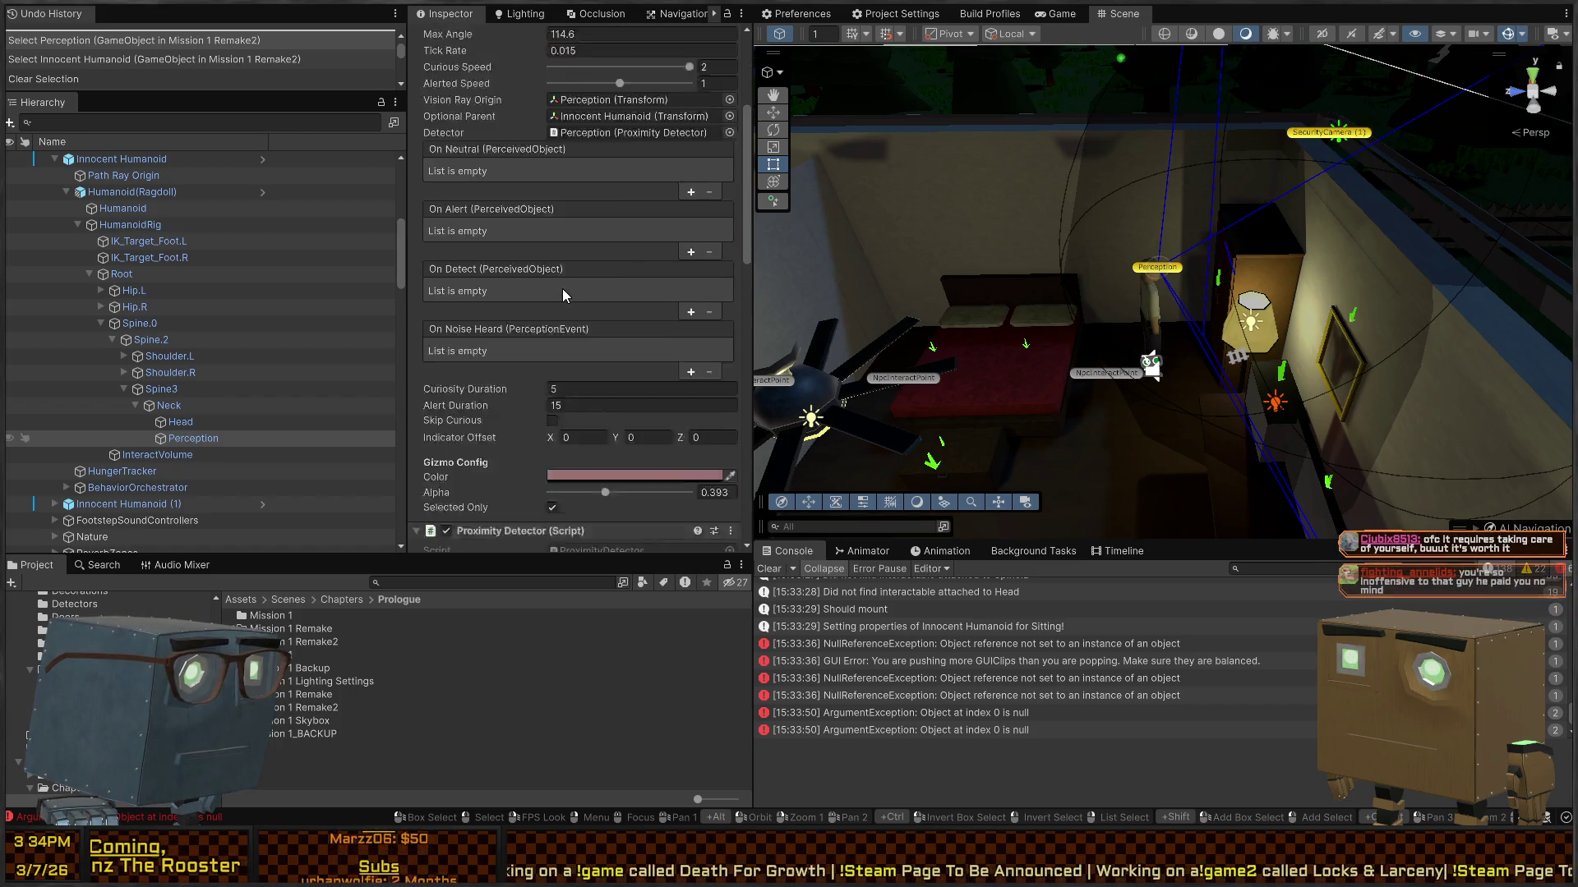
pyautogui.scroll(6, 562, 288)
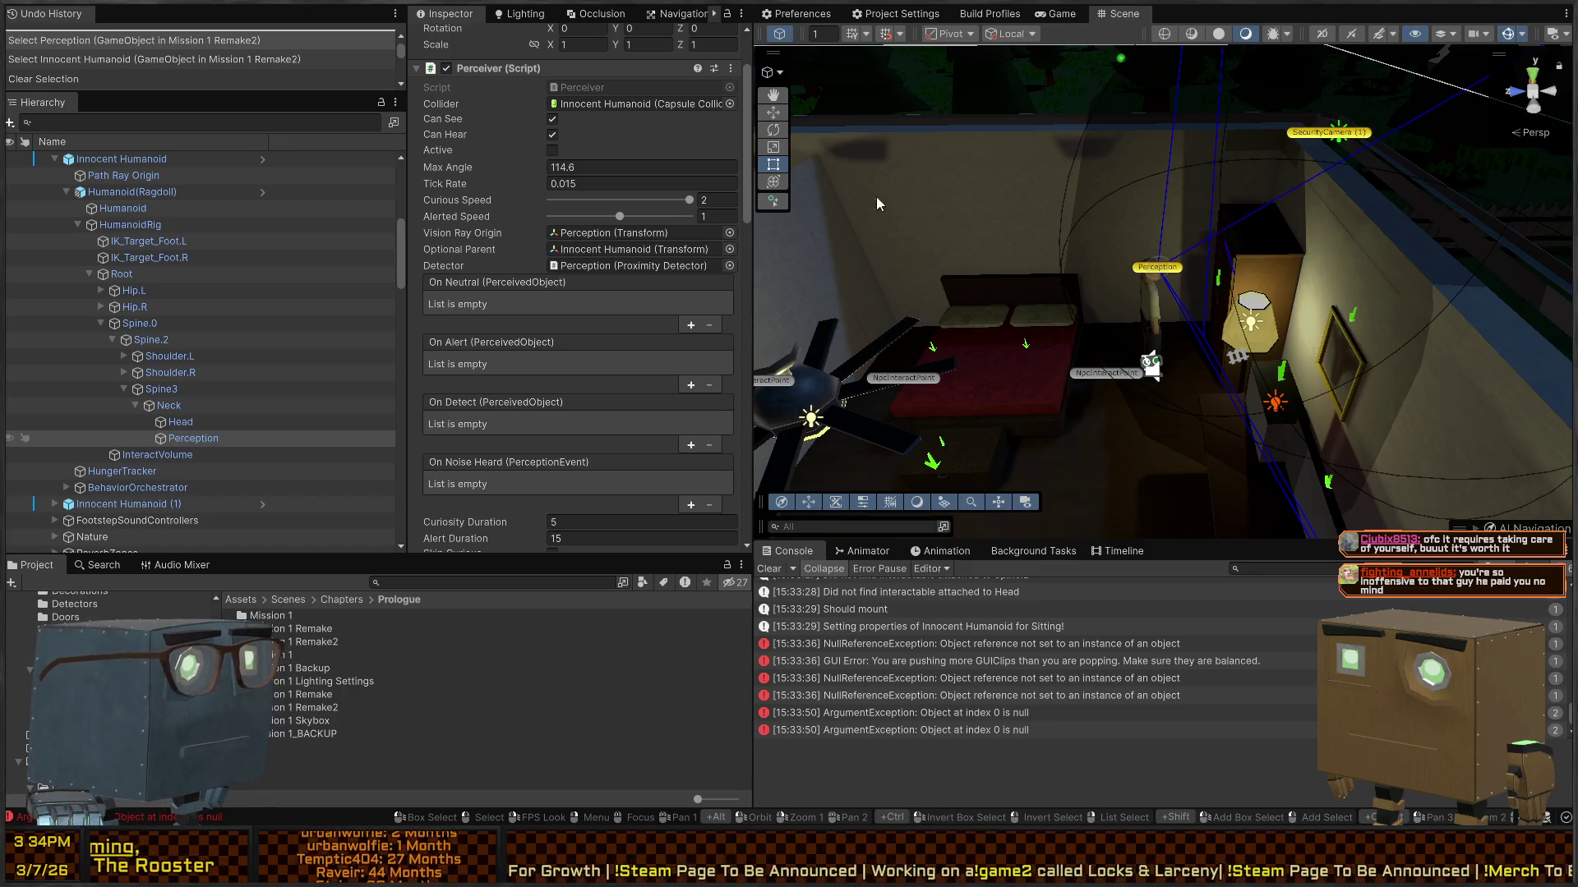
# Step: Locate the object used as the Proximity Detector's detector, then collapse the Proximity Detector component
pyautogui.moveTo(879, 204)
pyautogui.mouseDown()
pyautogui.moveTo(945, 238)
pyautogui.moveTo(1068, 238)
pyautogui.mouseUp()
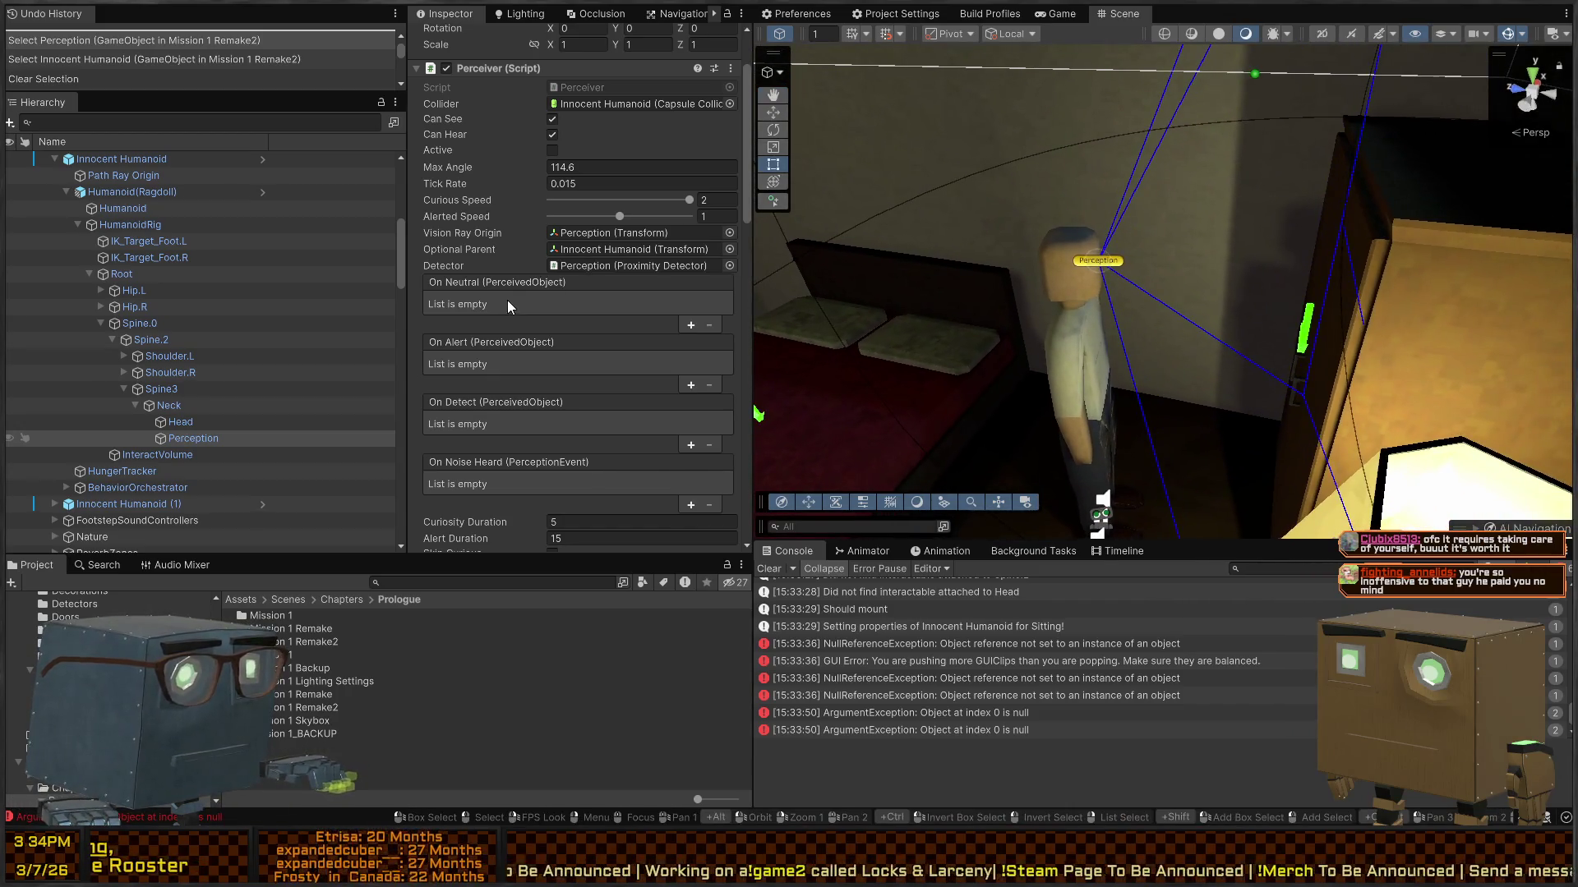
pyautogui.scroll(-12, 506, 299)
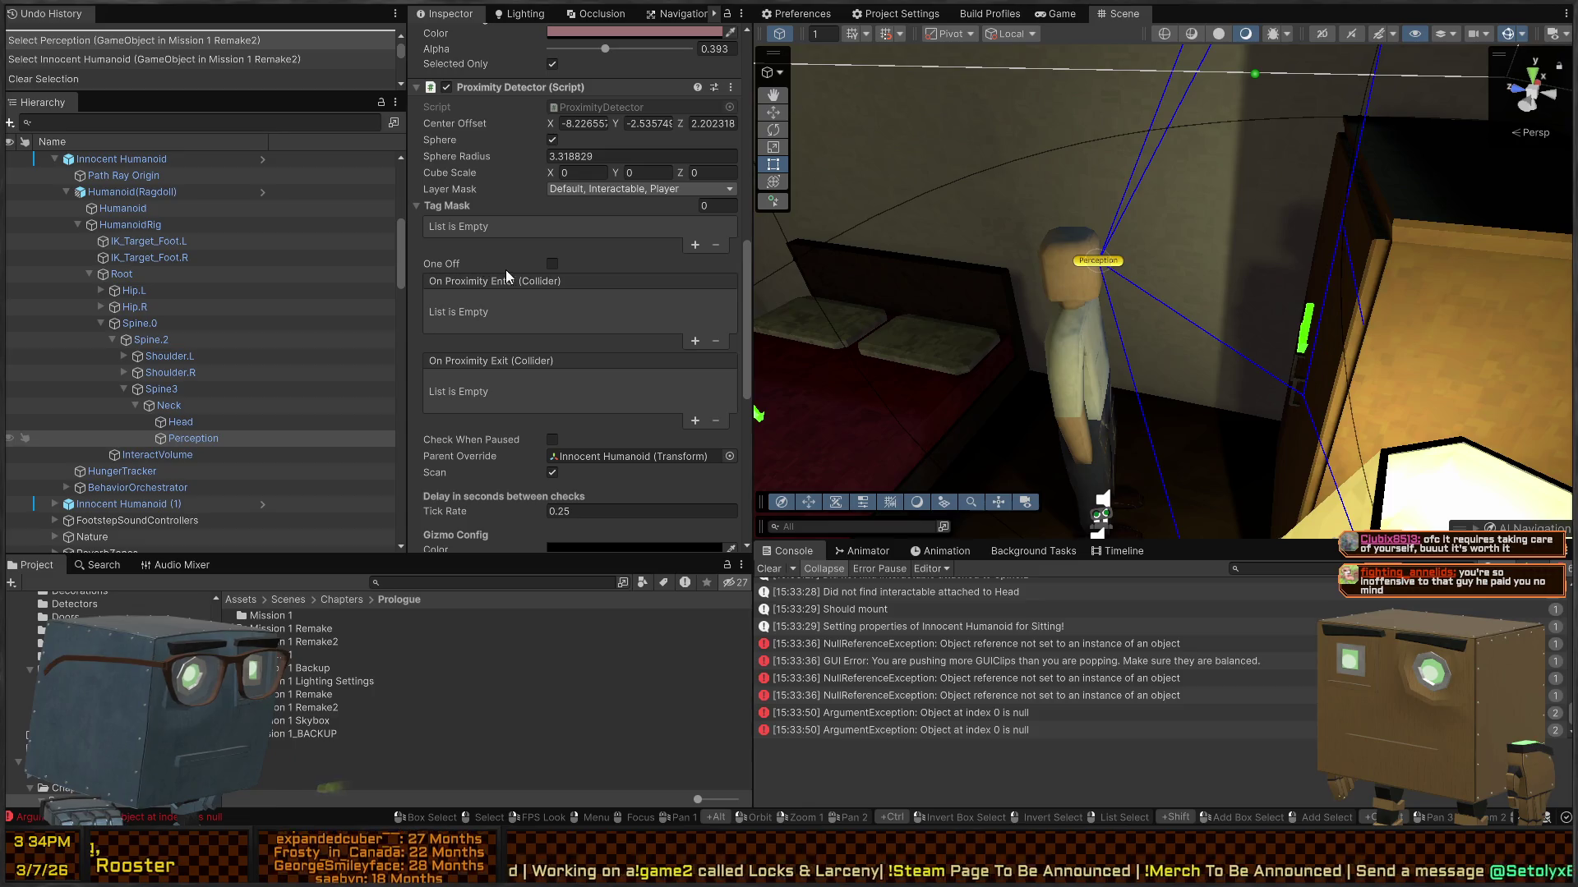
pyautogui.scroll(10, 498, 309)
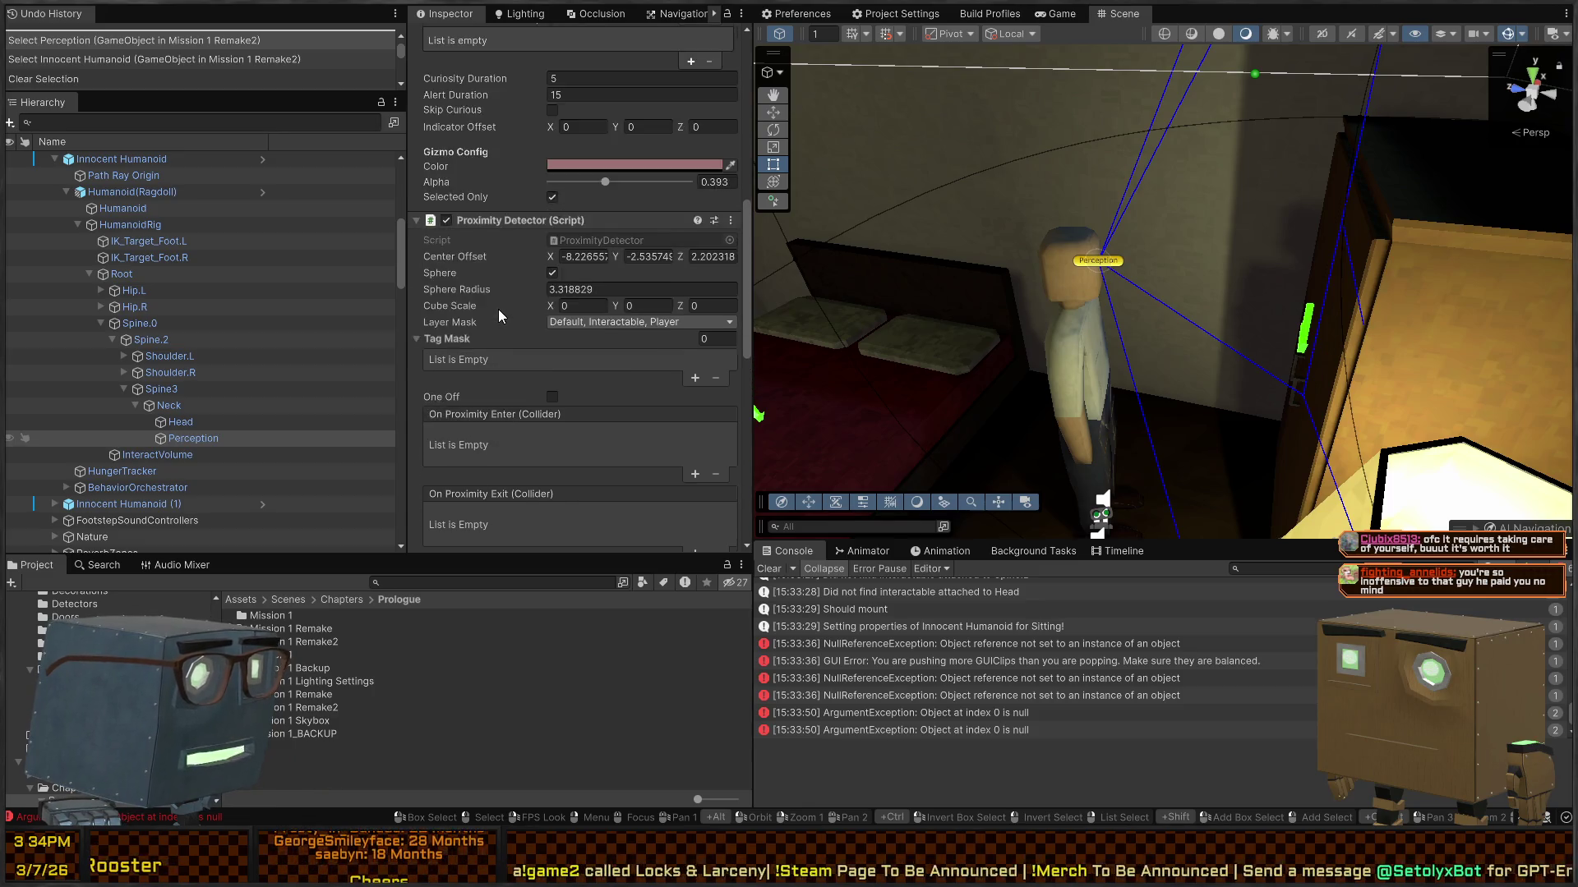
pyautogui.scroll(4, 504, 304)
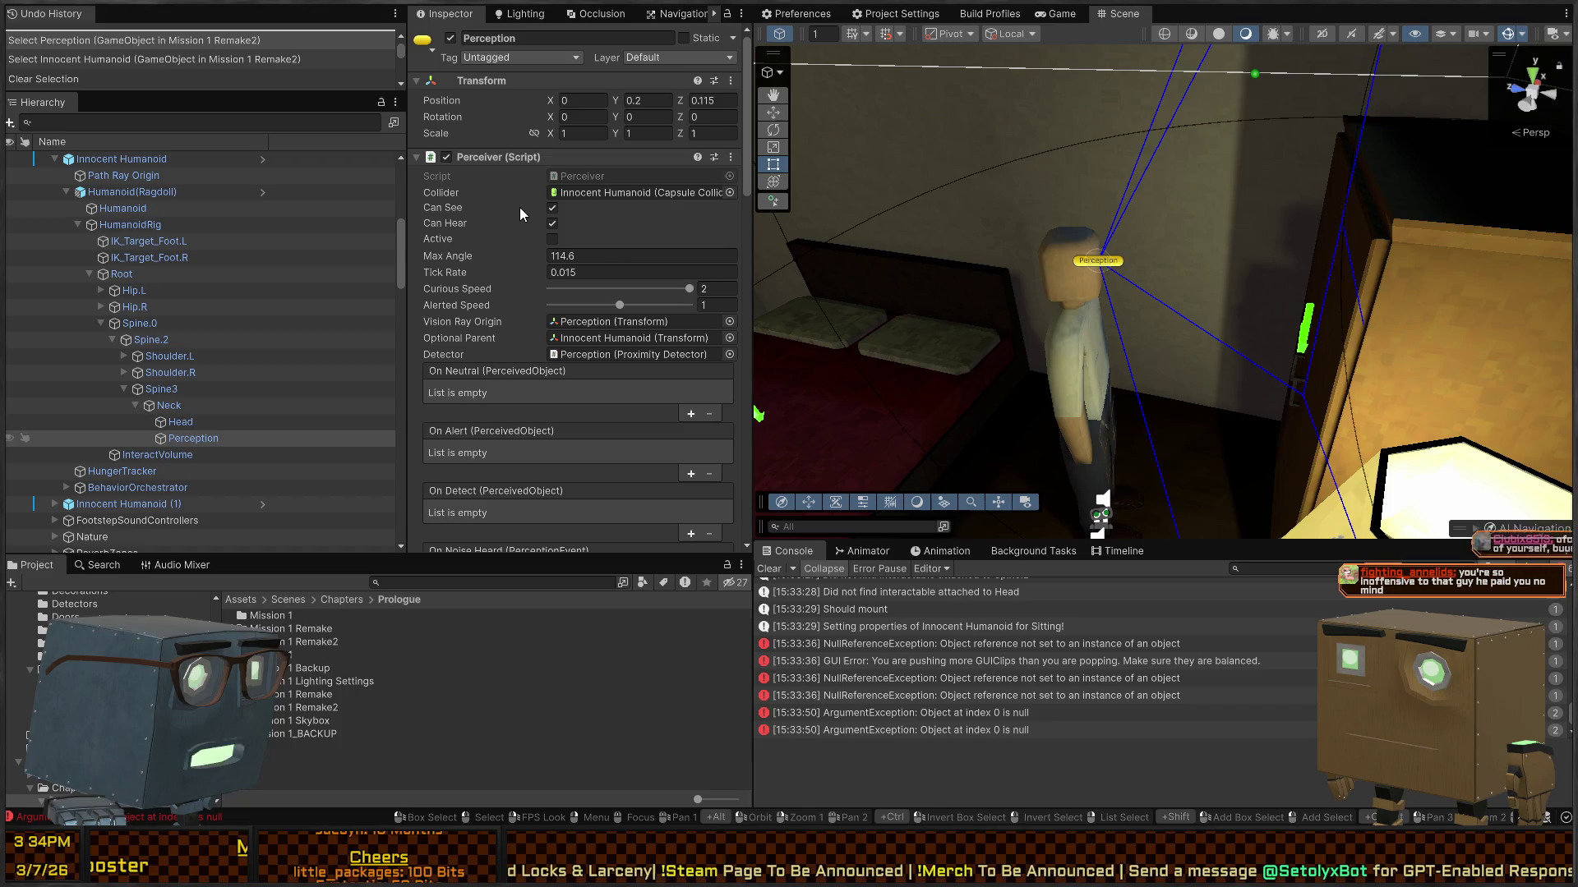
pyautogui.click(589, 355)
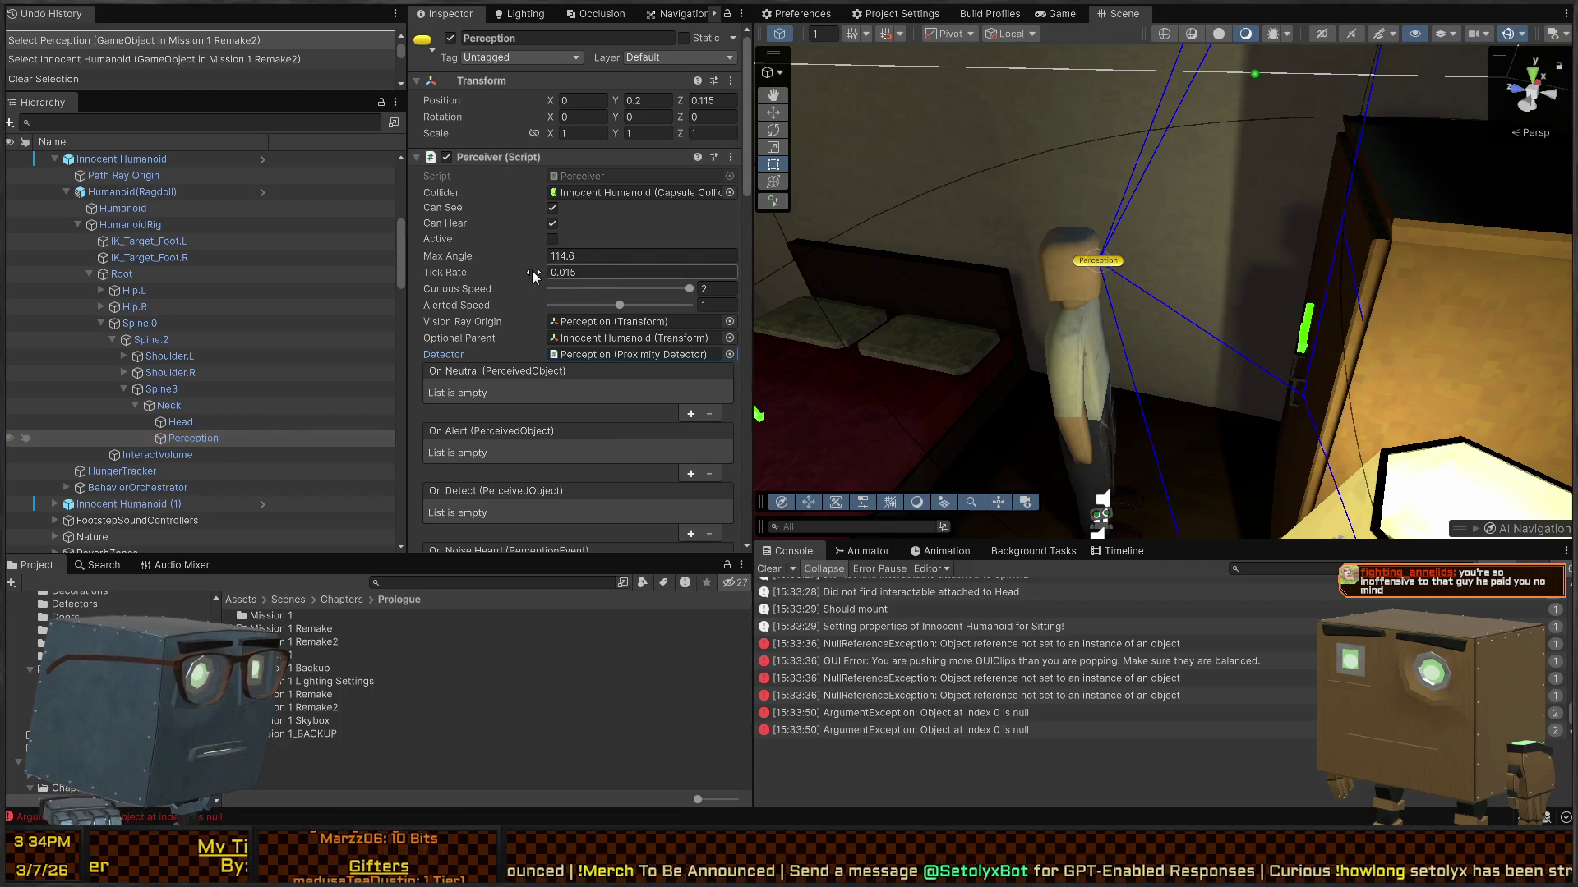
pyautogui.scroll(-10, 503, 255)
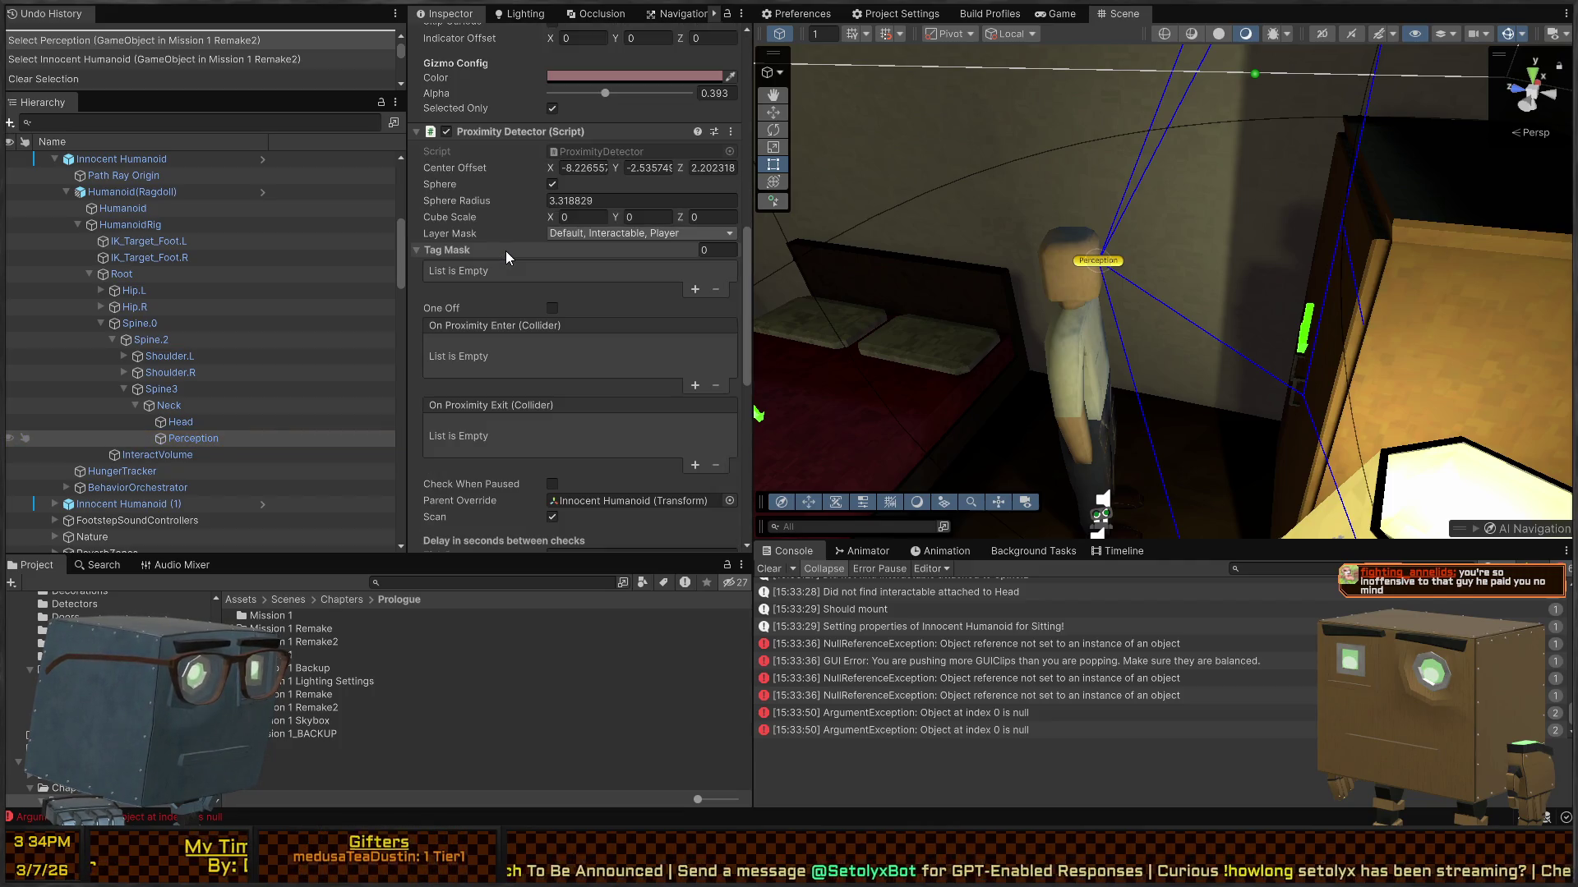
pyautogui.scroll(-5, 492, 249)
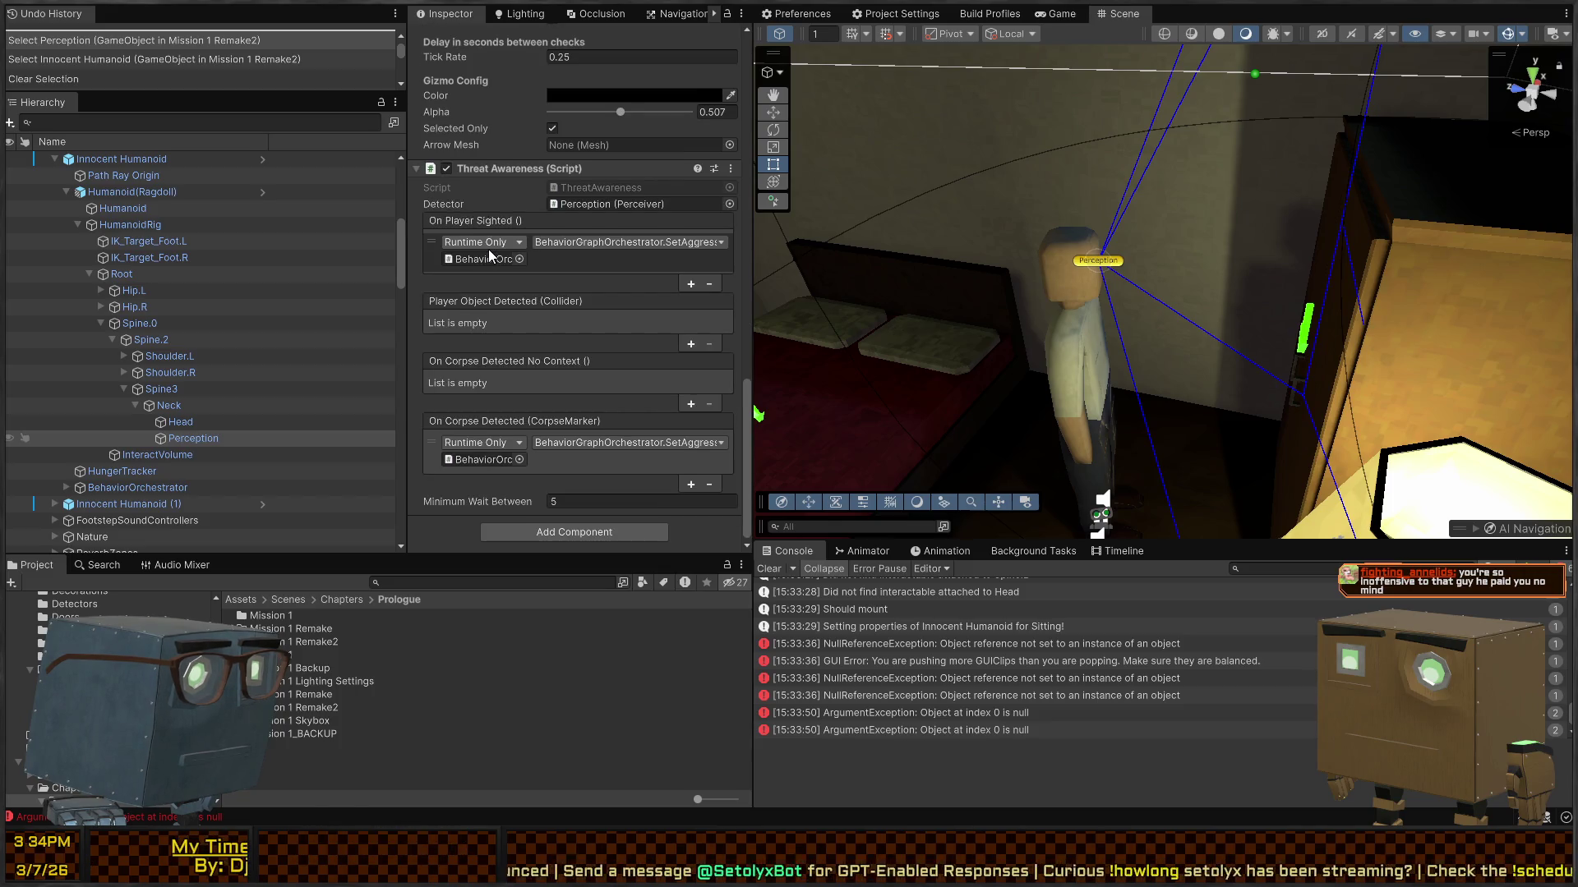
pyautogui.scroll(6, 490, 174)
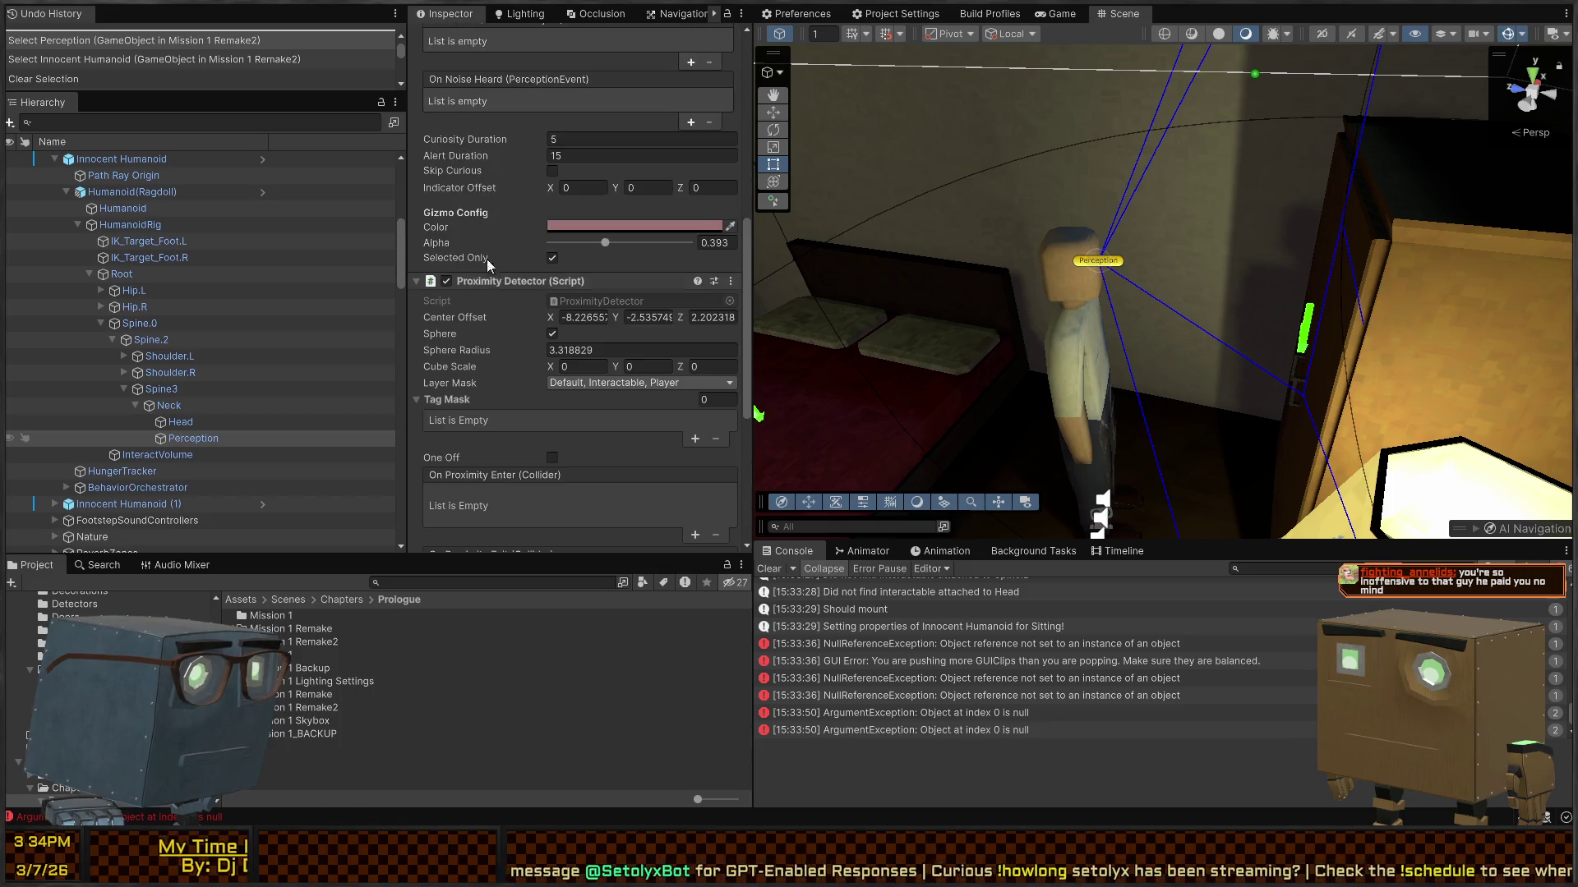
pyautogui.click(501, 281)
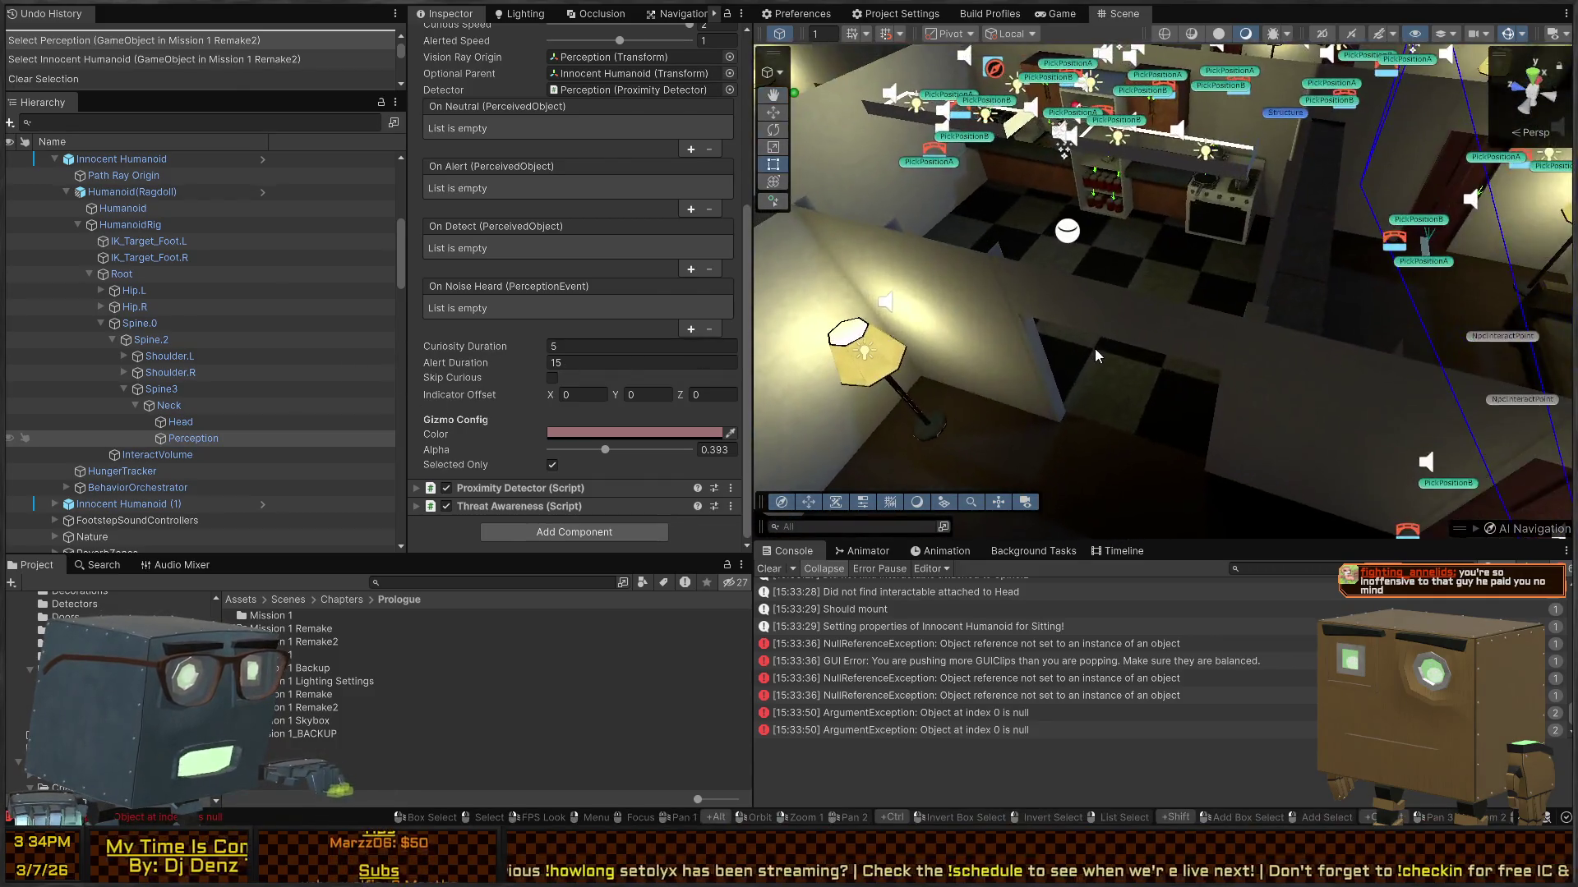
# Step: Select the house's Structure object with its 13 areas, then fly through the rooms and deselect
pyautogui.click(1095, 348)
pyautogui.click(1116, 352)
pyautogui.click(1095, 397)
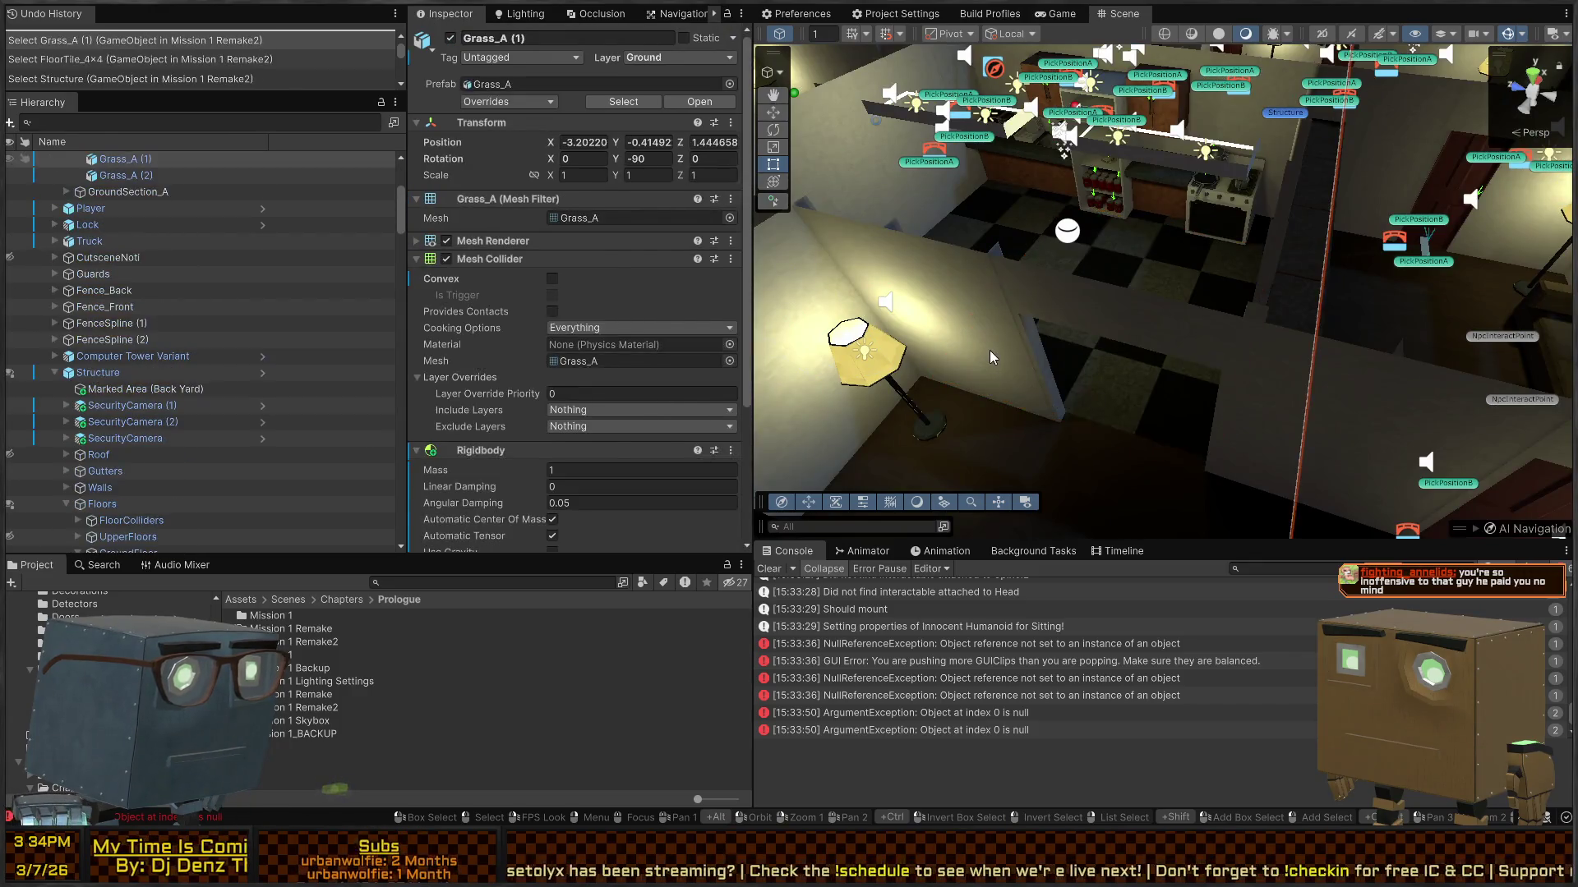
pyautogui.click(990, 350)
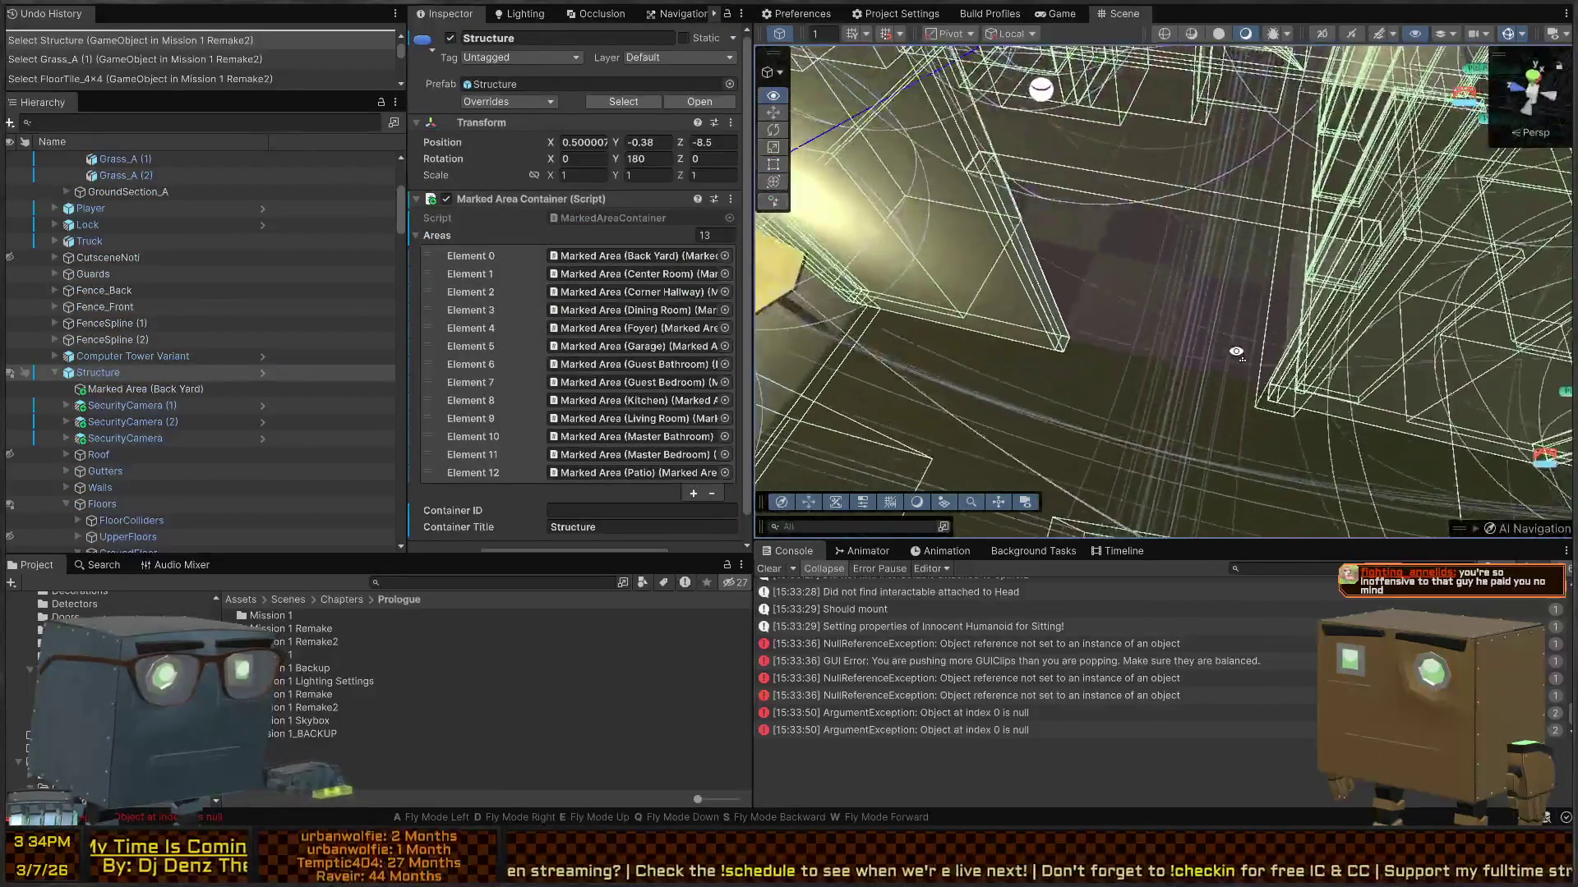
pyautogui.moveTo(1427, 299)
pyautogui.mouseDown()
pyautogui.moveTo(1279, 273)
pyautogui.moveTo(1109, 292)
pyautogui.moveTo(1054, 129)
pyautogui.moveTo(794, 97)
pyautogui.moveTo(582, 131)
pyautogui.moveTo(741, 215)
pyautogui.moveTo(244, 184)
pyautogui.moveTo(1236, 177)
pyautogui.moveTo(29, 166)
pyautogui.moveTo(1430, 123)
pyautogui.moveTo(1176, 190)
pyautogui.moveTo(689, 235)
pyautogui.moveTo(632, 206)
pyautogui.moveTo(590, 123)
pyautogui.moveTo(835, 90)
pyautogui.mouseUp()
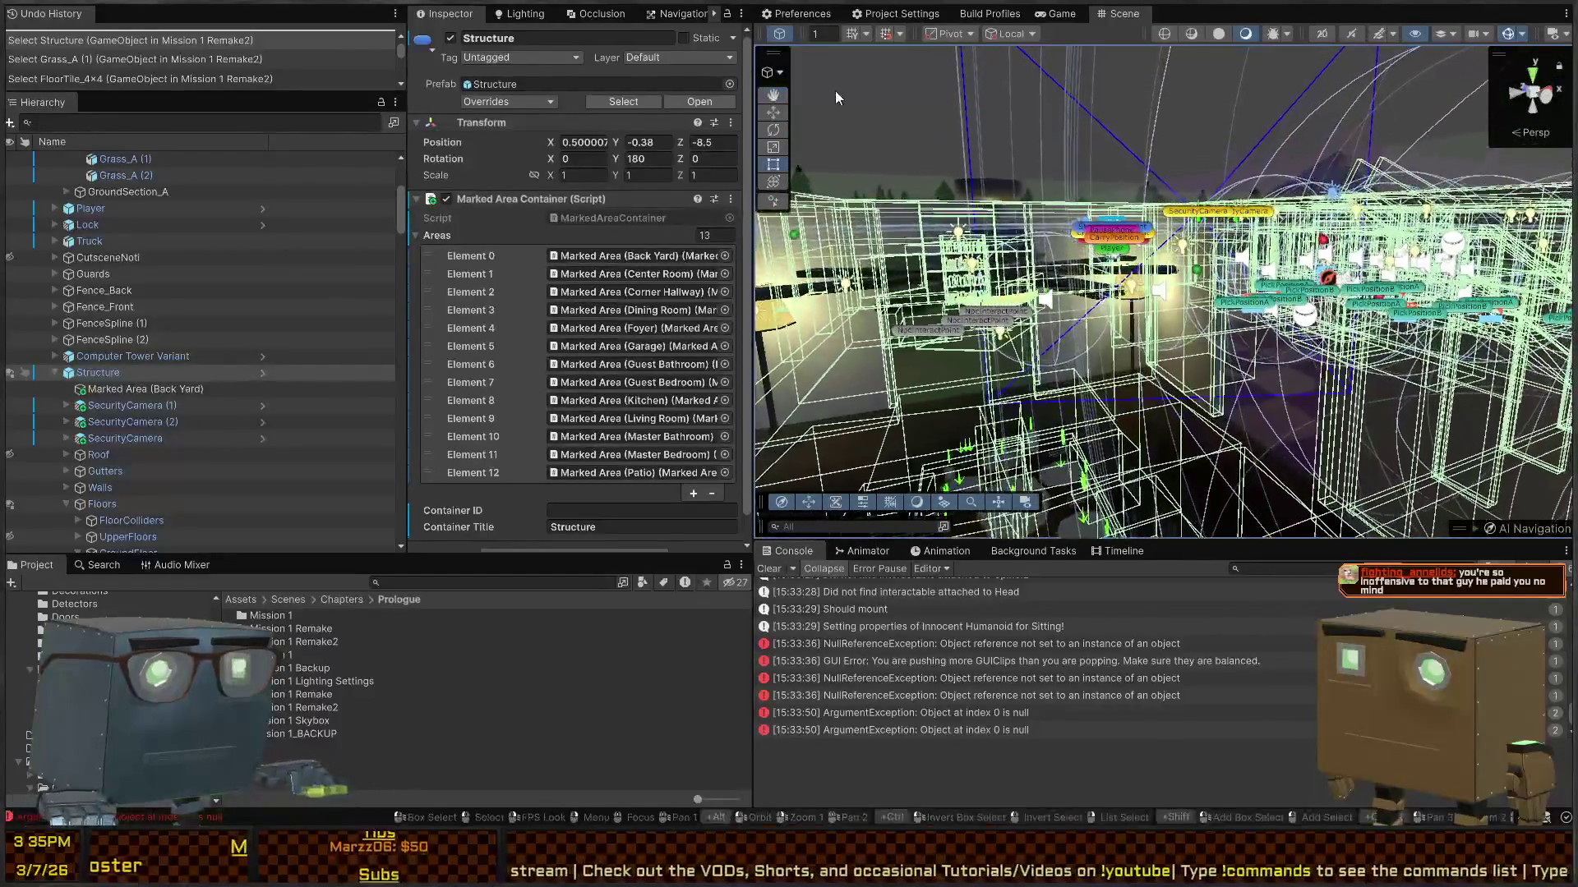
pyautogui.click(889, 78)
# Step: Jump to the IsVisibleTo call in Perceiver.cs, add and undo a Debug line, then return to Unity
pyautogui.hotkey('alt', 'Tab')
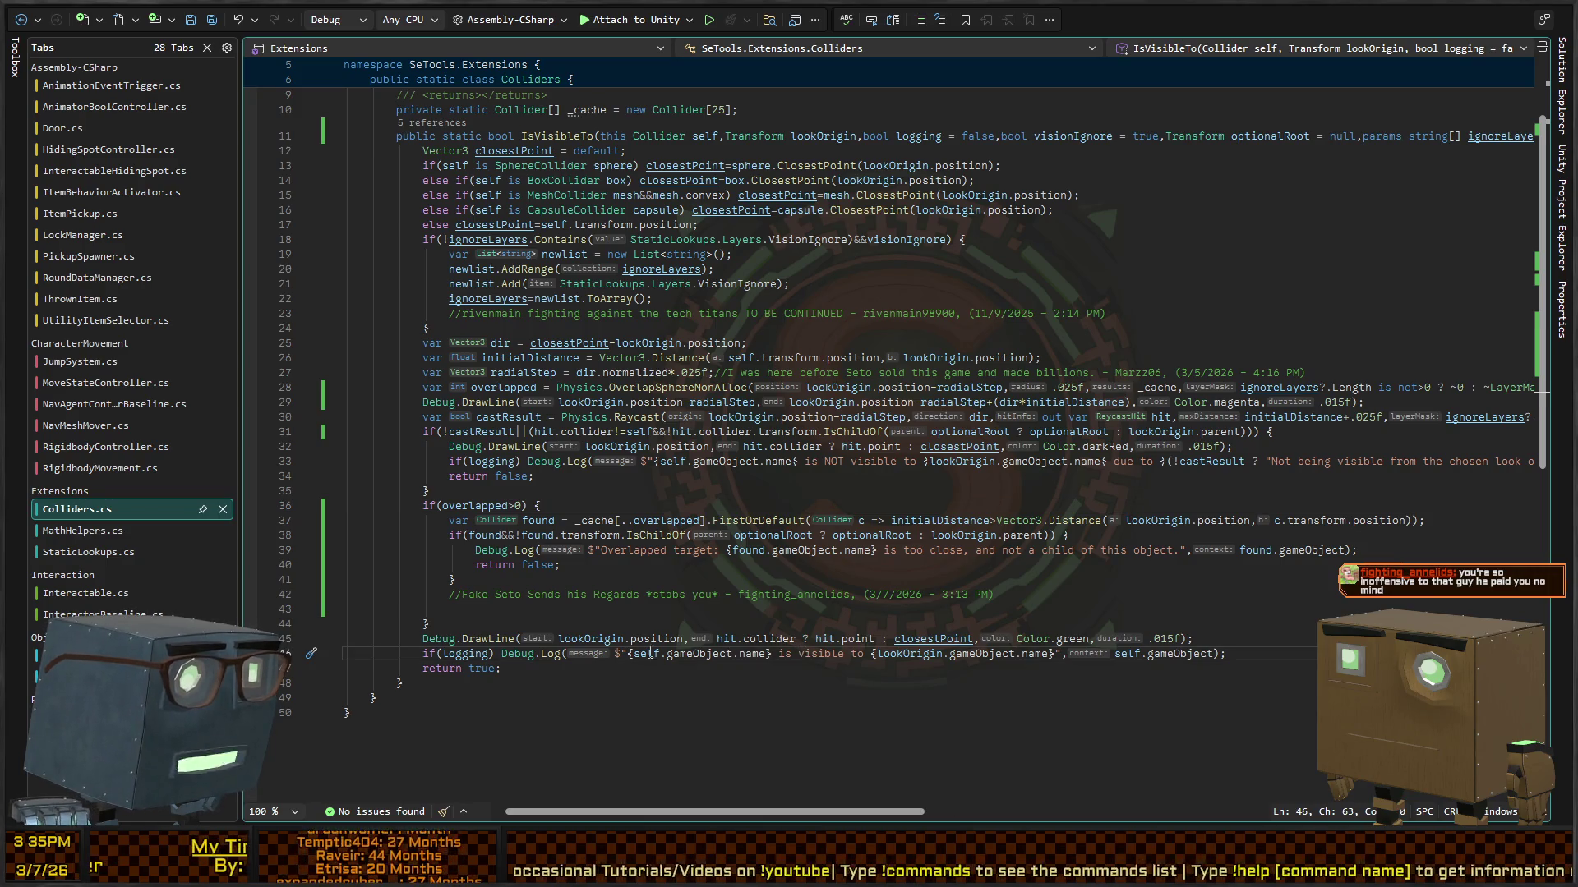
pyautogui.hotkey('ctrl', '-')
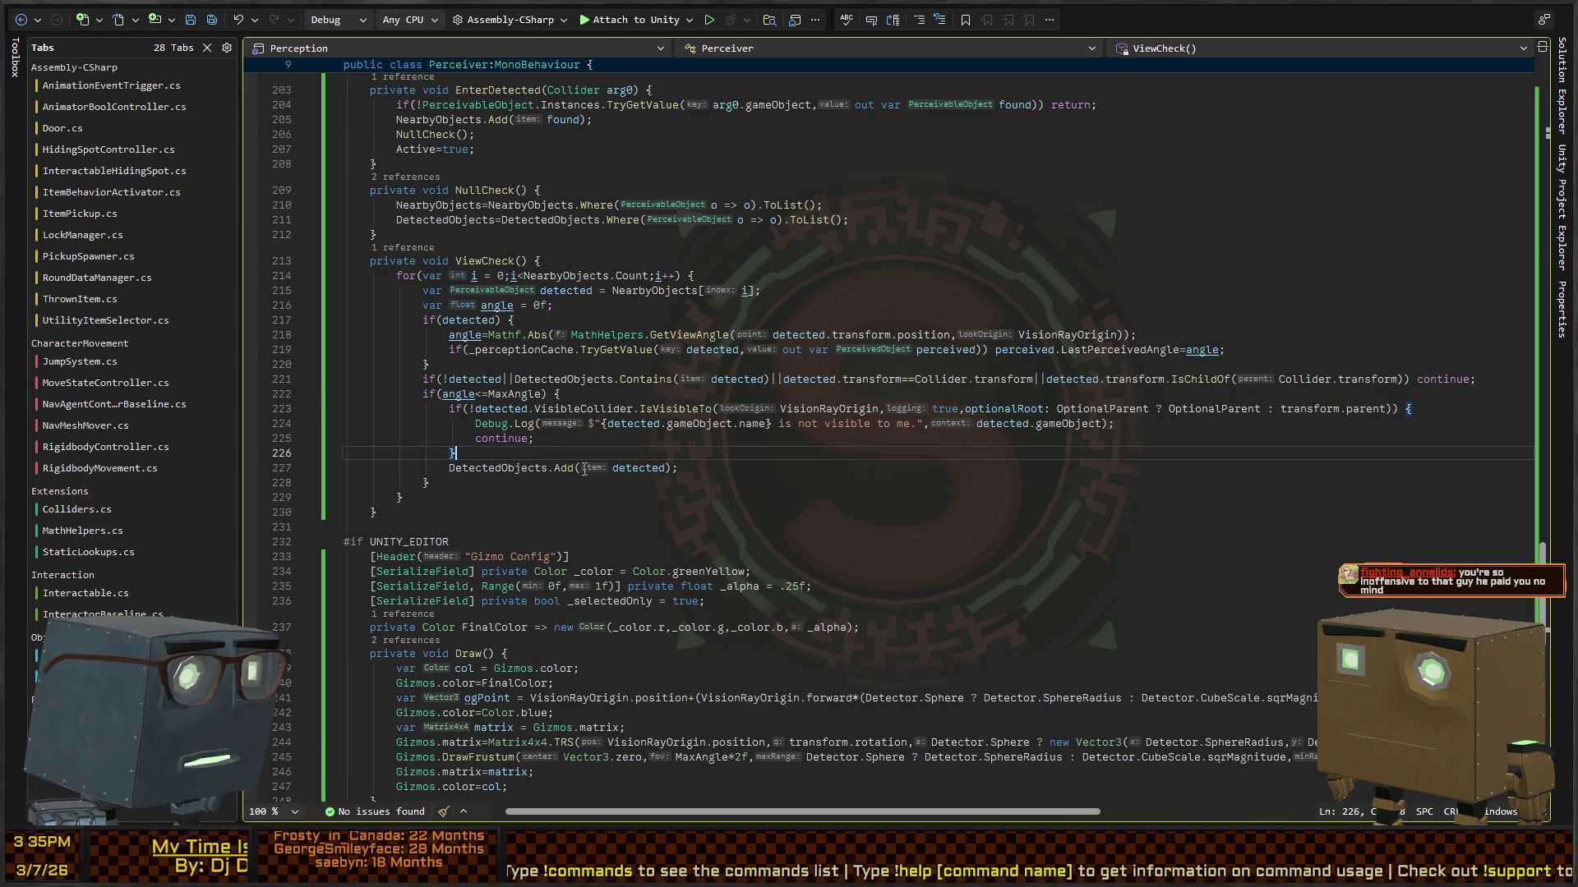
pyautogui.press('Return')
pyautogui.write('D')
pyautogui.hotkey('ctrl', 'z')
pyautogui.hotkey('ctrl', 'z')
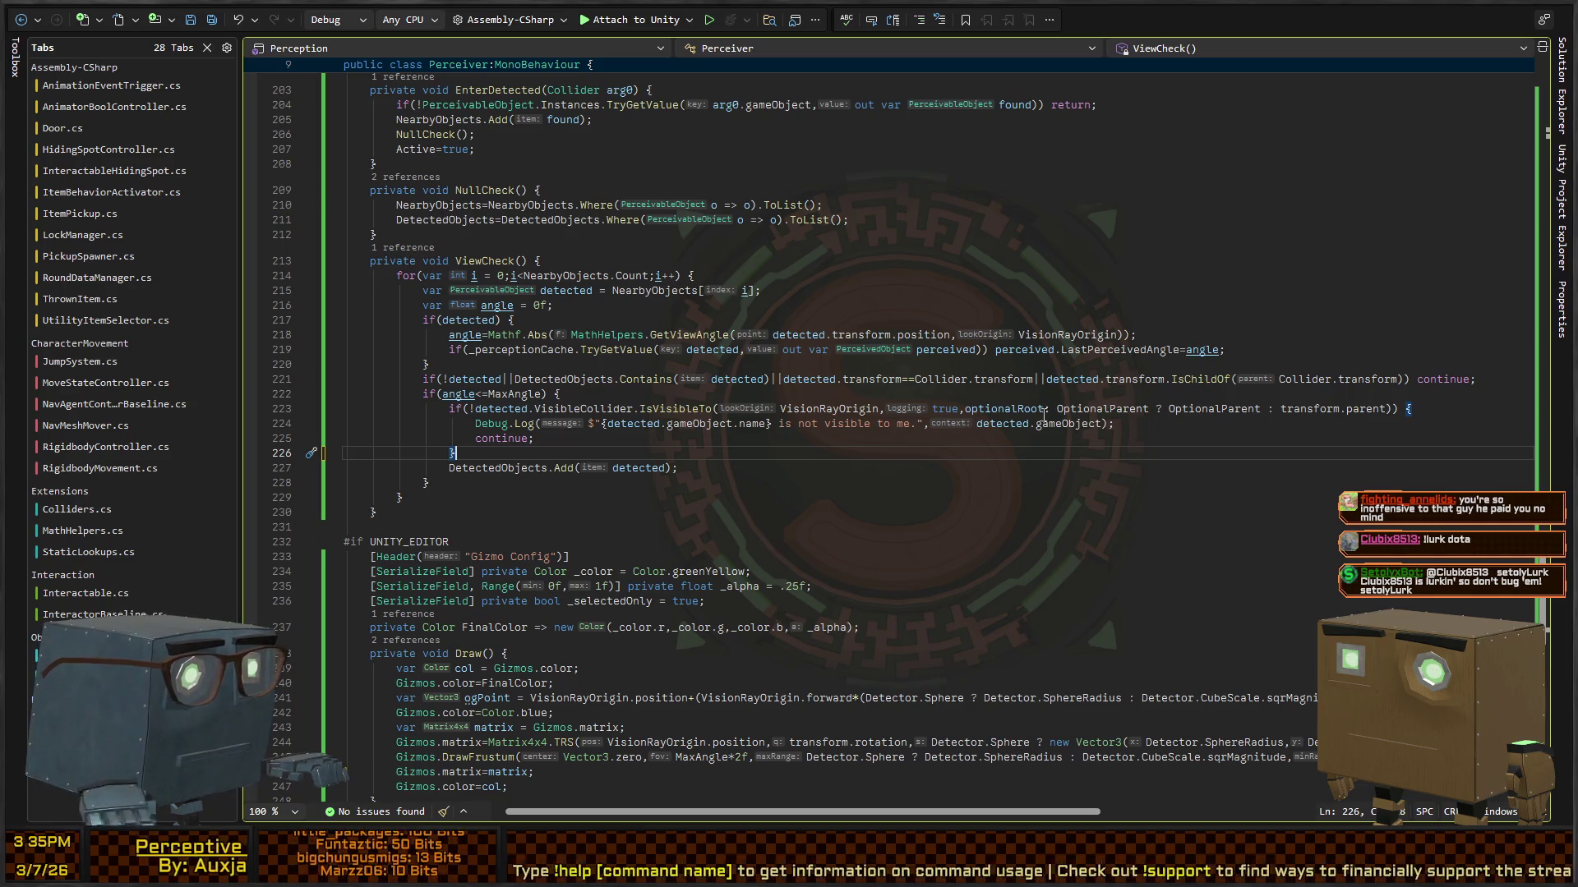
pyautogui.hotkey('alt', 'Tab')
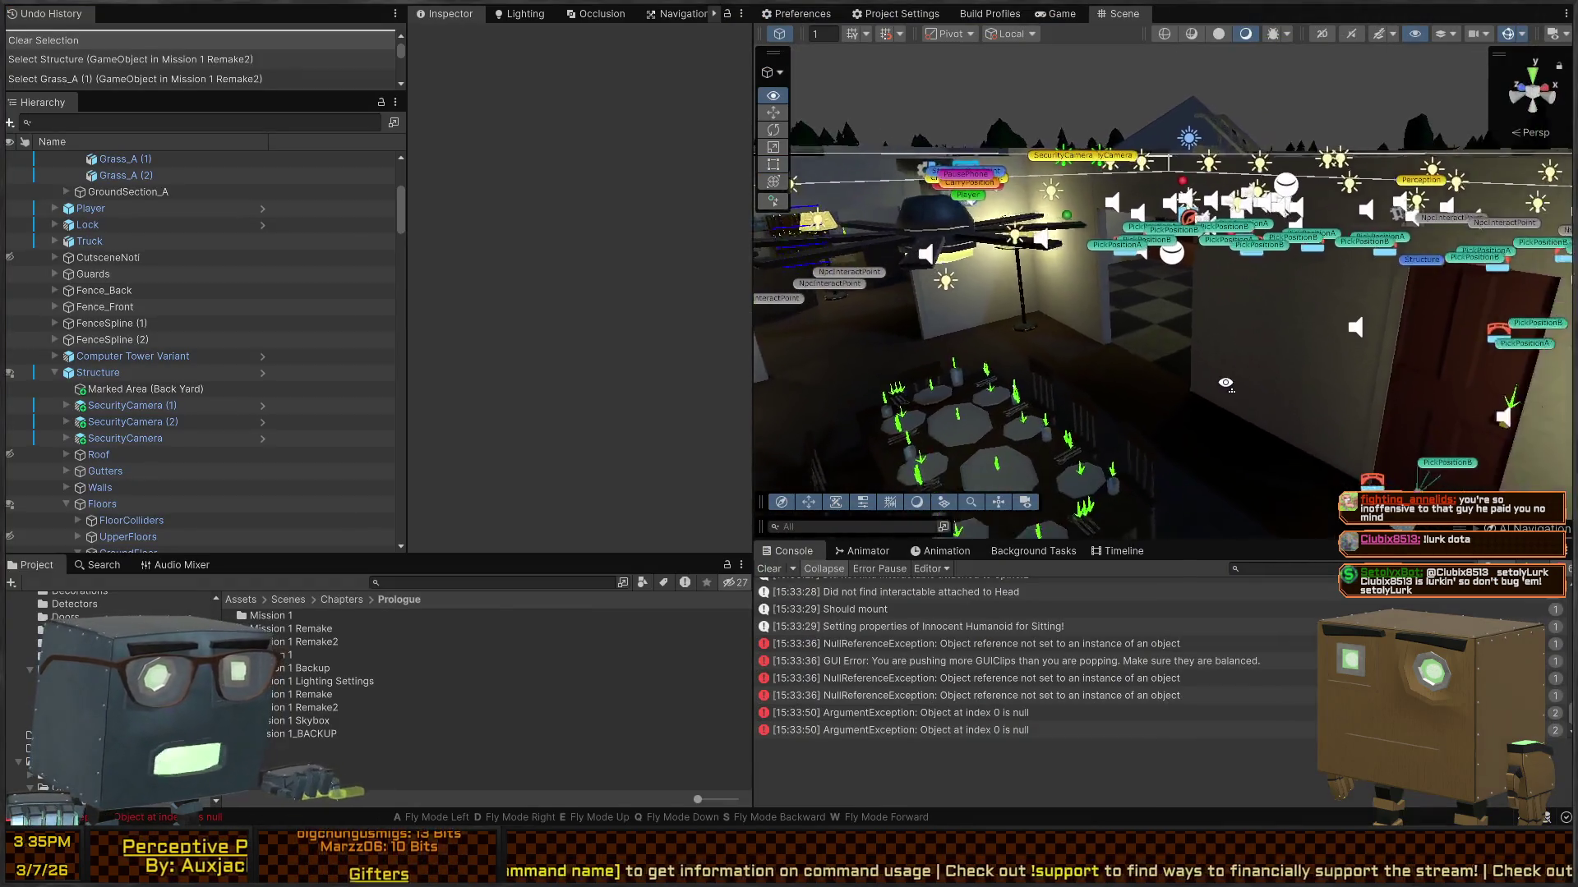
# Step: Fly the scene camera past the dining table to frame the floor lamp and door
pyautogui.press('w')
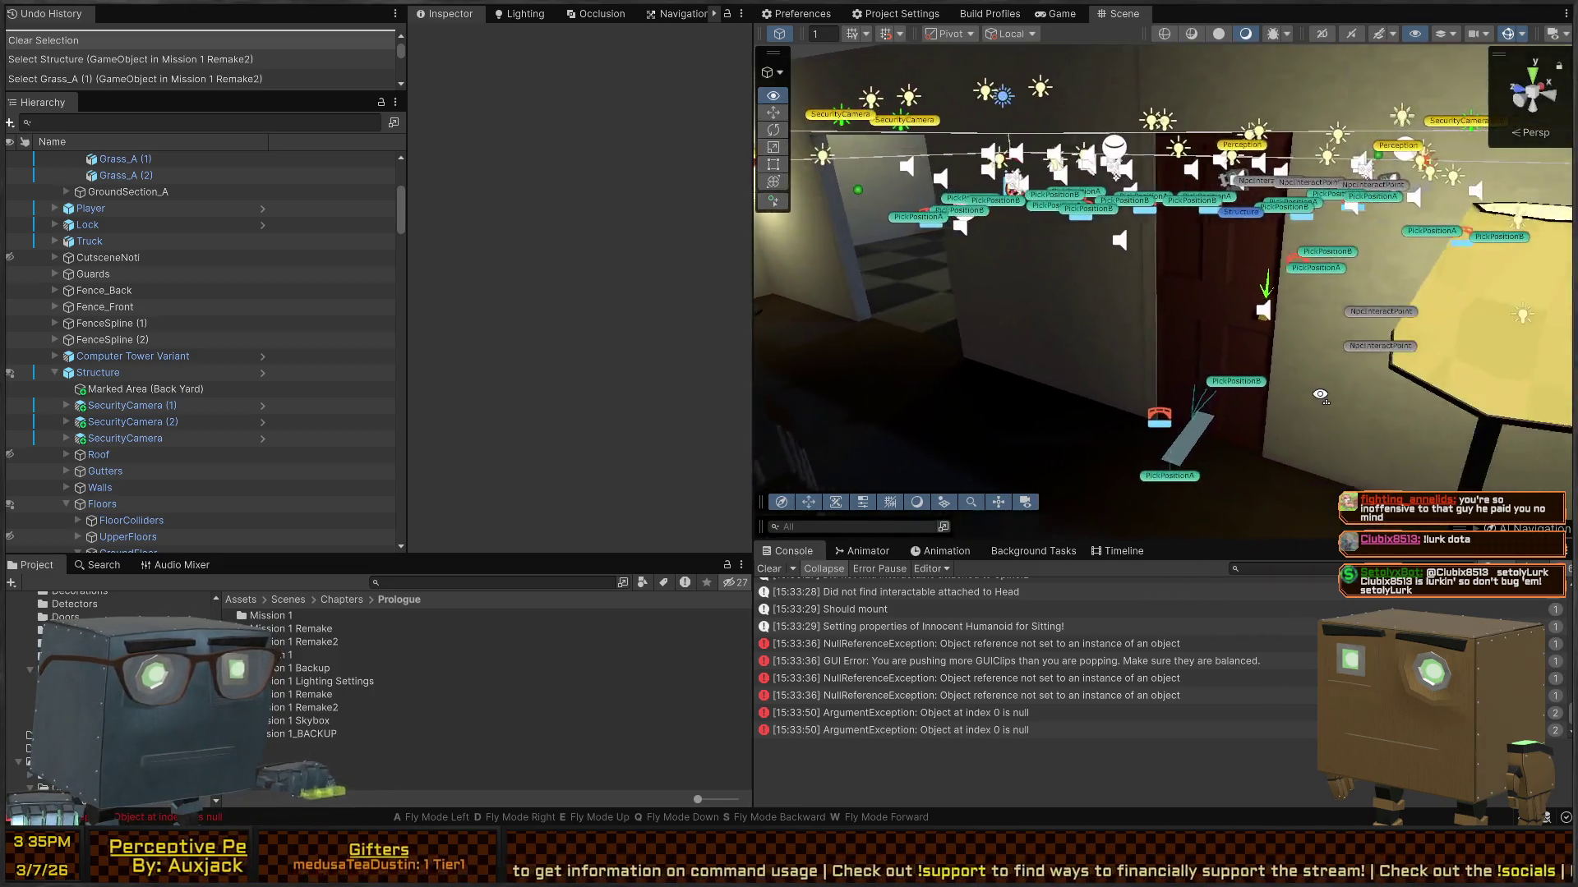
pyautogui.press('w')
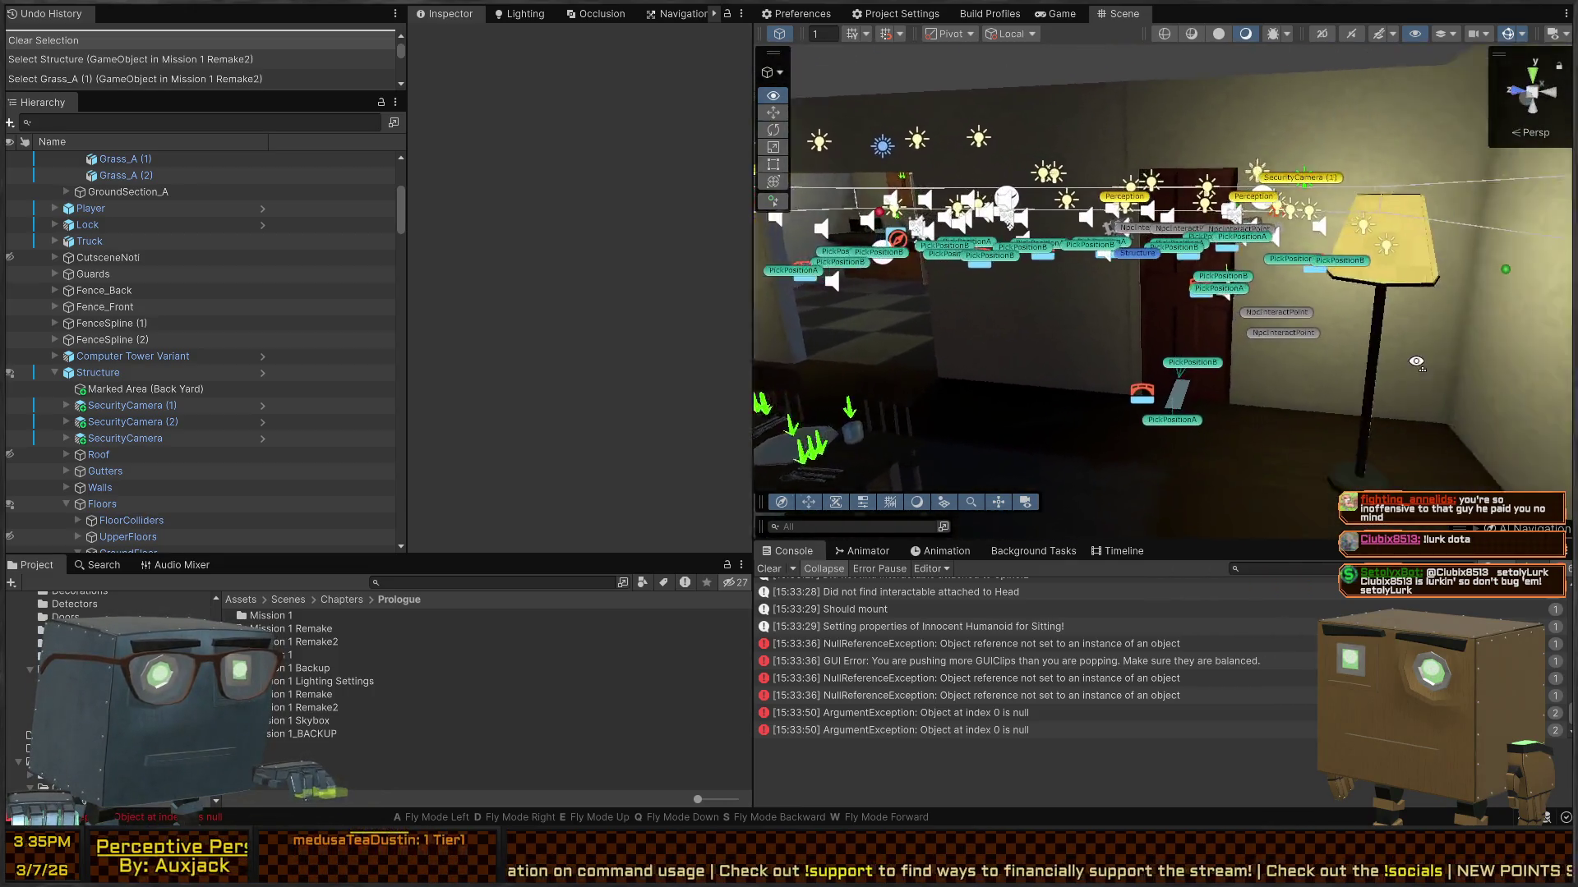
pyautogui.press('e')
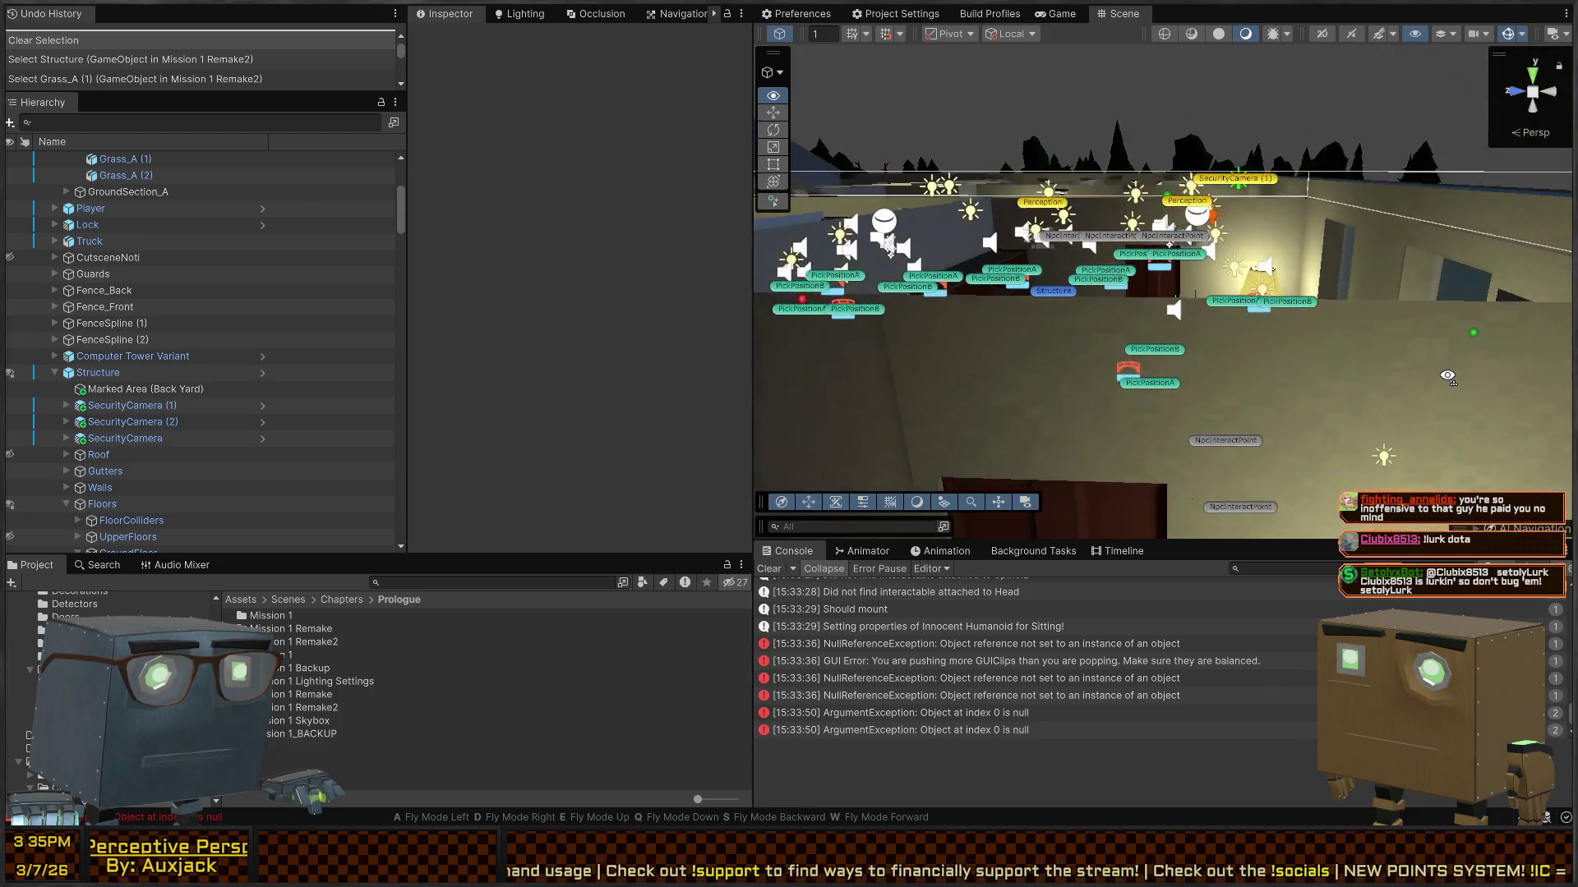
pyautogui.press('d')
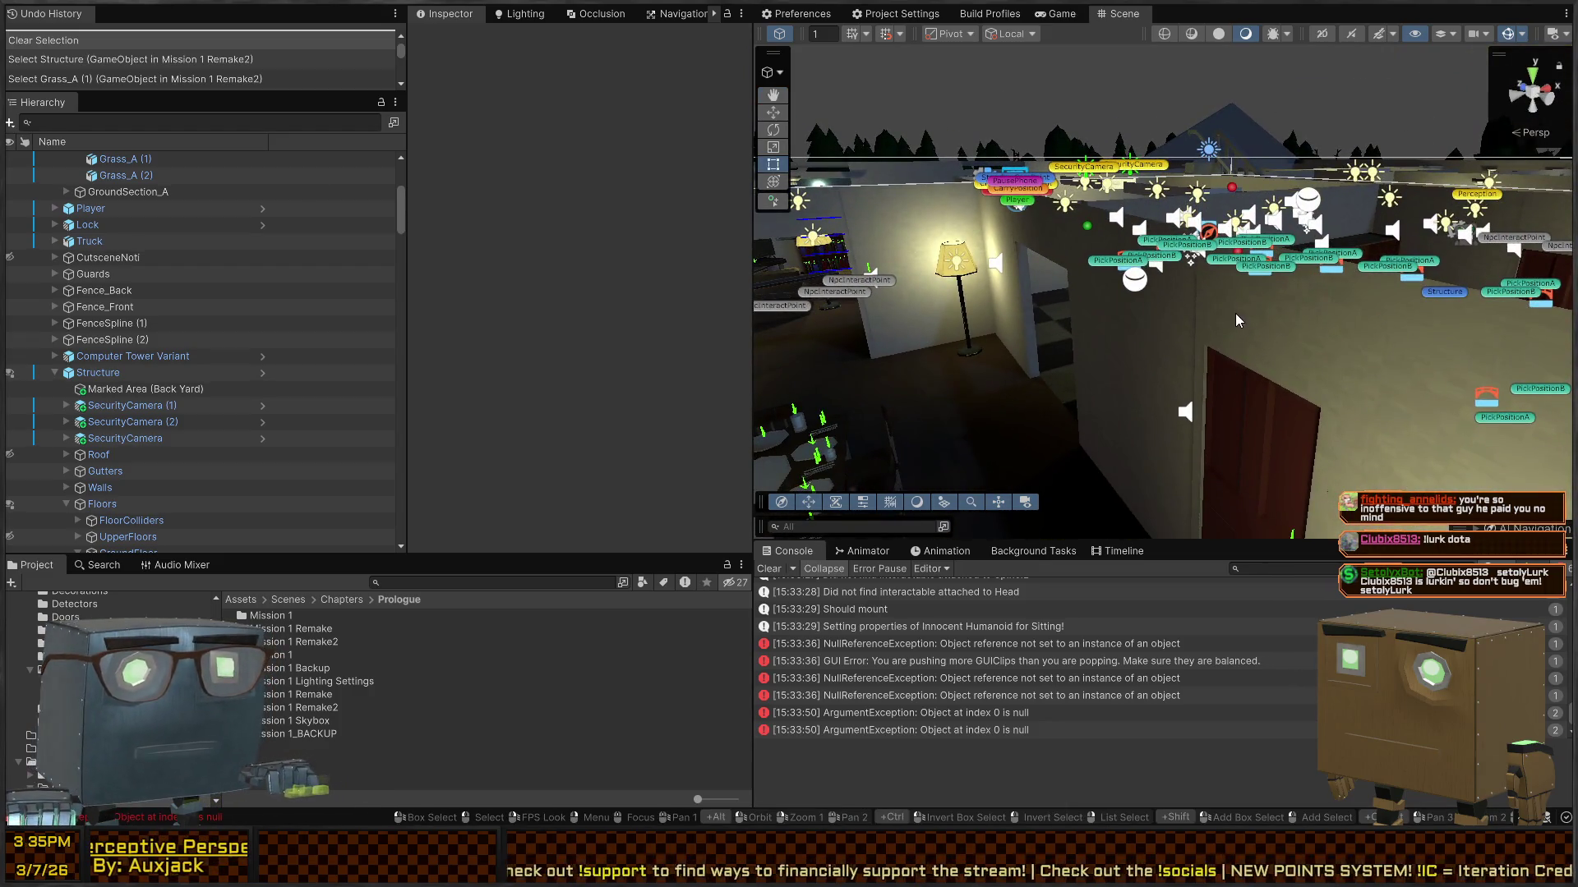
# Step: Play the level, vault through the house window into the dining room, and clear the console
pyautogui.hotkey('ctrl', 'p')
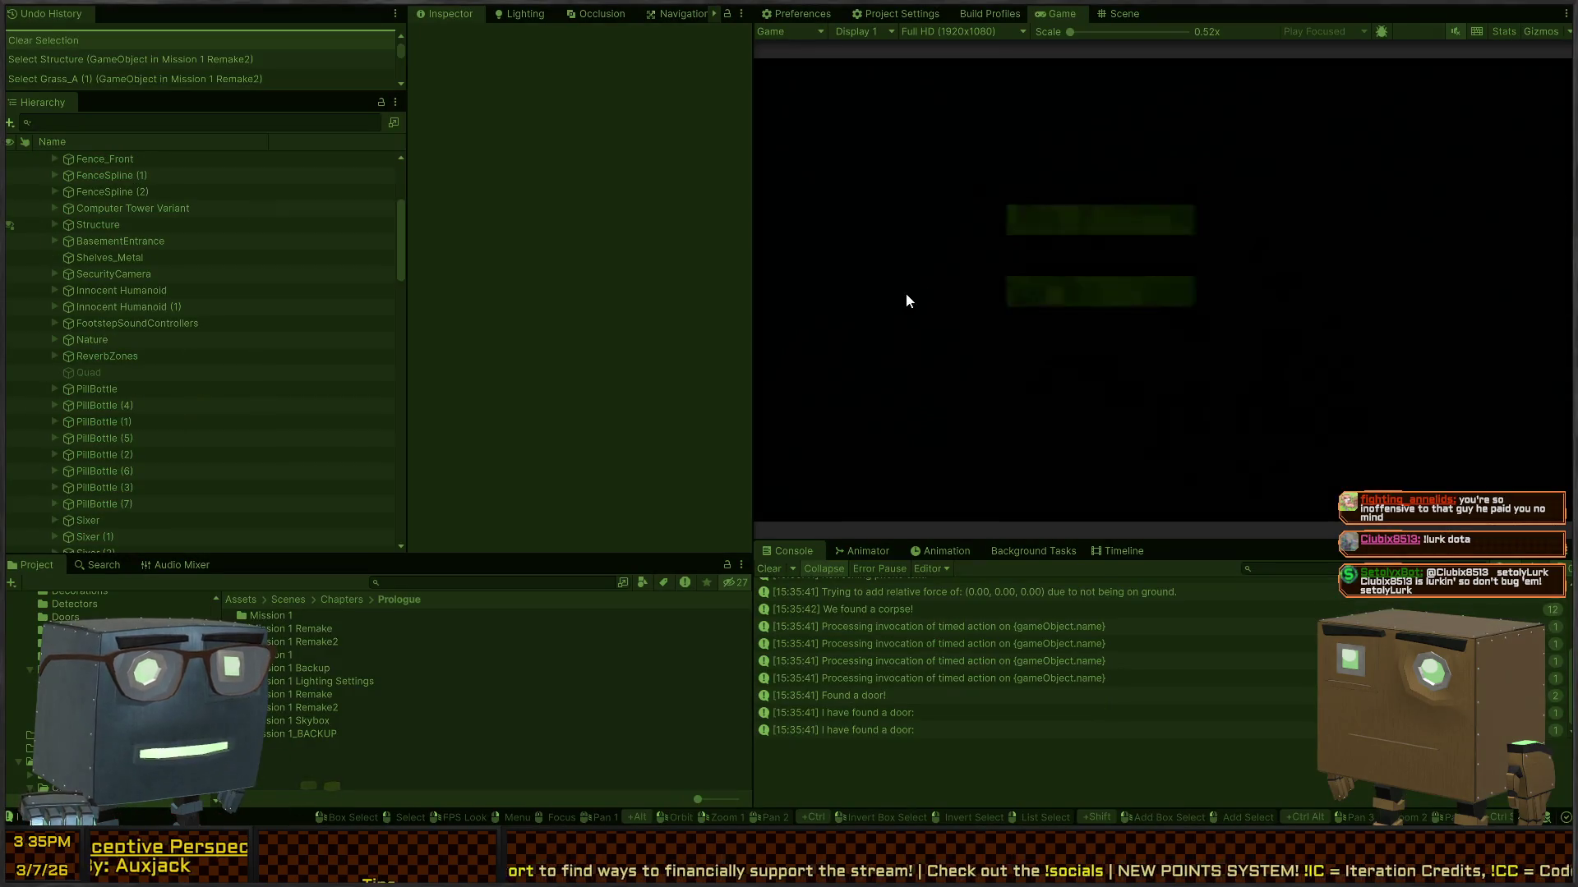
pyautogui.press('w')
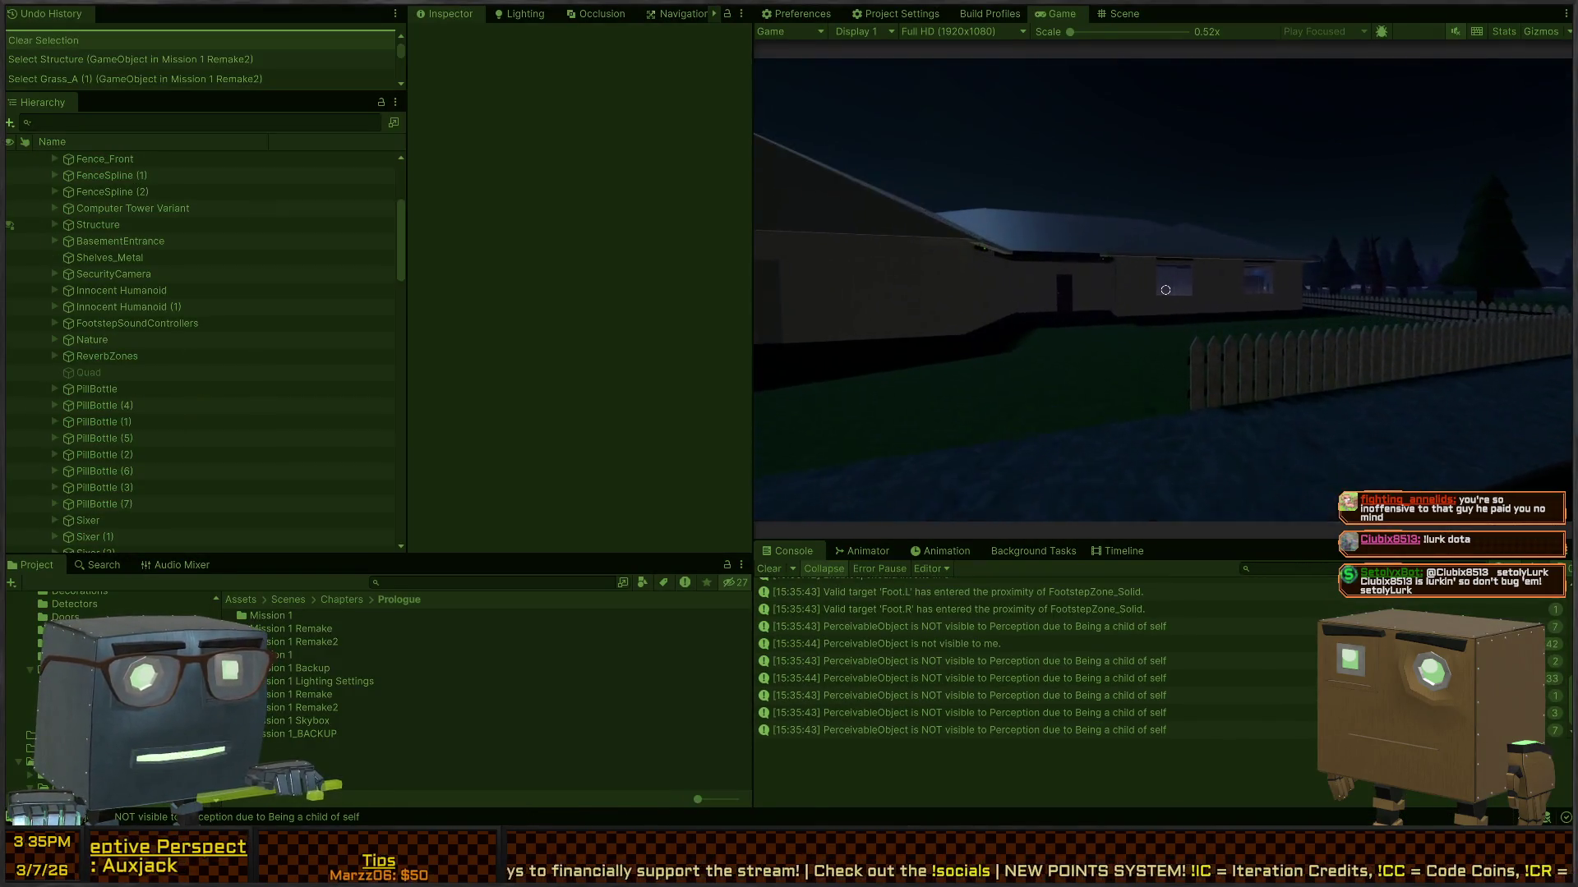
pyautogui.press('w')
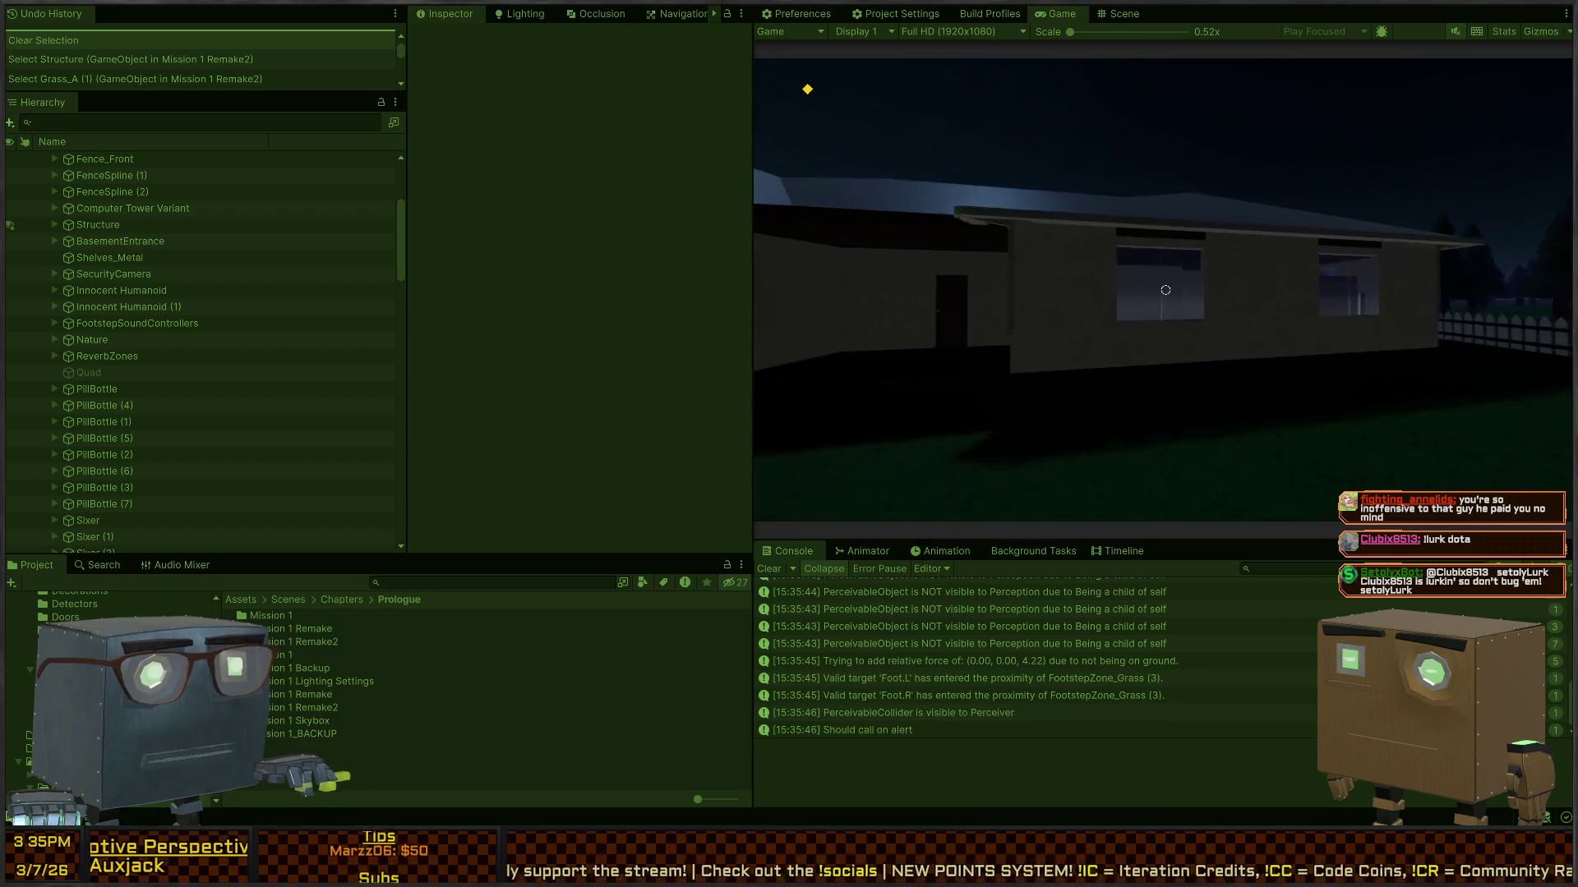
pyautogui.press('space')
pyautogui.press('w')
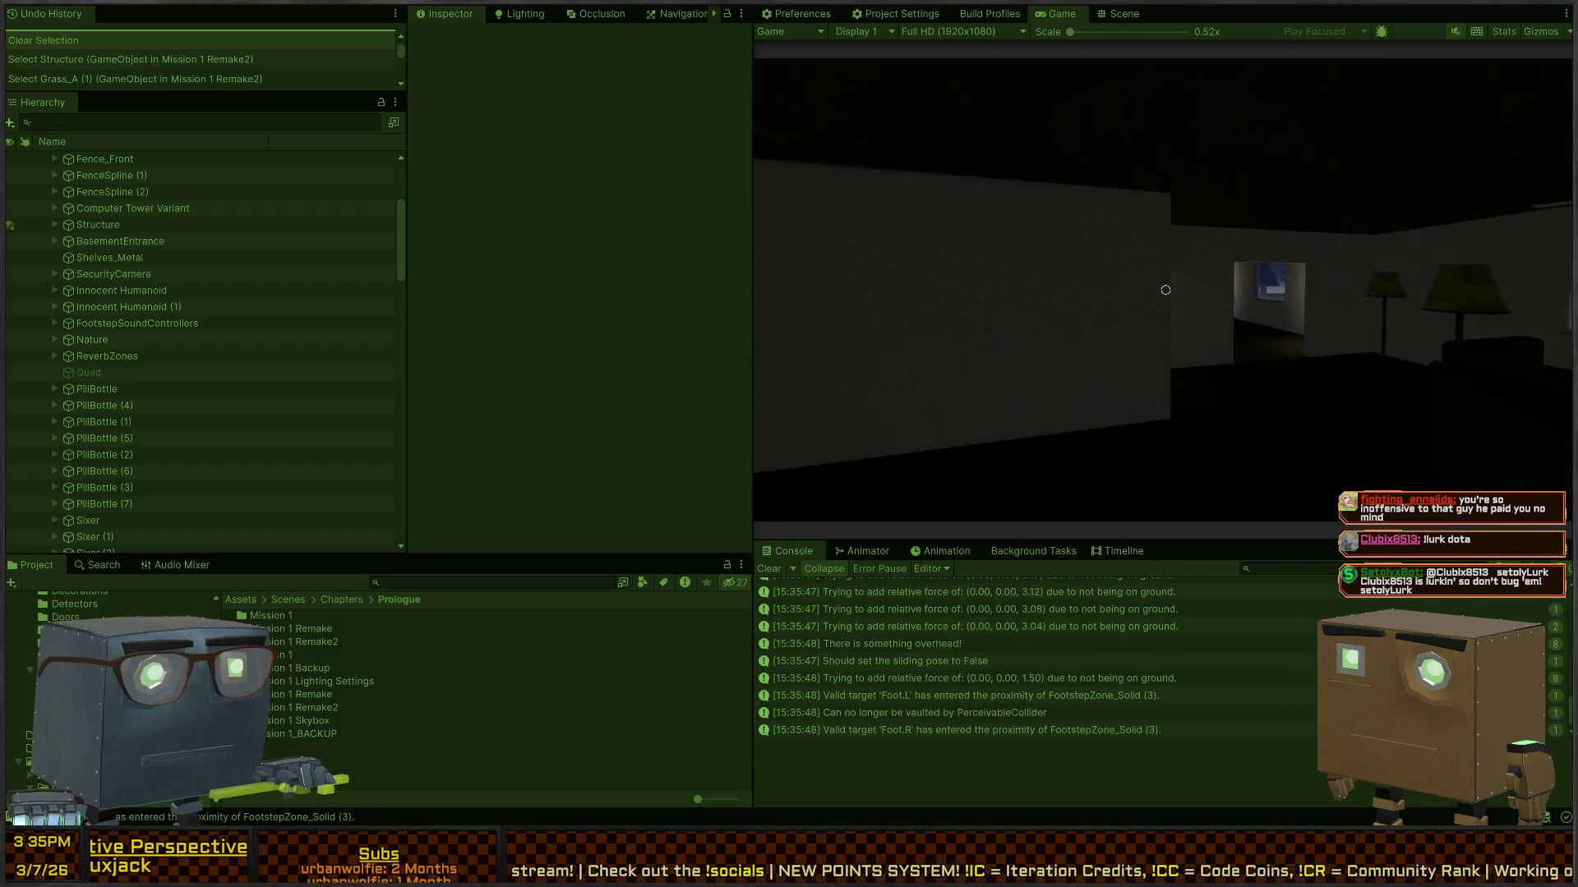
pyautogui.press('w')
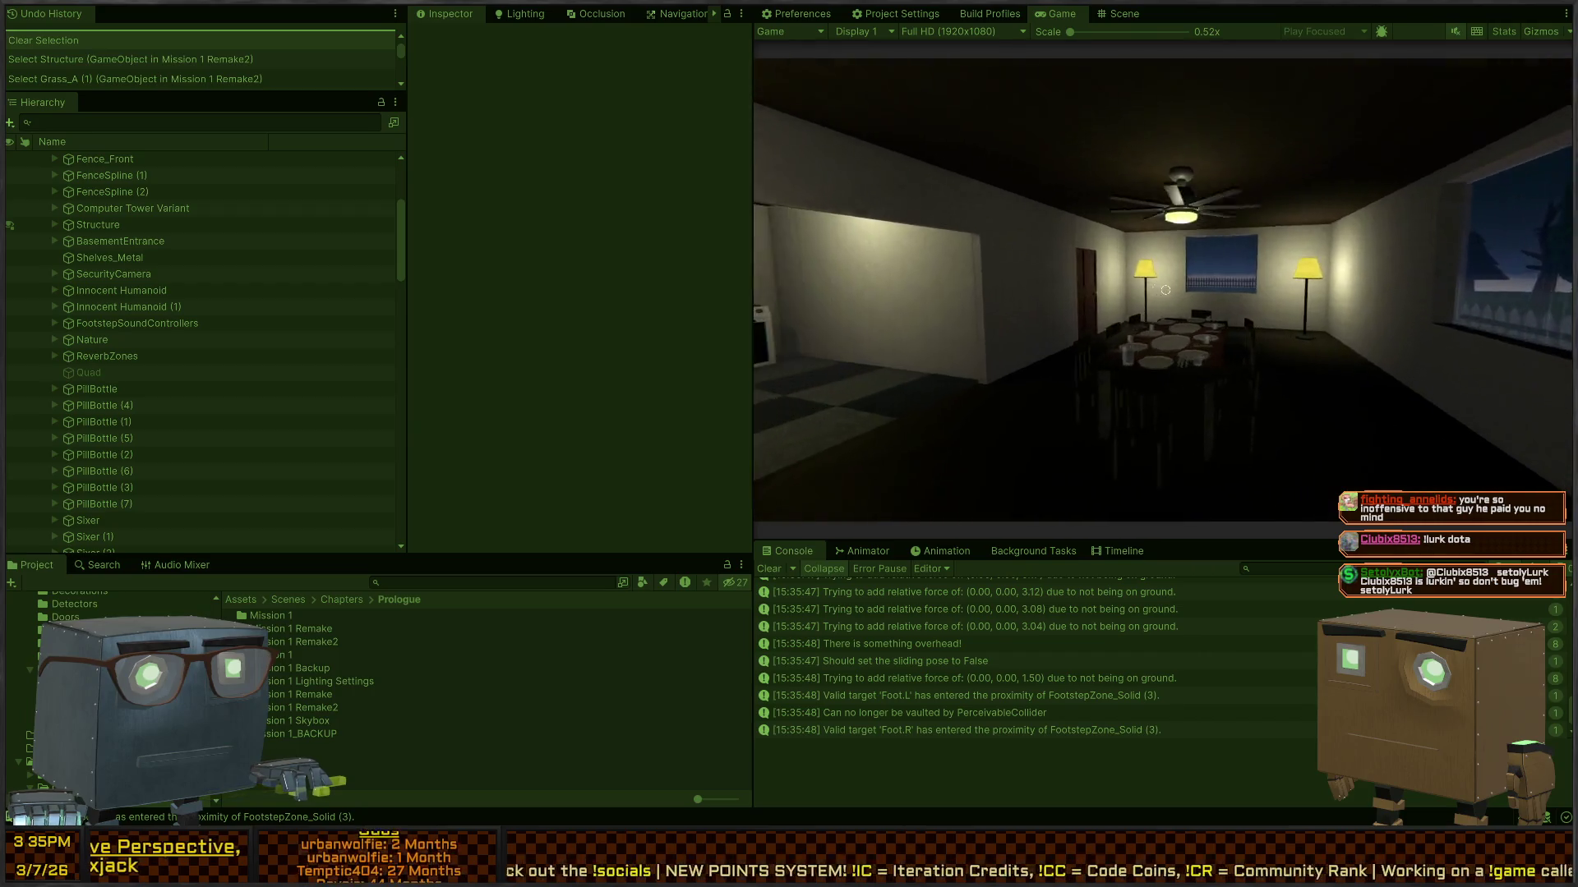
pyautogui.hotkey('ctrl', '1')
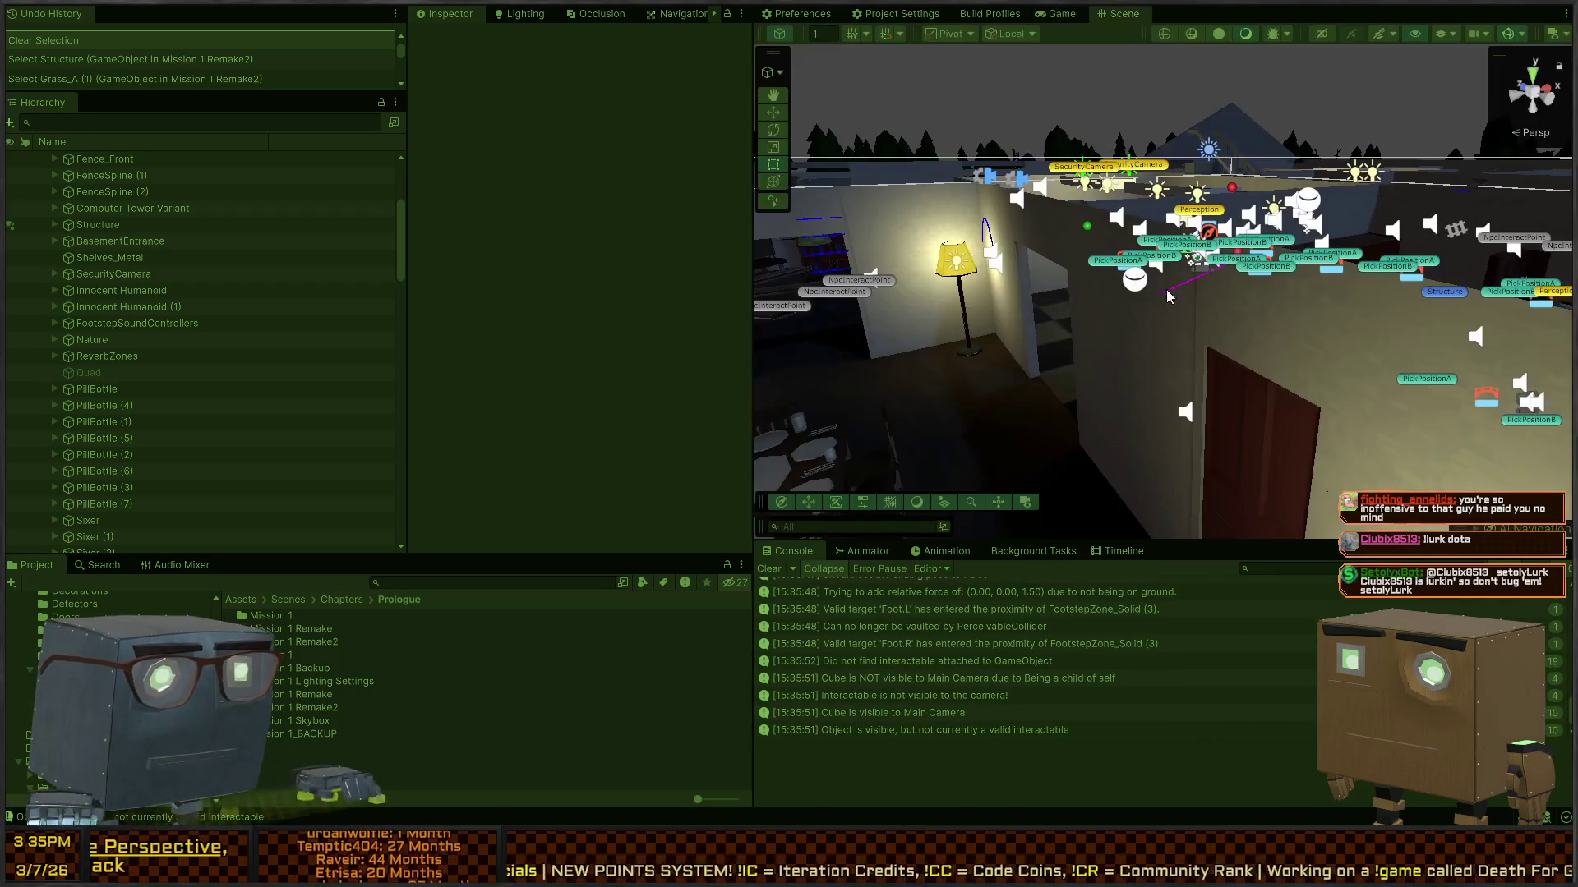
pyautogui.click(765, 569)
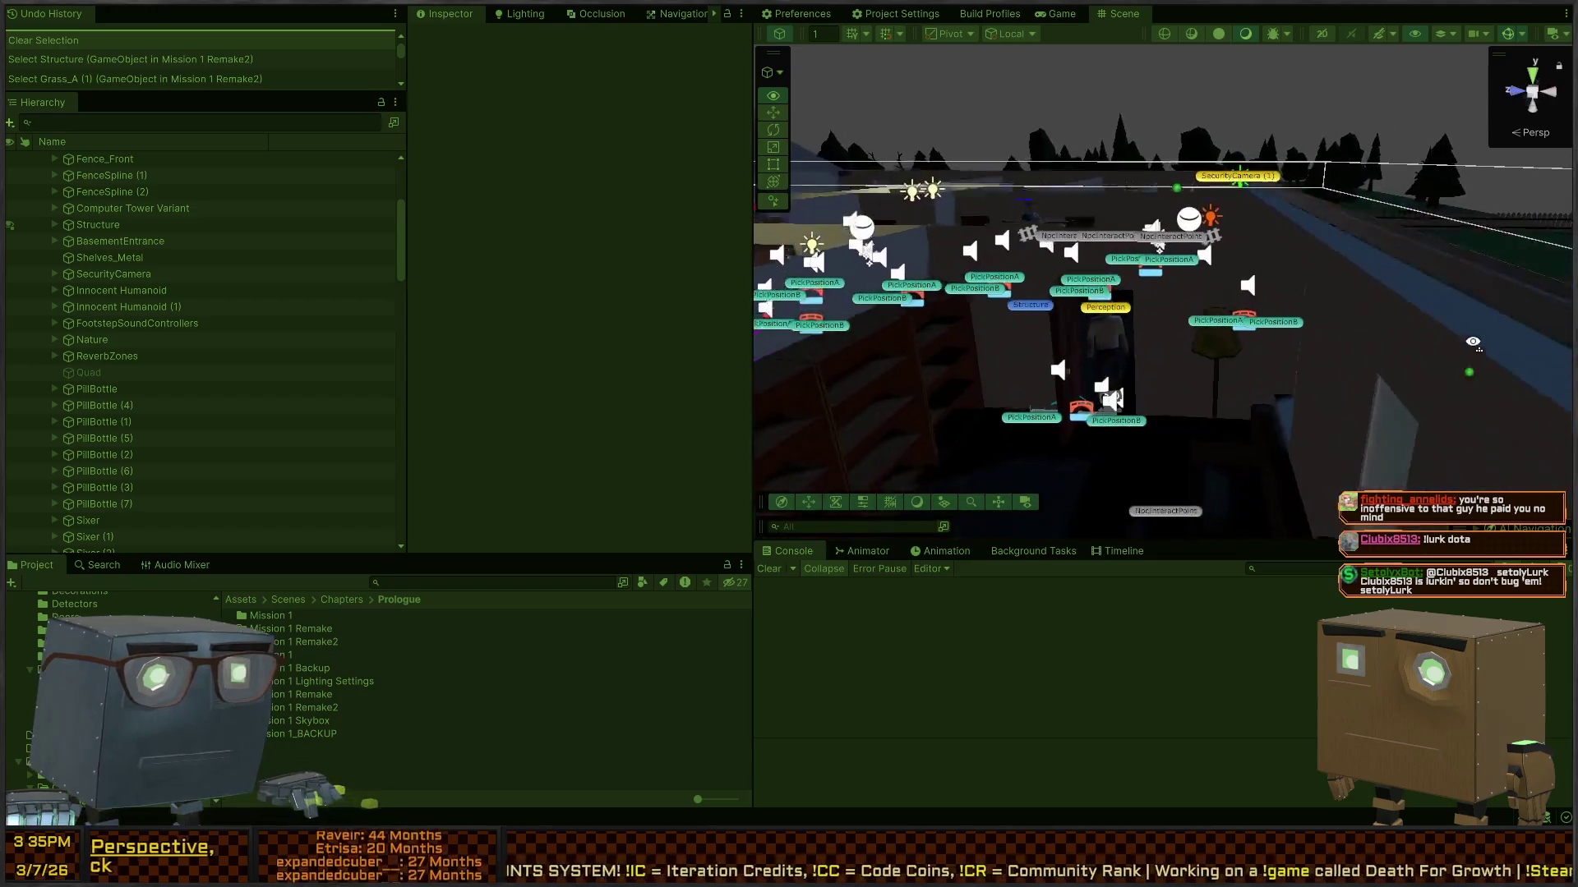
pyautogui.hotkey('ctrl', '2')
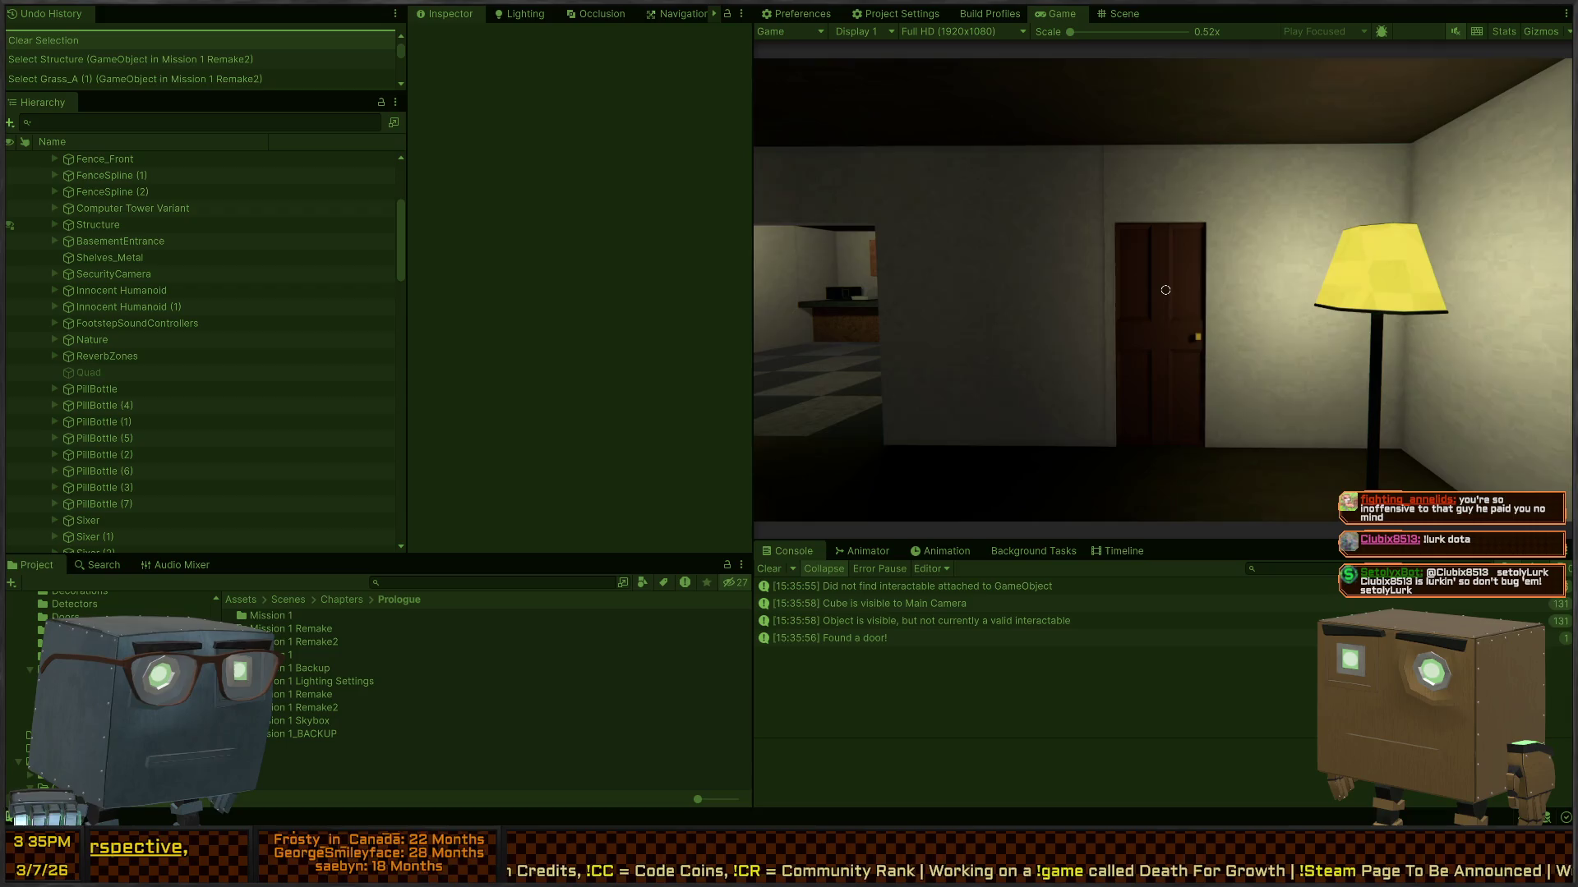
pyautogui.hotkey('ctrl', '1')
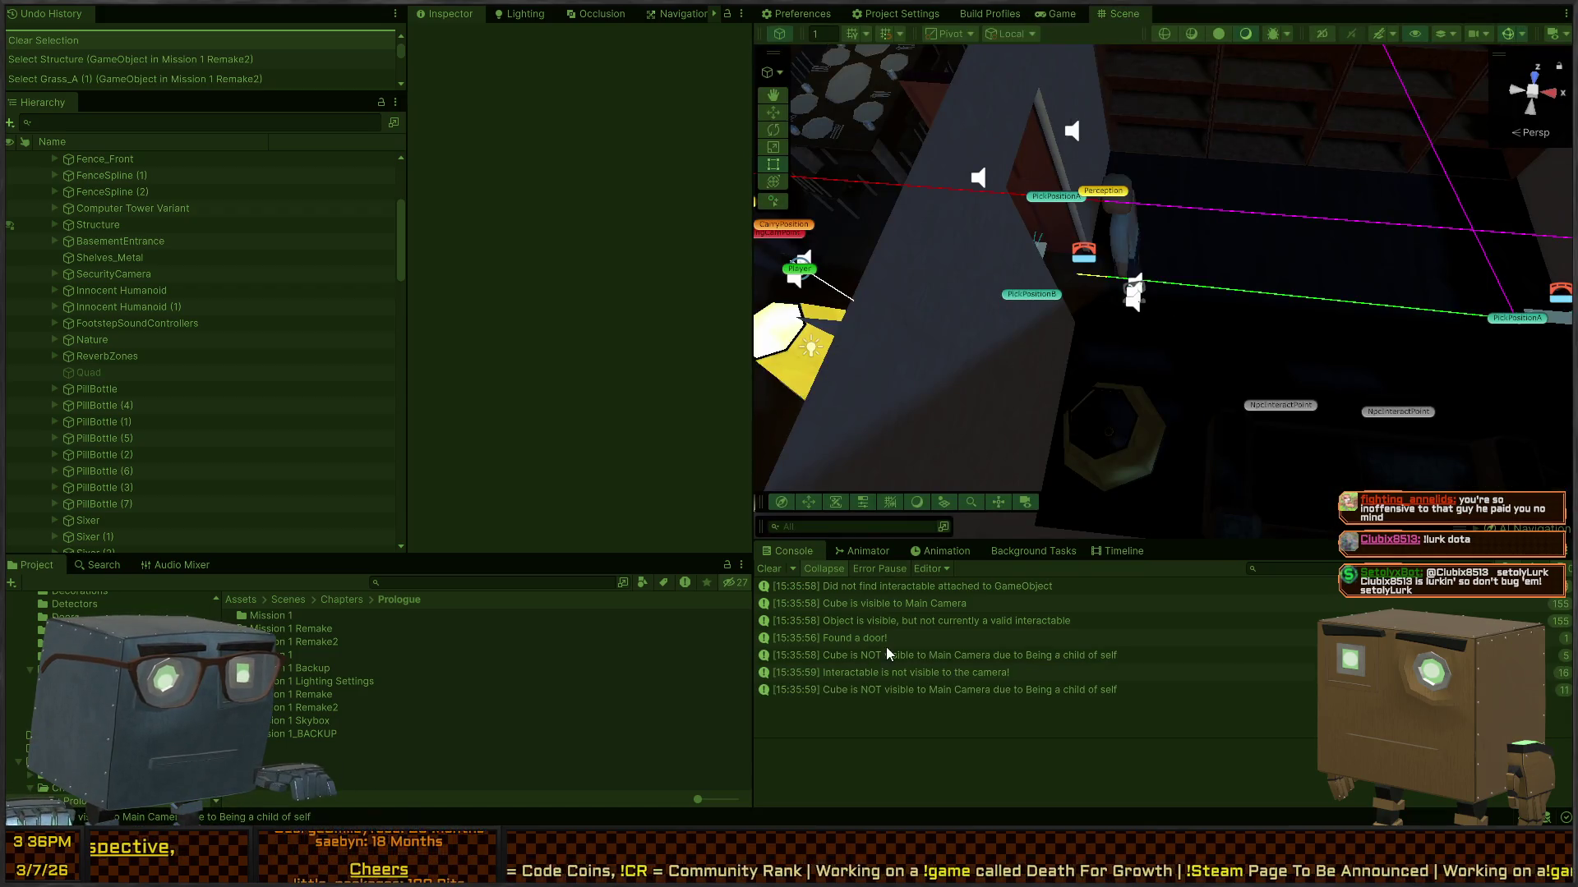
# Step: Ping the objects behind the Cube visibility and interactable log messages, then clear the console
pyautogui.click(910, 655)
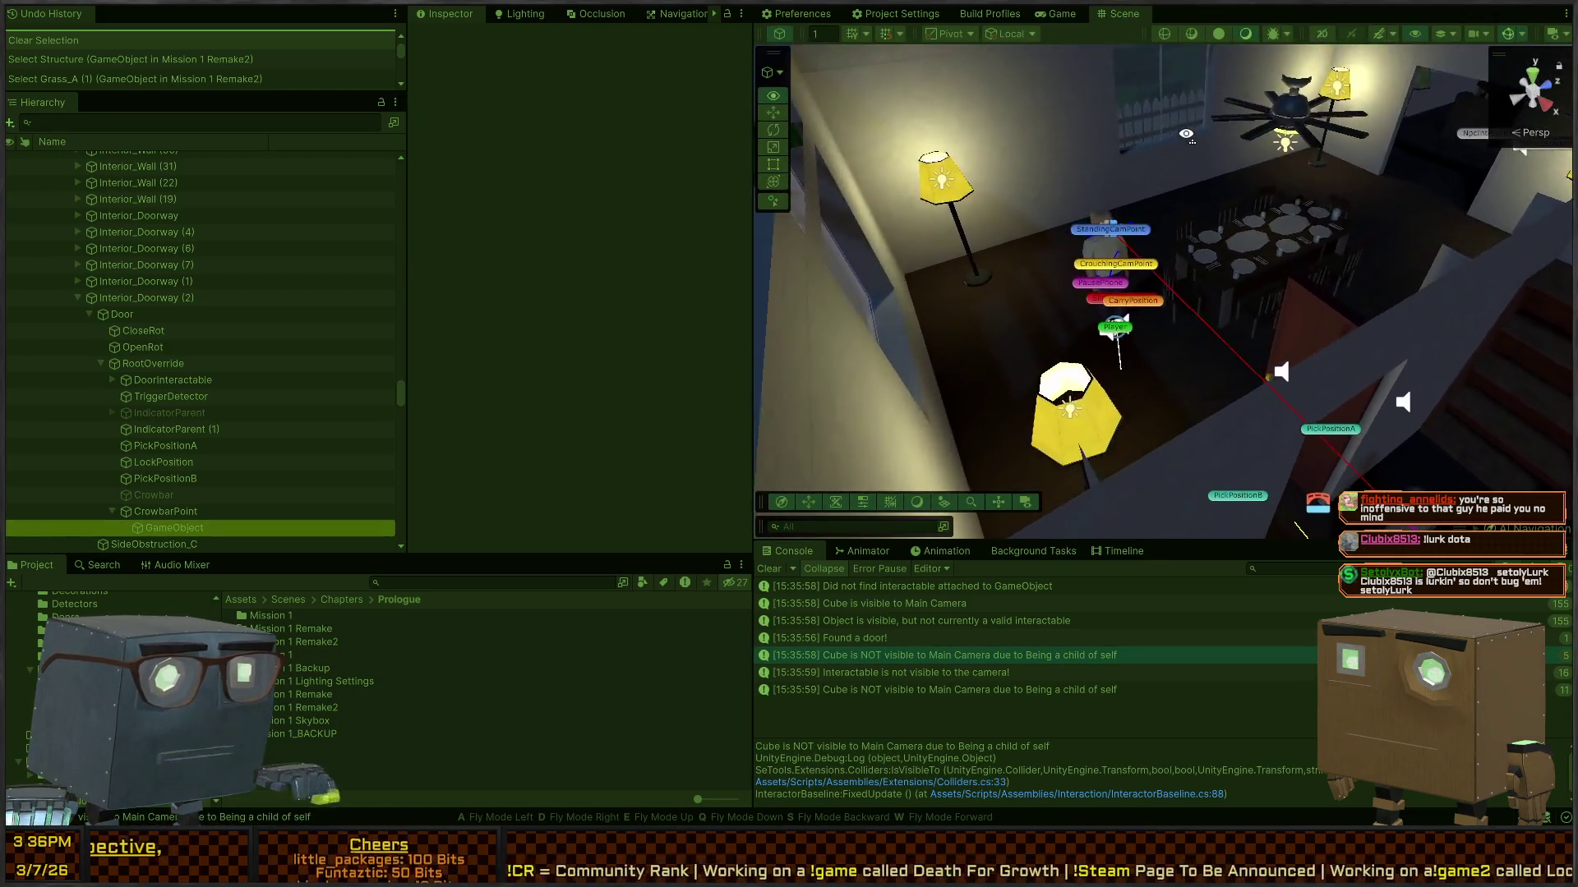
pyautogui.moveTo(1186, 134)
pyautogui.mouseDown()
pyautogui.moveTo(1067, 170)
pyautogui.moveTo(1021, 276)
pyautogui.mouseUp()
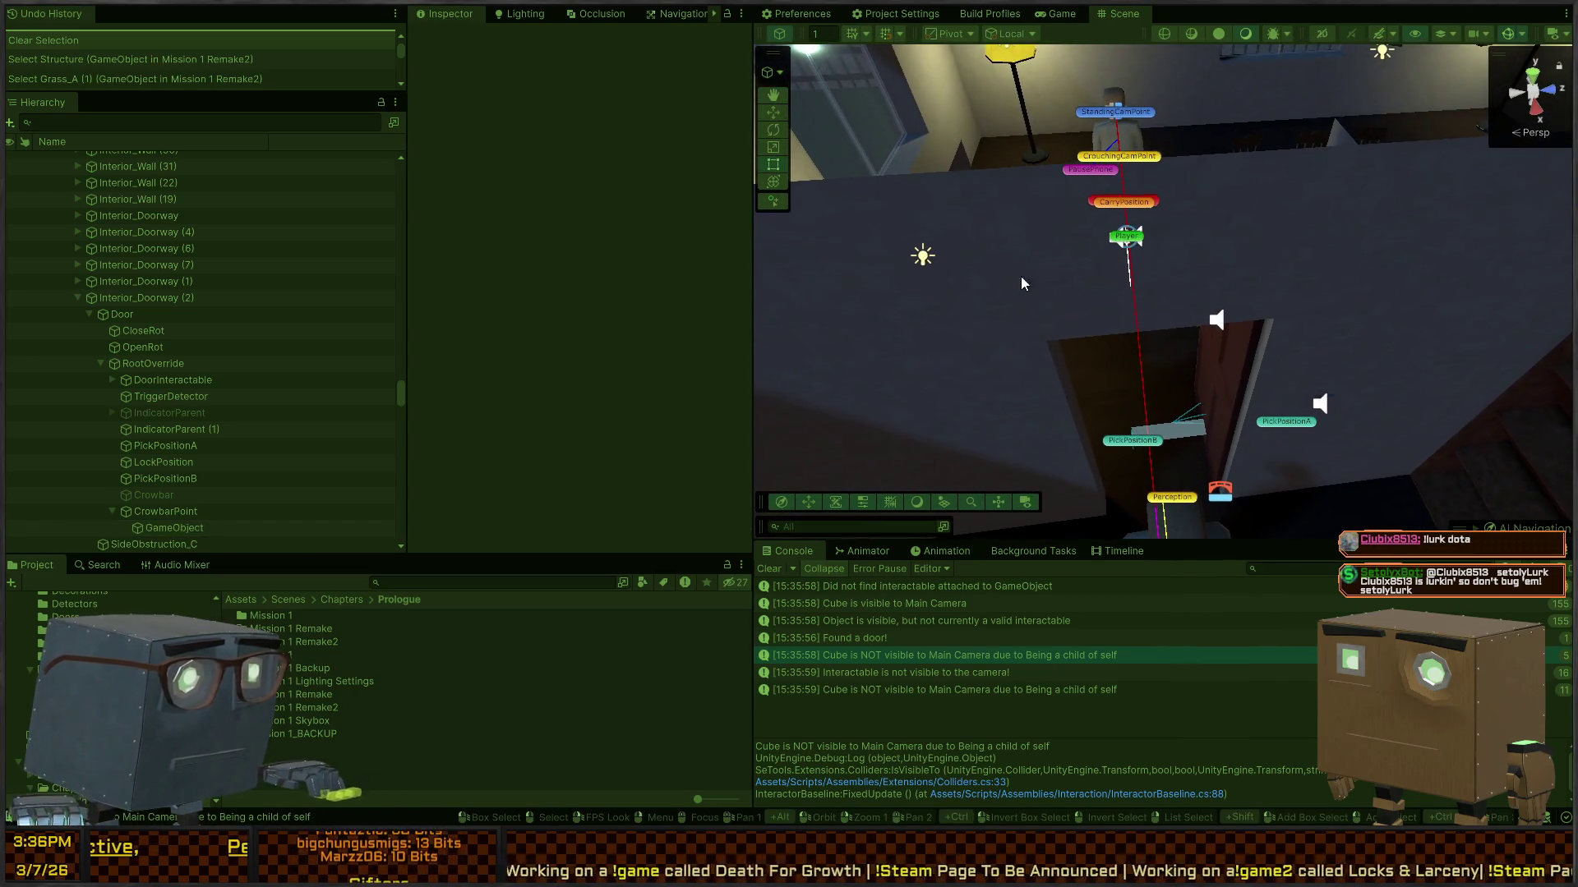
pyautogui.click(880, 655)
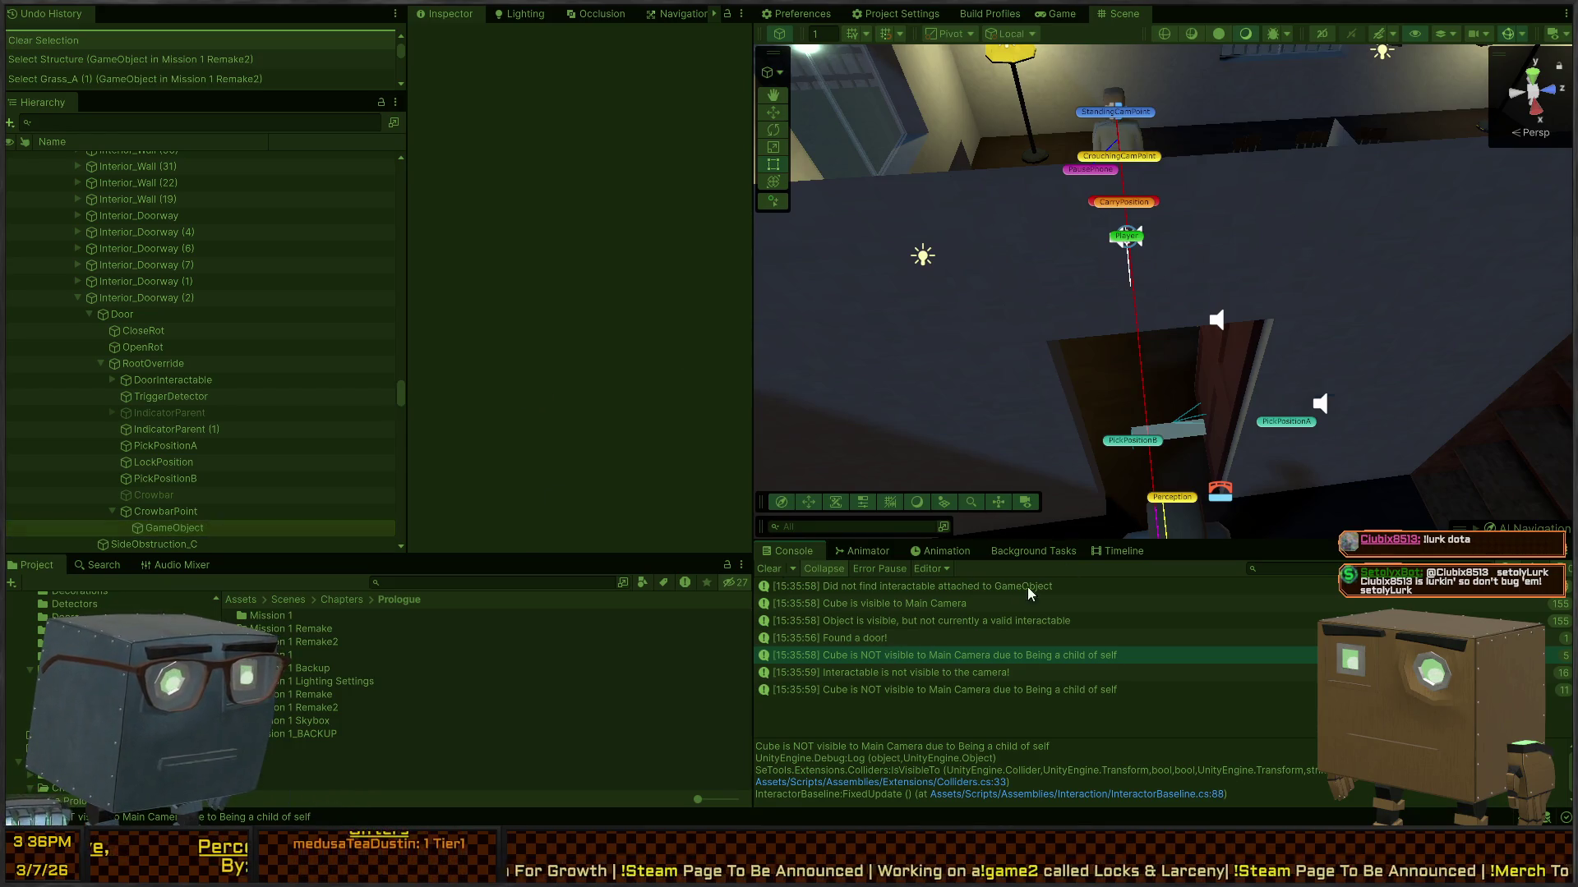
pyautogui.click(953, 689)
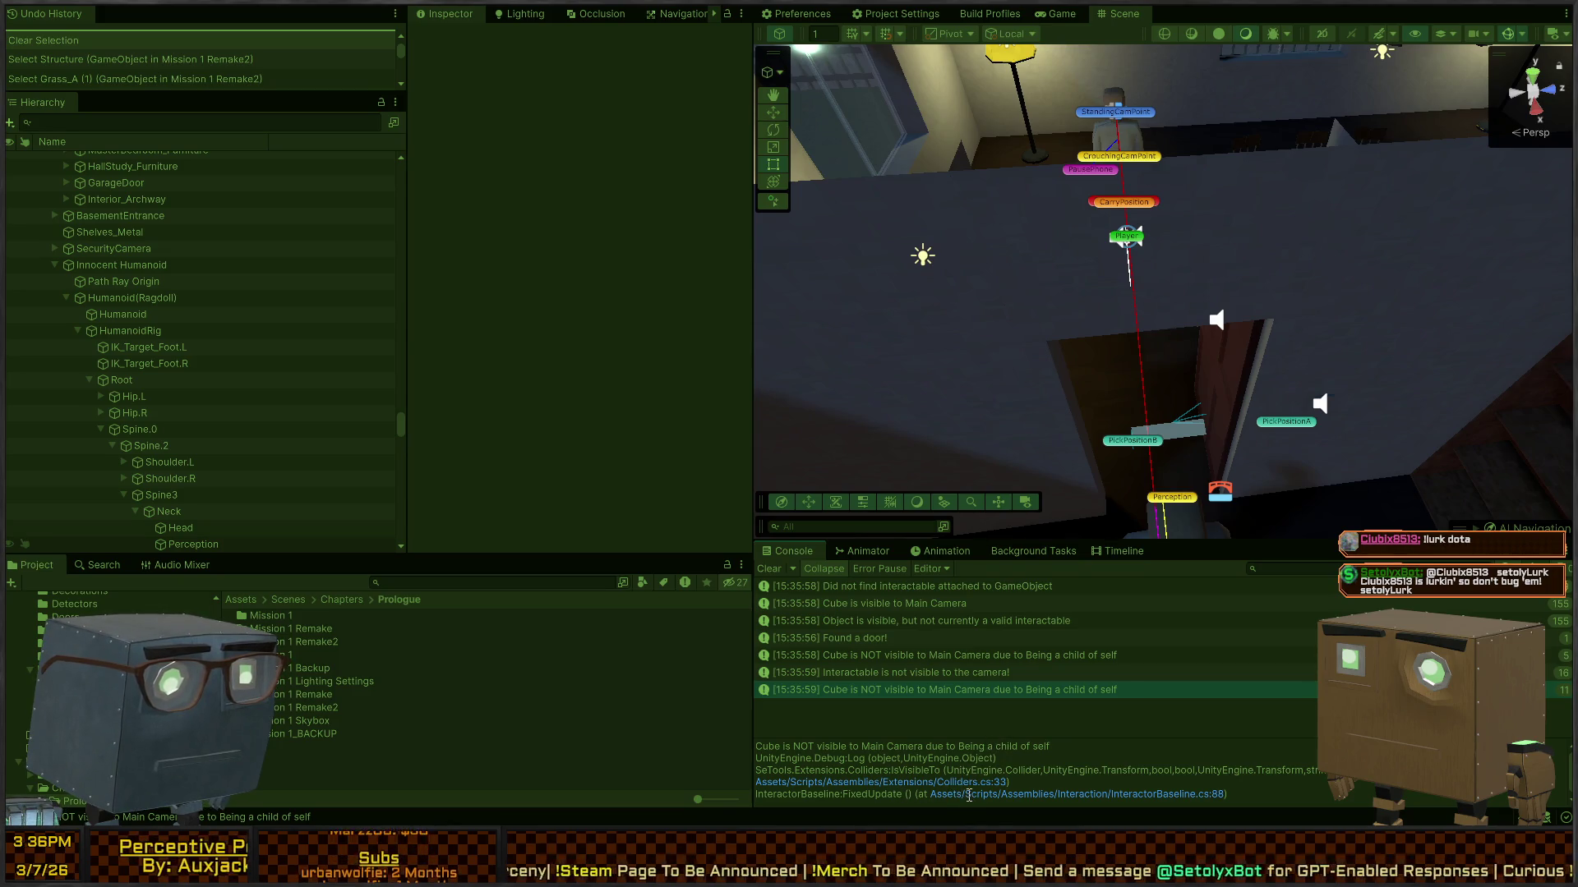
pyautogui.moveTo(1167, 301)
pyautogui.mouseDown()
pyautogui.moveTo(1052, 308)
pyautogui.moveTo(1384, 314)
pyautogui.moveTo(1117, 416)
pyautogui.mouseUp()
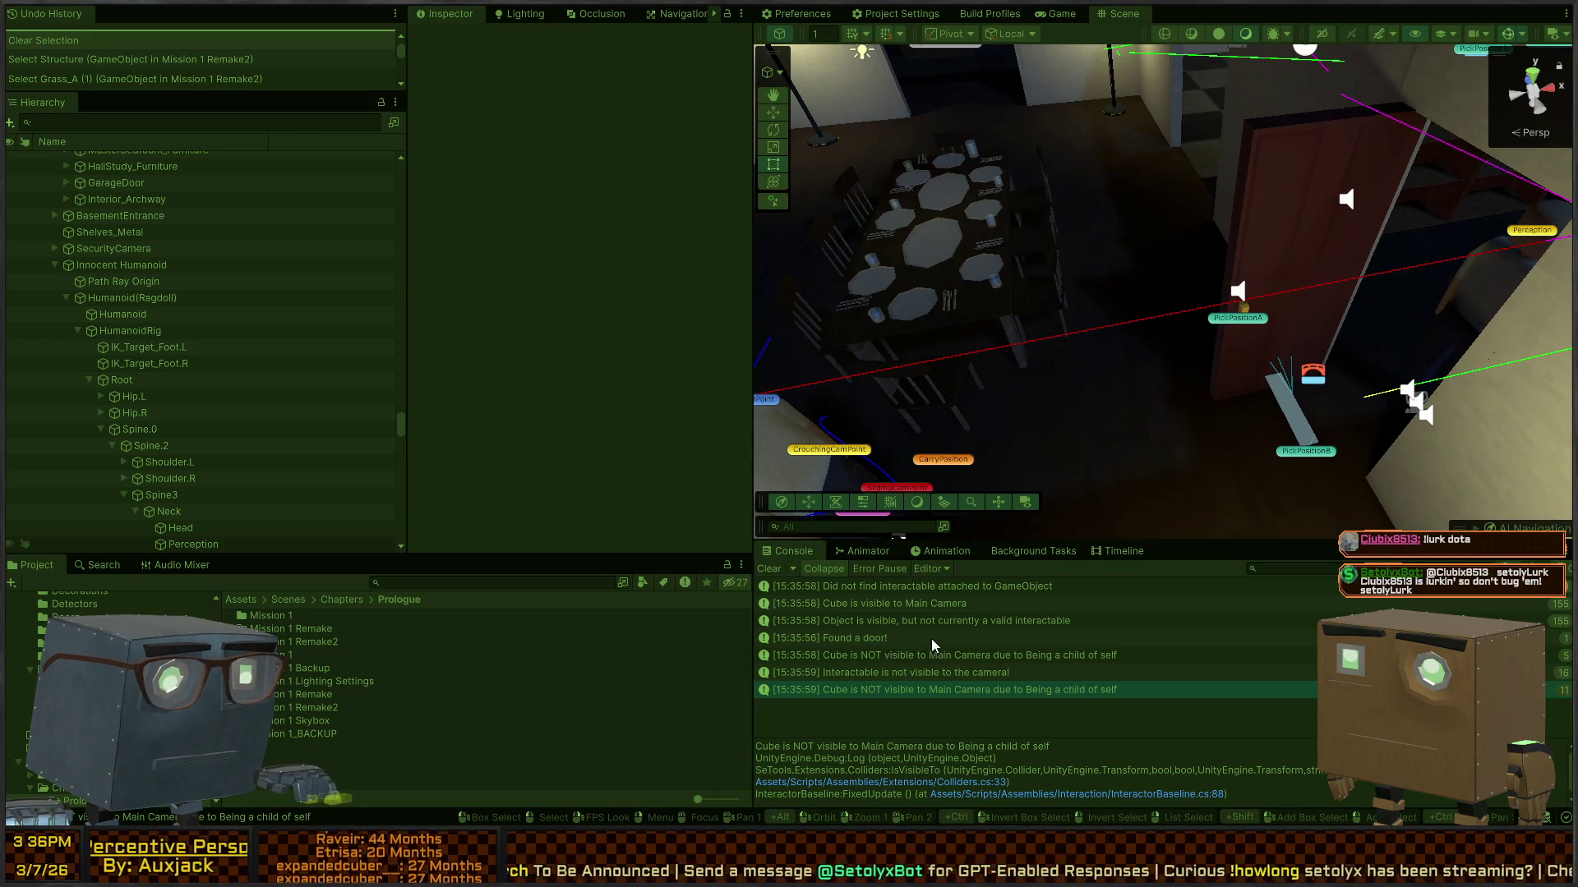
pyautogui.click(907, 620)
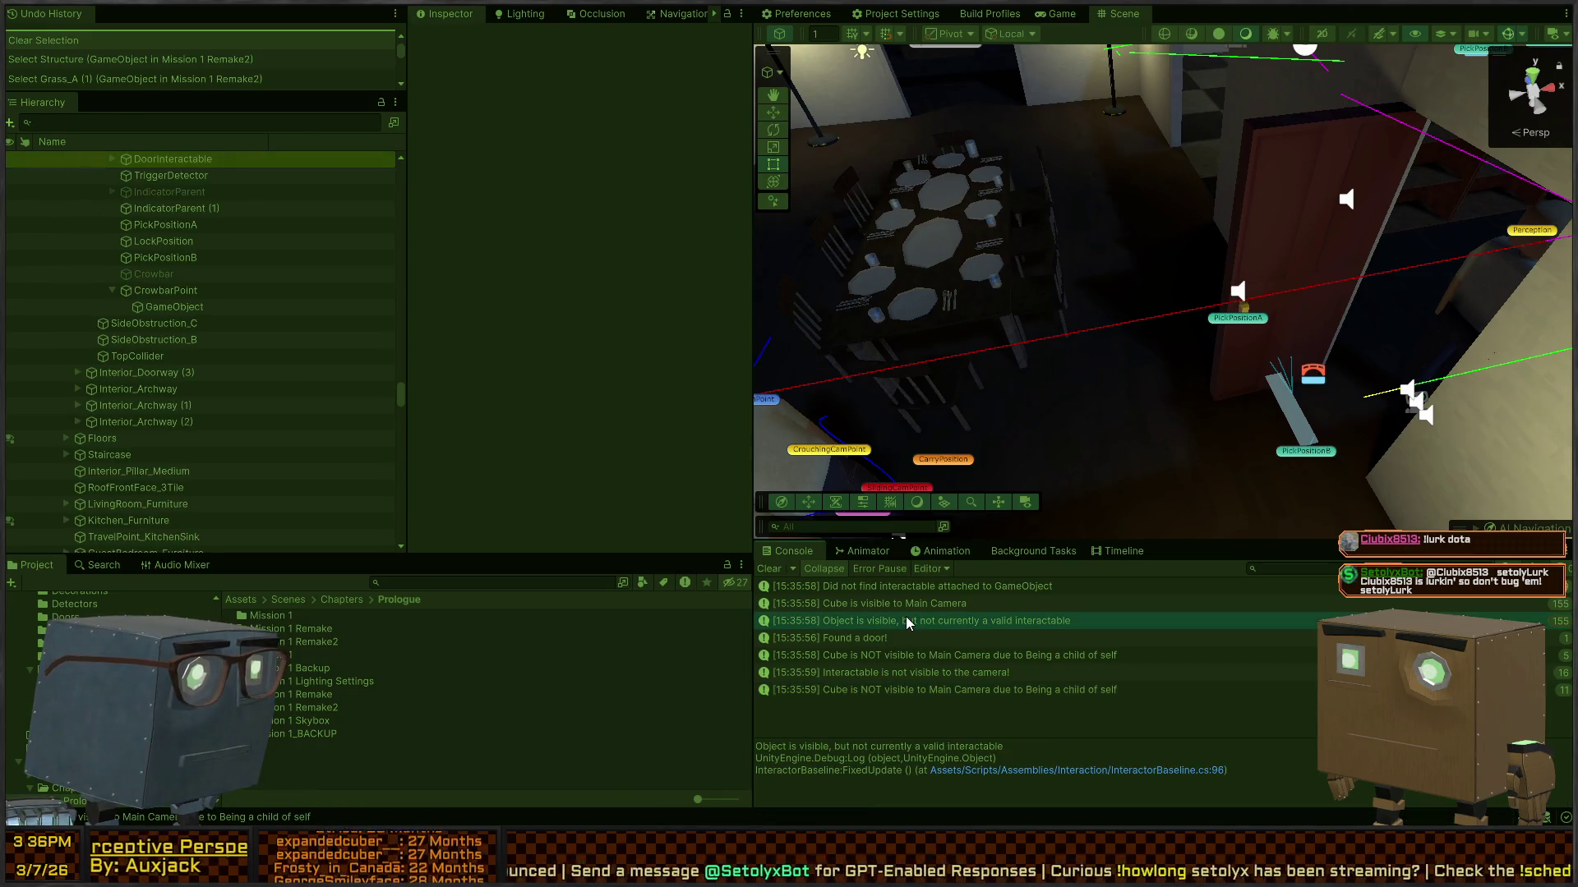
pyautogui.click(915, 605)
pyautogui.click(963, 587)
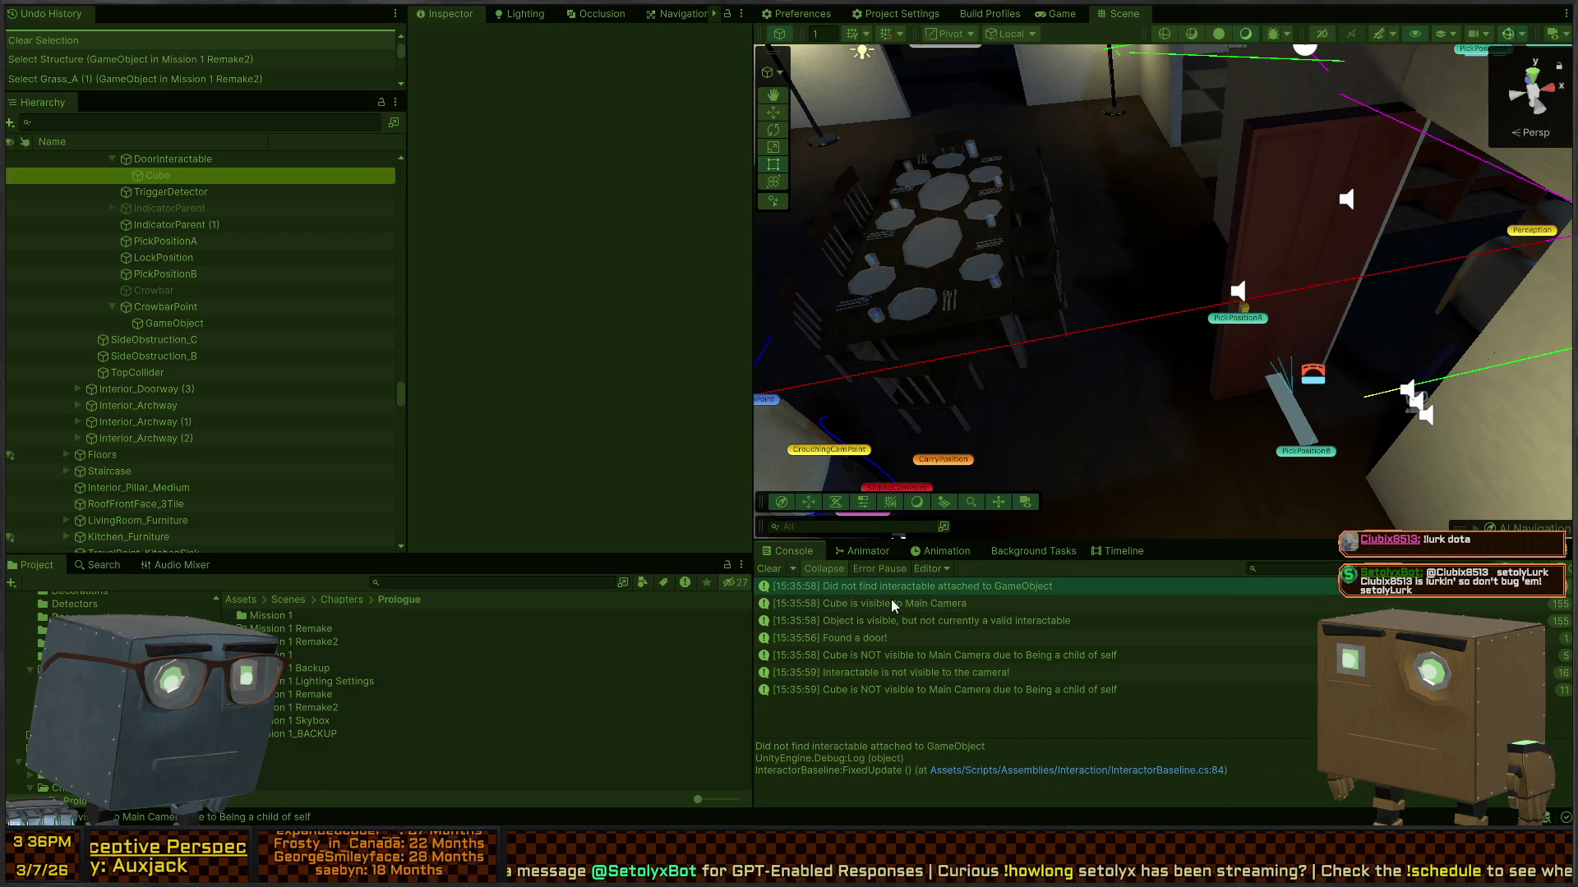
pyautogui.click(891, 601)
pyautogui.click(769, 570)
# Step: Run the game, select the guard's Perception object, and expand its Proximity Detector
pyautogui.hotkey('ctrl', 'p')
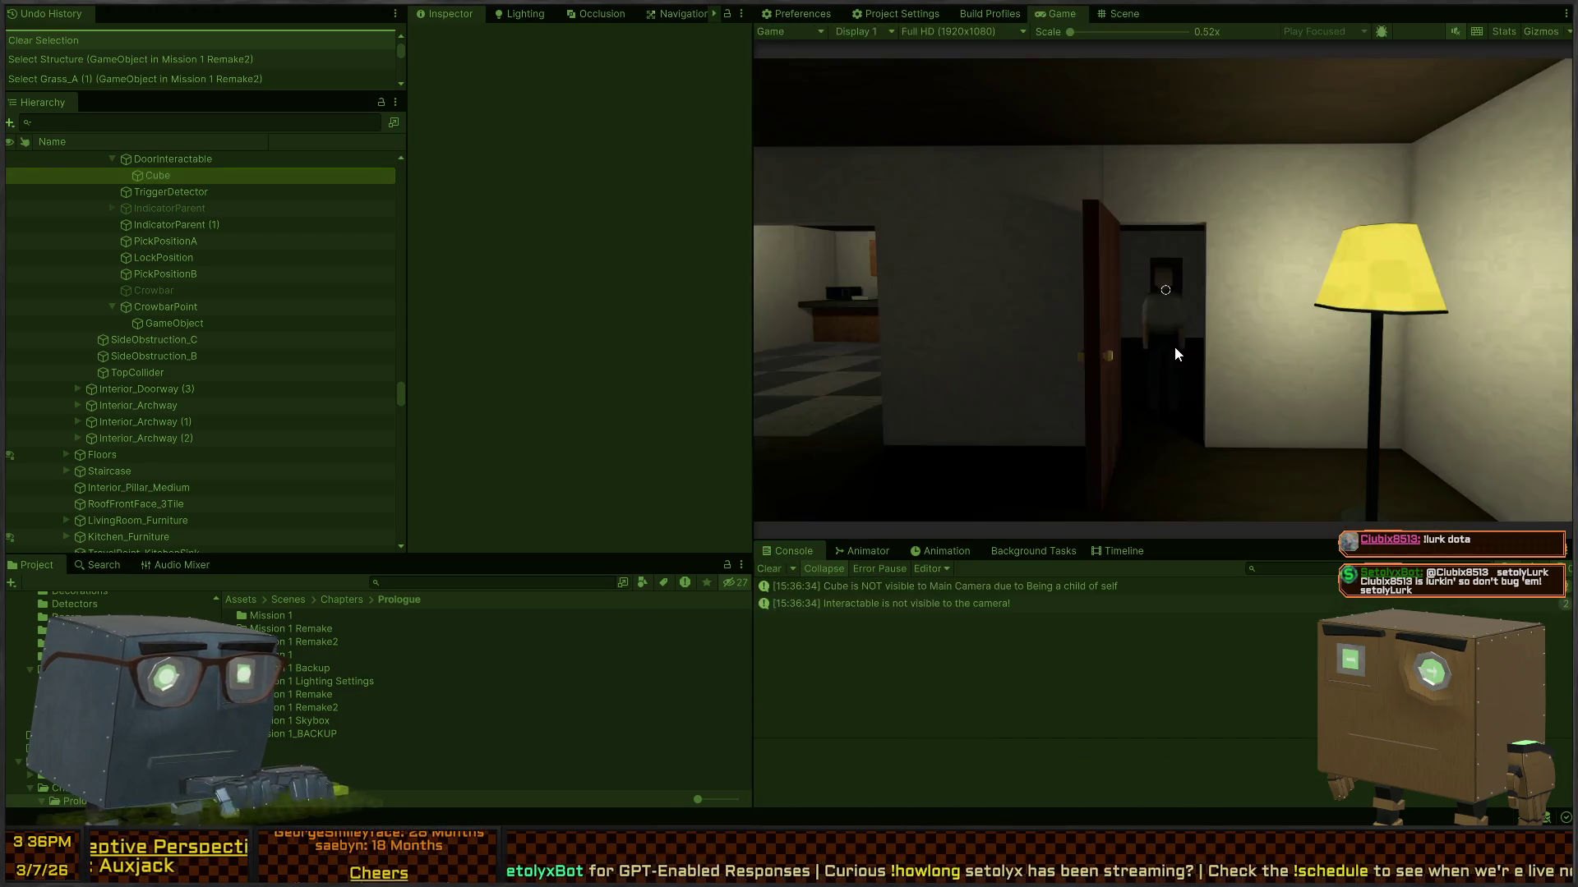
pyautogui.hotkey('ctrl', '1')
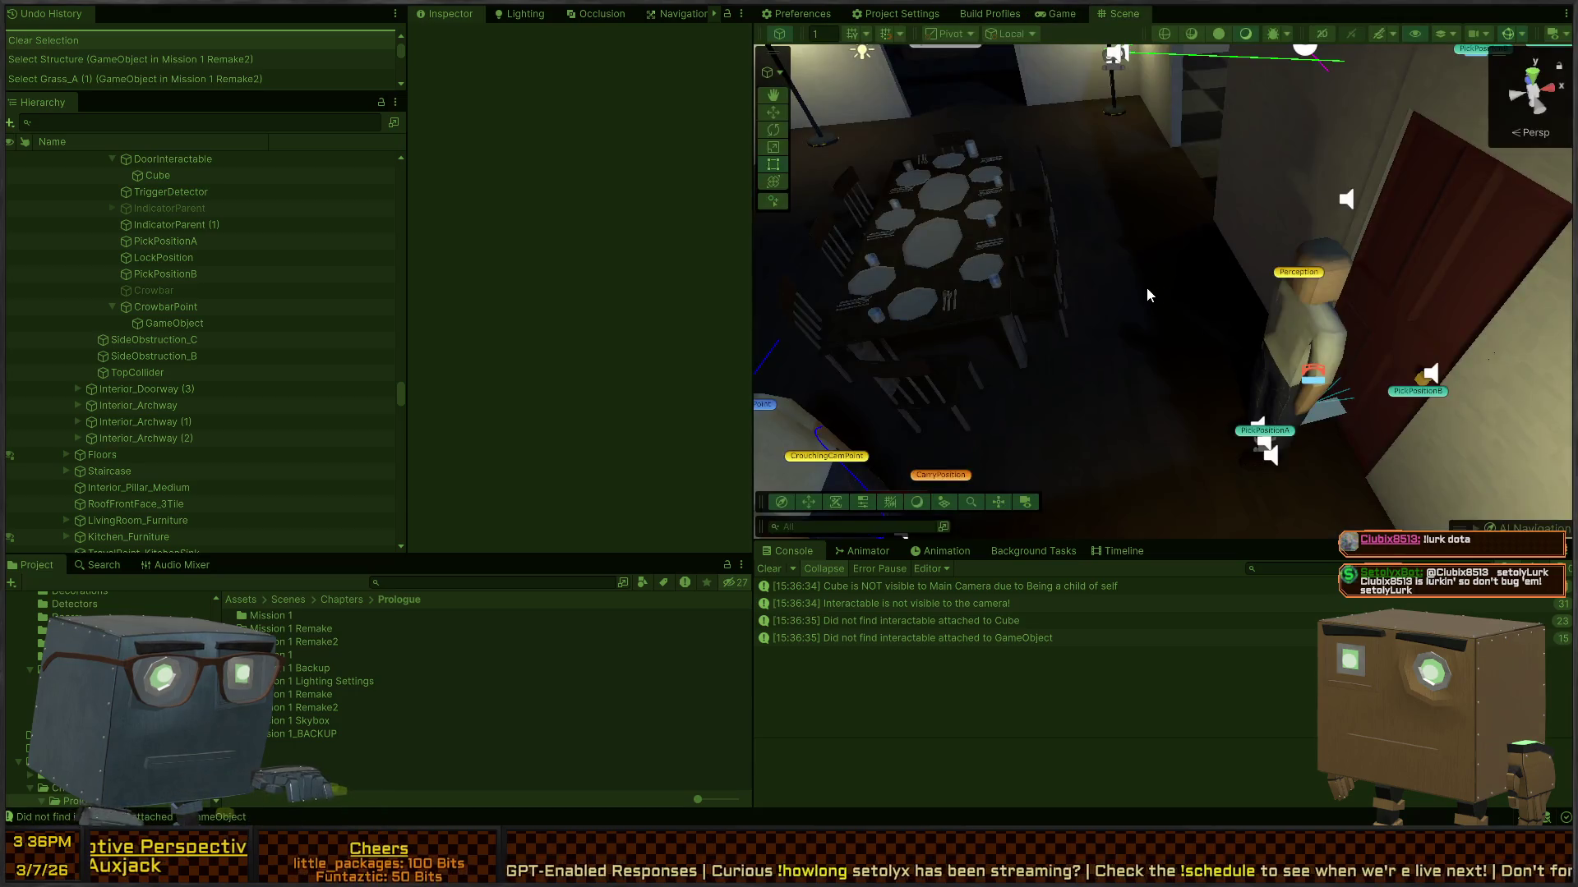
pyautogui.moveTo(1262, 297)
pyautogui.mouseDown()
pyautogui.moveTo(1080, 286)
pyautogui.moveTo(1259, 332)
pyautogui.mouseUp()
pyautogui.click(1249, 331)
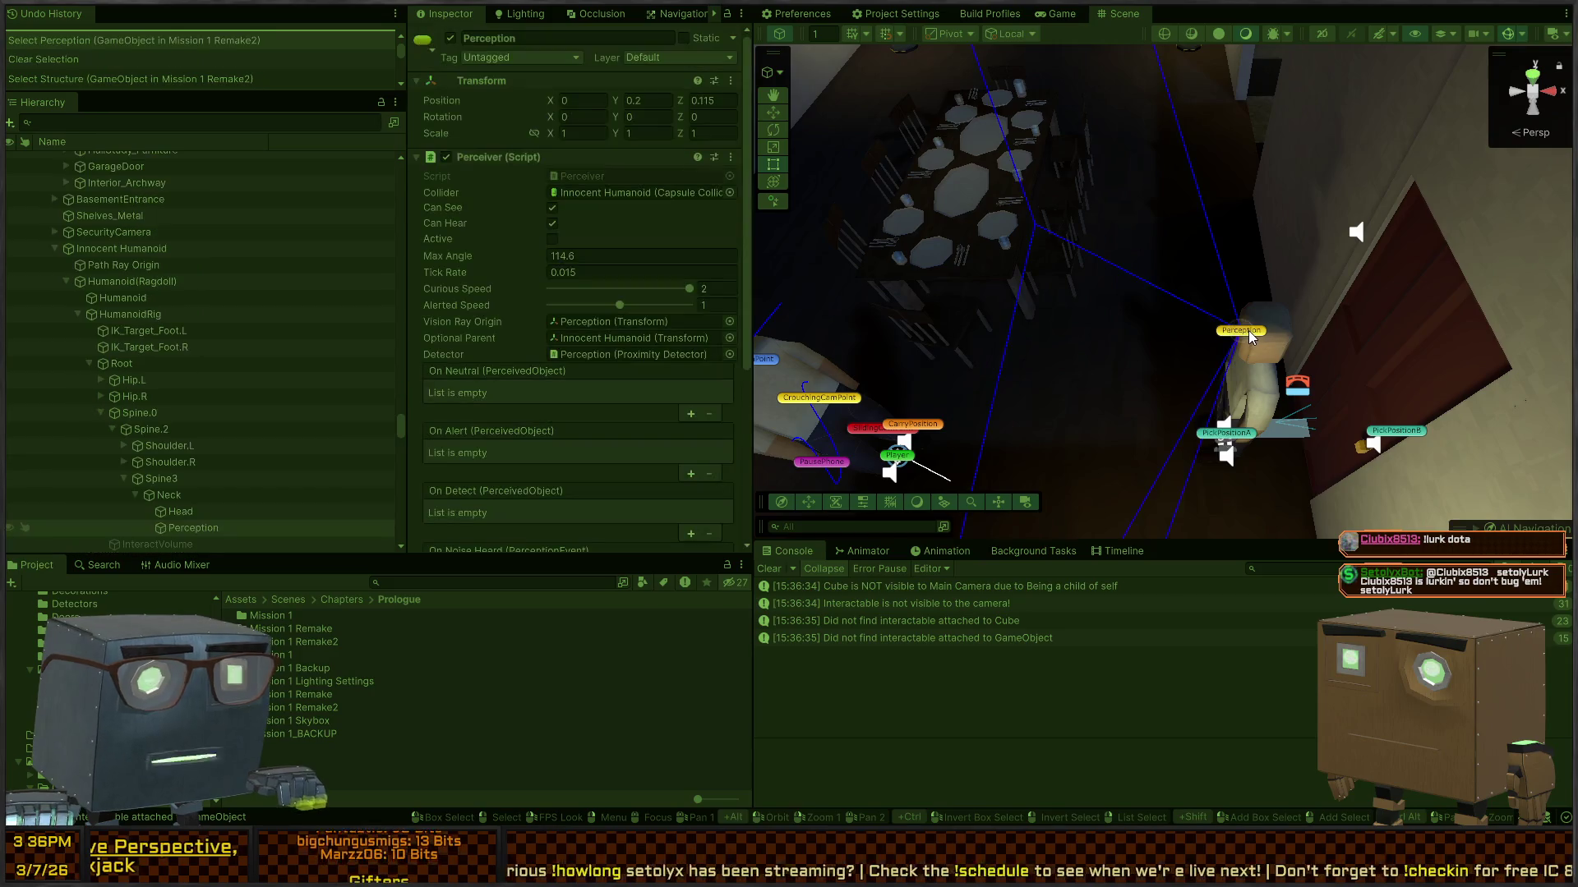
pyautogui.scroll(-5, 559, 260)
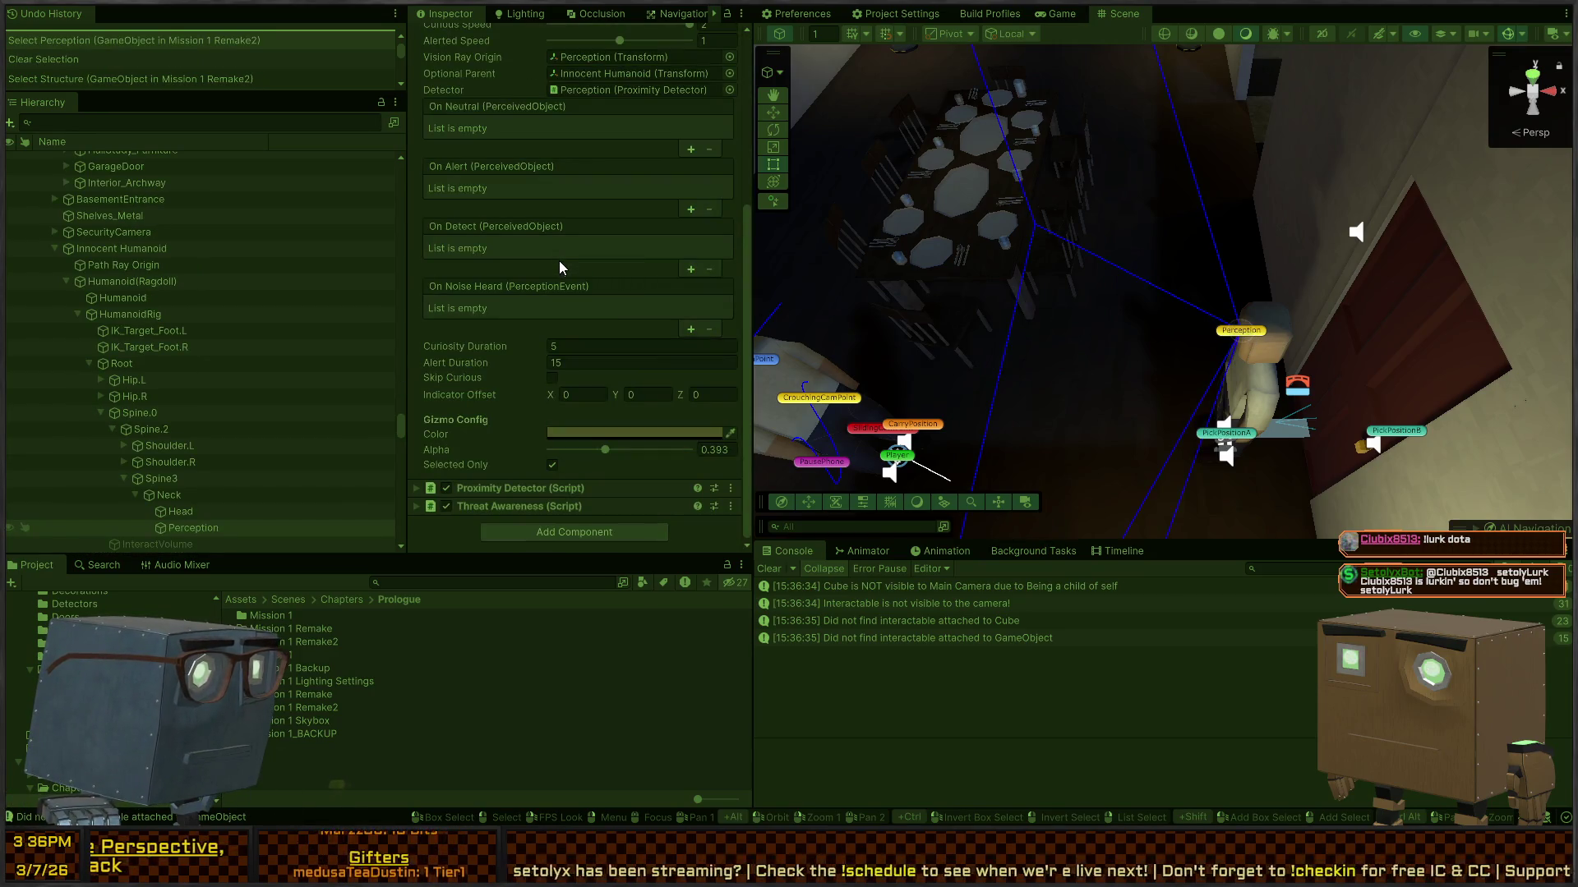
pyautogui.click(506, 488)
# Step: Review the Hit Cache and Current Hits lists, stop the game, and return the Inspector to Normal mode
pyautogui.scroll(-10, 552, 333)
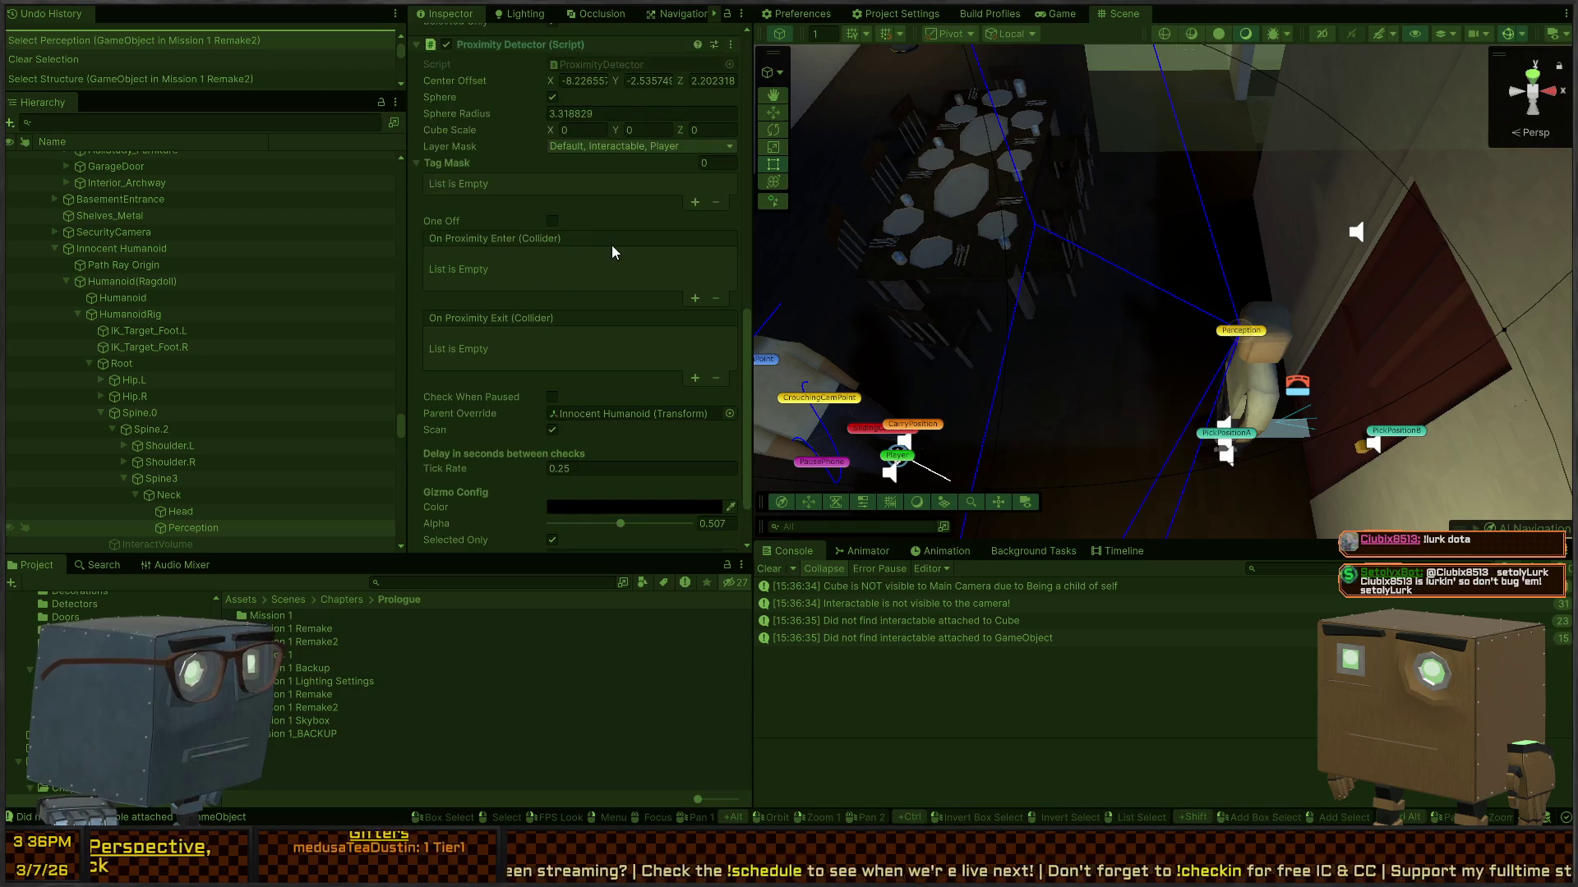
pyautogui.scroll(6, 628, 263)
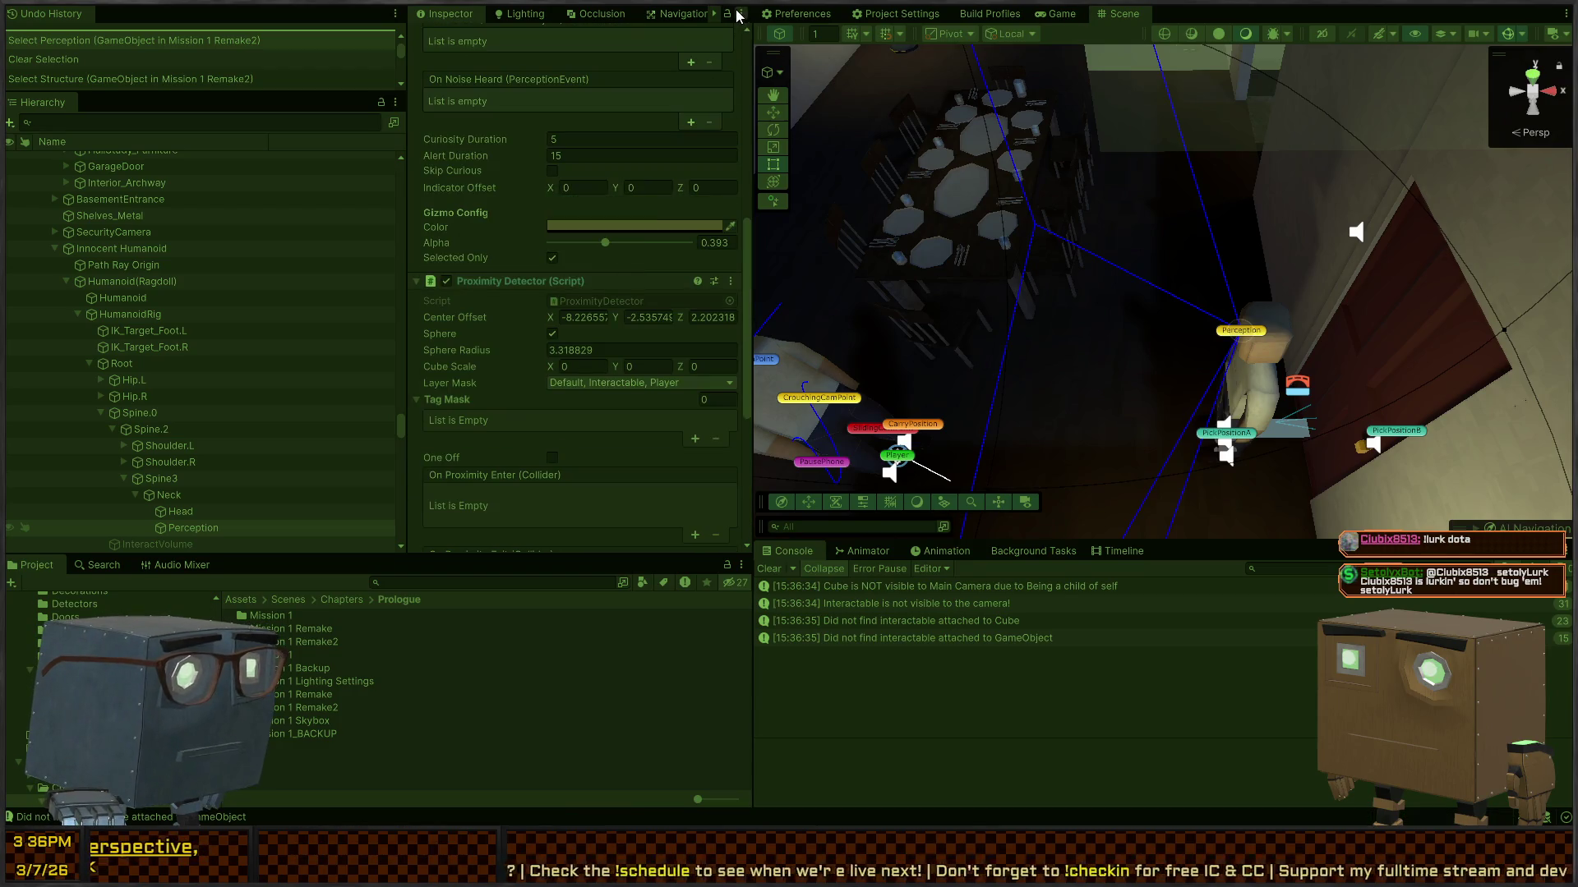
pyautogui.scroll(-5, 546, 289)
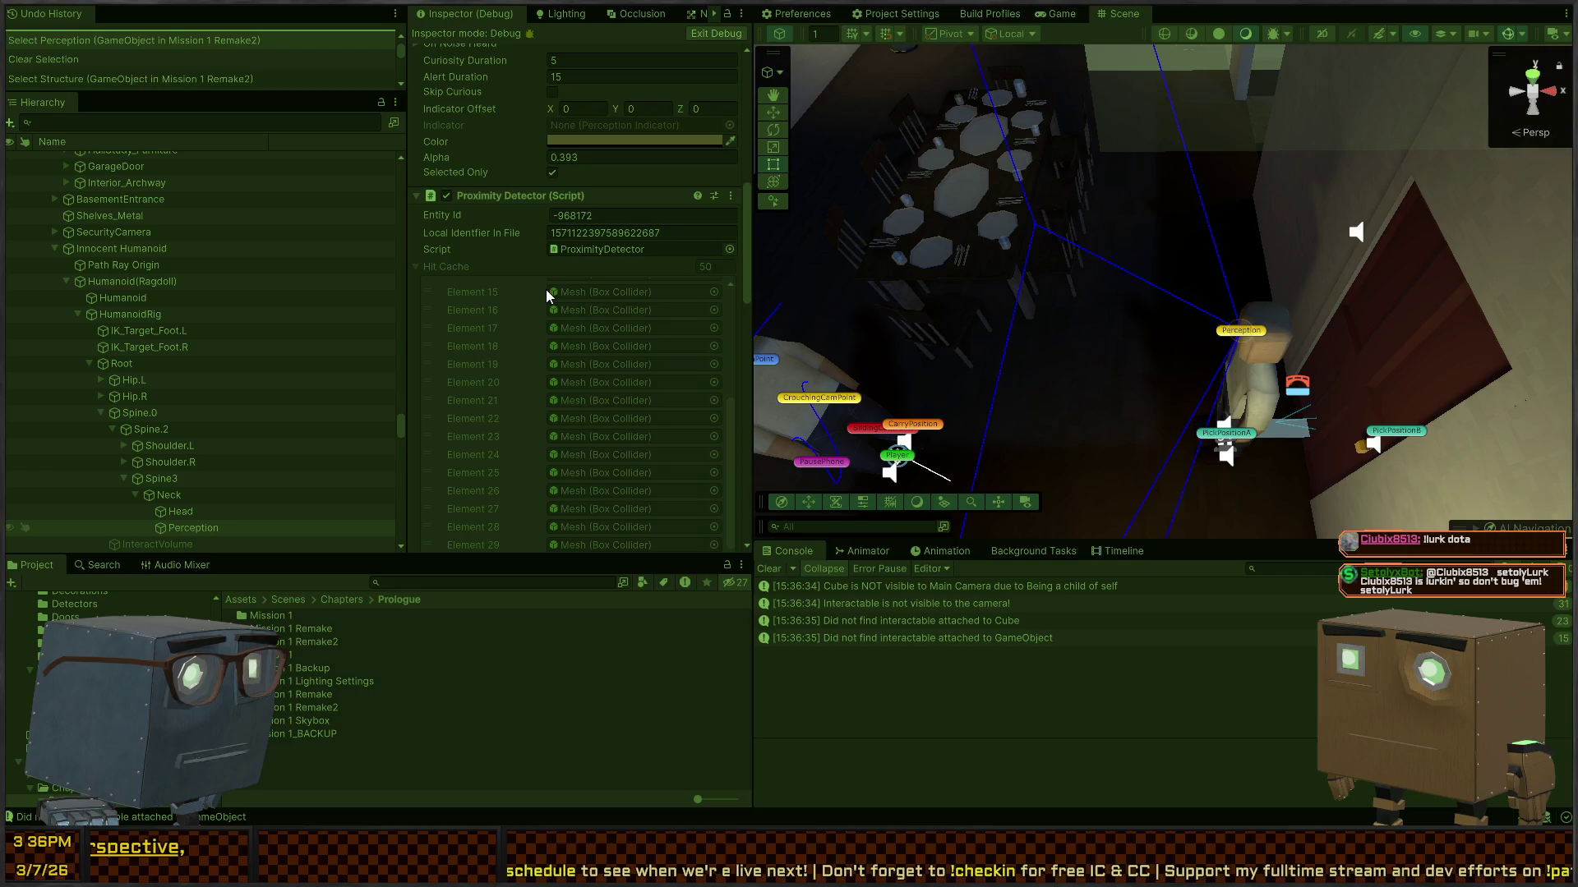
pyautogui.scroll(-2, 515, 239)
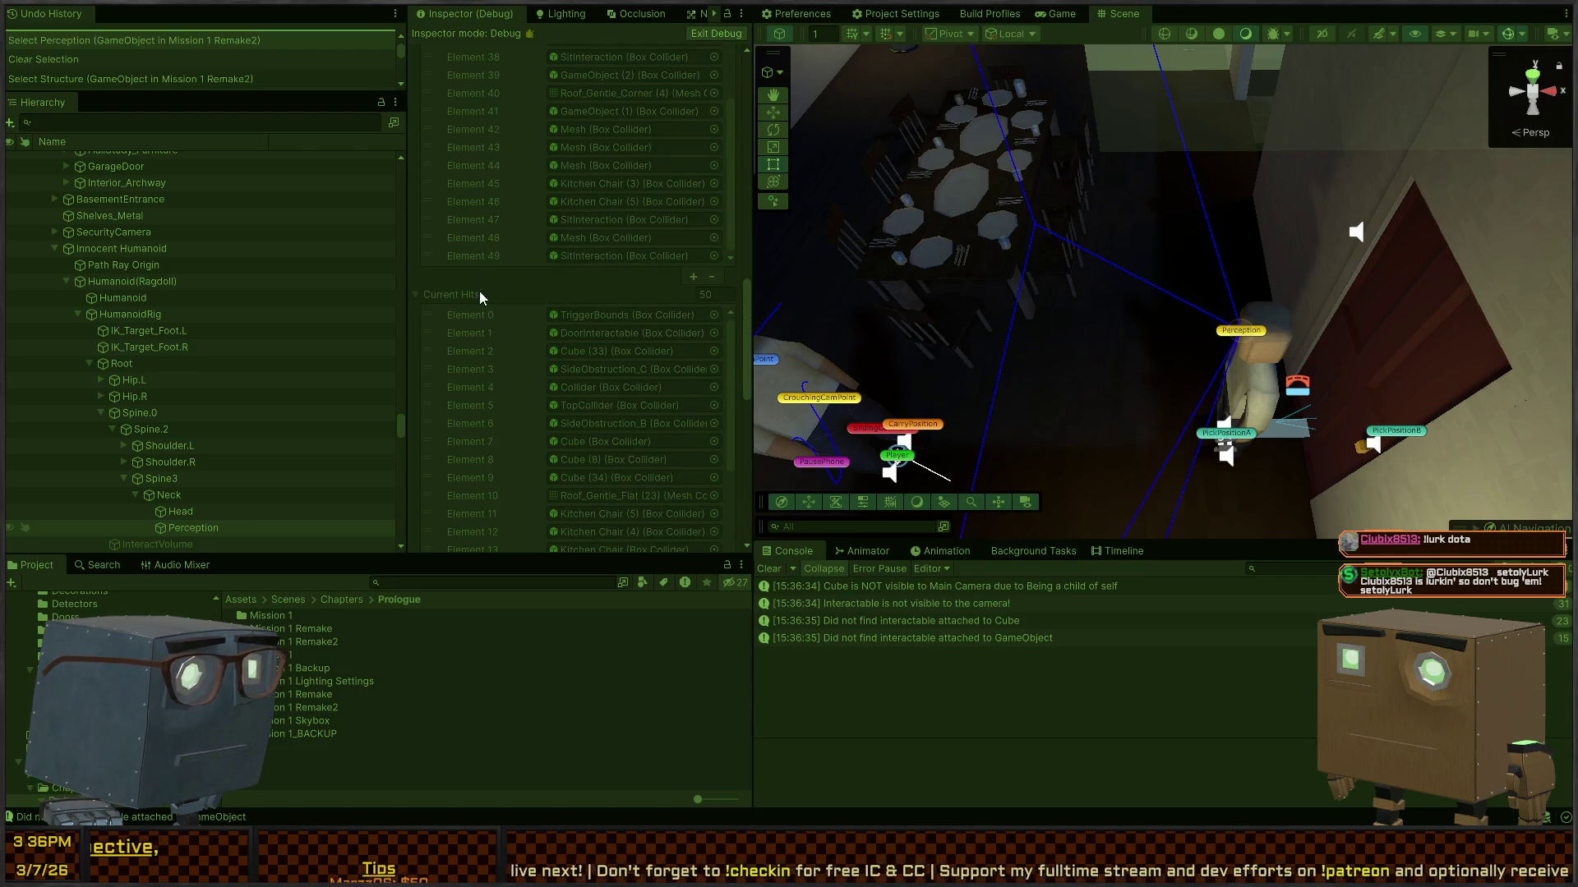
pyautogui.scroll(-5, 493, 284)
pyautogui.scroll(-7, 493, 283)
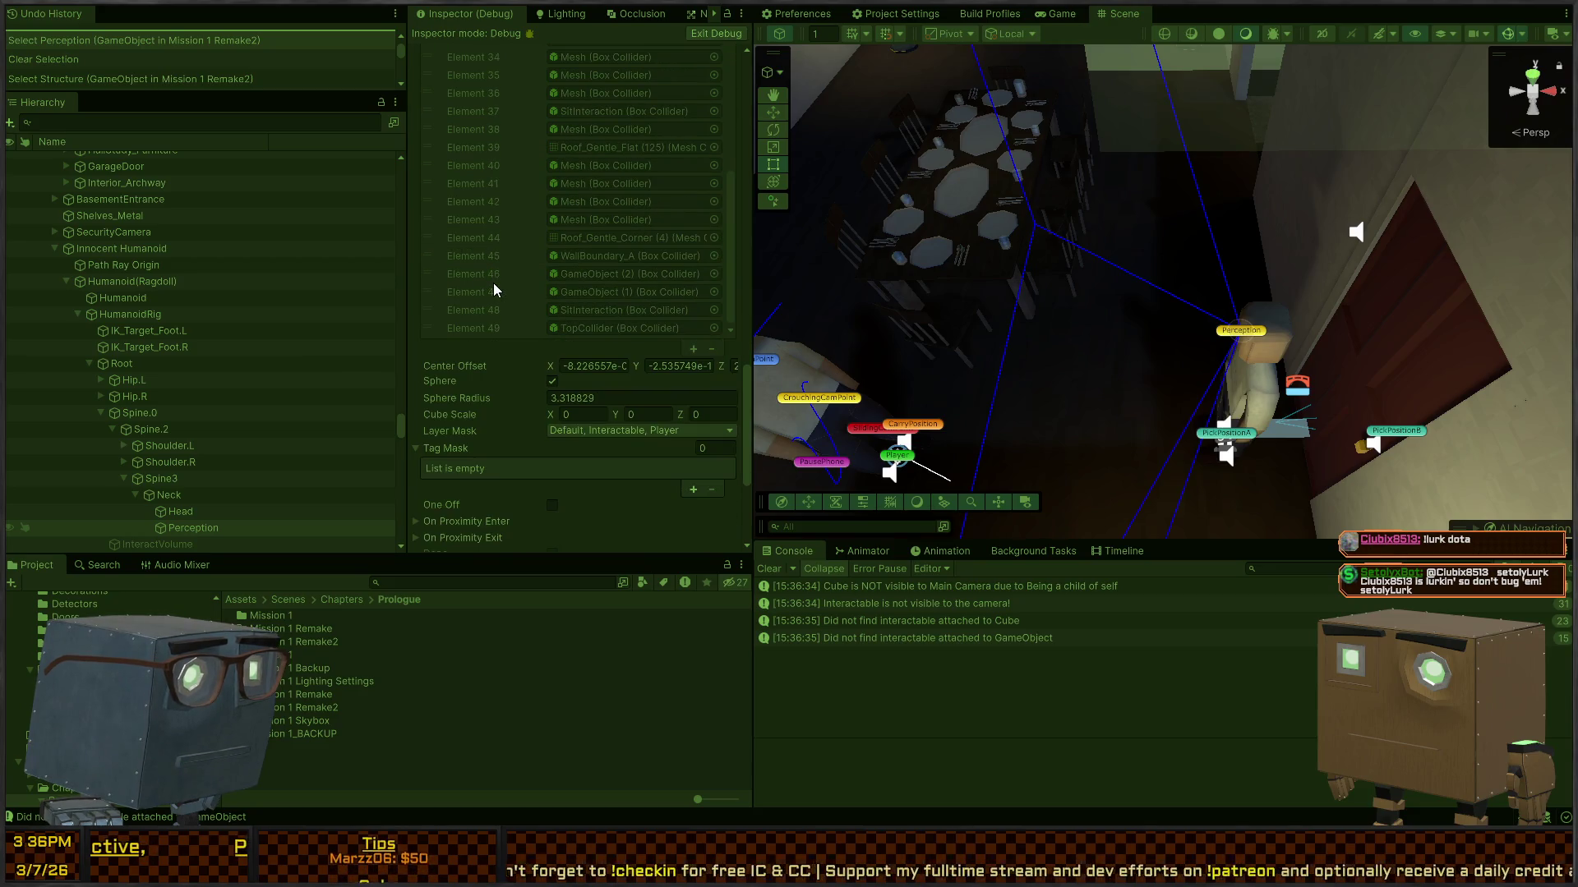
pyautogui.scroll(10, 487, 440)
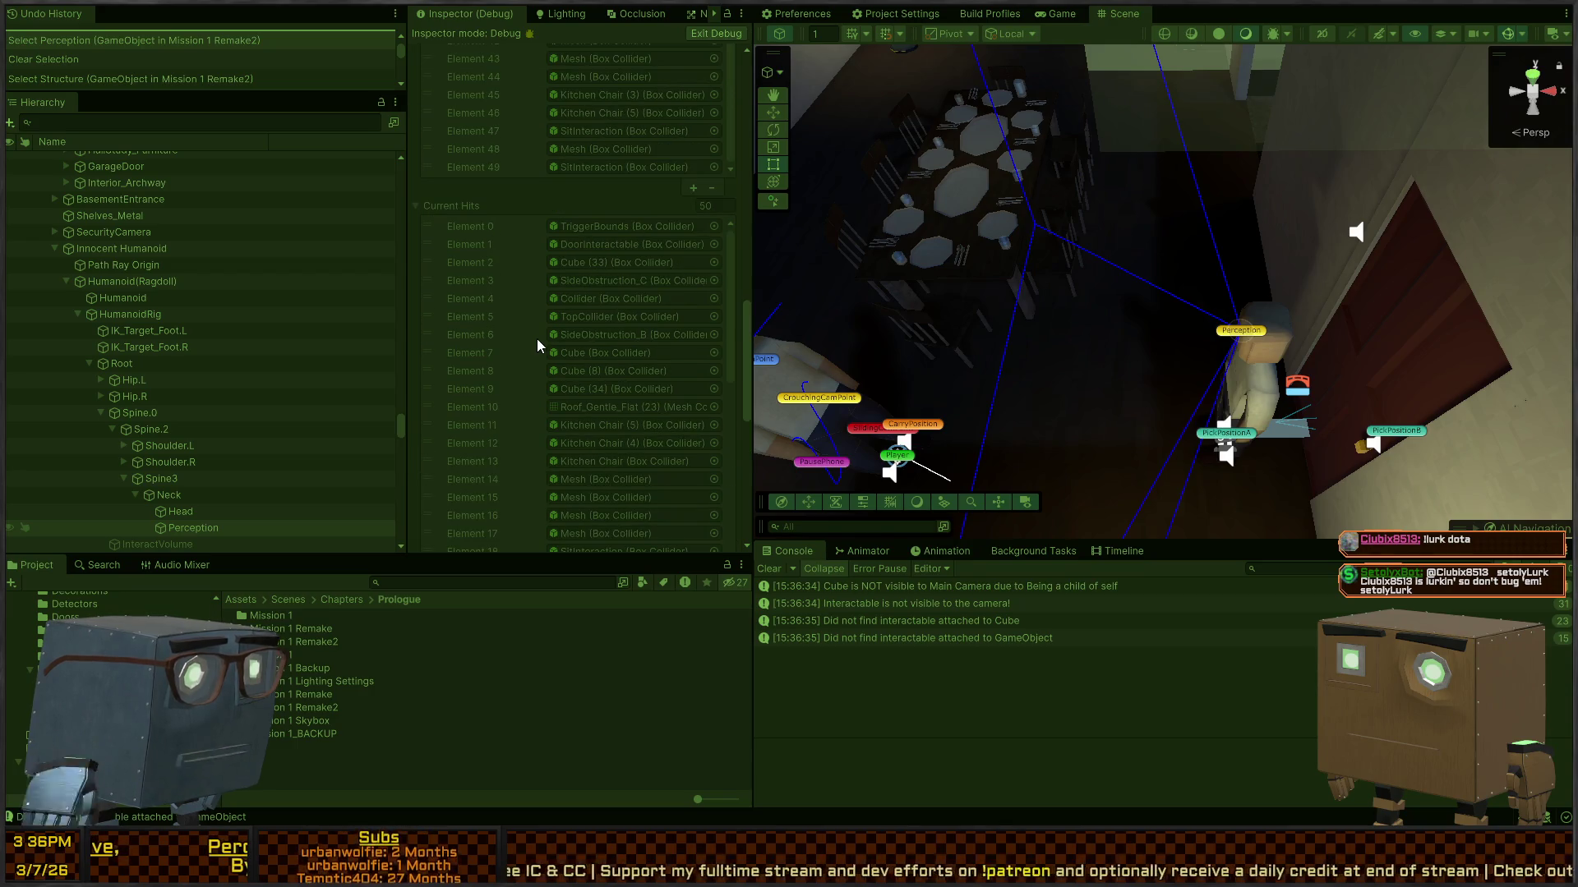
pyautogui.hotkey('ctrl', 'p')
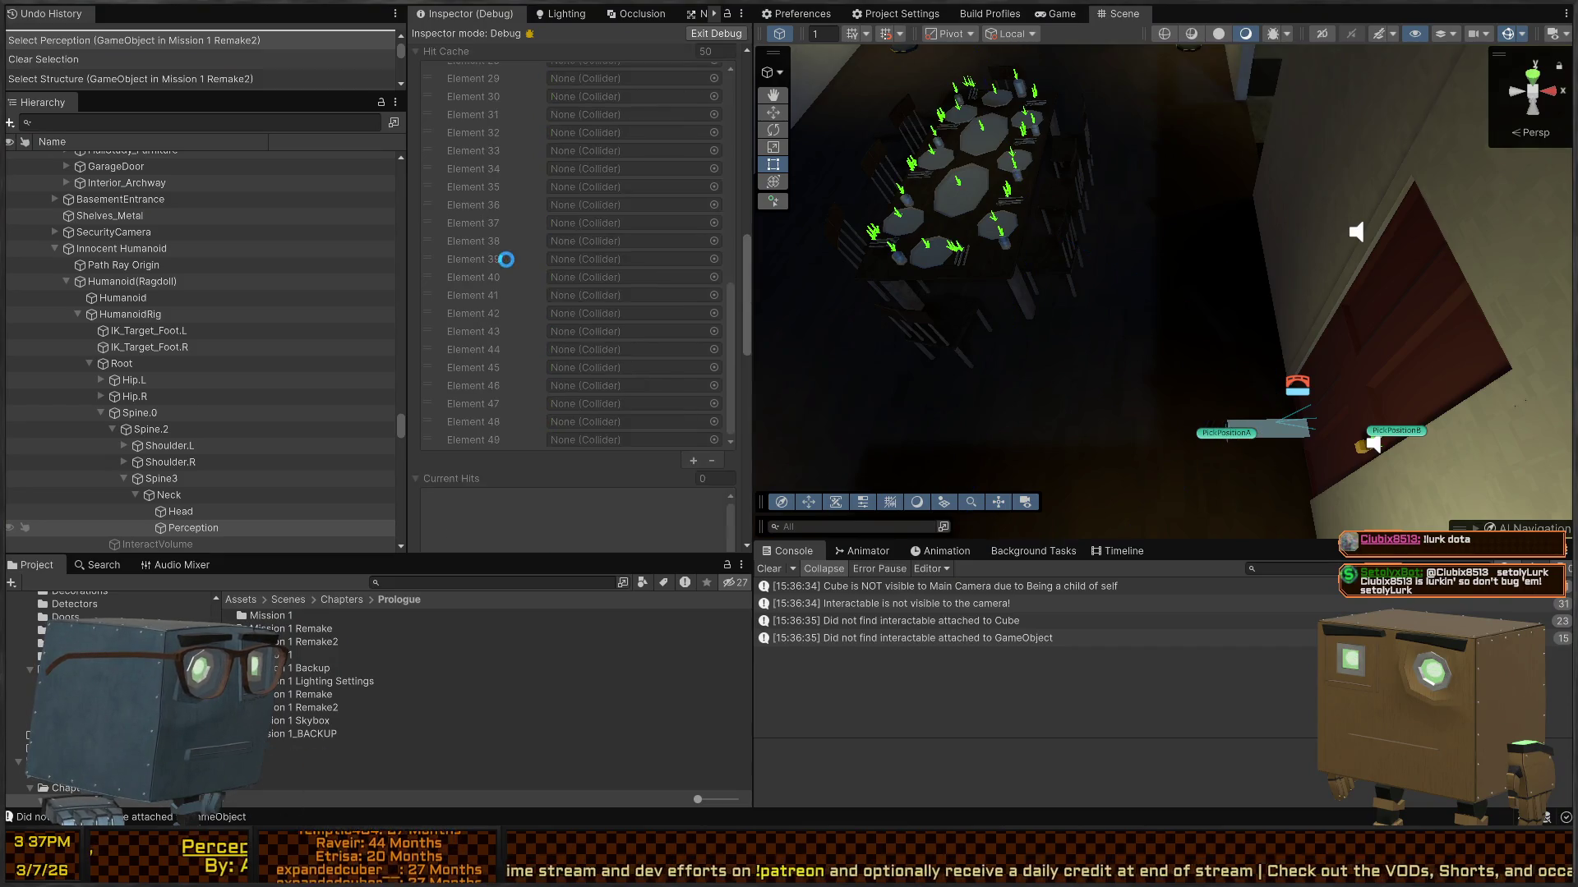
pyautogui.click(699, 34)
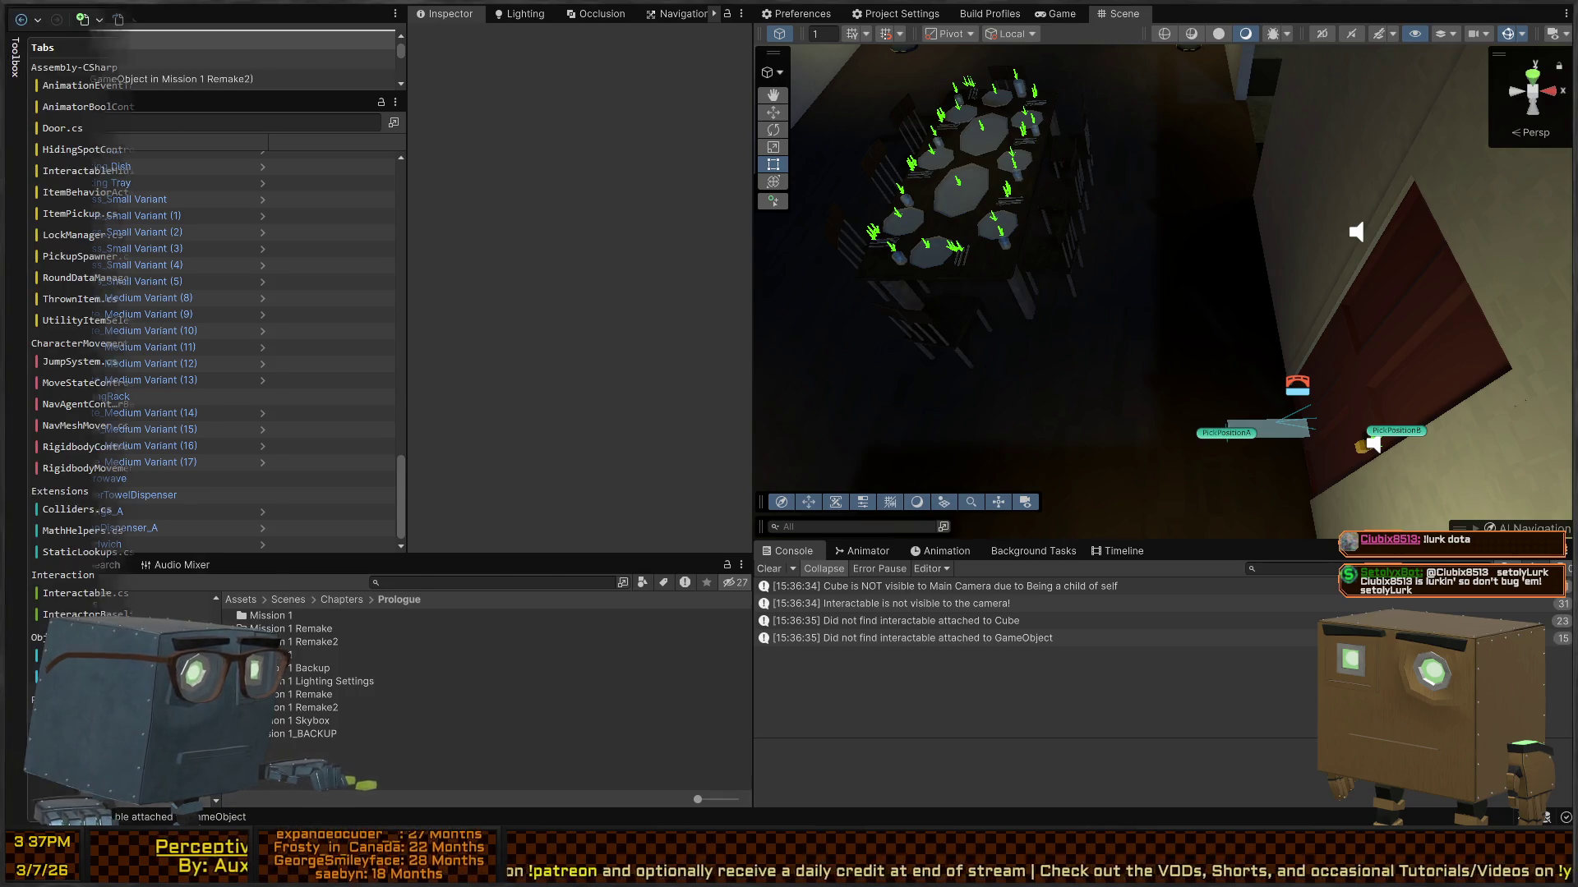
# Step: Search Perceiver.cs for 'cache' to find the _perceptionCache field
pyautogui.hotkey('alt', 'Tab')
pyautogui.scroll(20, 765, 349)
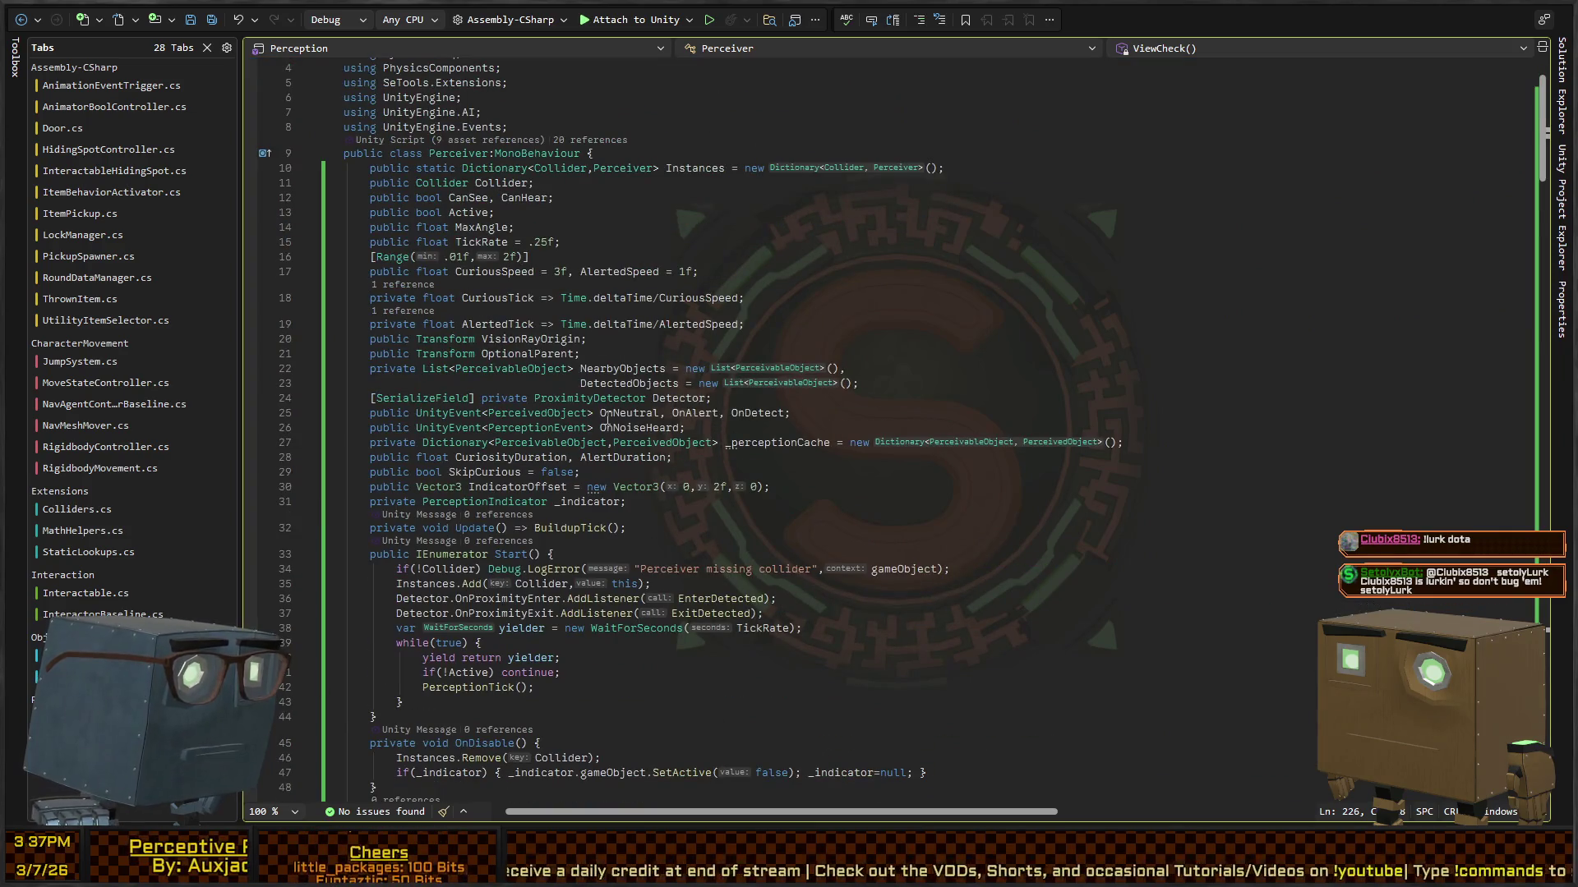
pyautogui.scroll(-2, 773, 298)
pyautogui.click(897, 299)
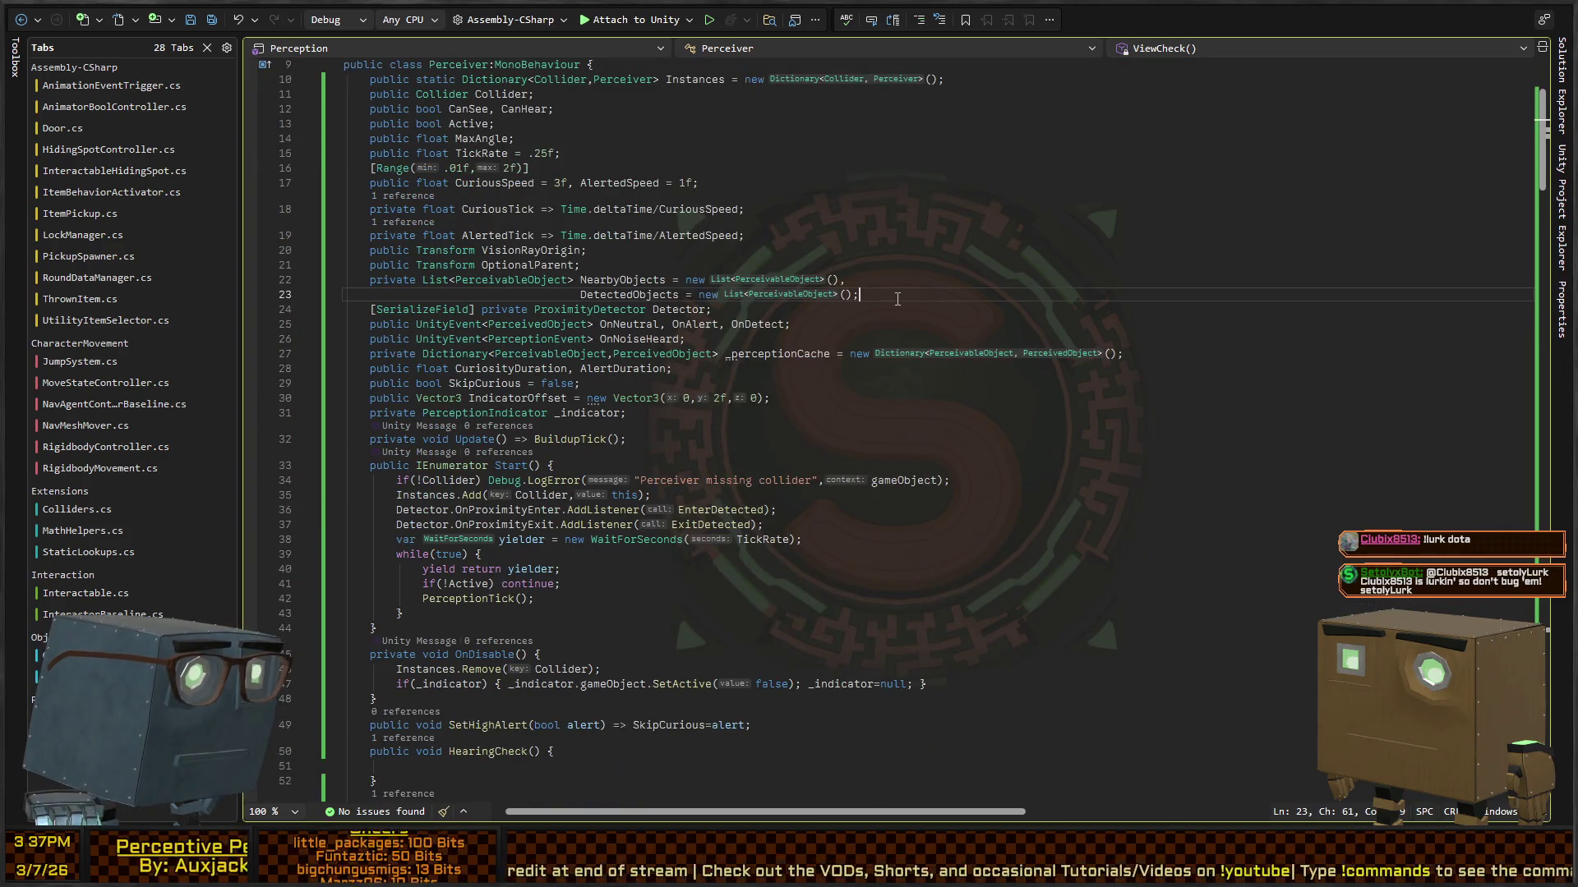
pyautogui.hotkey('ctrl', 'f')
pyautogui.write('cache')
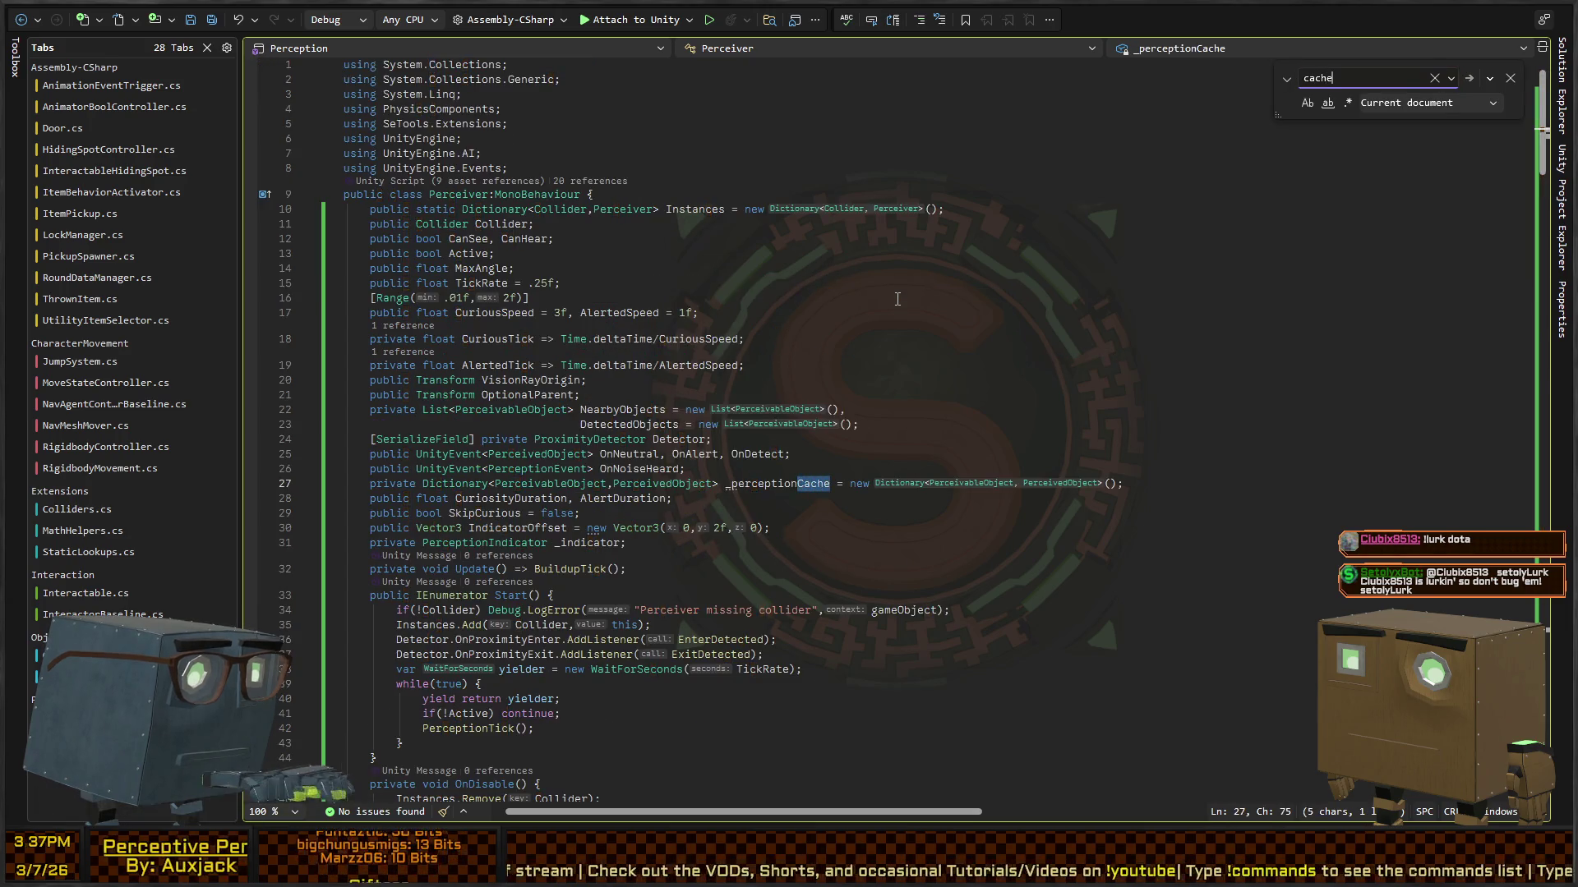
pyautogui.press('Escape')
# Step: Go from _perceptionCache to the ProximityDetector class definition in PhysicsComponents
pyautogui.click(806, 481)
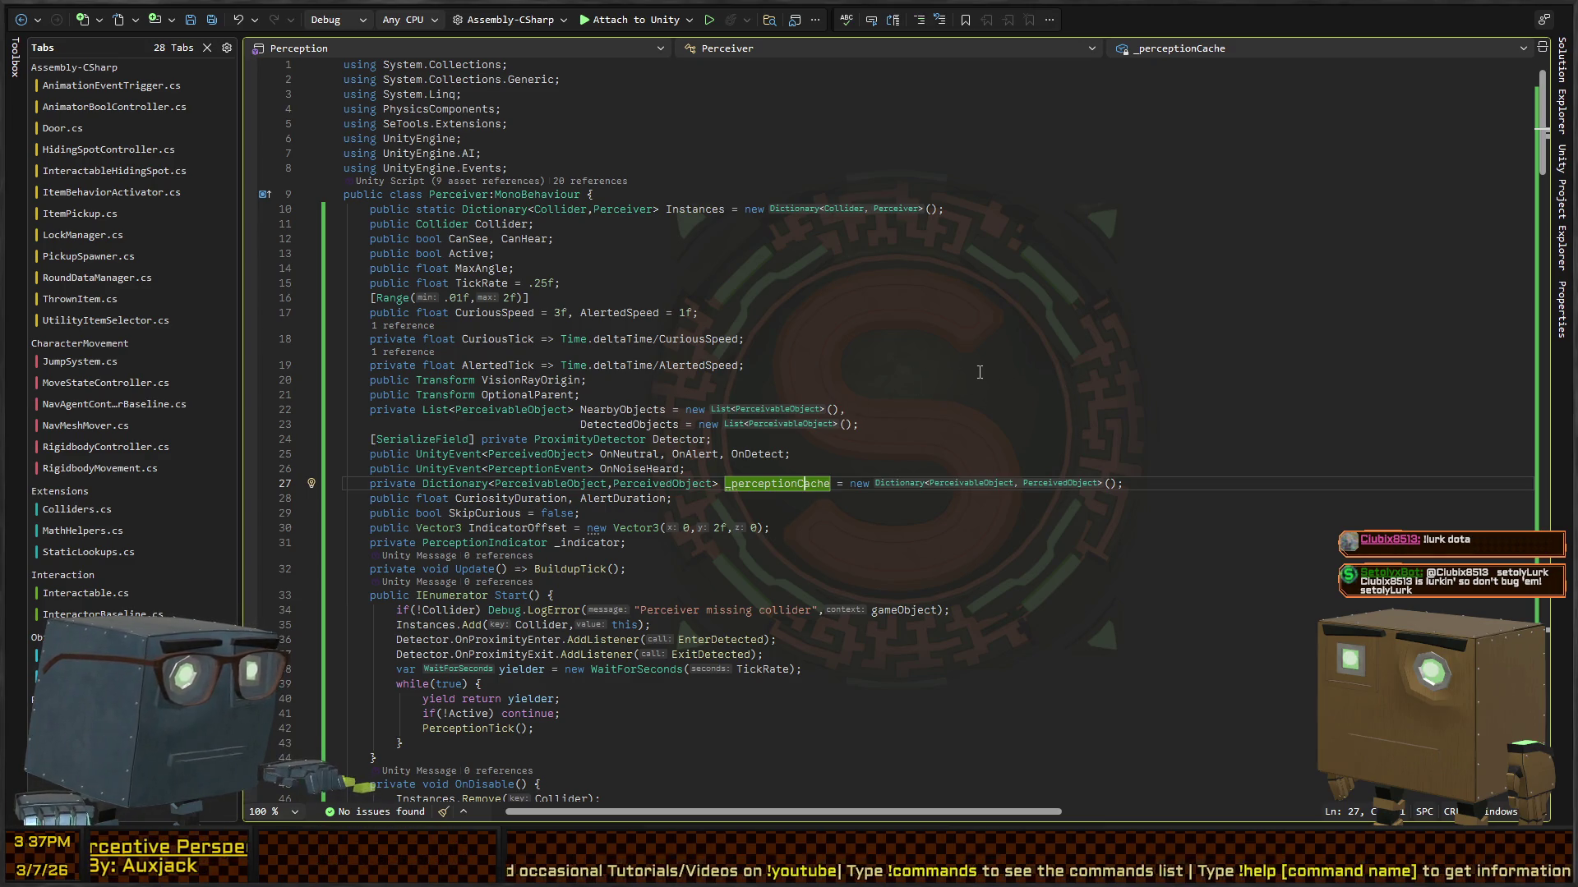
pyautogui.hotkey('alt', 'Tab')
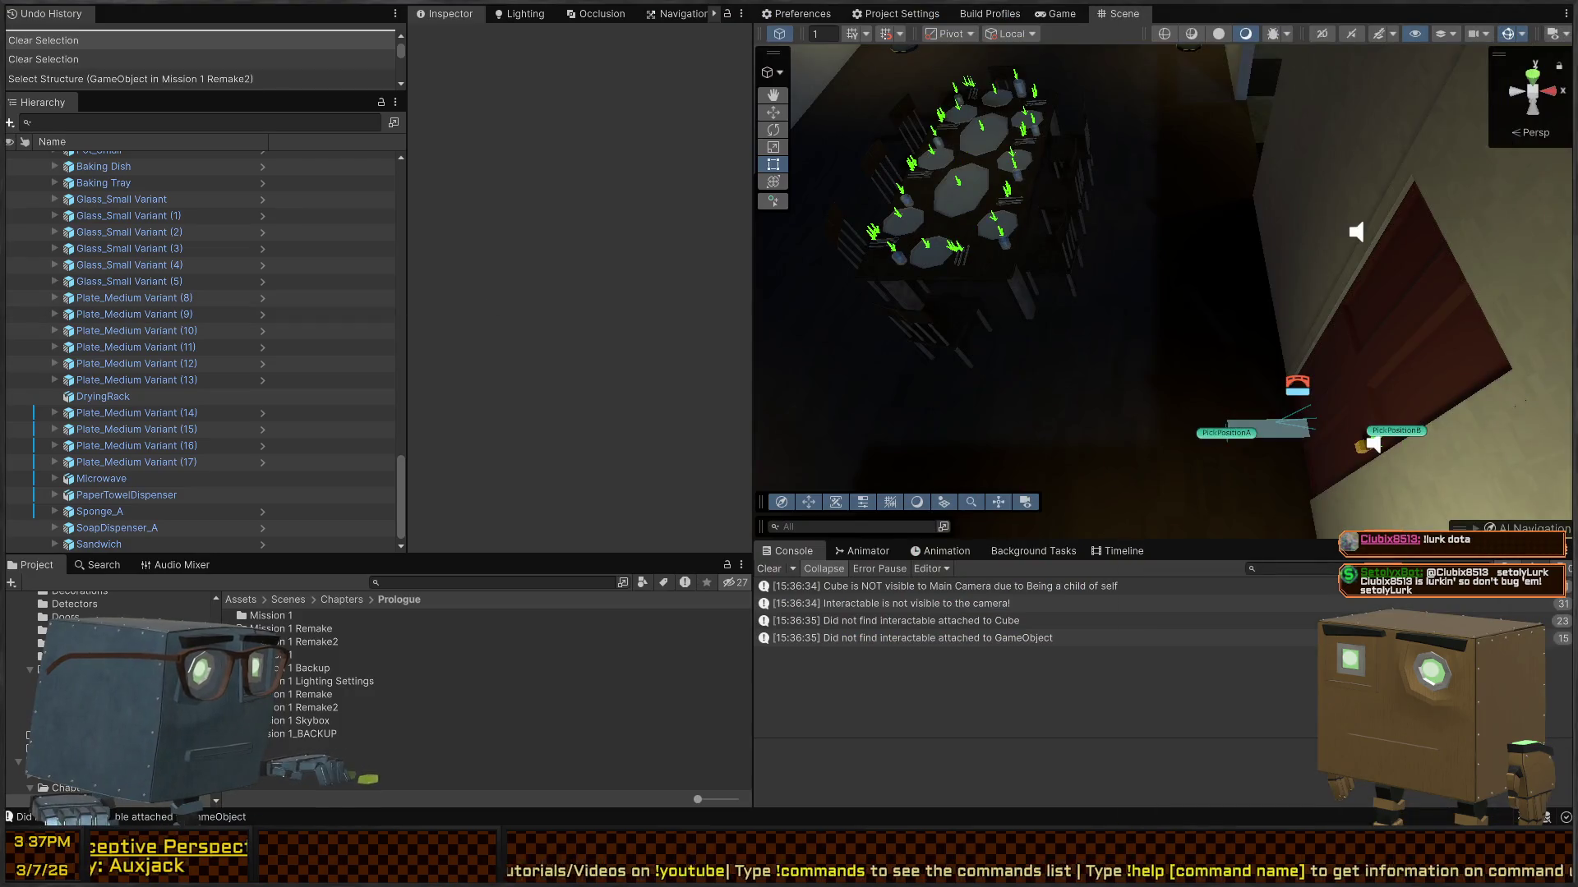
pyautogui.hotkey('alt', 'Tab')
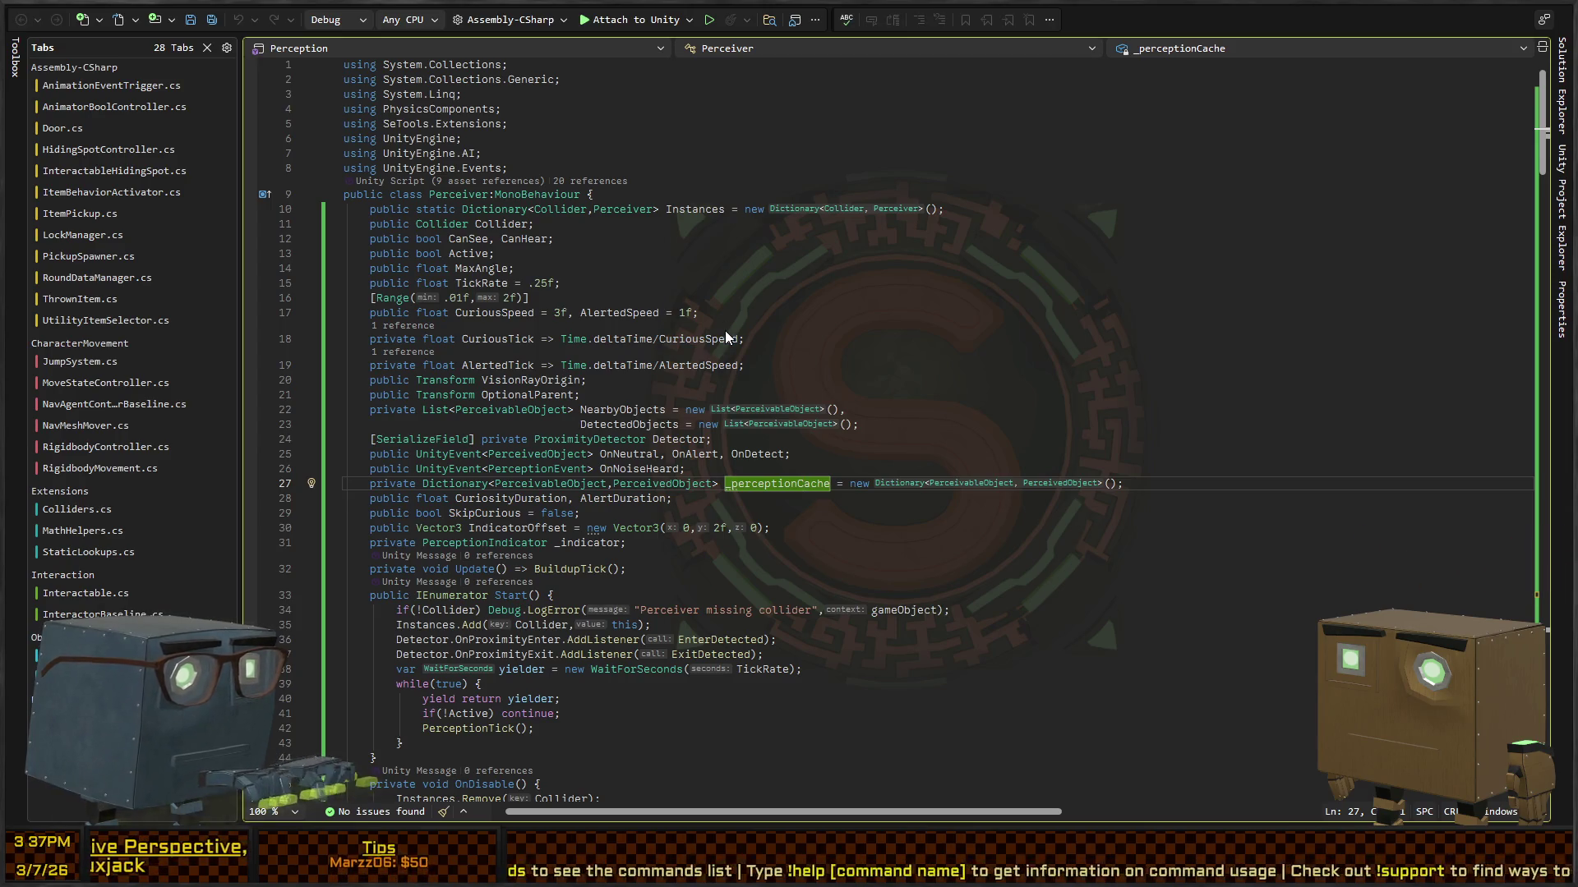
pyautogui.hotkey('ctrl', '-')
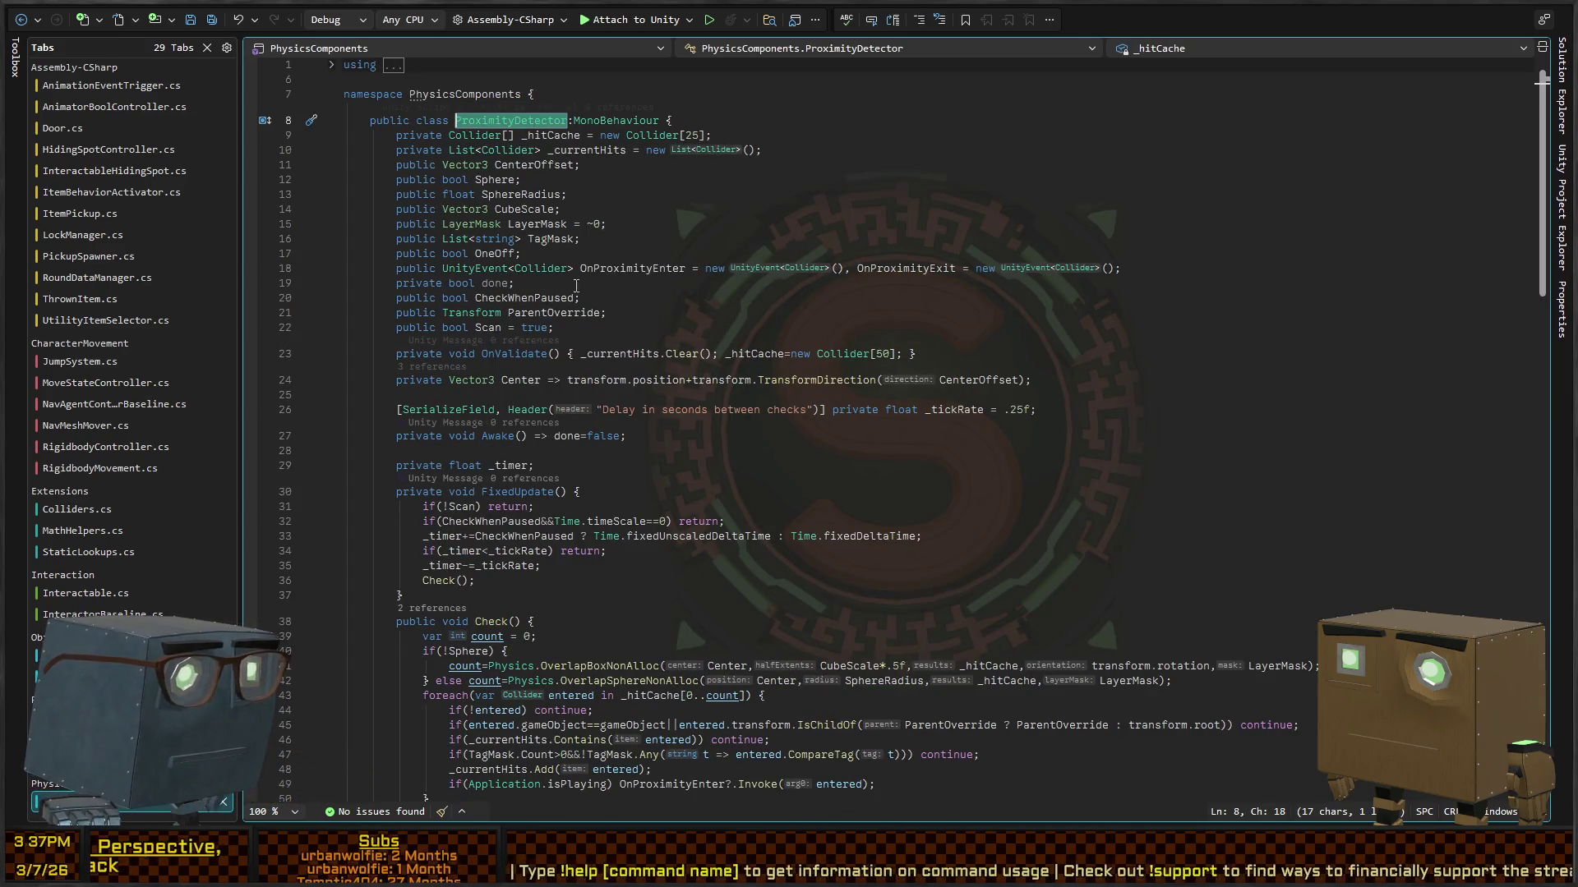
# Step: Change the hit cache sizes 25 and 50 in ProximityDetector.cs to 80
pyautogui.doubleClick(692, 135)
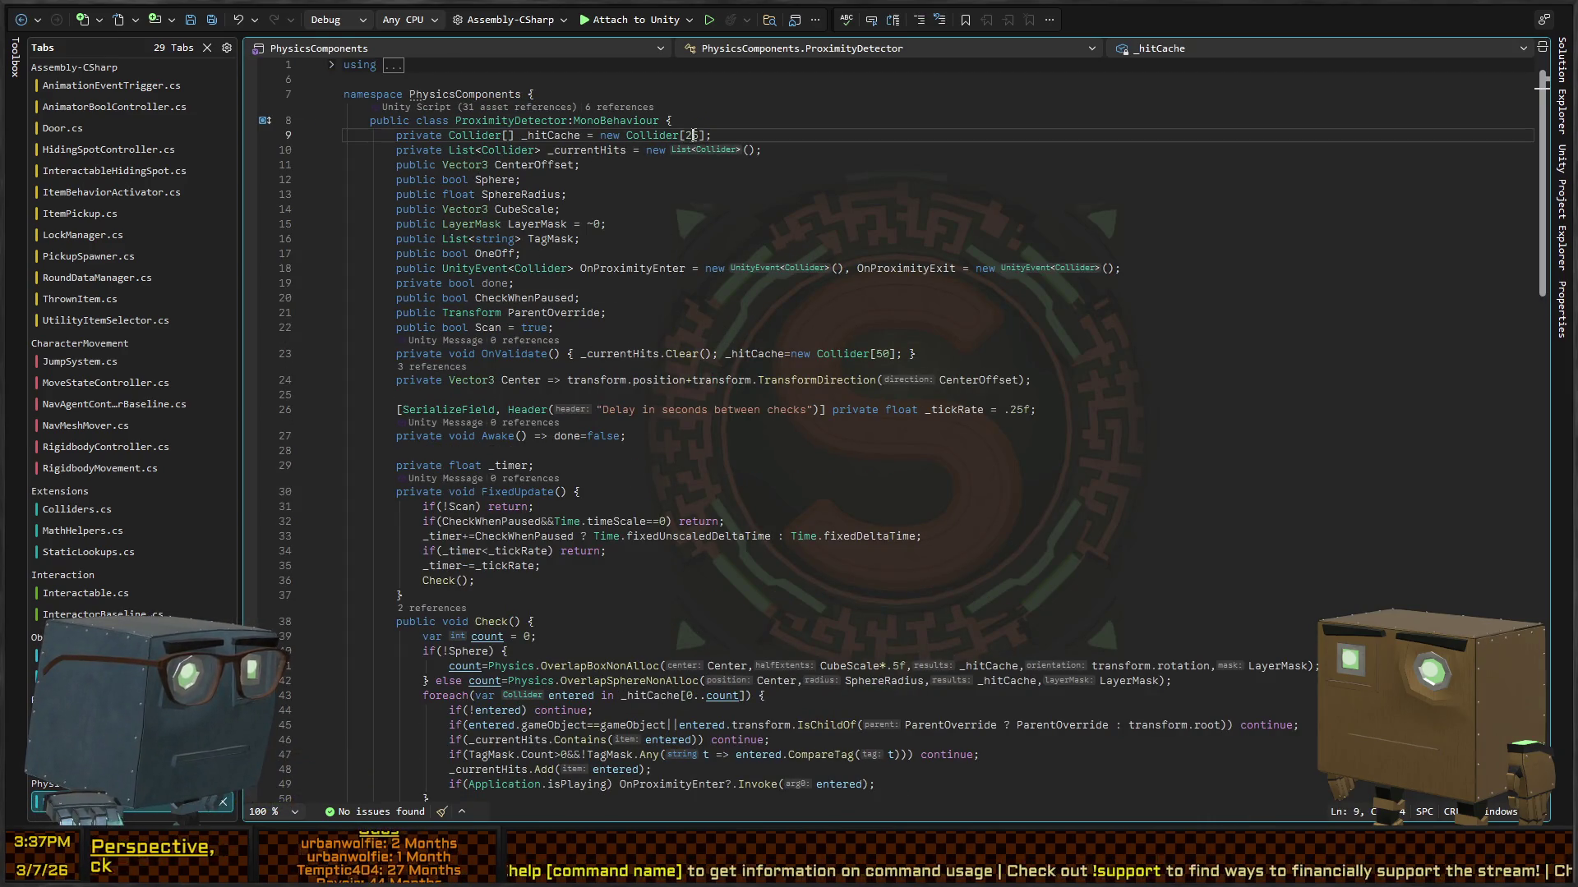
pyautogui.doubleClick(882, 354)
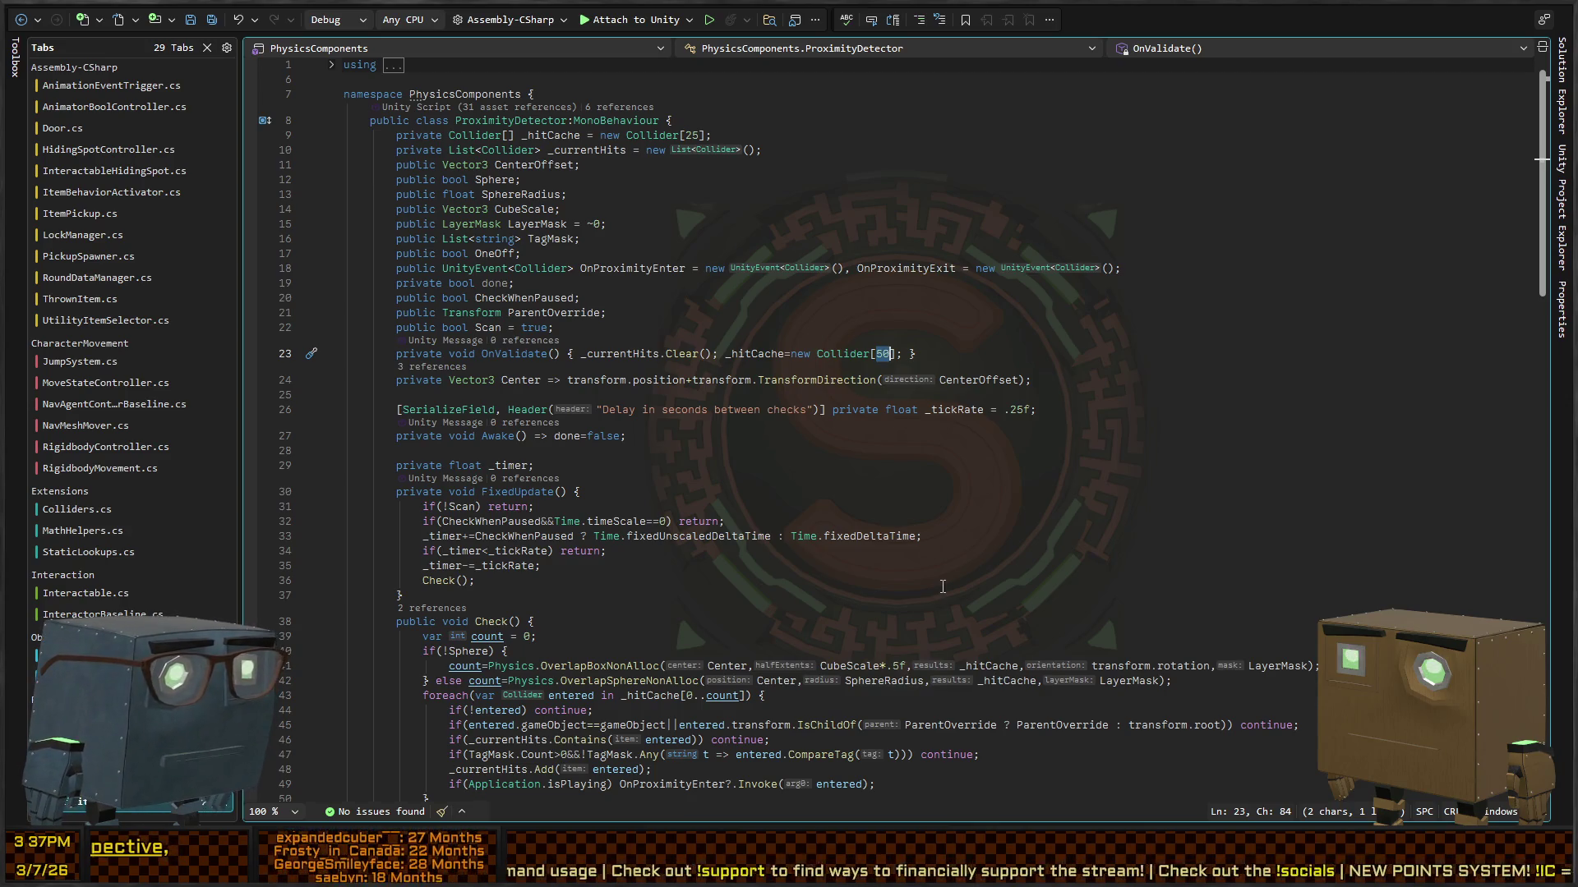
pyautogui.write('80')
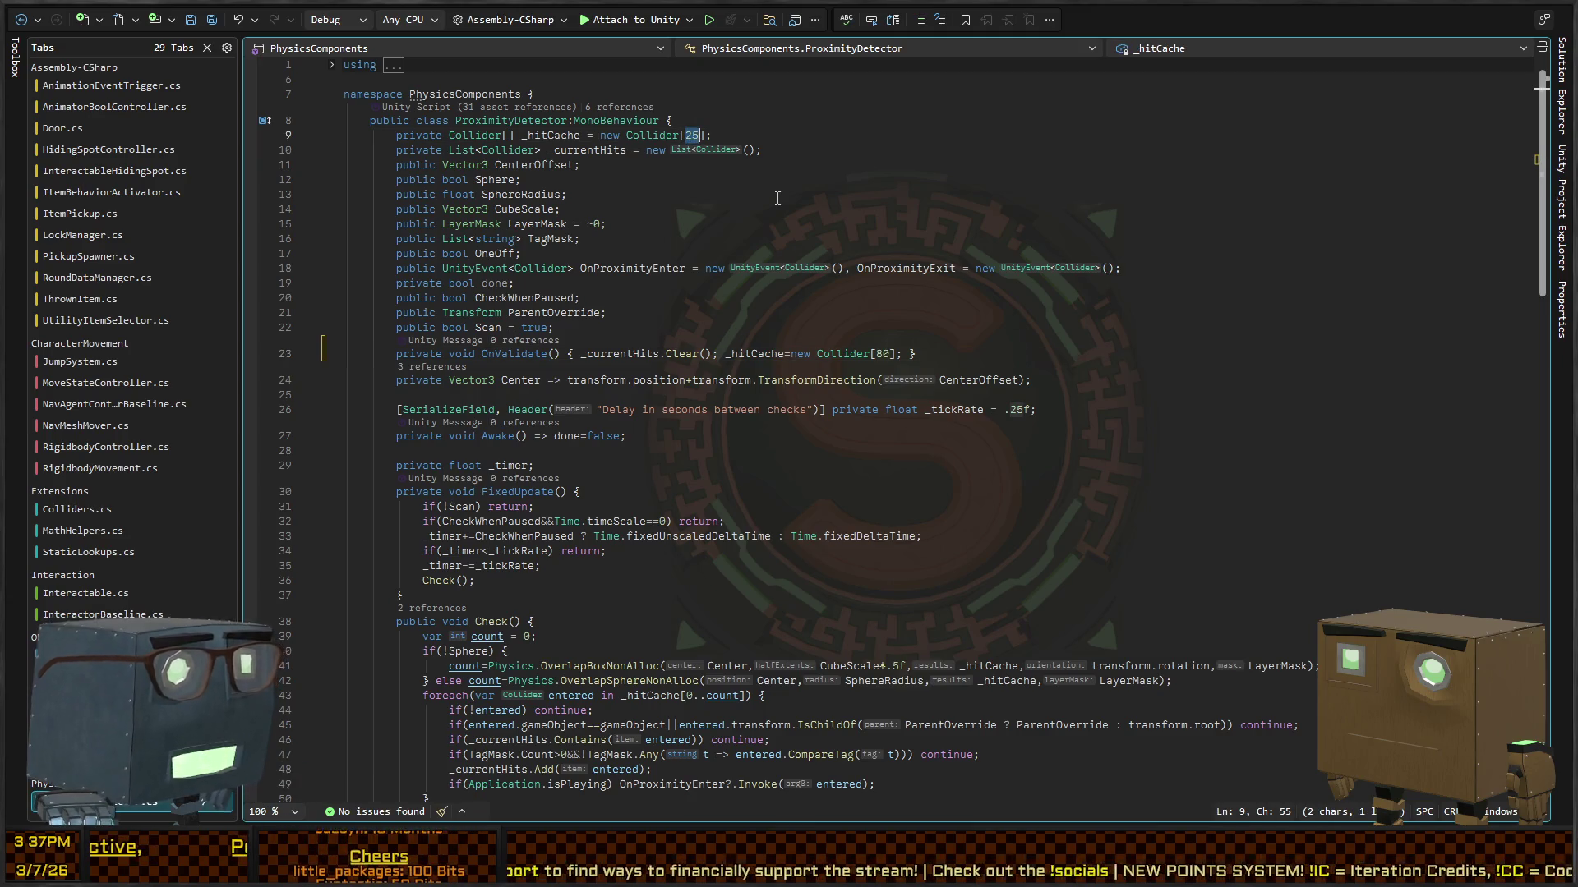
pyautogui.write('80')
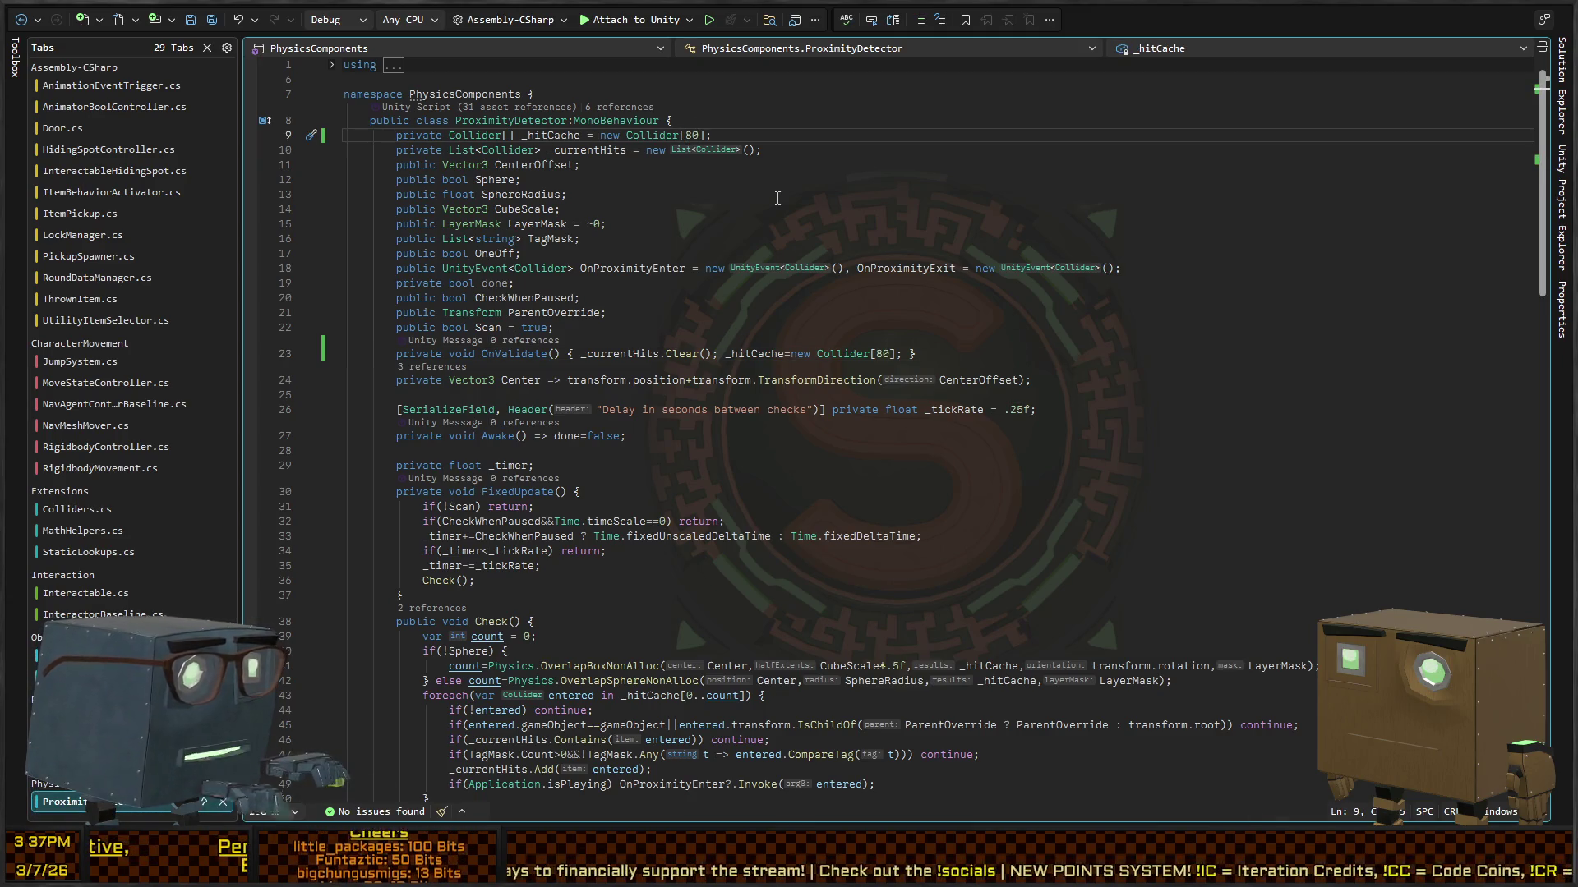
pyautogui.hotkey('alt', 'Tab')
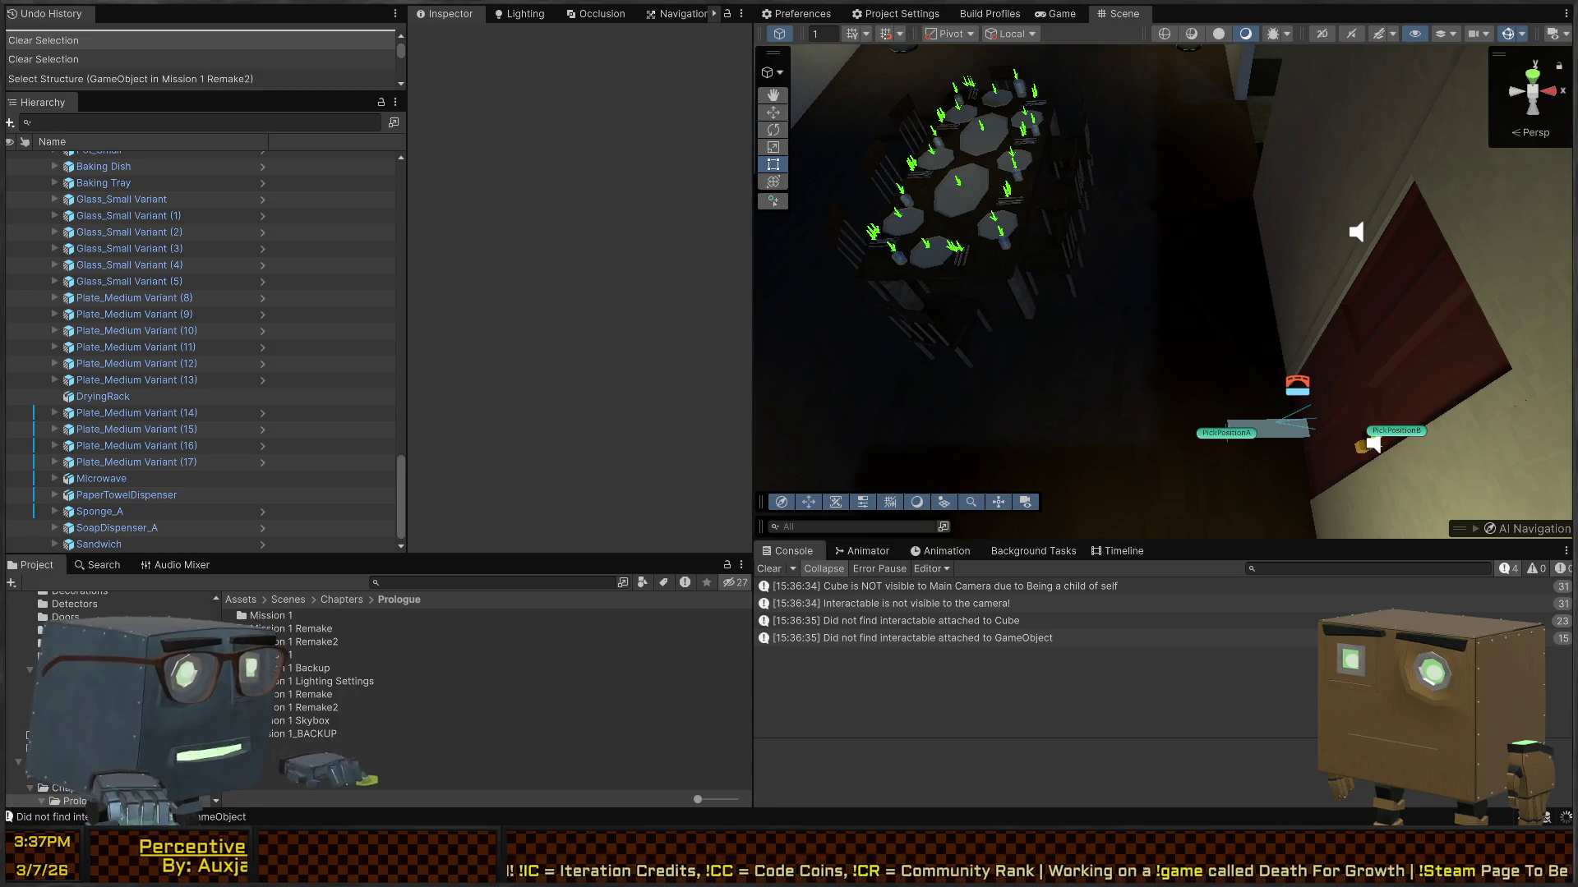
pyautogui.hotkey('alt', 'Tab')
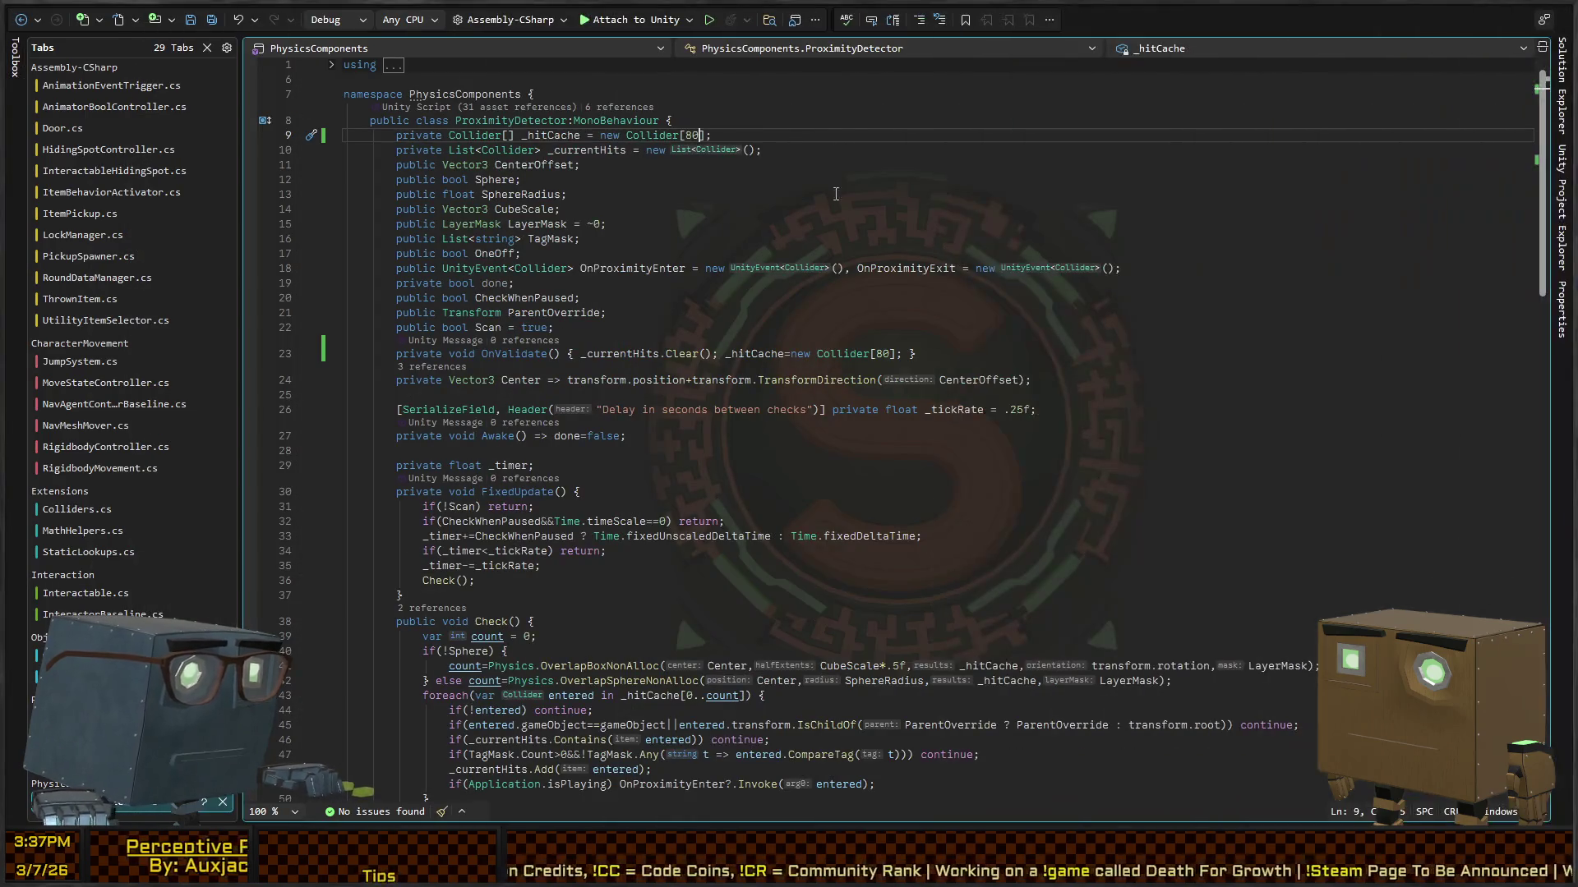
# Step: Start Play mode and vault through the window into the house
pyautogui.hotkey('alt', 'Tab')
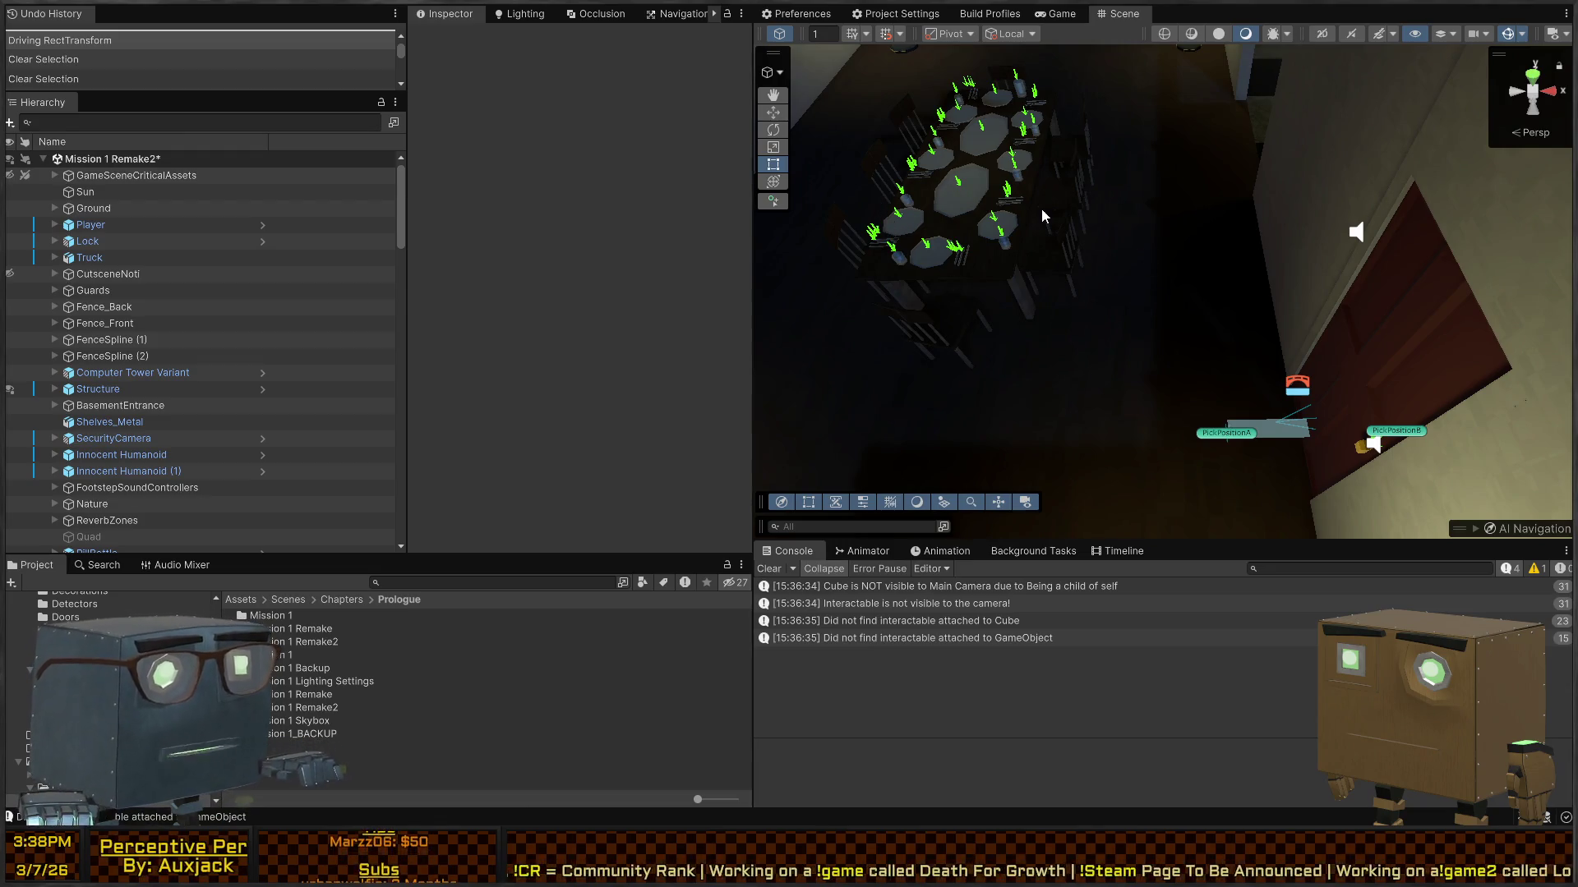
pyautogui.hotkey('ctrl', 'p')
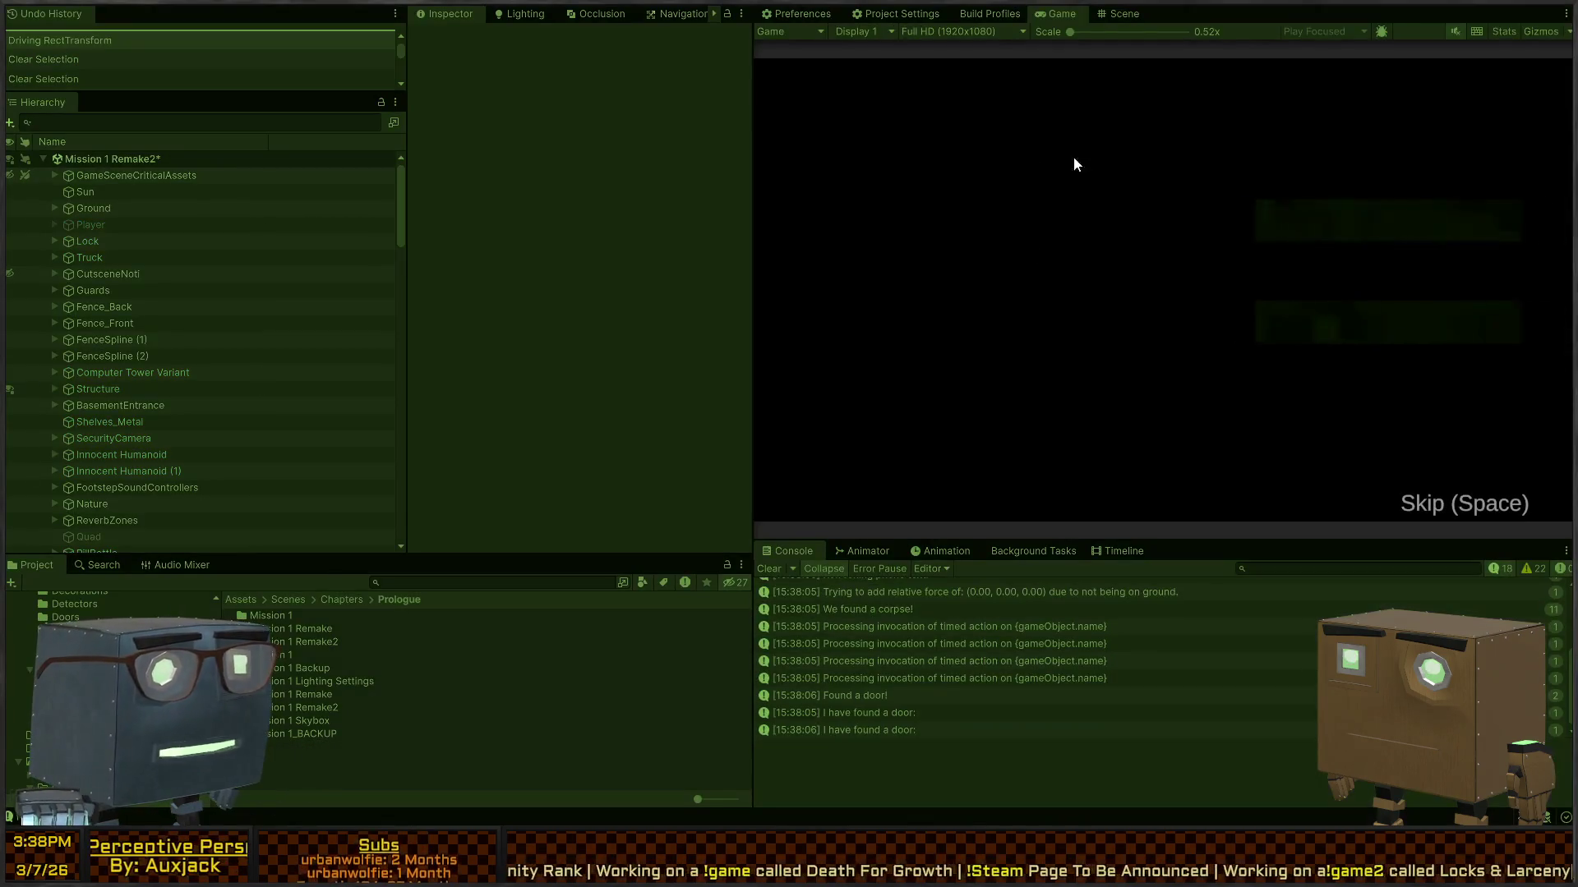
pyautogui.press('w')
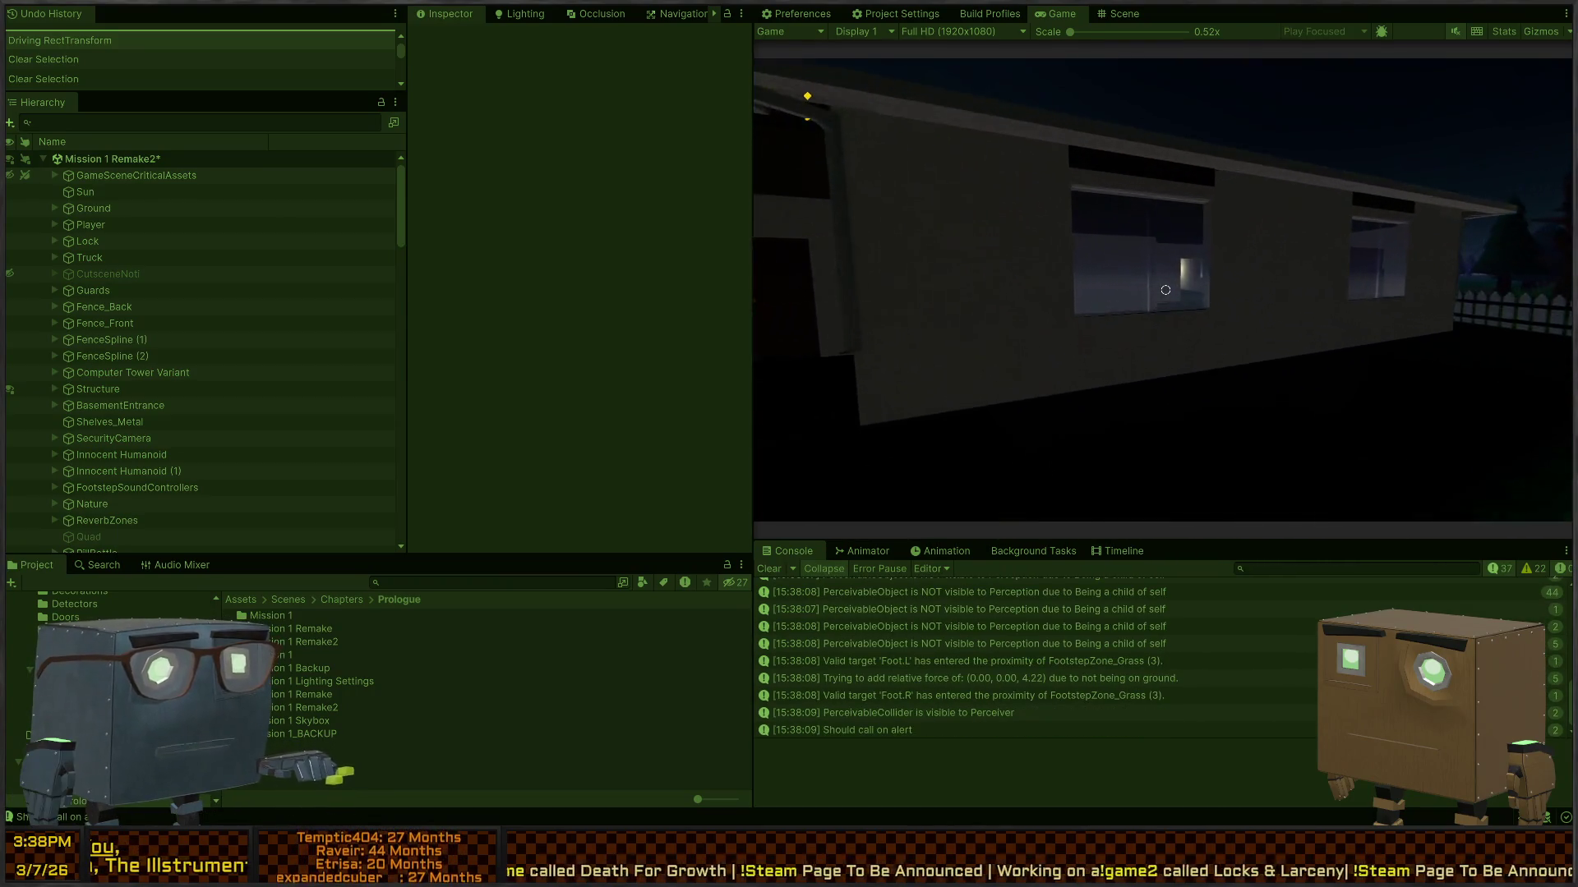
pyautogui.press('space')
# Step: Walk through the dining room to the kitchen guards, return toward the seated men, then stop Play
pyautogui.press('w')
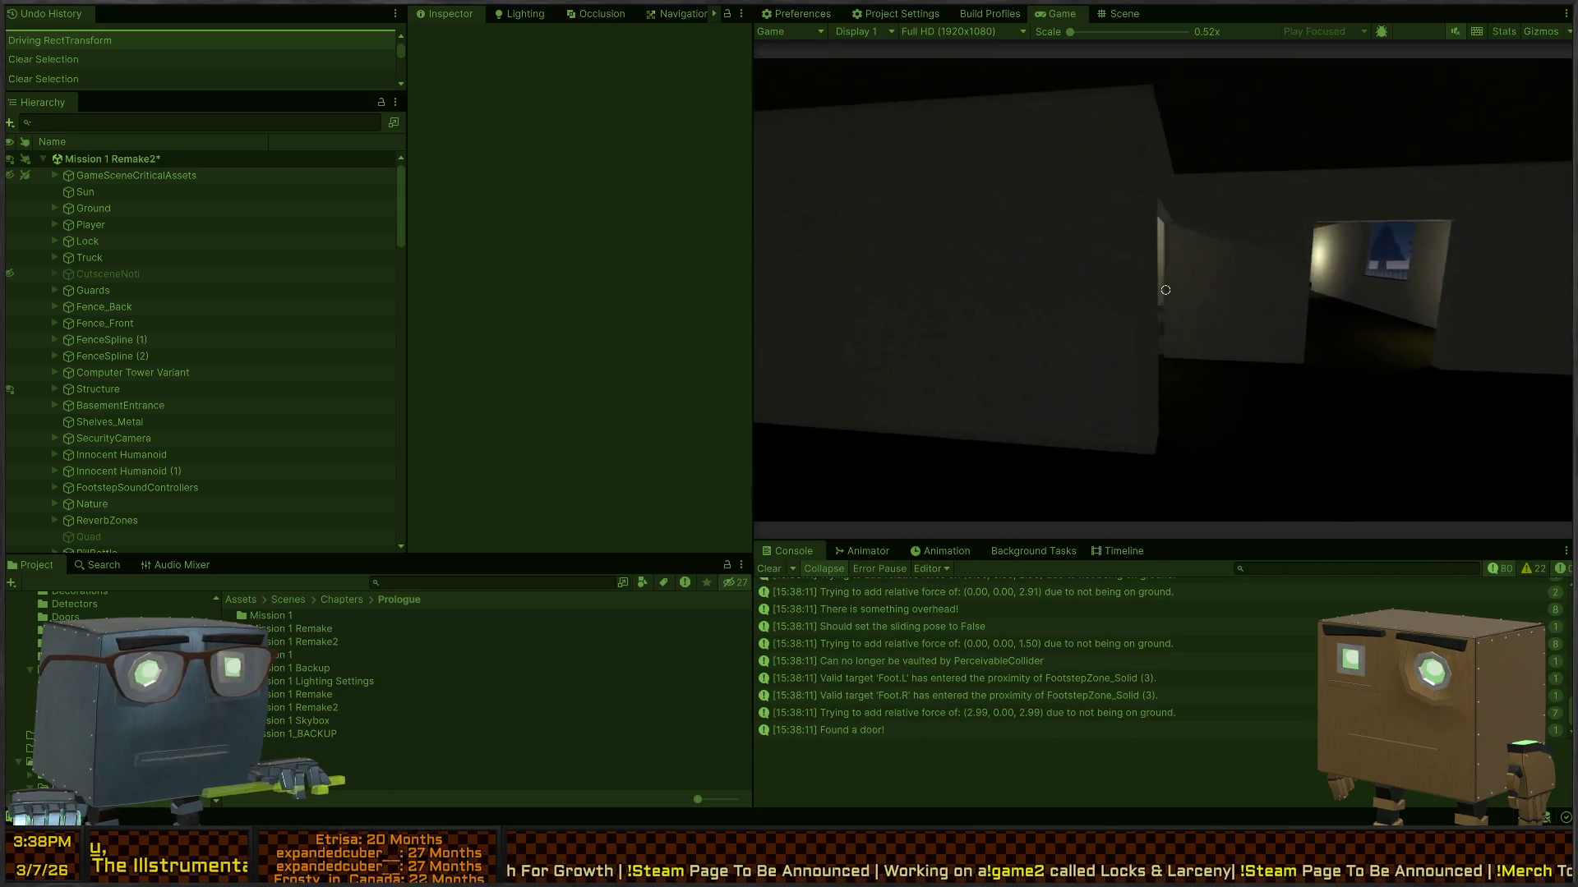
pyautogui.press('w')
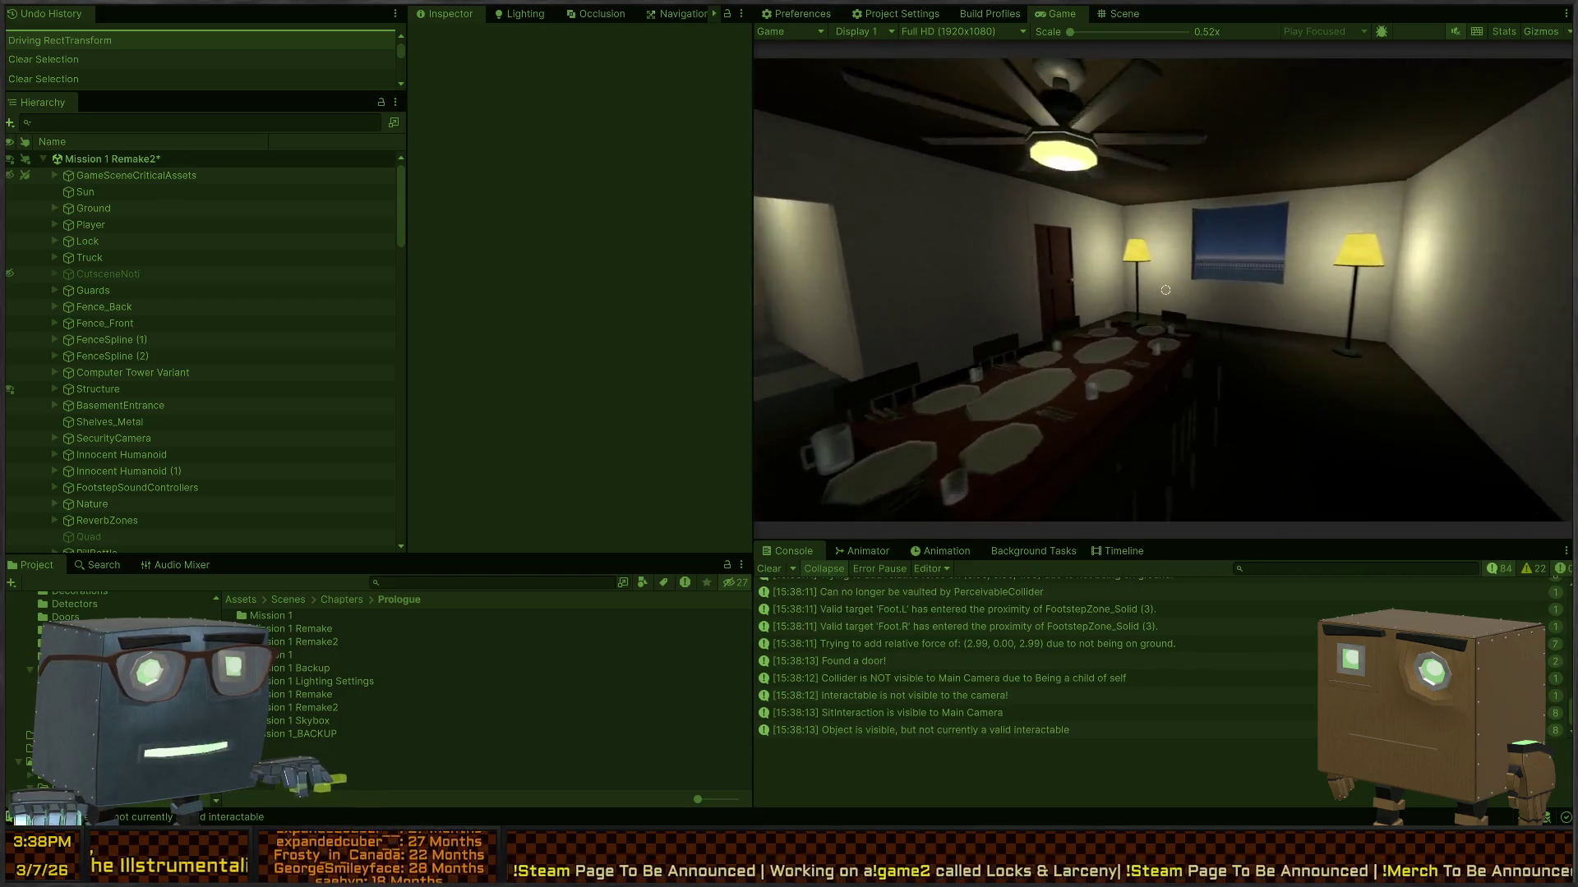
pyautogui.press('w')
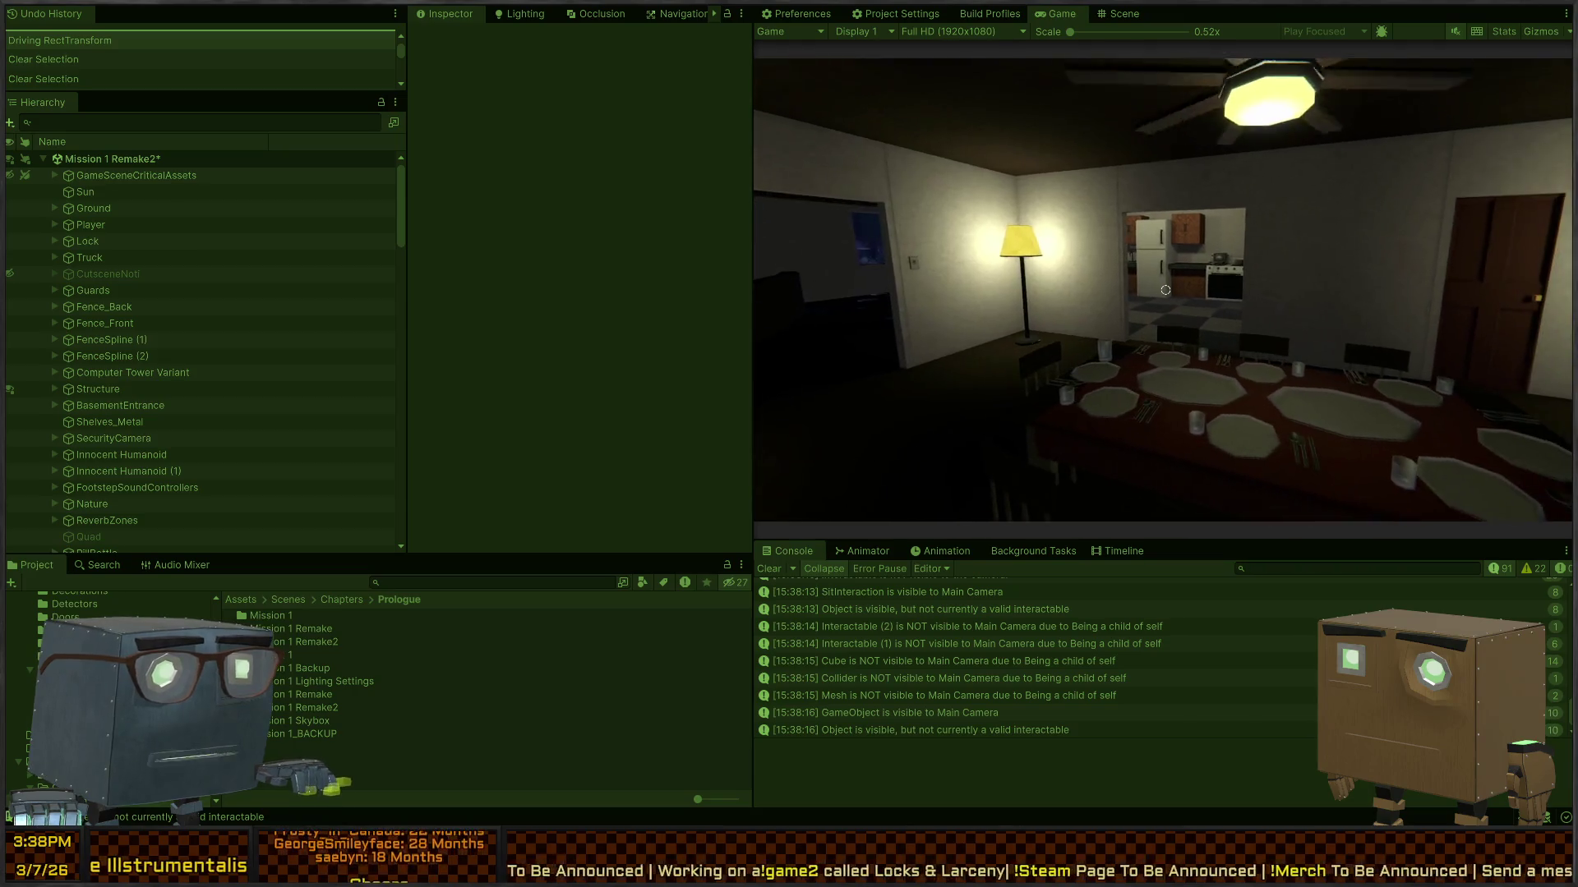
pyautogui.press('w')
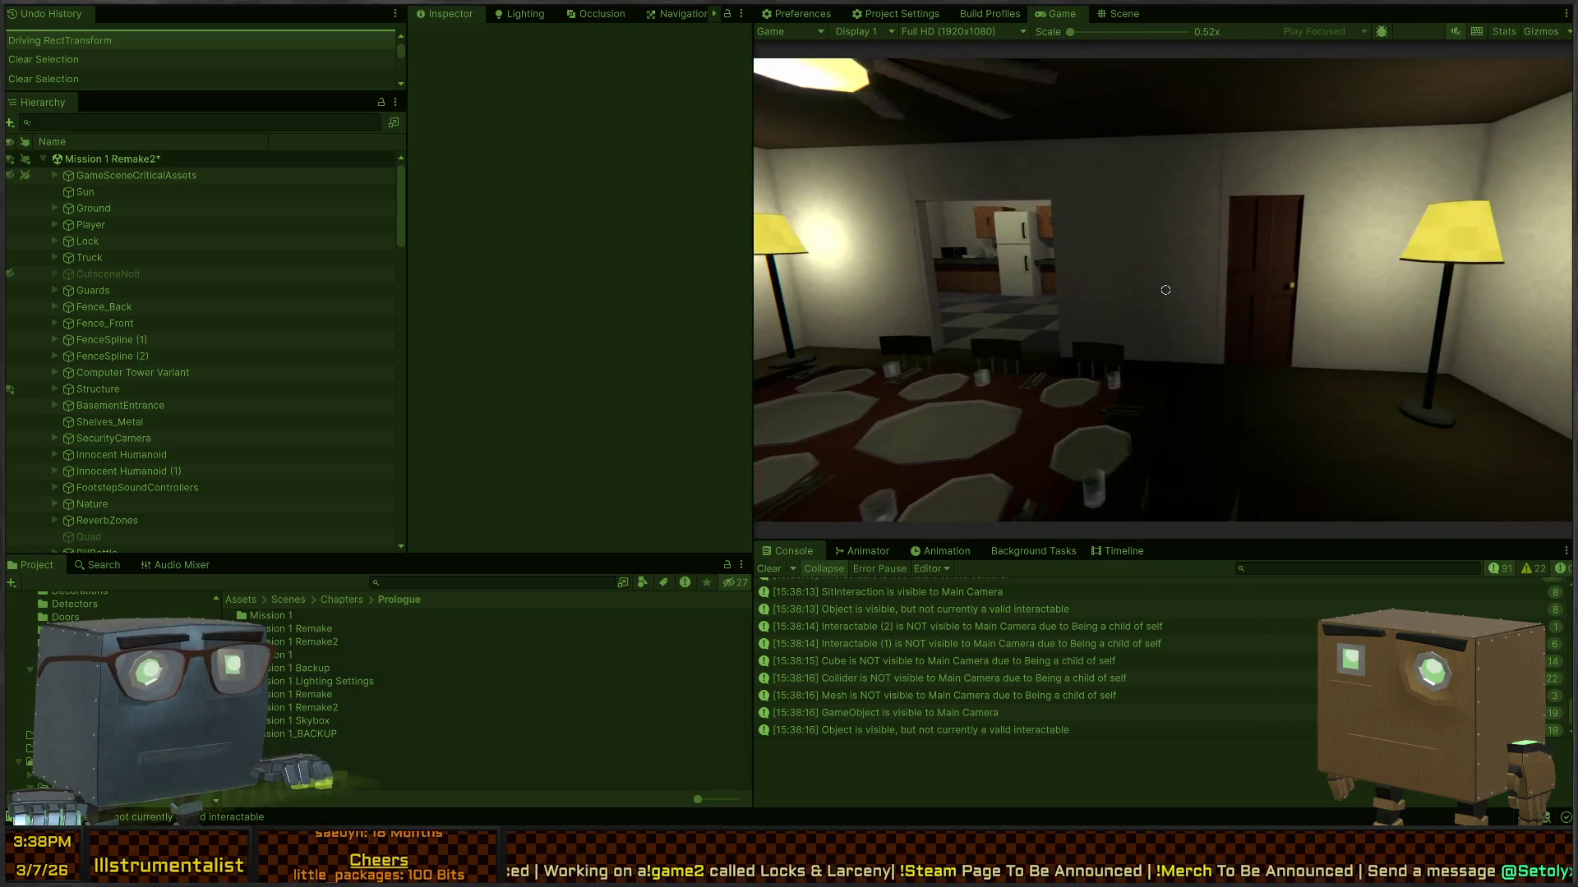
pyautogui.press('w')
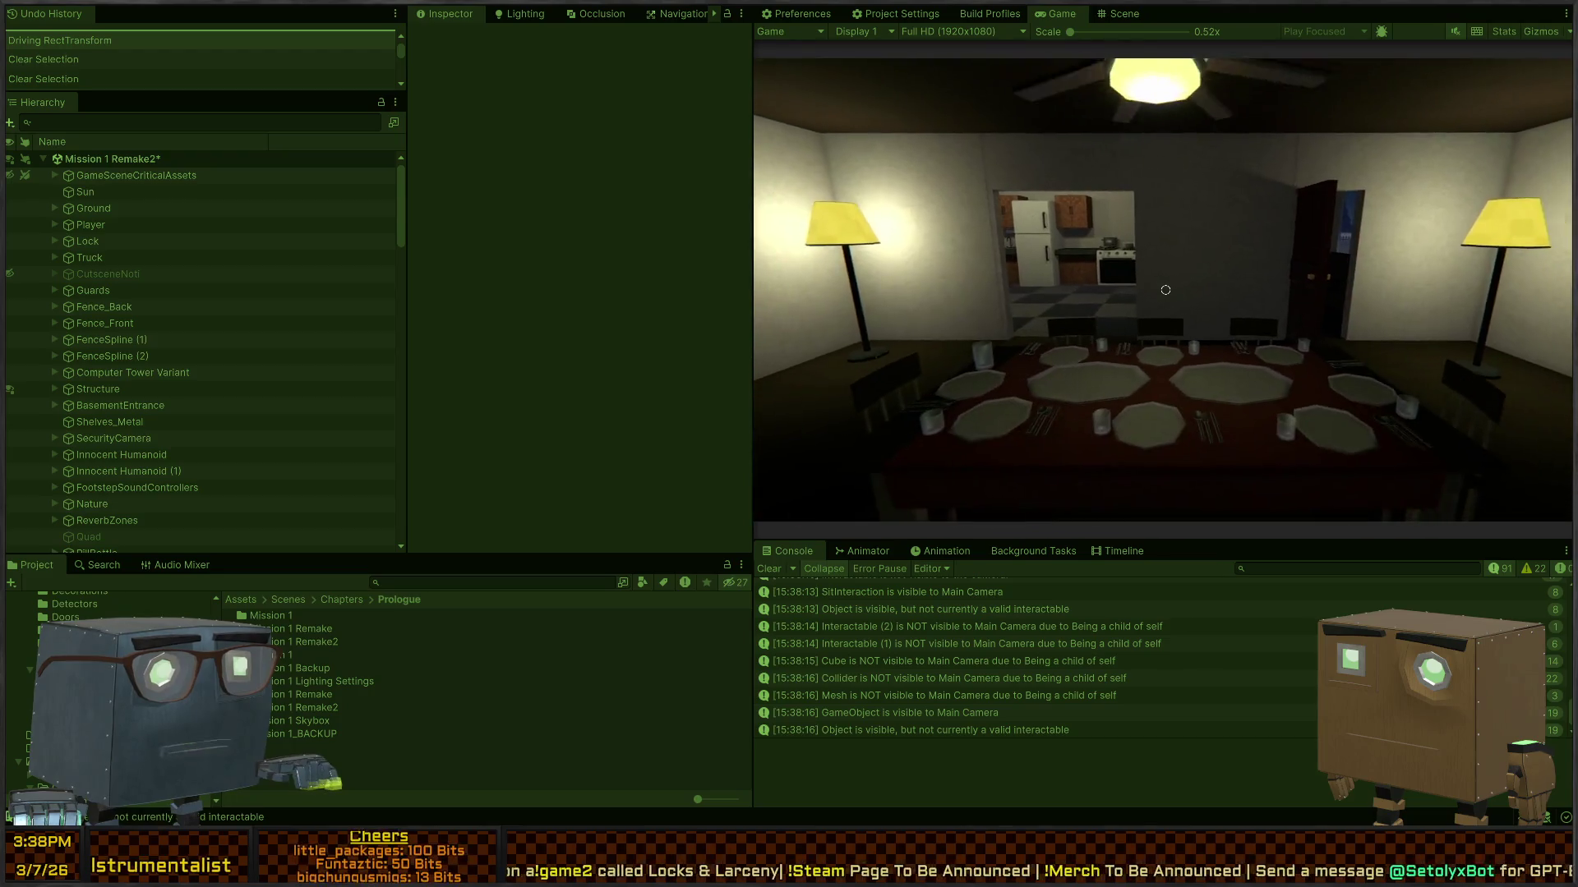
pyautogui.press('w')
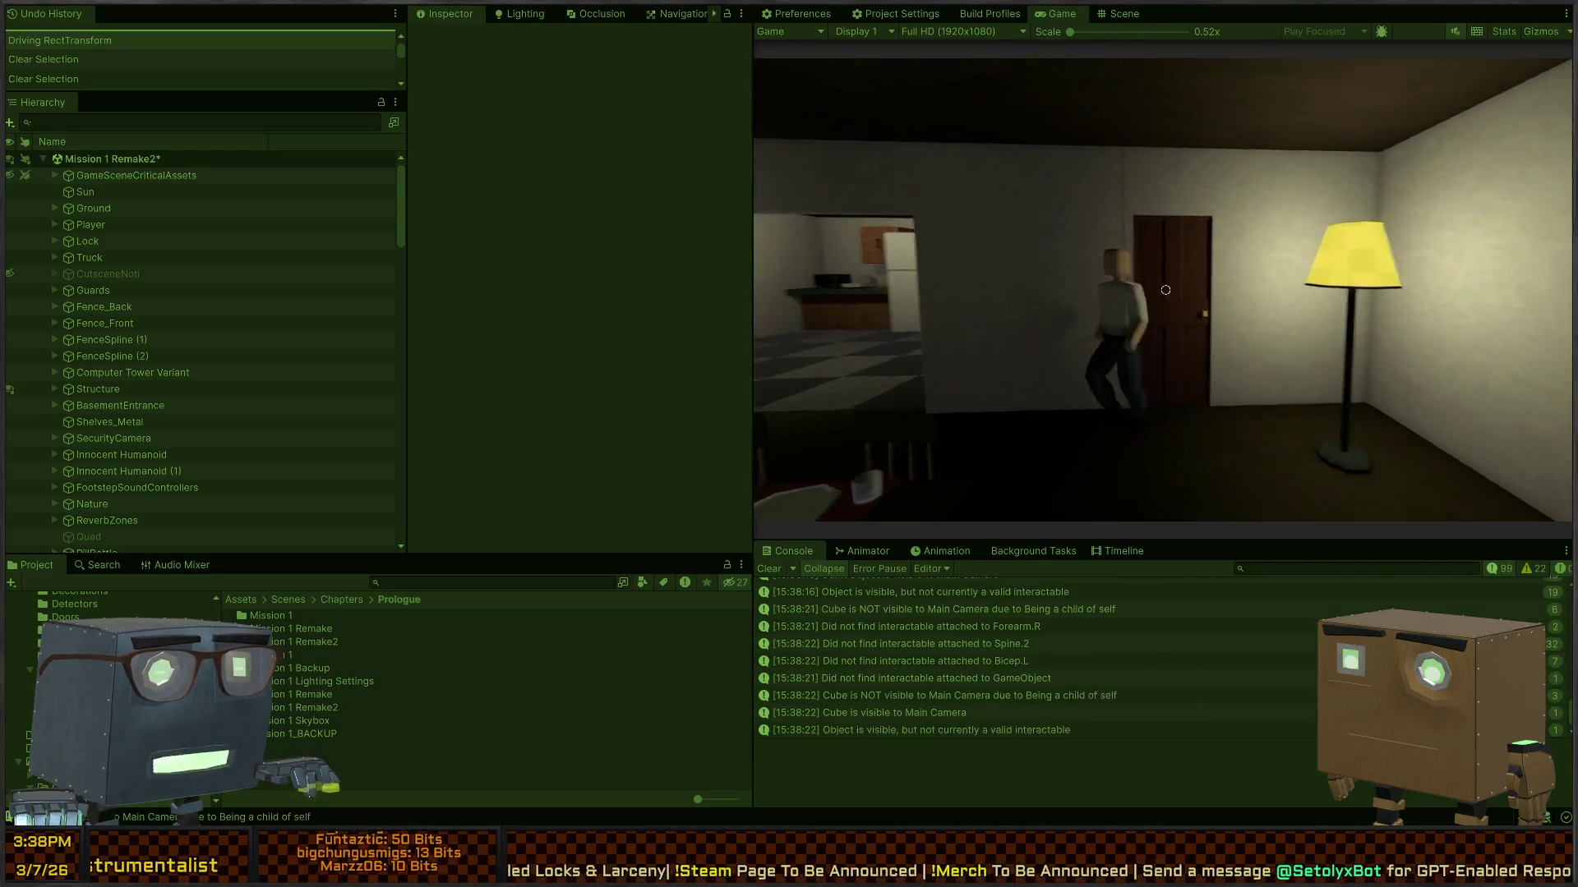
pyautogui.press('w')
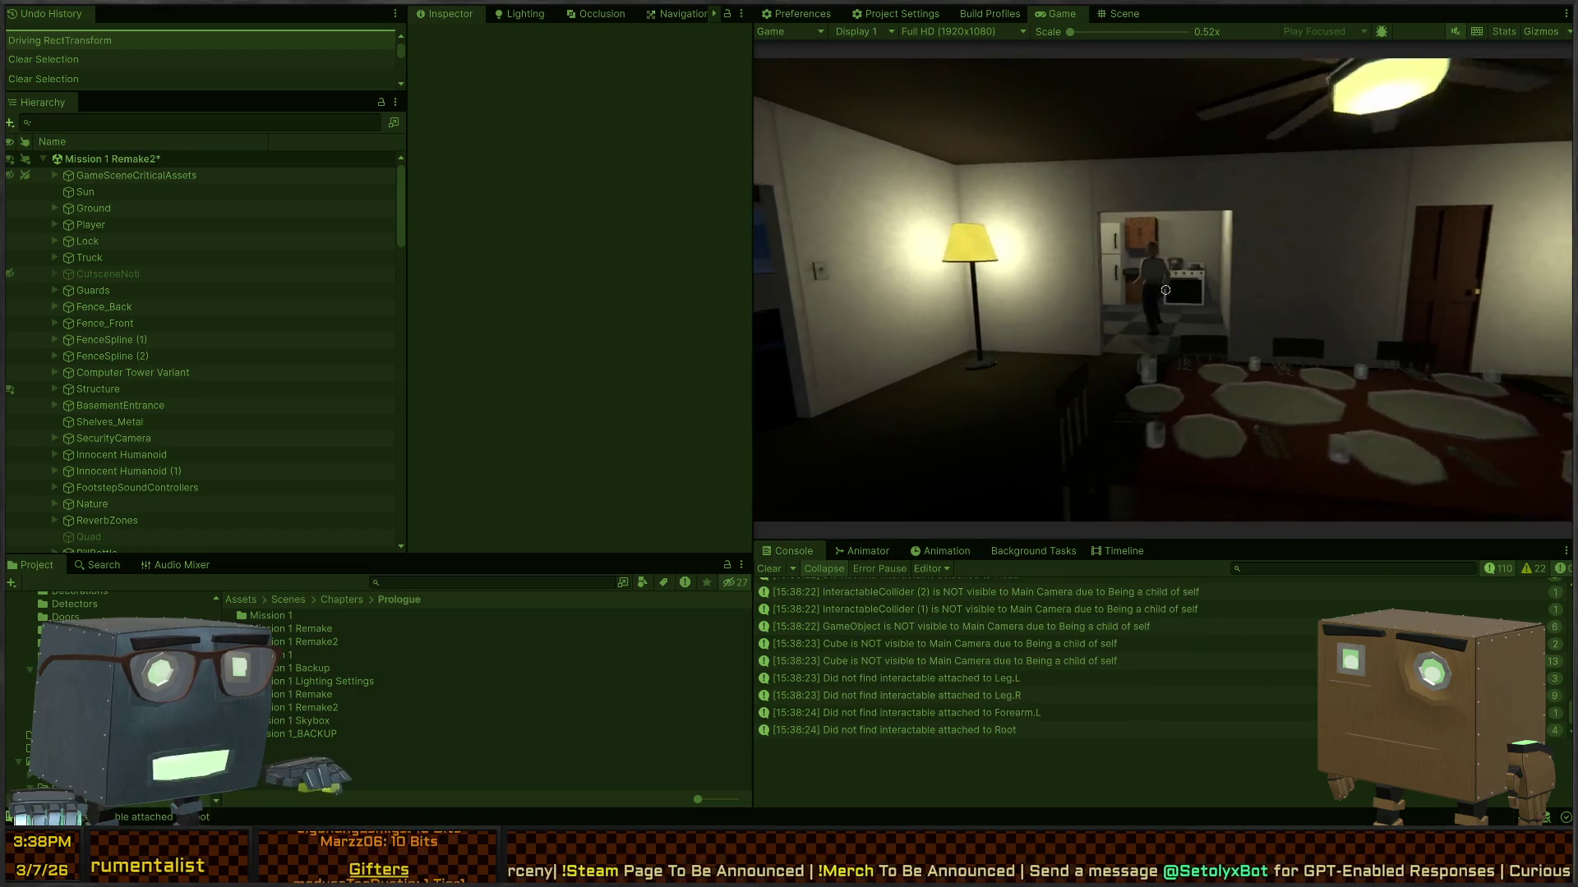
pyautogui.press('w')
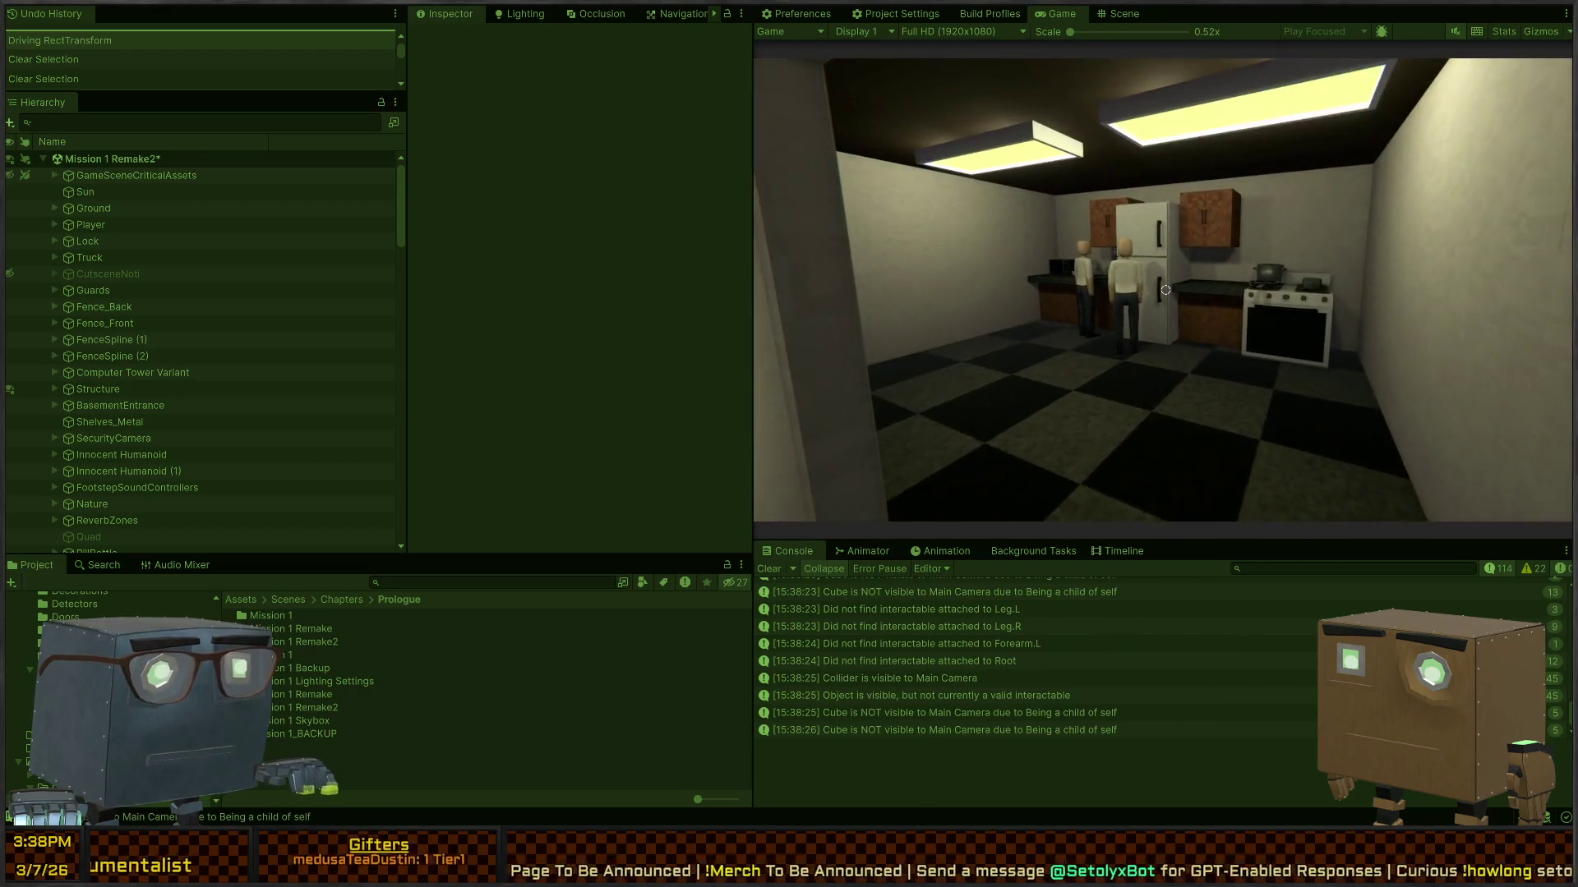
pyautogui.press('s')
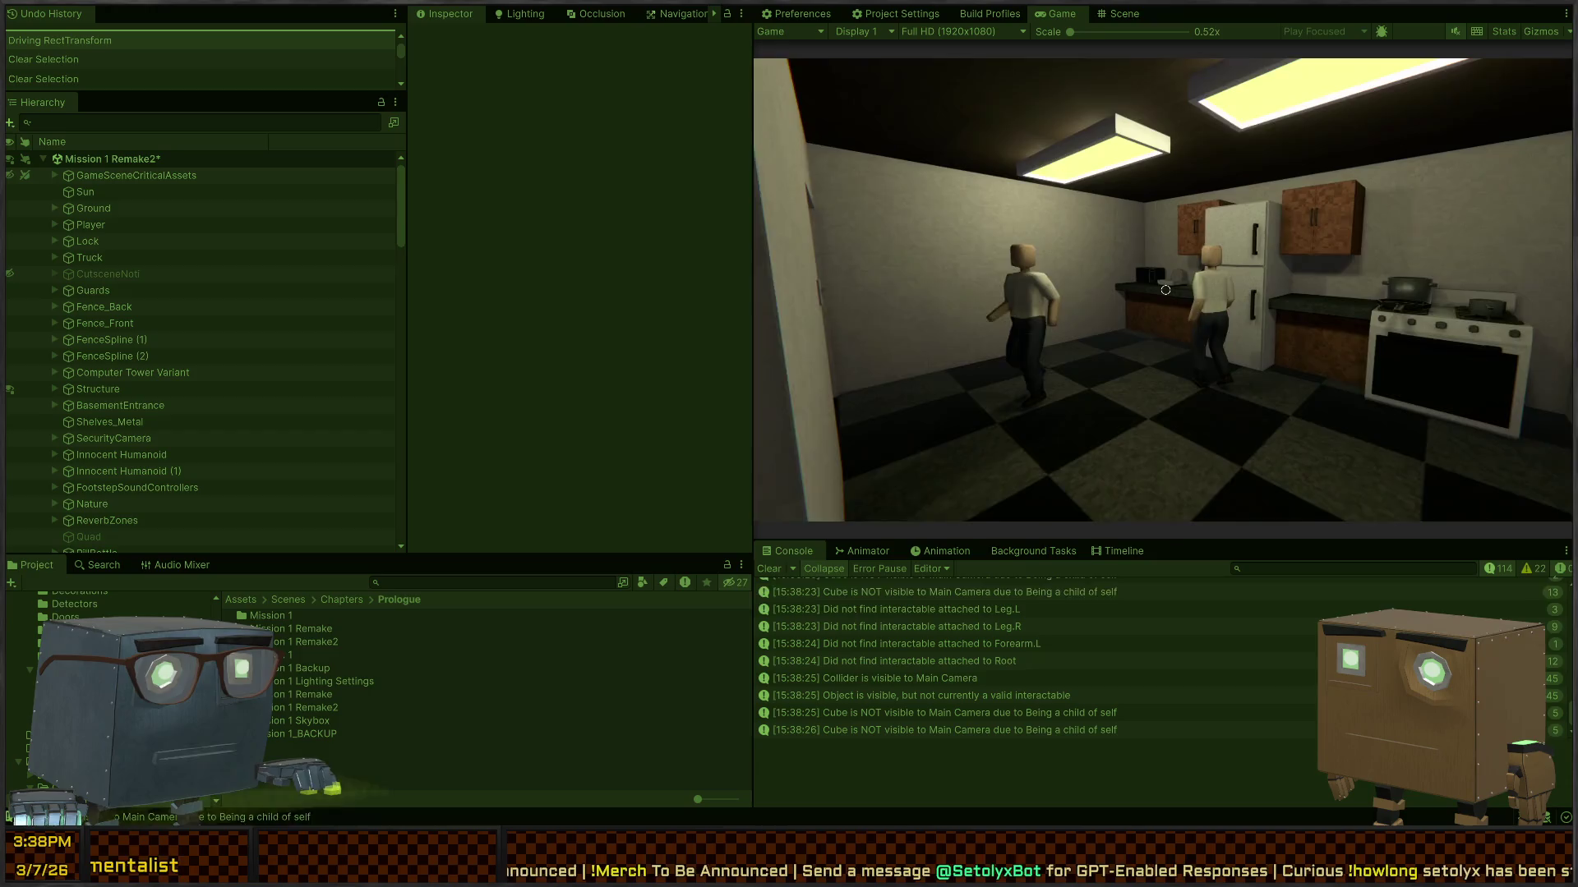
pyautogui.press('s')
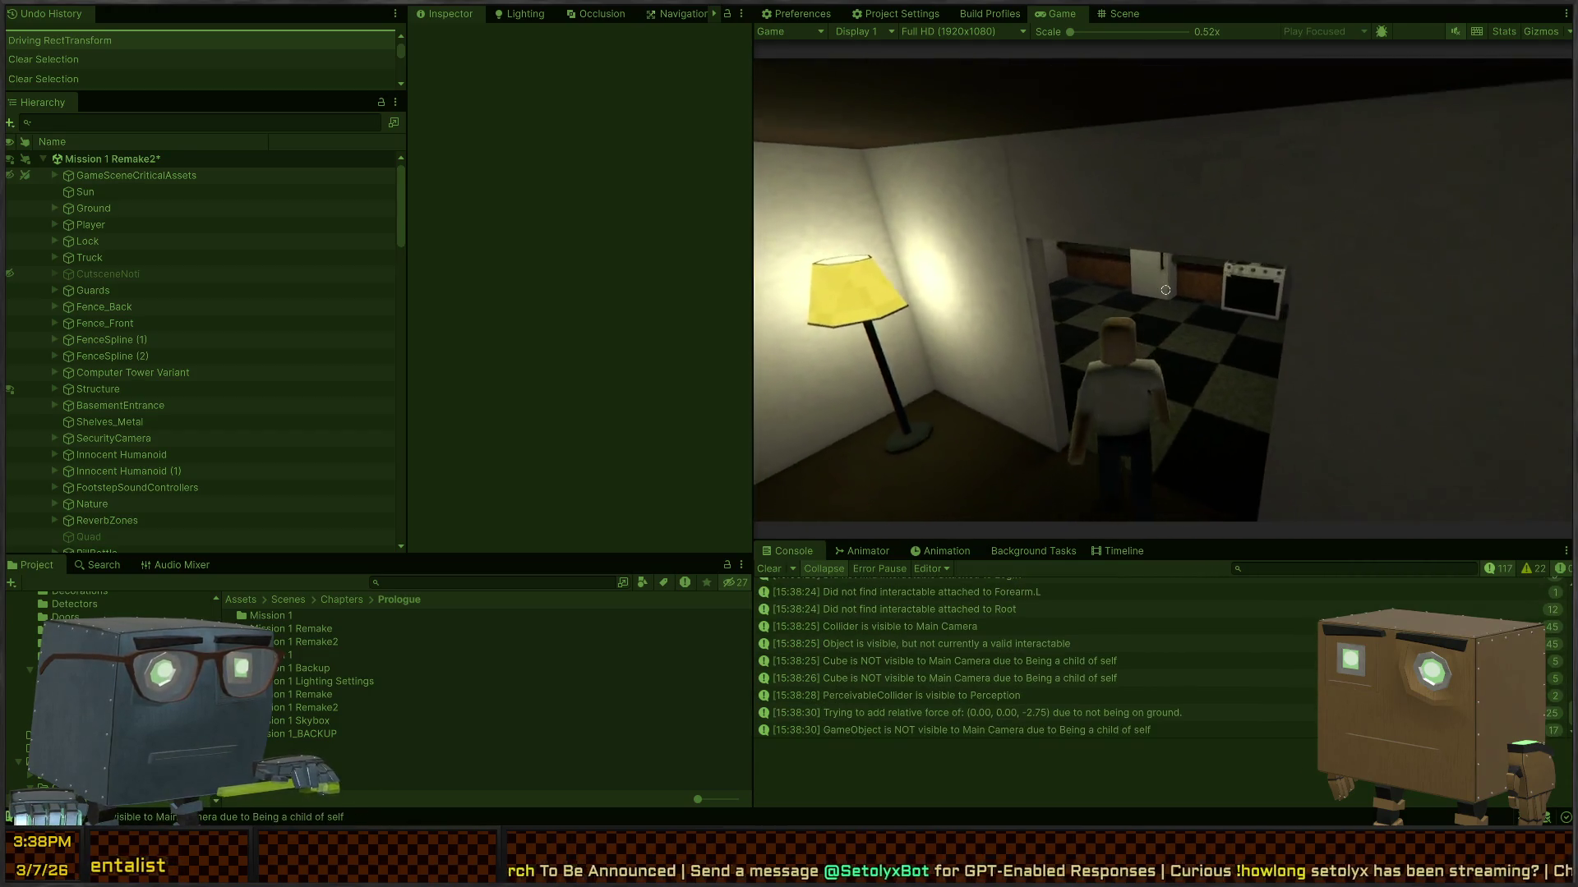
pyautogui.press('w')
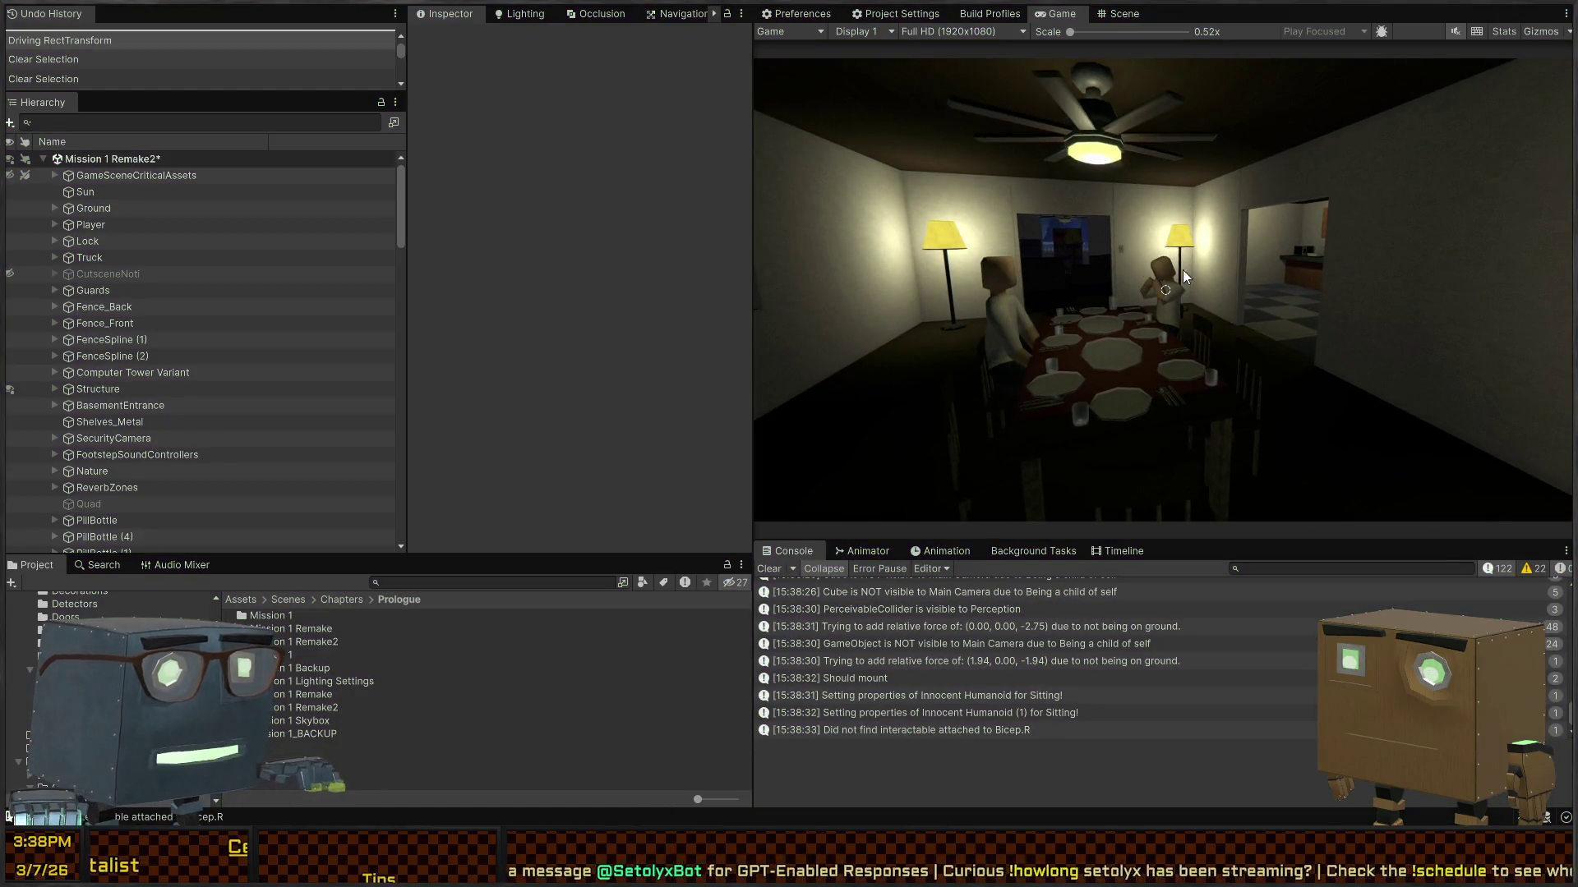
pyautogui.hotkey('ctrl', 'p')
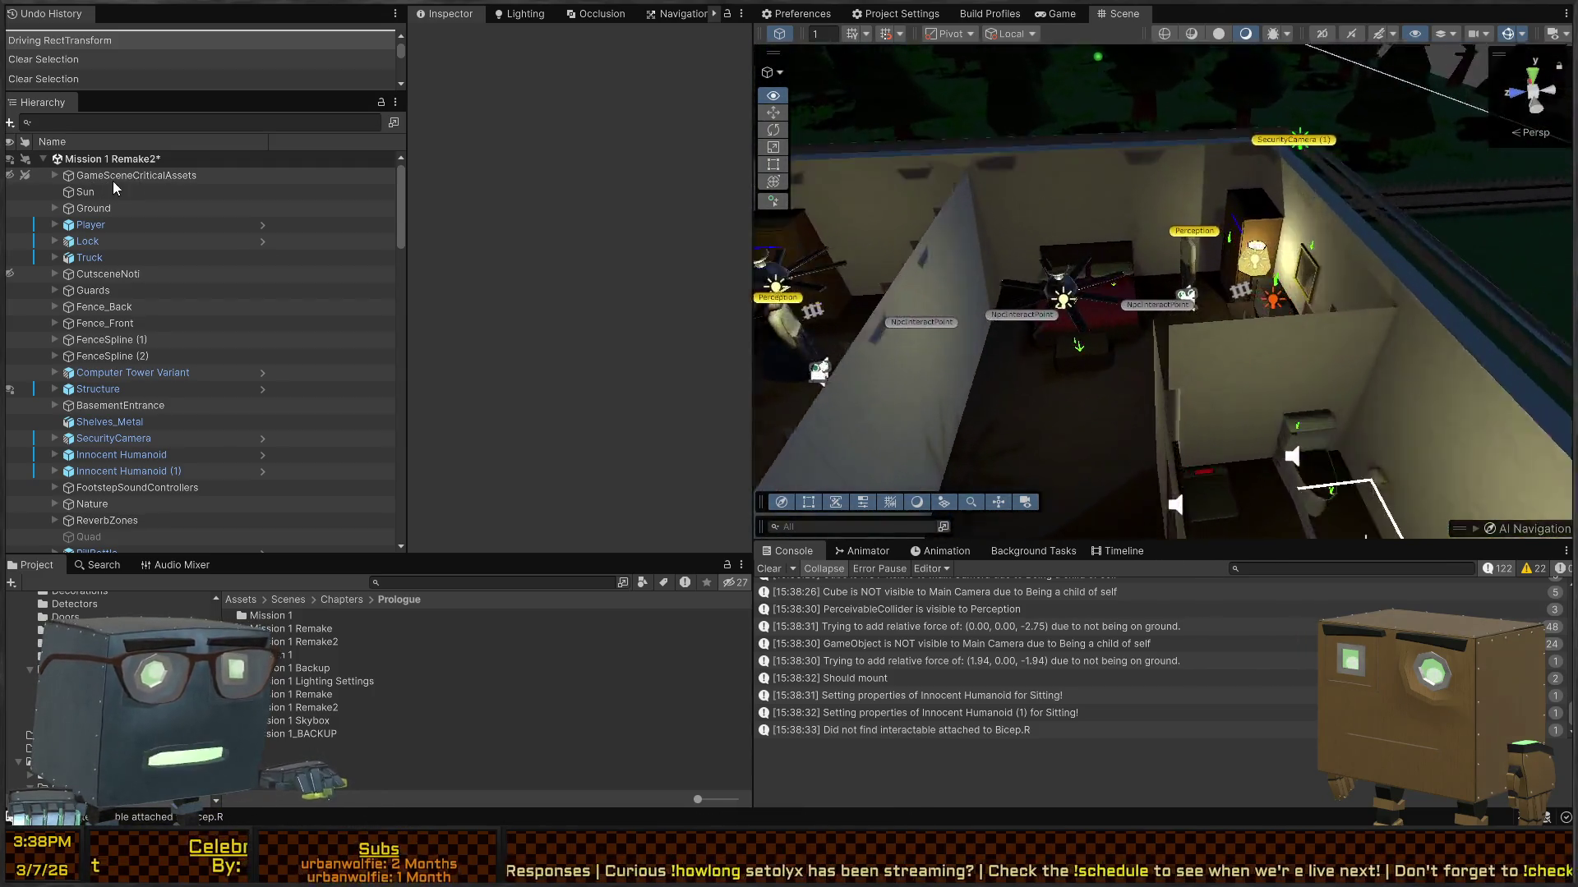
# Step: Limit the Innocent Humanoid prefab's Proximity Detector to Default and Player layers, save, and replay
pyautogui.click(1234, 366)
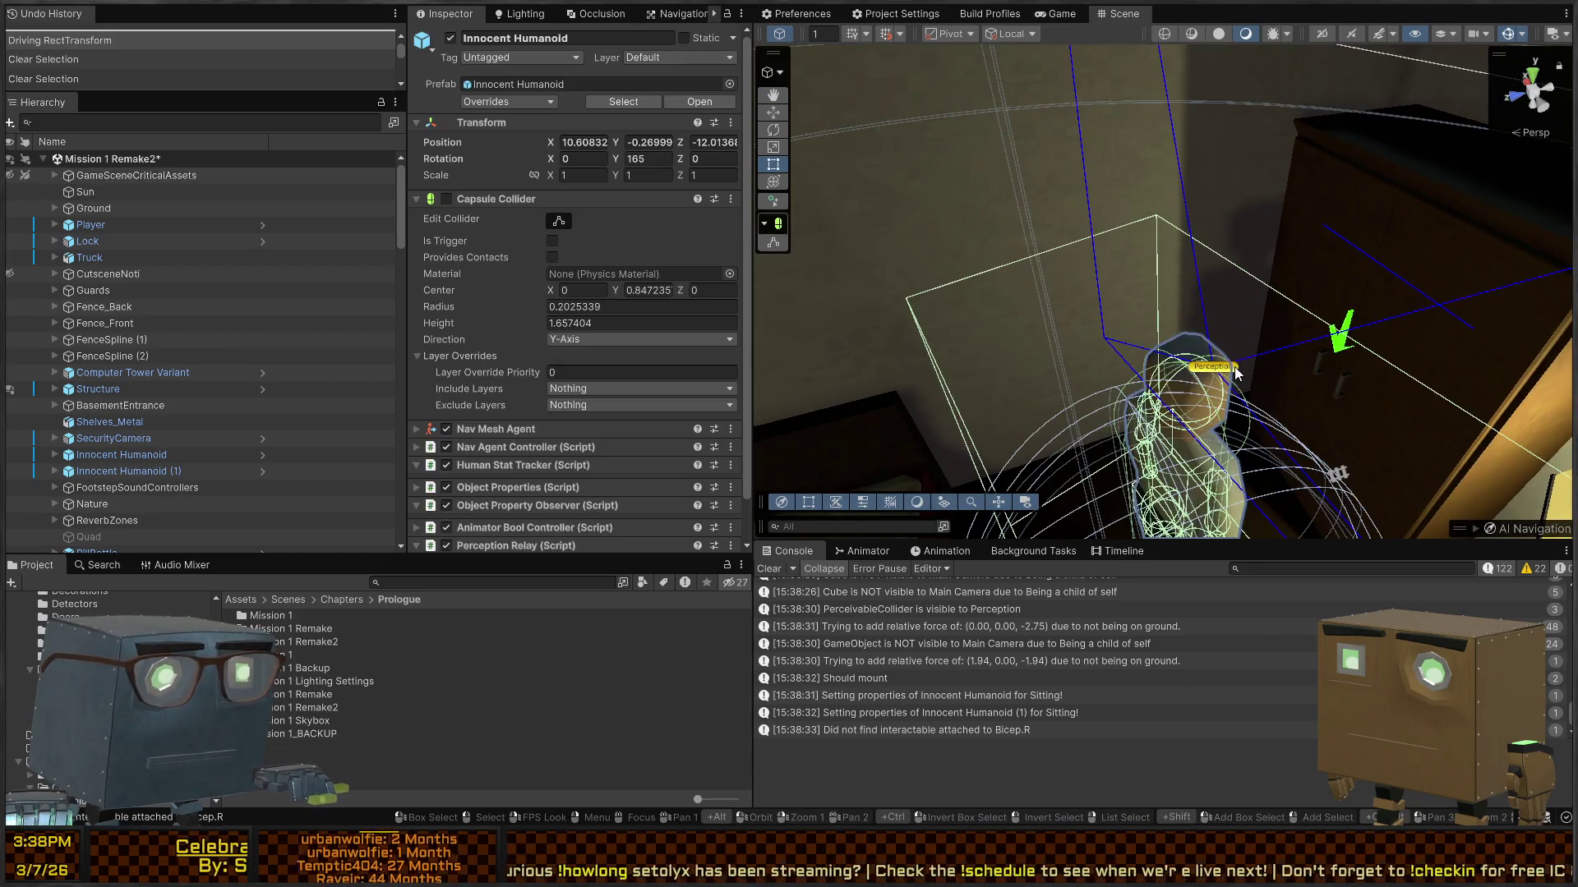
pyautogui.click(262, 454)
pyautogui.scroll(-10, 570, 343)
pyautogui.scroll(-2, 570, 256)
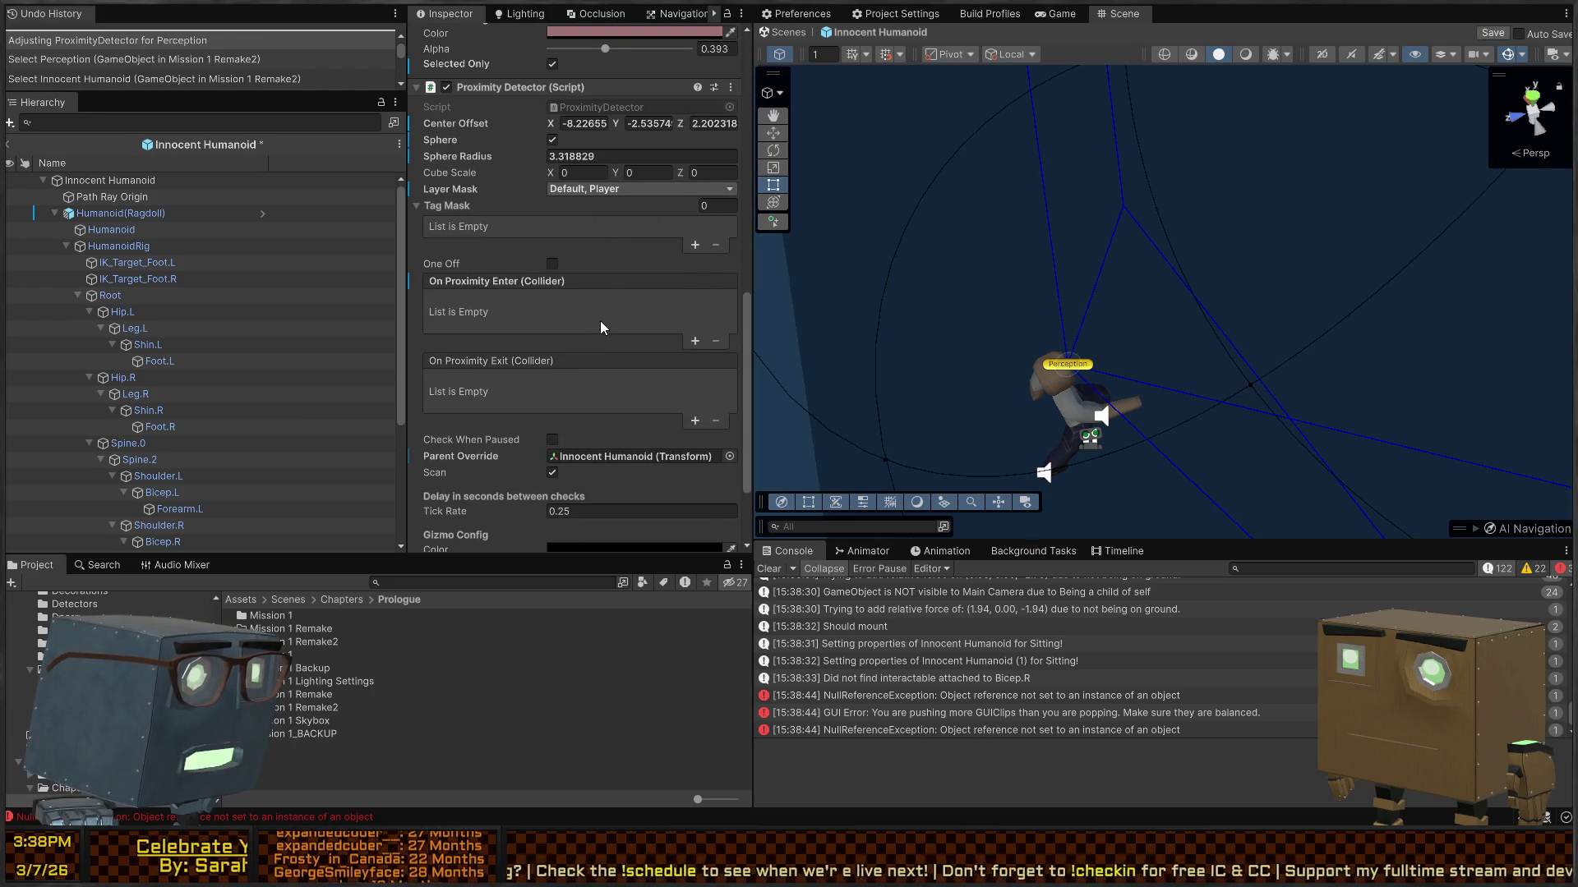
pyautogui.click(477, 205)
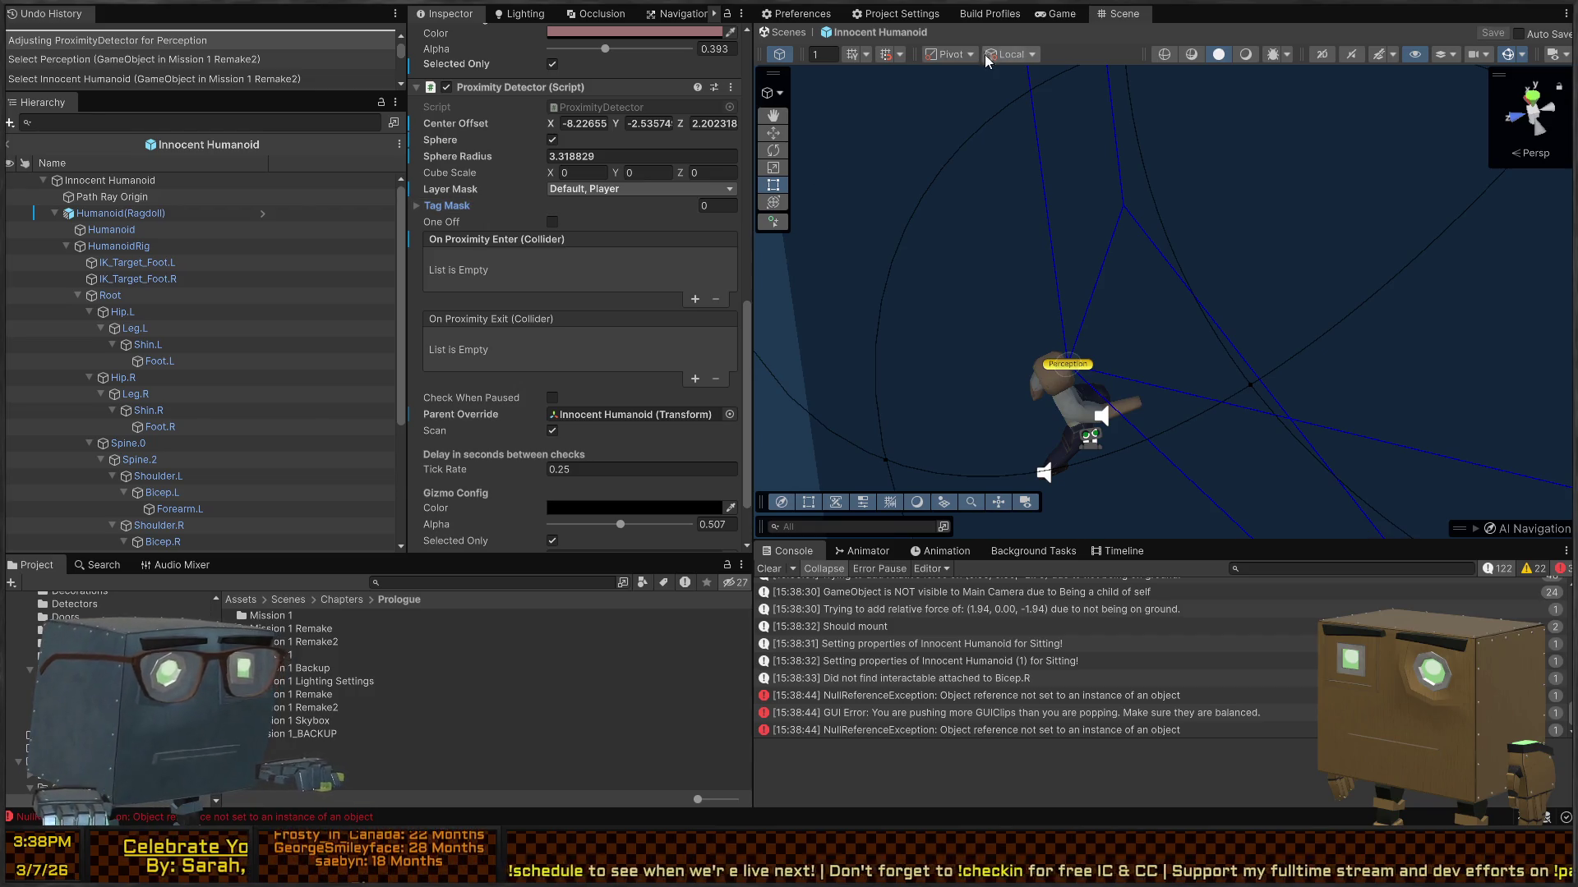
pyautogui.click(785, 33)
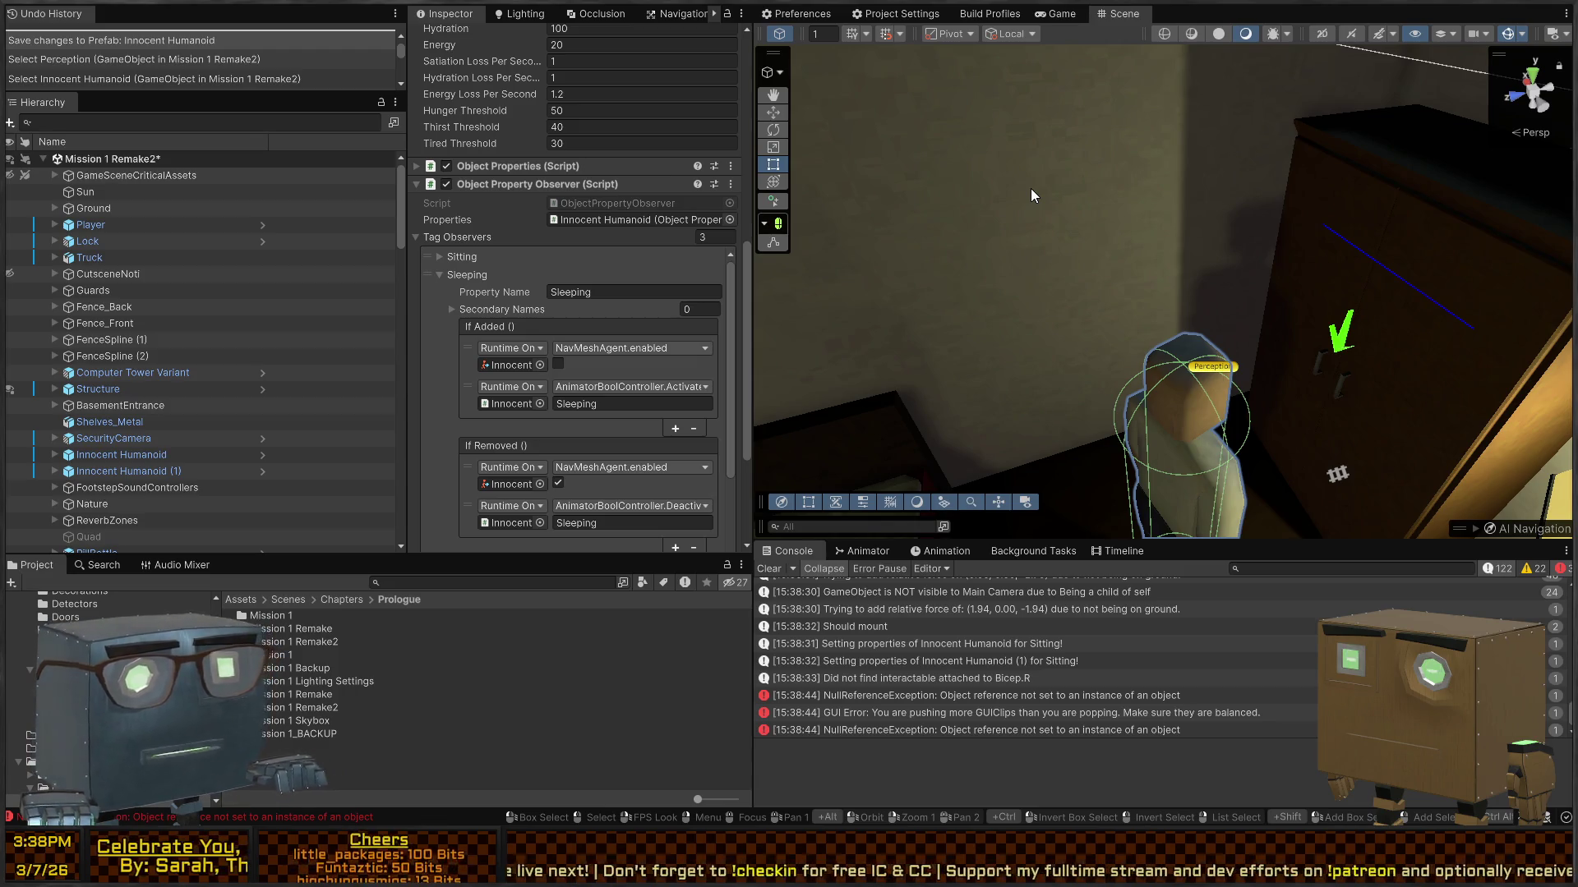
pyautogui.hotkey('ctrl', 'p')
pyautogui.press('w')
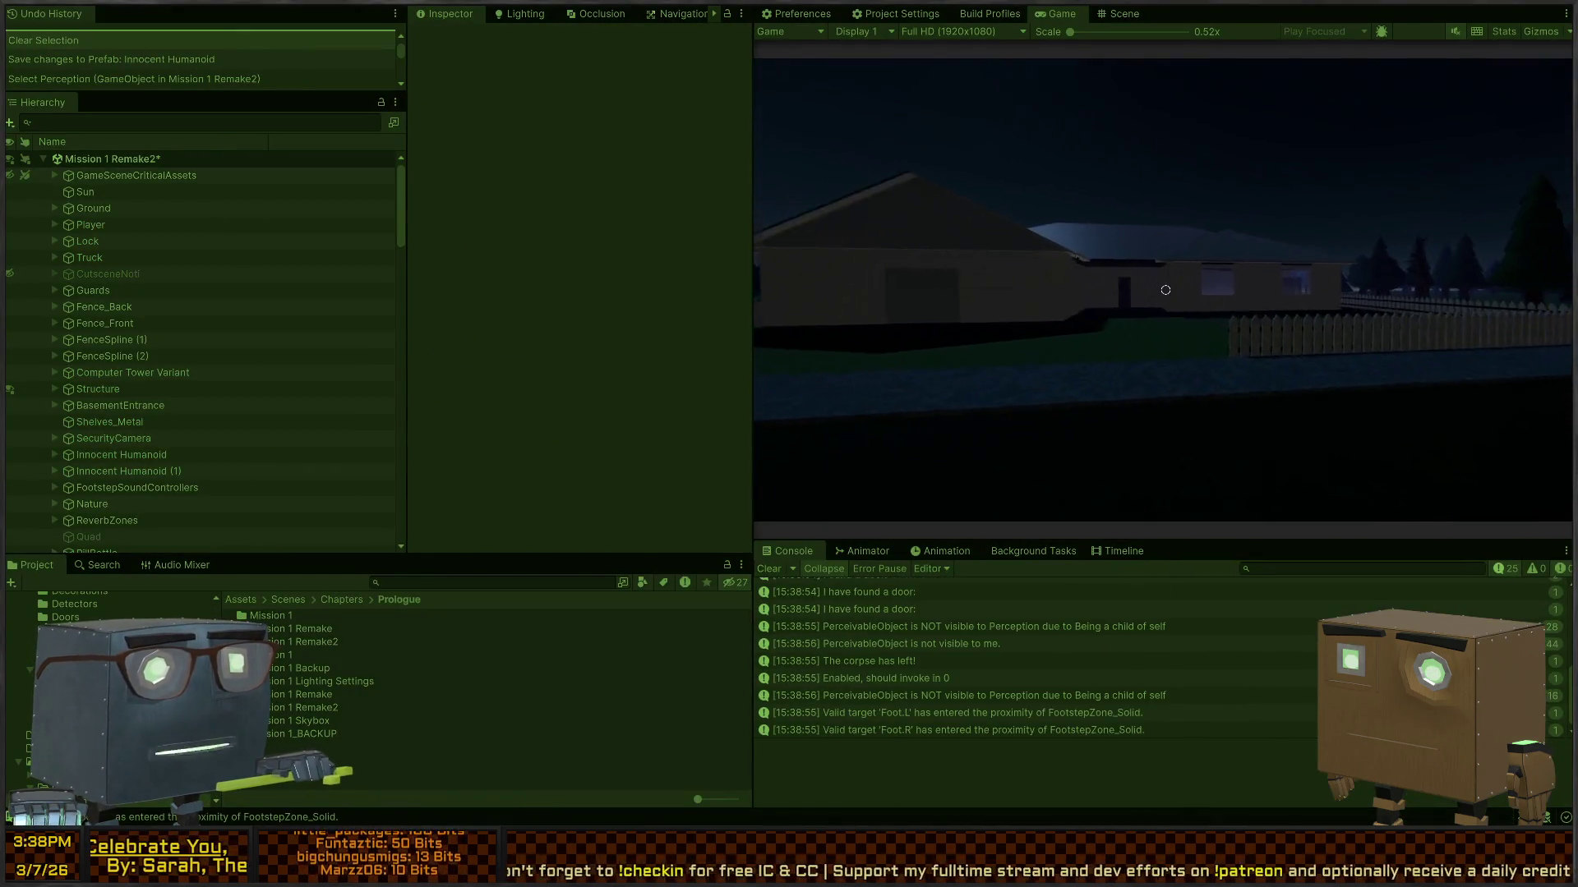
pyautogui.press('w')
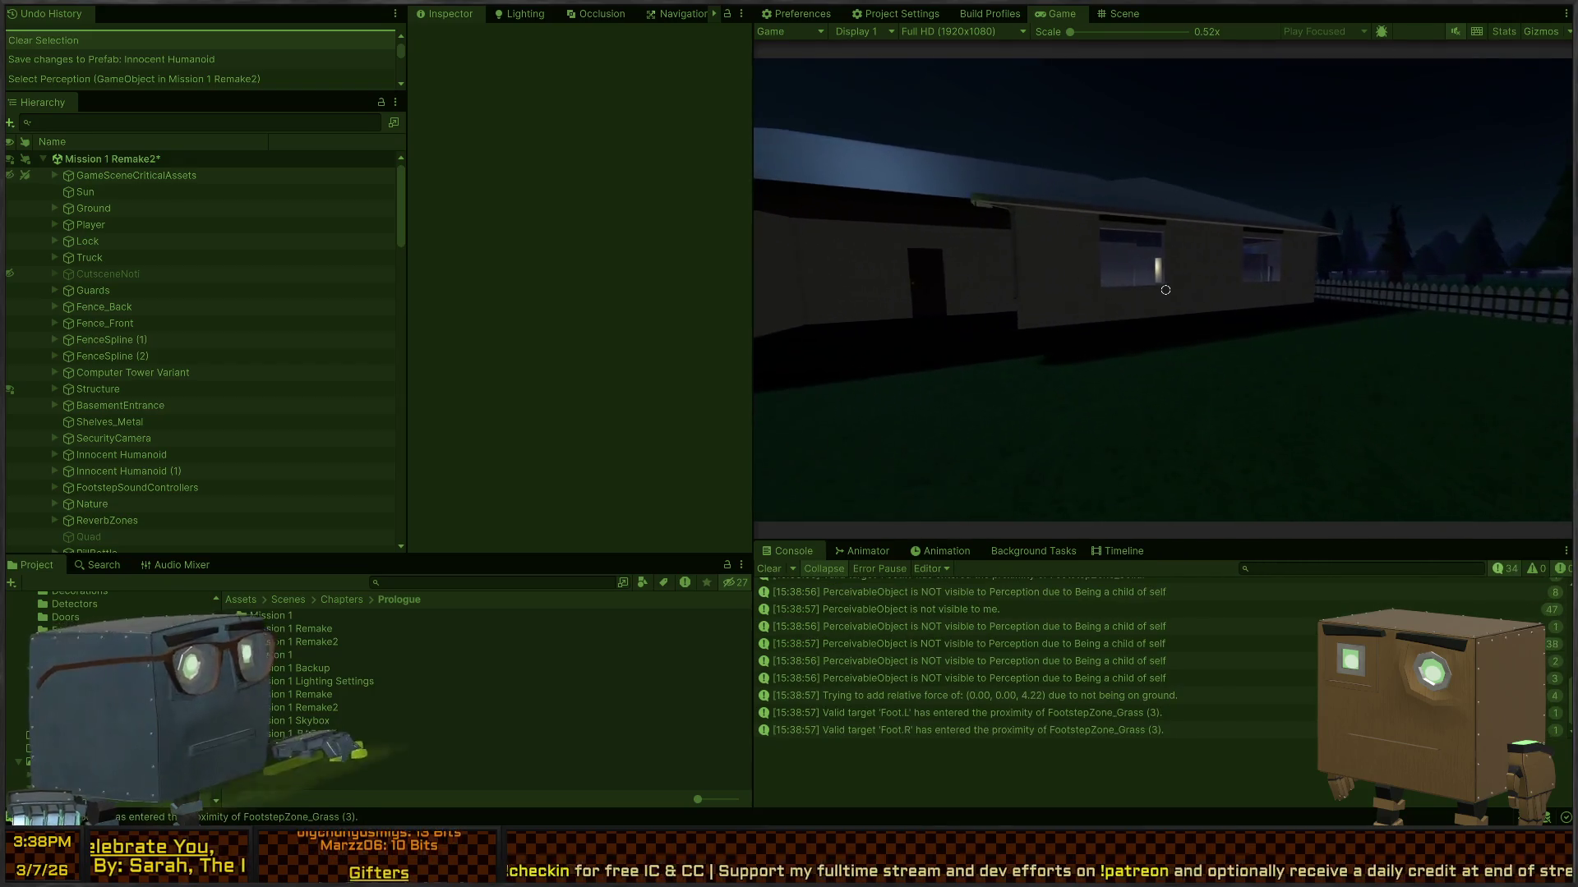
pyautogui.press('w')
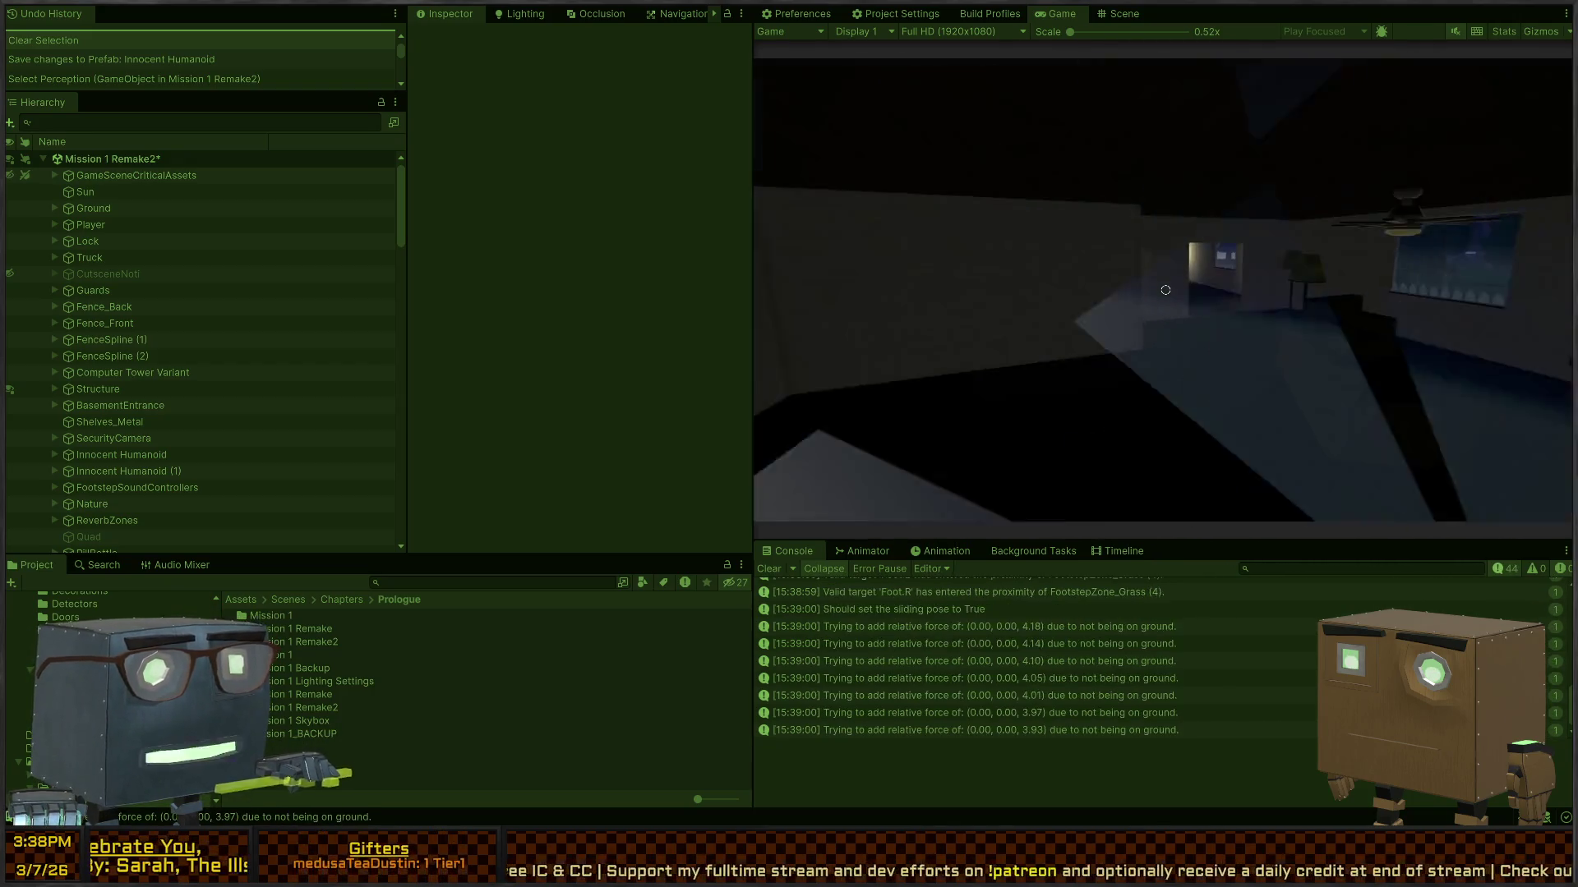
pyautogui.press('w')
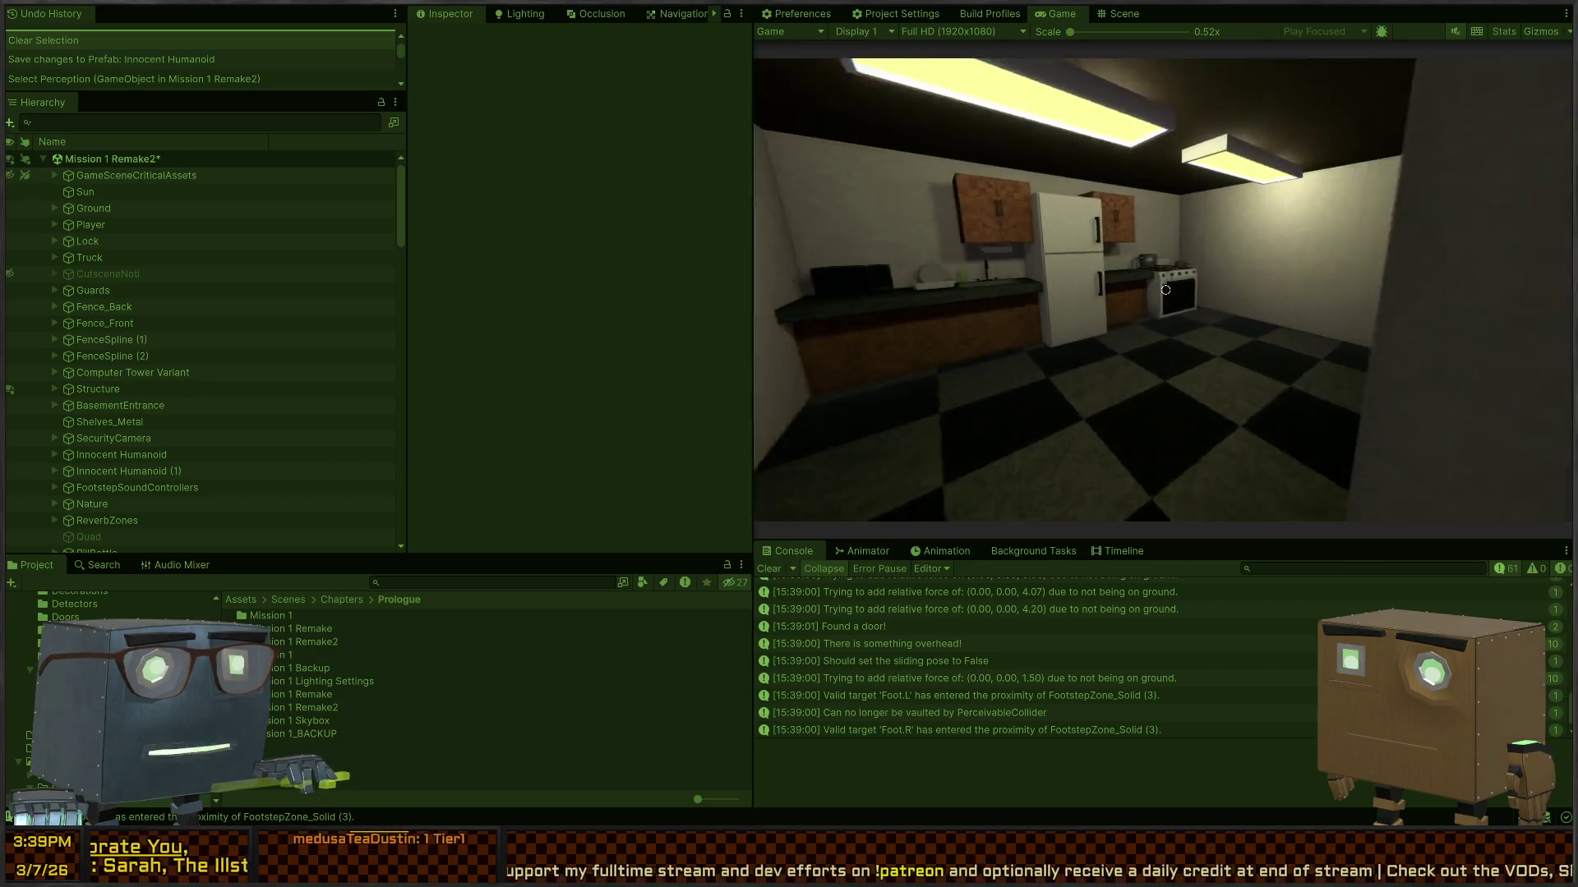
pyautogui.press('w')
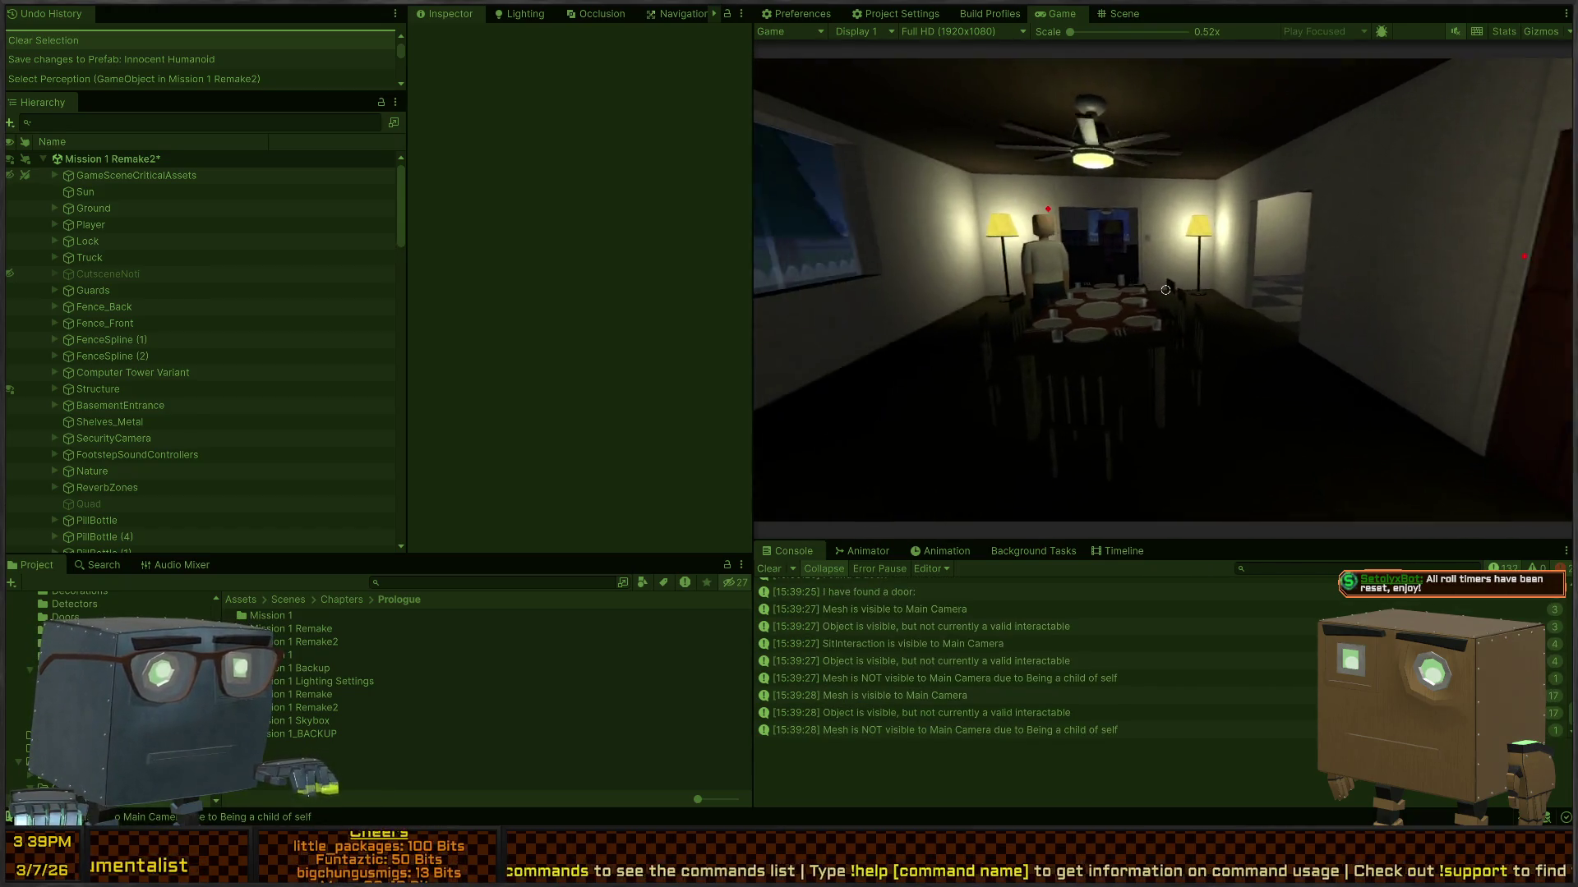
pyautogui.hotkey('ctrl', 'p')
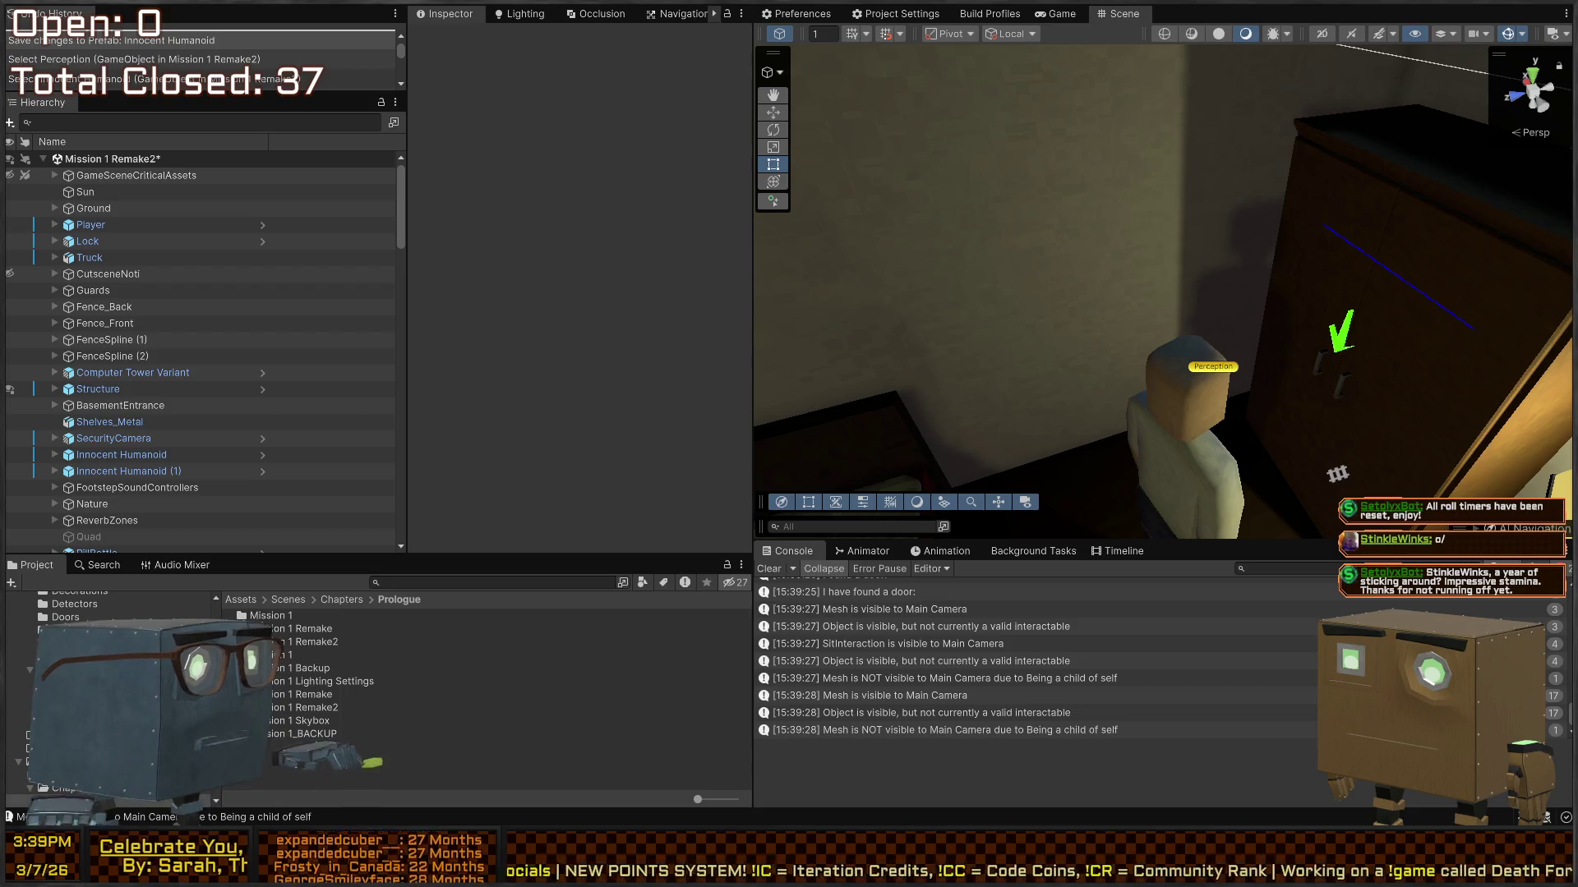
# Step: Orbit to the bedroom's Innocent Humanoid and open its prefab for editing
pyautogui.moveTo(915, 467)
pyautogui.mouseDown()
pyautogui.moveTo(1215, 280)
pyautogui.moveTo(1027, 370)
pyautogui.moveTo(863, 328)
pyautogui.moveTo(788, 234)
pyautogui.moveTo(524, 251)
pyautogui.mouseUp()
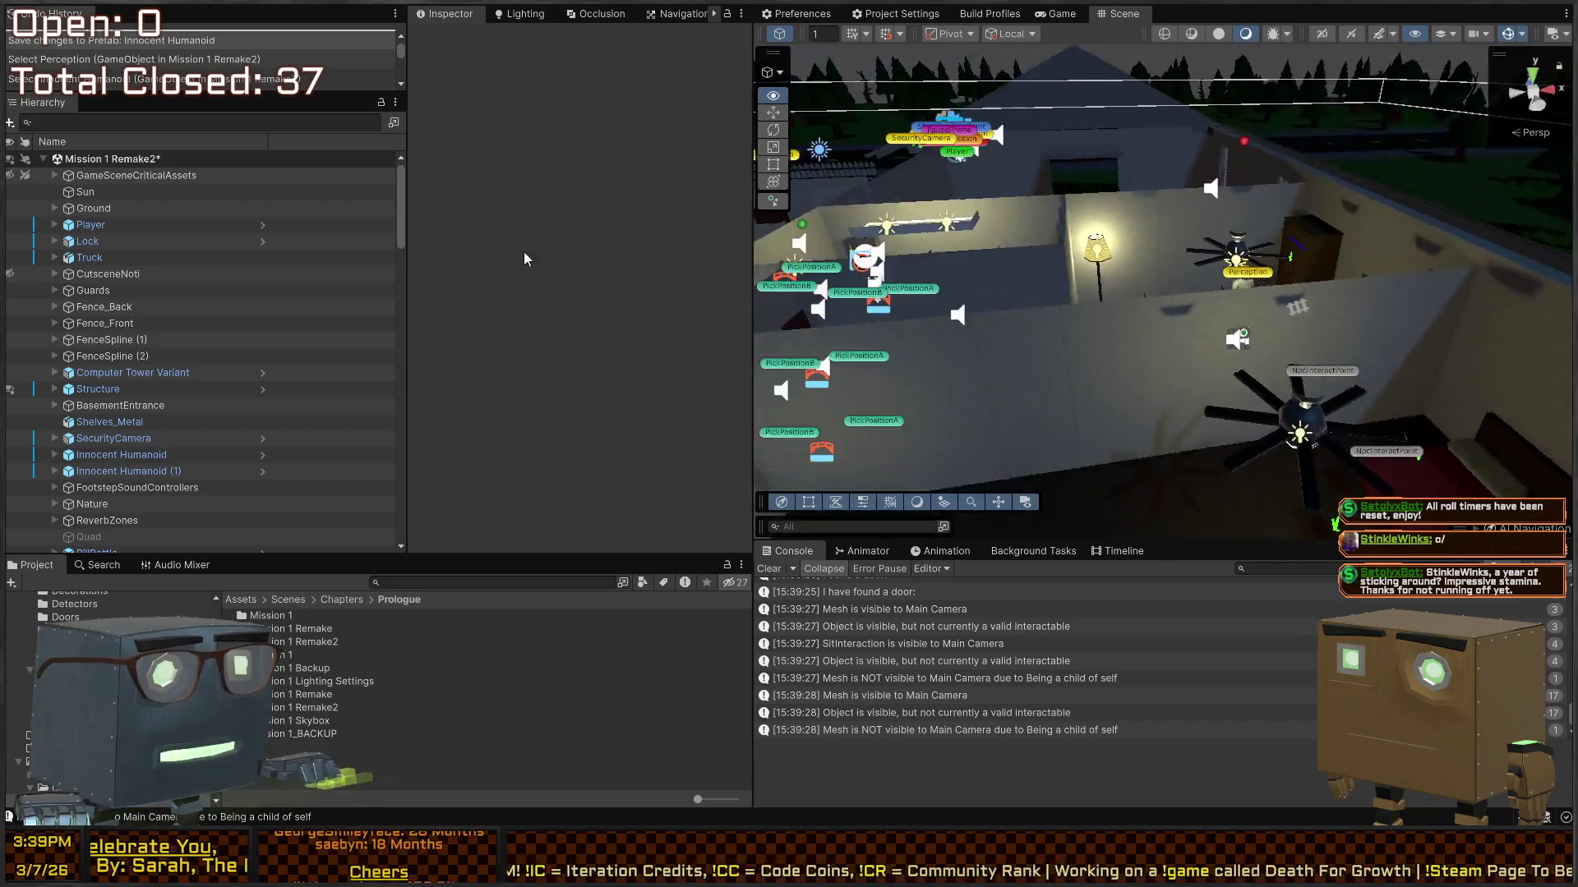
pyautogui.moveTo(365, 242)
pyautogui.mouseDown()
pyautogui.moveTo(313, 245)
pyautogui.moveTo(495, 248)
pyautogui.moveTo(432, 259)
pyautogui.moveTo(642, 278)
pyautogui.moveTo(646, 171)
pyautogui.moveTo(1045, 46)
pyautogui.moveTo(1155, 190)
pyautogui.moveTo(1006, 175)
pyautogui.mouseUp()
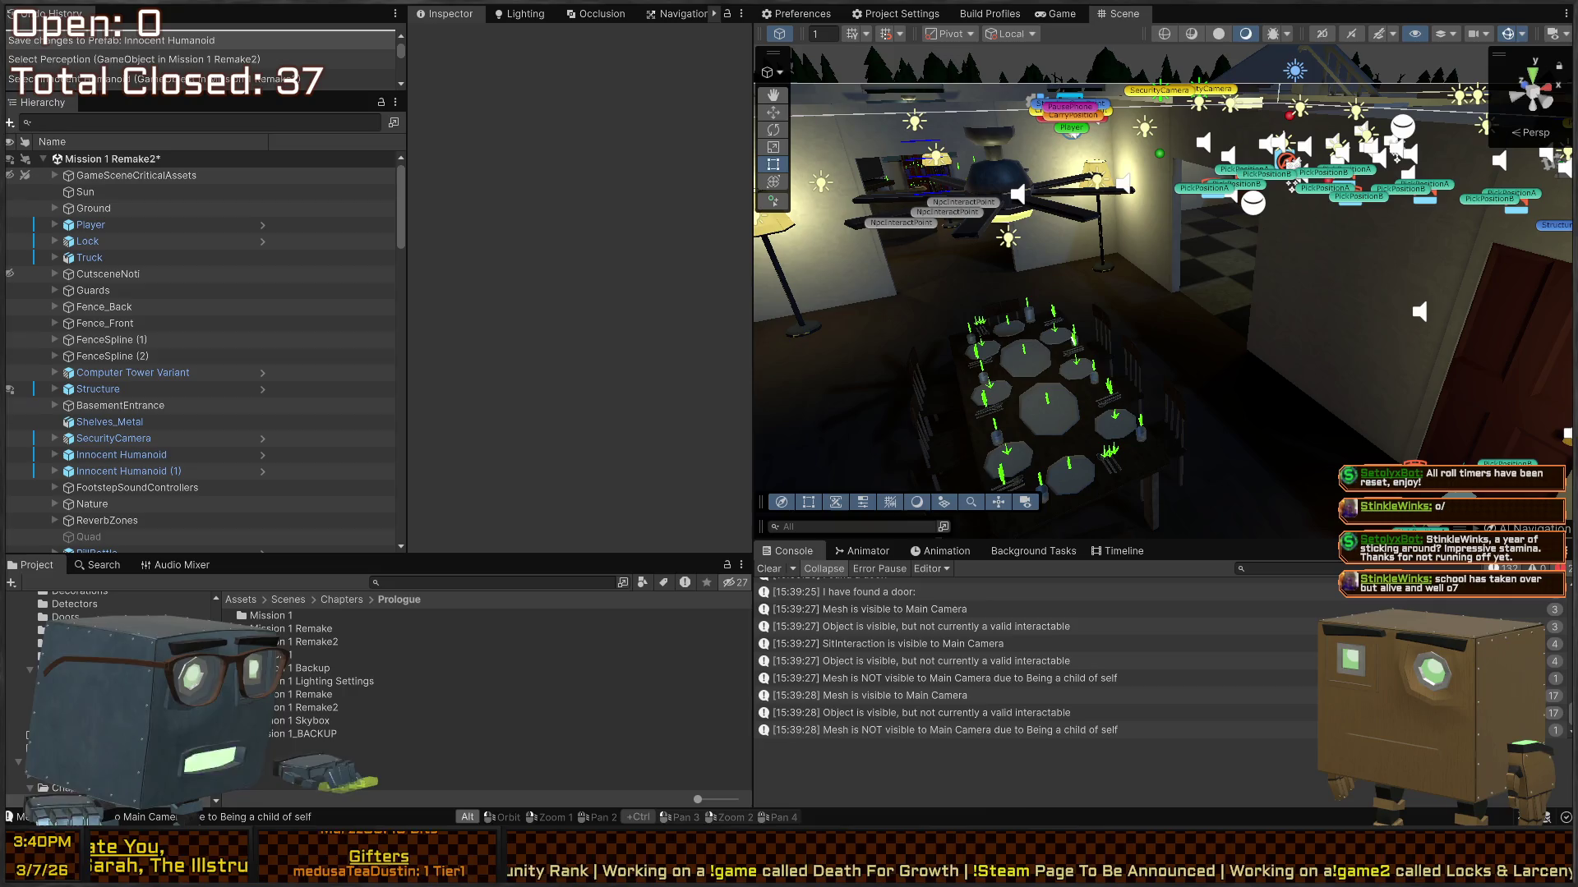
pyautogui.moveTo(1033, 294)
pyautogui.mouseDown()
pyautogui.moveTo(1368, 340)
pyautogui.moveTo(1231, 373)
pyautogui.mouseUp()
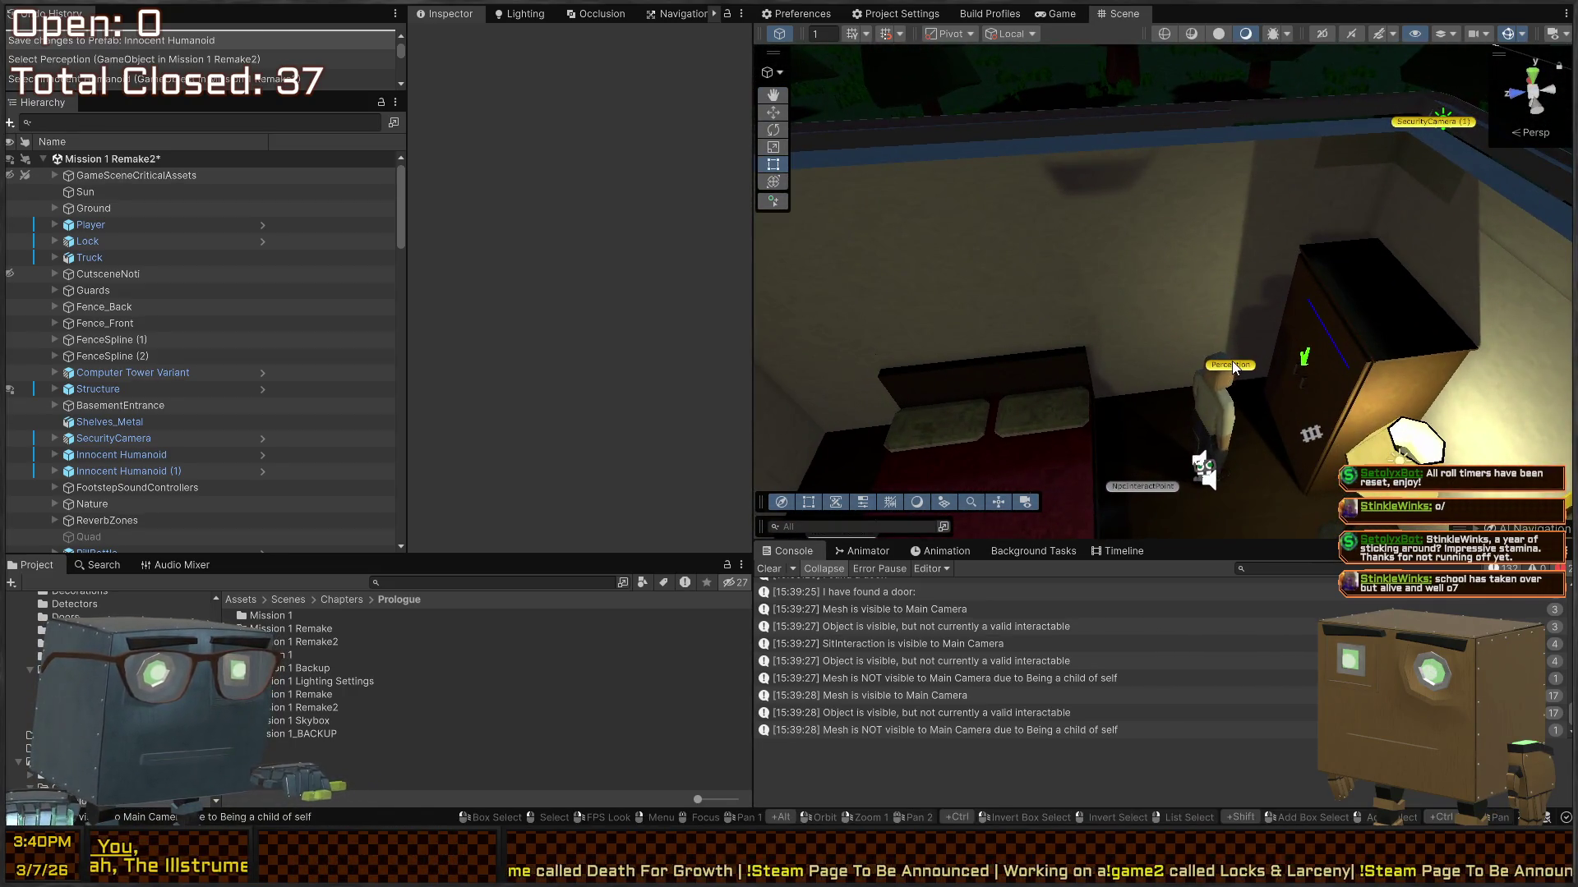
pyautogui.click(1231, 362)
pyautogui.scroll(-10, 526, 328)
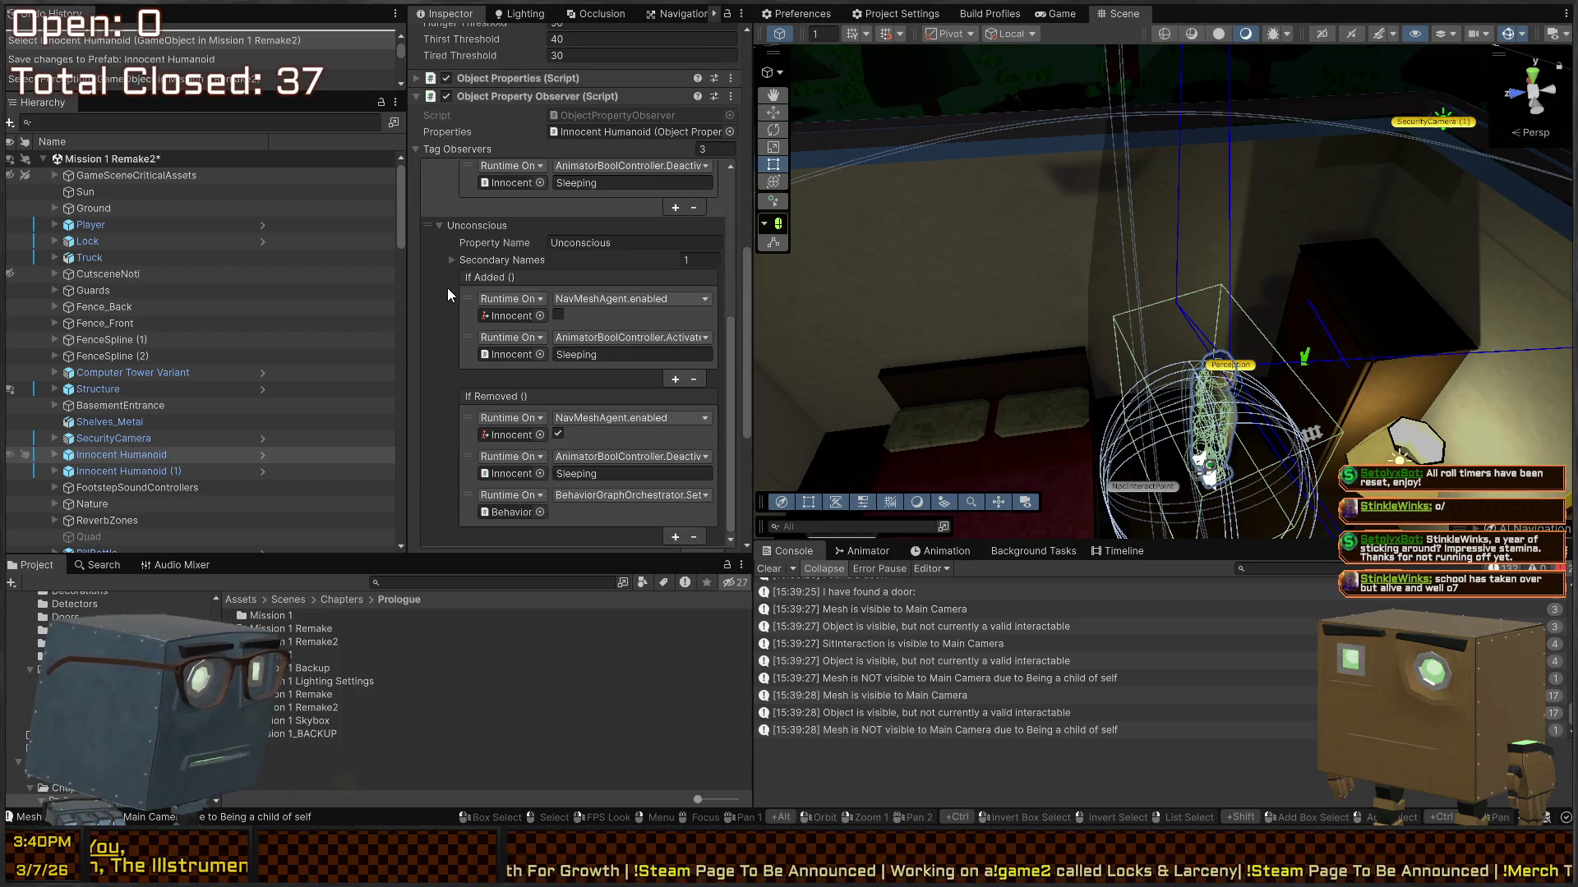
pyautogui.scroll(-5, 447, 288)
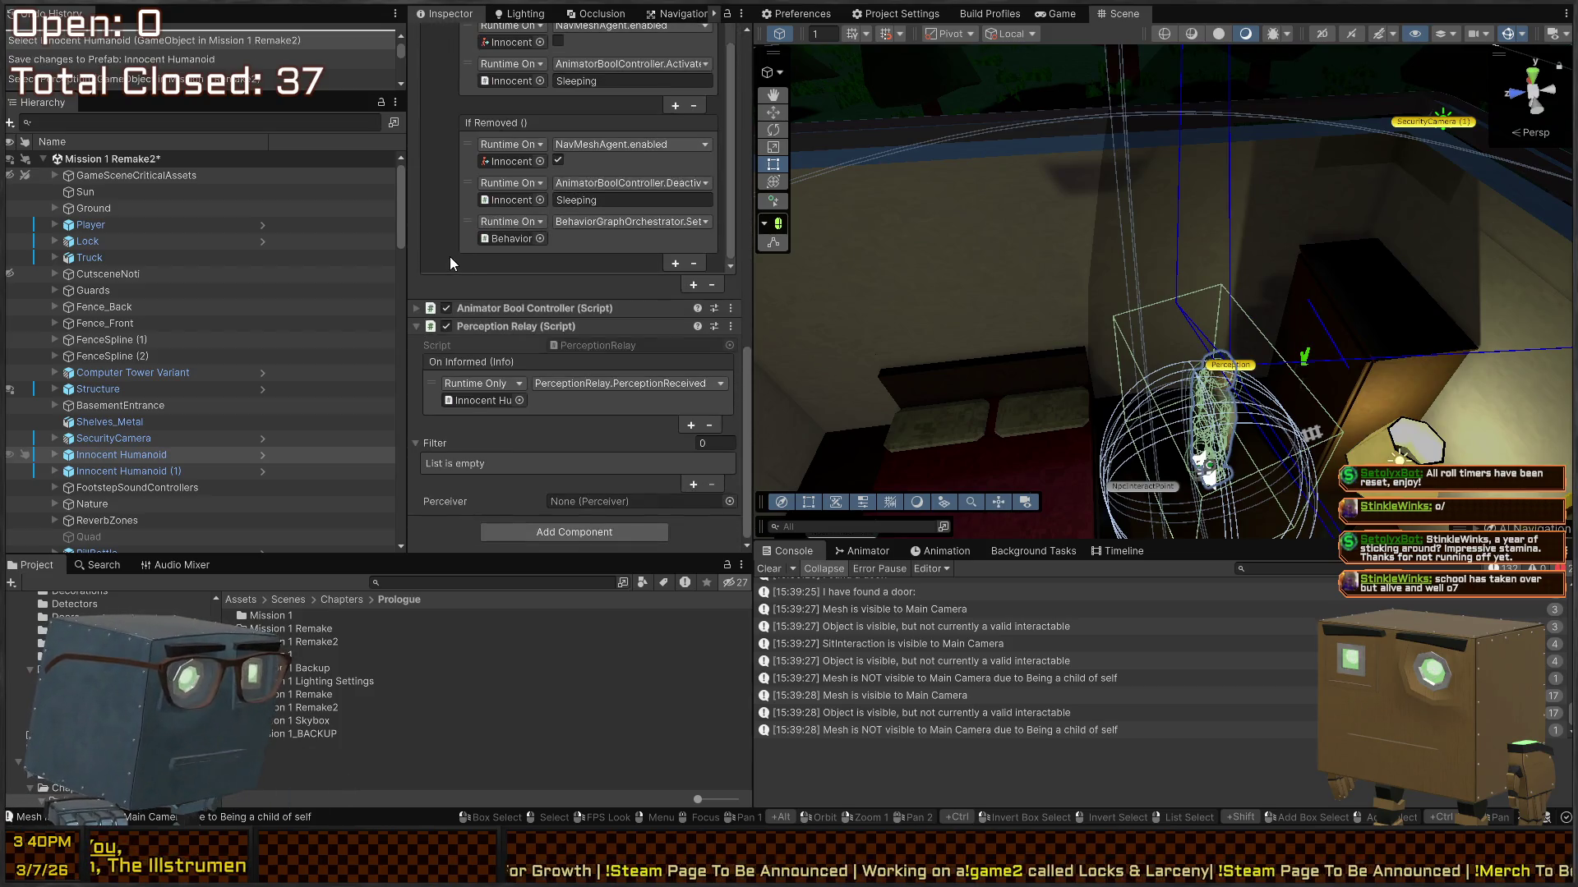
pyautogui.click(259, 457)
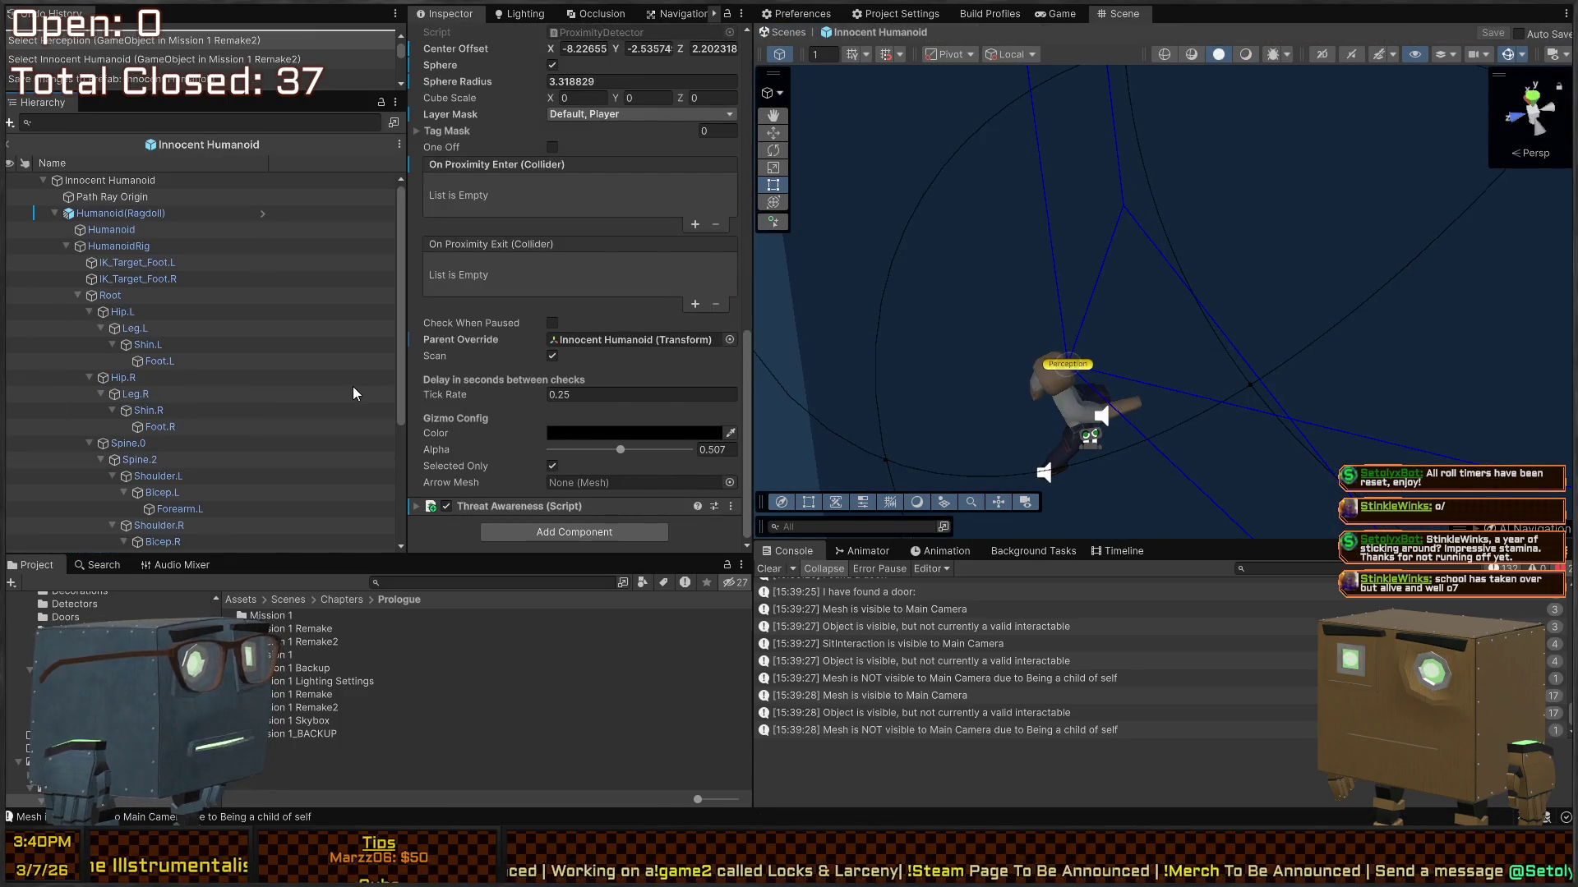
# Step: Set Perception's sphere radius 3.037131 and centre offset (-7.152557, 0, 2.484016), then save the prefab
pyautogui.moveTo(1069, 312)
pyautogui.mouseDown()
pyautogui.moveTo(1187, 238)
pyautogui.moveTo(983, 239)
pyautogui.moveTo(1050, 232)
pyautogui.moveTo(1011, 219)
pyautogui.moveTo(951, 274)
pyautogui.moveTo(980, 291)
pyautogui.moveTo(1243, 264)
pyautogui.moveTo(1155, 187)
pyautogui.moveTo(1116, 308)
pyautogui.mouseUp()
pyautogui.hotkey('ctrl', 's')
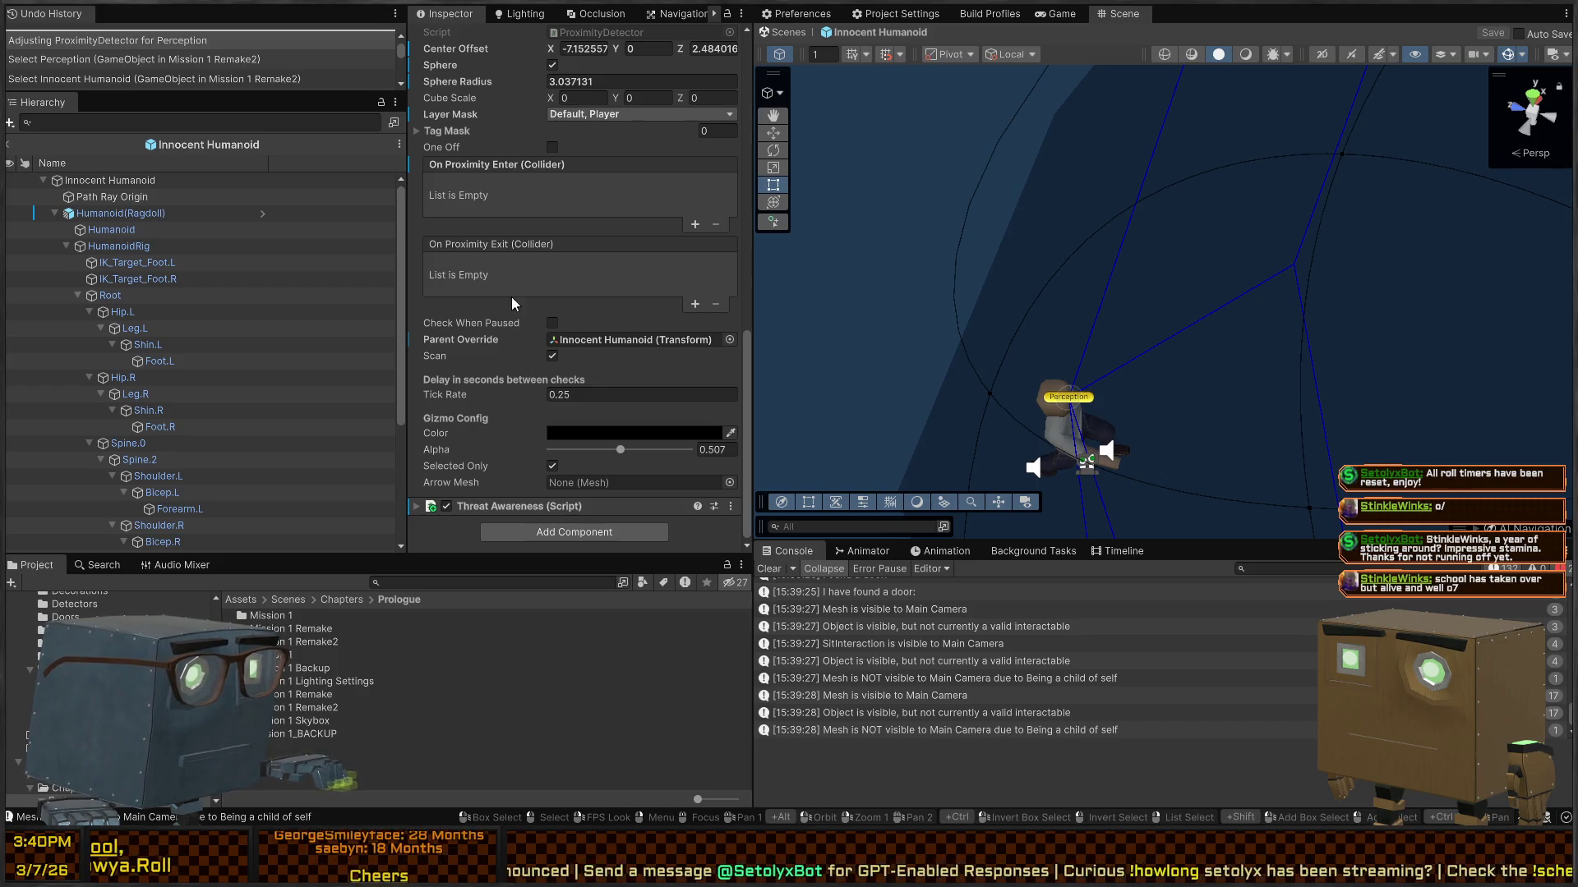
pyautogui.click(120, 213)
pyautogui.scroll(-4, 154, 297)
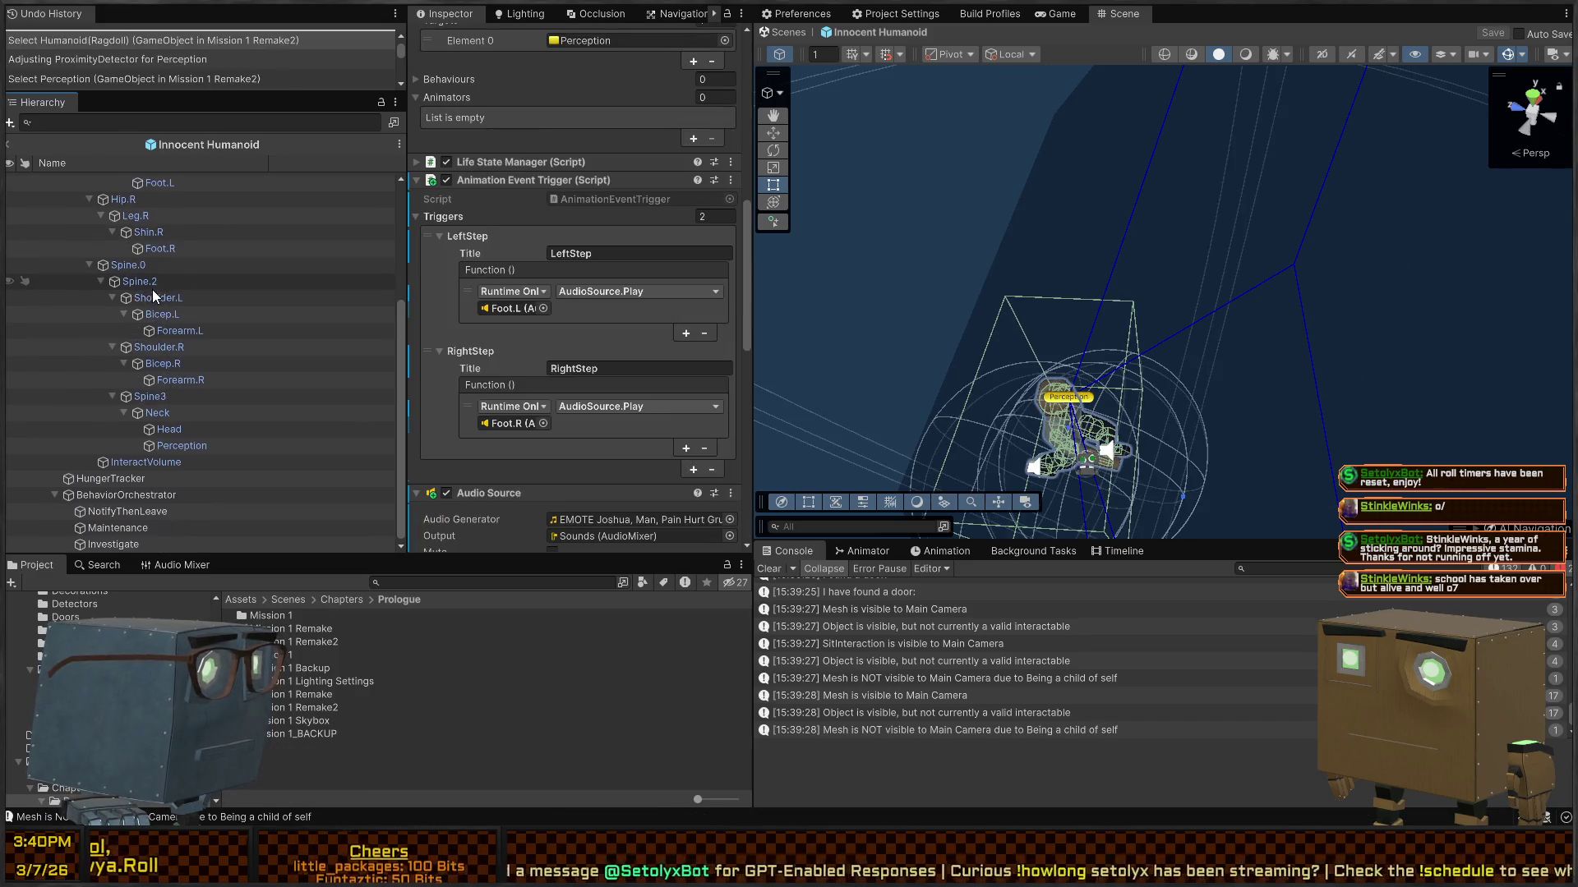
pyautogui.click(151, 494)
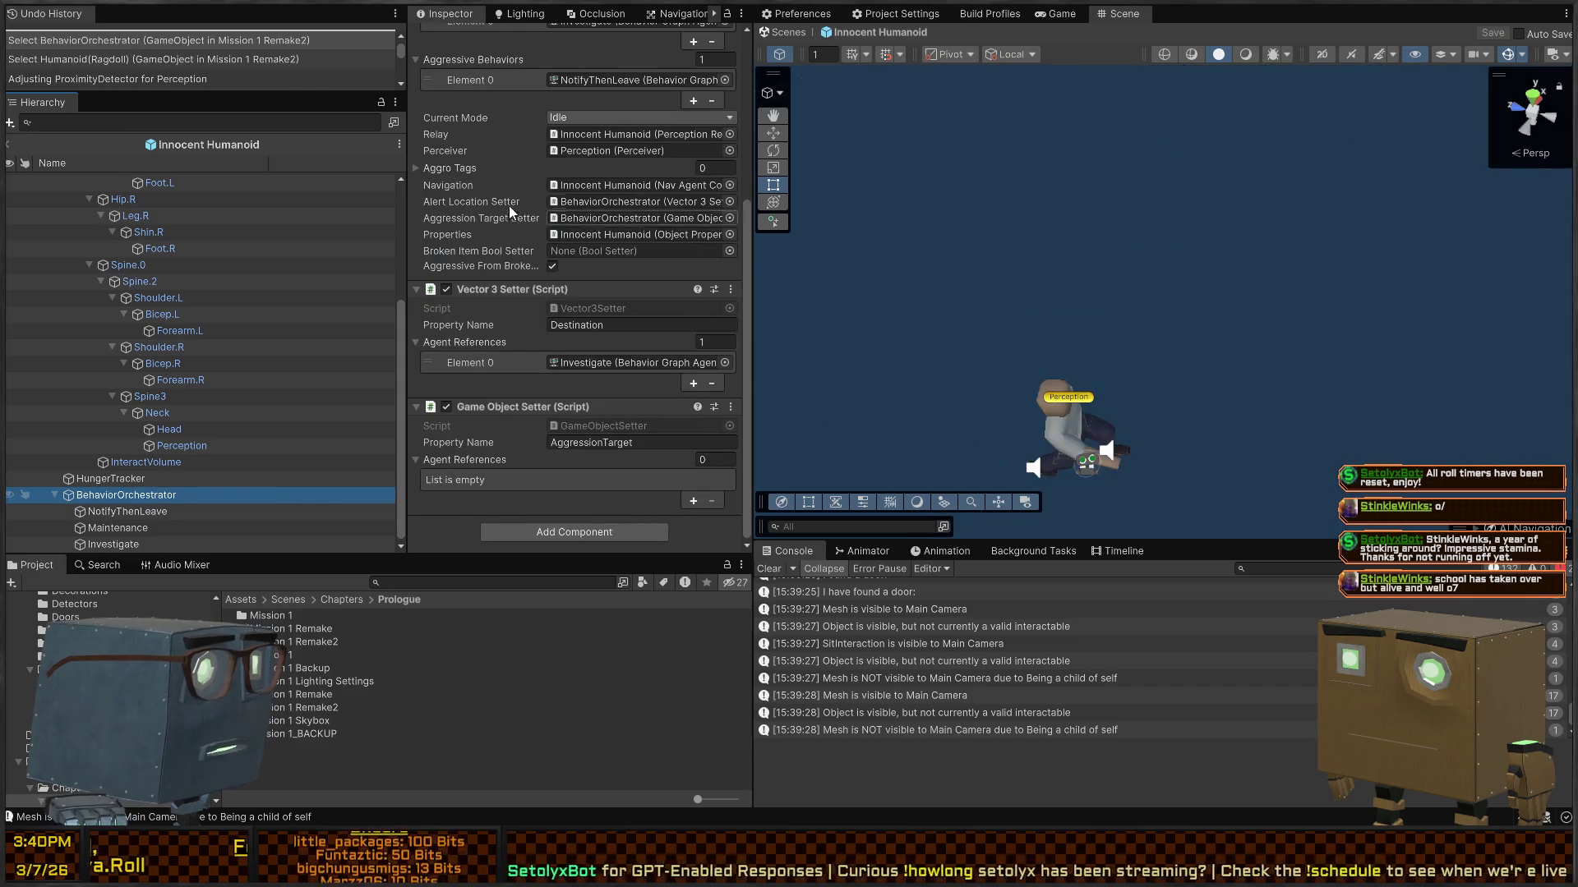
pyautogui.scroll(5, 518, 197)
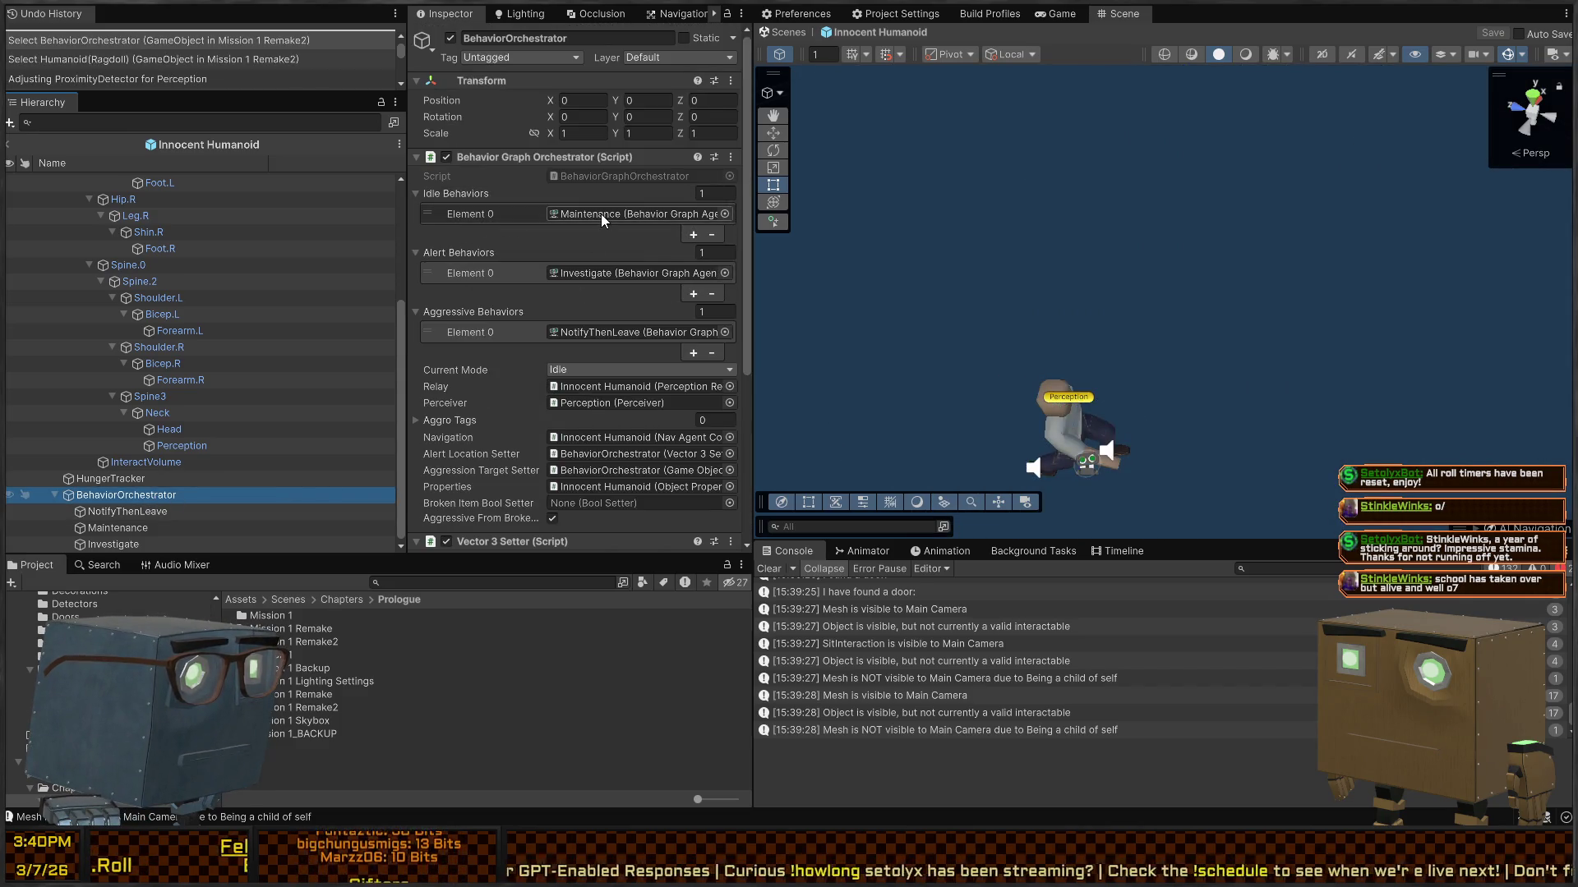
pyautogui.click(610, 273)
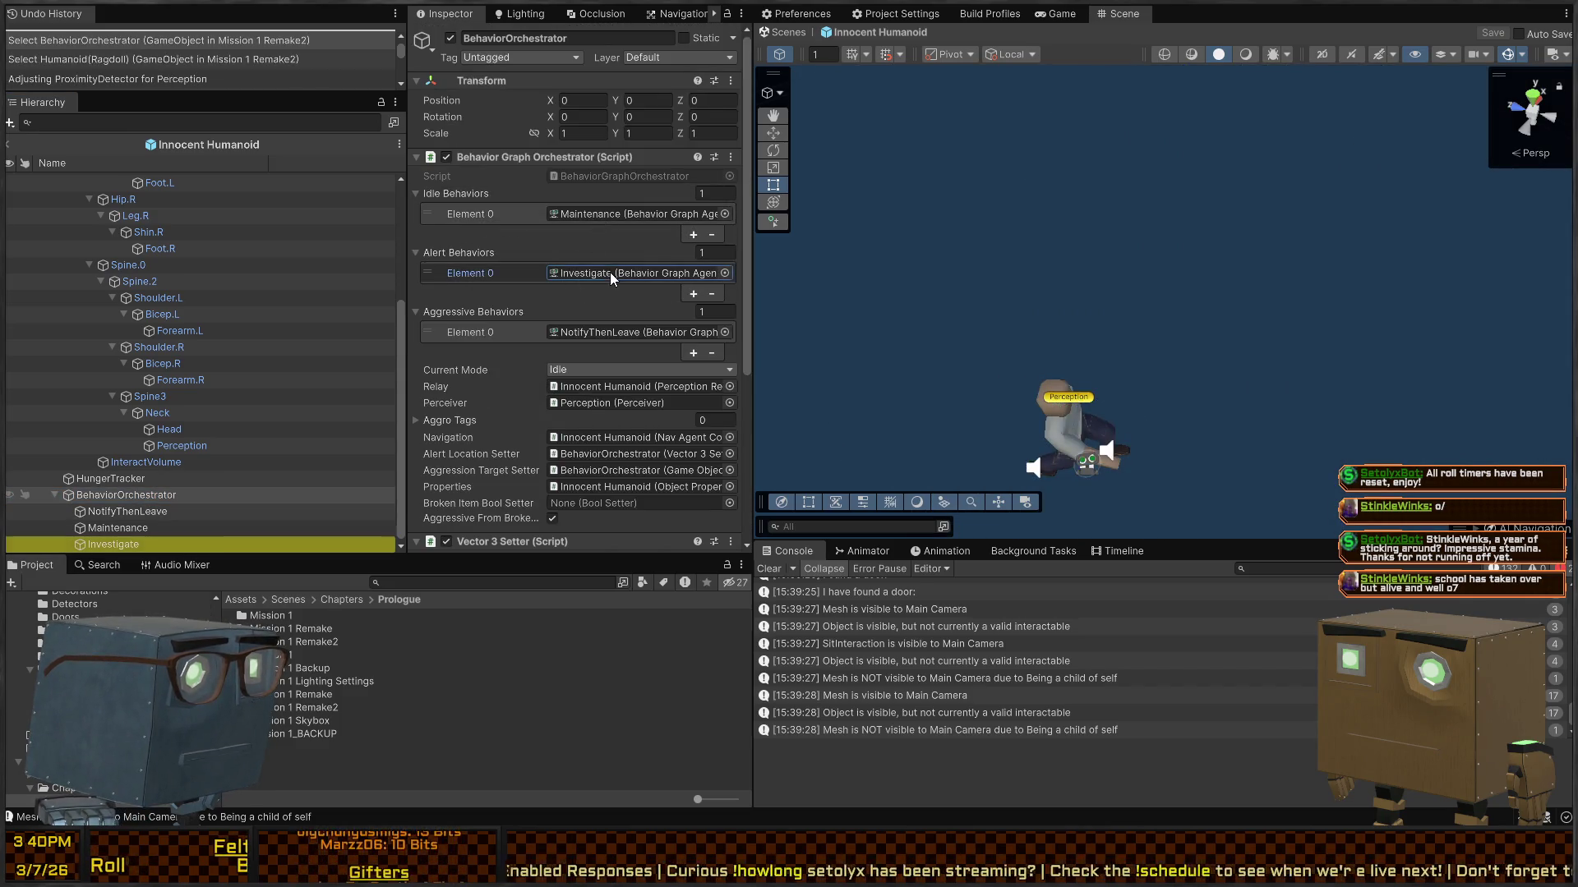
pyautogui.click(584, 331)
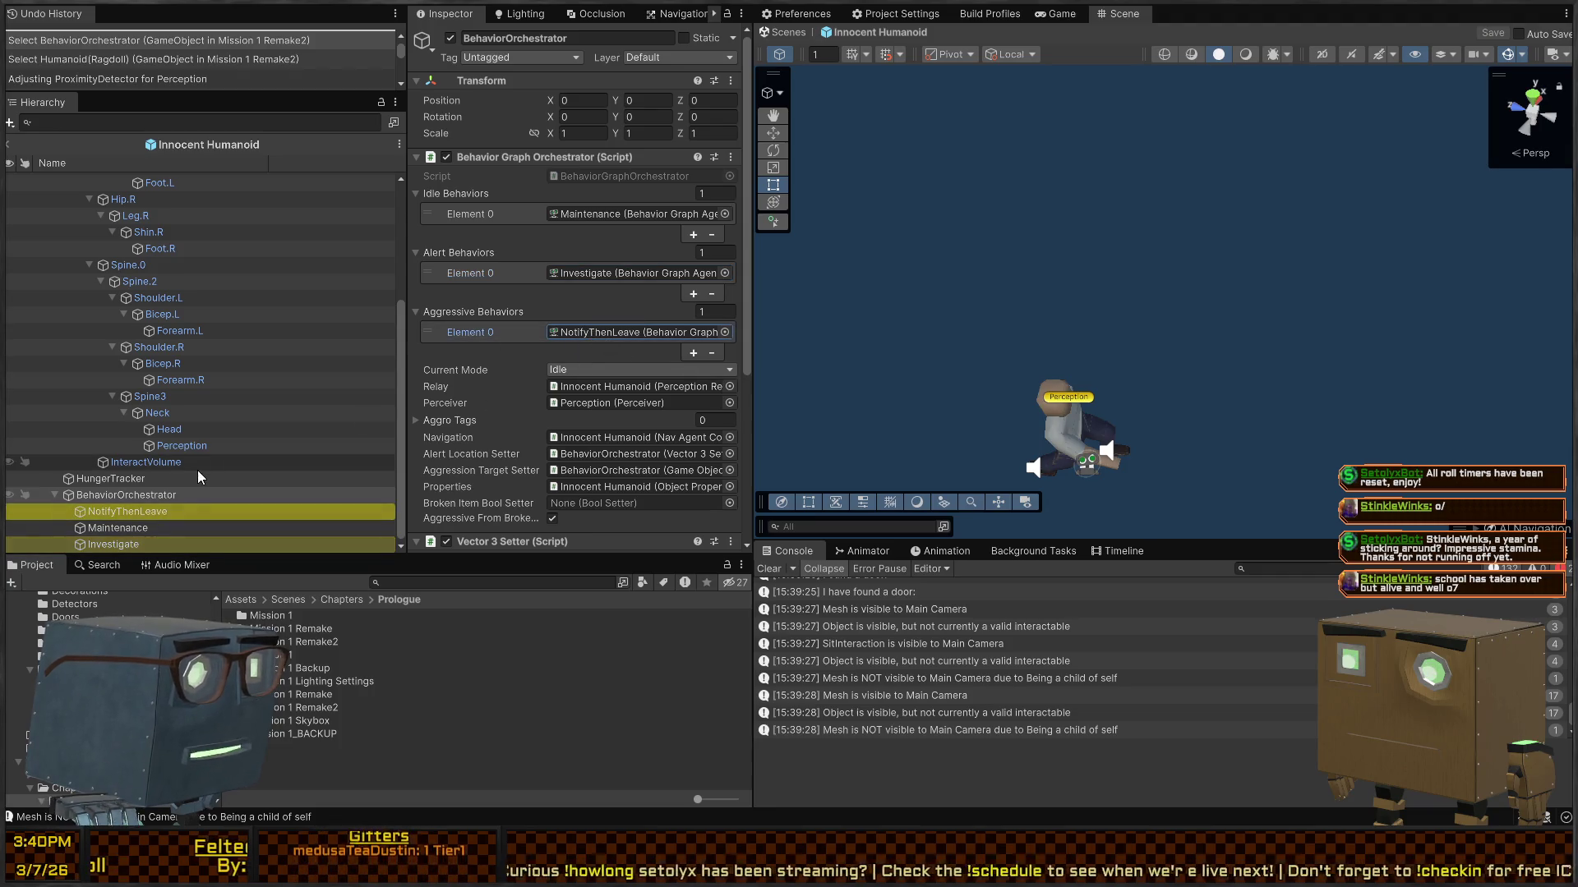
pyautogui.scroll(-3, 562, 205)
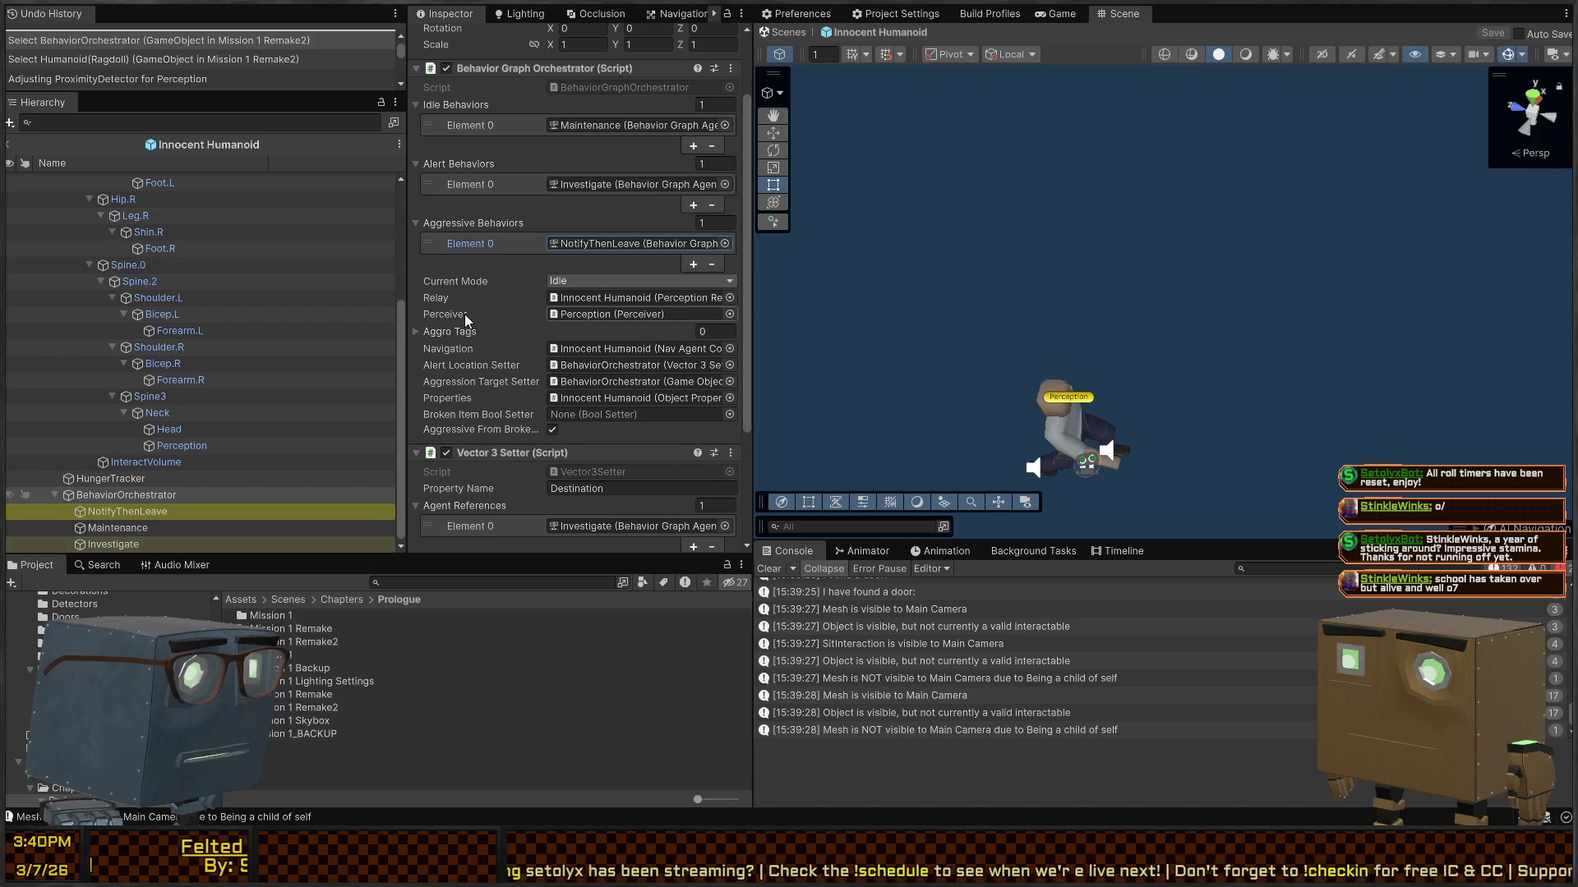
pyautogui.scroll(-5, 451, 301)
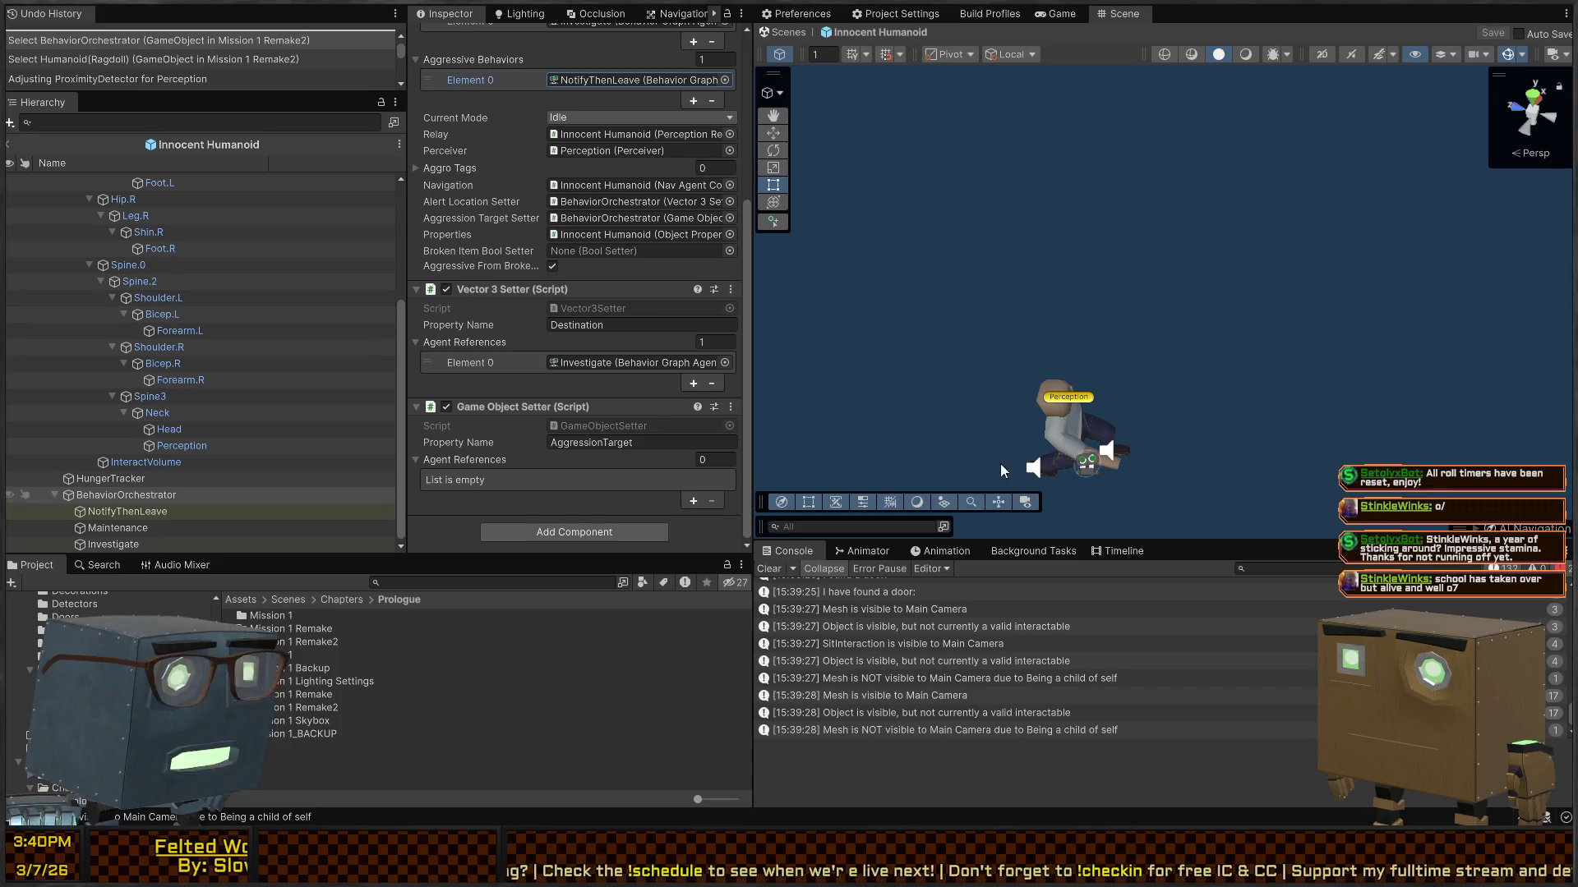
pyautogui.click(1087, 401)
pyautogui.scroll(-10, 501, 292)
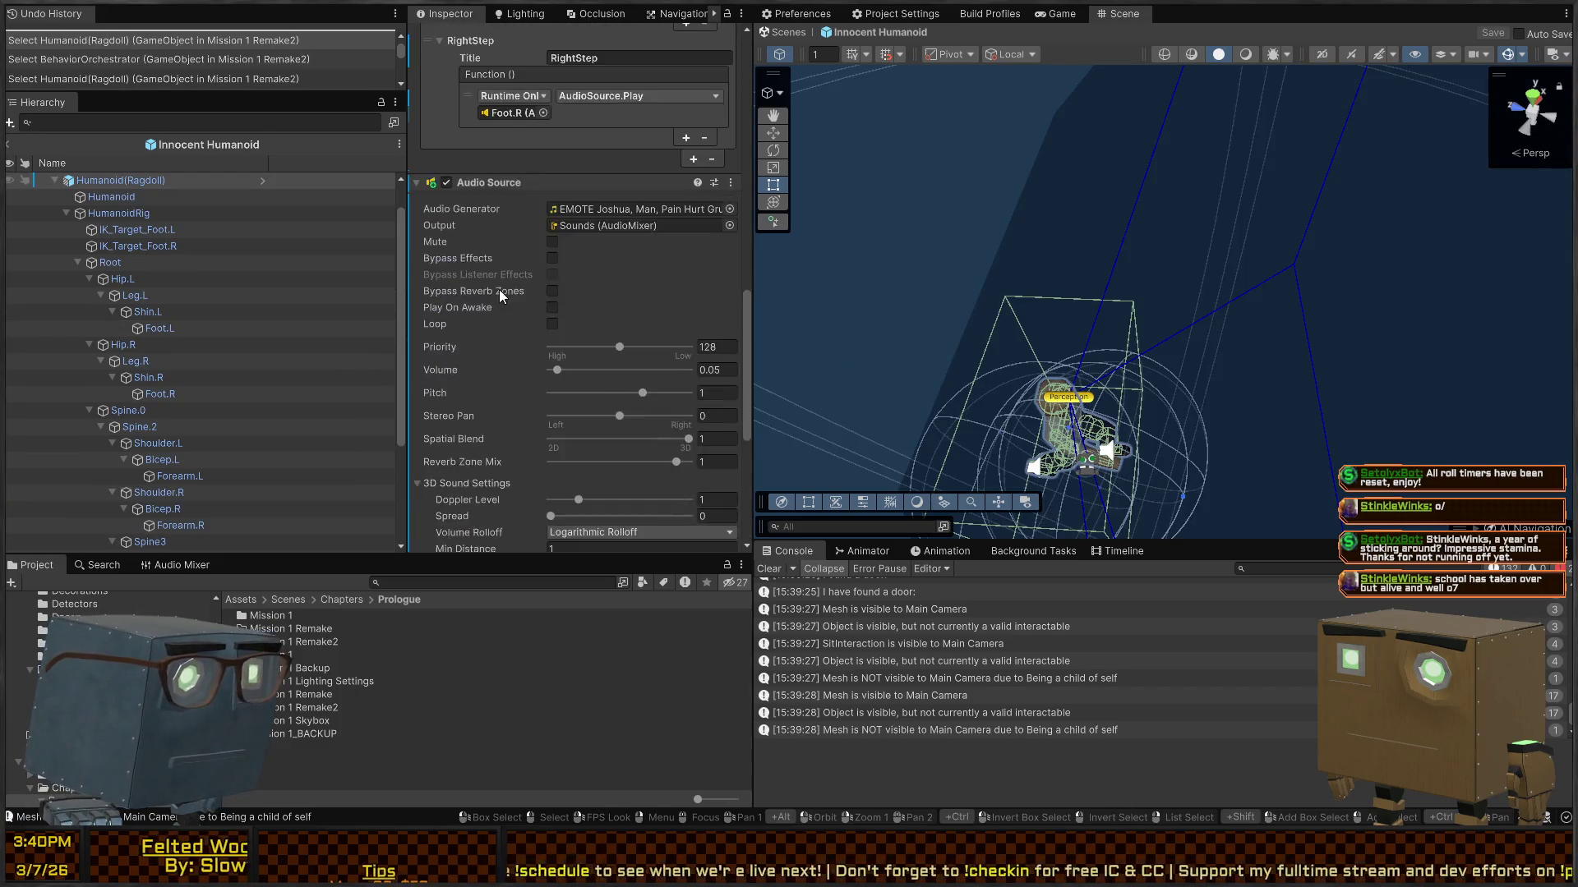
# Step: Review Perception's On Player Sighted event and Detector field, then open ThreatAwareness.cs in Rider
pyautogui.click(1068, 397)
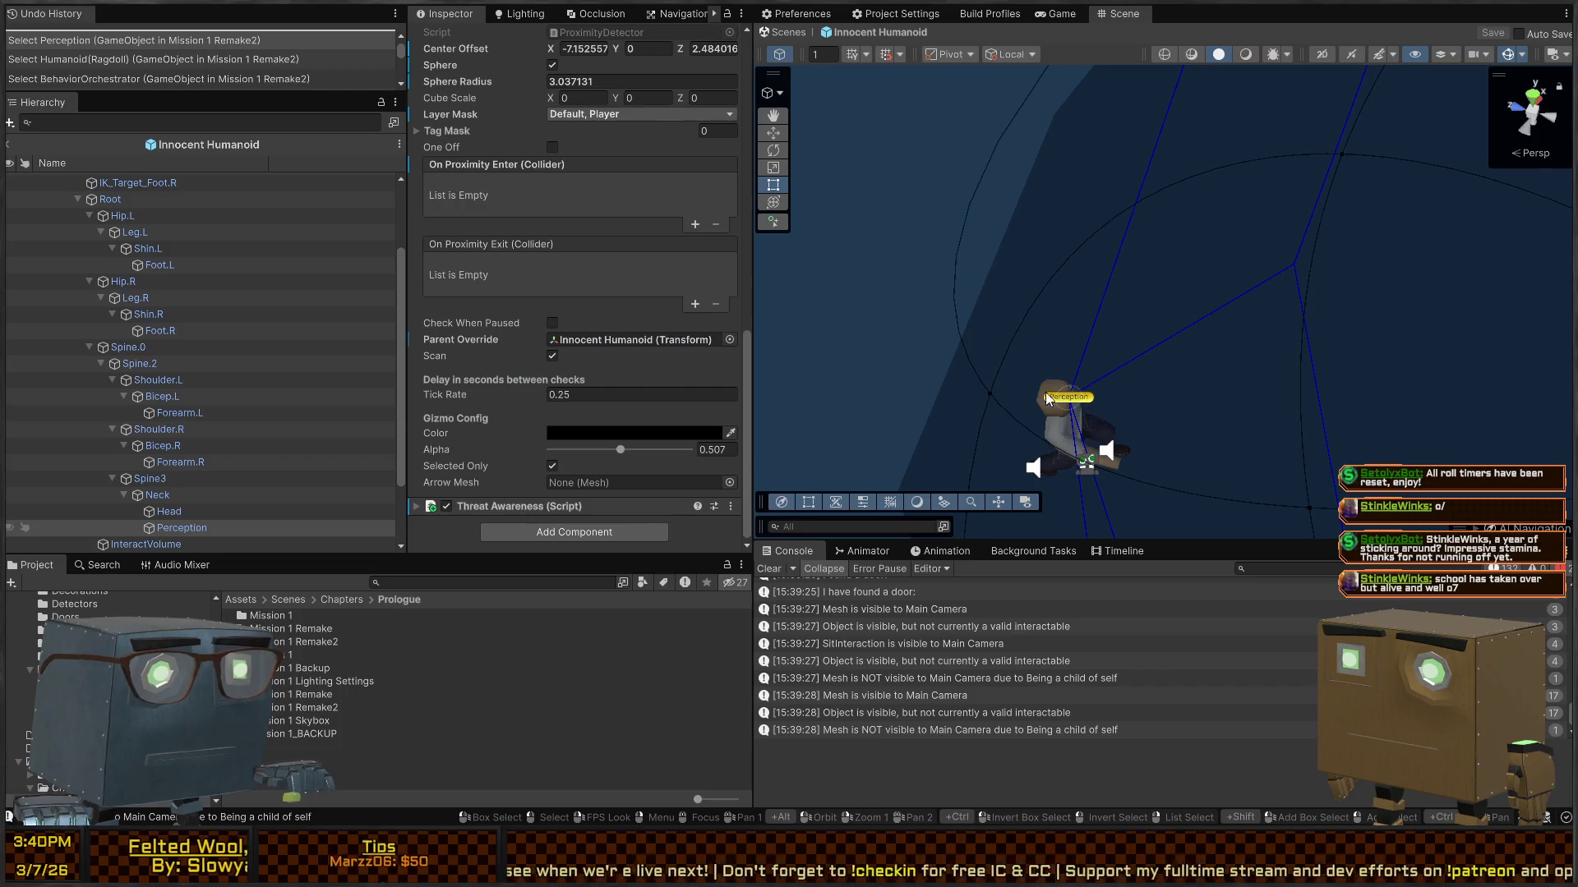
pyautogui.scroll(10, 481, 311)
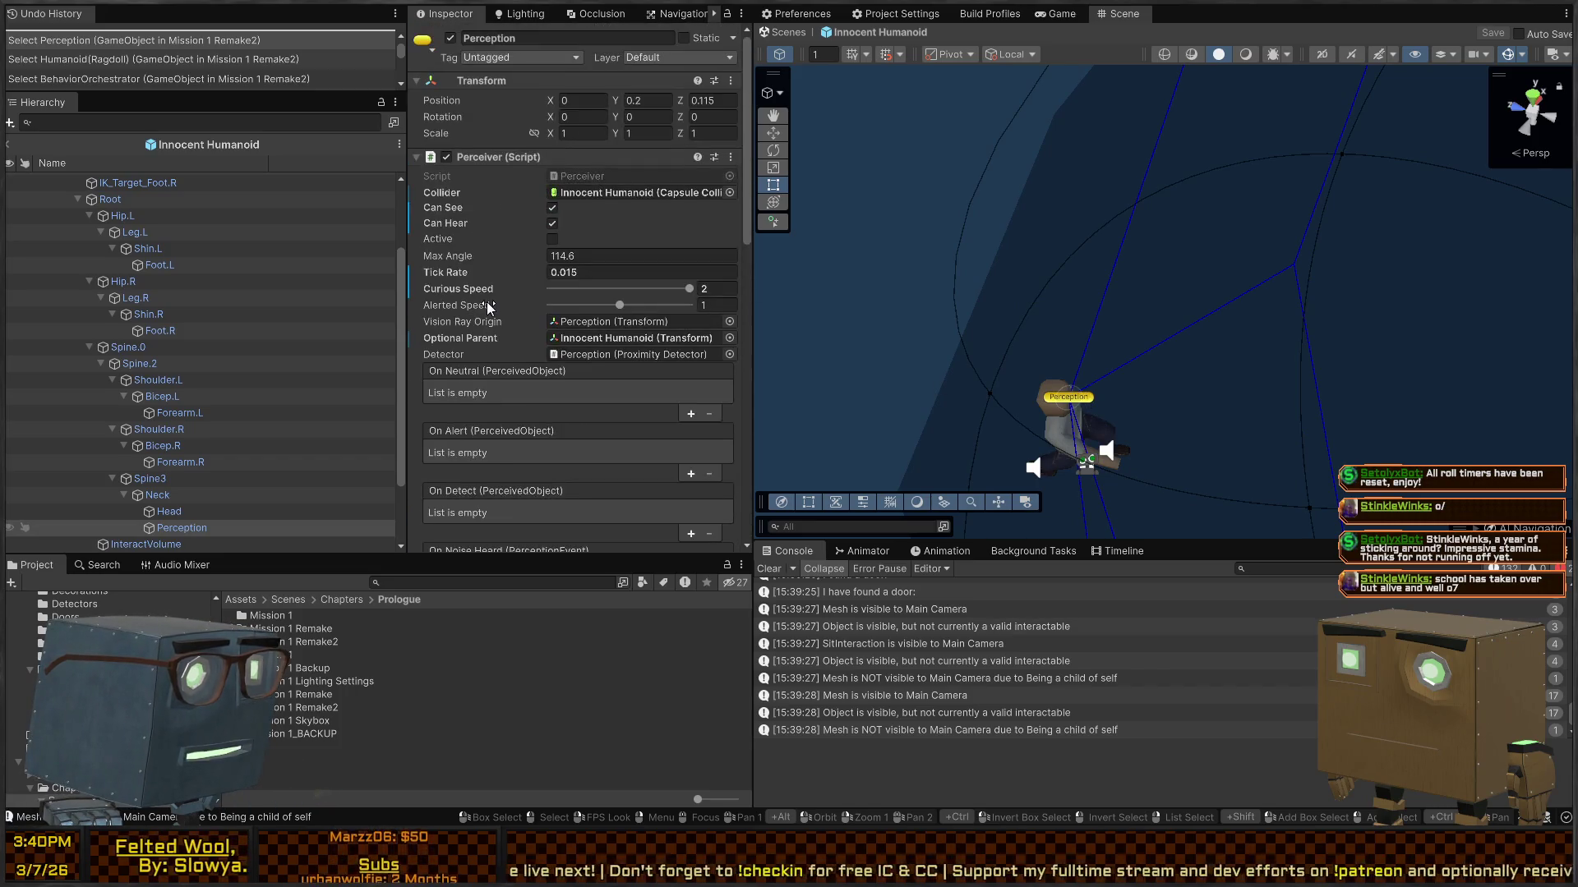
pyautogui.scroll(-10, 481, 206)
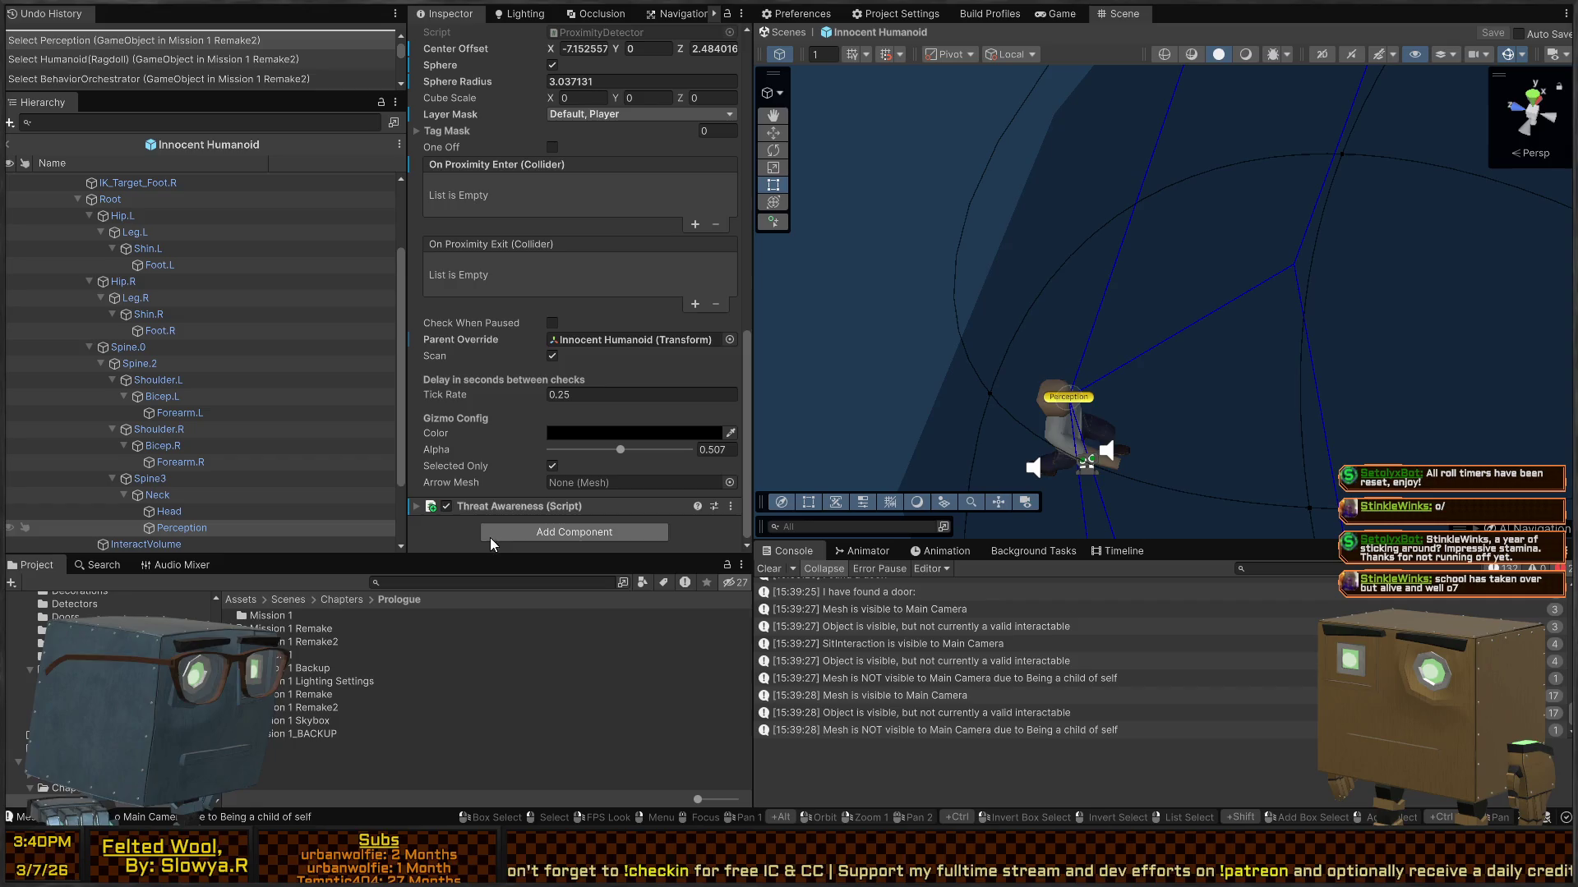
pyautogui.scroll(-5, 516, 445)
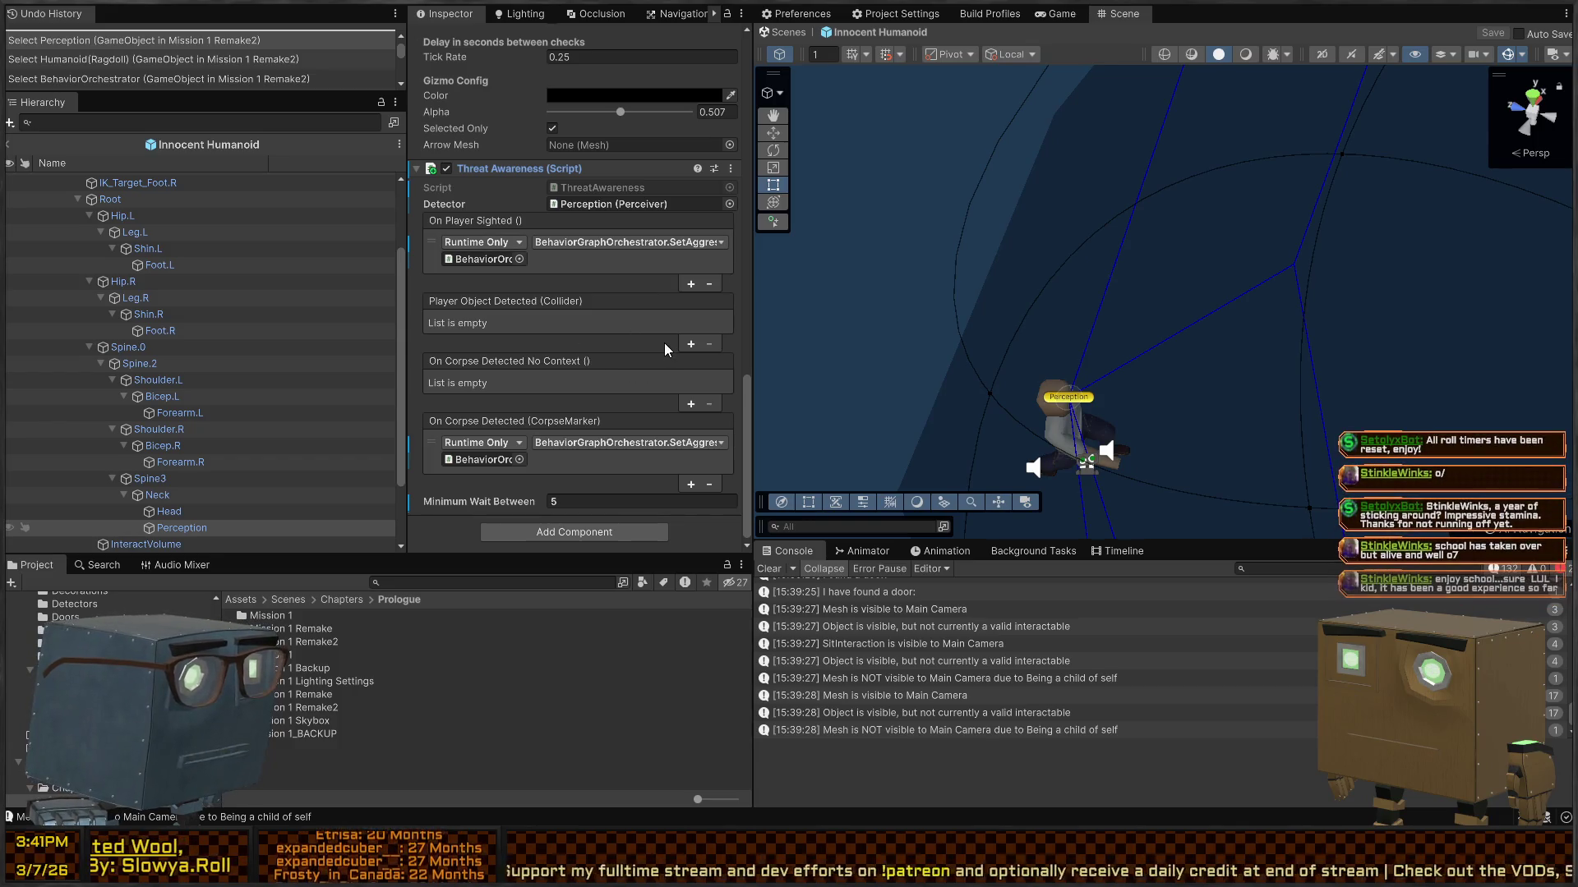
pyautogui.click(569, 259)
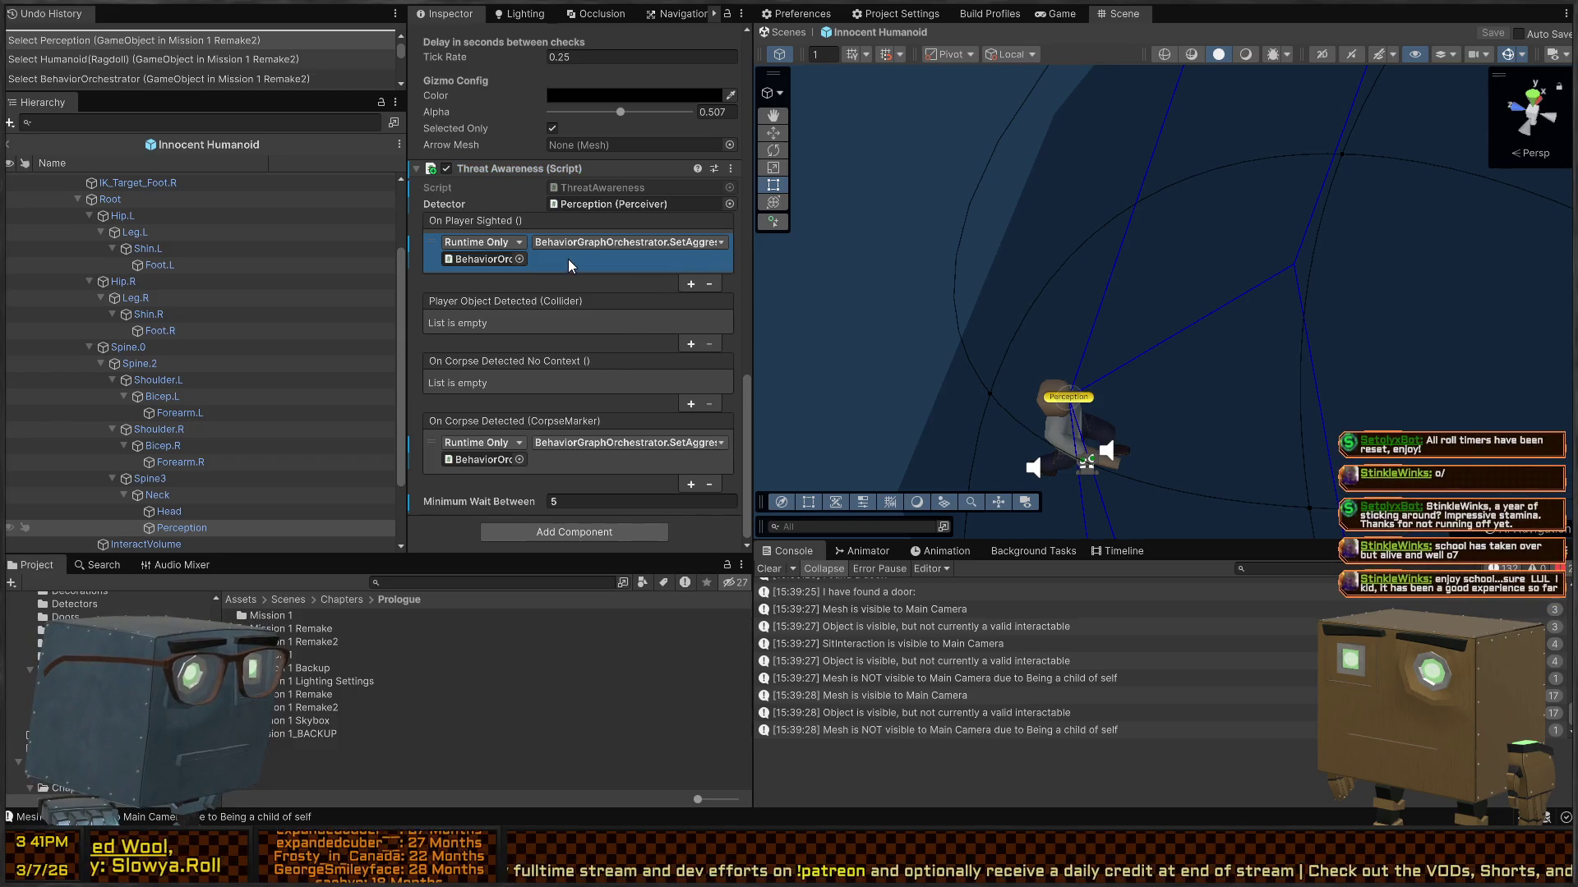
pyautogui.click(640, 204)
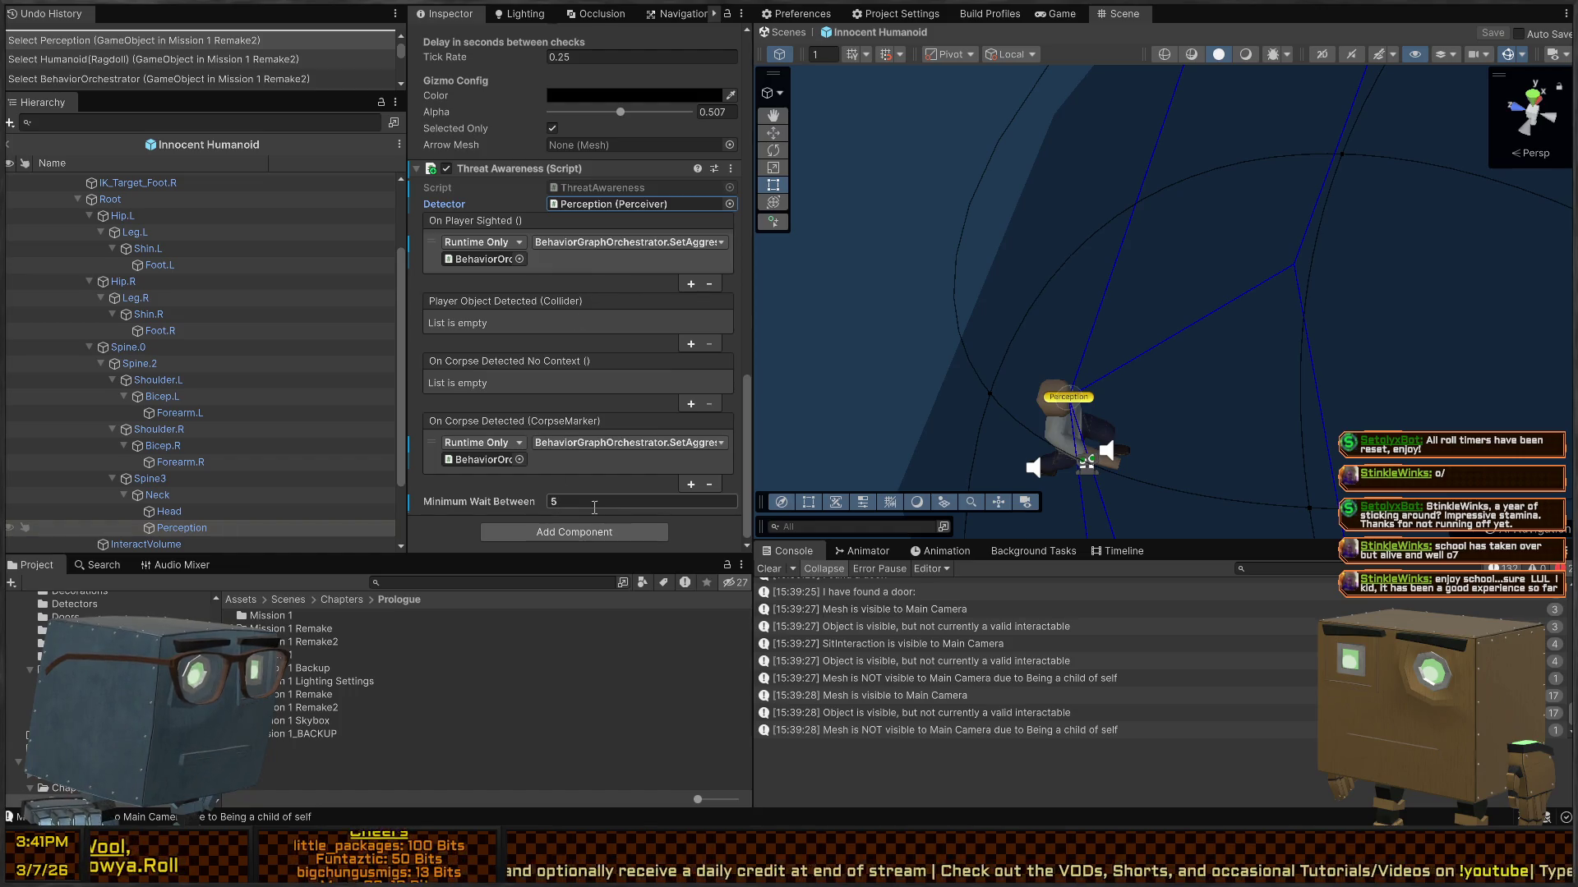
pyautogui.click(595, 187)
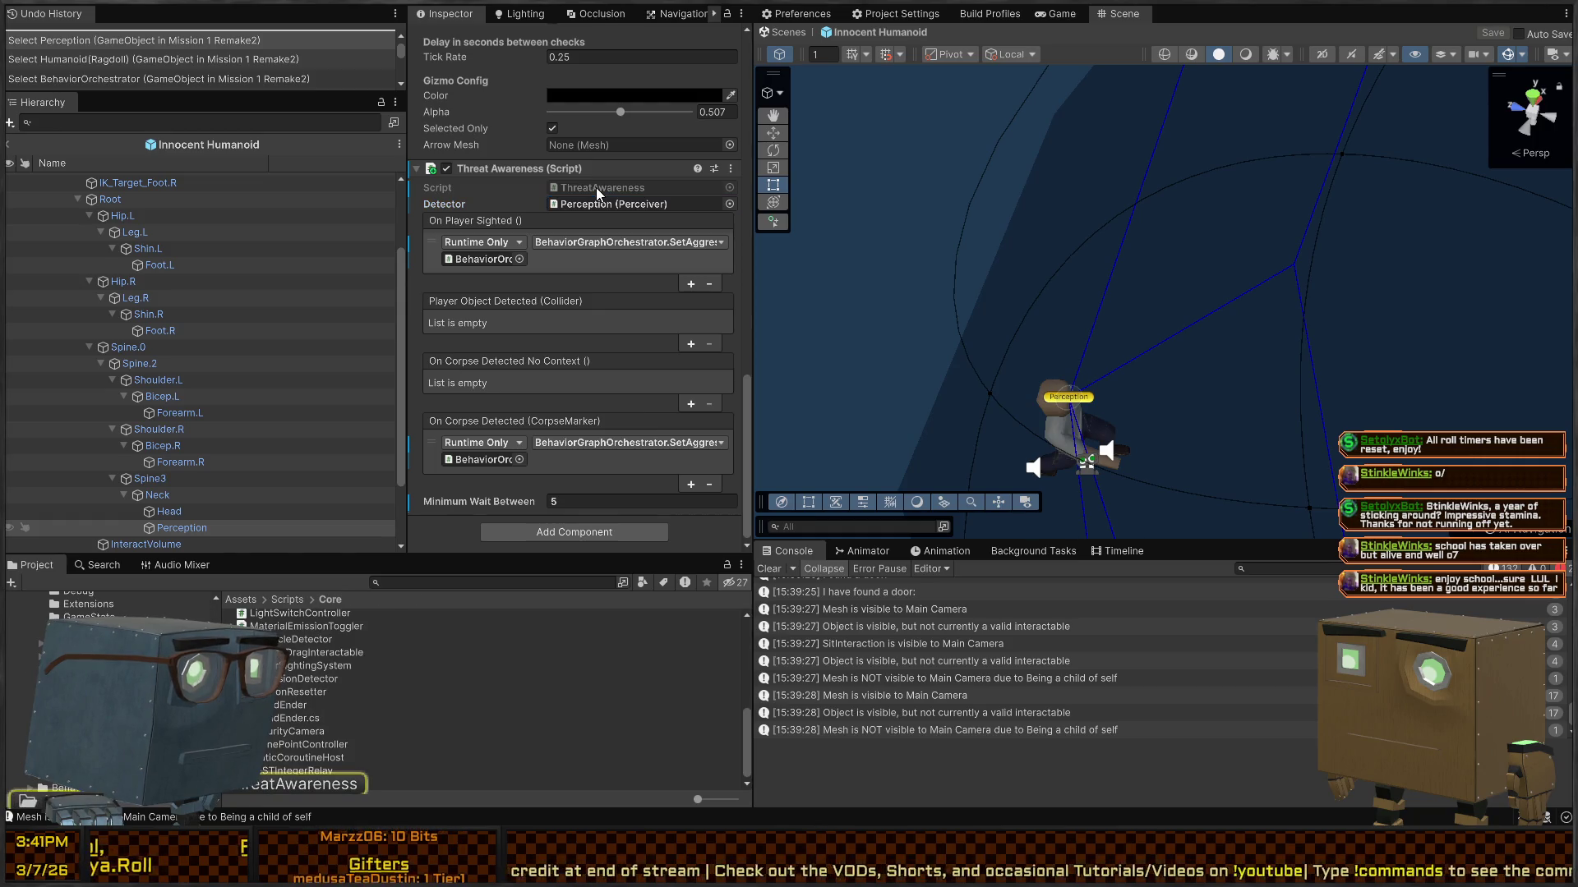
pyautogui.doubleClick(595, 188)
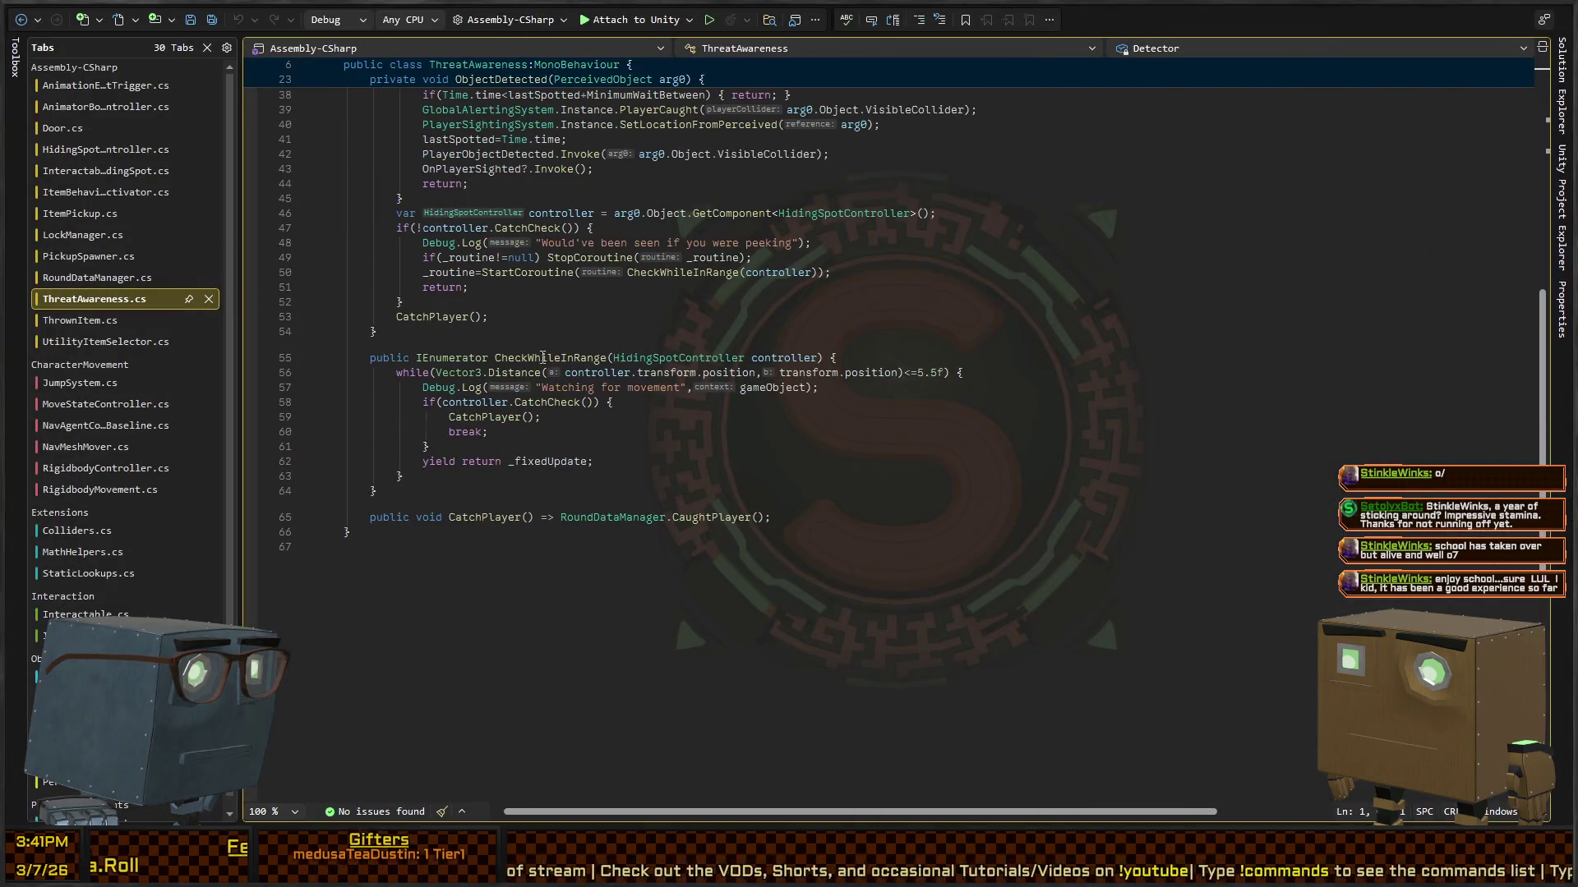
# Step: Add Debug.Log("I have seen the player!"); as the first line of the if(isPlayer) block
pyautogui.scroll(7, 543, 358)
pyautogui.scroll(4, 618, 378)
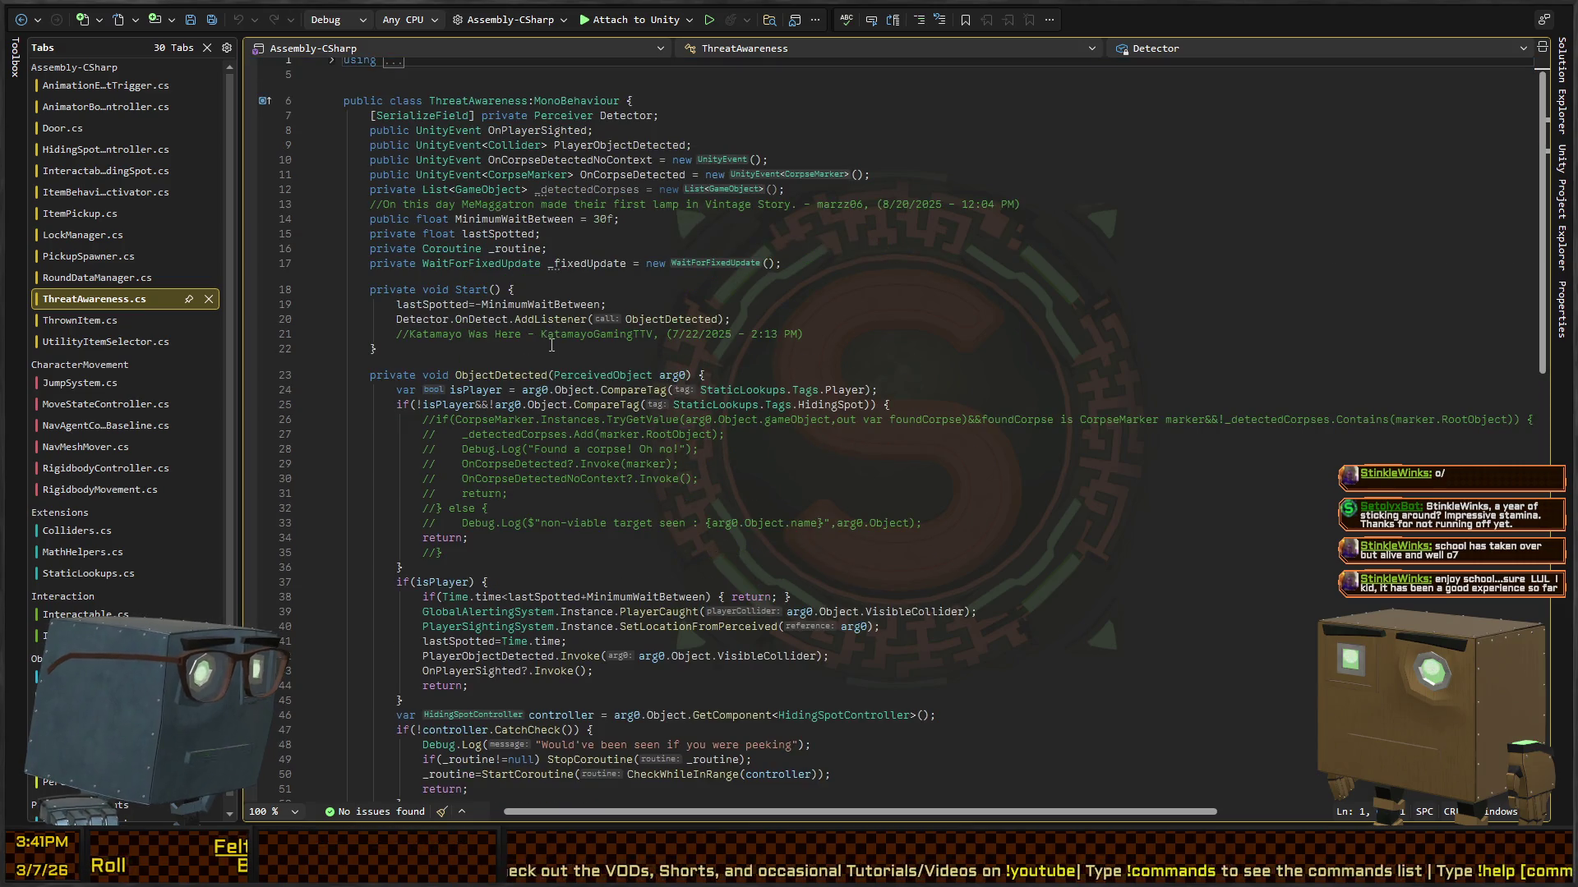
pyautogui.scroll(-5, 559, 363)
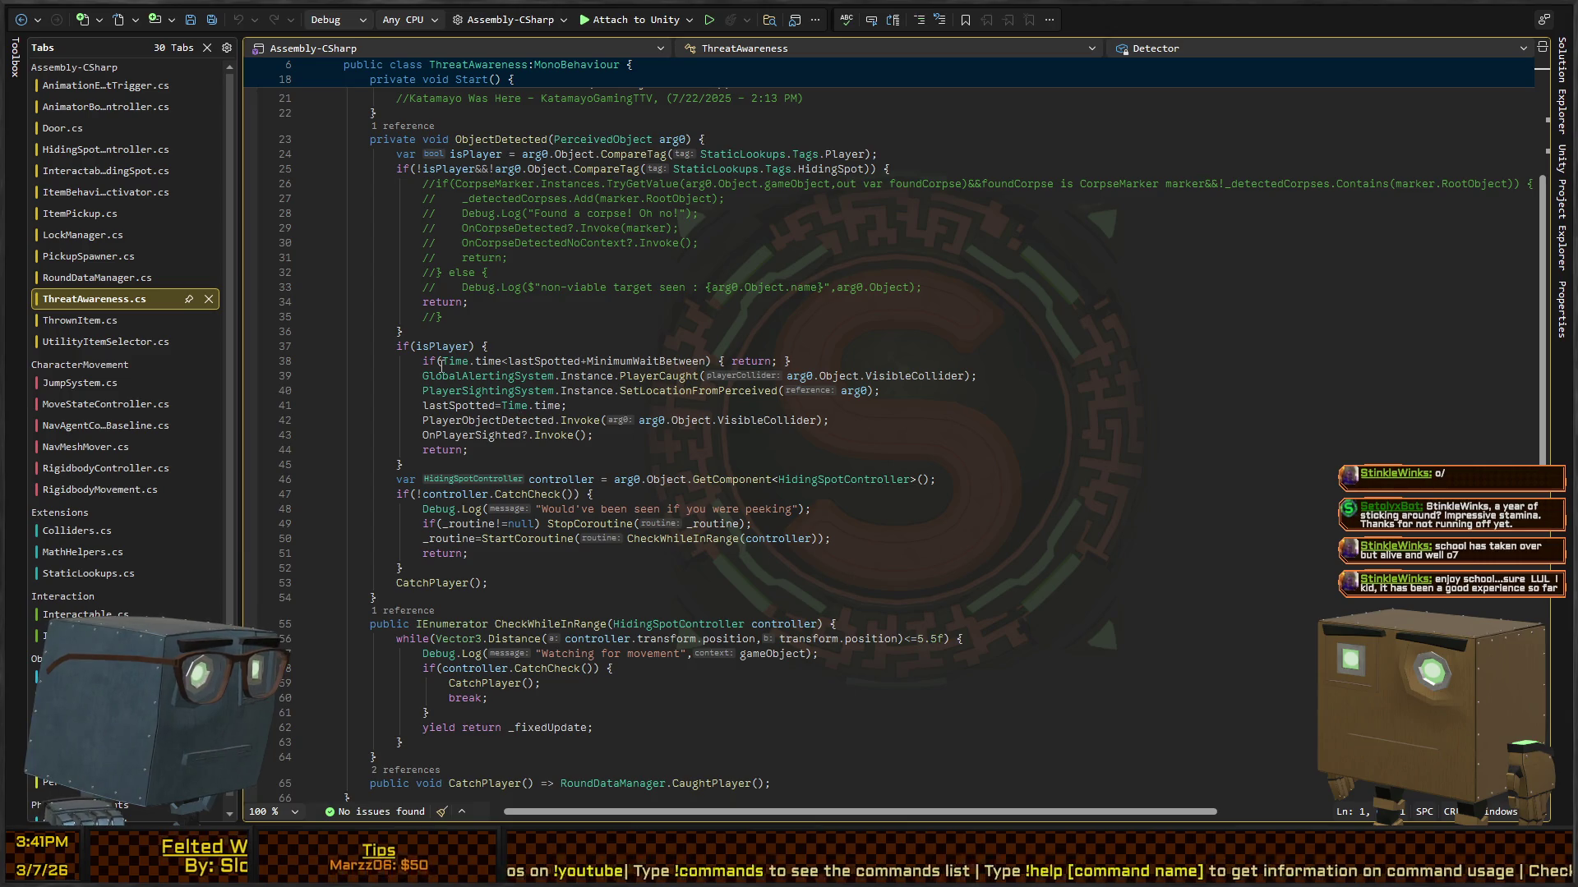
pyautogui.click(572, 351)
pyautogui.press('Return')
pyautogui.write('Debug.Log("')
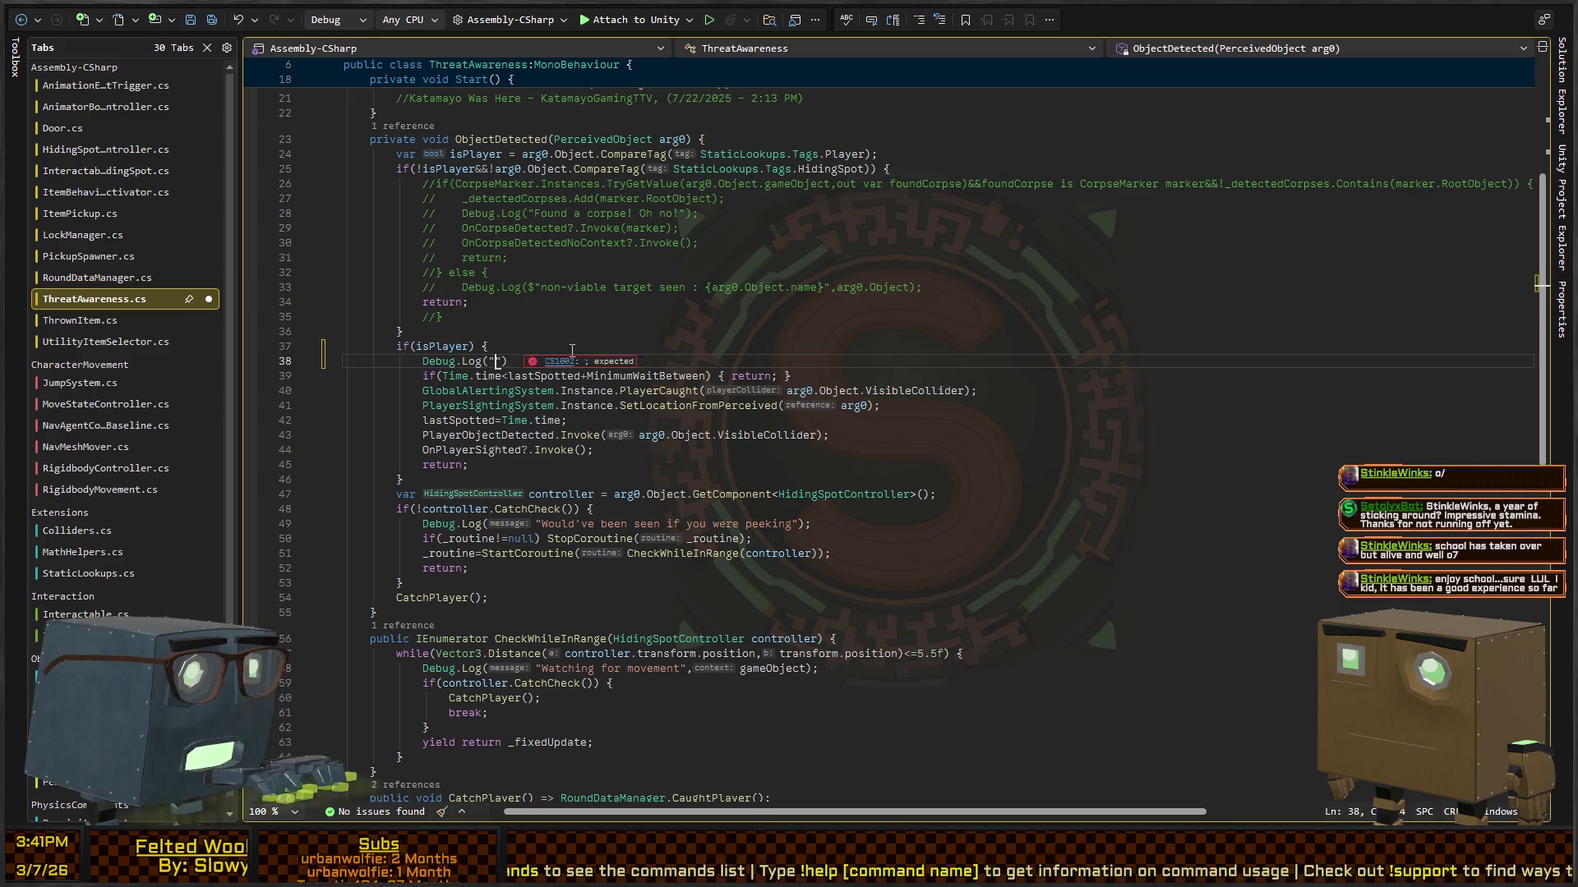
pyautogui.write('I have seen the pla')
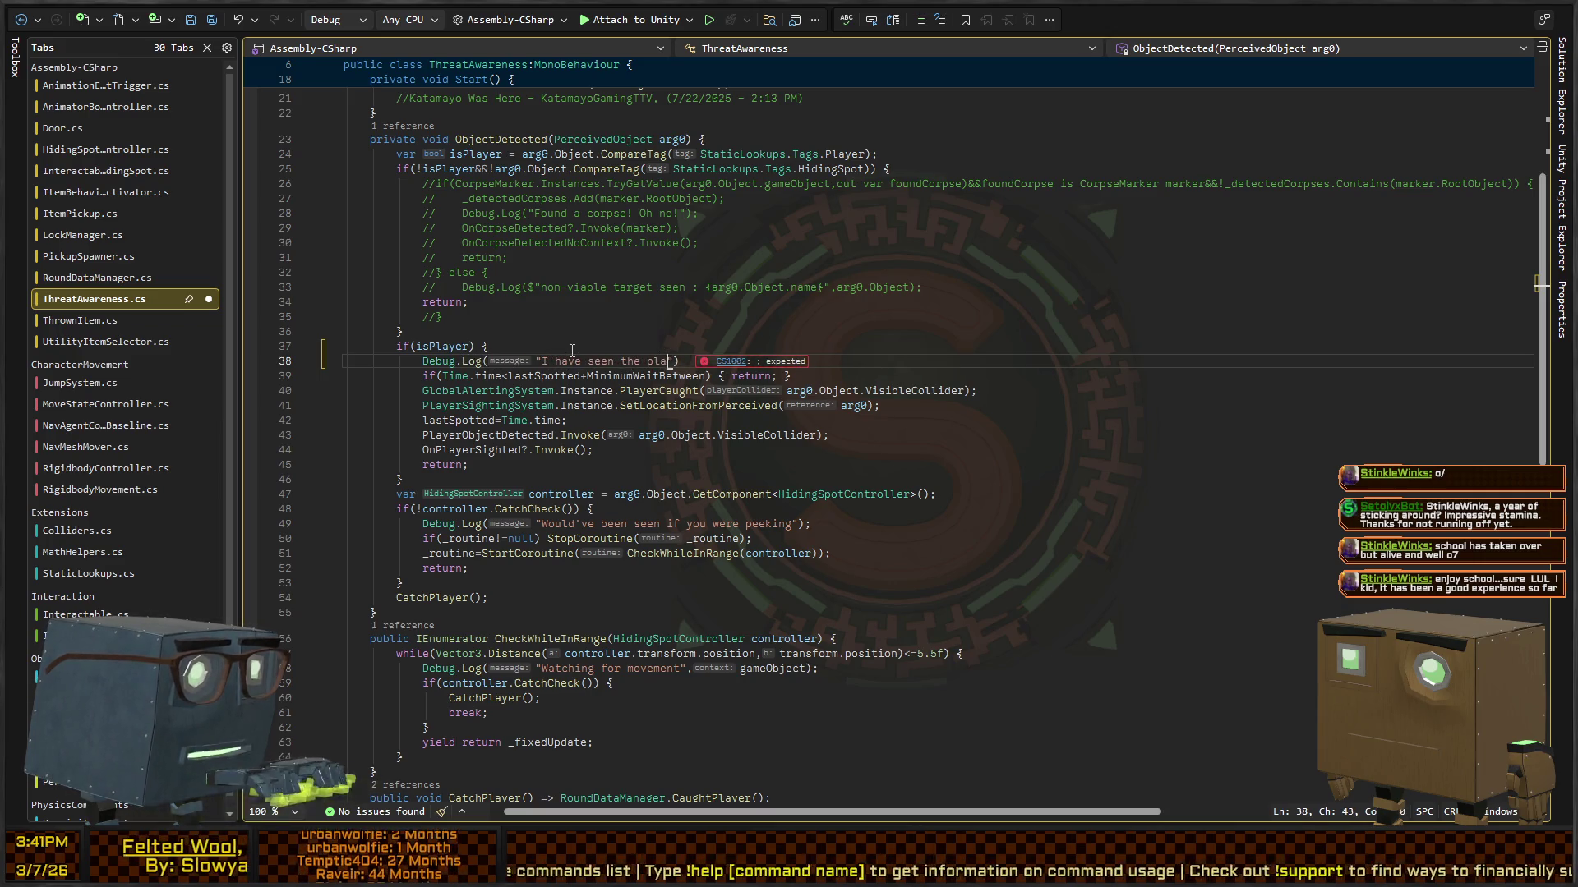
pyautogui.write(';')
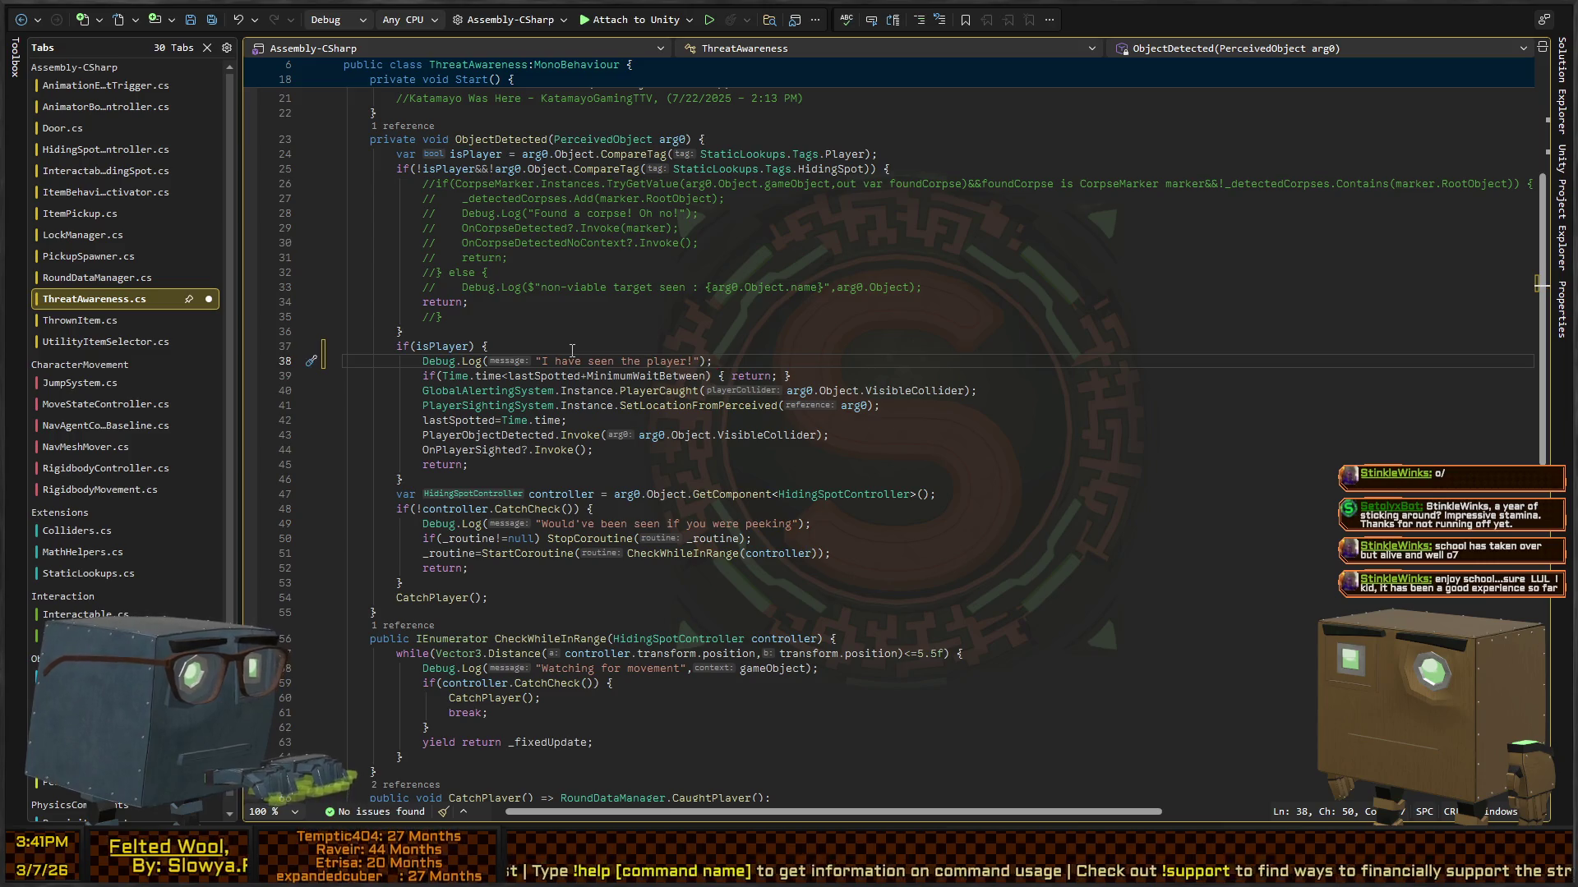
# Step: Select MinimumWaitBetween on line 39, then return to Unity
pyautogui.press('Down')
pyautogui.hotkey('ctrl', 'Right')
pyautogui.hotkey('ctrl', 'Right')
pyautogui.hotkey('ctrl', 'Right')
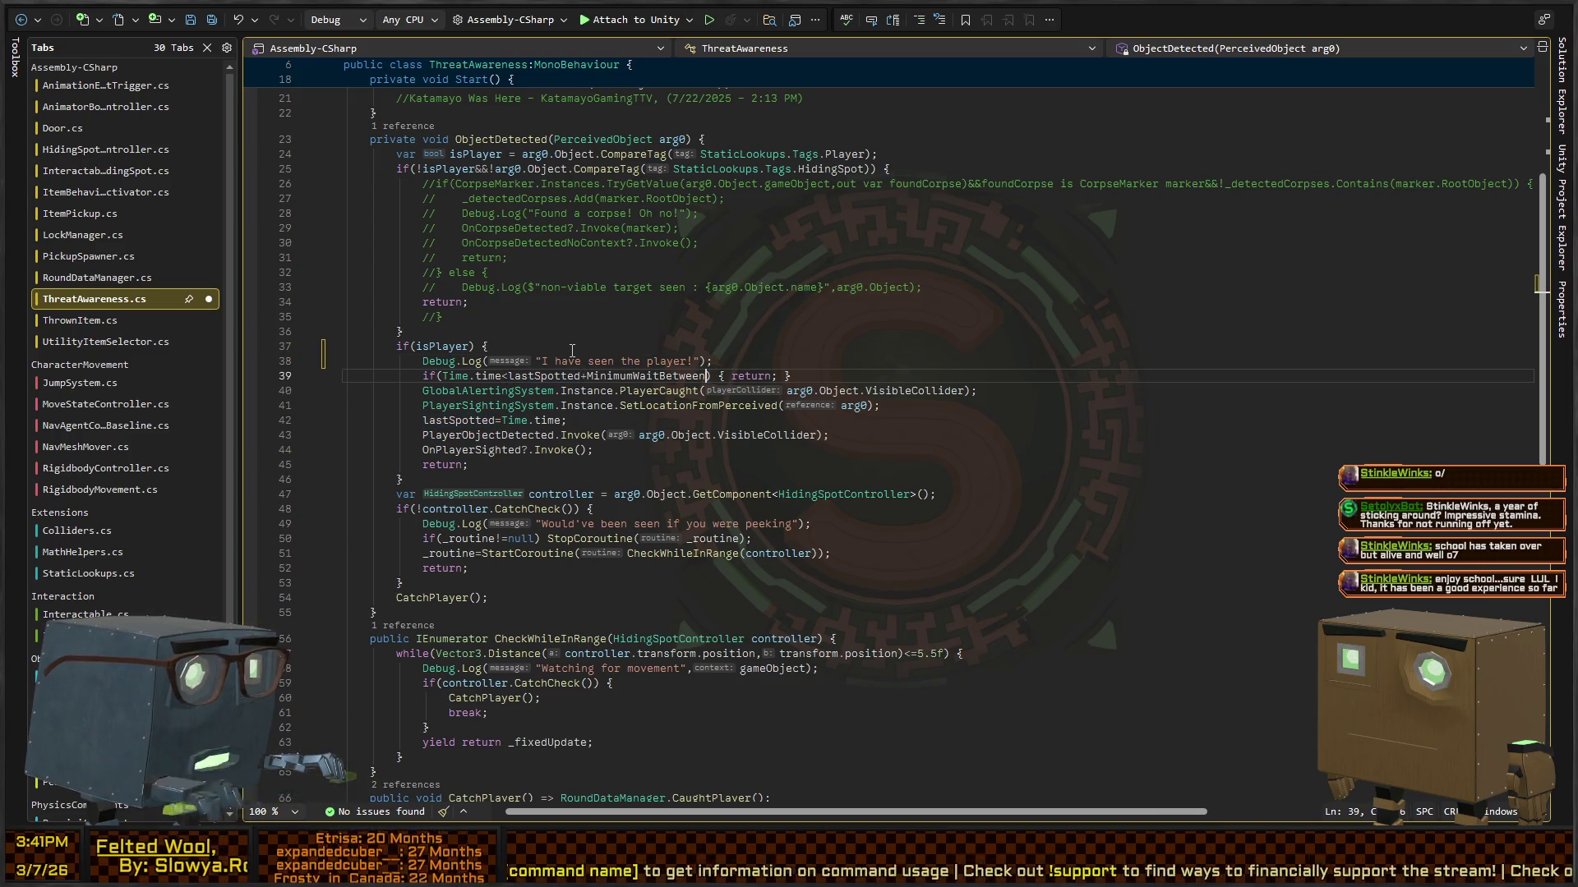
pyautogui.hotkey('ctrl', 'shift', 'Right')
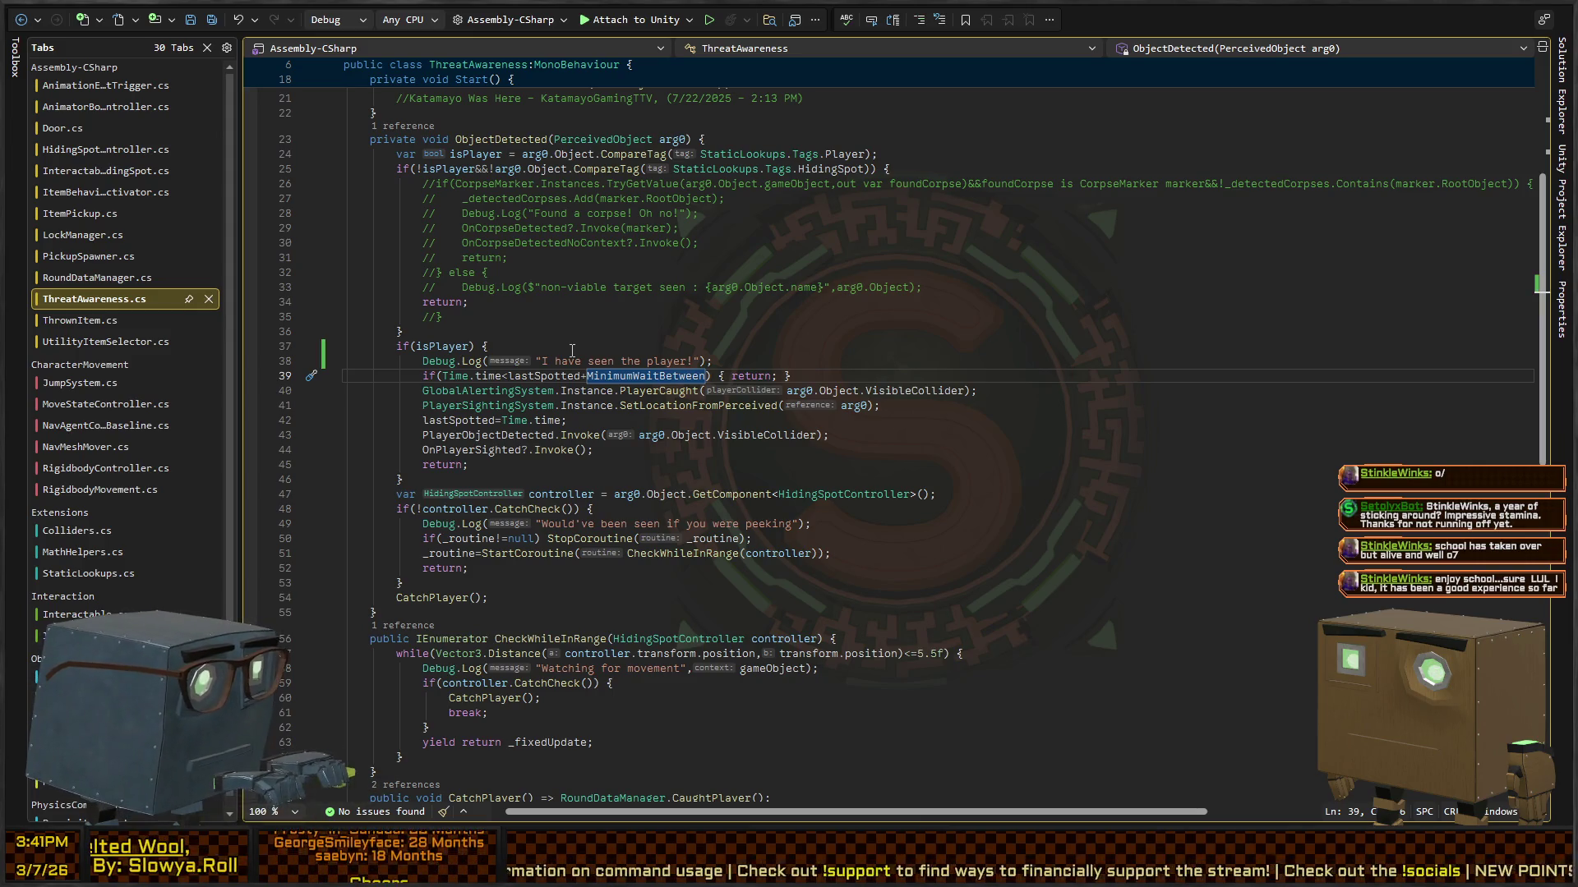
pyautogui.hotkey('alt', 'Tab')
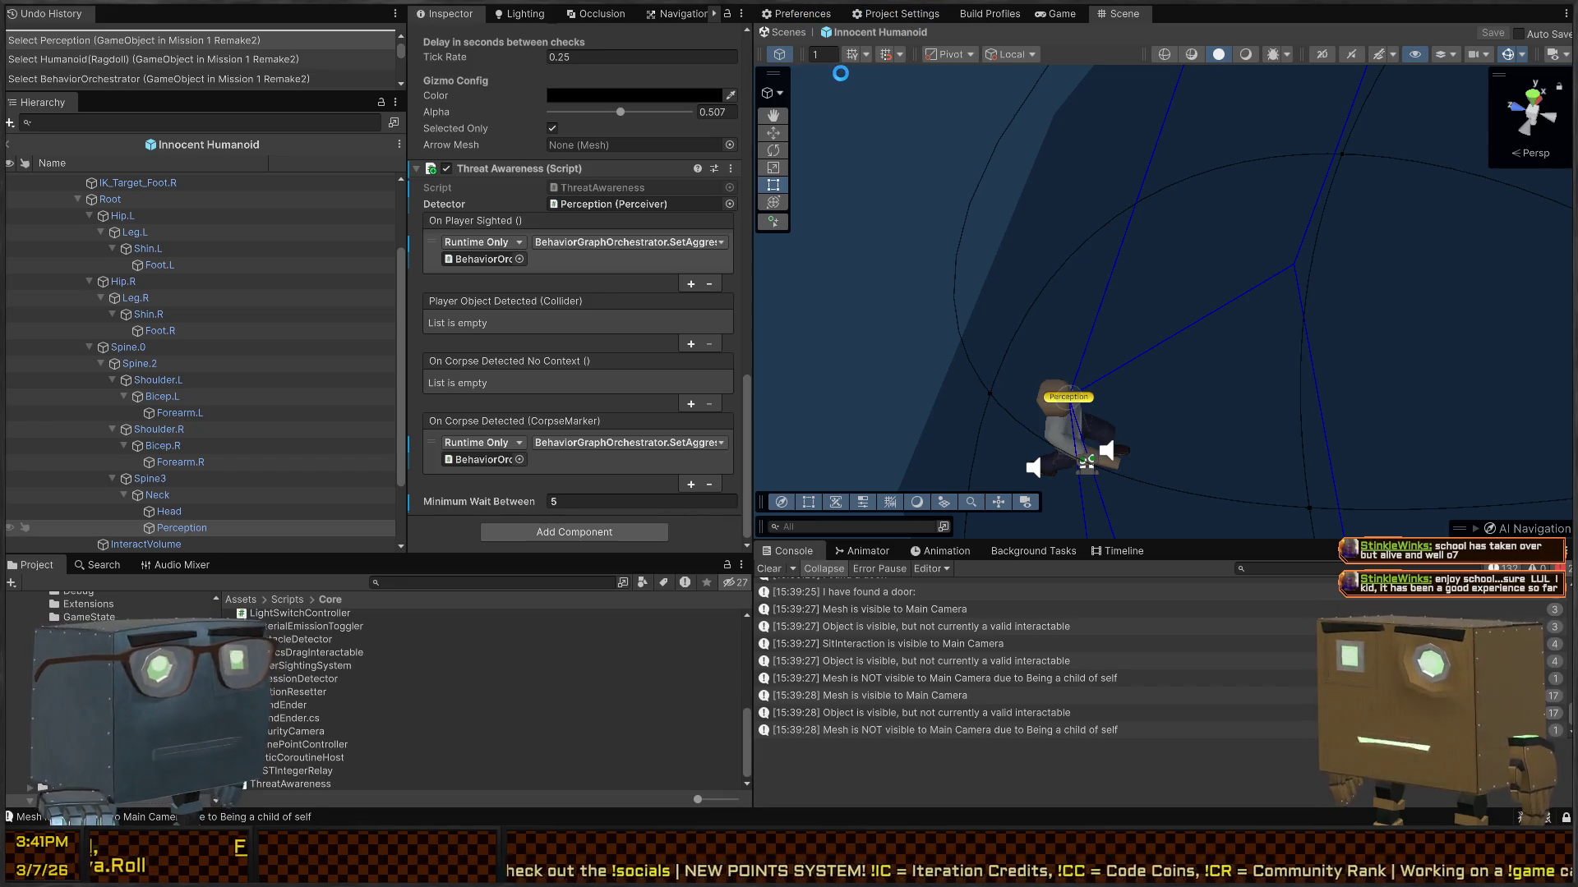
# Step: Exit prefab mode to Mission 1 Remake2, frame the humanoid, and enter Play mode
pyautogui.click(787, 33)
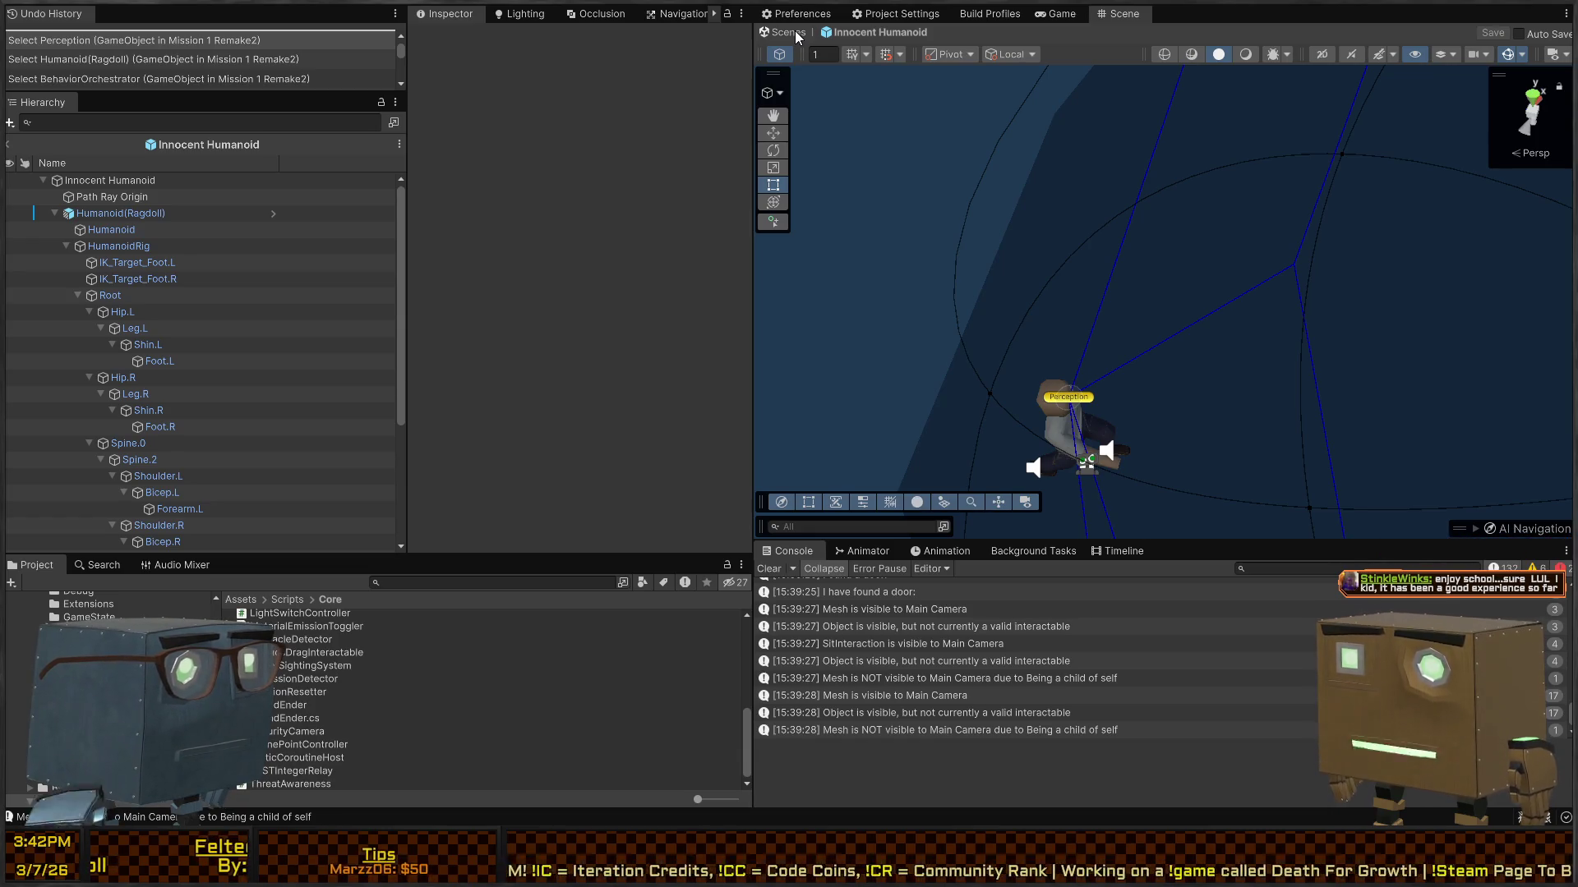
pyautogui.click(794, 33)
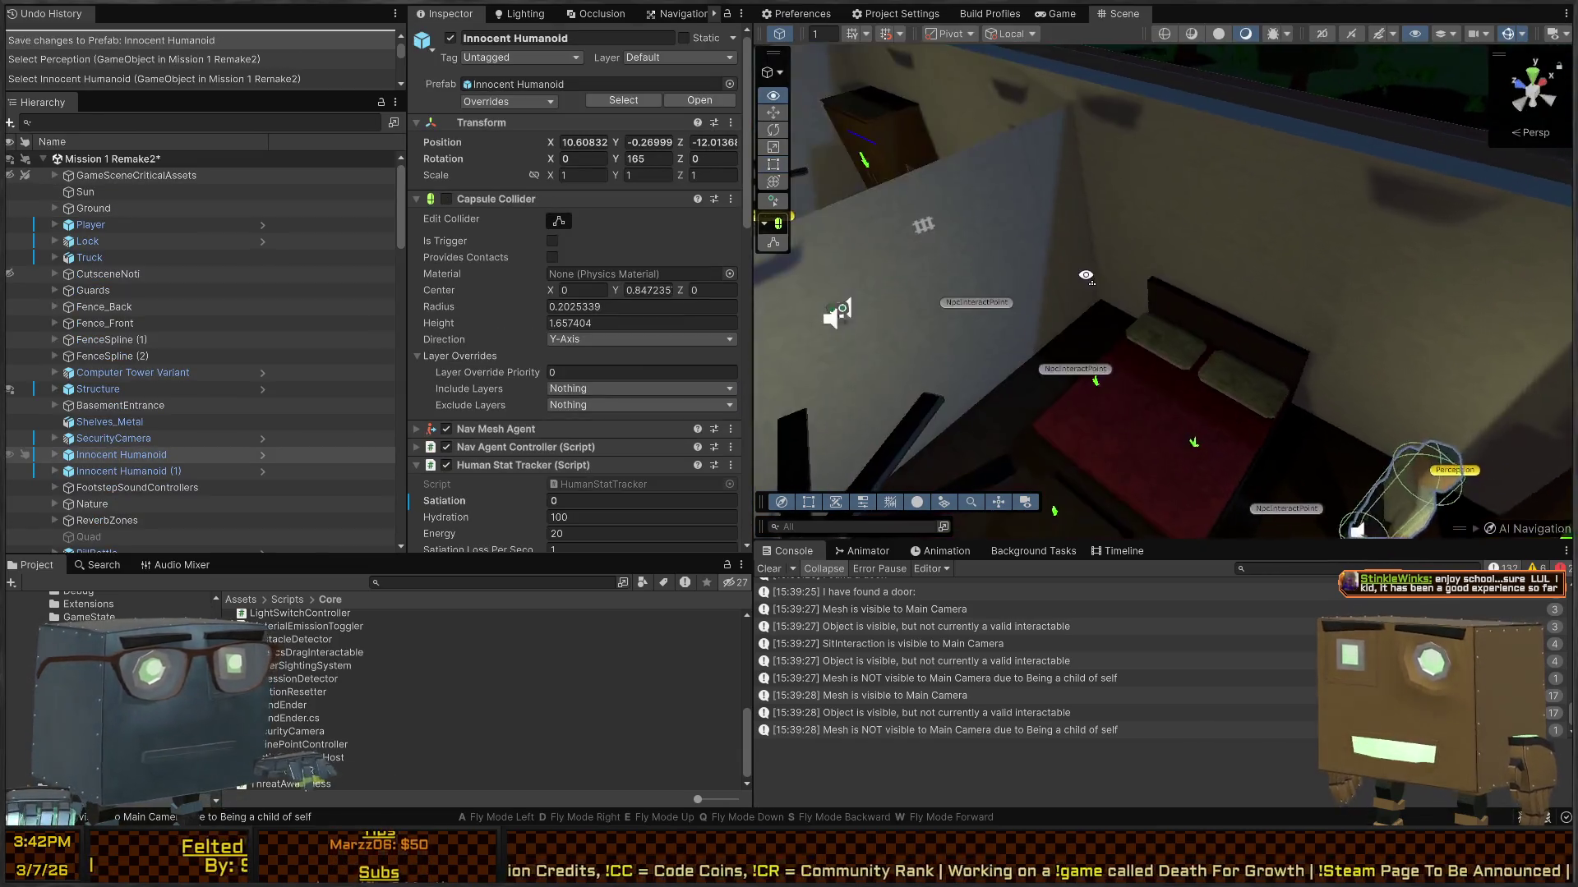
pyautogui.press('w')
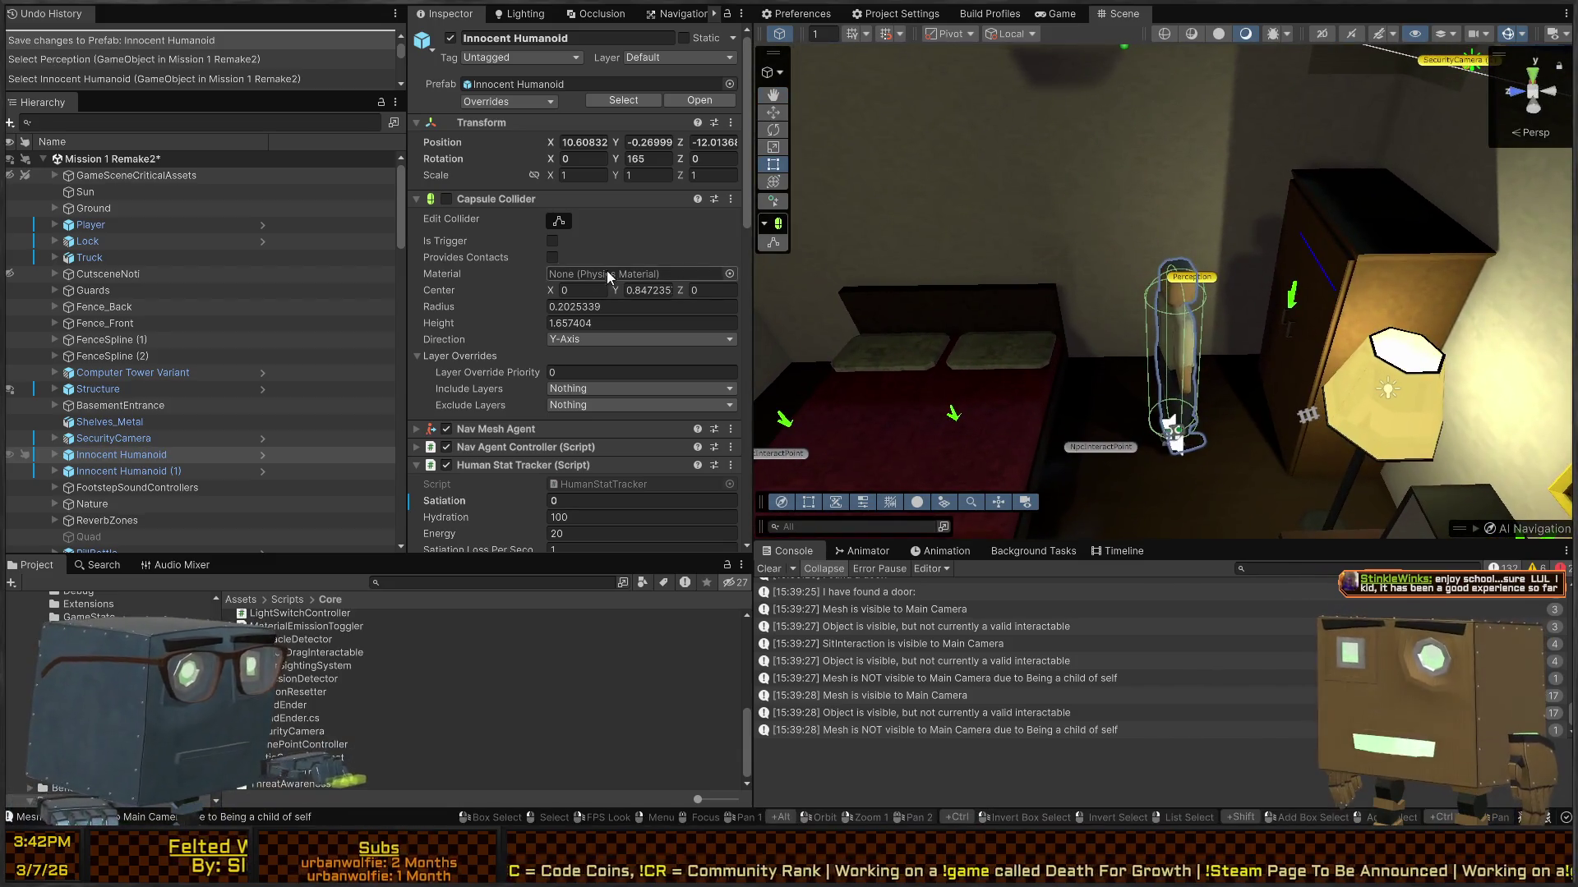
pyautogui.scroll(-15, 608, 277)
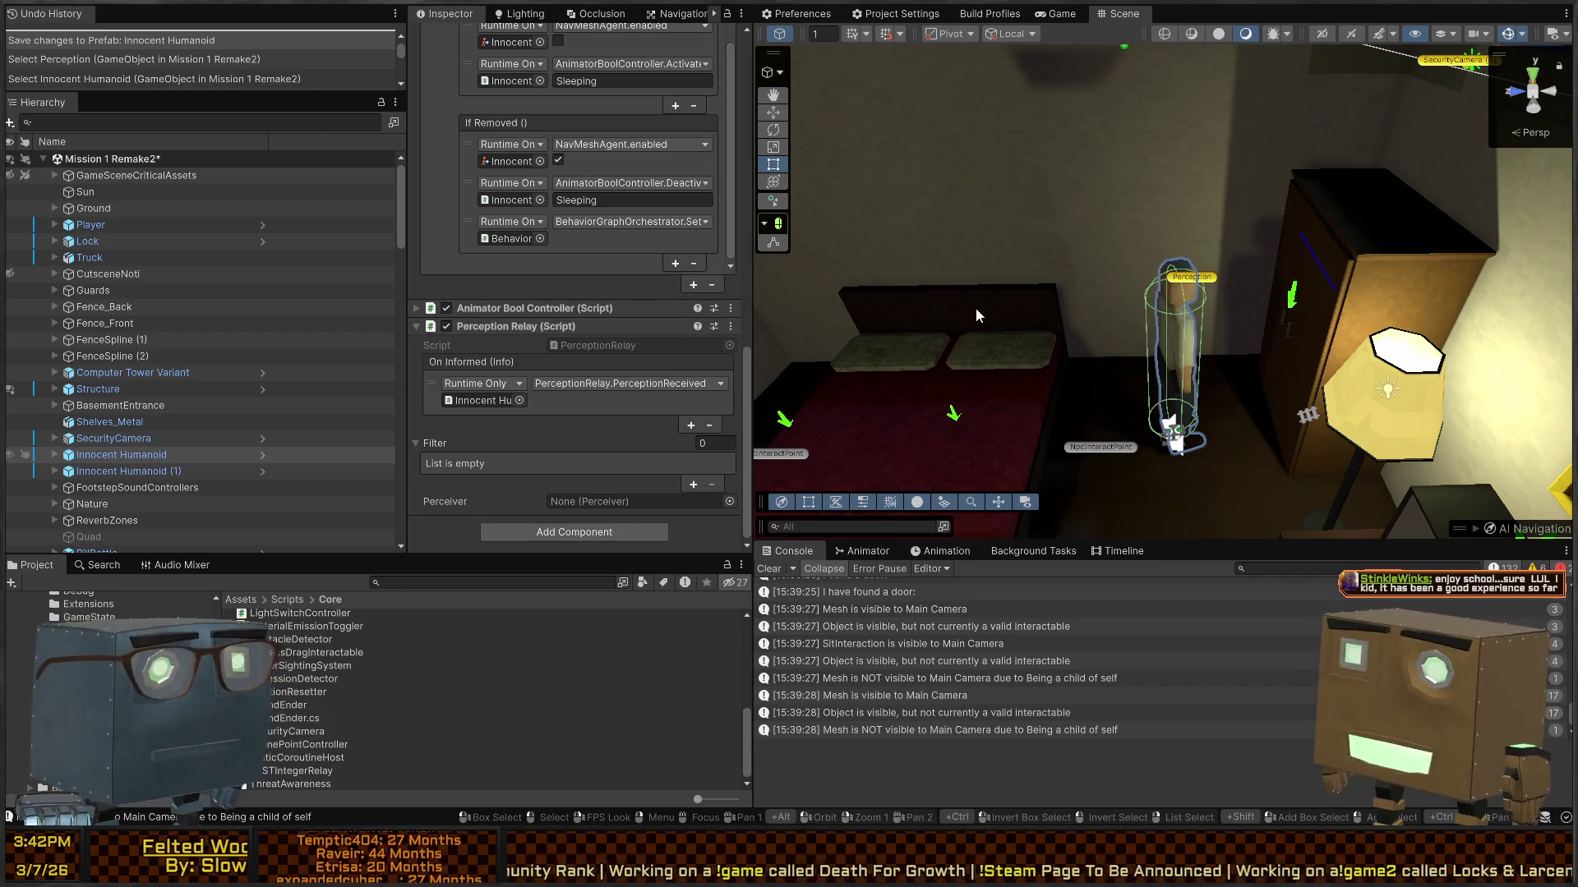
pyautogui.hotkey('ctrl', 'p')
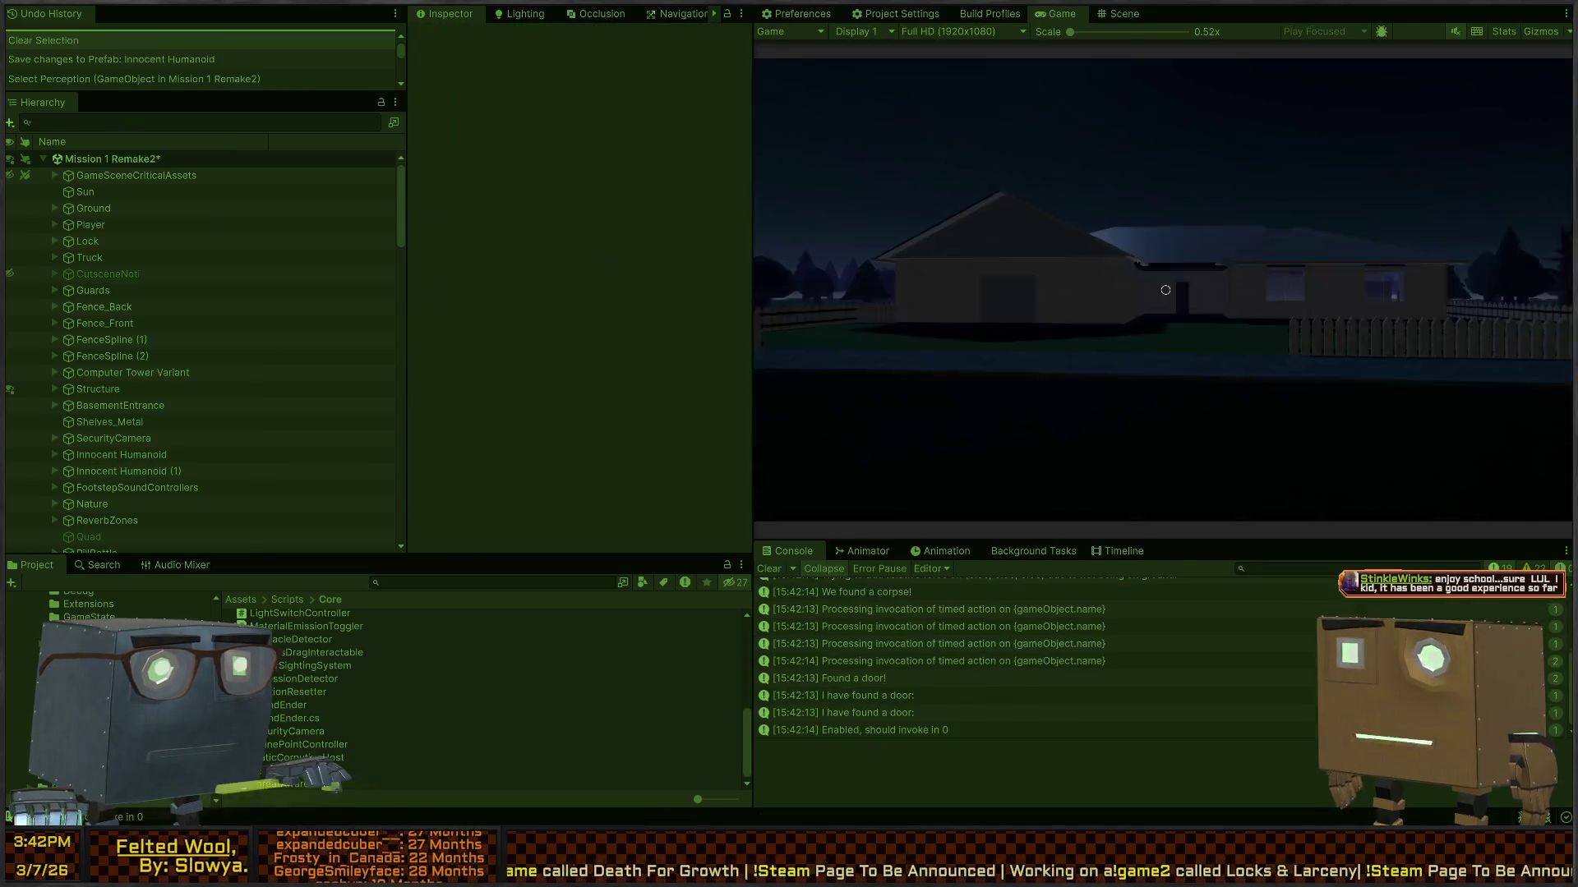
# Step: Enter the house through the window, walk to the kitchen stove, and throw the frying pan
pyautogui.press('w')
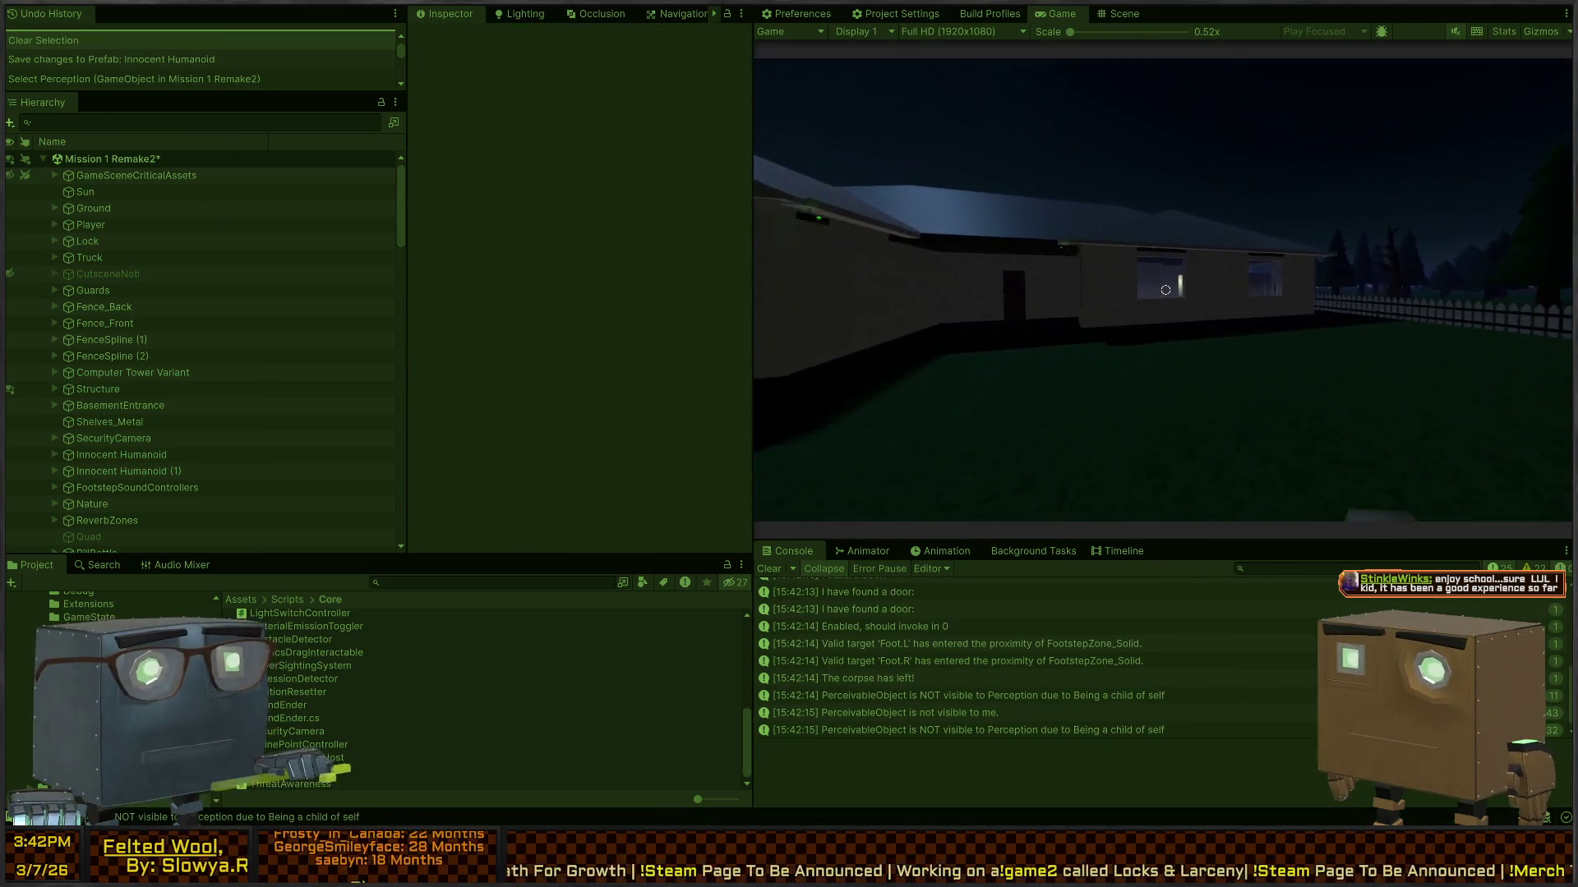
pyautogui.press('space')
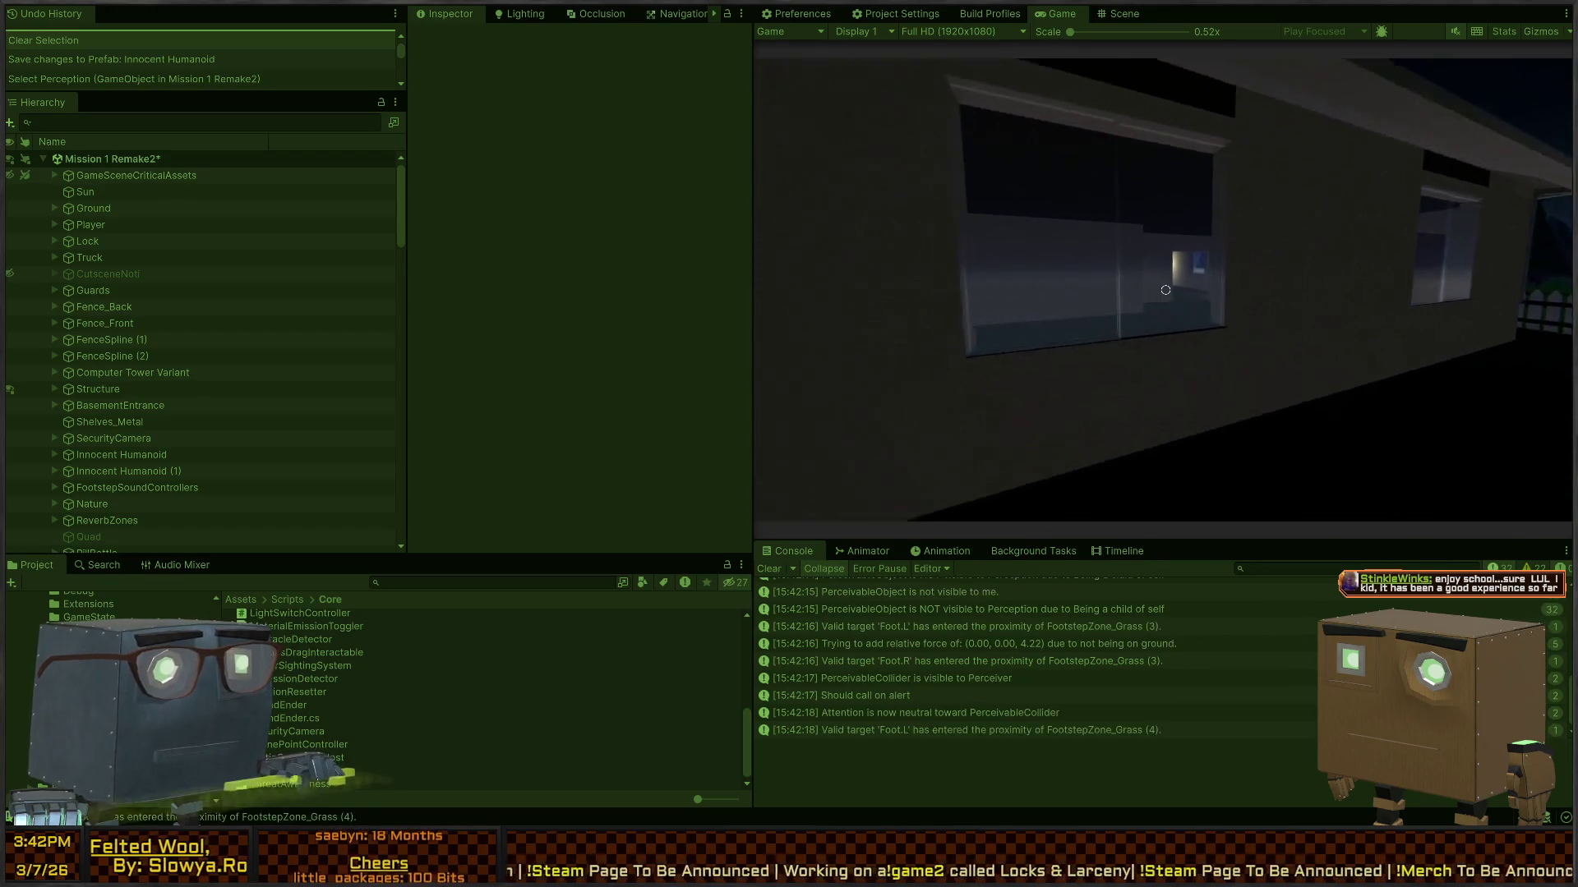
pyautogui.press('w')
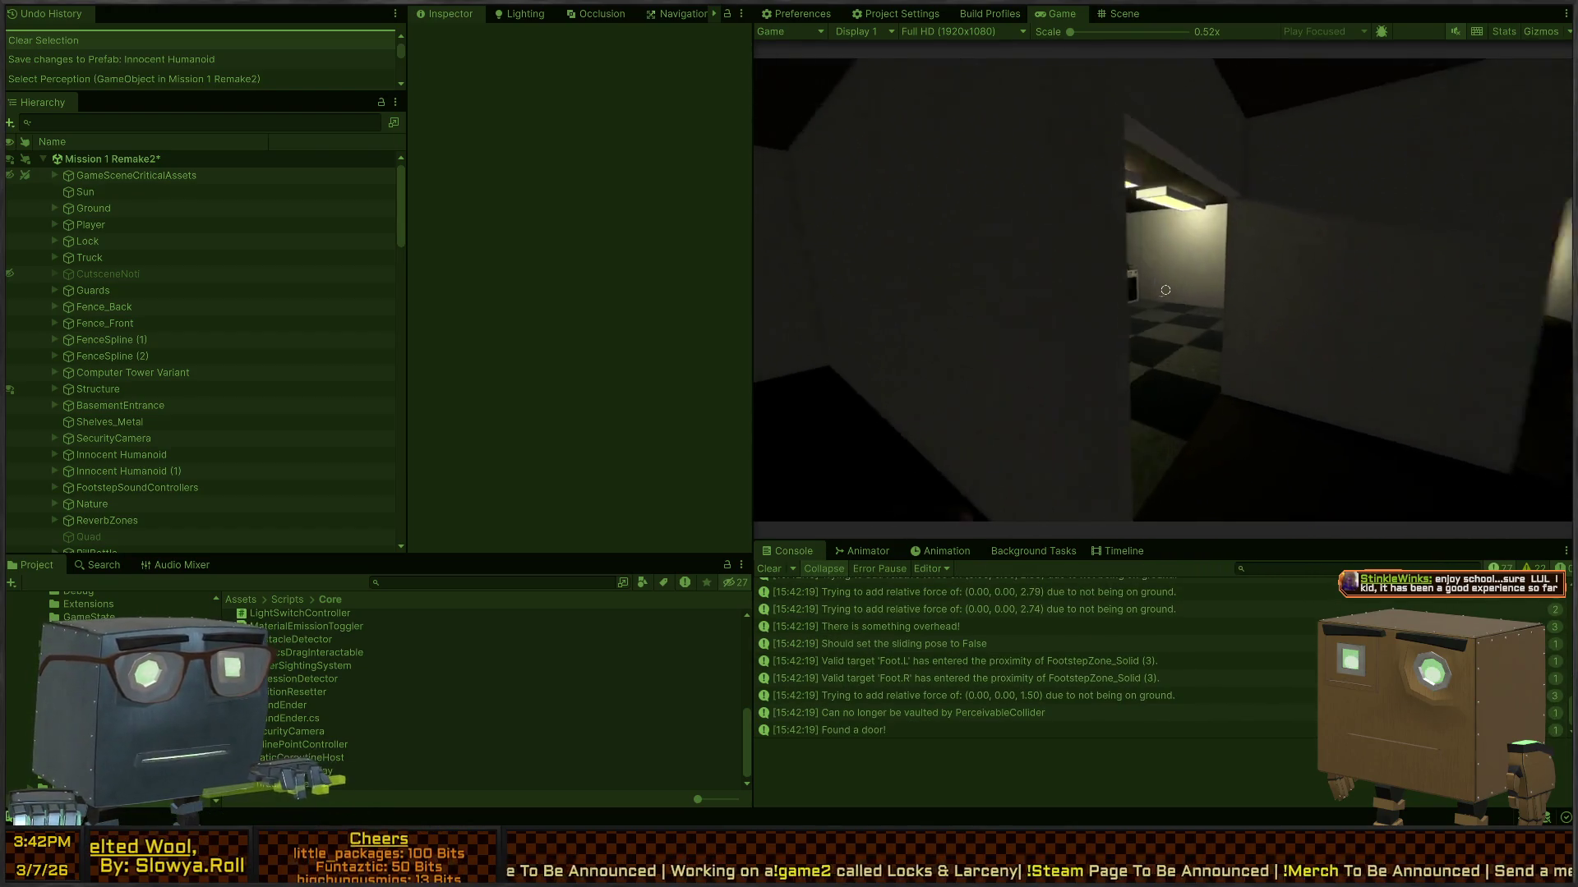
pyautogui.press('w')
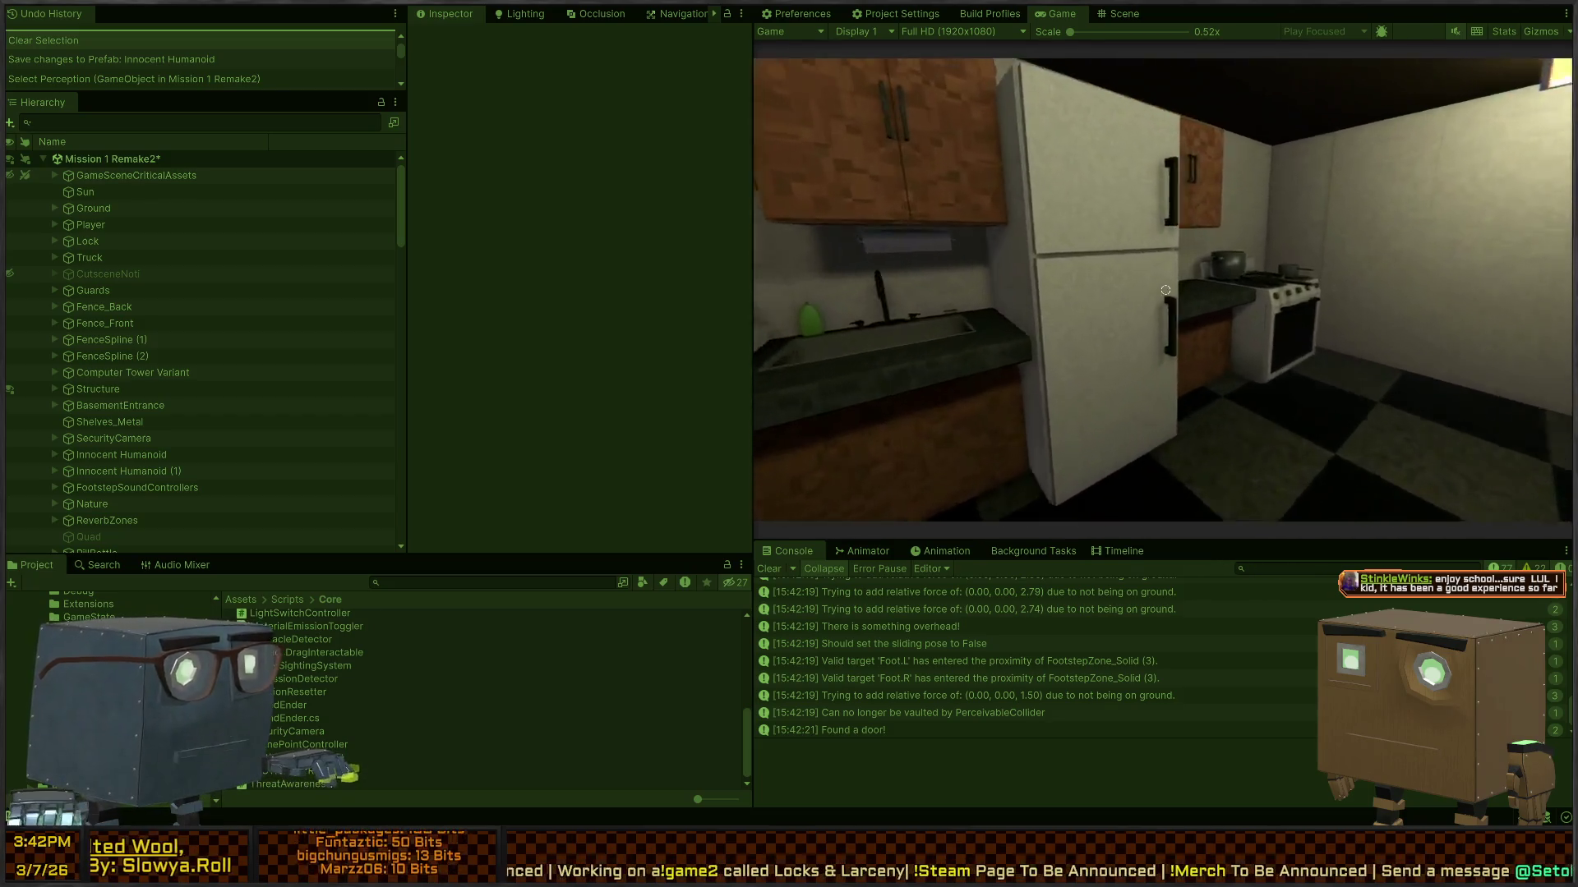
pyautogui.press('w')
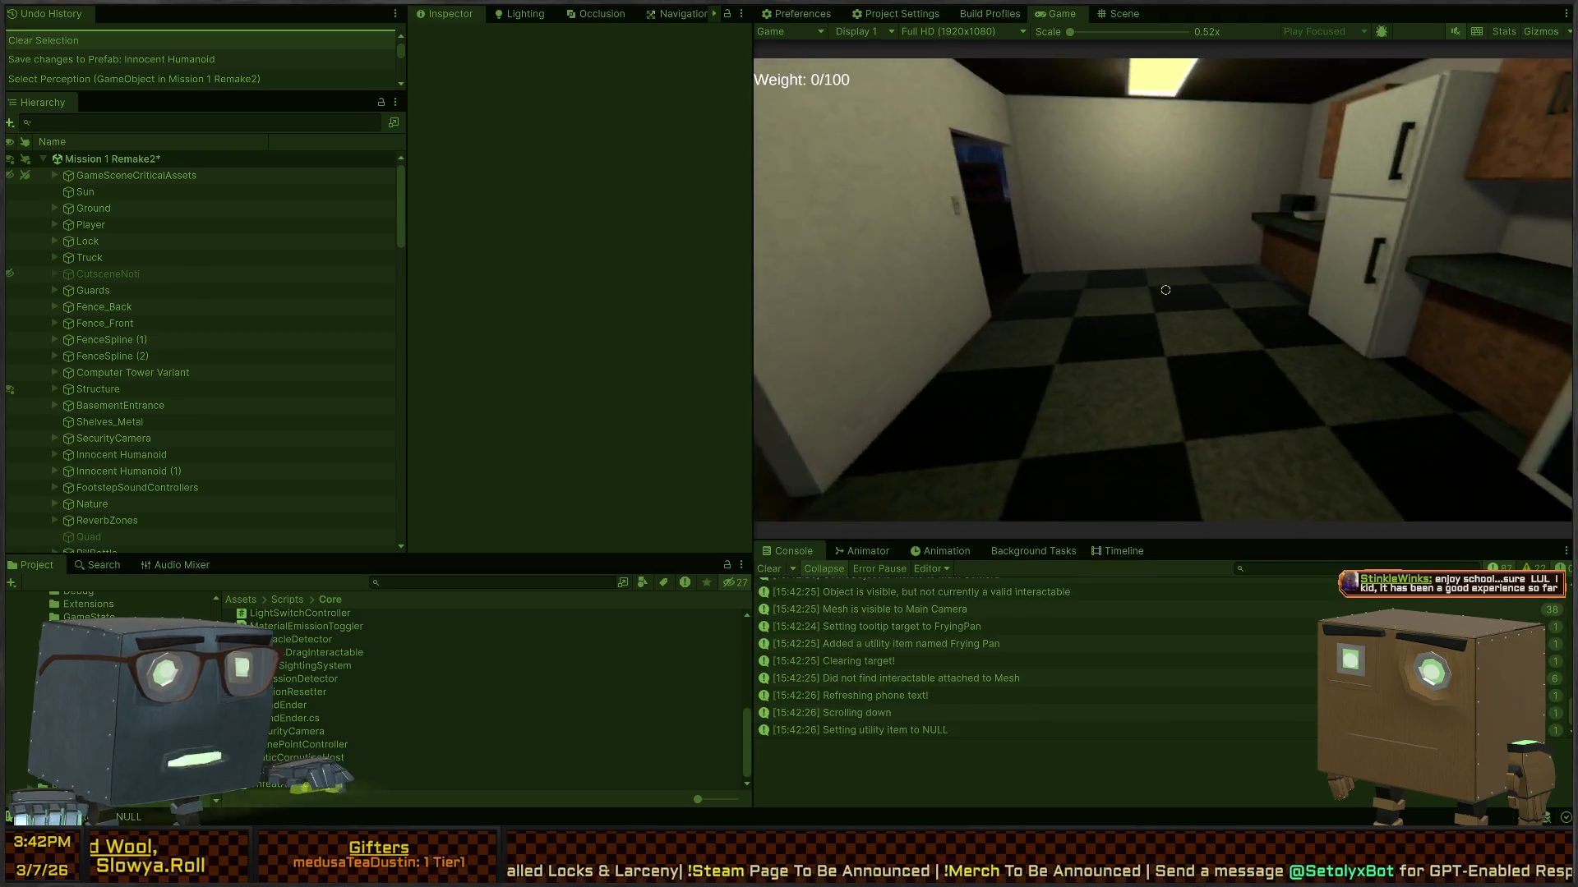
pyautogui.click(1166, 290)
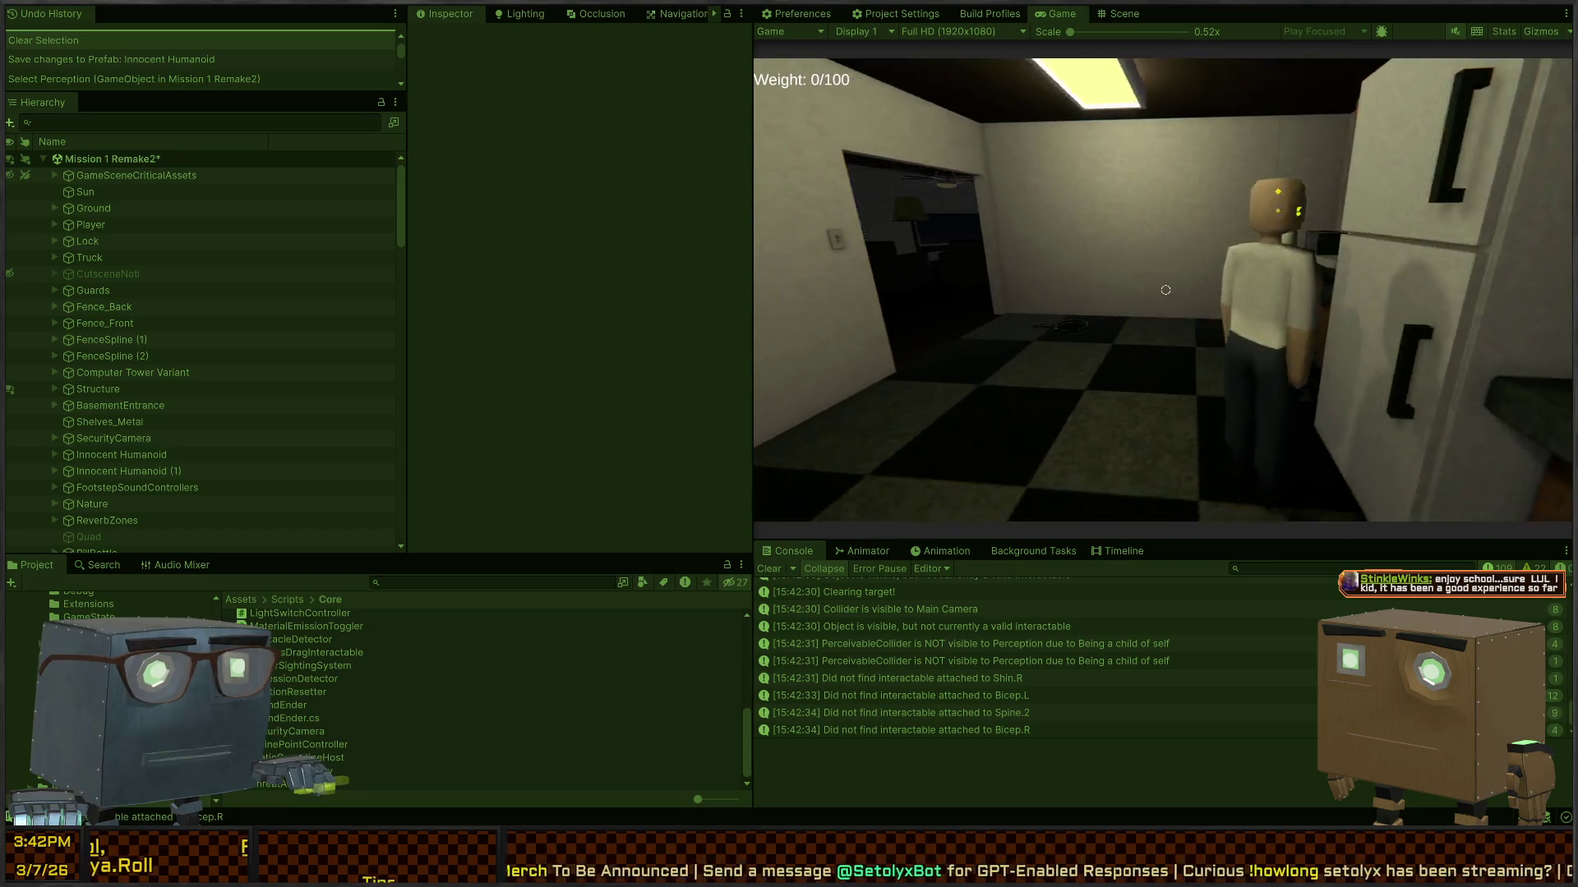
# Step: Back into the dining room along the table and switch to the Scene view
pyautogui.press('s')
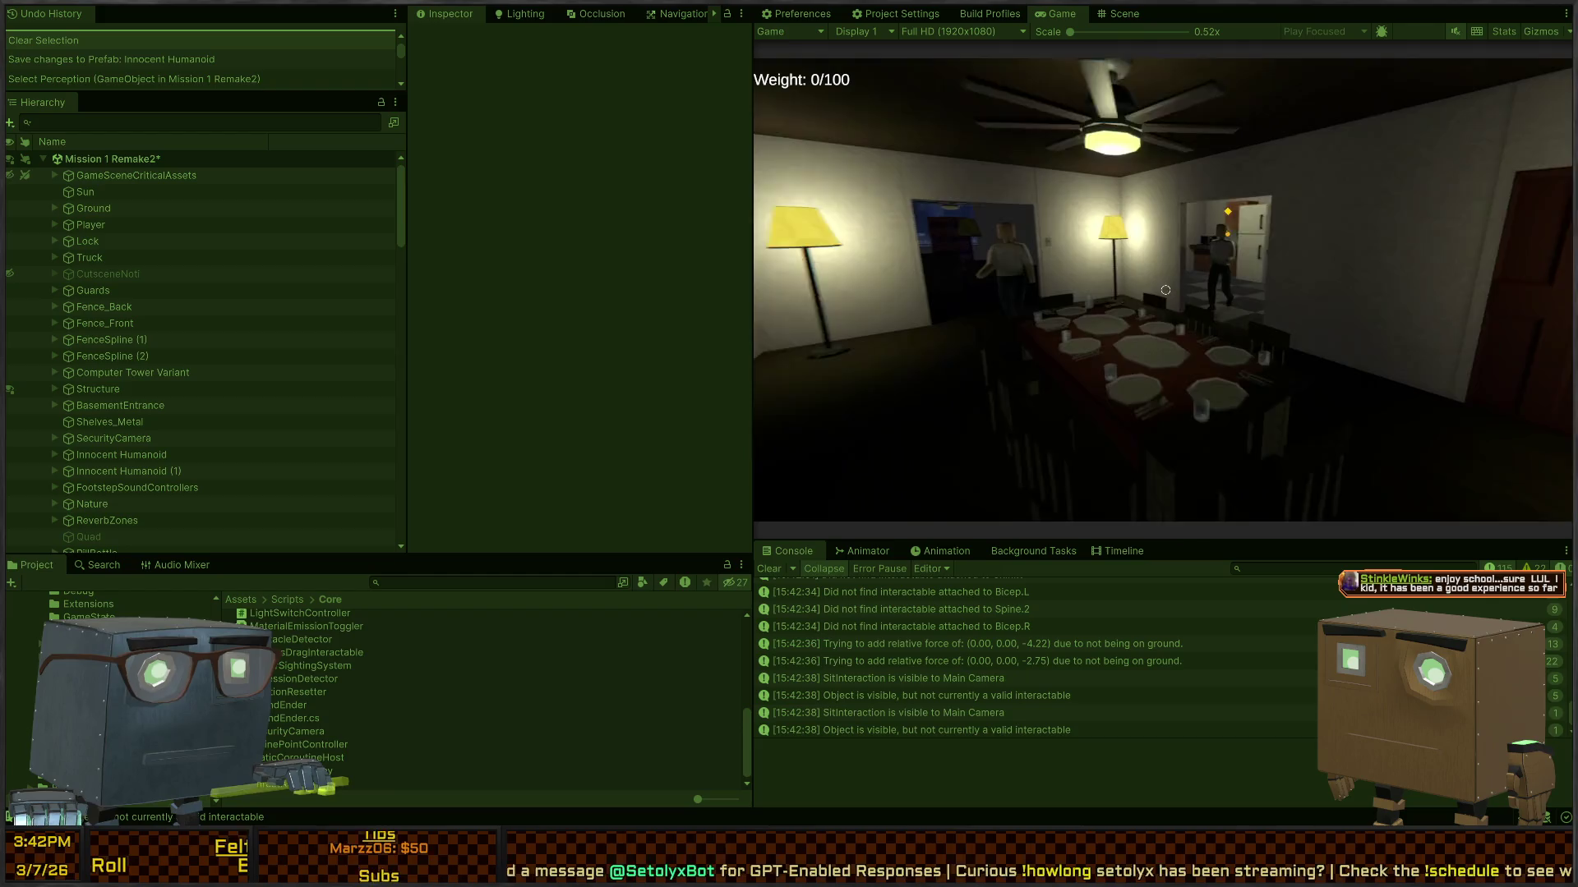
pyautogui.press('w')
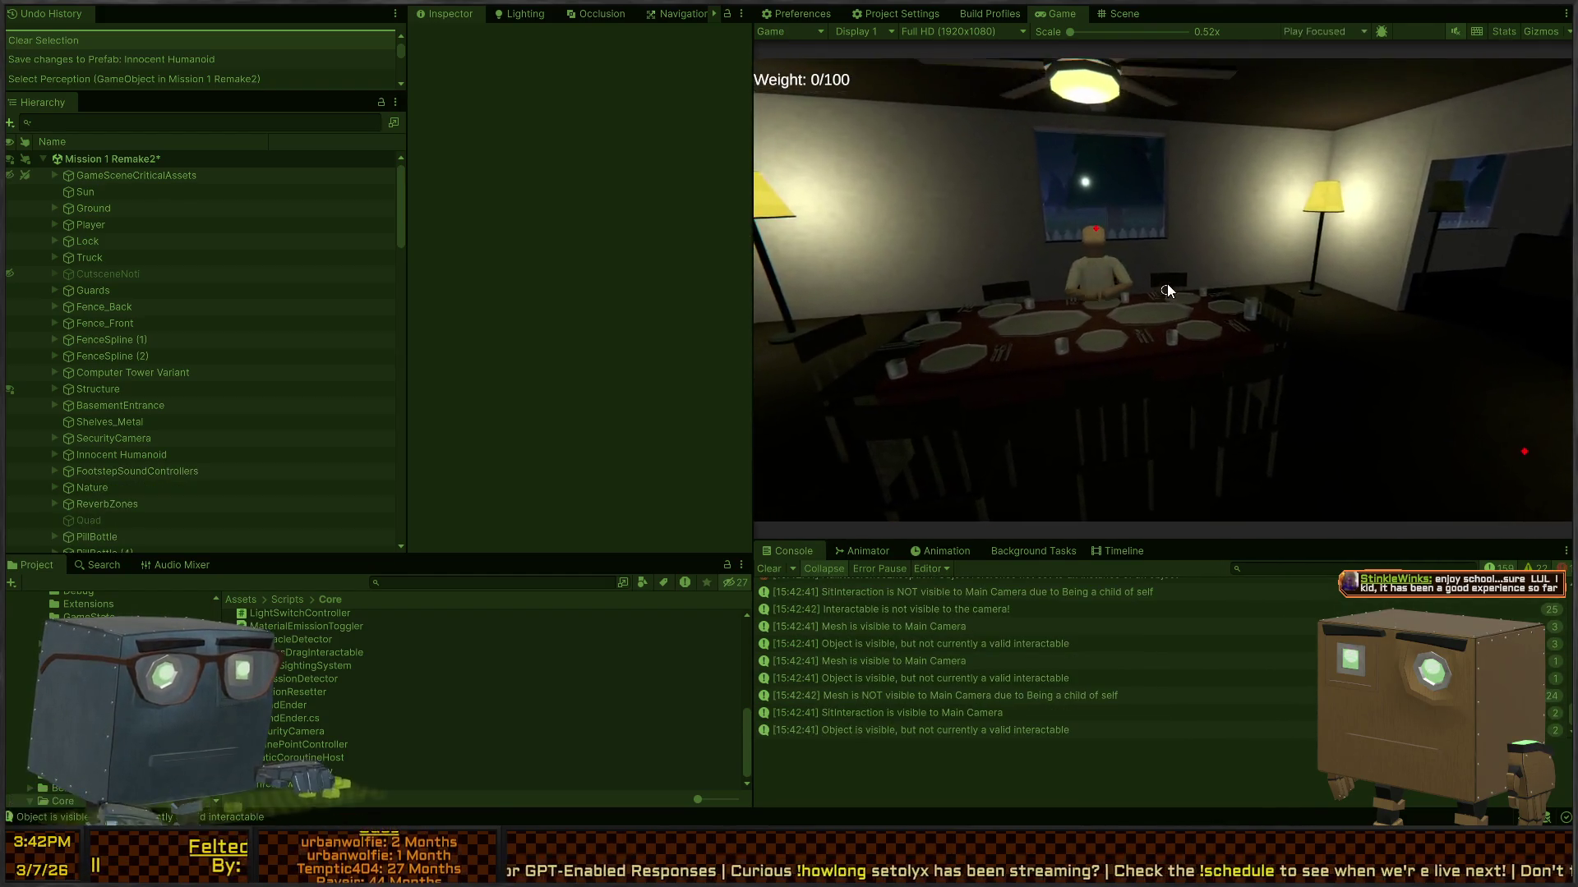
pyautogui.hotkey('ctrl', '1')
pyautogui.scroll(2, 907, 730)
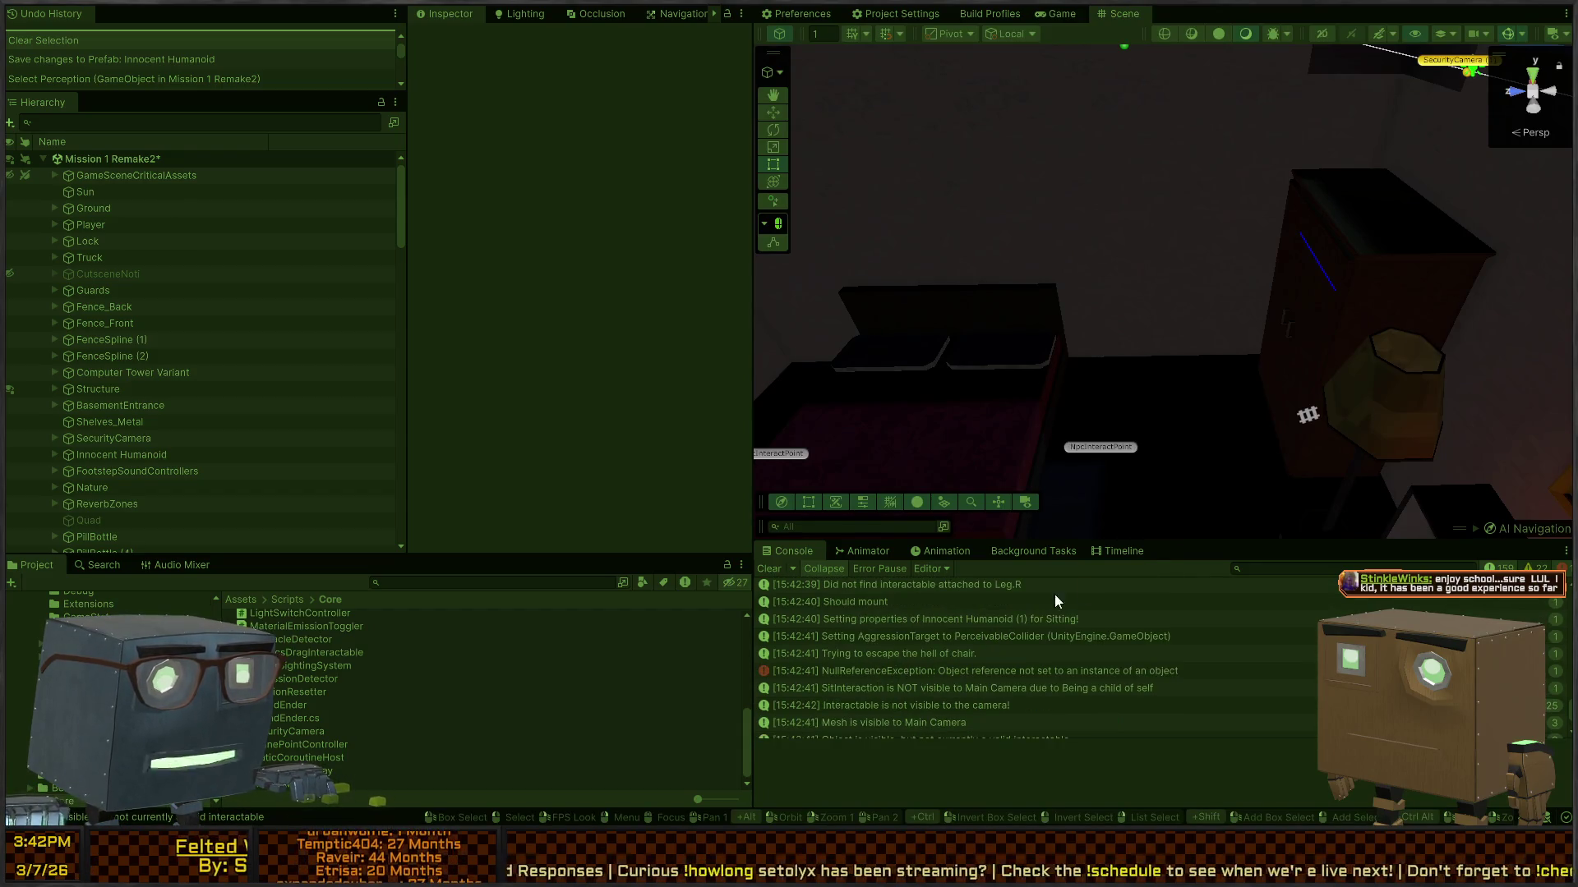
# Step: Filter the Console with 'see' to show only the 'seen the player' messages
pyautogui.write('detected')
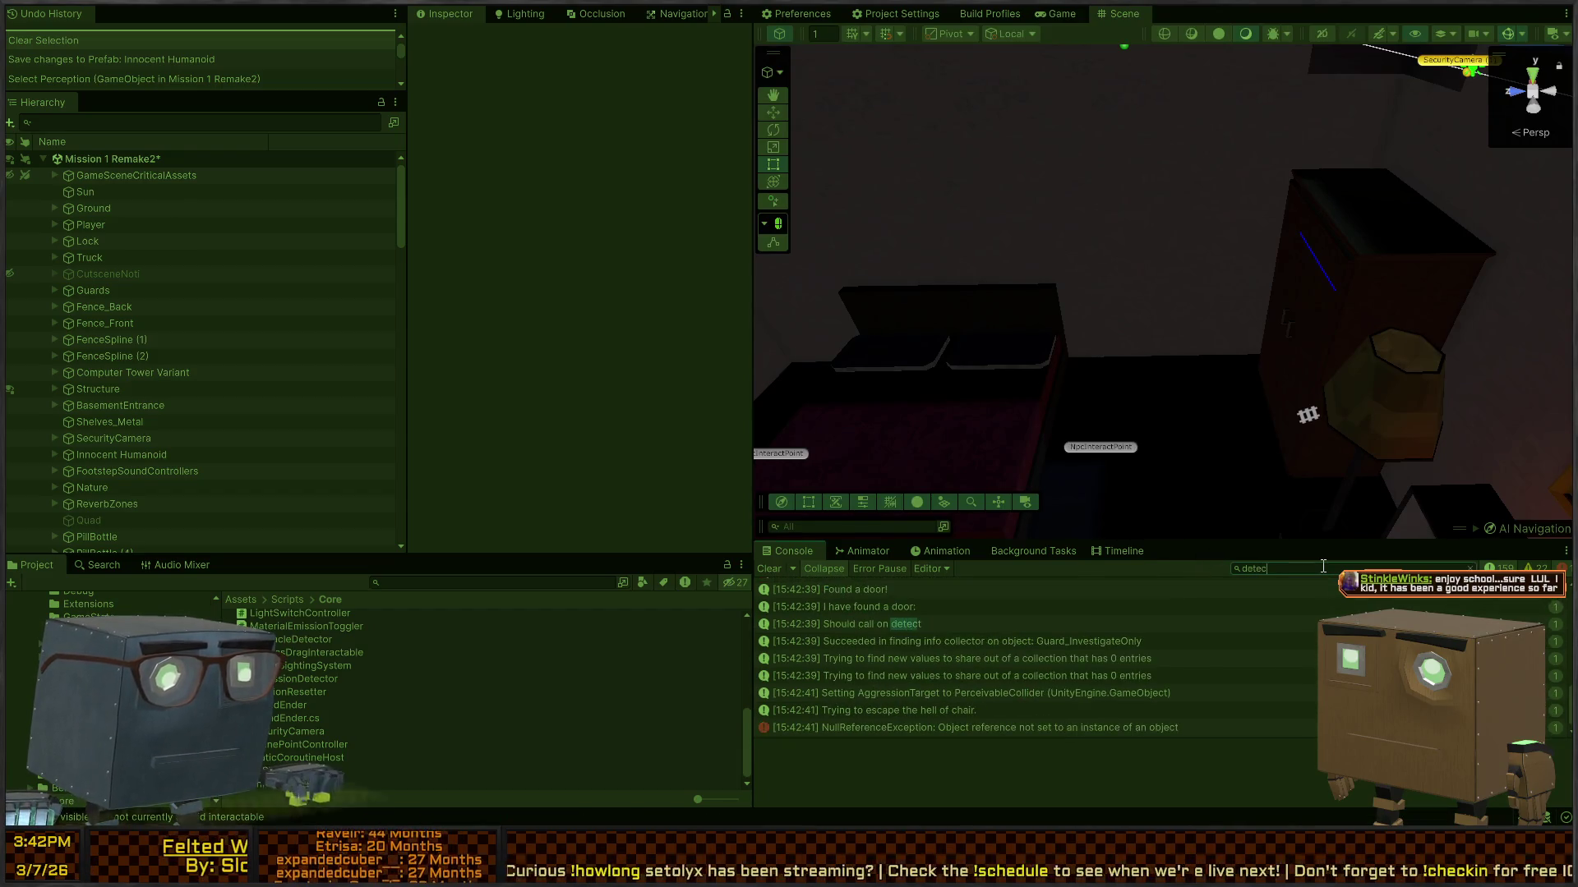
pyautogui.write(' pl')
pyautogui.hotkey('ctrl', 'a')
pyautogui.write('pla')
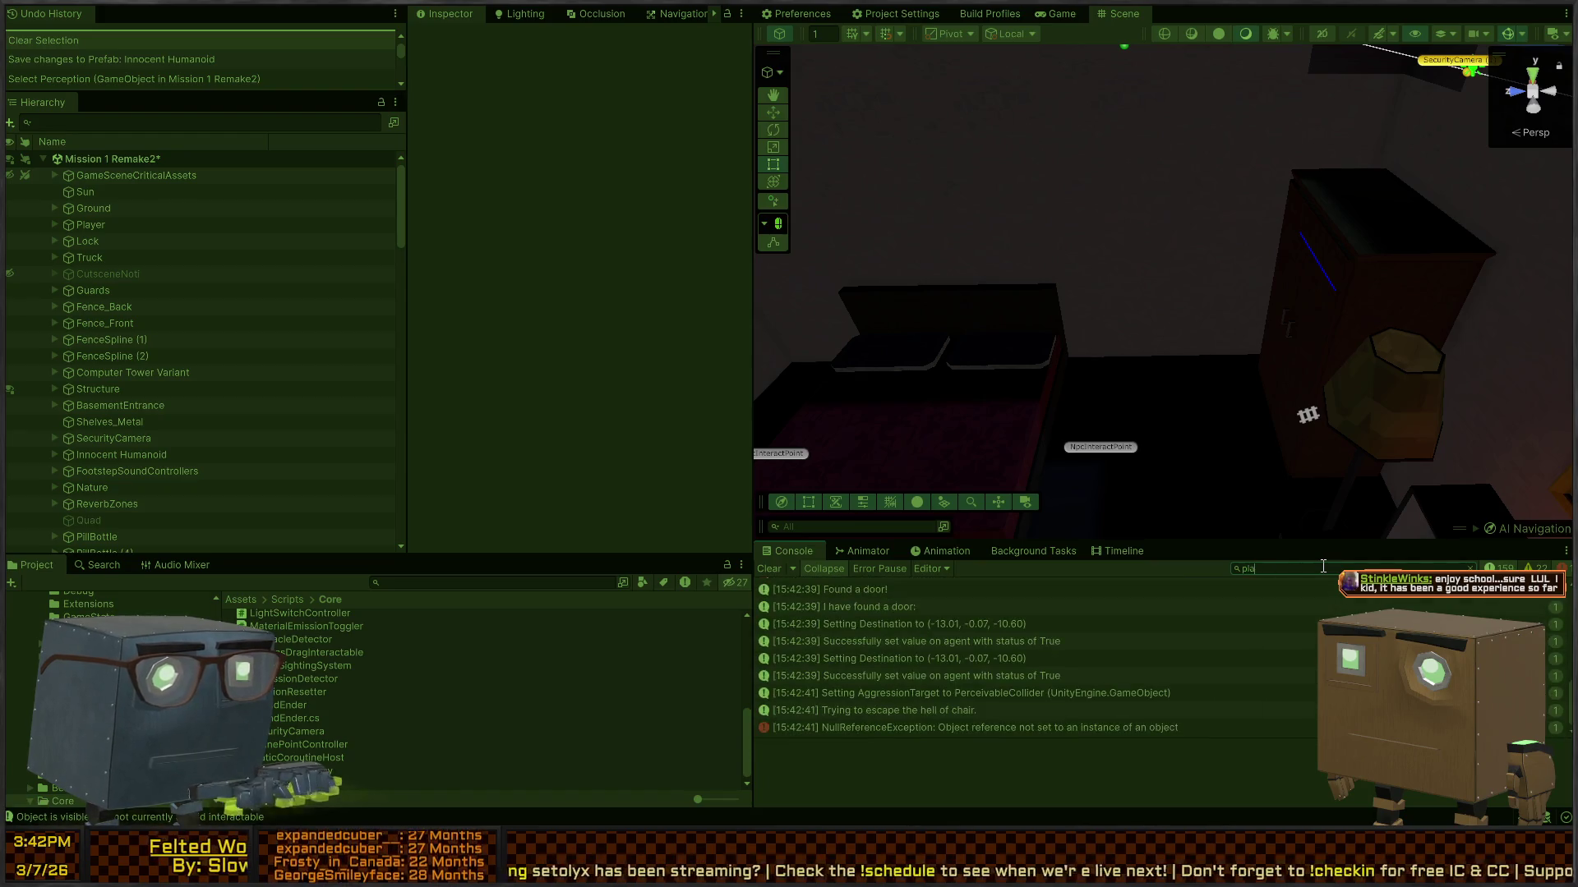
pyautogui.write('yer dete')
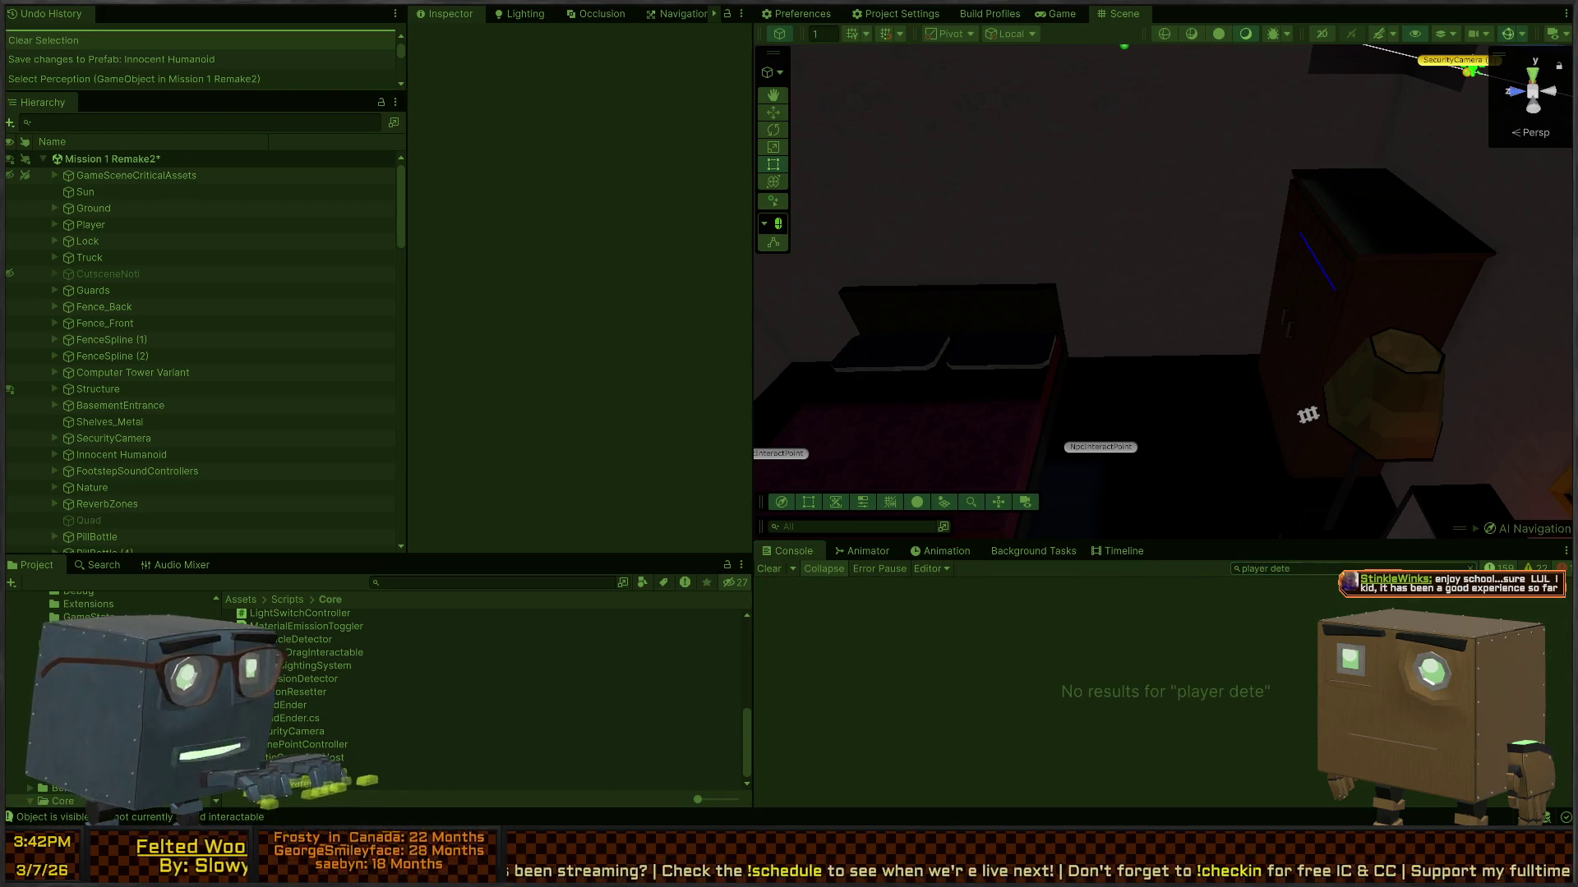
pyautogui.hotkey('alt', 'Tab')
pyautogui.hotkey('alt', 'Tab')
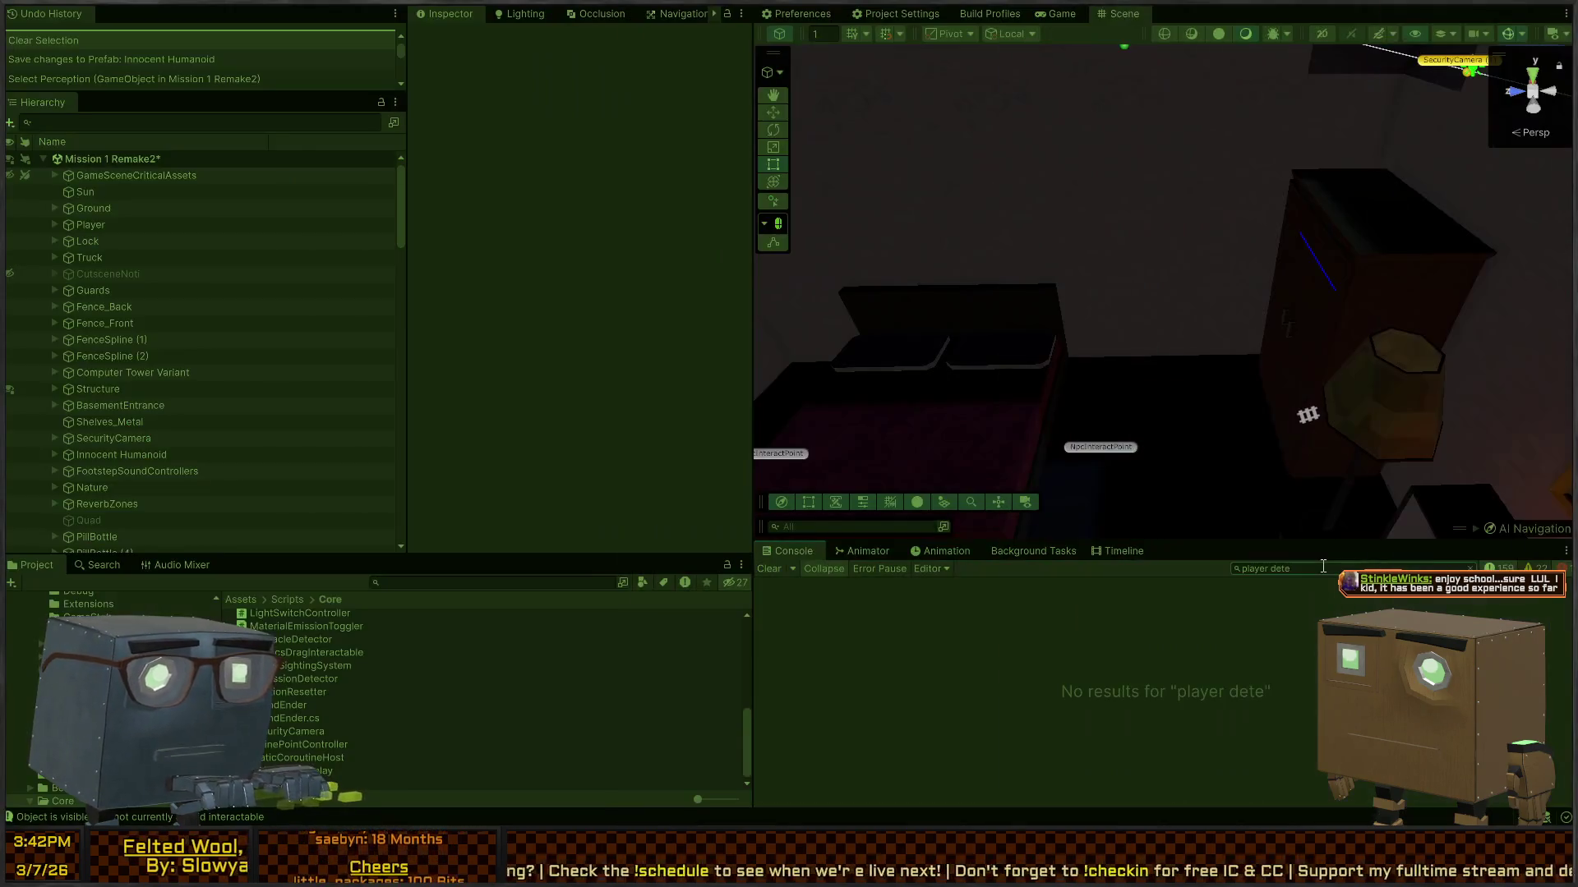
pyautogui.hotkey('ctrl', 'a')
pyautogui.write('see')
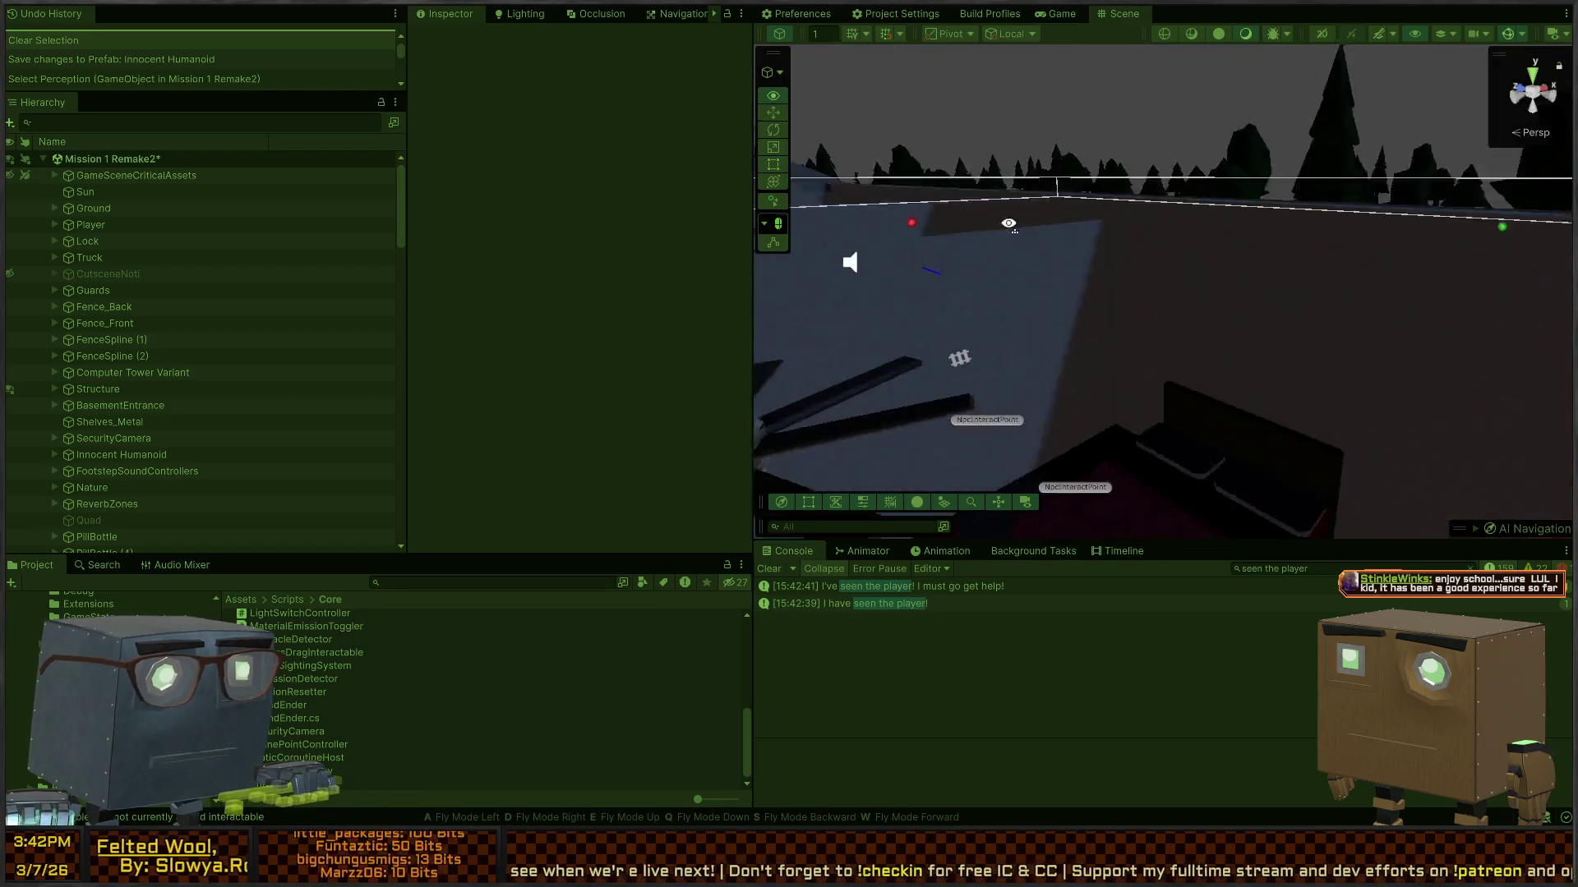
# Step: Fly the Scene camera closer, then select MinimumWaitBetween in Rider's ObjectDetected check
pyautogui.moveTo(583, 308)
pyautogui.mouseDown()
pyautogui.moveTo(555, 280)
pyautogui.moveTo(637, 348)
pyautogui.moveTo(633, 363)
pyautogui.moveTo(968, 376)
pyautogui.mouseUp()
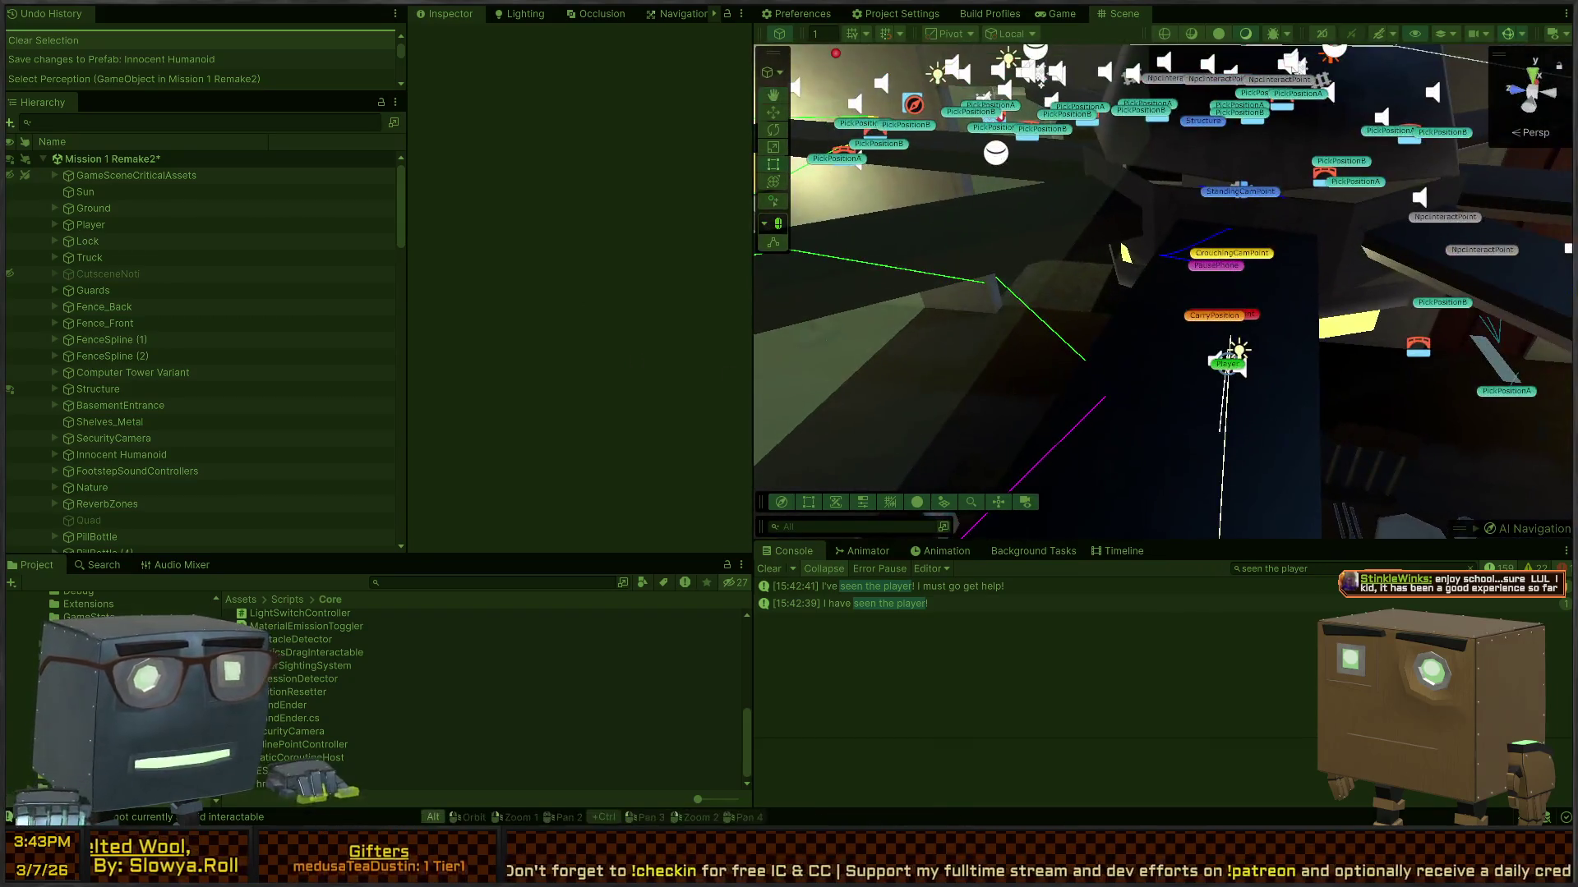
pyautogui.hotkey('alt', 'Tab')
pyautogui.doubleClick(609, 378)
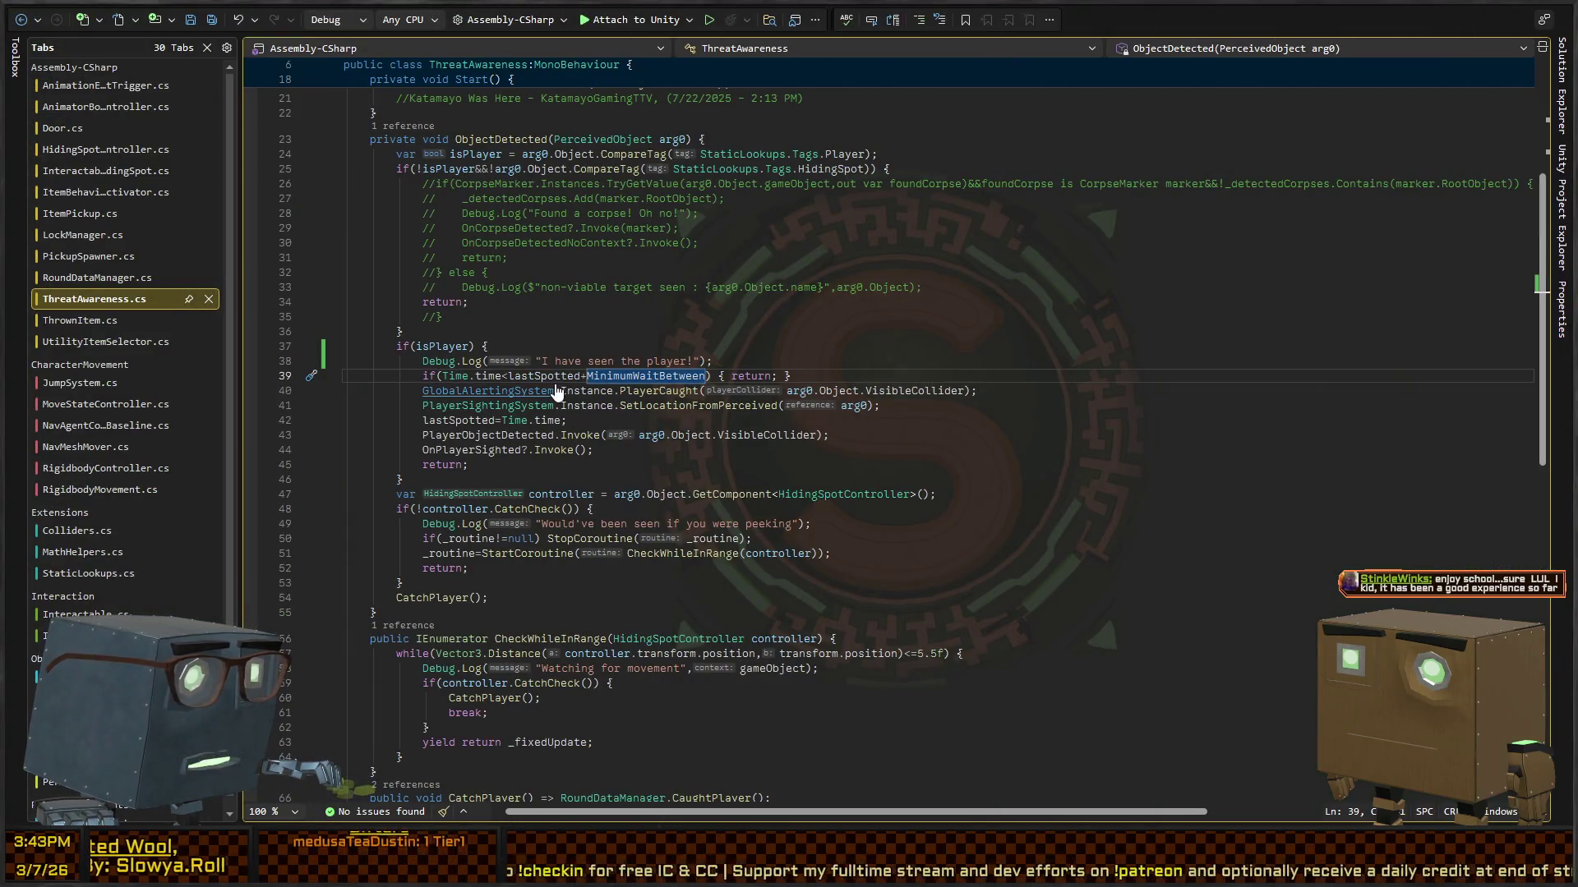
# Step: Jump to lastSpotted's declaration in ThreatAwareness.cs, read its initialisation, and switch back to Unity
pyautogui.press('F12')
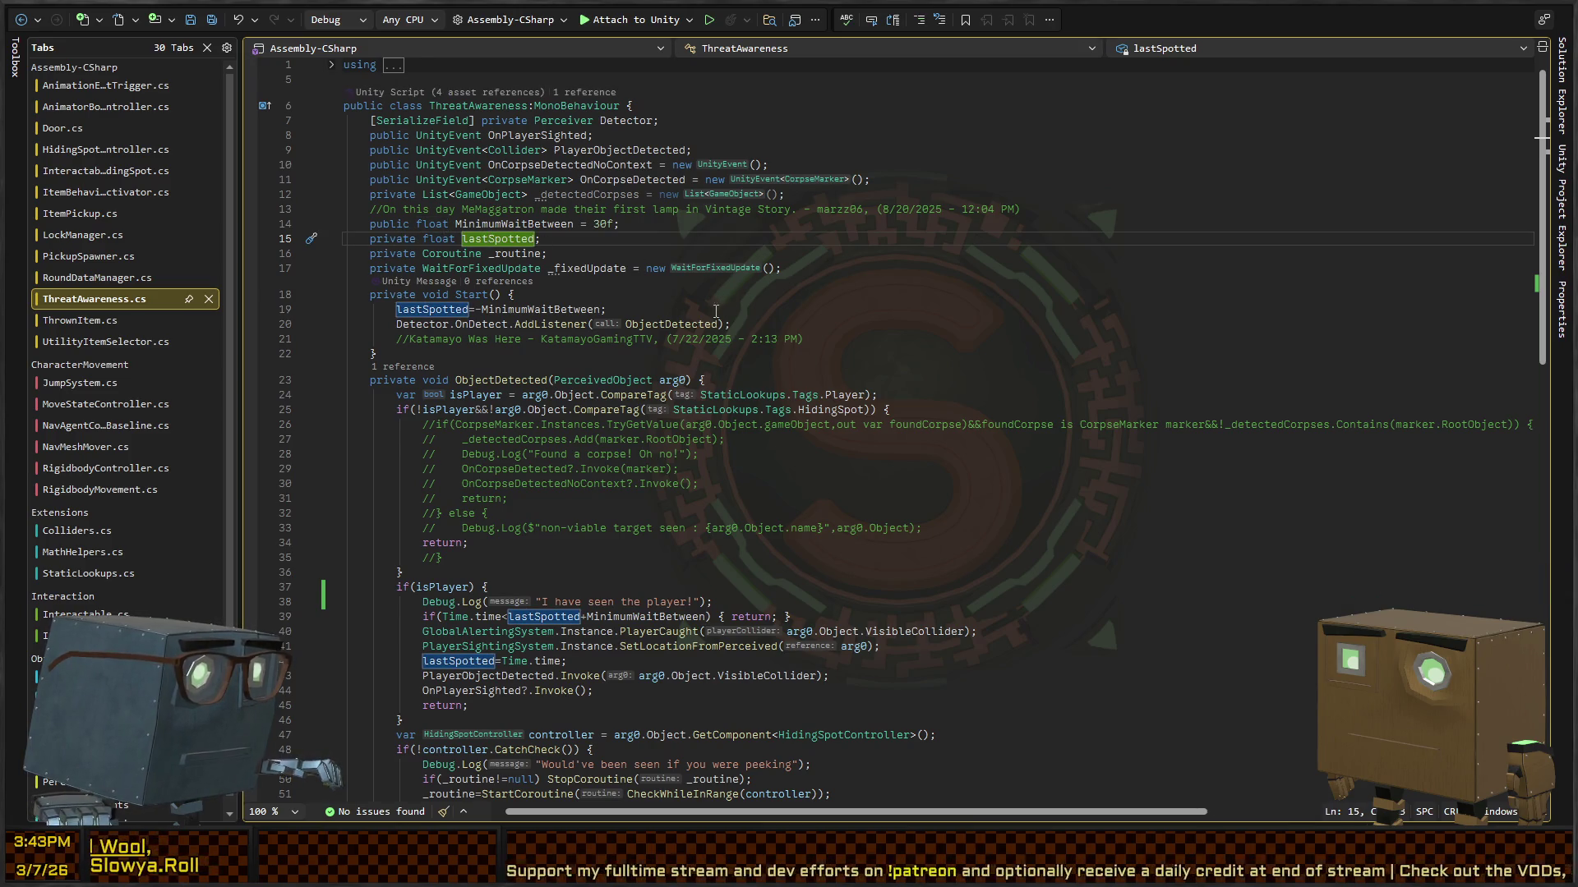
pyautogui.scroll(-5, 715, 312)
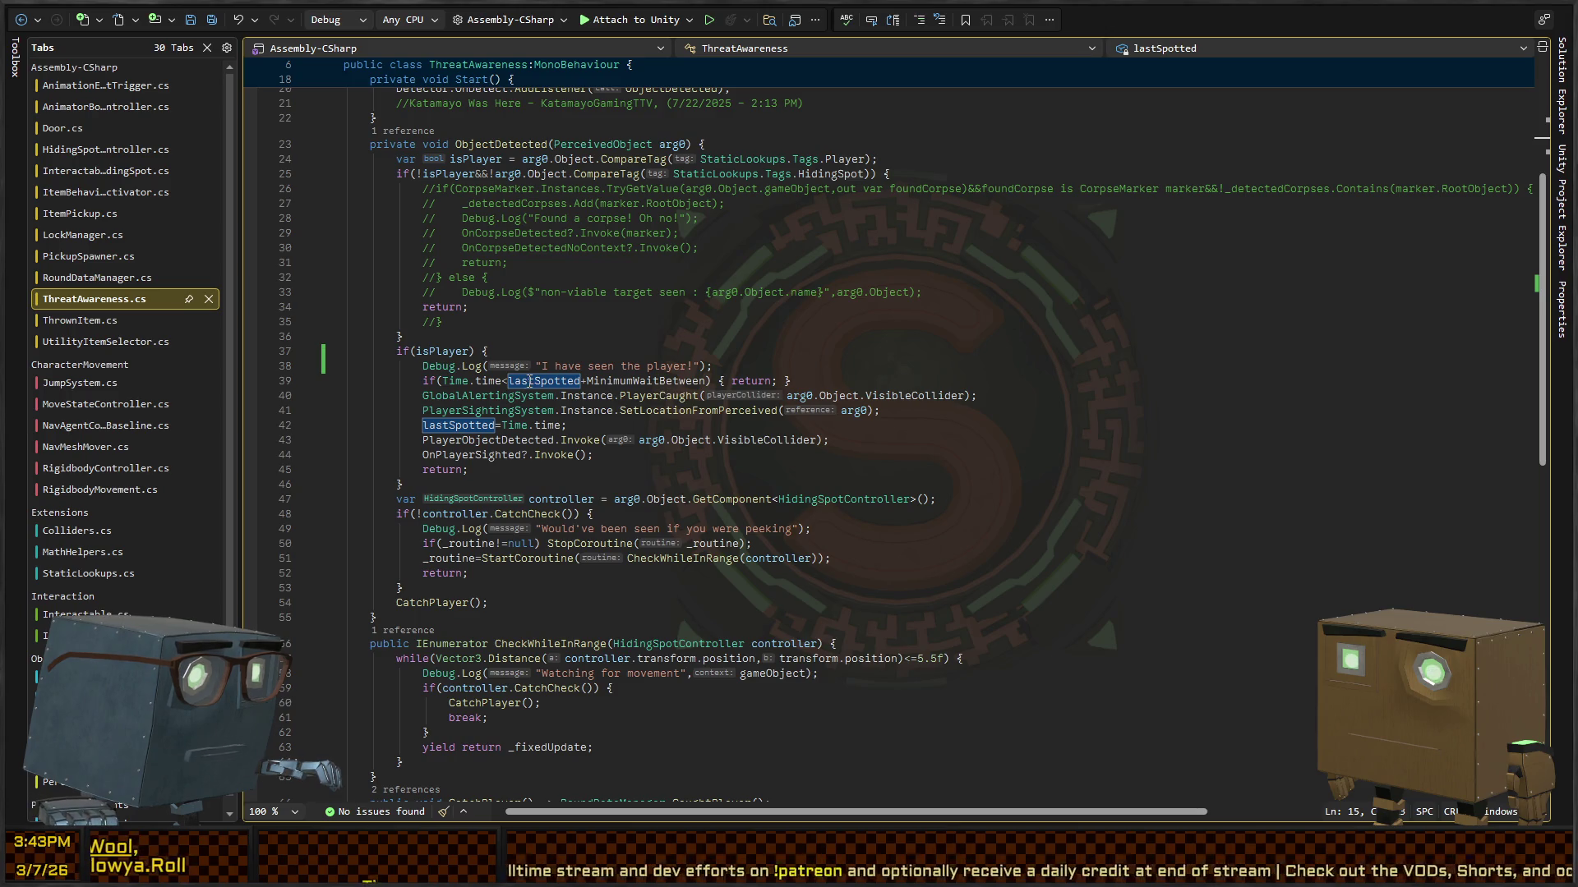
pyautogui.press('F12')
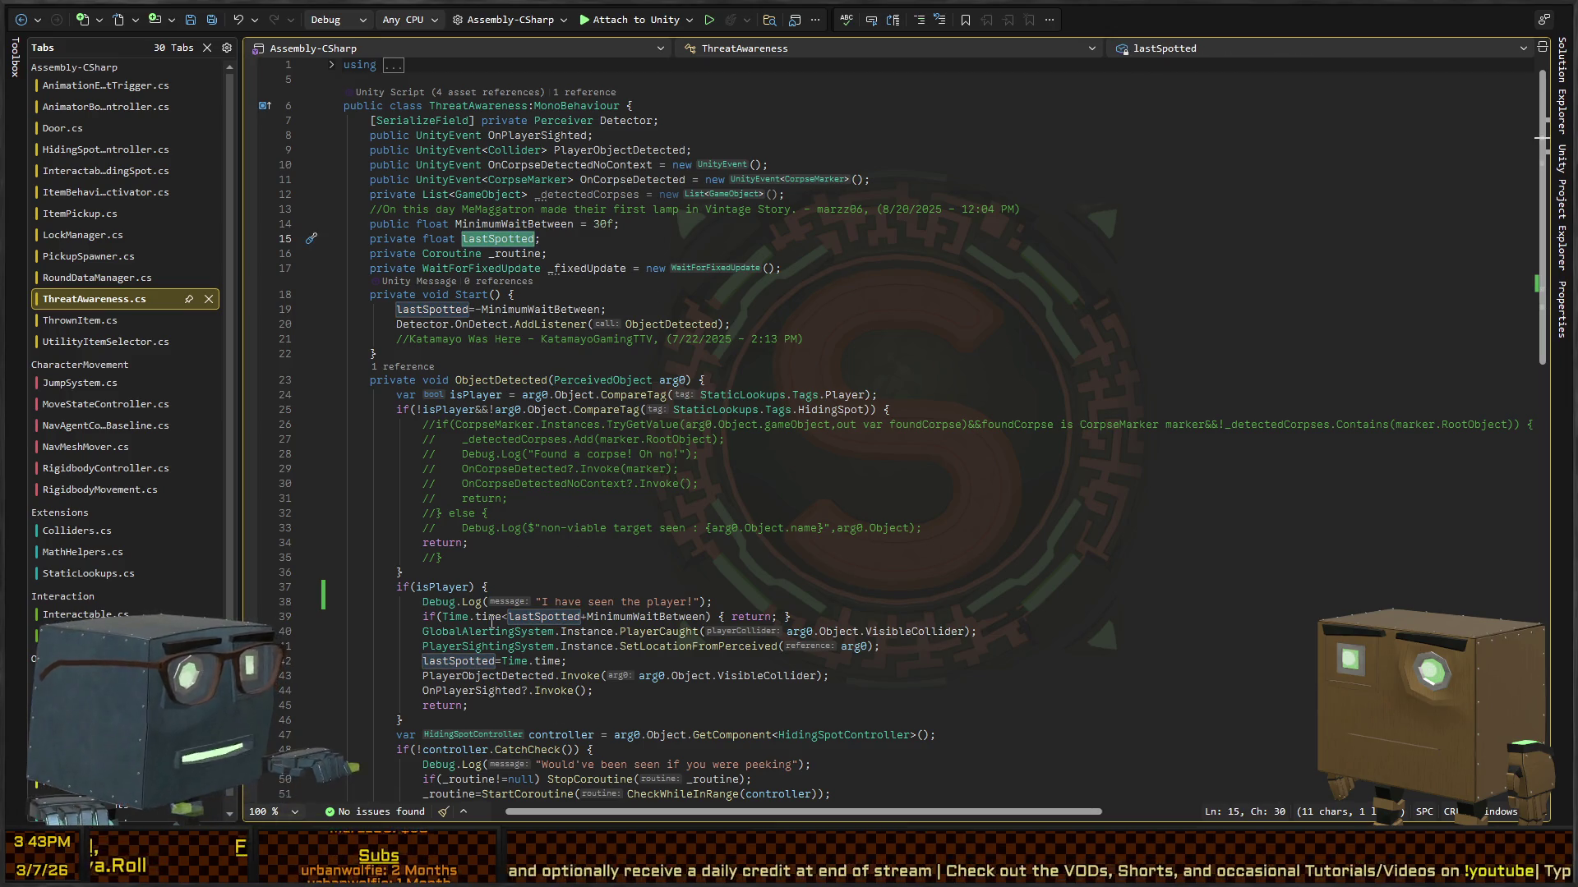
pyautogui.scroll(-4, 543, 568)
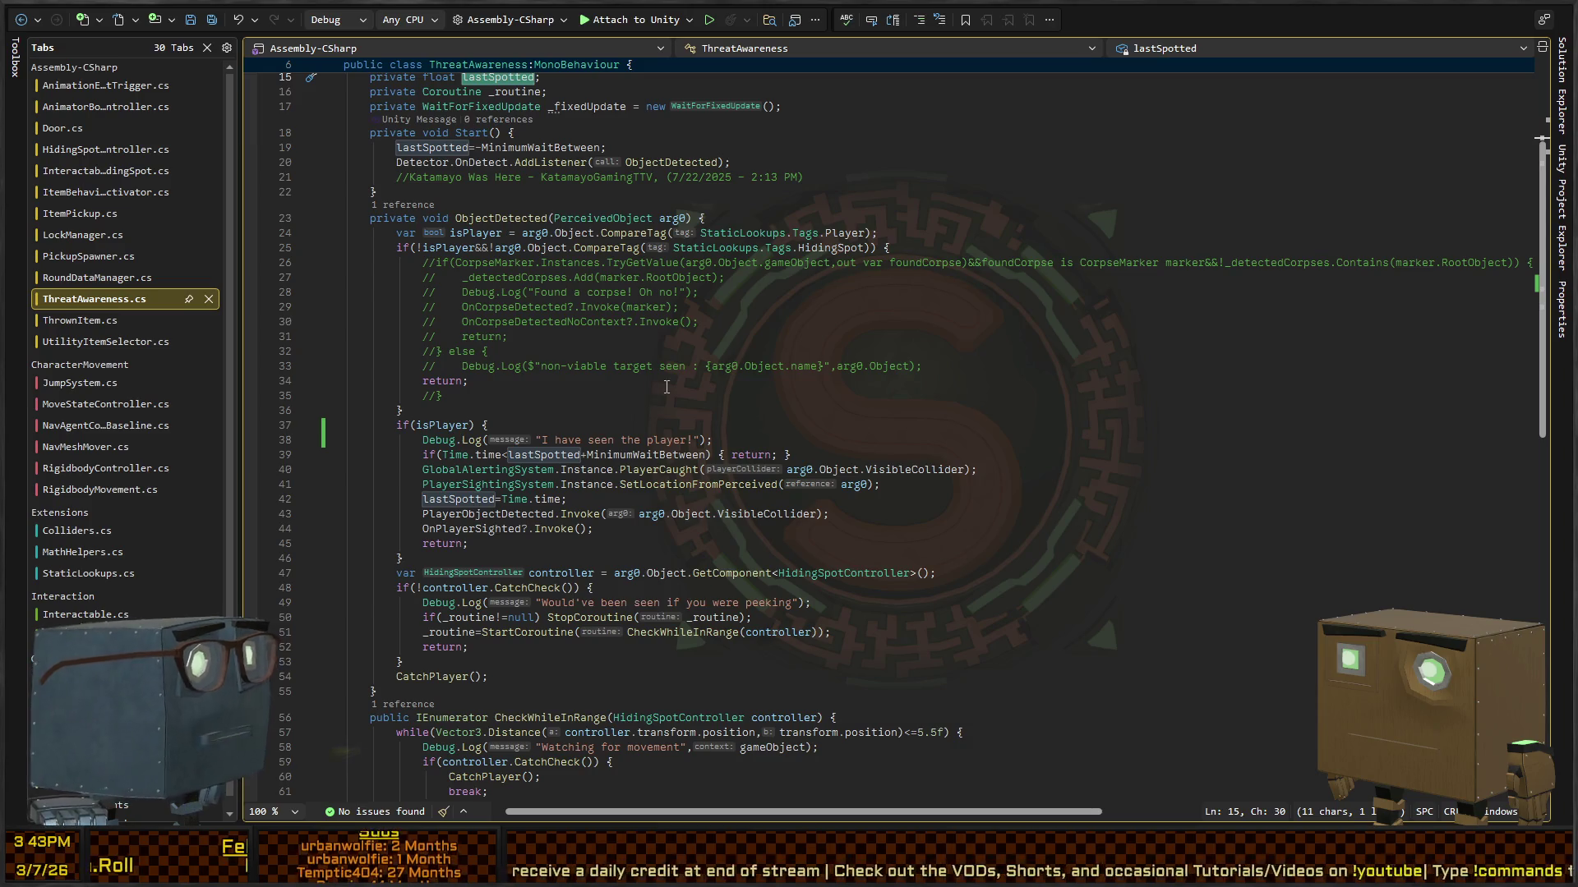
pyautogui.hotkey('alt', 'Tab')
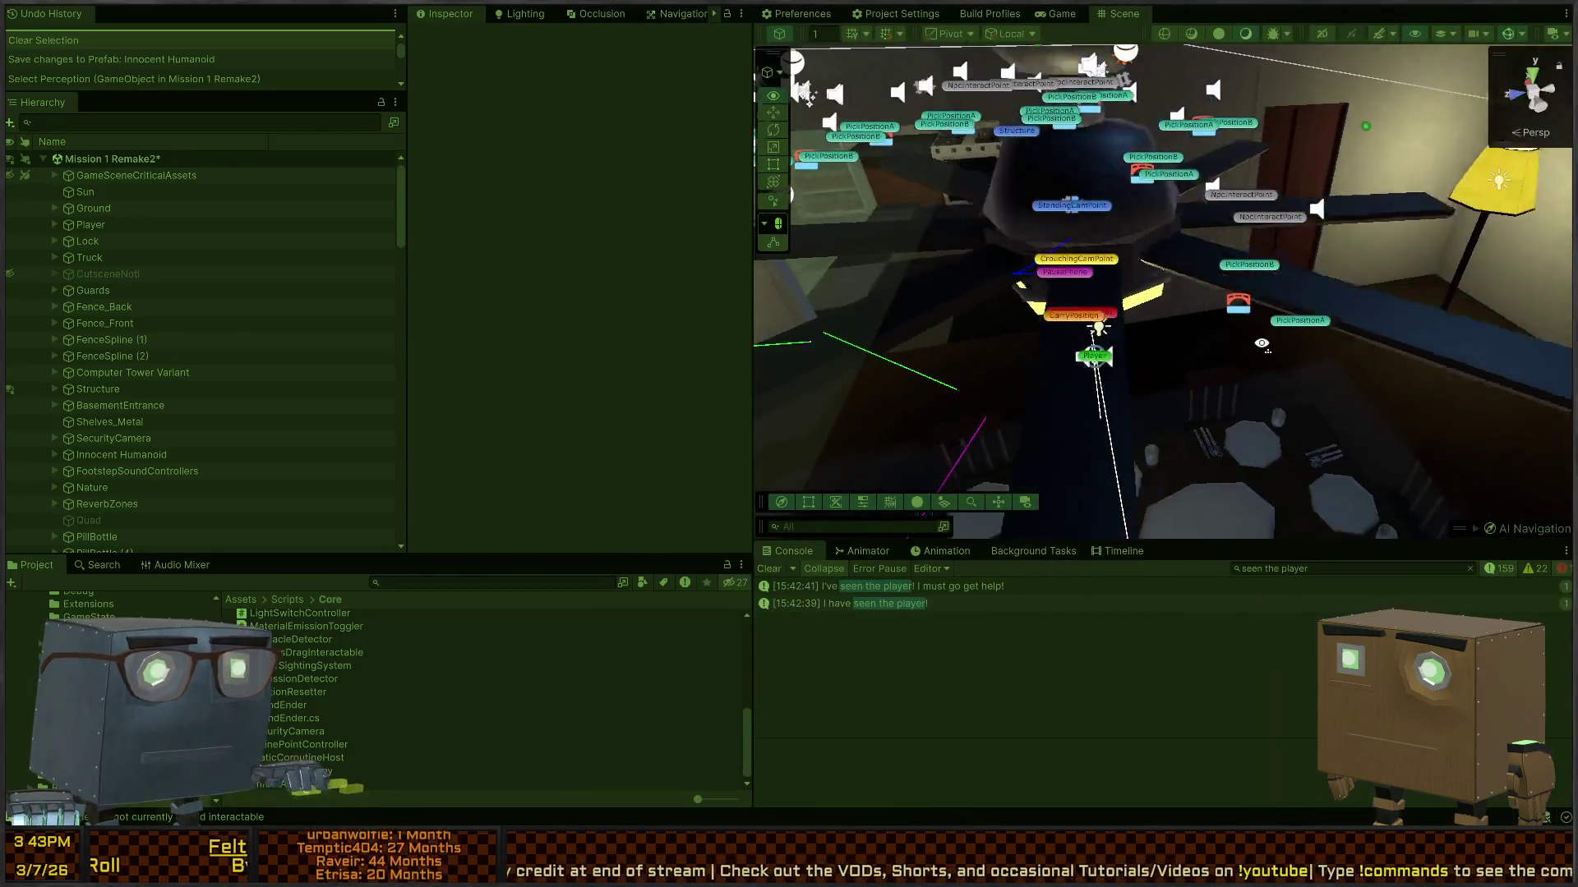
# Step: Fly the Scene camera up to the dining table's seated guard, then return to the Game view
pyautogui.press('w')
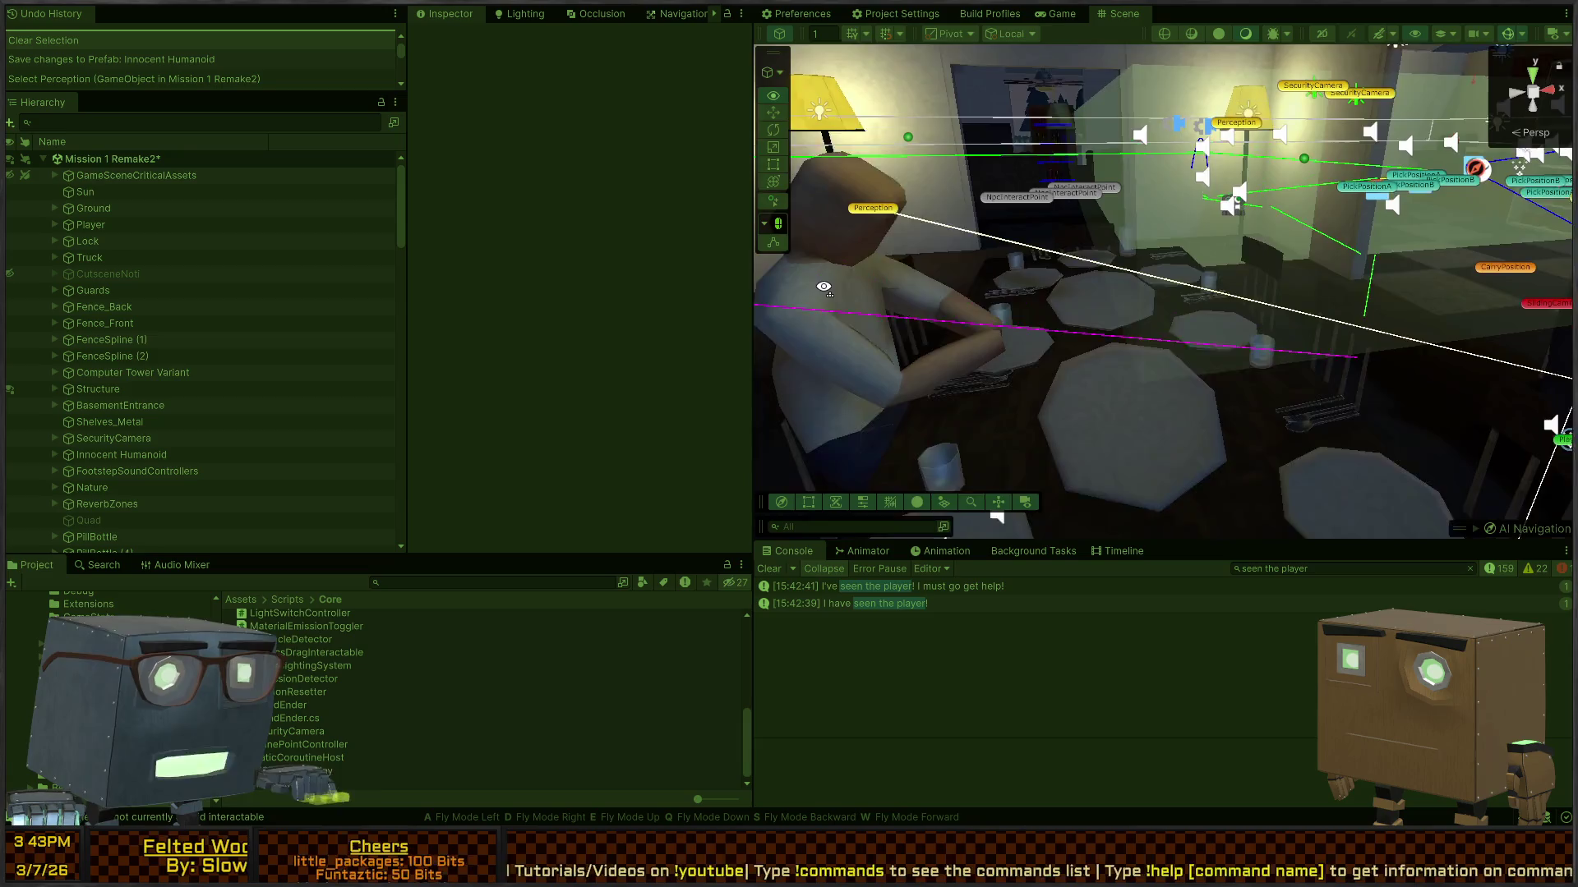
pyautogui.hotkey('ctrl', '2')
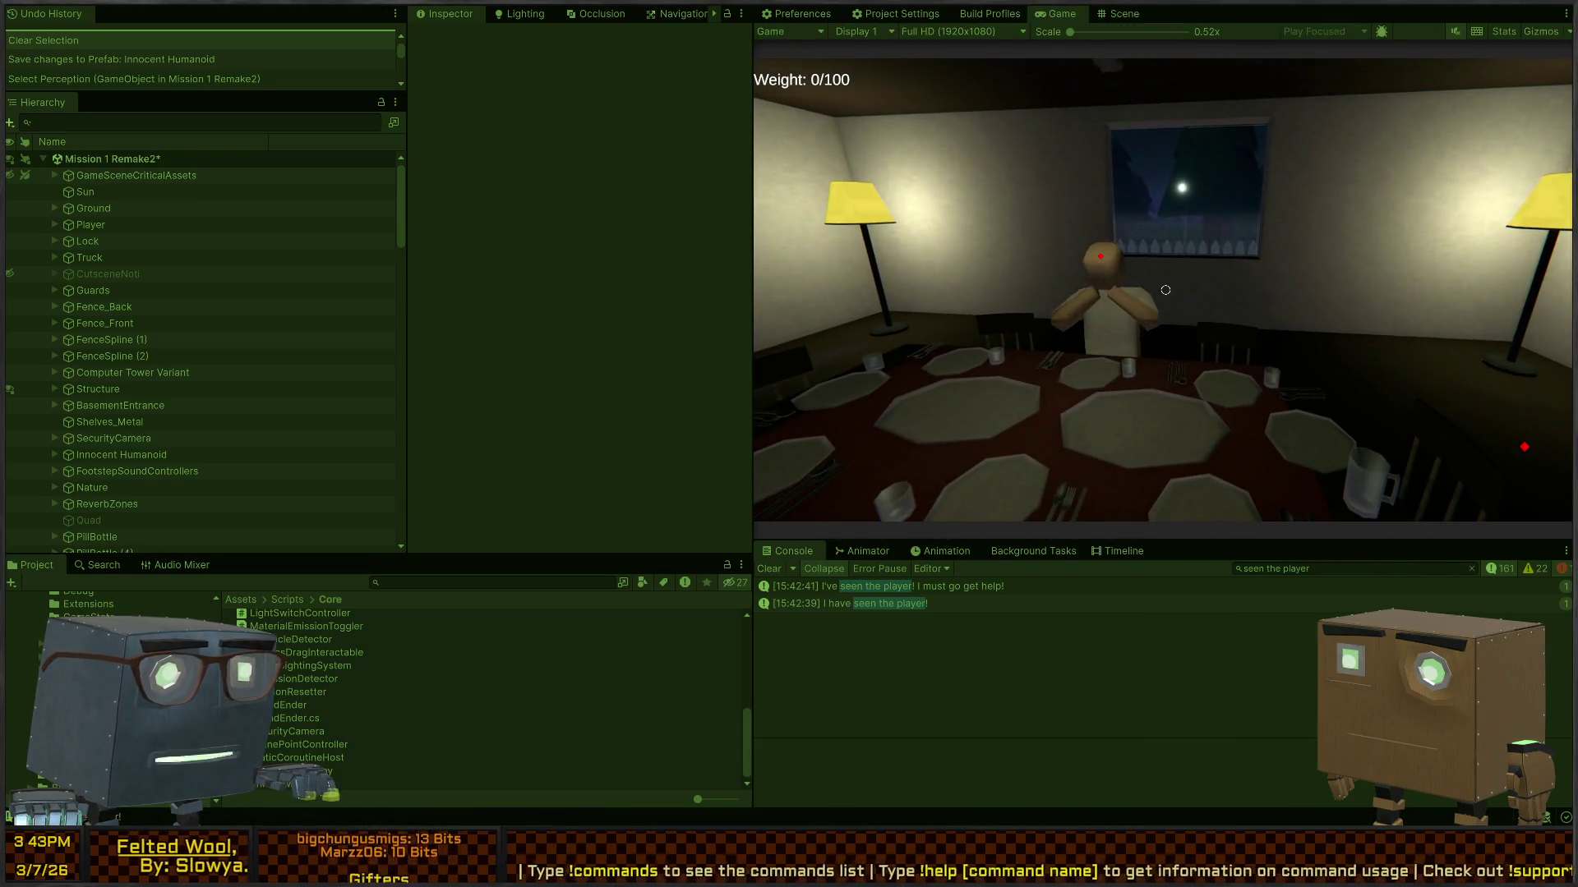
pyautogui.hotkey('ctrl', '1')
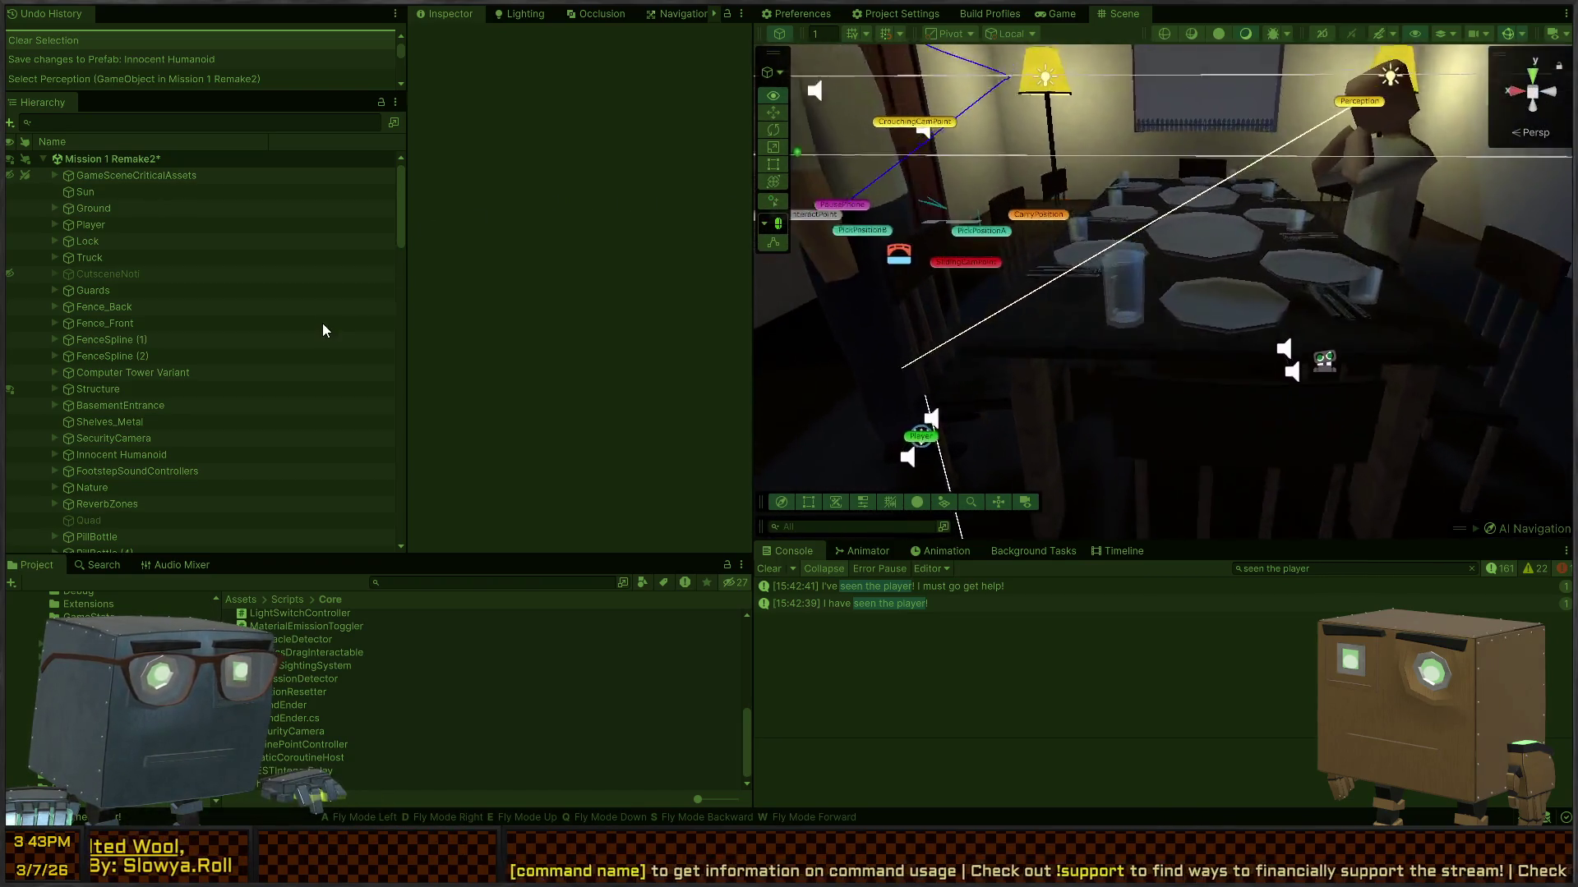
pyautogui.hotkey('ctrl', '2')
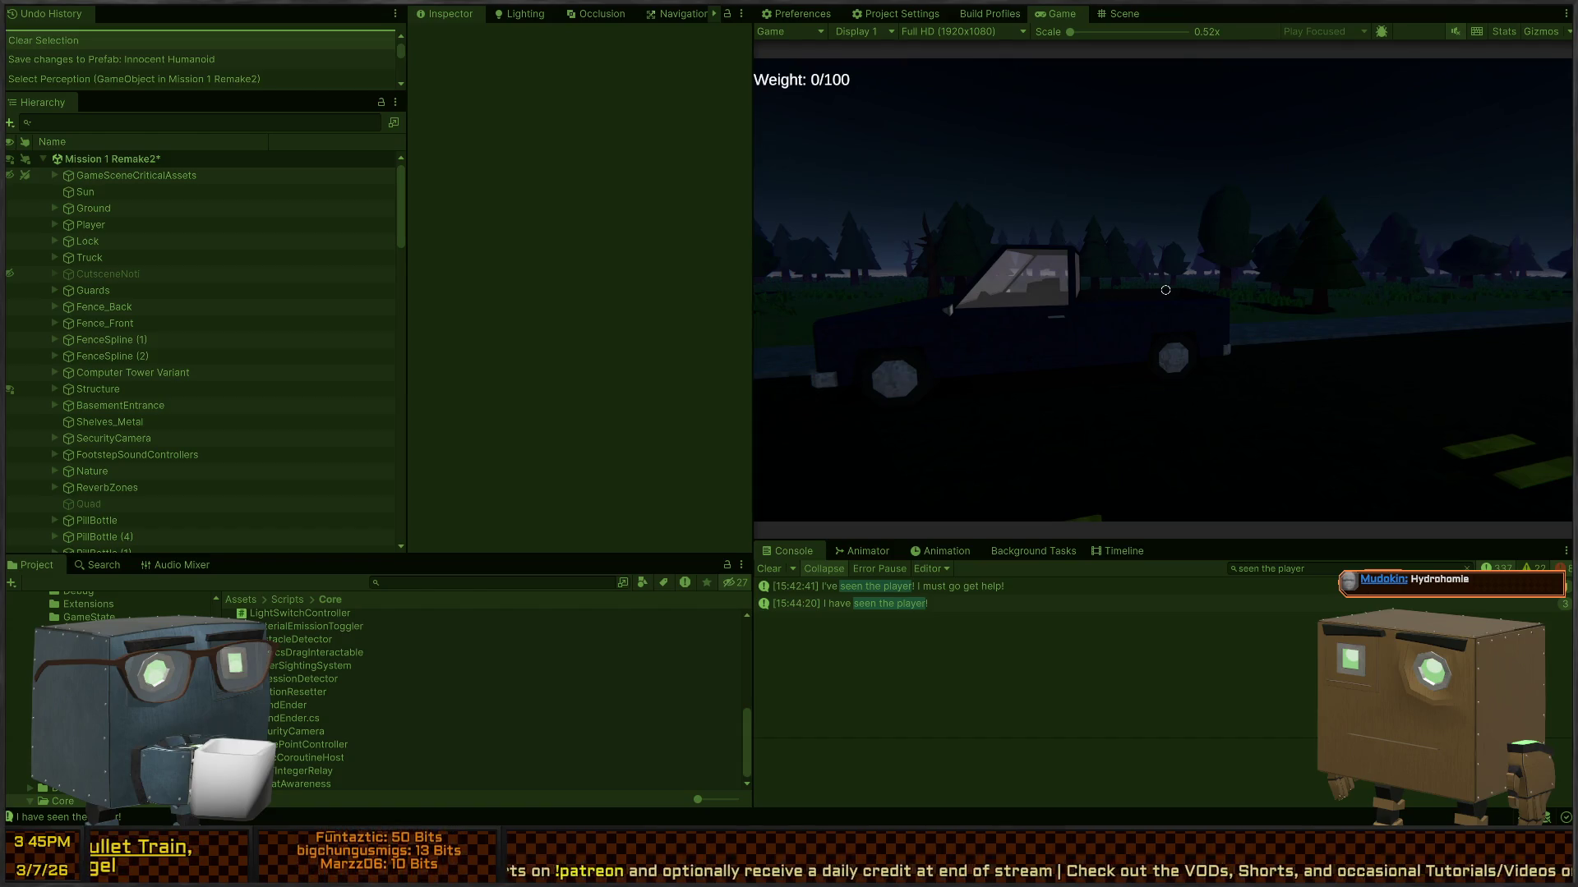
# Step: Walk the player past the truck toward the house, stop play mode, and fly the Scene camera into the kitchen
pyautogui.press('w')
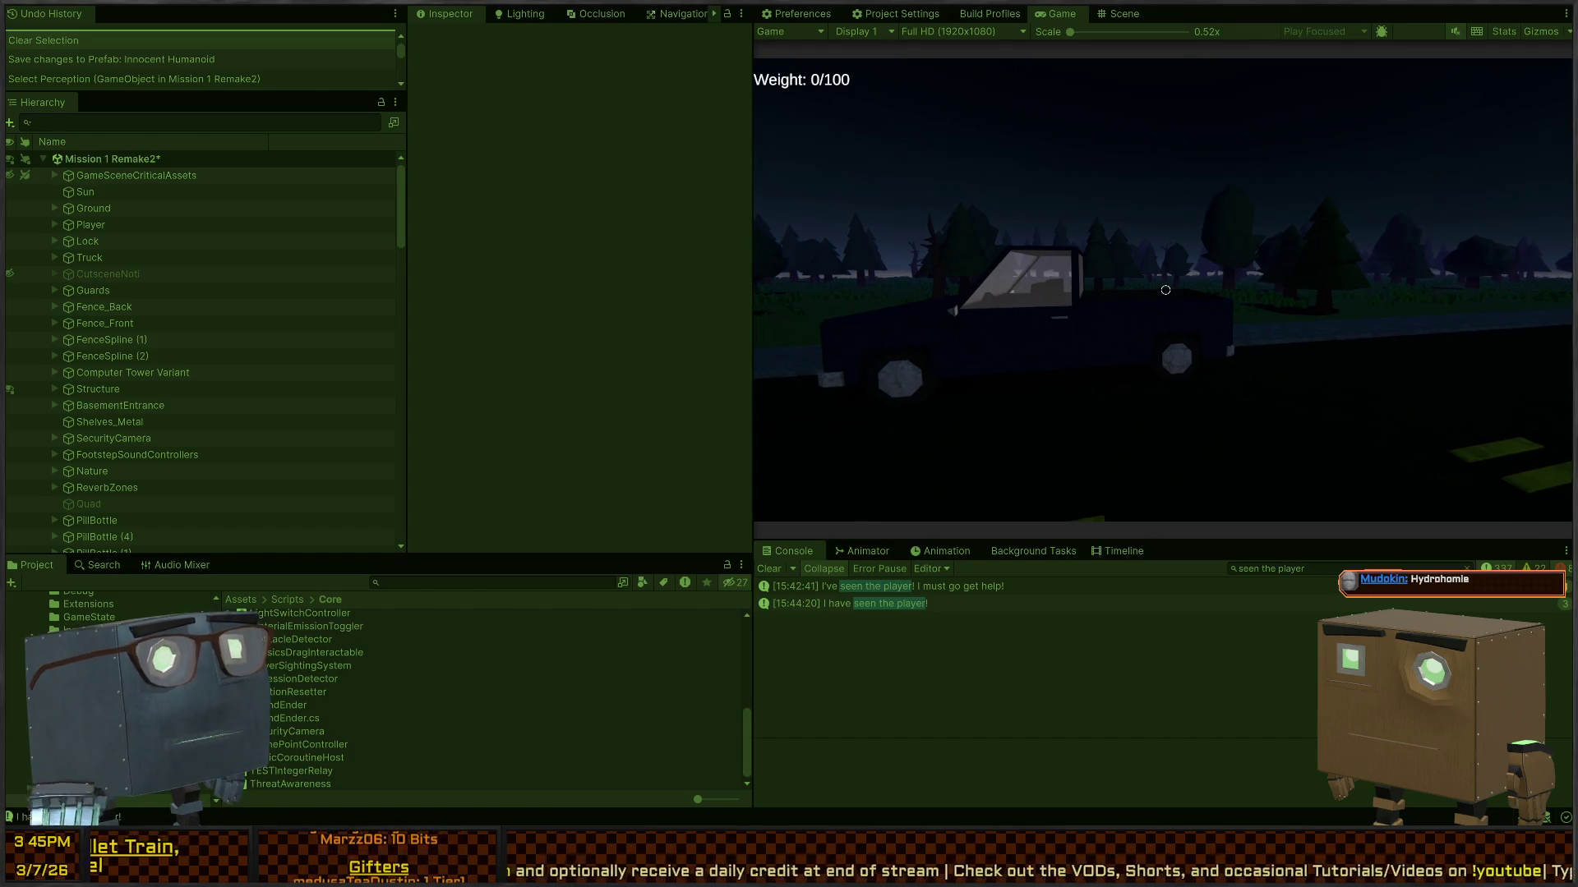
pyautogui.press('w')
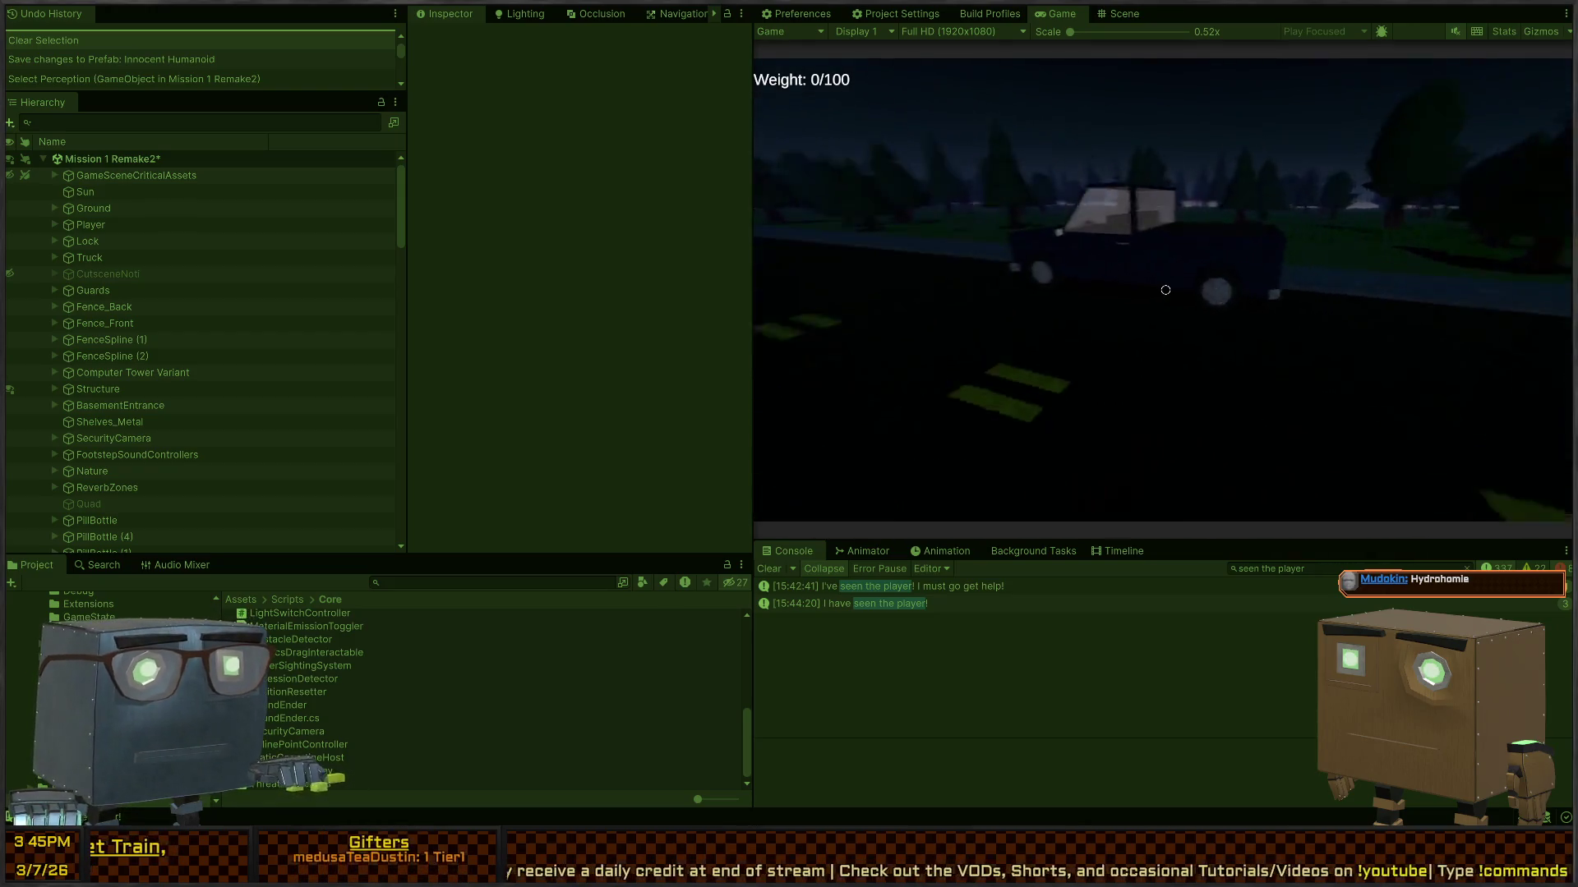
pyautogui.press('w')
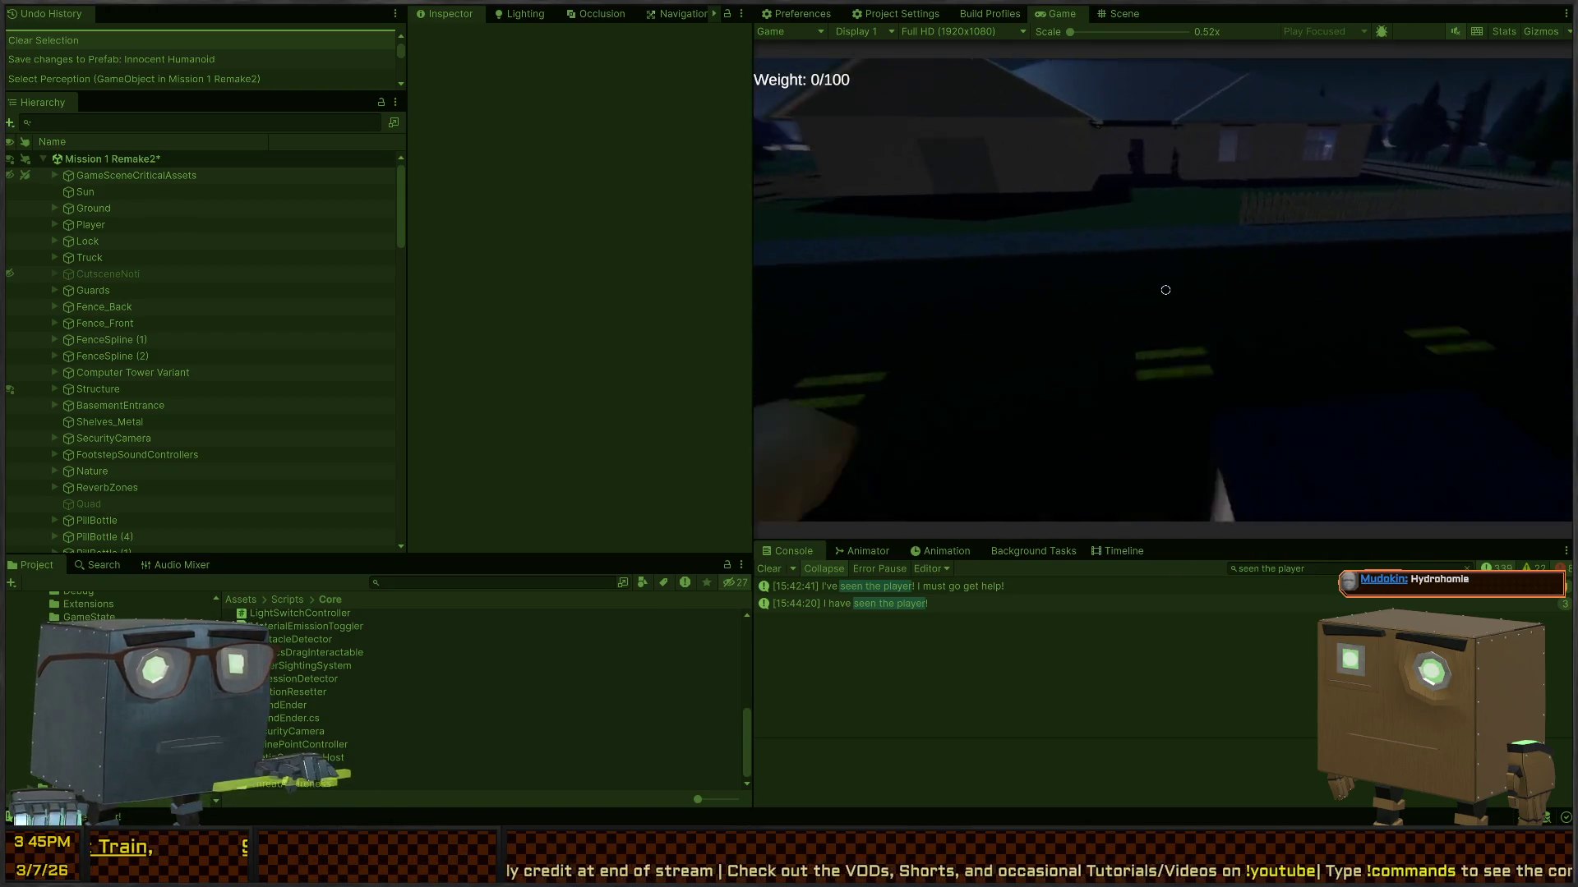
pyautogui.press('w')
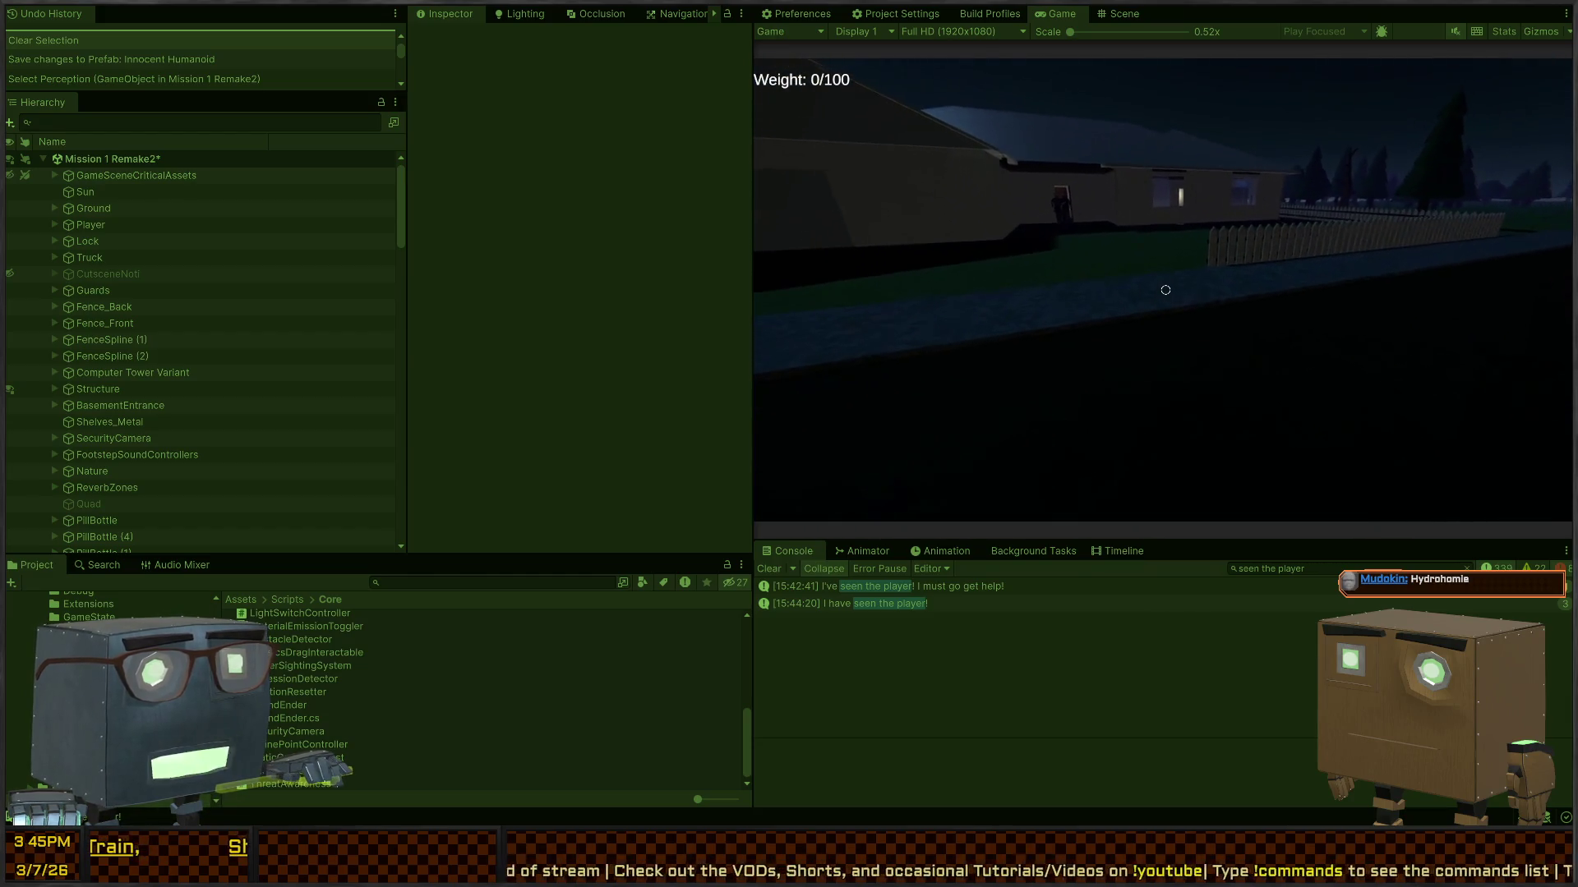
pyautogui.hotkey('ctrl', 'p')
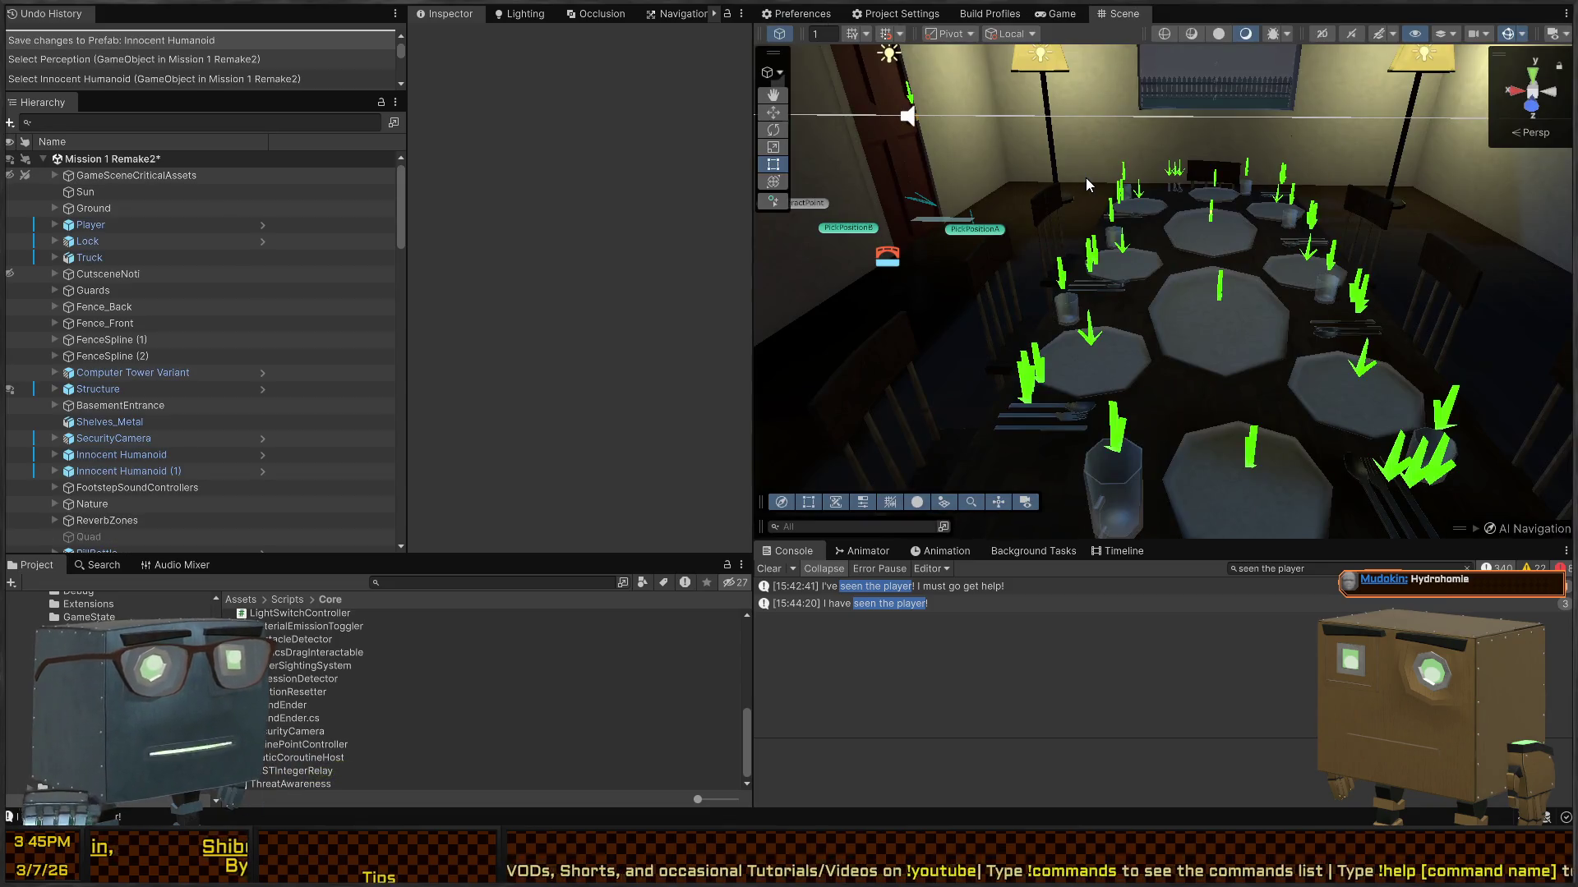
pyautogui.press('w')
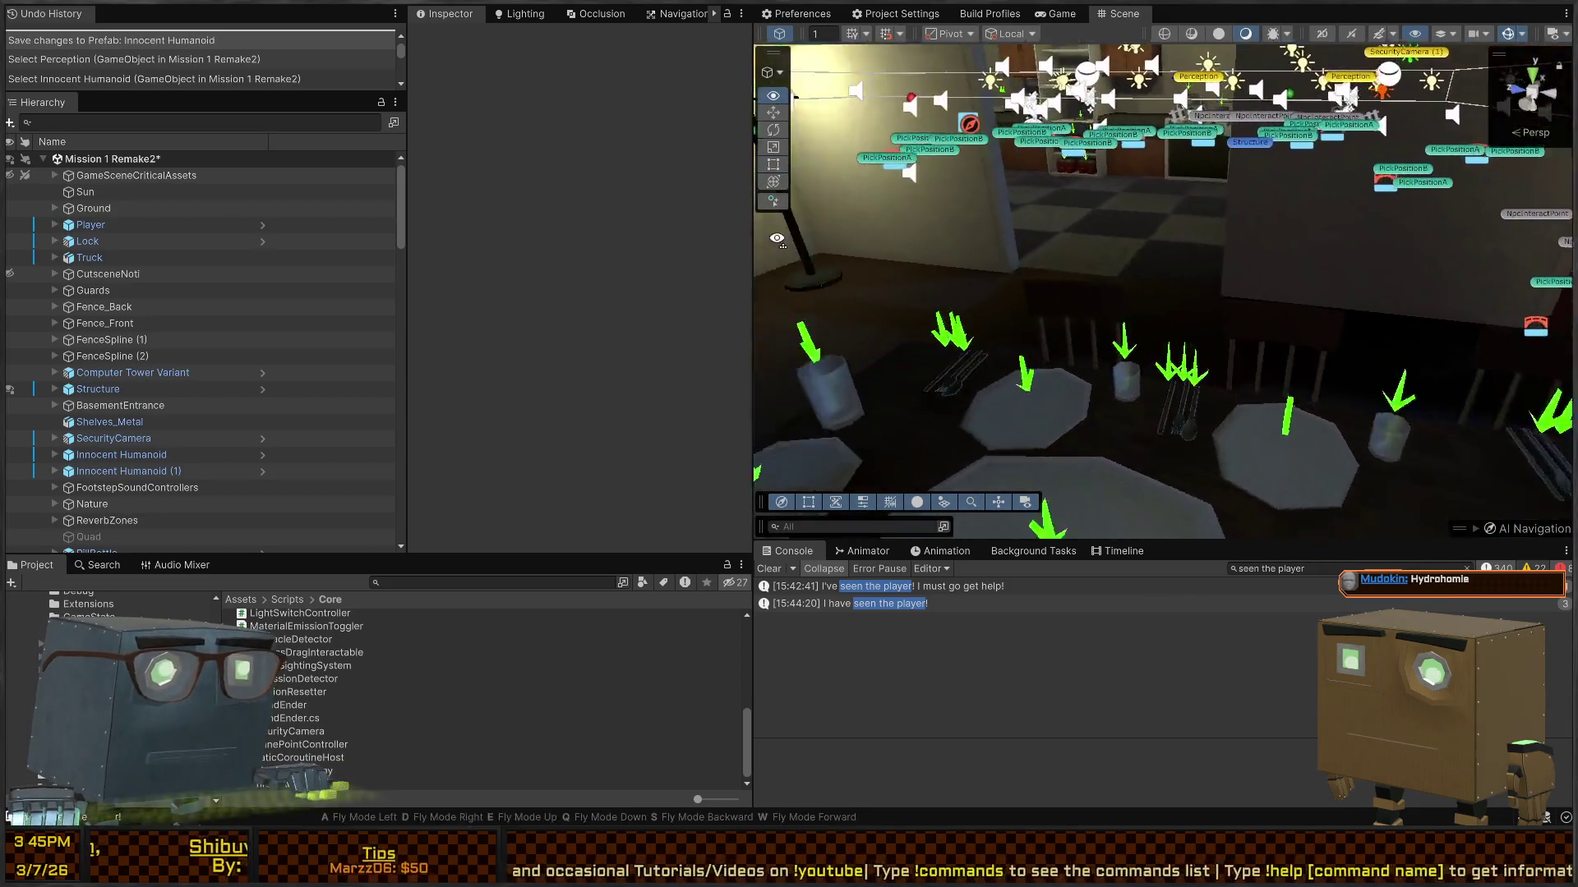
pyautogui.press('w')
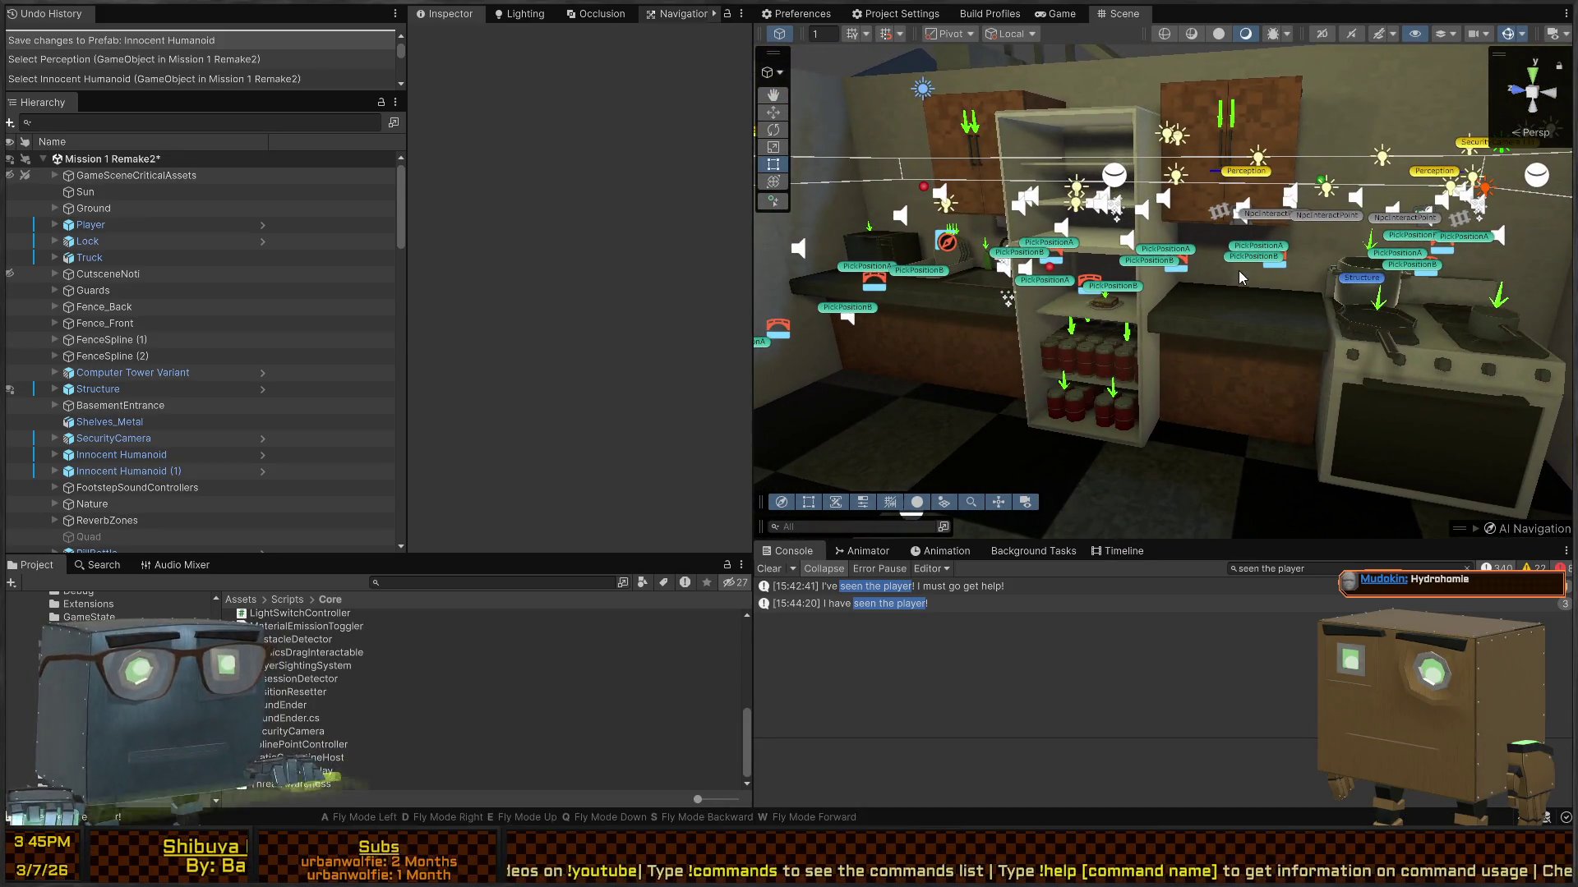
# Step: Fly the Scene camera through the living room, bedroom and yard, then frame the Guards object
pyautogui.press('w')
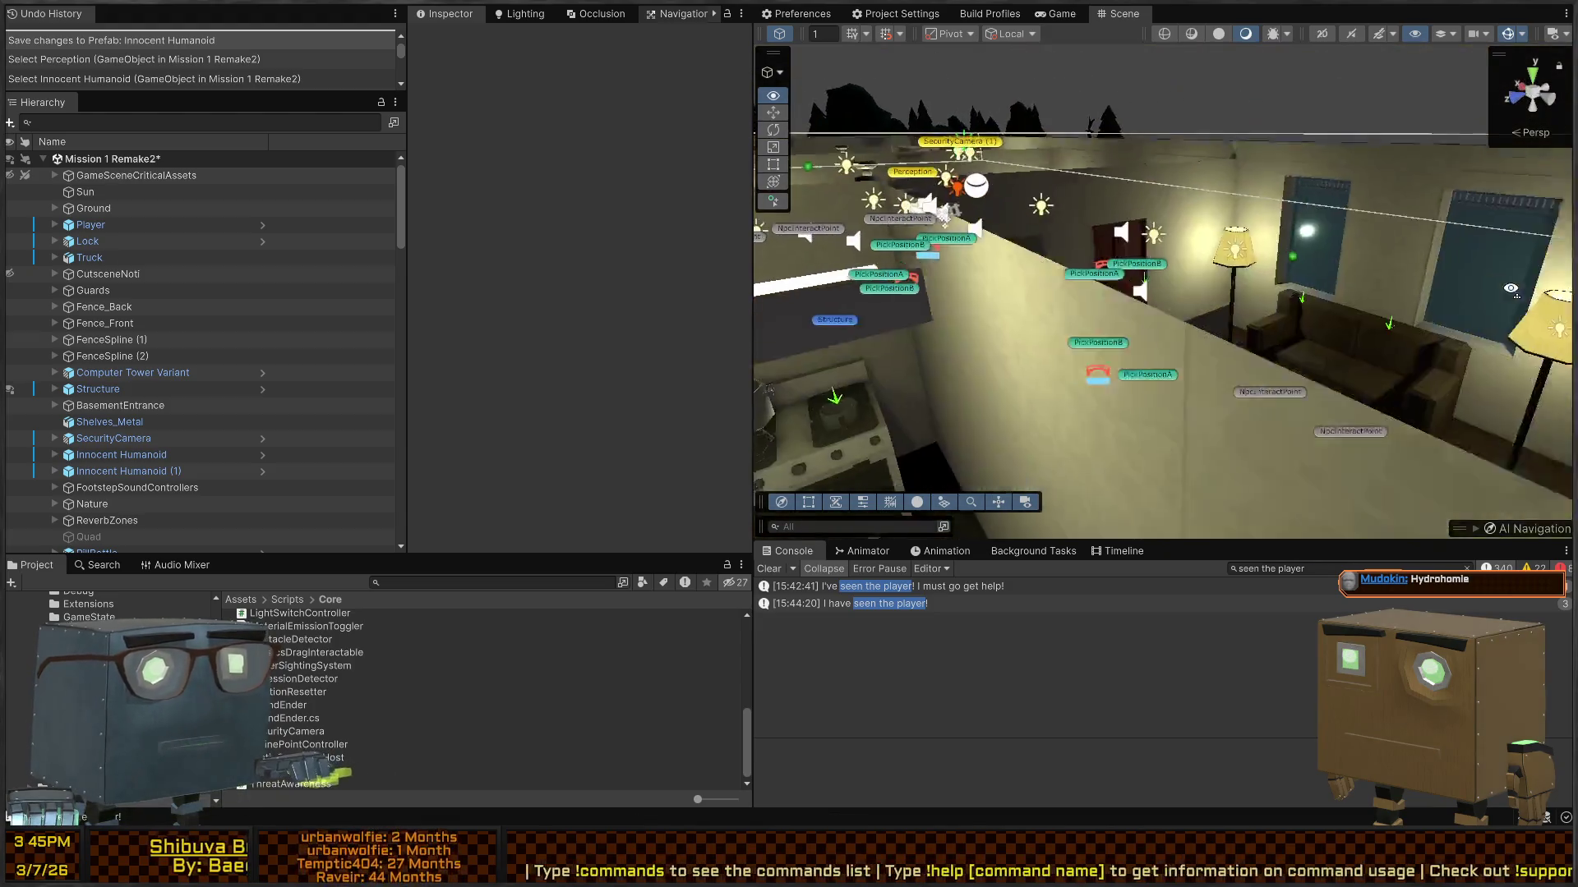
pyautogui.press('w')
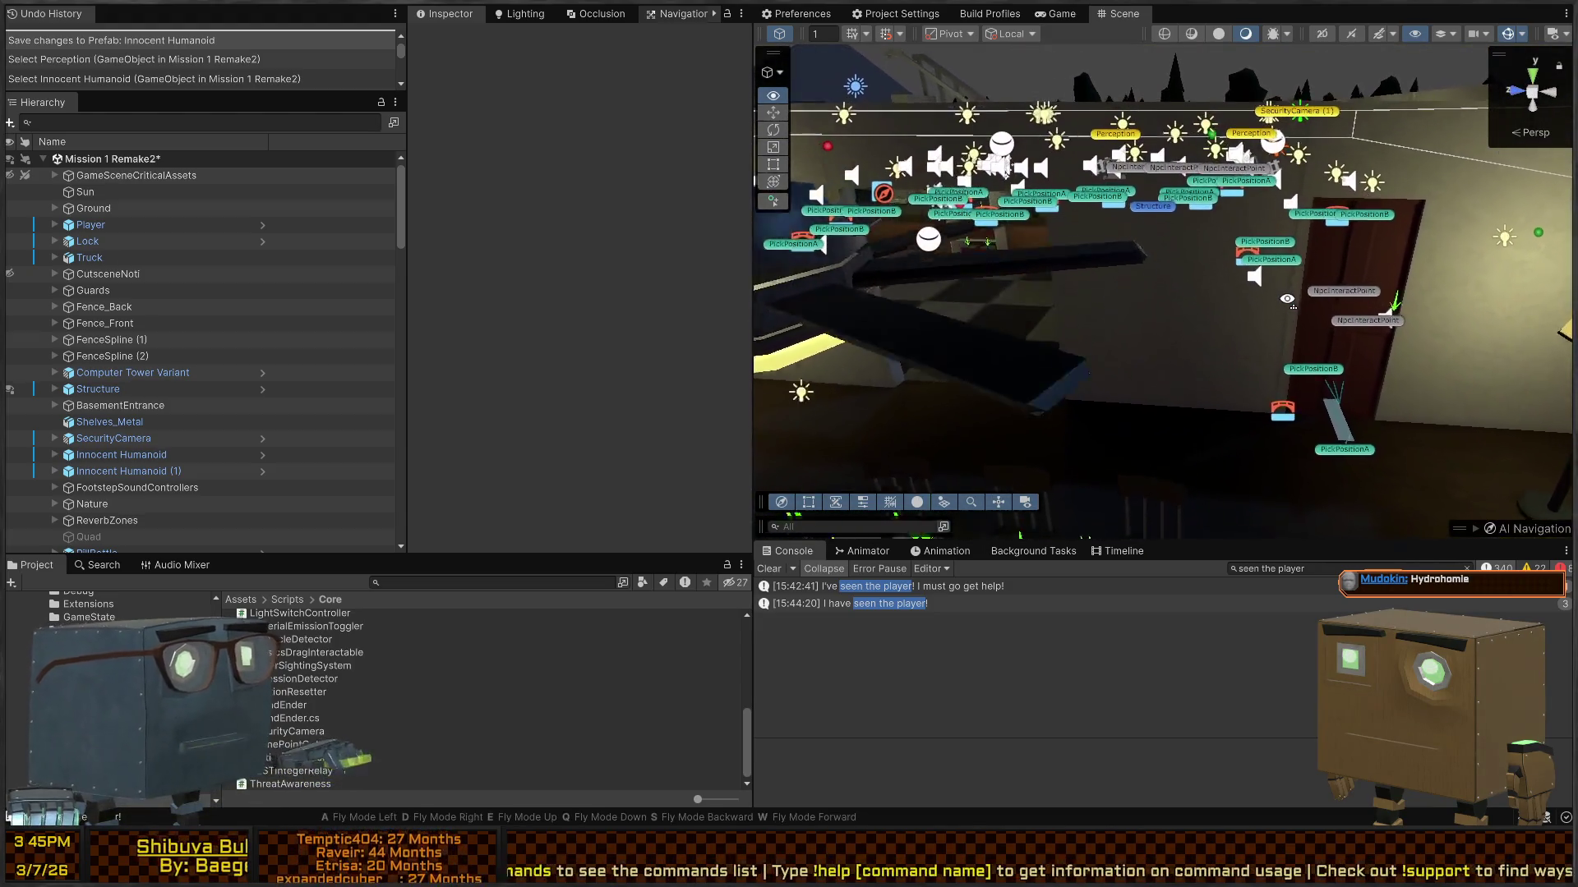
pyautogui.press('s')
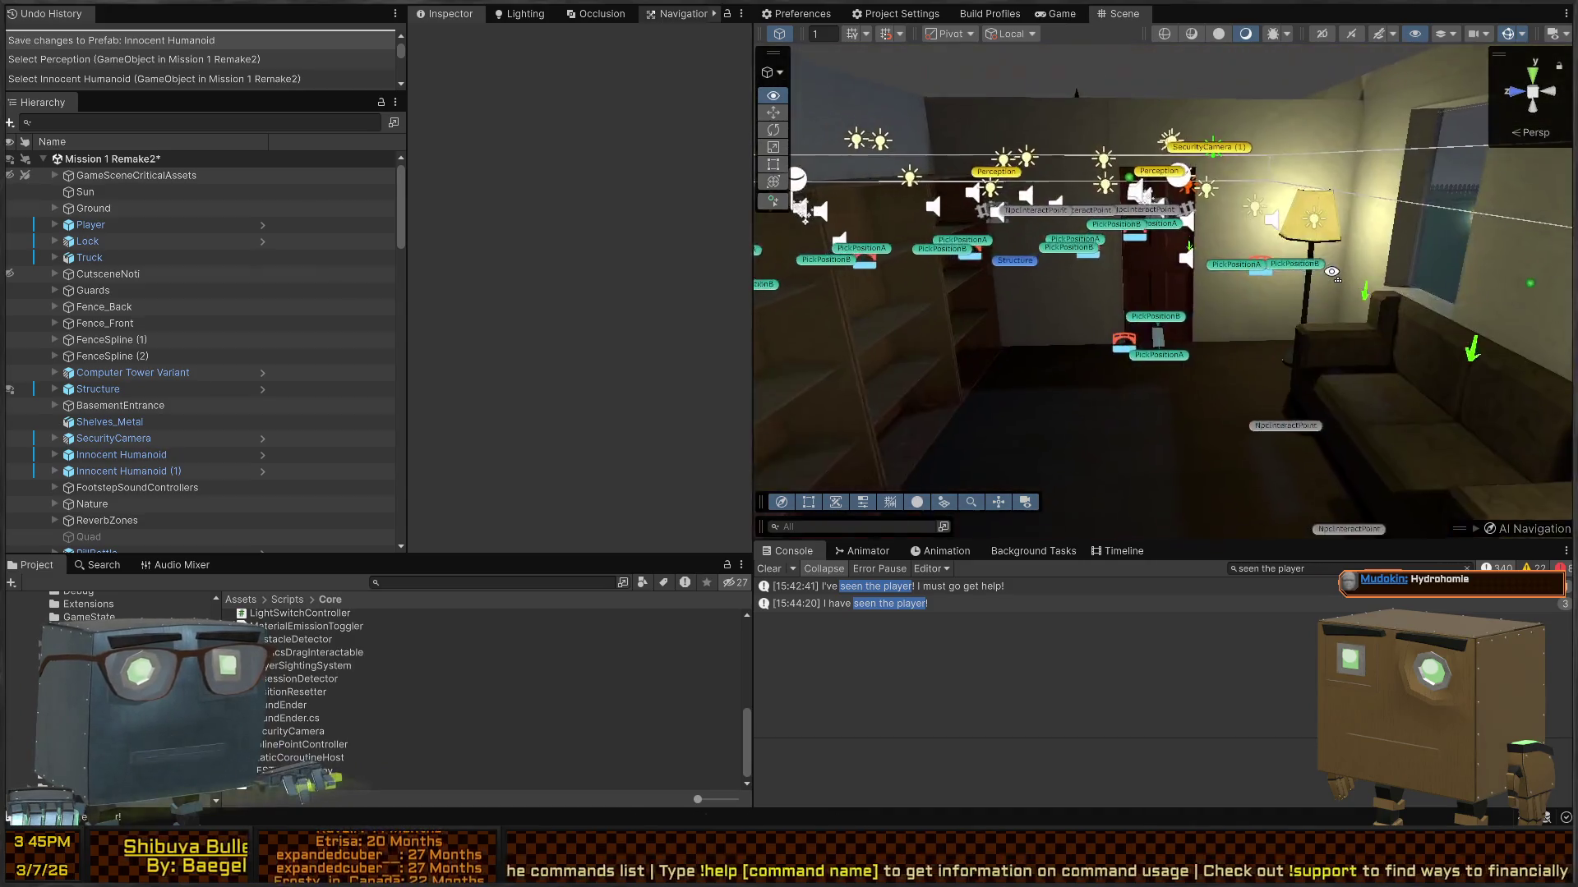
pyautogui.press('e')
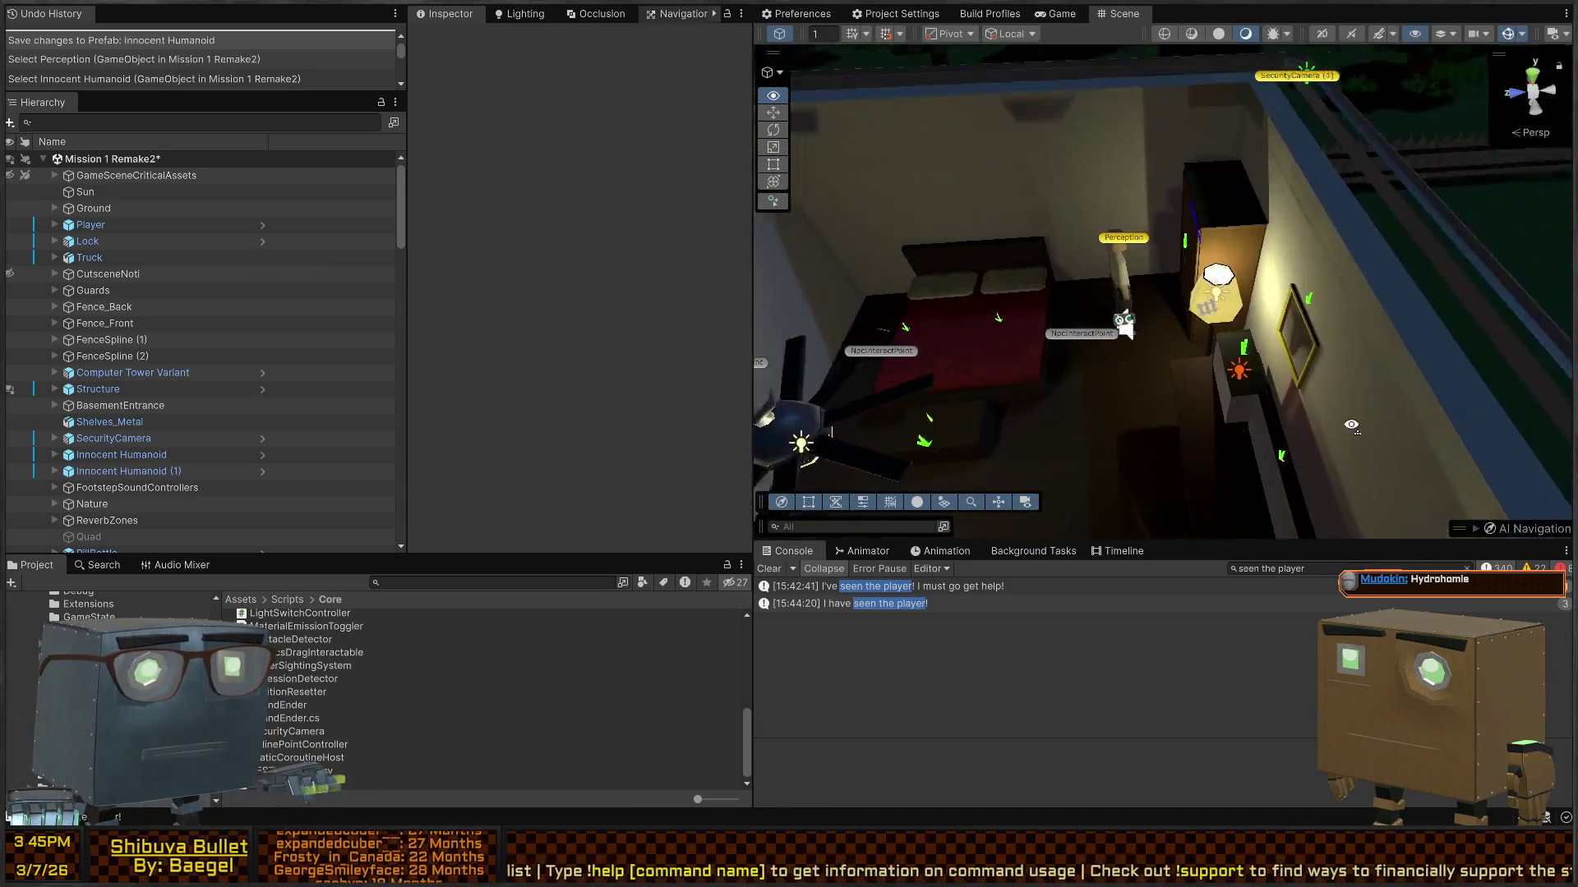
pyautogui.press('q')
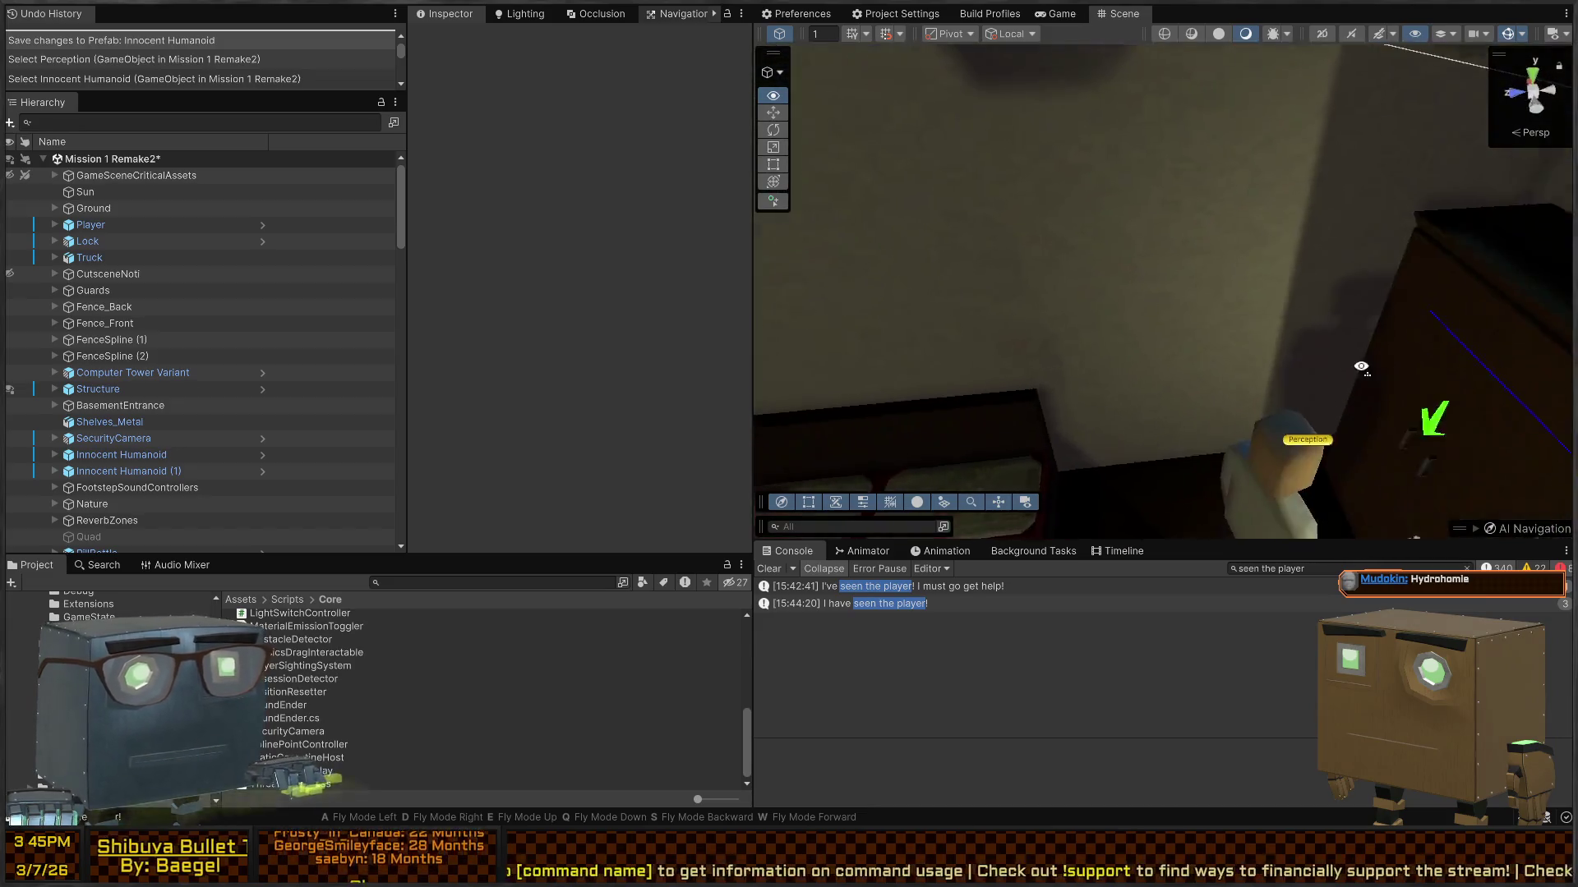
pyautogui.press('s')
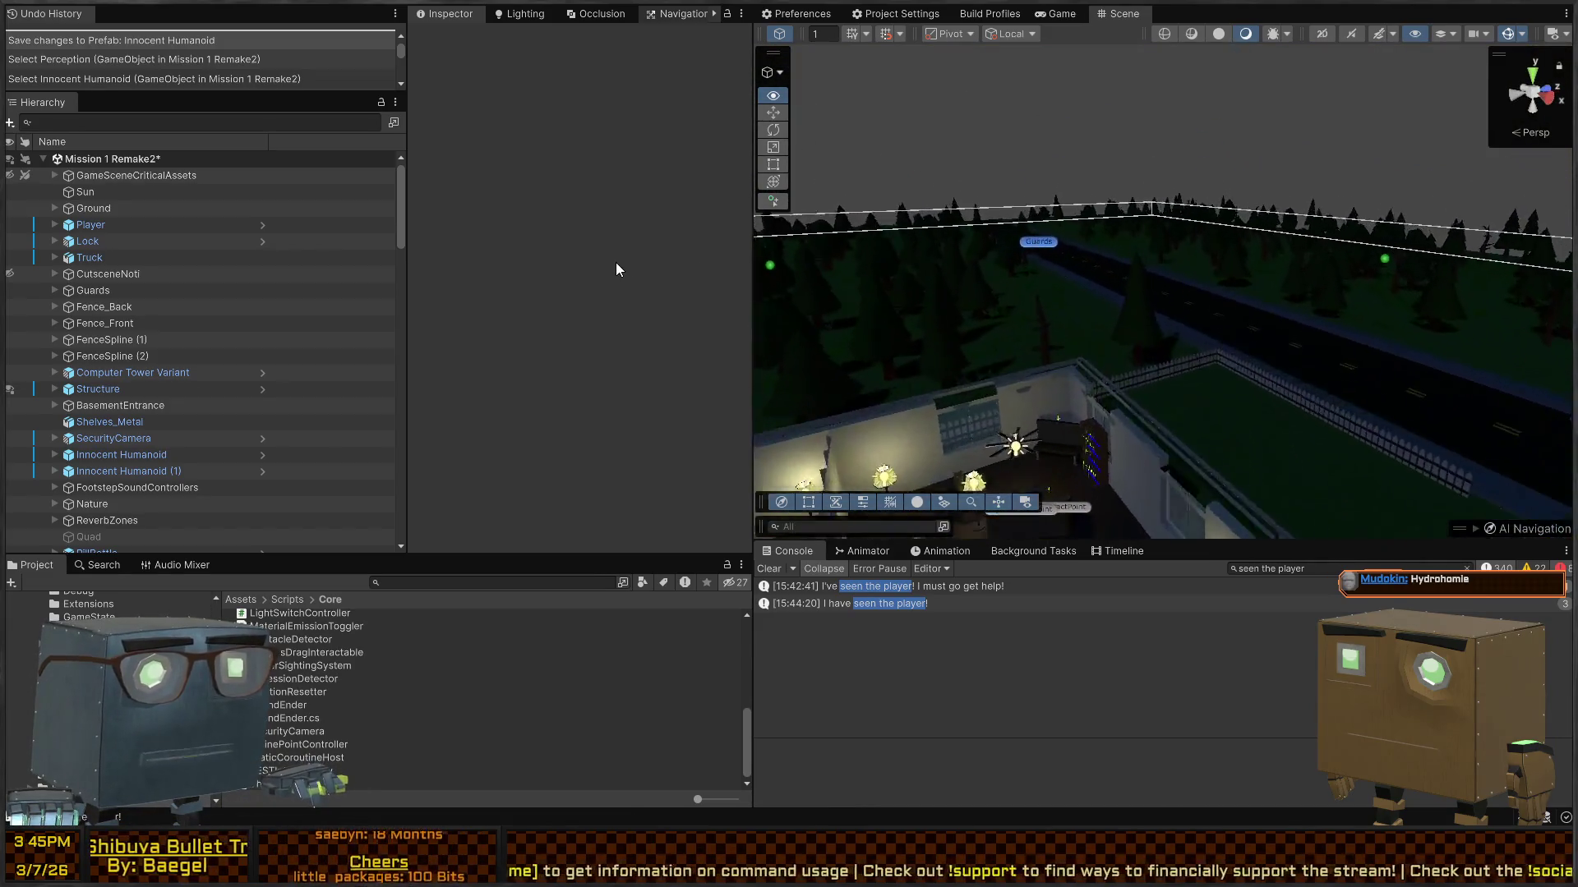
pyautogui.press('w')
pyautogui.press('f')
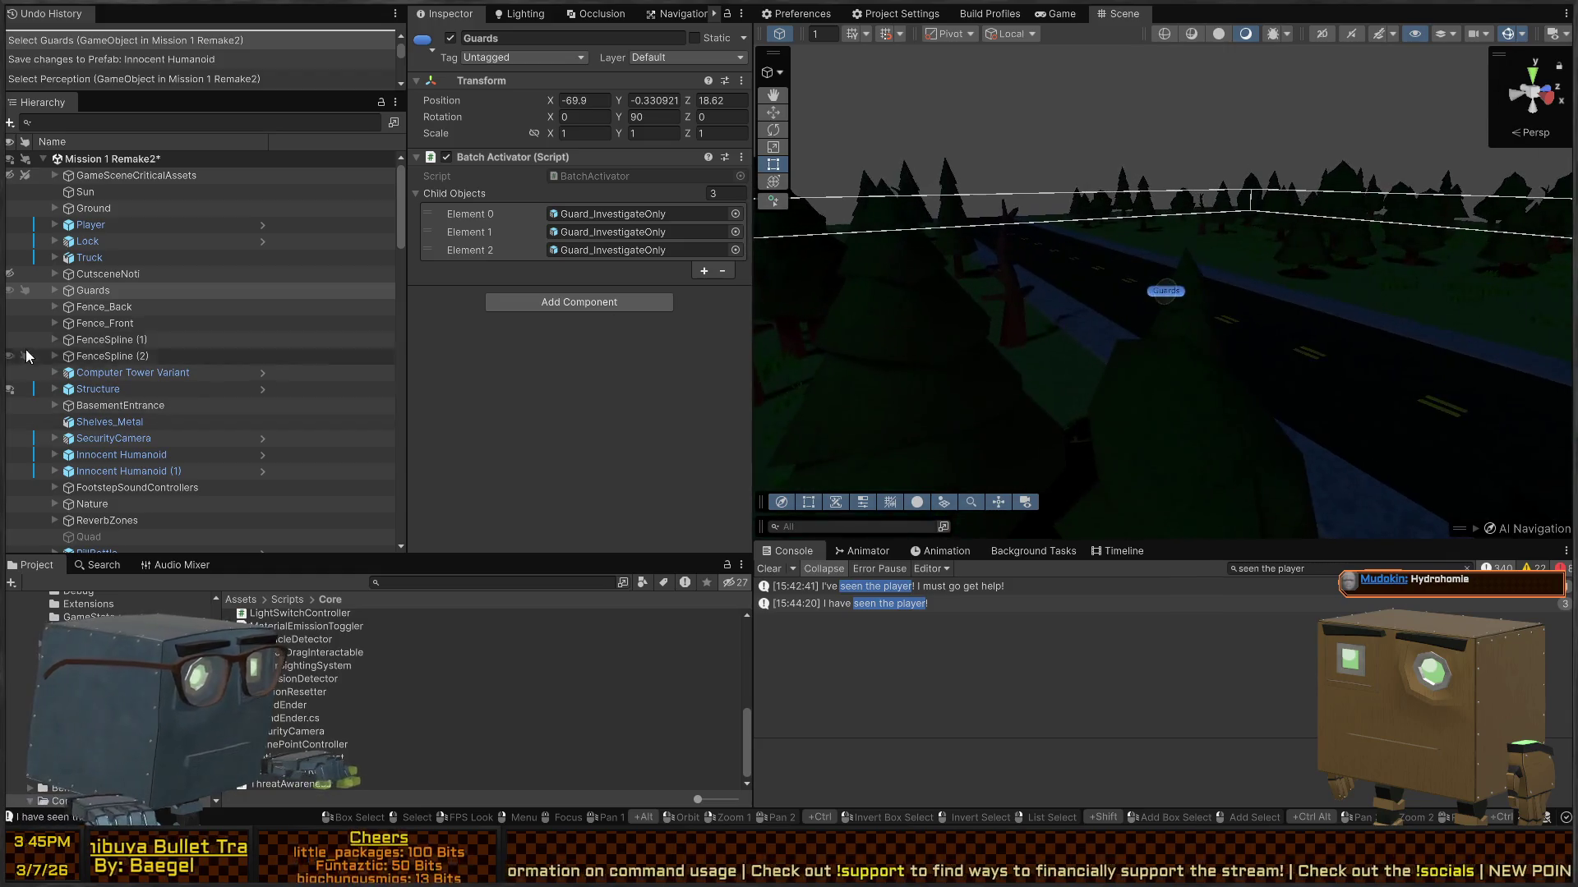
# Step: Open the first Guard_InvestigateOnly under Guards in Prefab Mode and inspect its KillCam object
pyautogui.click(54, 291)
pyautogui.click(137, 313)
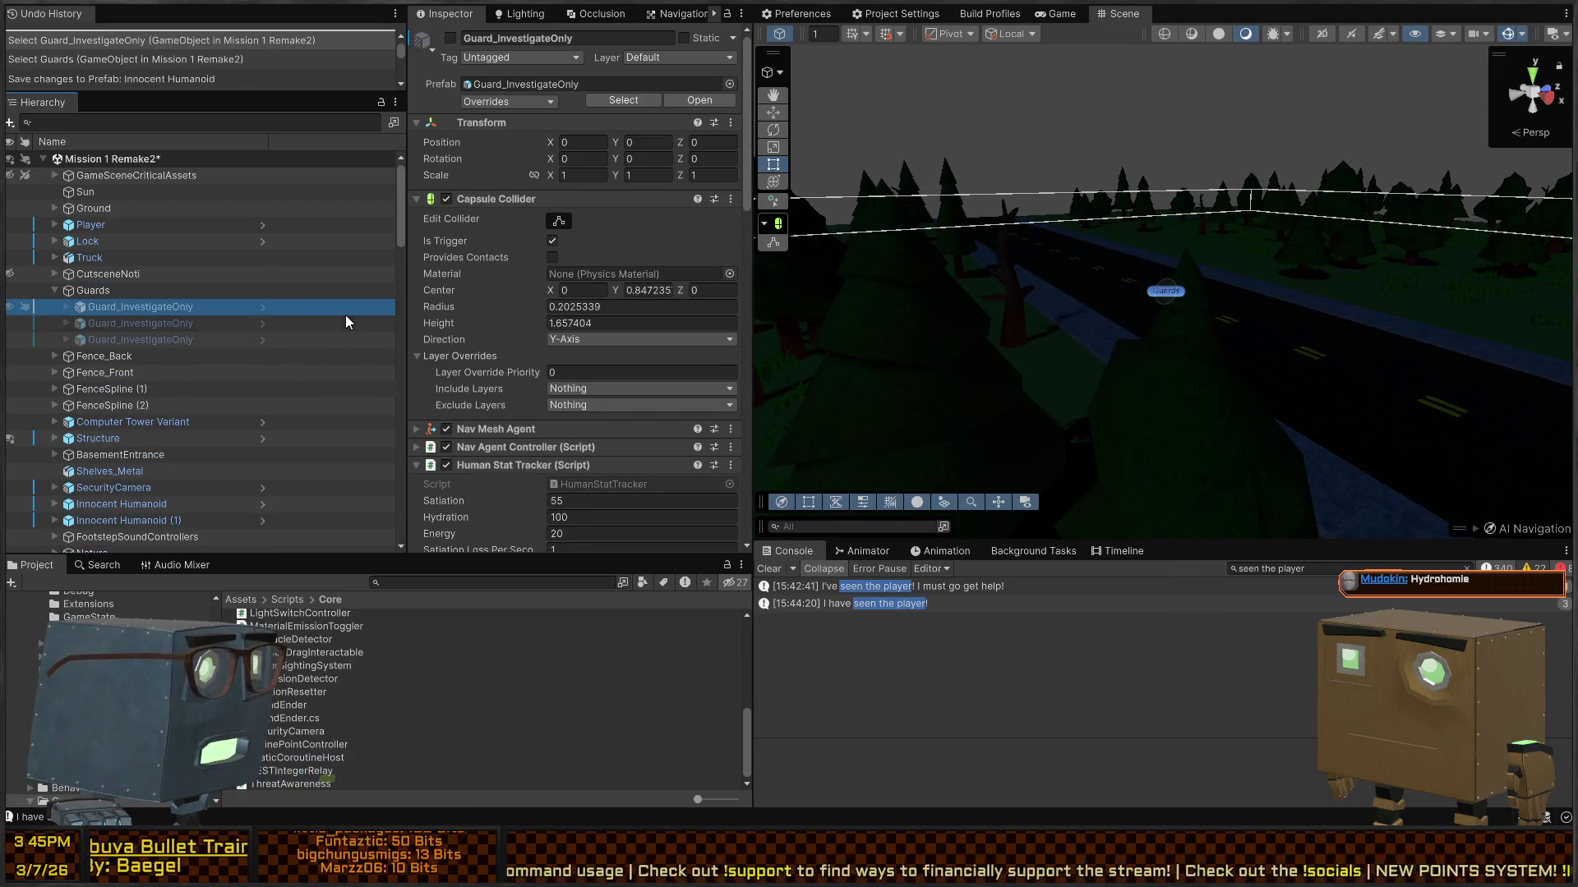
pyautogui.click(263, 307)
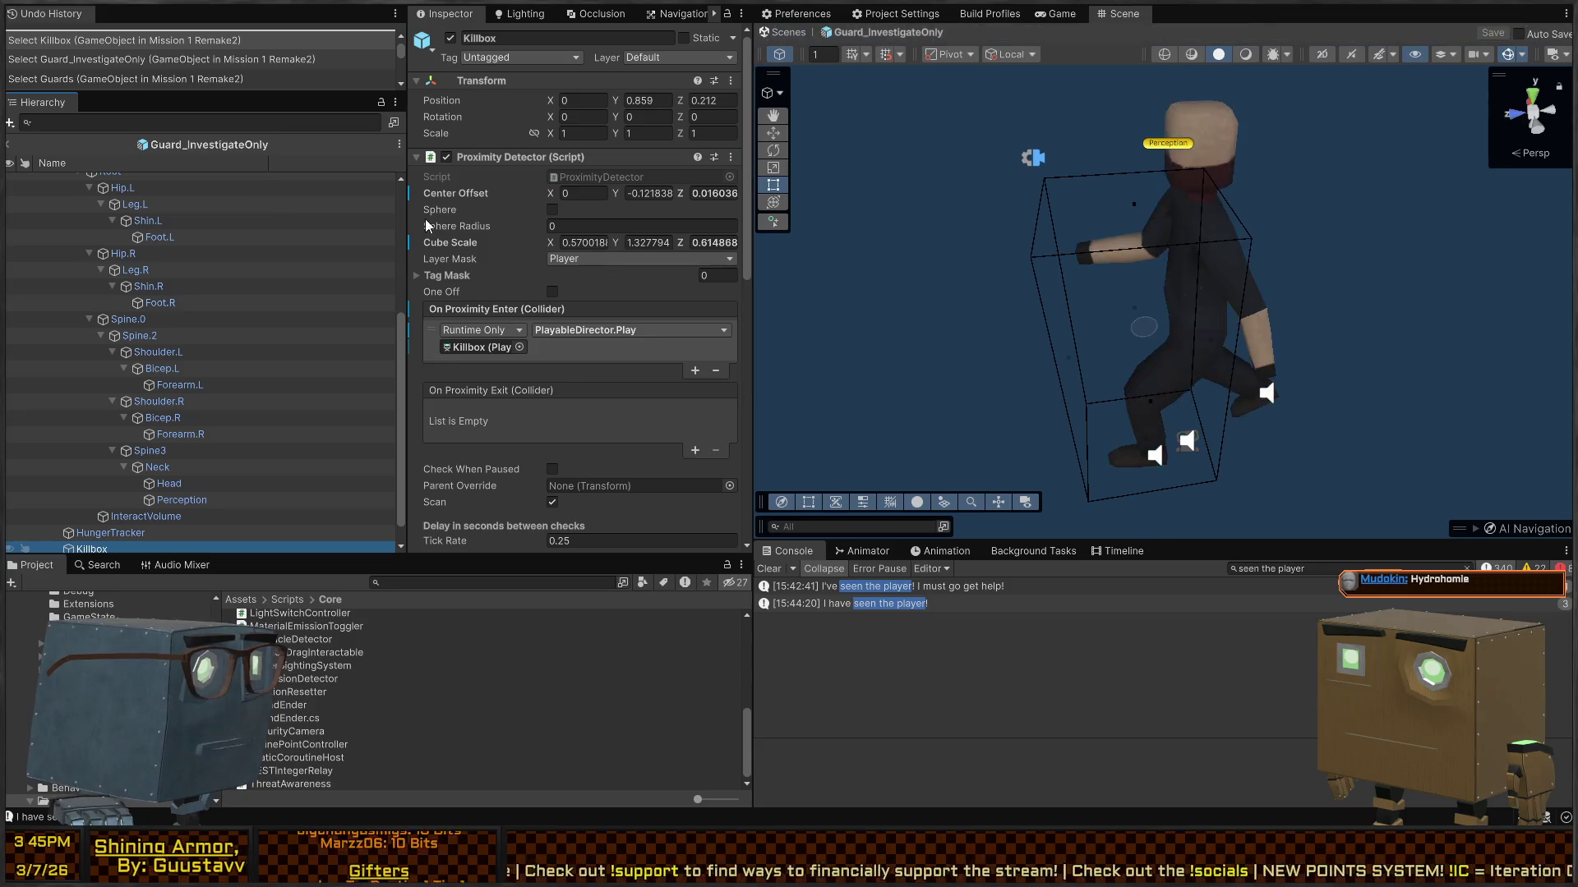
pyautogui.scroll(-3, 504, 263)
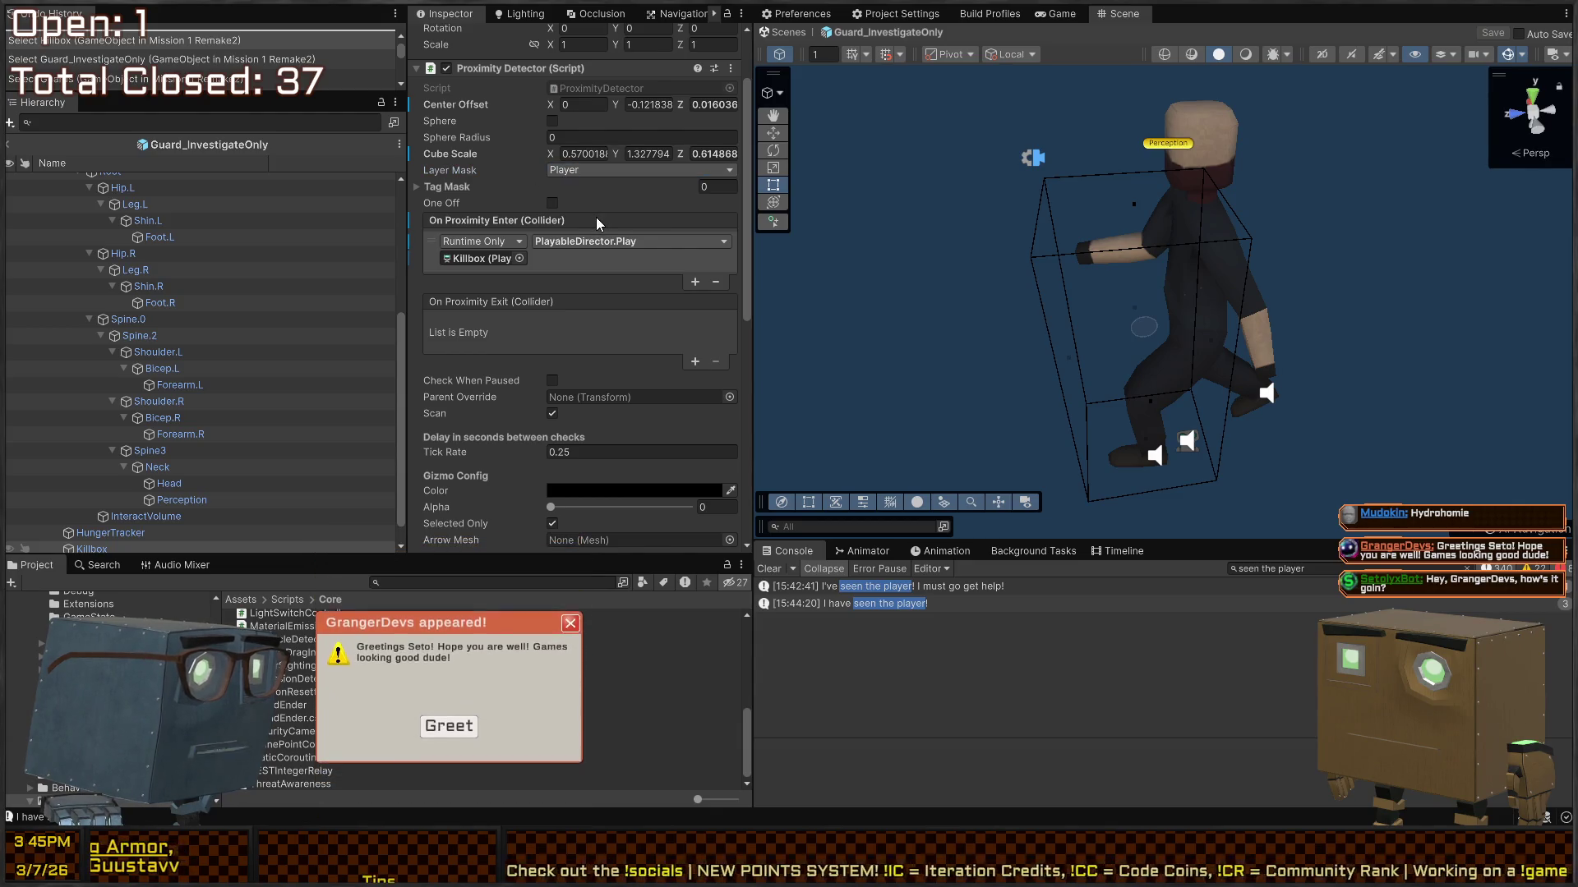
pyautogui.scroll(-5, 559, 209)
pyautogui.scroll(-4, 547, 209)
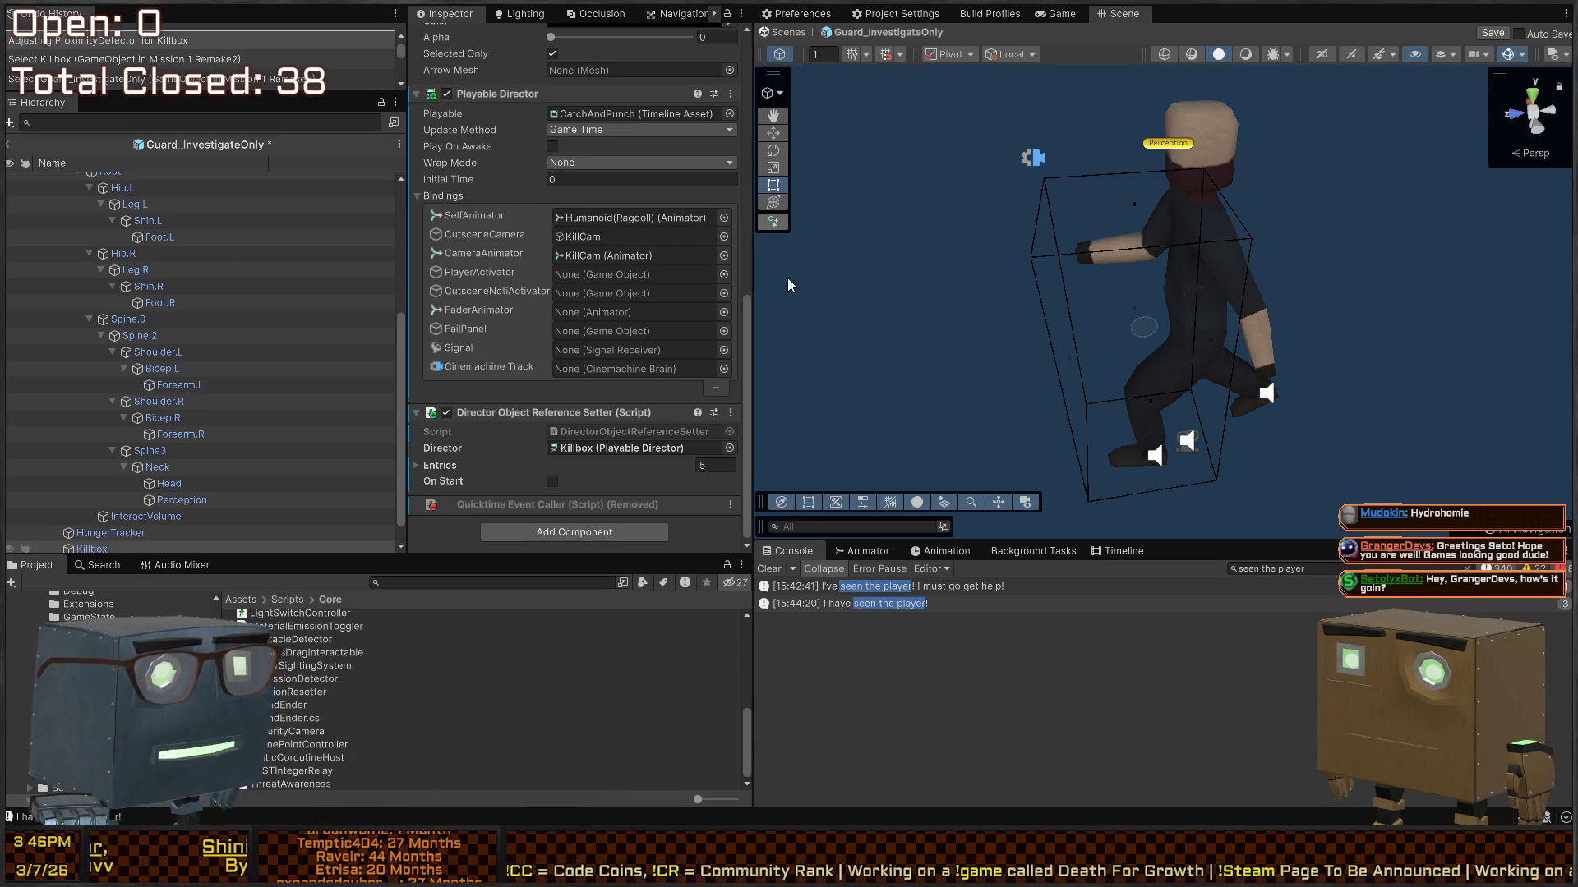
pyautogui.moveTo(1060, 222); pyautogui.dragTo(1066, 263)
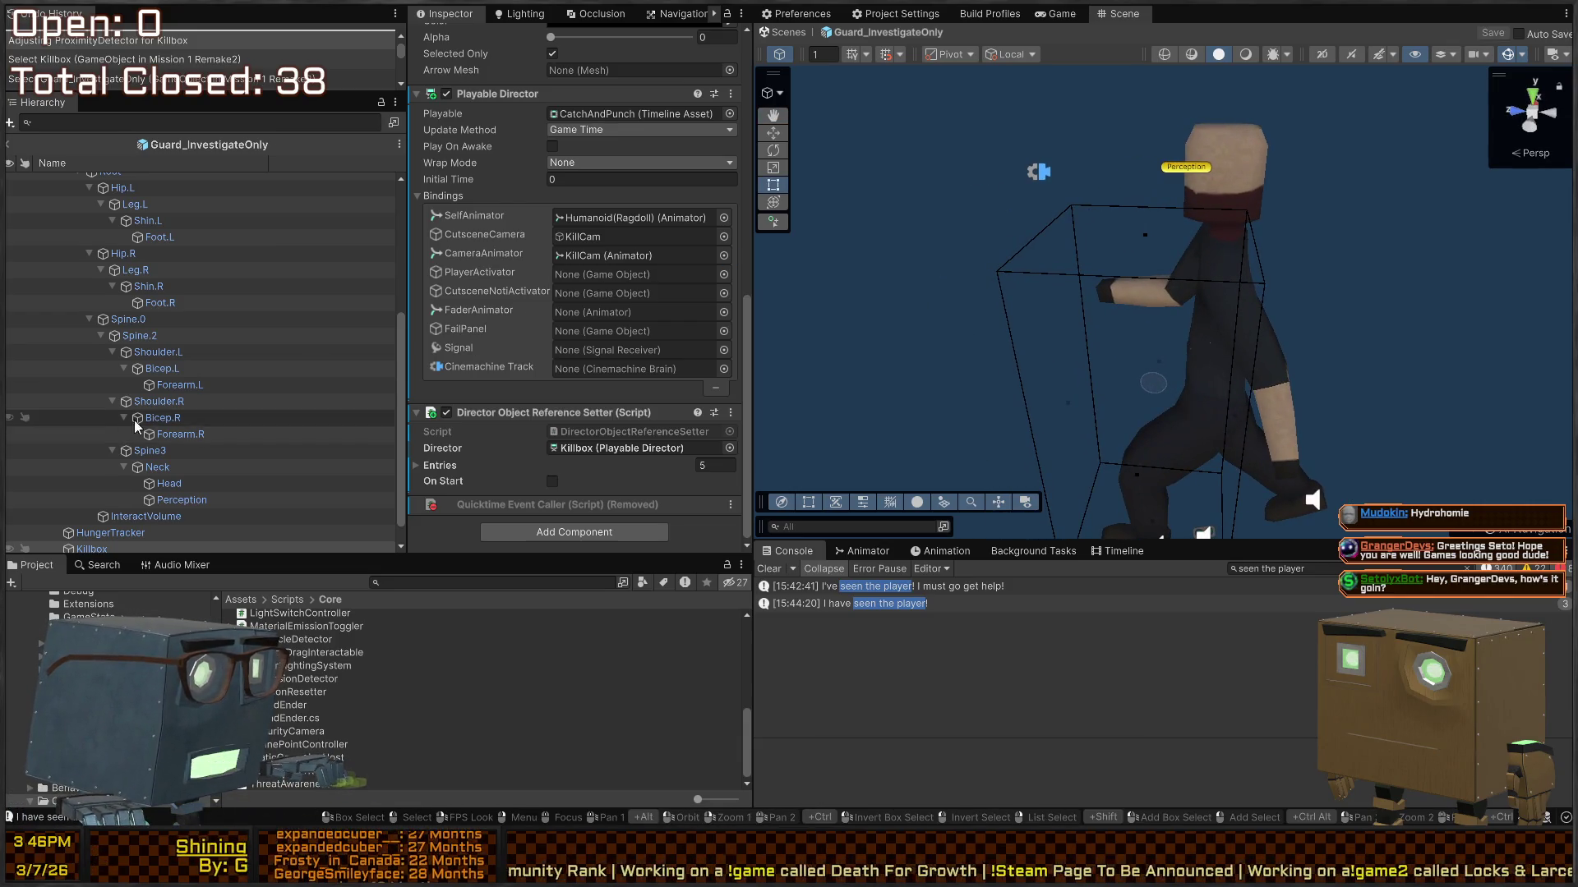
pyautogui.scroll(-1, 99, 428)
pyautogui.click(92, 544)
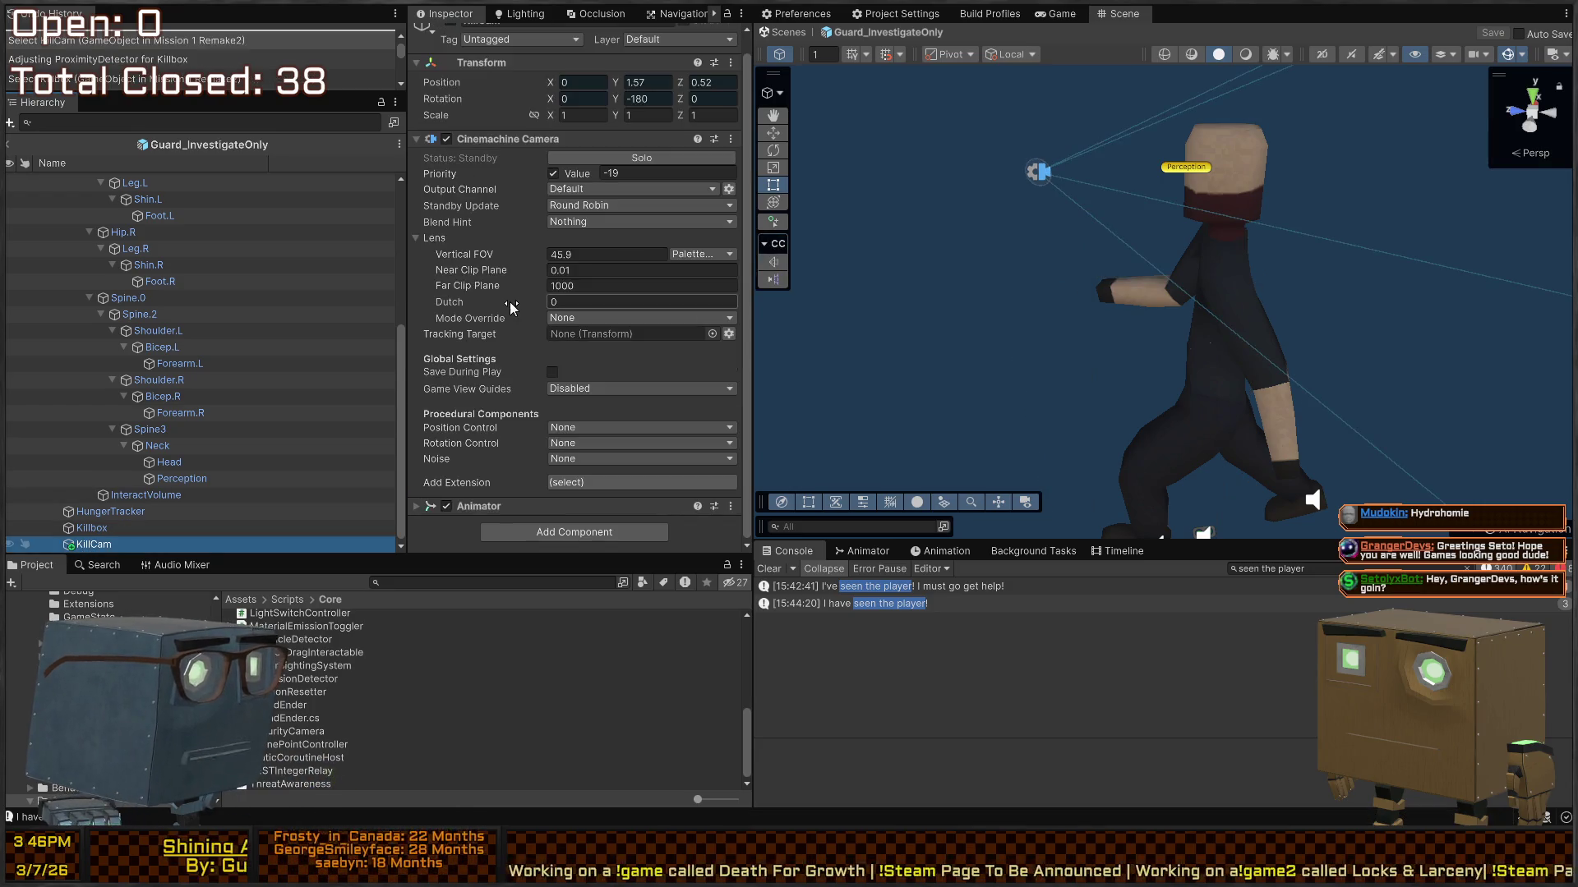
# Step: Check BehaviorOrchestrator and BehaviorAgents, then view the Guard_InvestigateOnly root with Tag Observers collapsed
pyautogui.scroll(5, 222, 411)
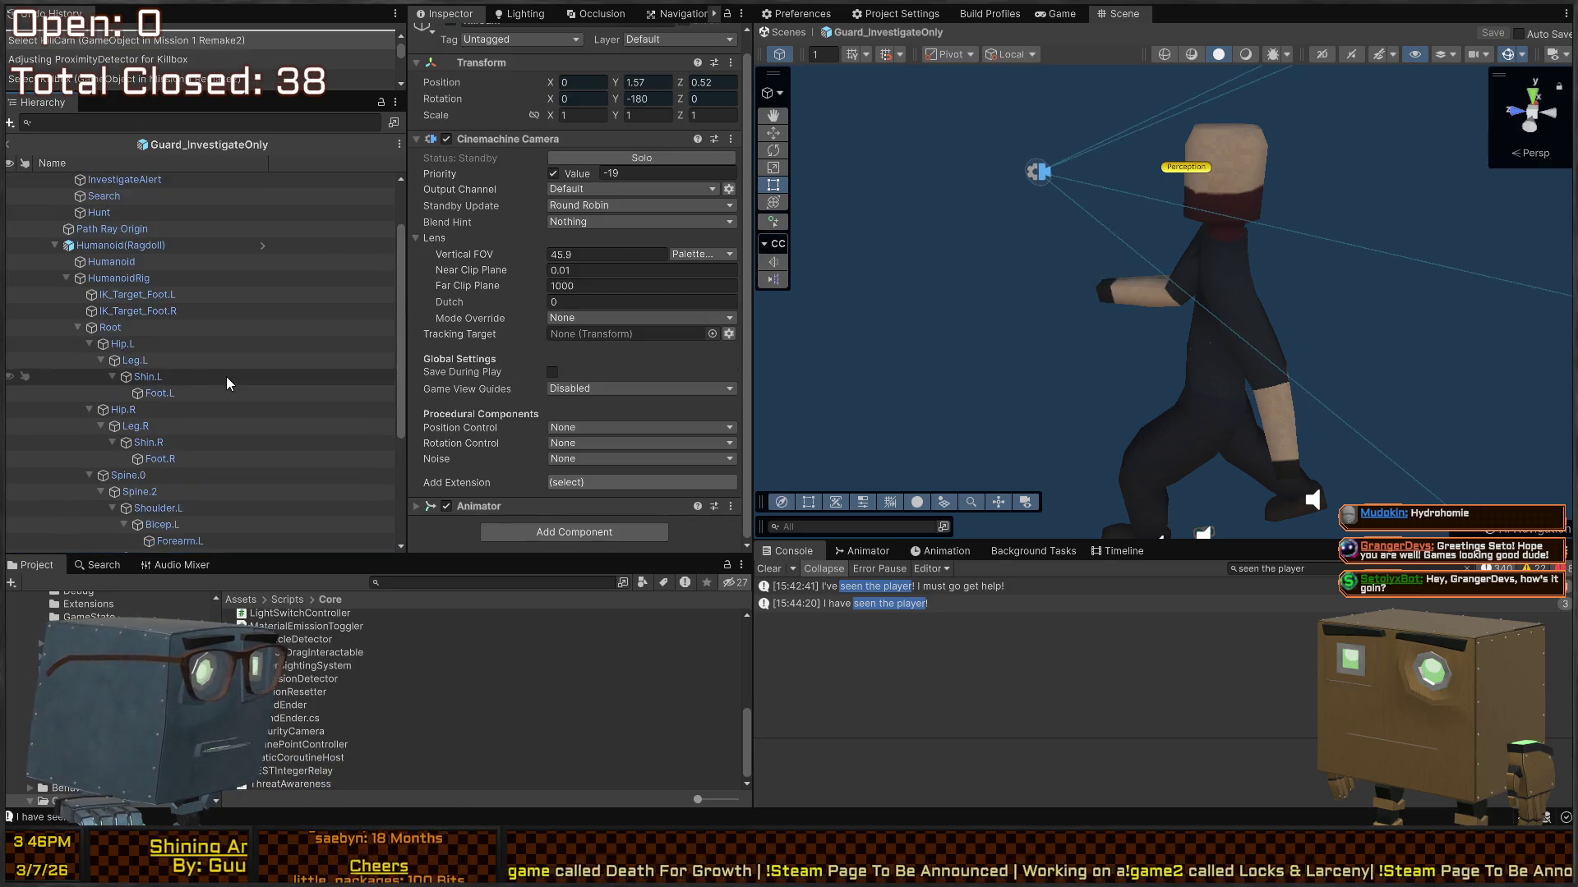
pyautogui.click(156, 196)
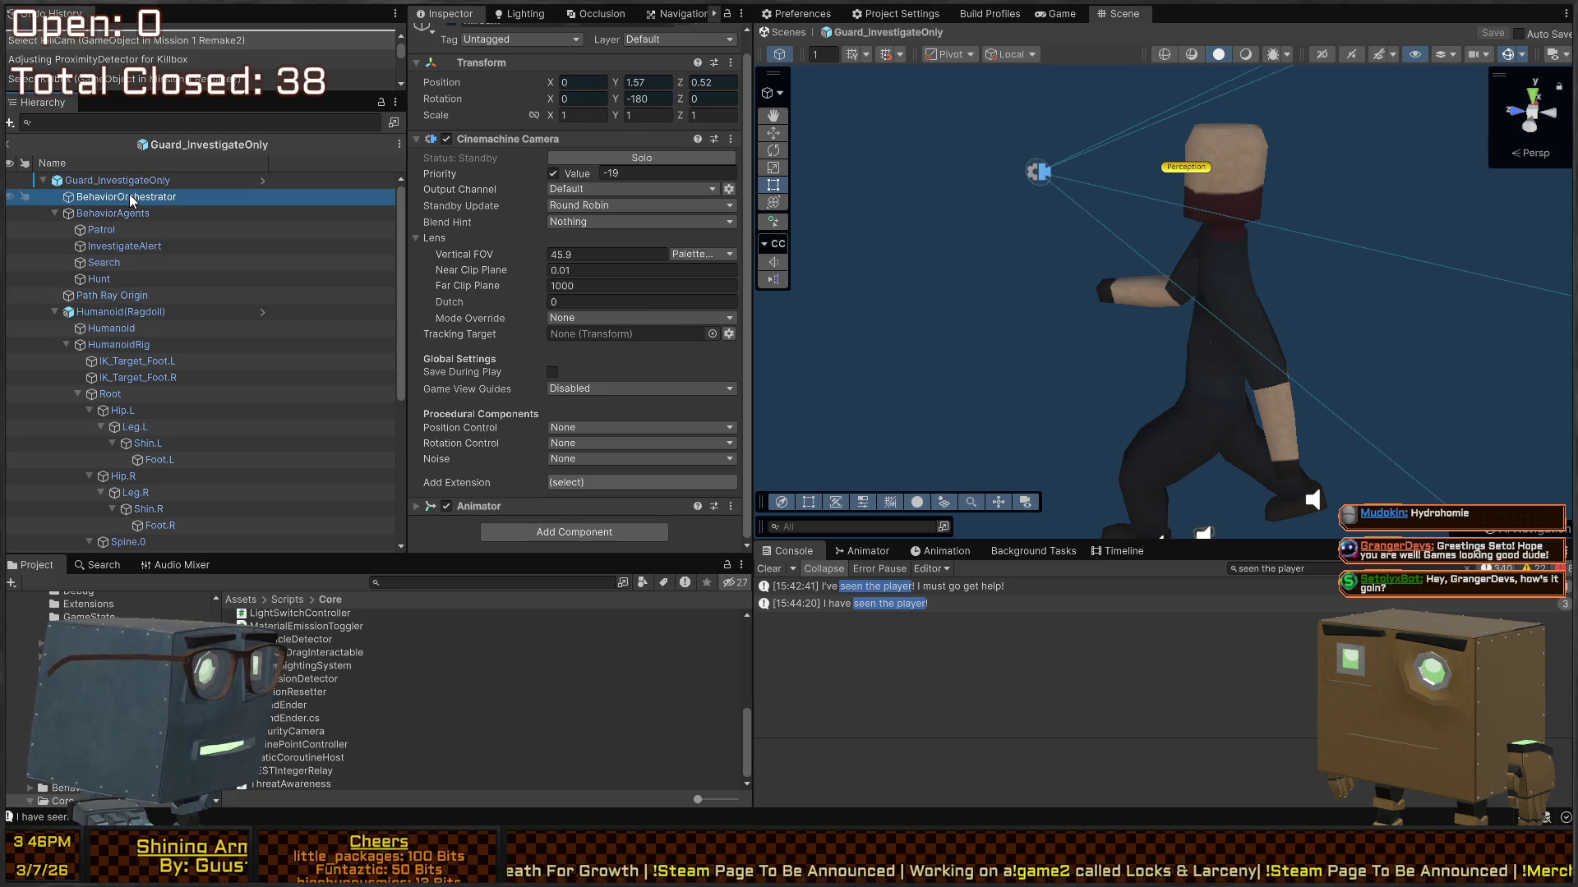
pyautogui.click(156, 181)
pyautogui.click(156, 196)
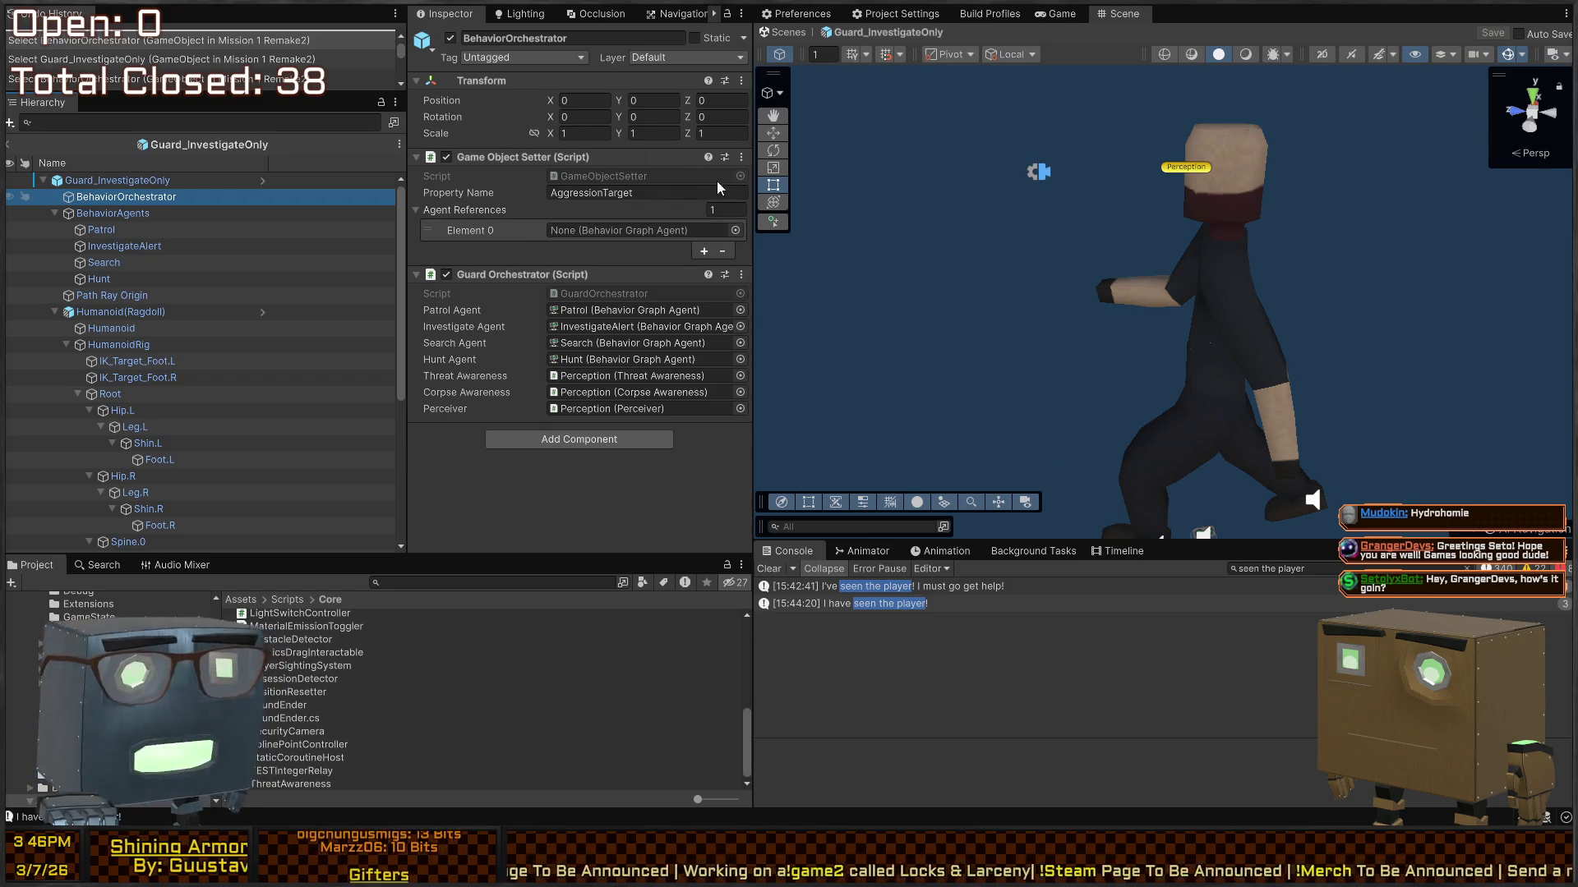
pyautogui.click(156, 213)
pyautogui.click(136, 181)
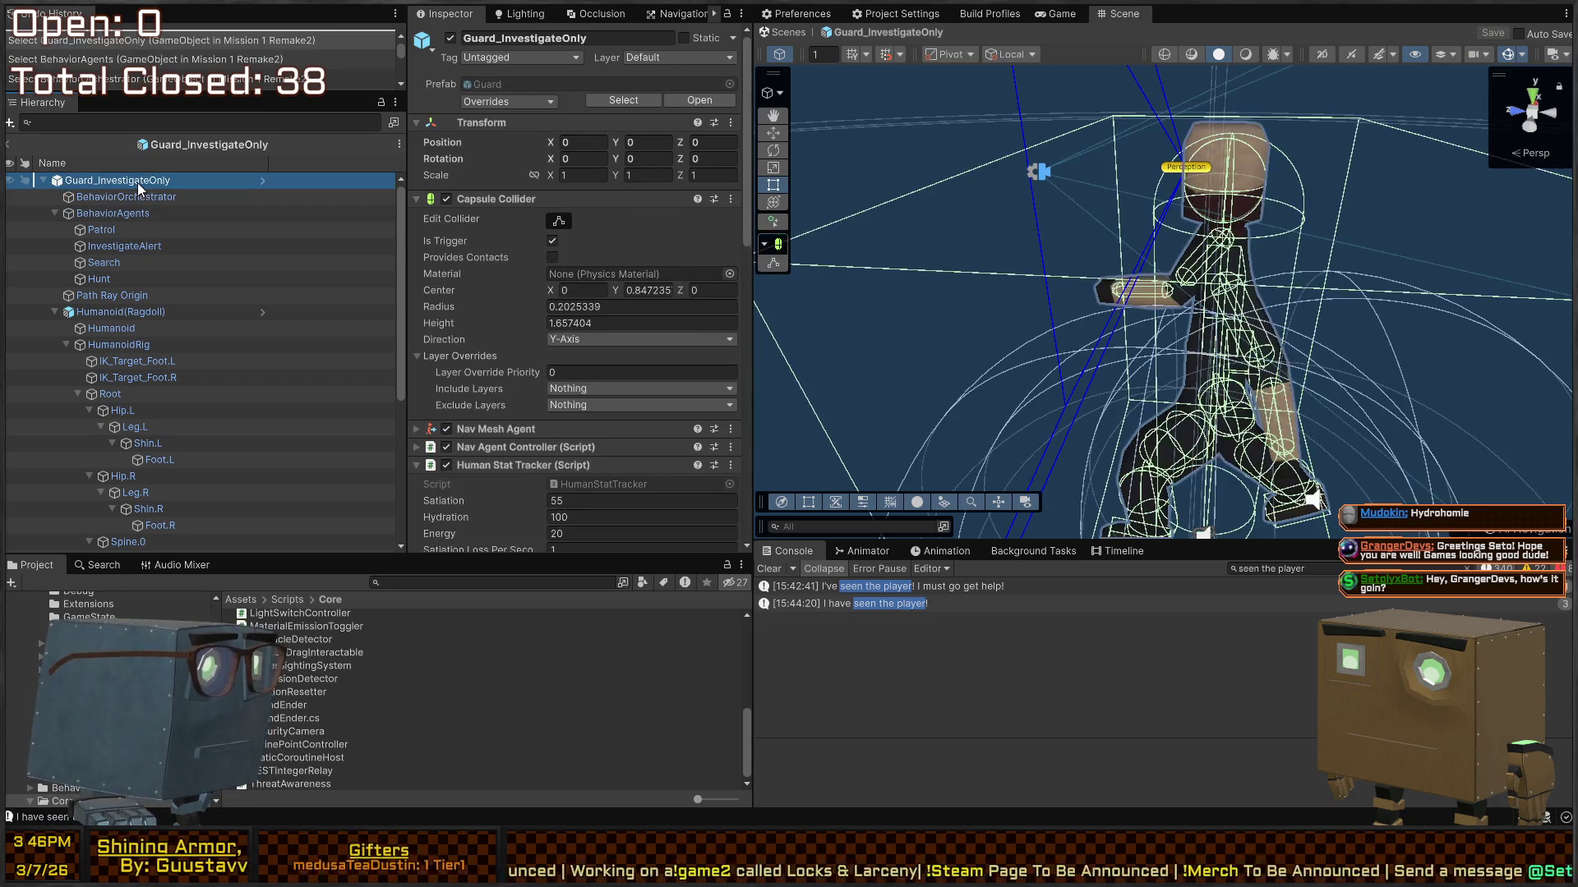
pyautogui.scroll(-2, 513, 214)
pyautogui.scroll(-10, 513, 213)
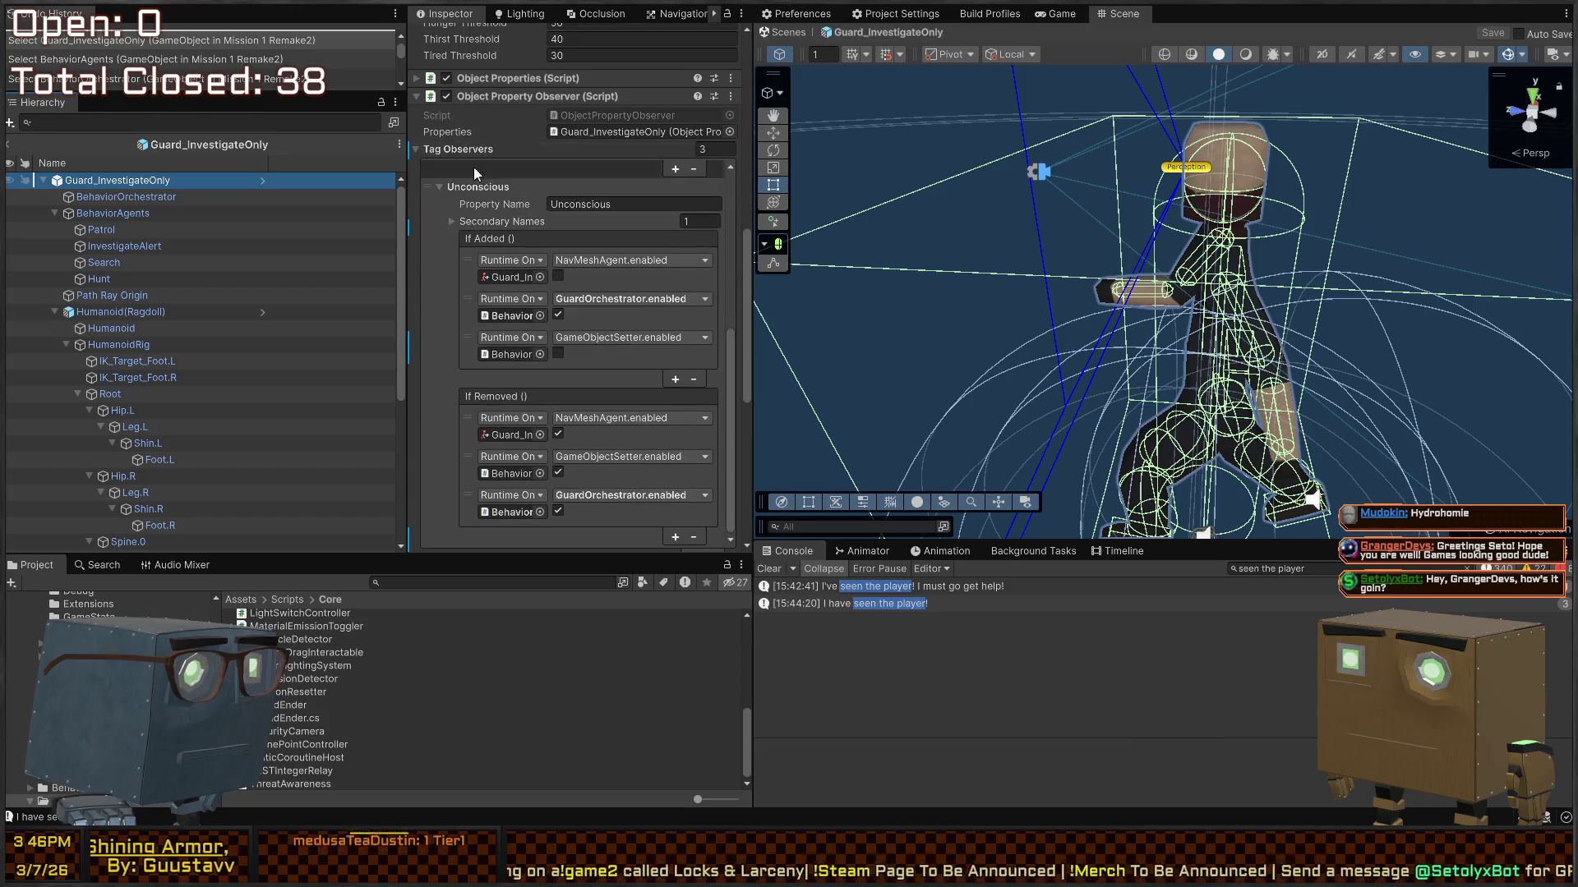
pyautogui.click(435, 149)
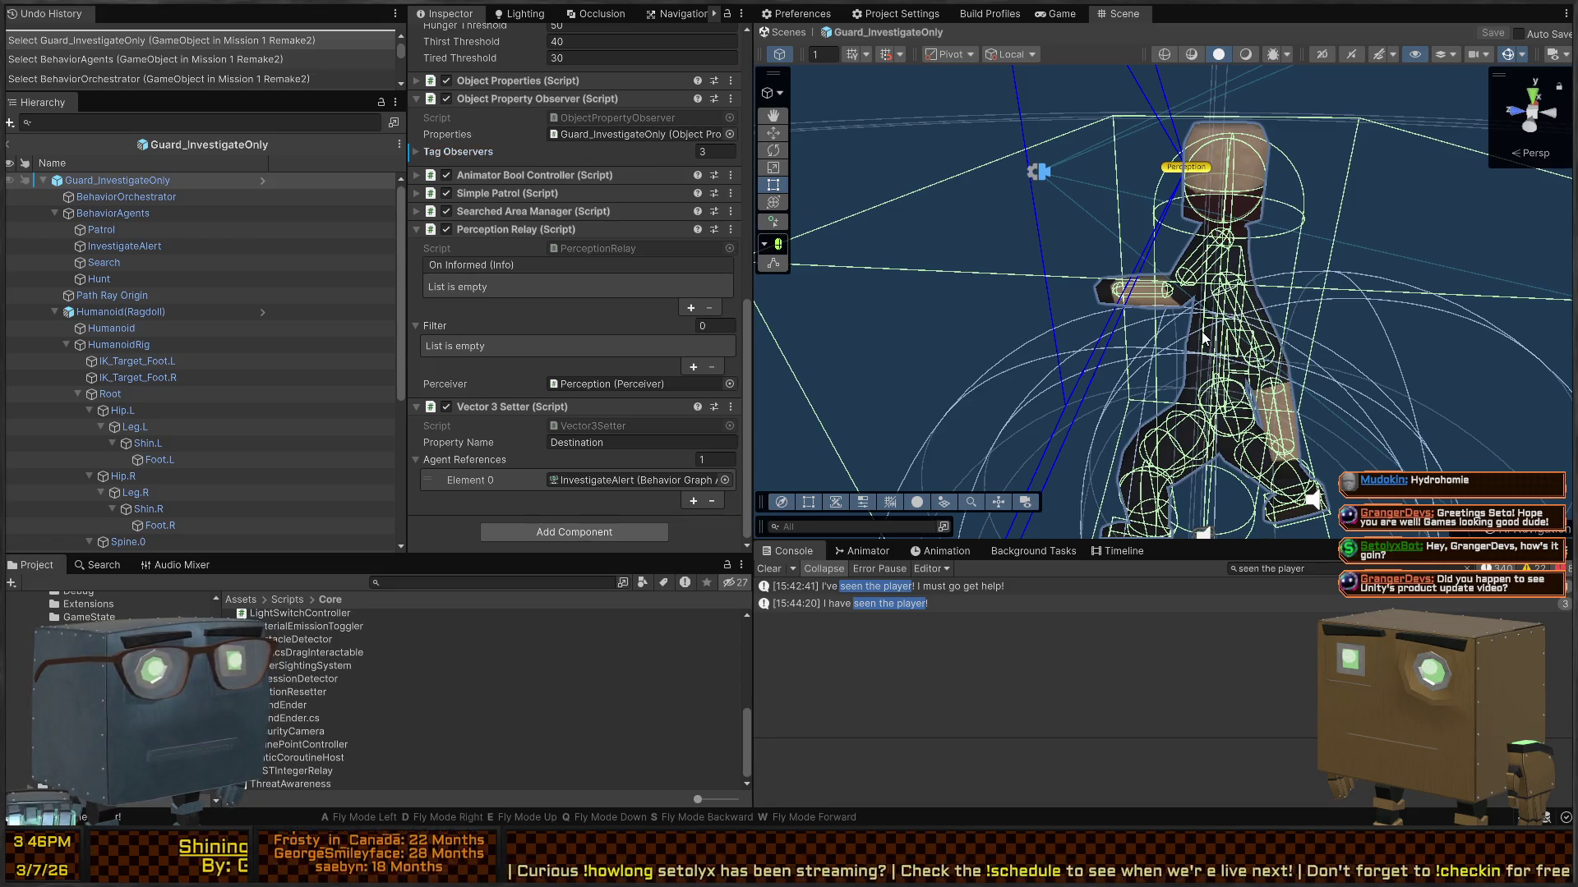
# Step: Orbit the Scene view around the guard model to see it head-on and from the side
pyautogui.moveTo(1202, 336)
pyautogui.mouseDown()
pyautogui.moveTo(781, 270)
pyautogui.moveTo(614, 279)
pyautogui.moveTo(1285, 261)
pyautogui.moveTo(1060, 261)
pyautogui.moveTo(808, 303)
pyautogui.moveTo(765, 344)
pyautogui.moveTo(1314, 279)
pyautogui.moveTo(1036, 247)
pyautogui.mouseUp()
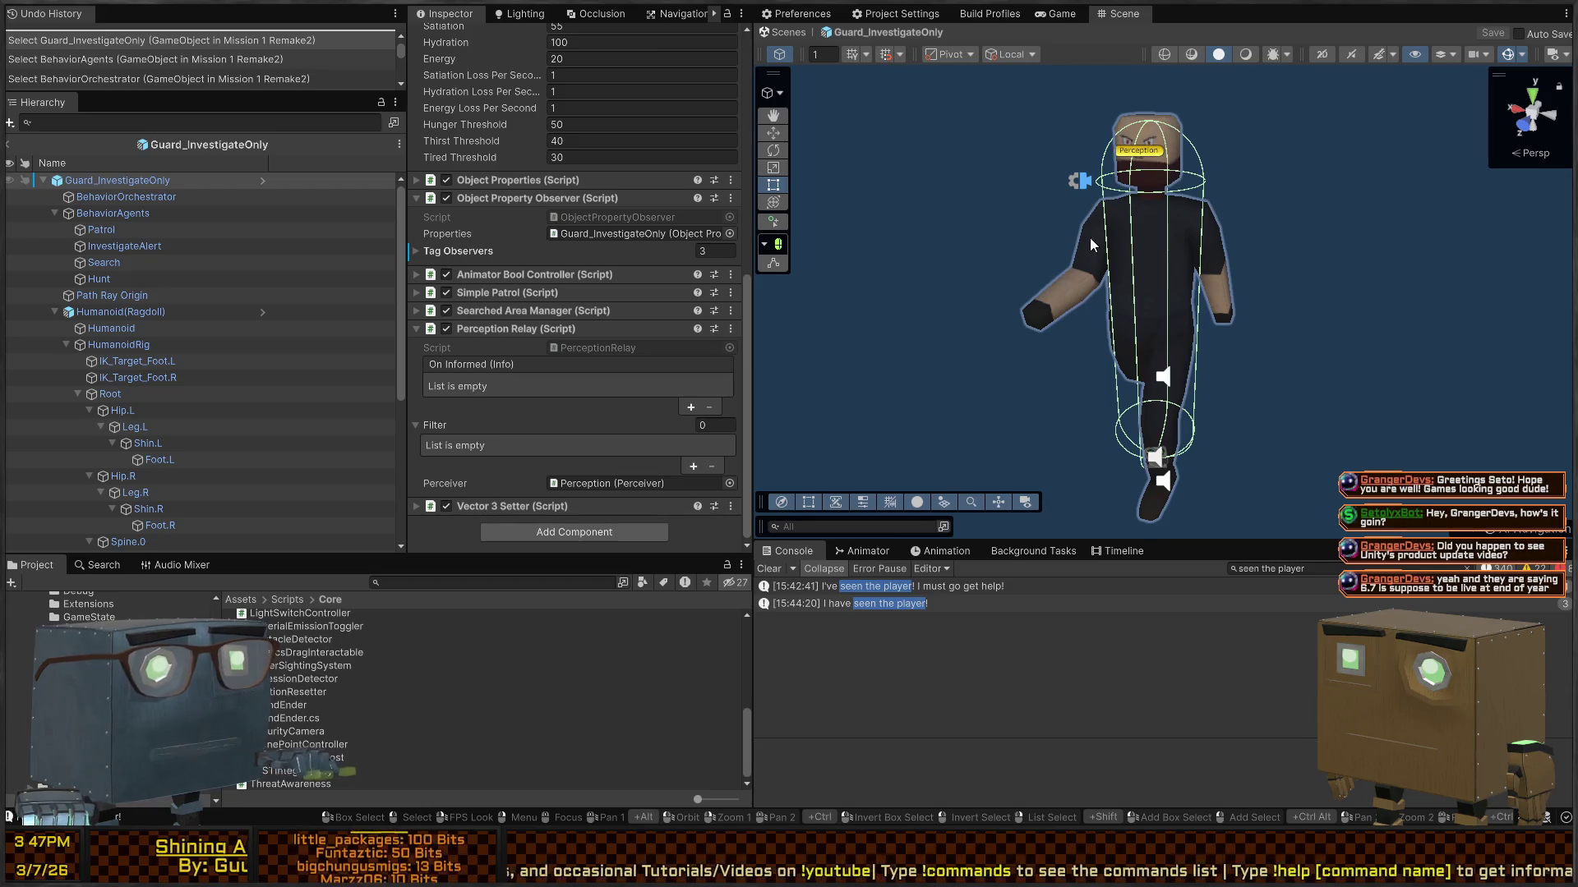
pyautogui.moveTo(1144, 235); pyautogui.dragTo(1131, 244)
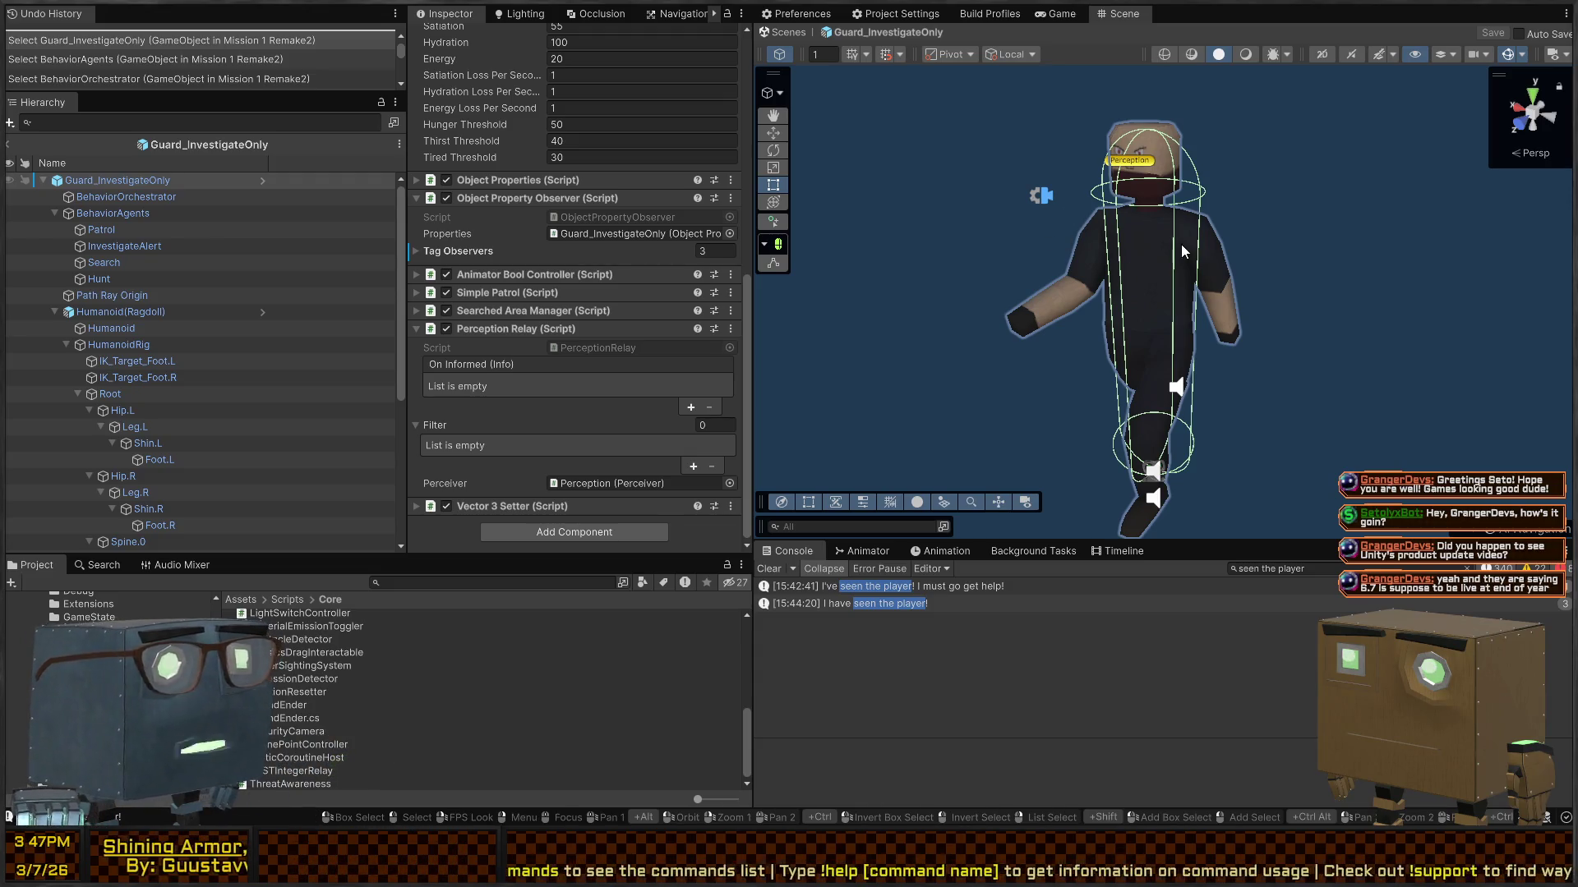
pyautogui.moveTo(1181, 244)
pyautogui.mouseDown()
pyautogui.moveTo(962, 240)
pyautogui.moveTo(1306, 285)
pyautogui.mouseUp()
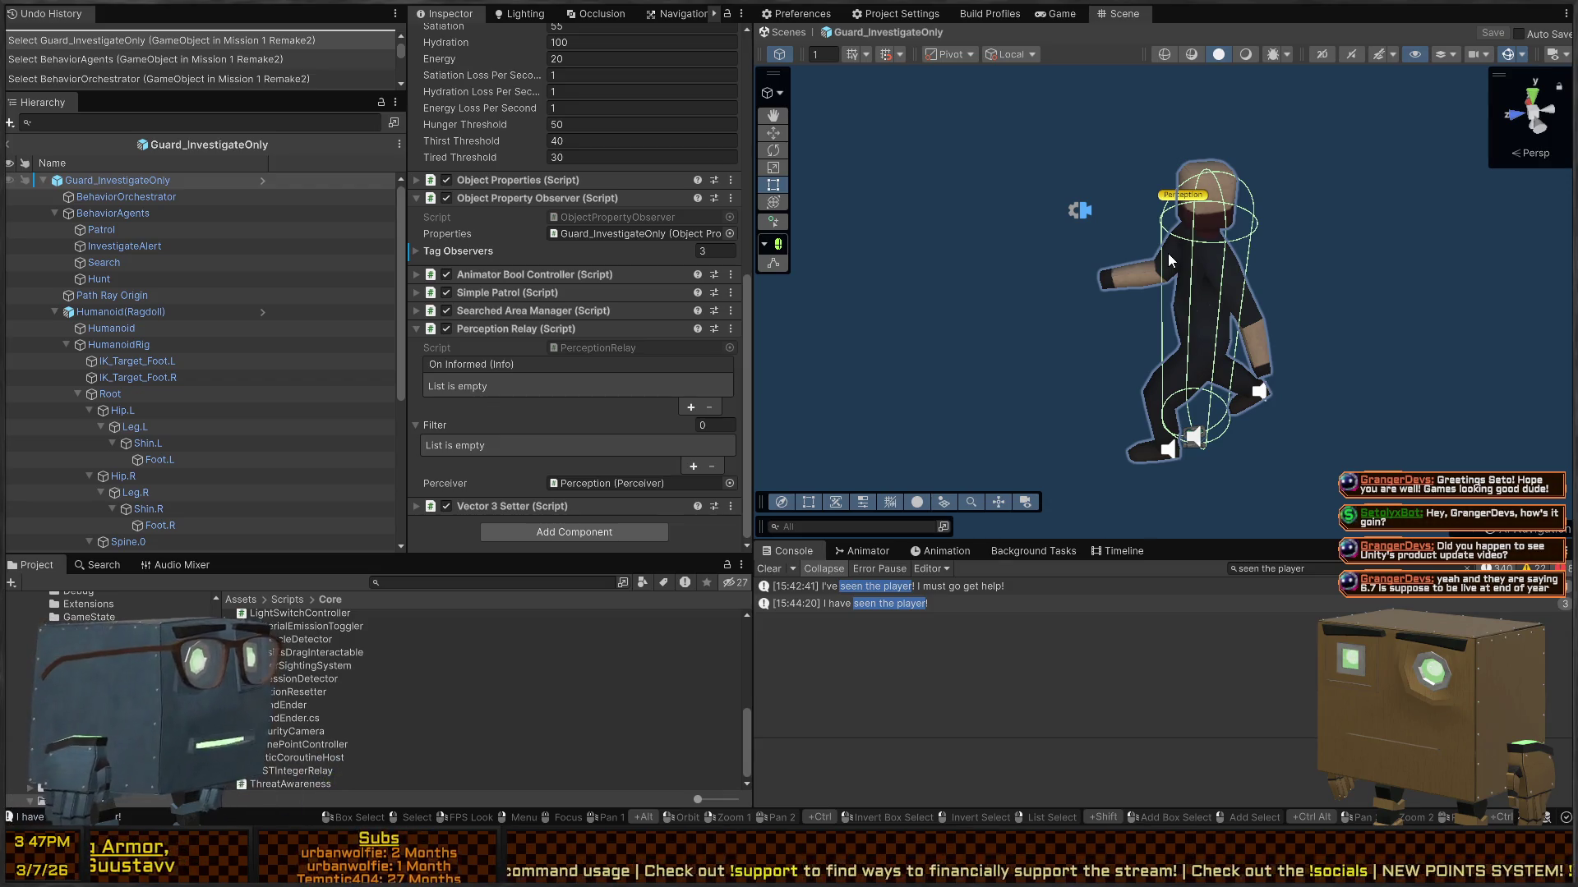
pyautogui.moveTo(1028, 234)
pyautogui.mouseDown()
pyautogui.moveTo(970, 224)
pyautogui.moveTo(1167, 222)
pyautogui.moveTo(1084, 224)
pyautogui.moveTo(1136, 224)
pyautogui.mouseUp()
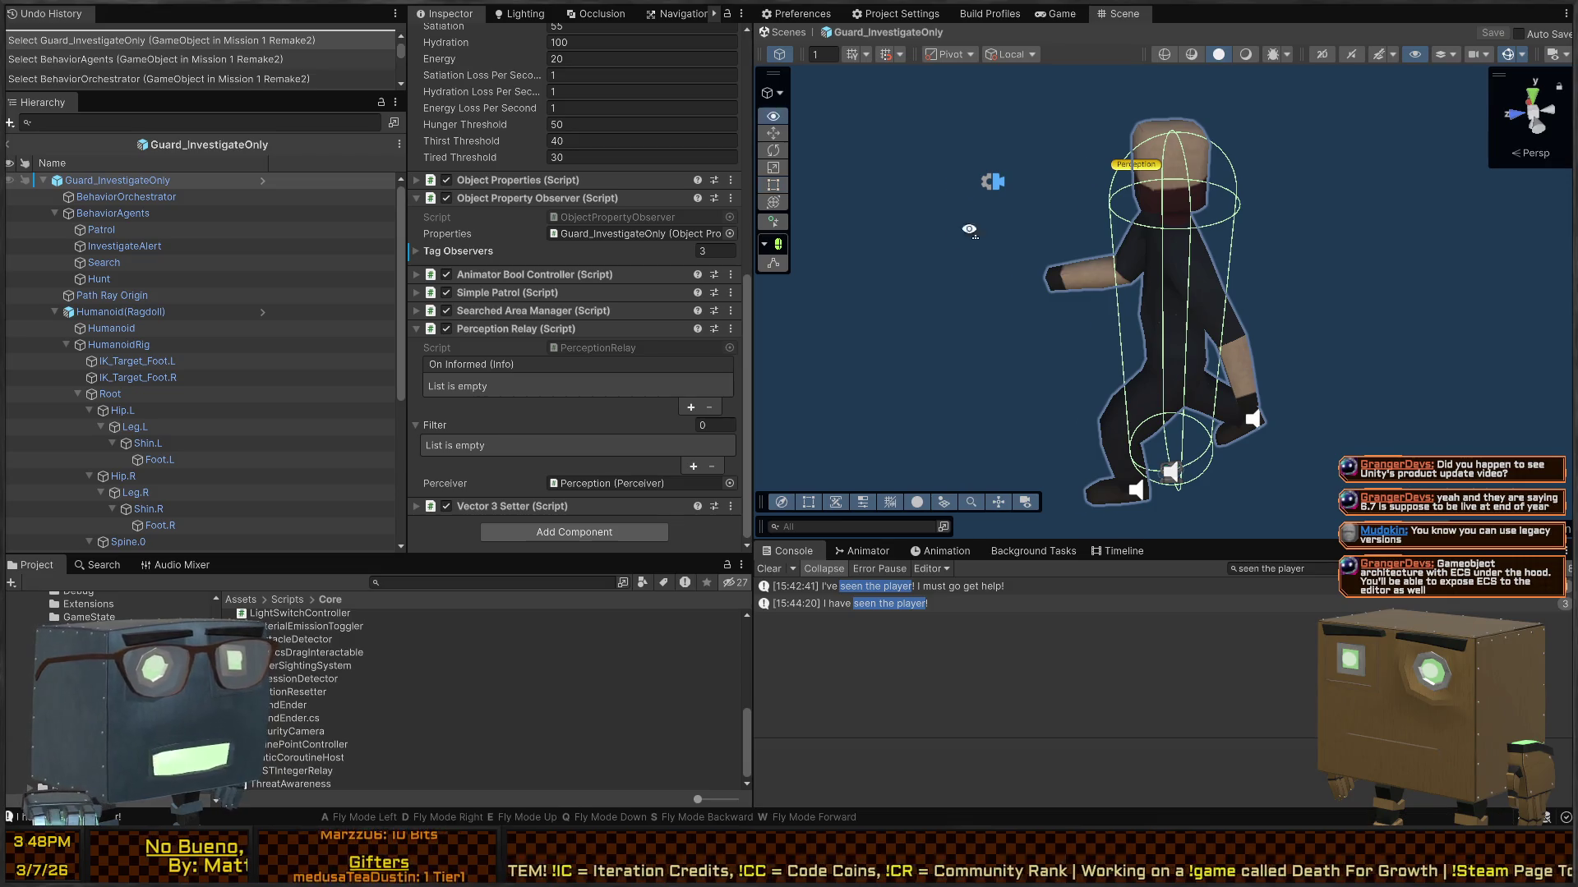
pyautogui.moveTo(971, 233)
pyautogui.mouseDown()
pyautogui.moveTo(966, 197)
pyautogui.moveTo(996, 197)
pyautogui.mouseUp()
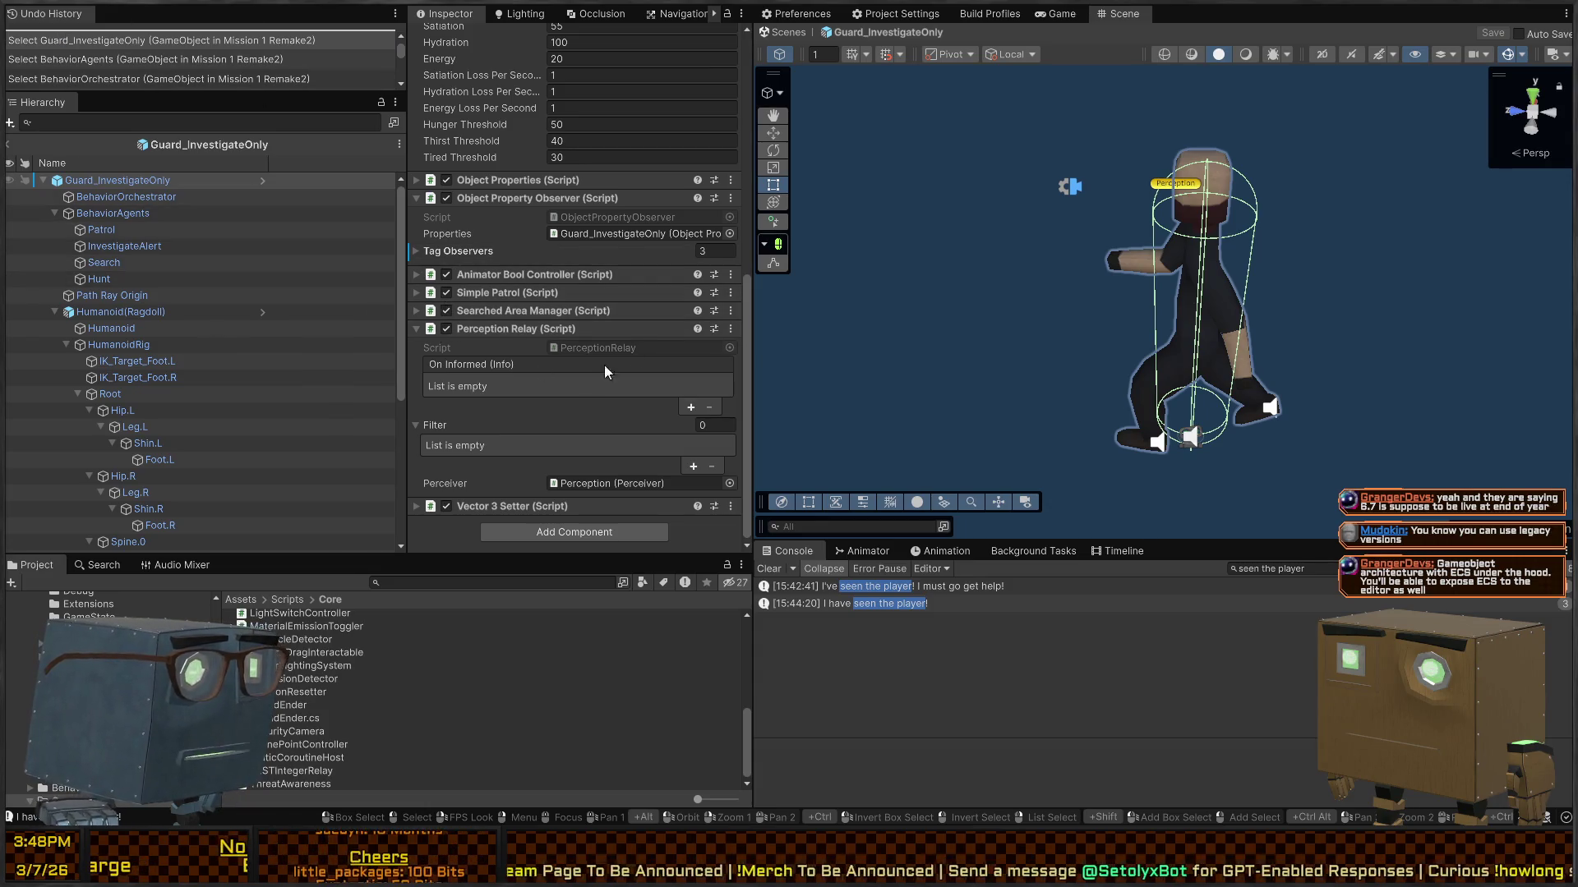
# Step: Inspect the guard's BehaviorAgents, InvestigateAlert and Patrol agent objects
pyautogui.click(107, 213)
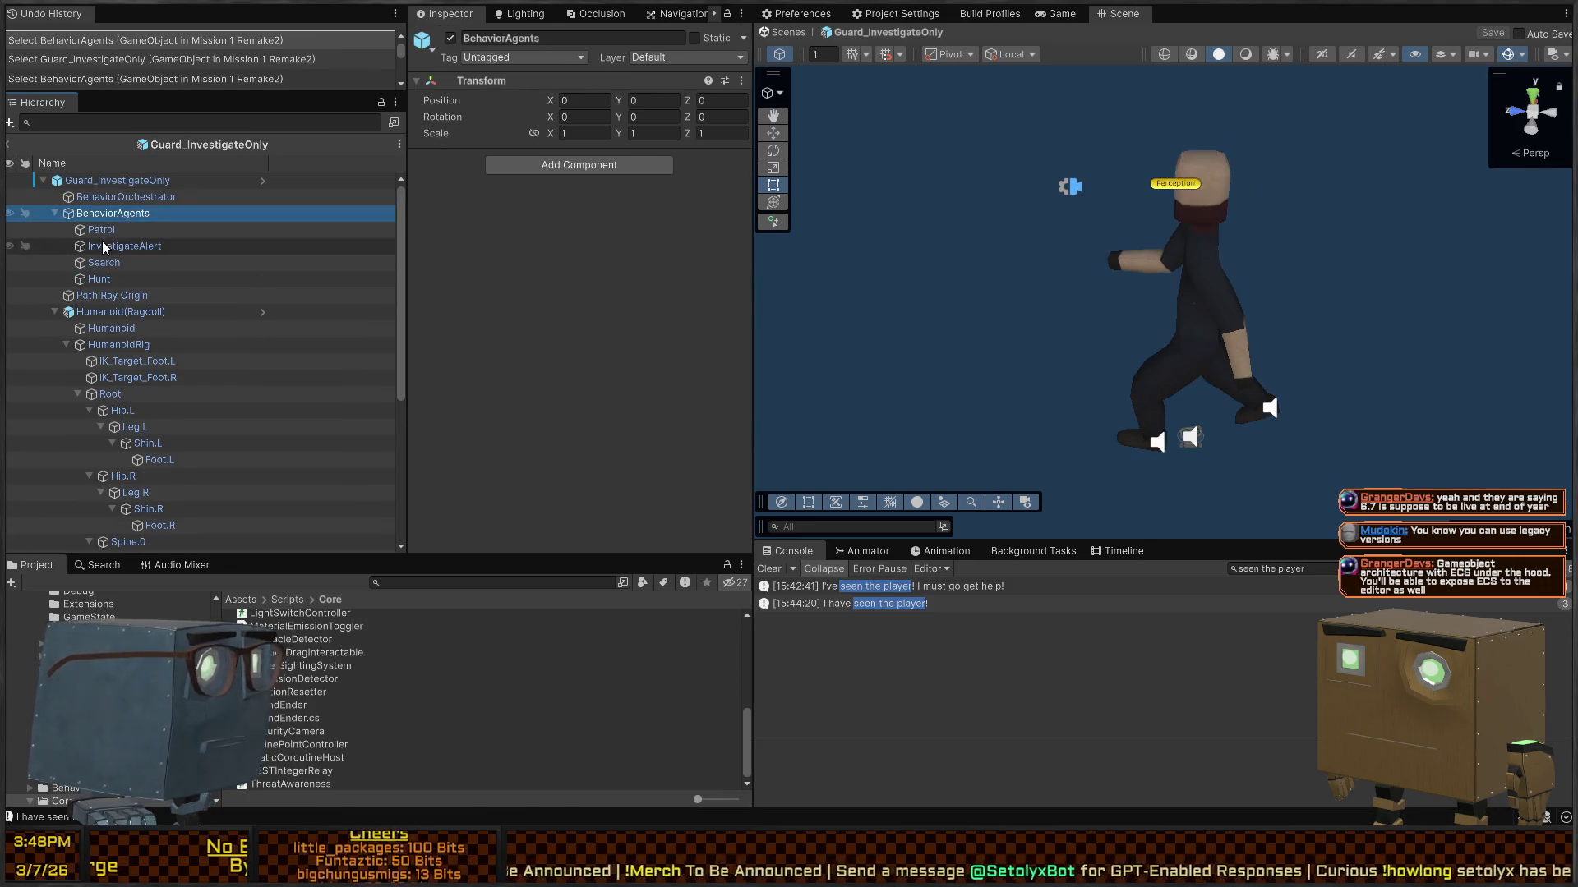
pyautogui.click(104, 244)
pyautogui.click(124, 230)
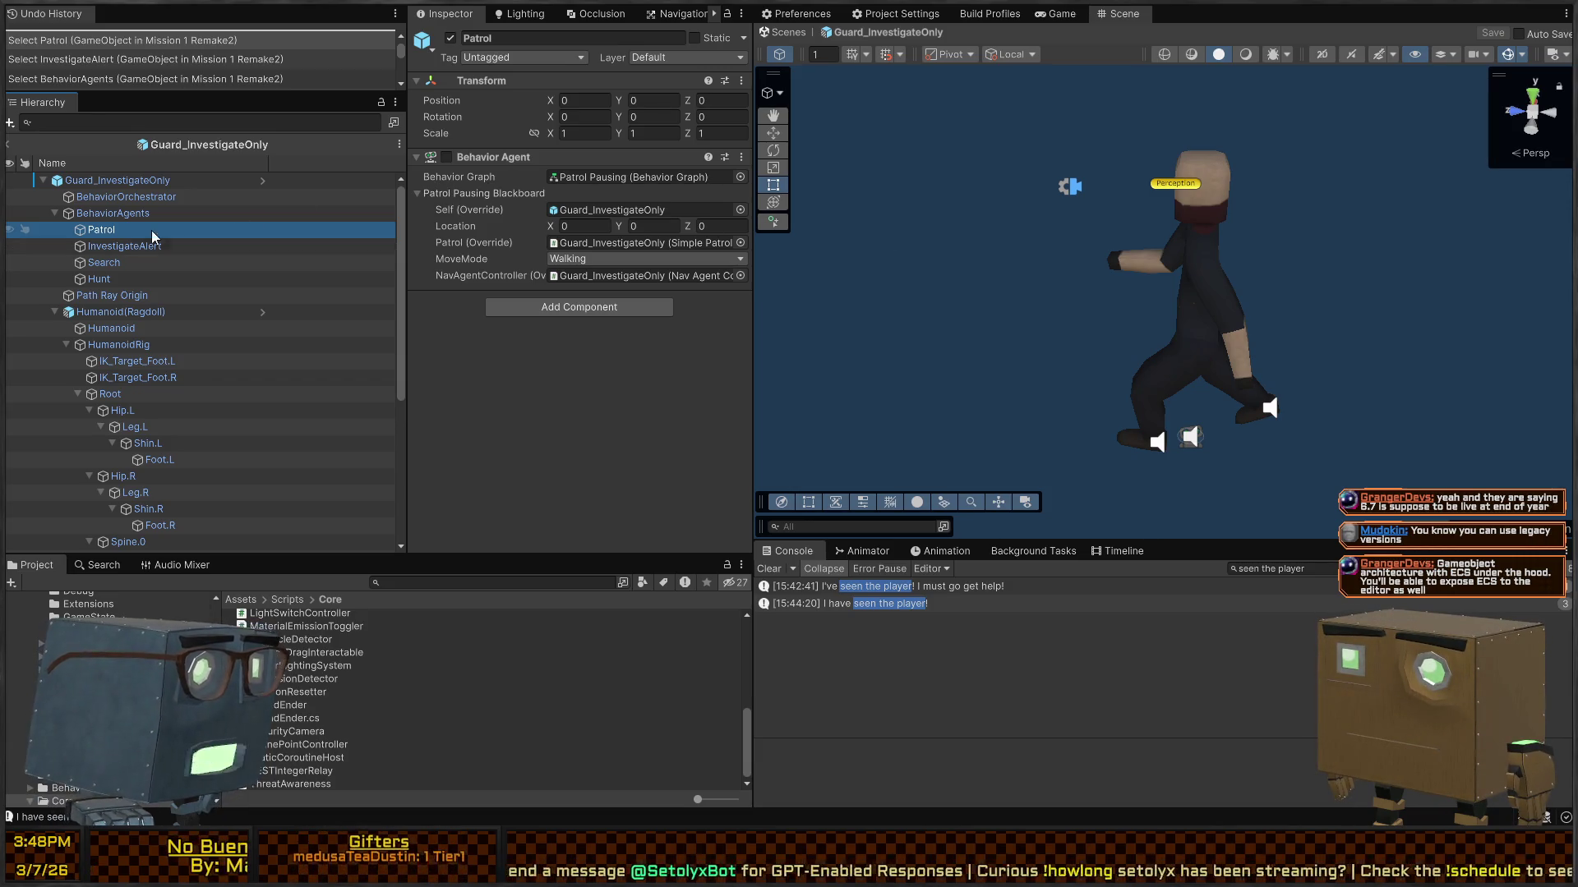
pyautogui.click(124, 213)
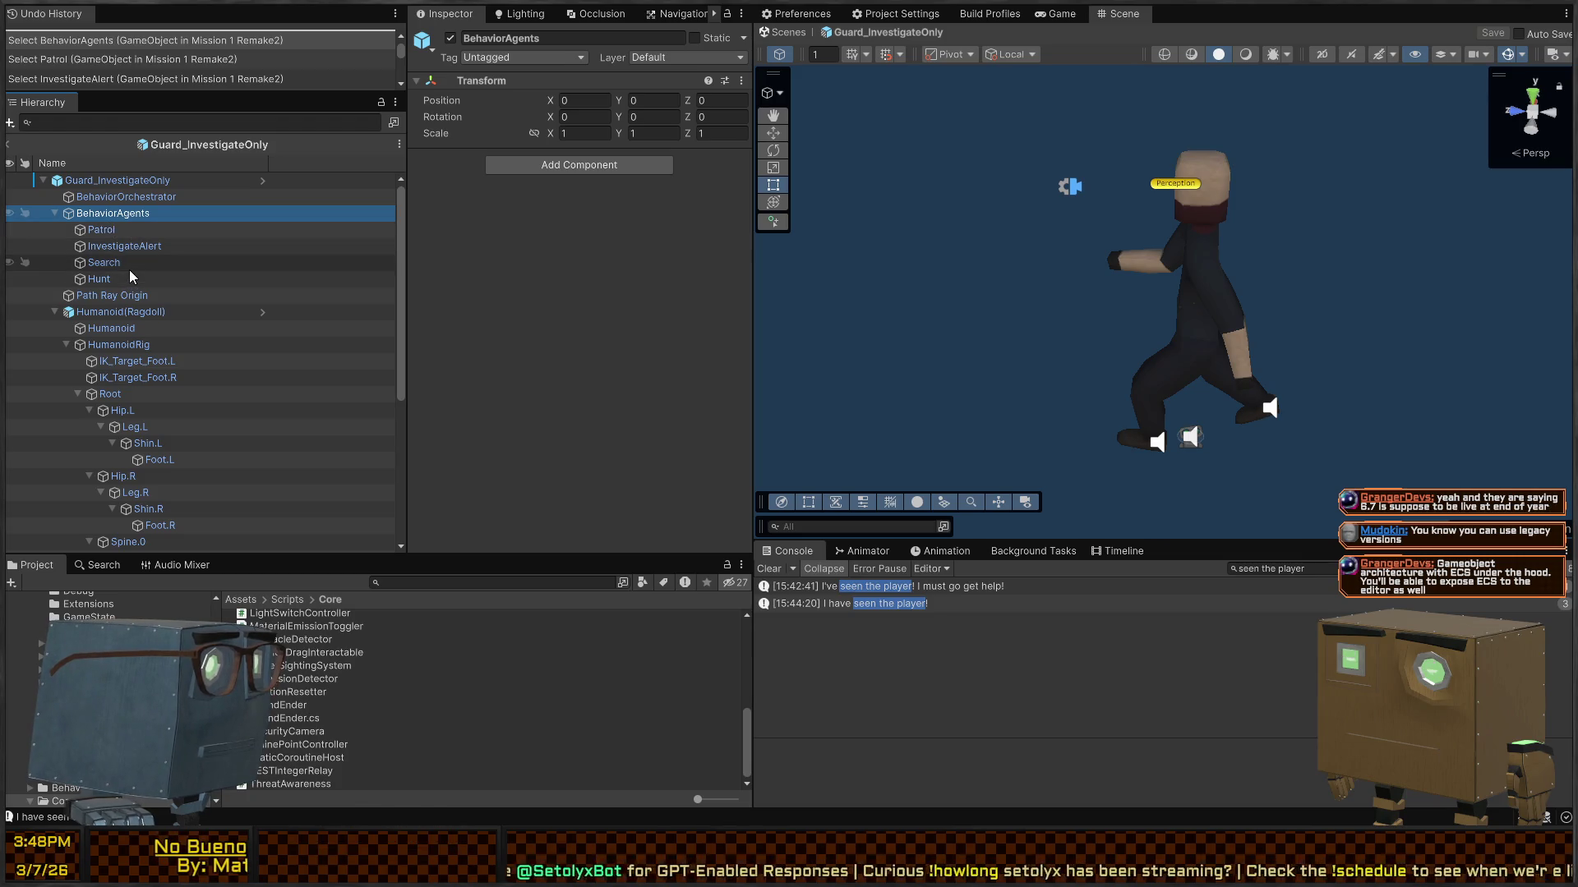
pyautogui.scroll(-3, 130, 267)
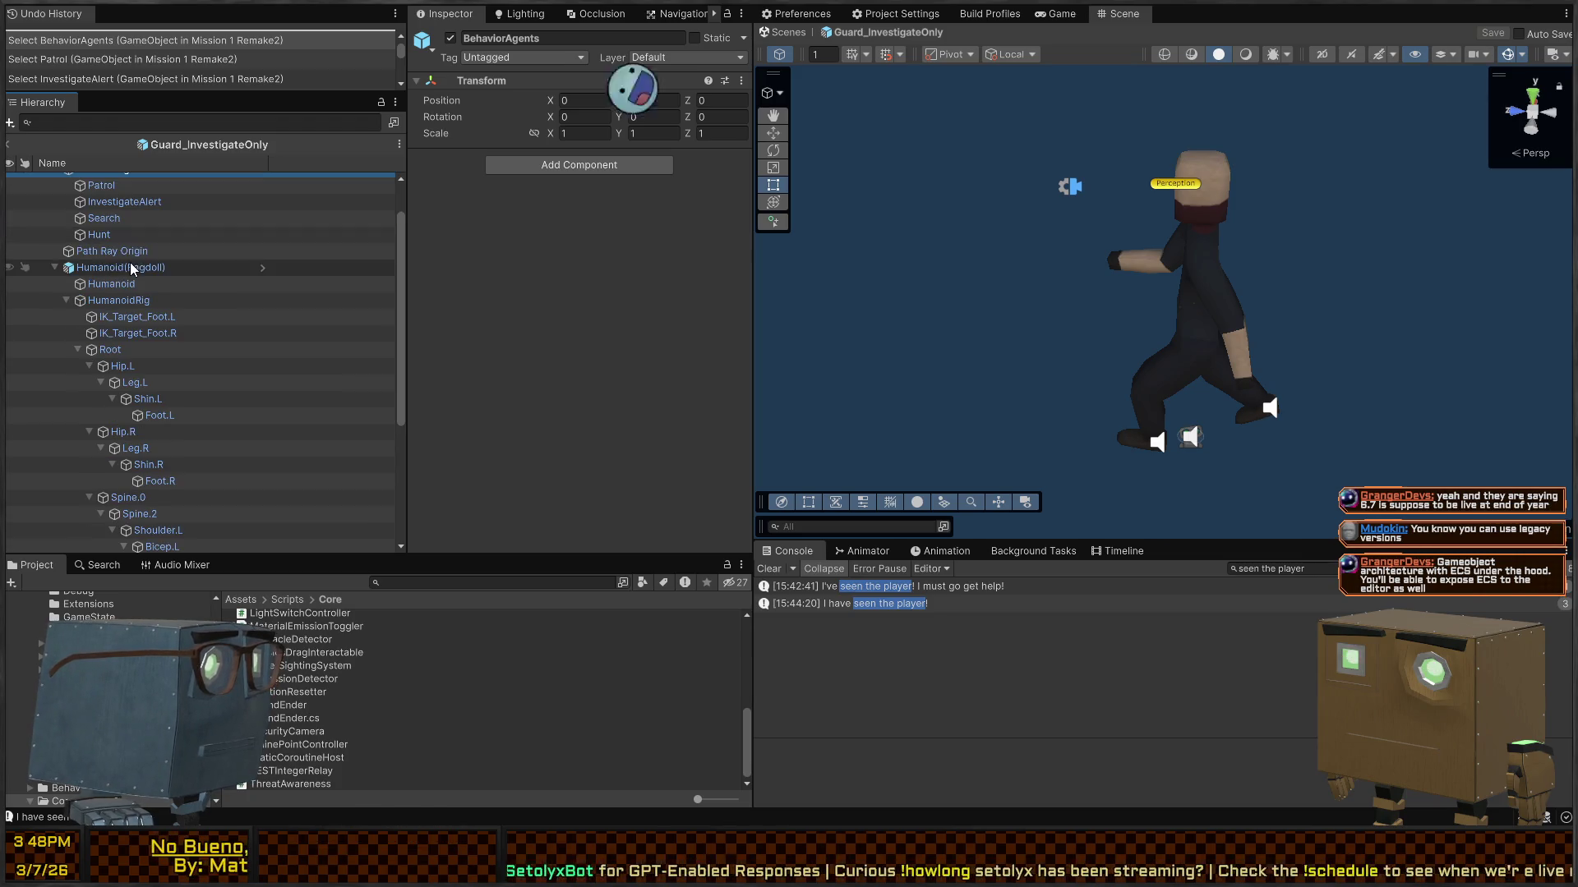
# Step: Fly the Scene camera toward the guard and select the Guard_InvestigateOnly root object
pyautogui.rightClick(1039, 249)
pyautogui.press('w')
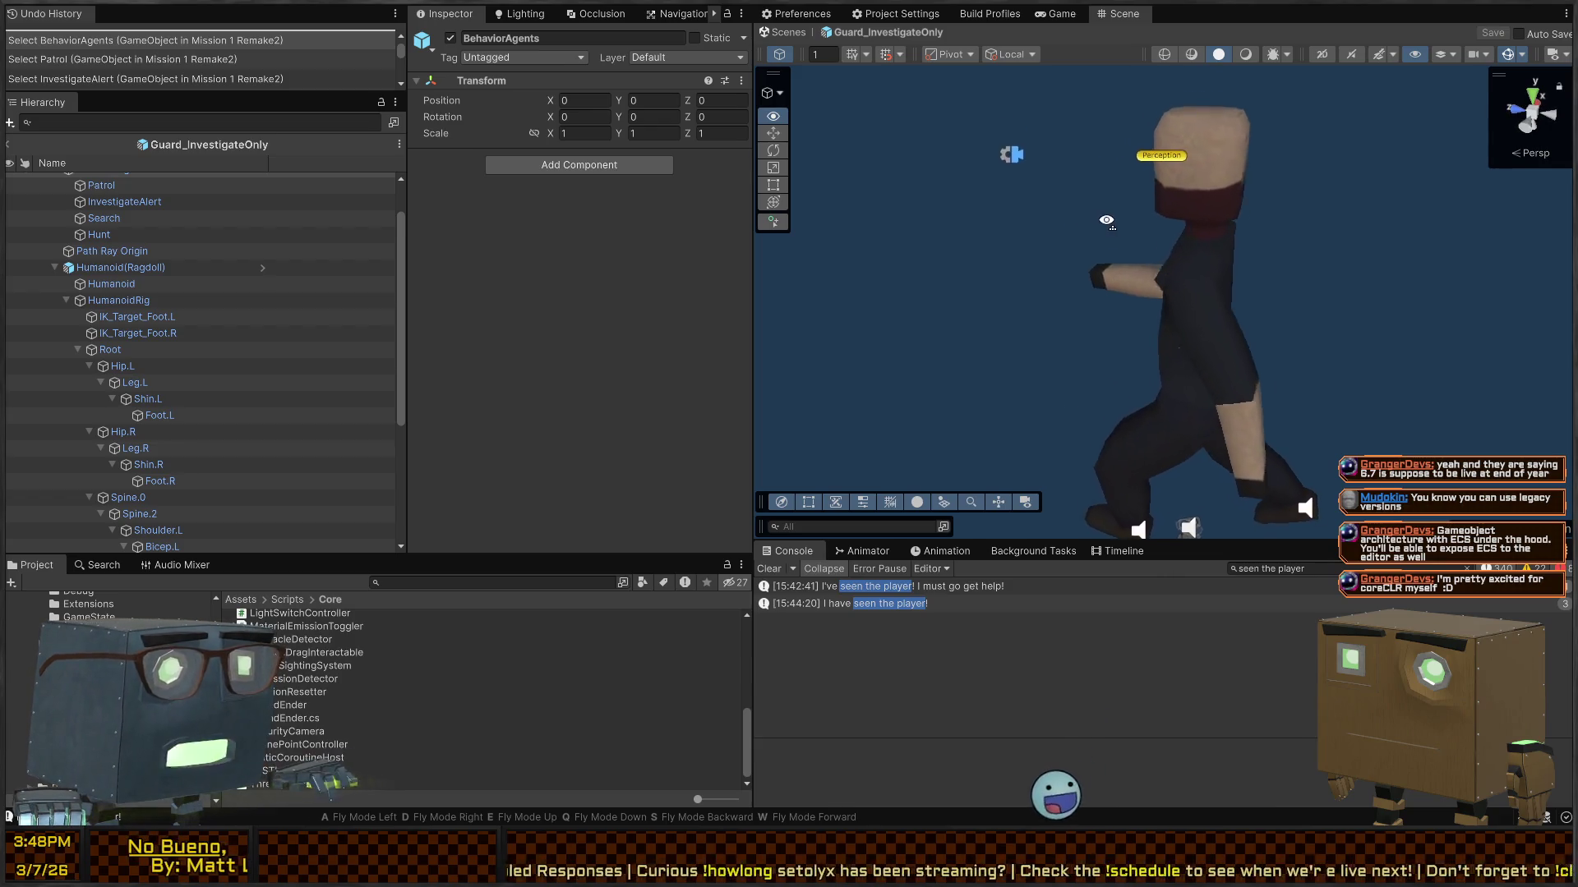
pyautogui.rightClick(1106, 220)
pyautogui.click(1145, 174)
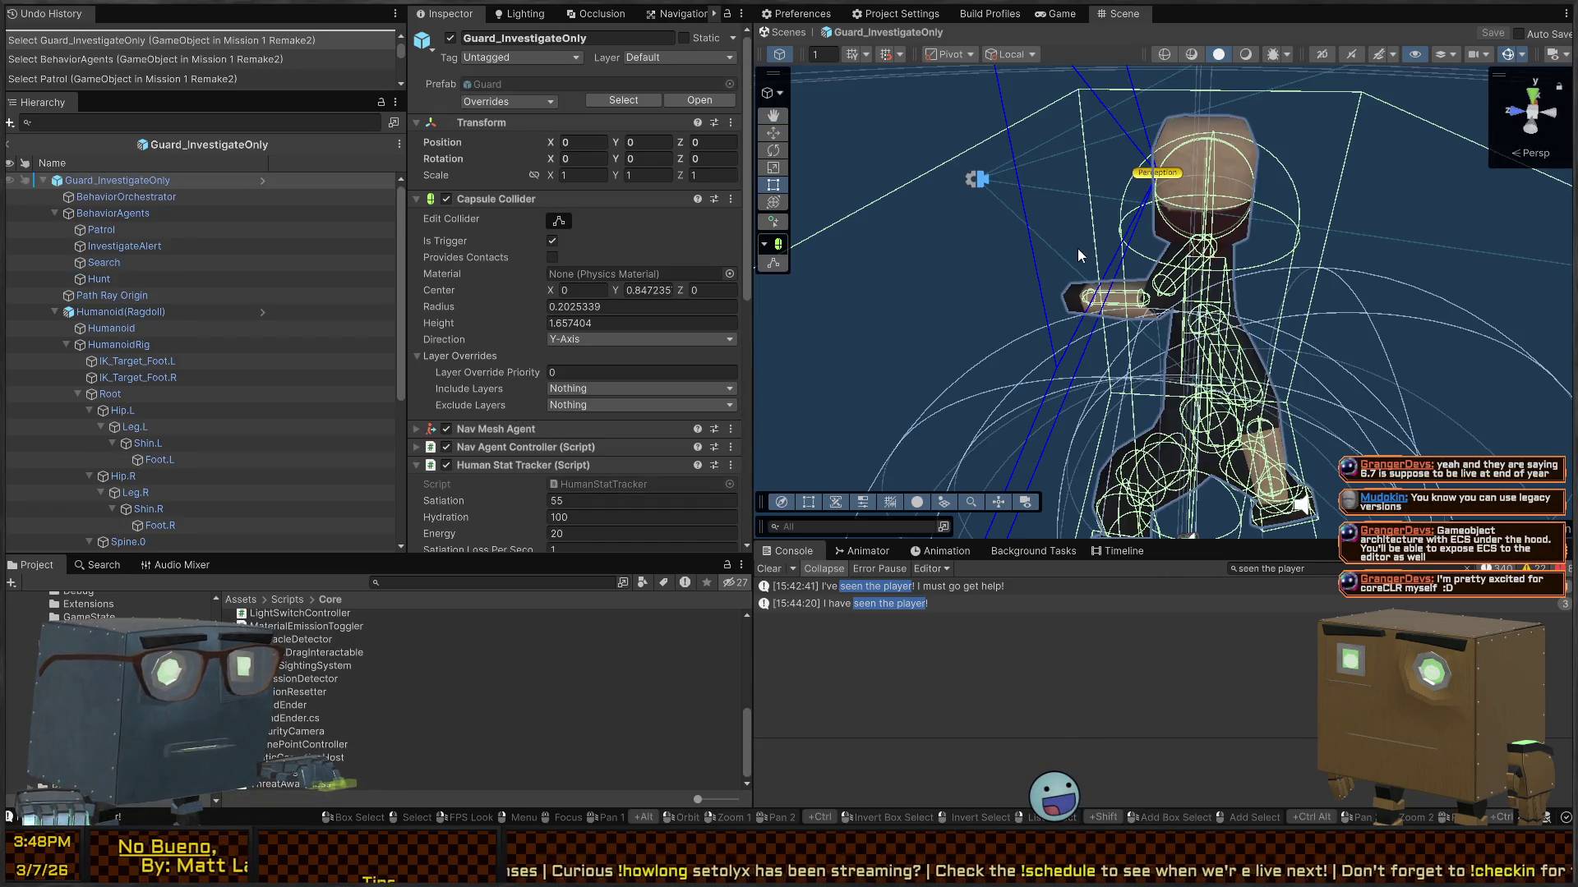
# Step: Set the Perception proximity detector's layer mask to only Default and Player
pyautogui.click(1143, 176)
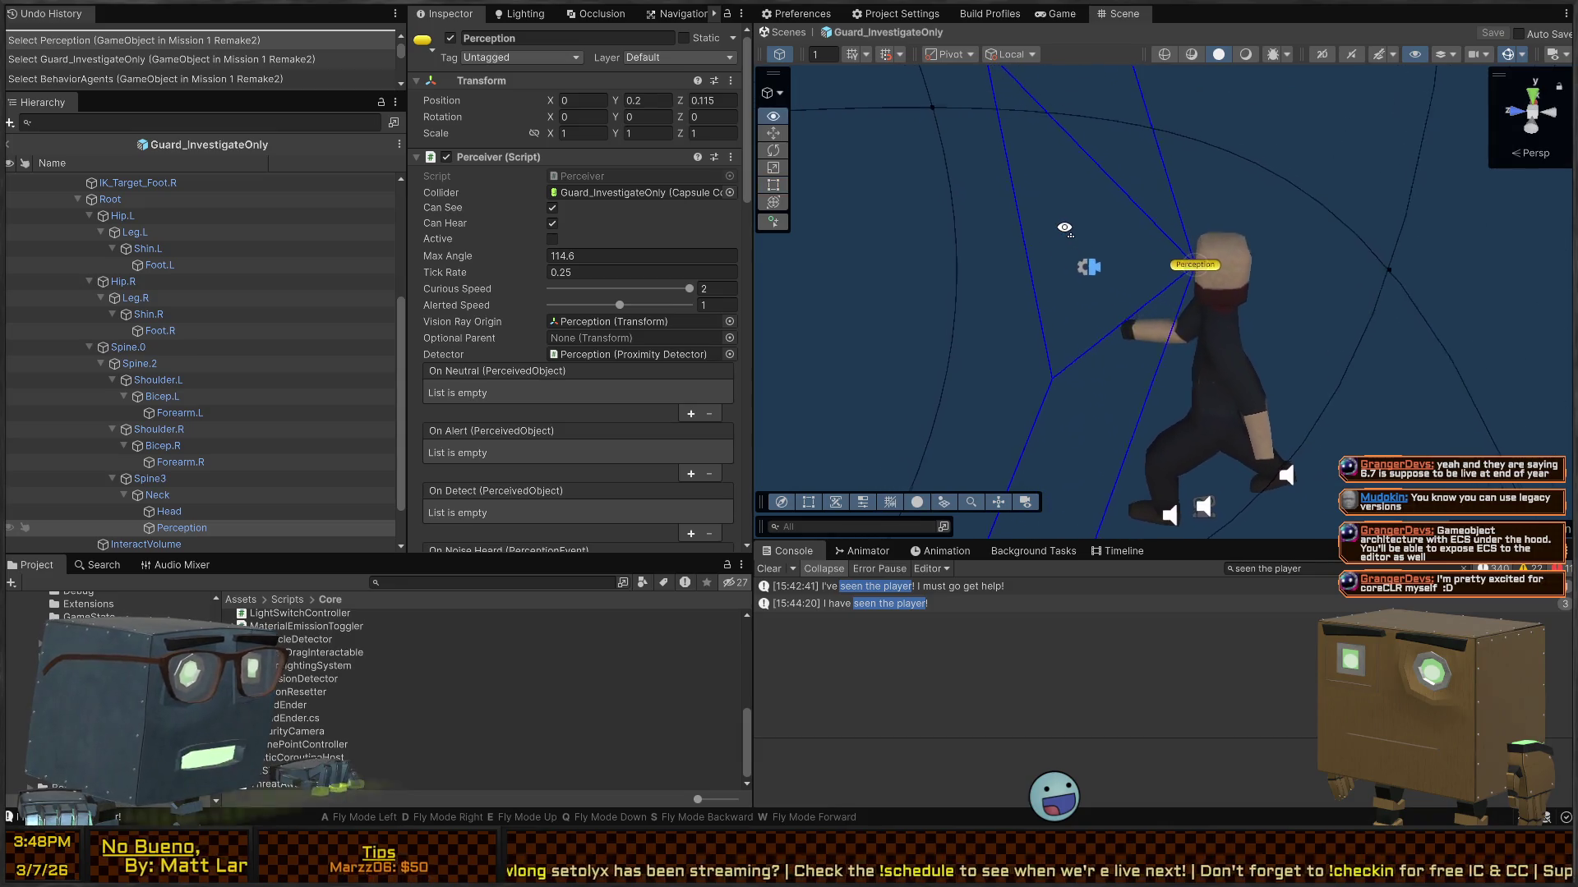
pyautogui.scroll(-10, 490, 316)
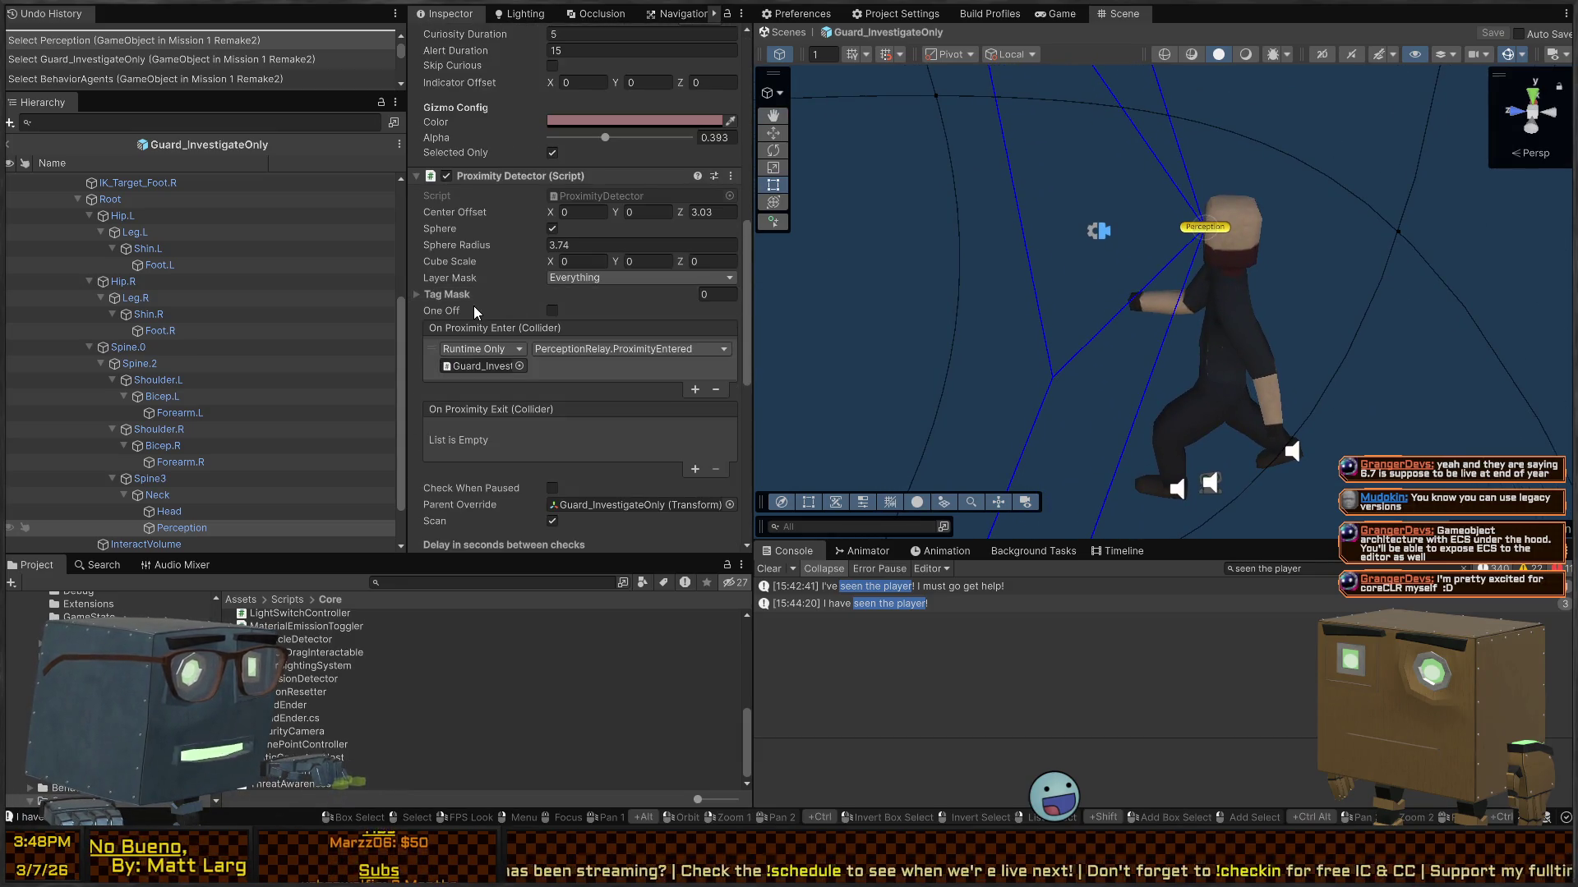
pyautogui.scroll(-10, 456, 316)
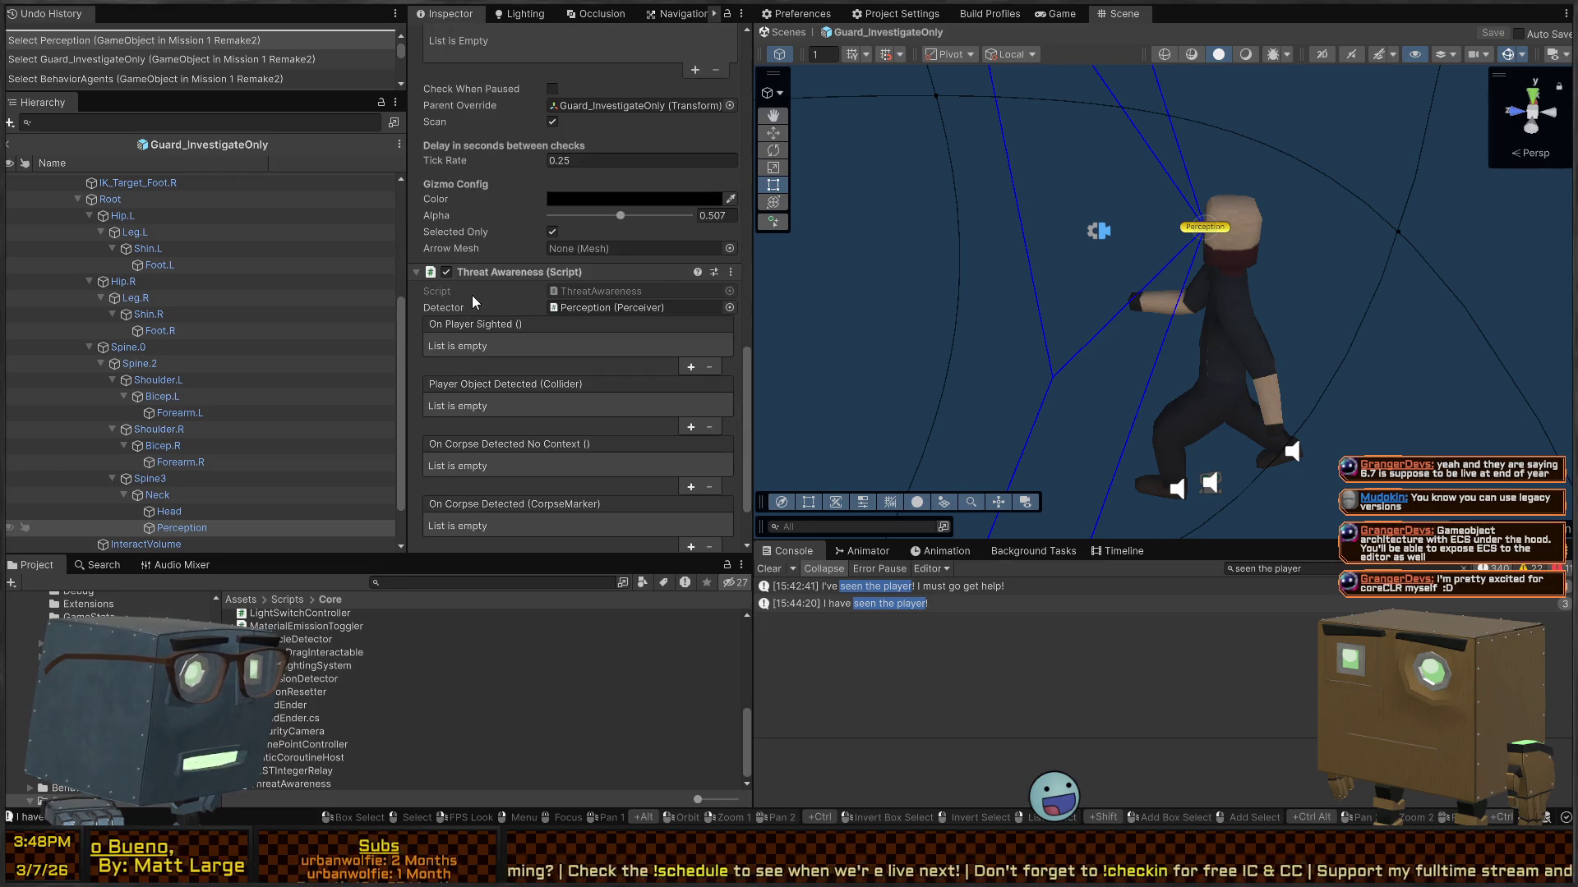
pyautogui.scroll(10, 489, 283)
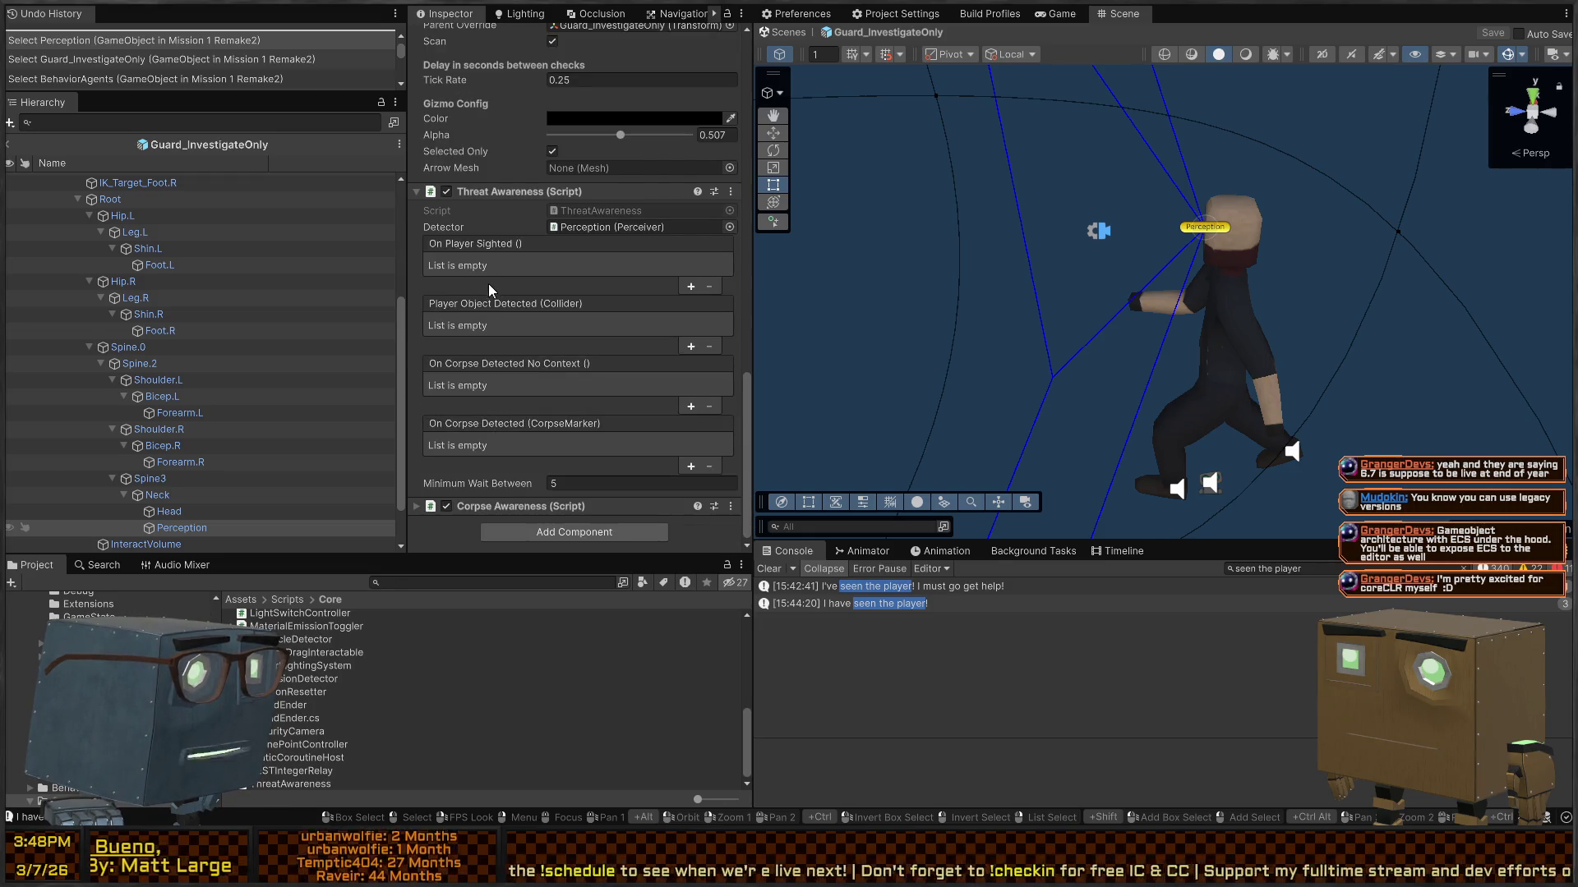
pyautogui.scroll(5, 493, 296)
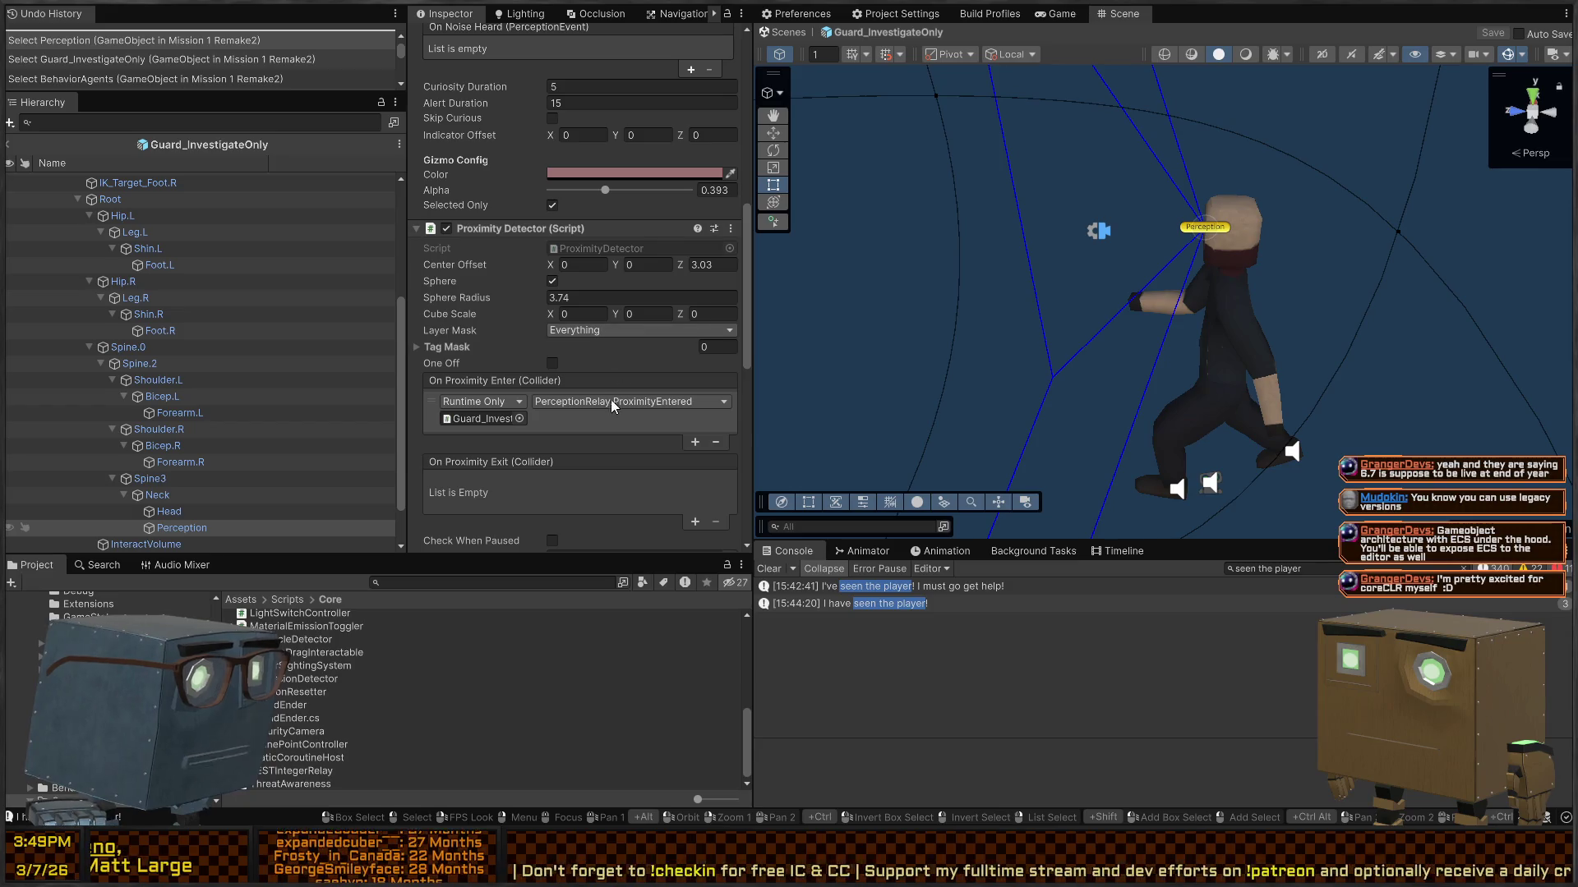
pyautogui.click(592, 352)
pyautogui.click(589, 375)
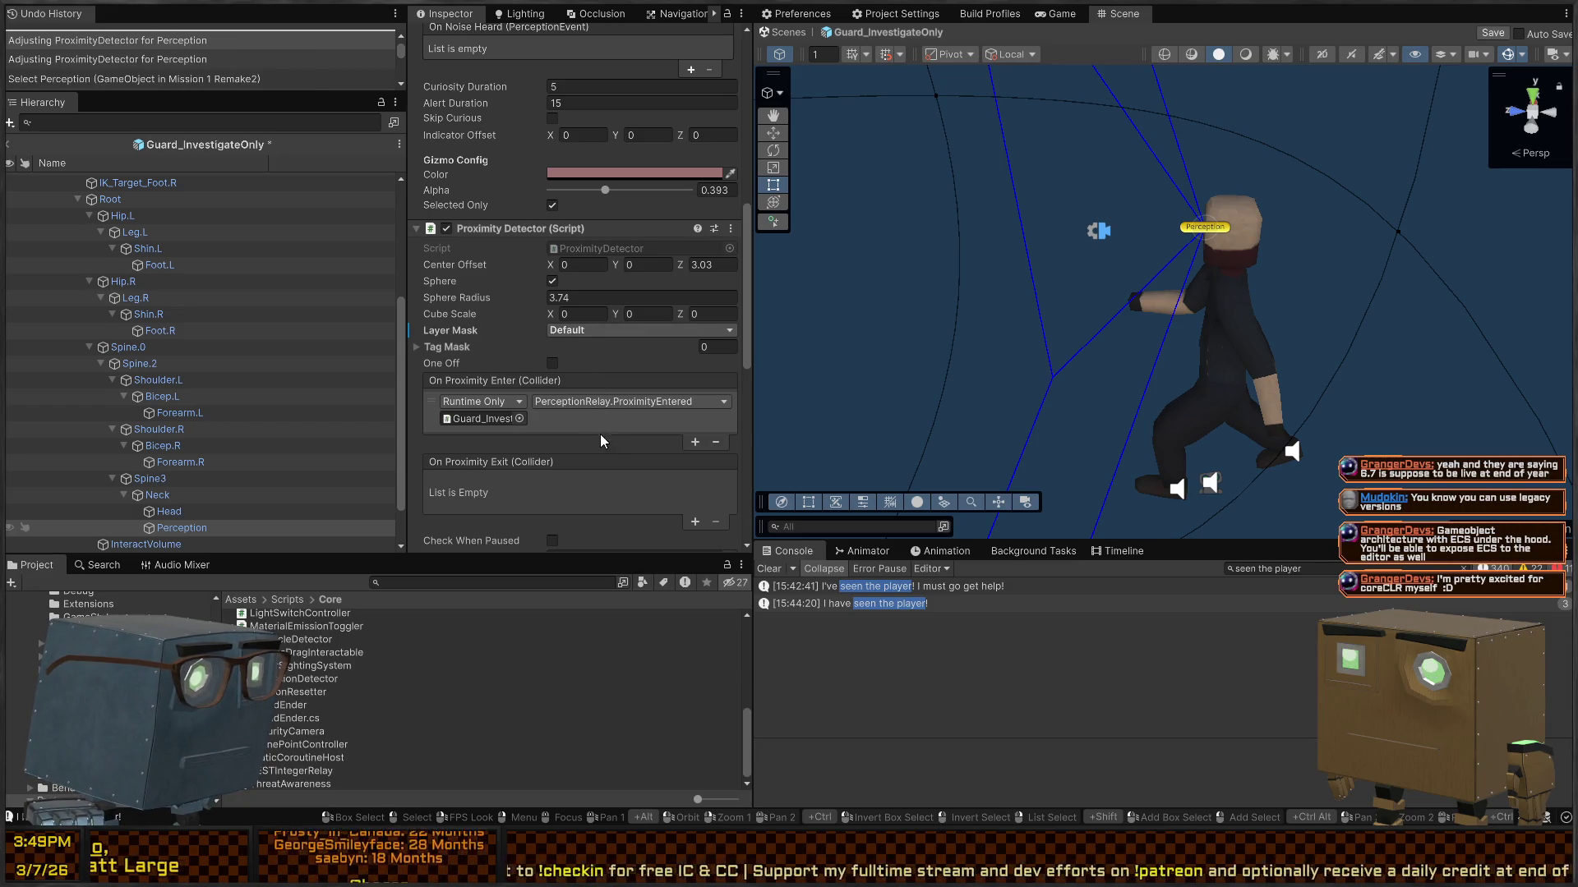
pyautogui.click(600, 496)
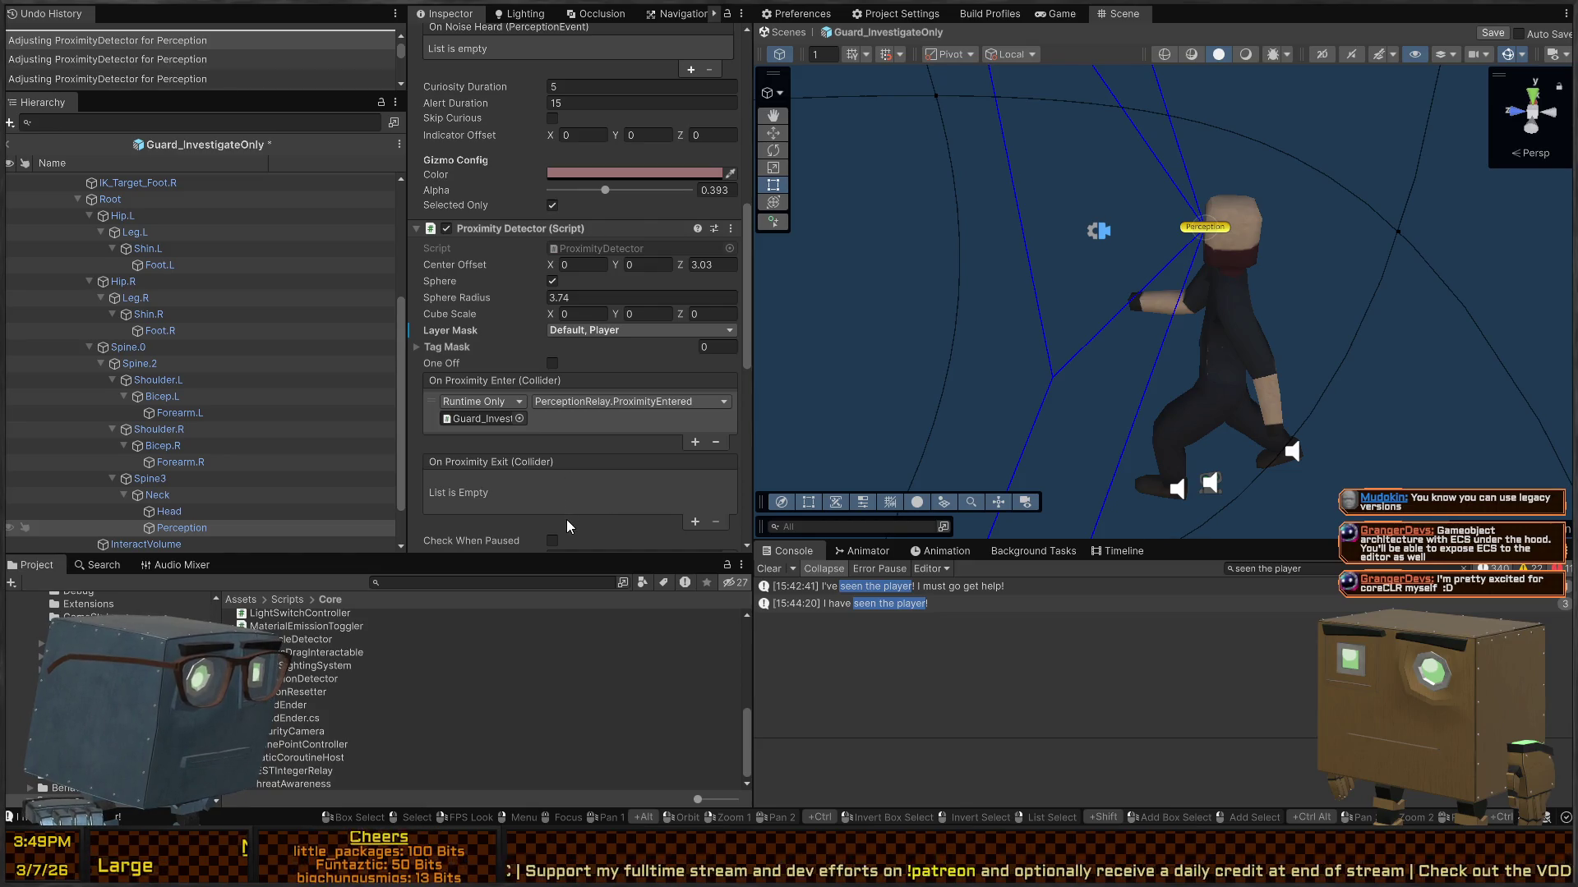
pyautogui.click(461, 349)
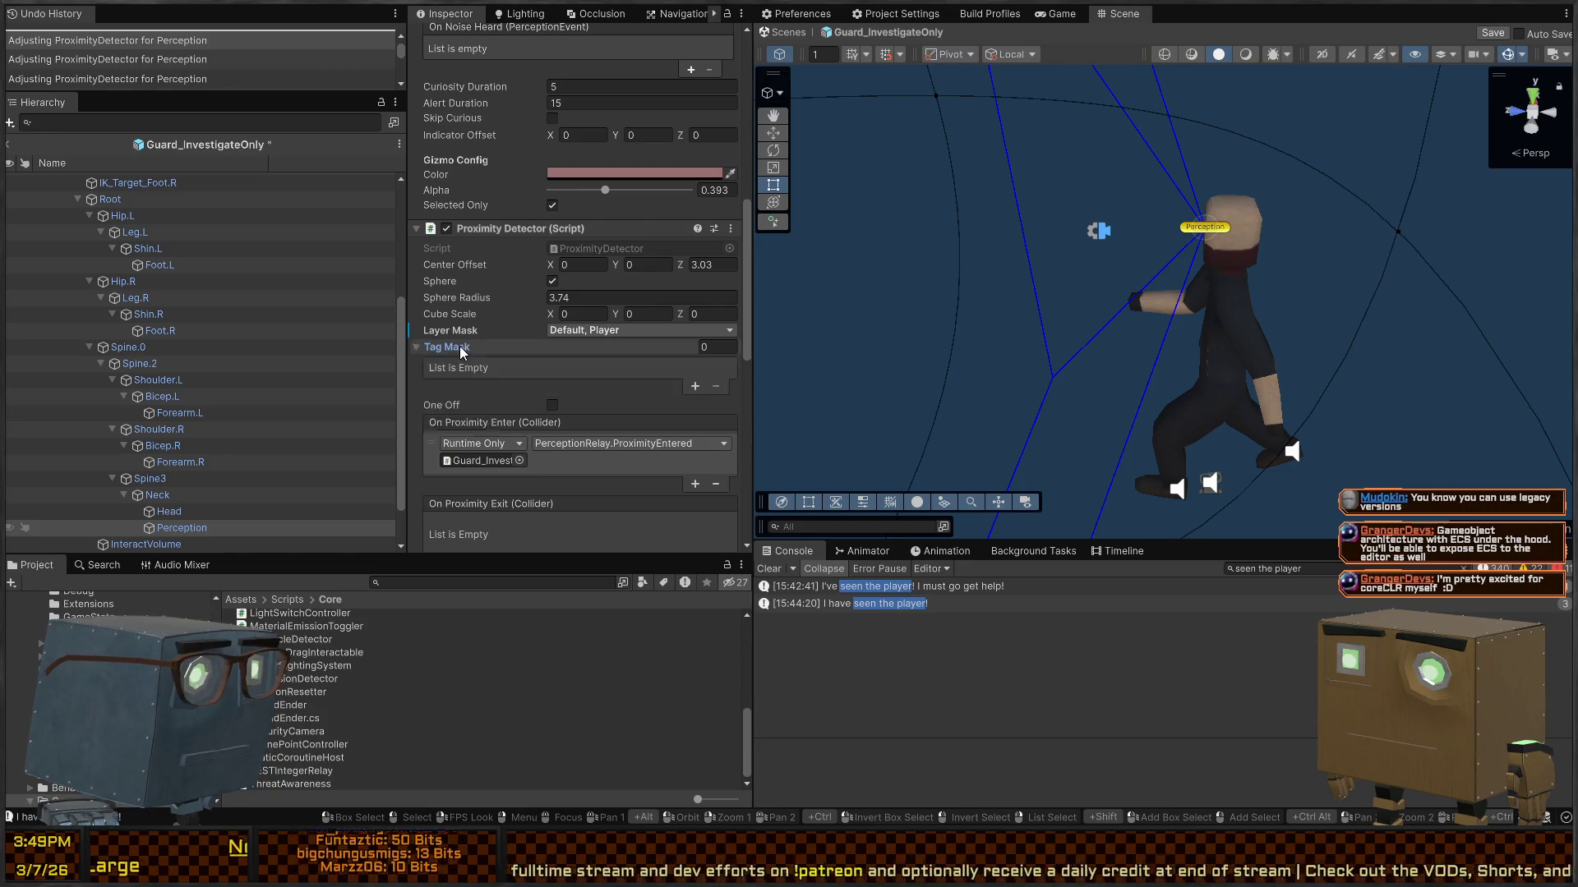
pyautogui.click(454, 348)
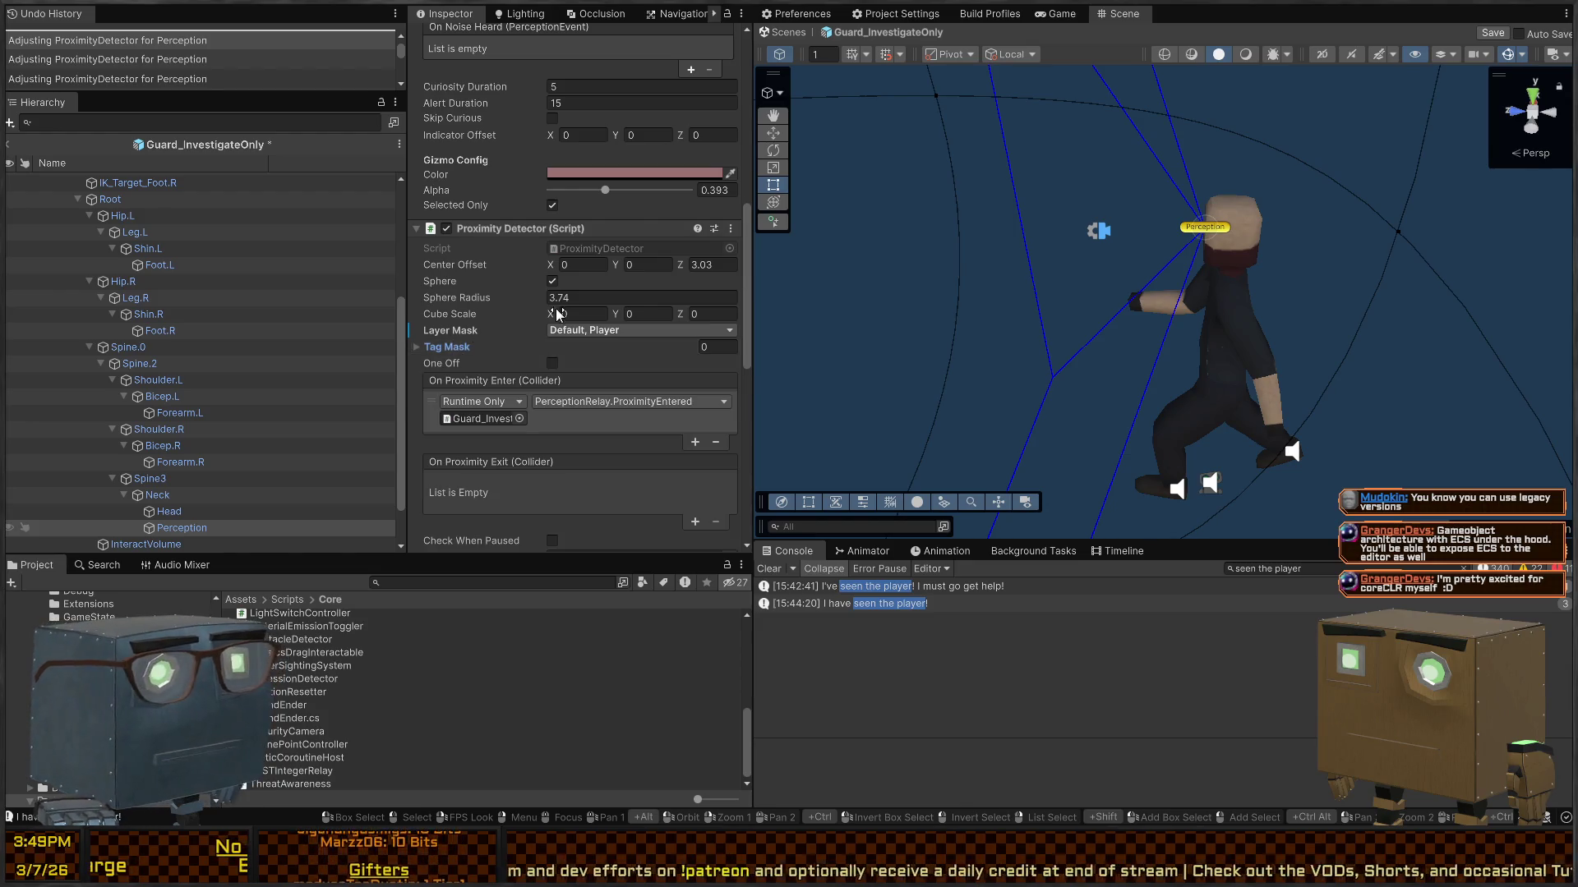
# Step: Exit Prefab Mode to the level and select all three Guard_InvestigateOnly guards
pyautogui.click(782, 32)
pyautogui.moveTo(1058, 310)
pyautogui.mouseDown()
pyautogui.moveTo(1060, 254)
pyautogui.moveTo(1096, 275)
pyautogui.moveTo(1014, 282)
pyautogui.moveTo(1027, 306)
pyautogui.moveTo(1085, 318)
pyautogui.moveTo(746, 346)
pyautogui.moveTo(623, 332)
pyautogui.moveTo(691, 325)
pyautogui.mouseUp()
pyautogui.keyDown('shift'); pyautogui.click(165, 340); pyautogui.keyUp('shift')
# Step: Frame the three selected guards in the Scene view and narrow the selection to one guard
pyautogui.press('f')
pyautogui.hotkey('alt', 'shift', 'a')
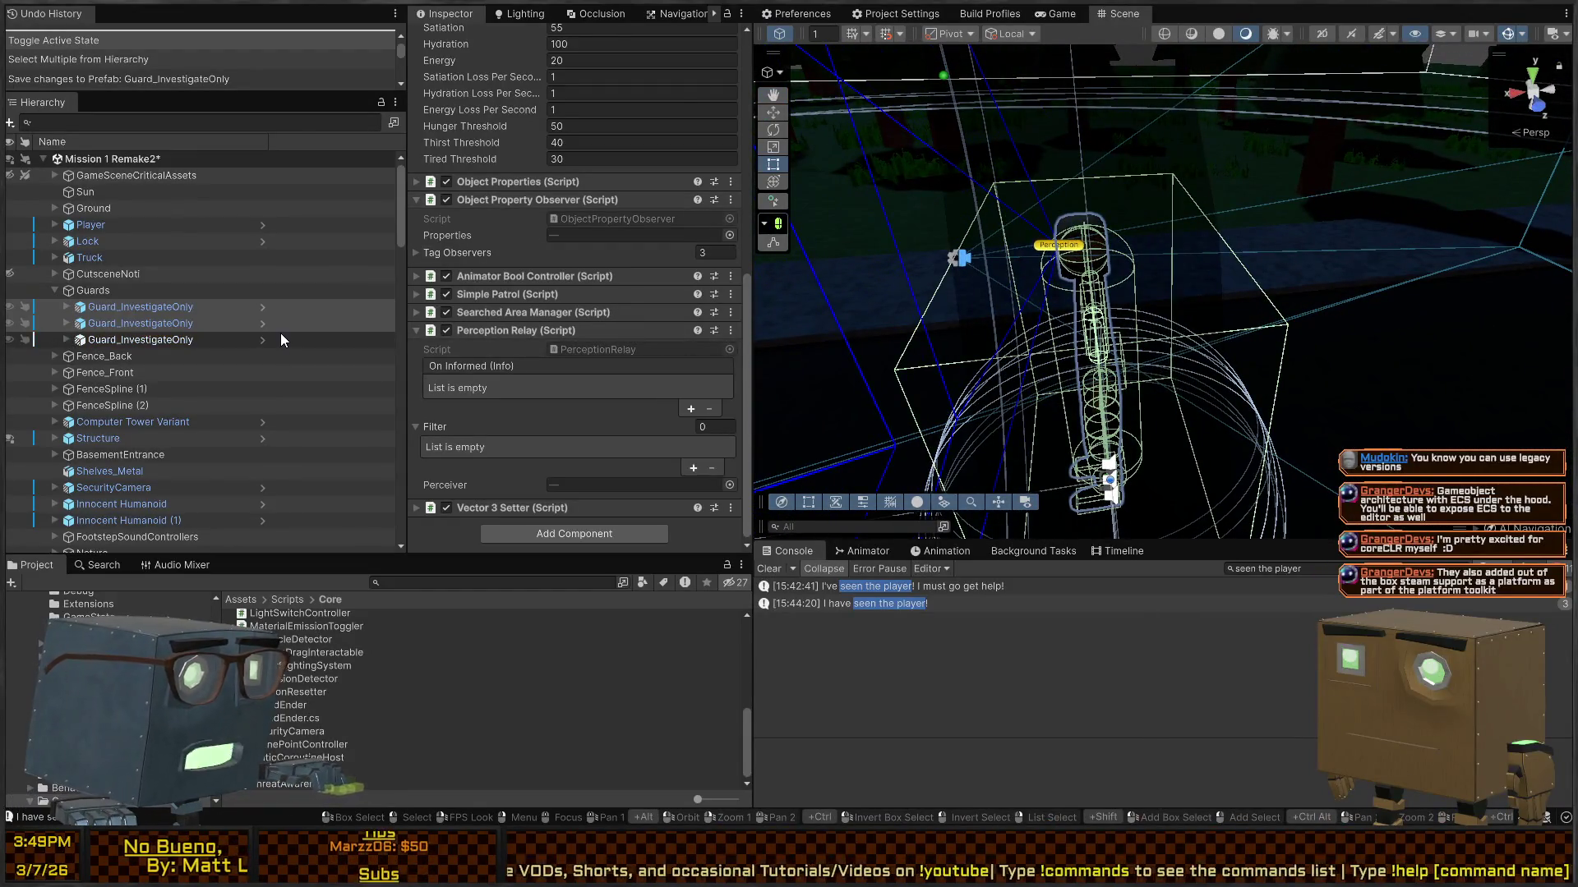
pyautogui.click(248, 309)
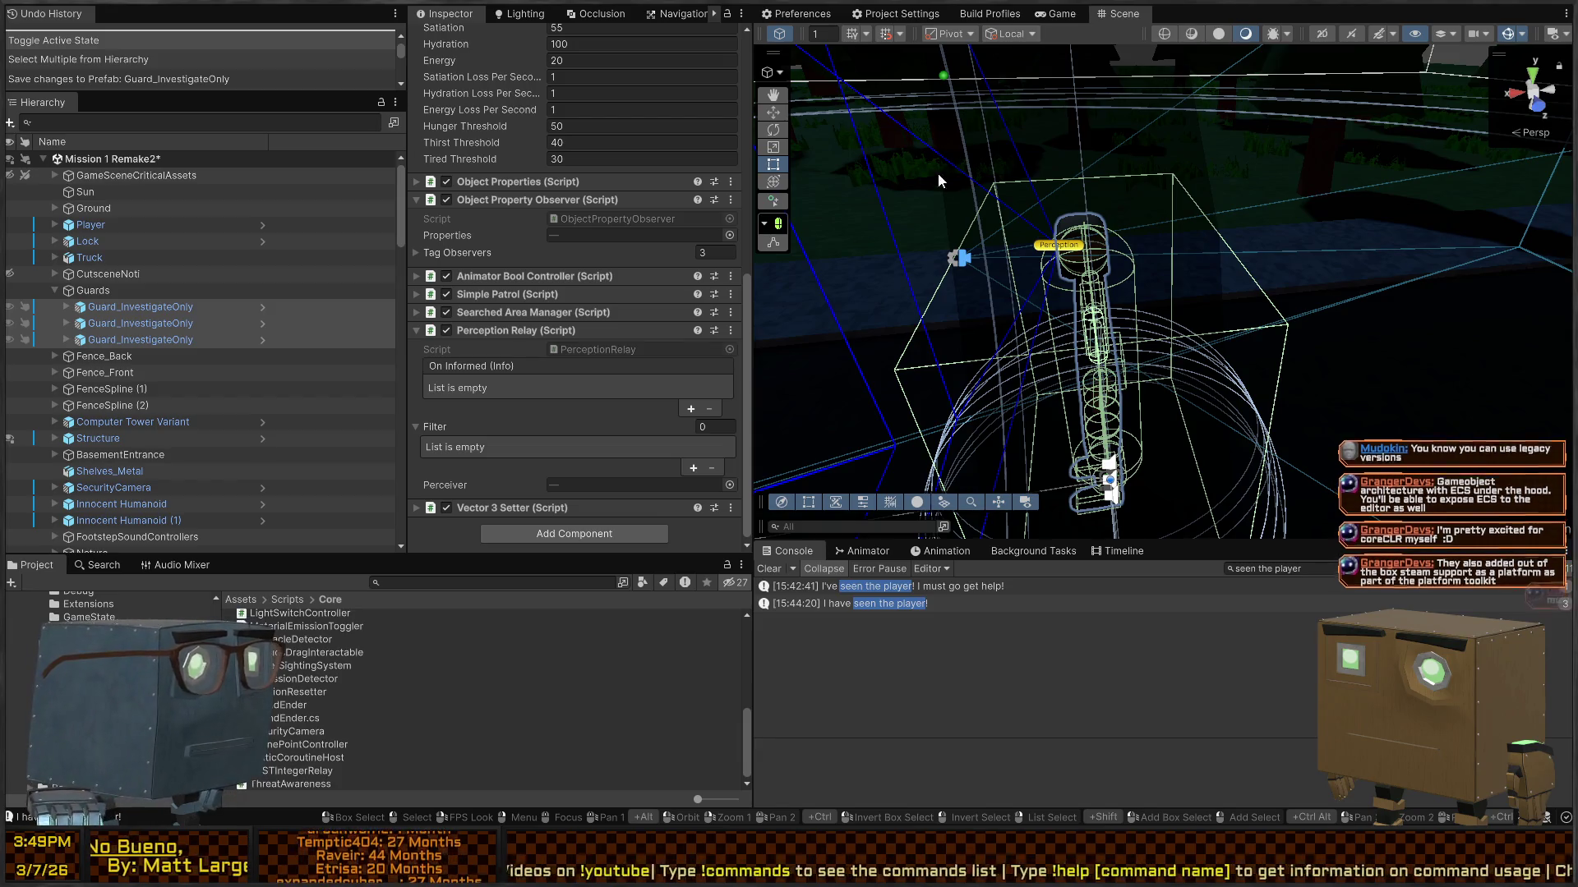
pyautogui.moveTo(854, 151)
pyautogui.mouseDown()
pyautogui.moveTo(1016, 161)
pyautogui.moveTo(1035, 186)
pyautogui.moveTo(971, 211)
pyautogui.moveTo(1090, 215)
pyautogui.mouseUp()
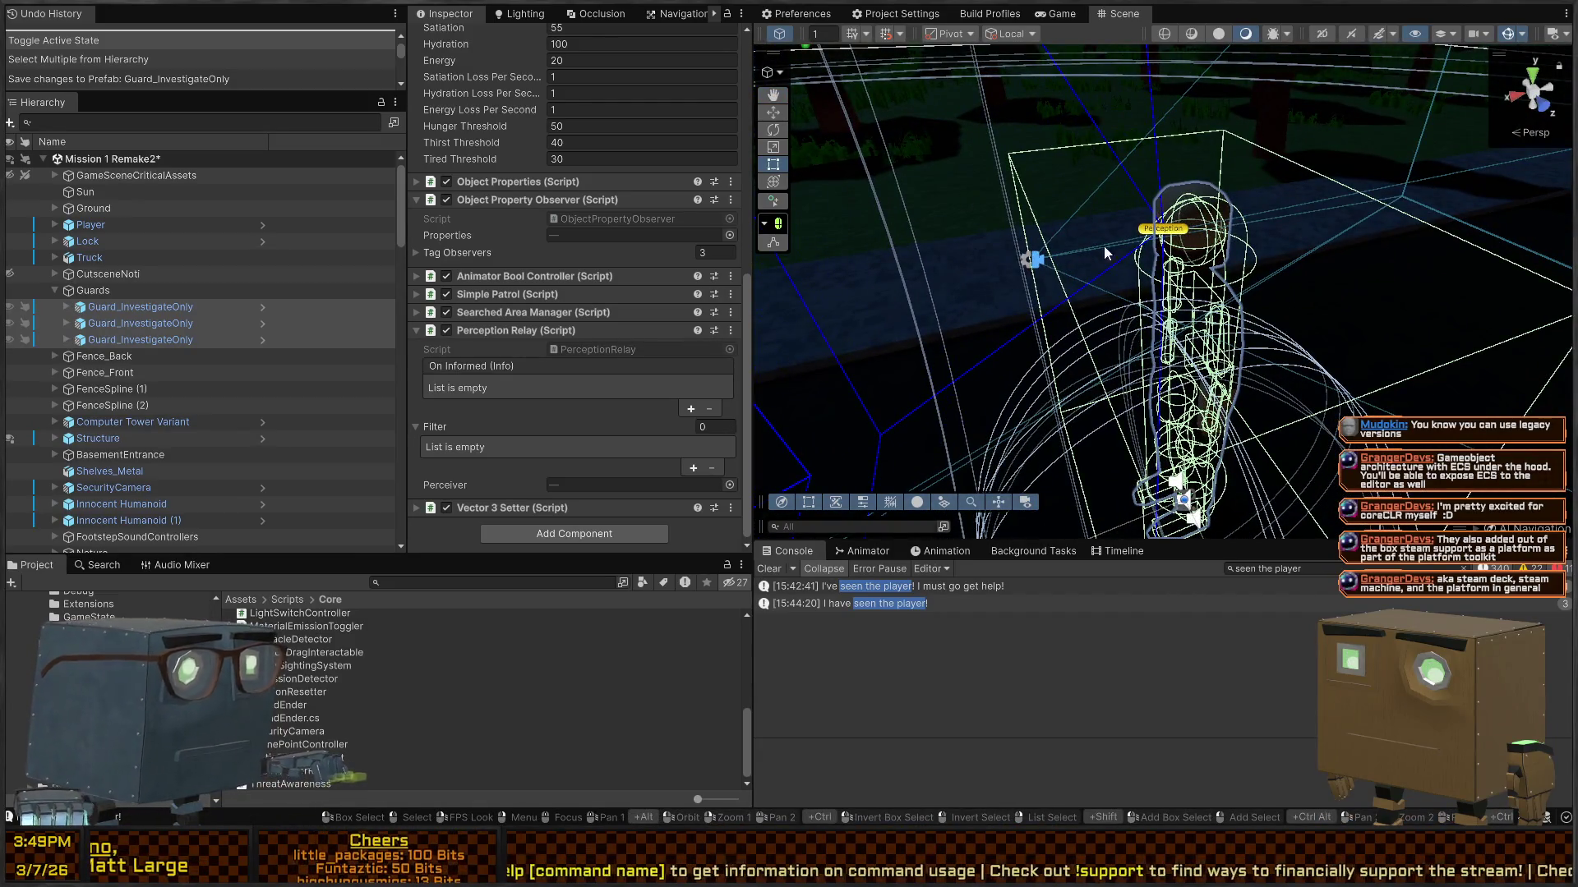
pyautogui.click(343, 305)
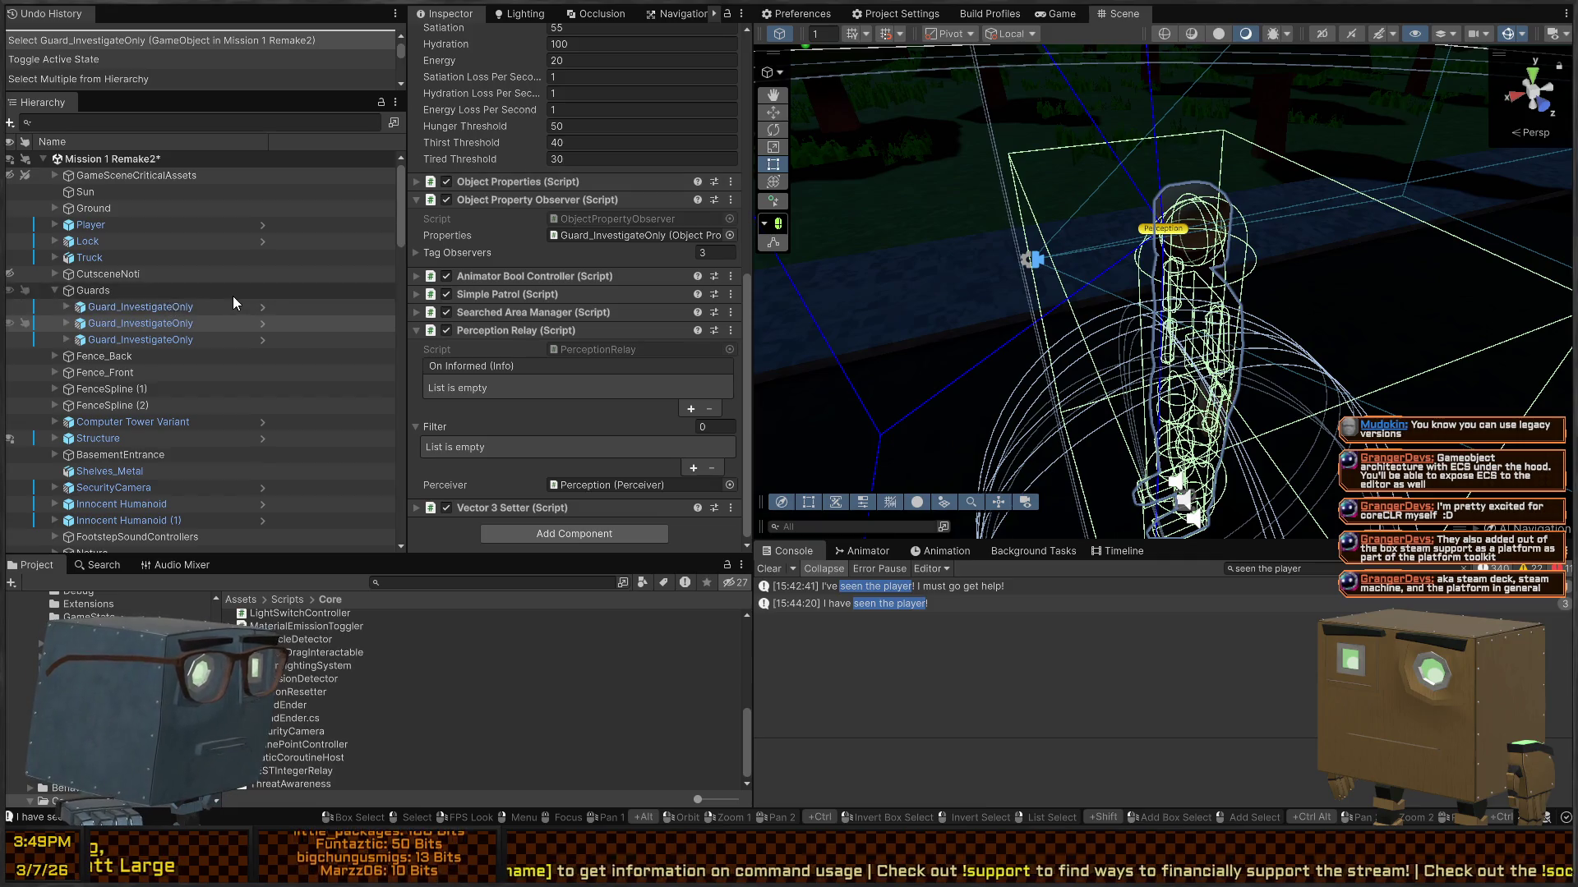
pyautogui.scroll(-15, 233, 296)
pyautogui.scroll(-5, 203, 319)
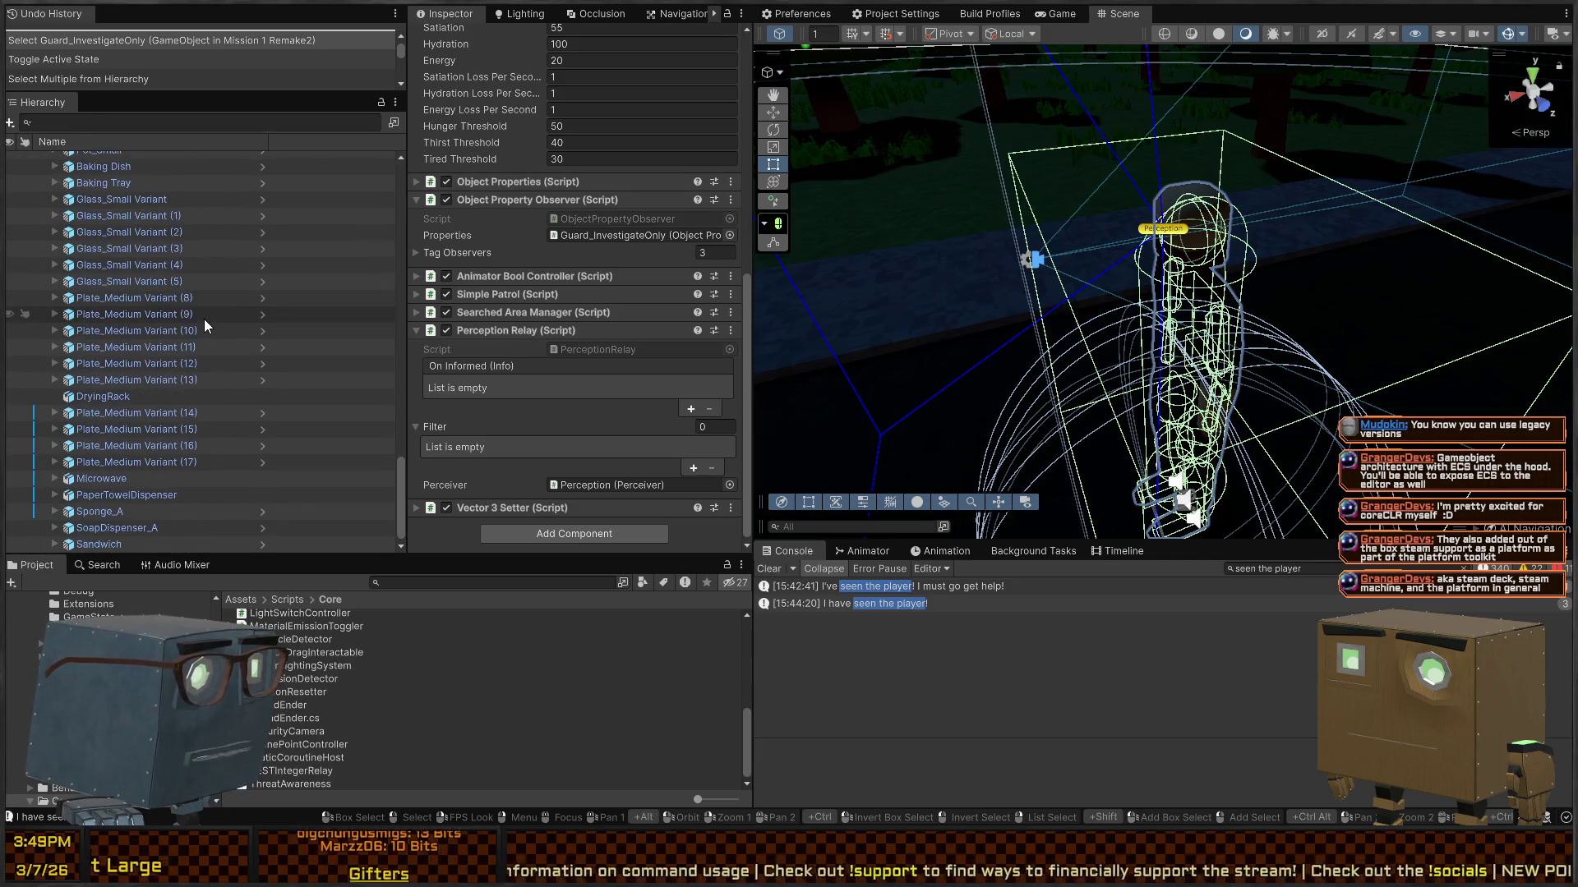
pyautogui.scroll(15, 146, 338)
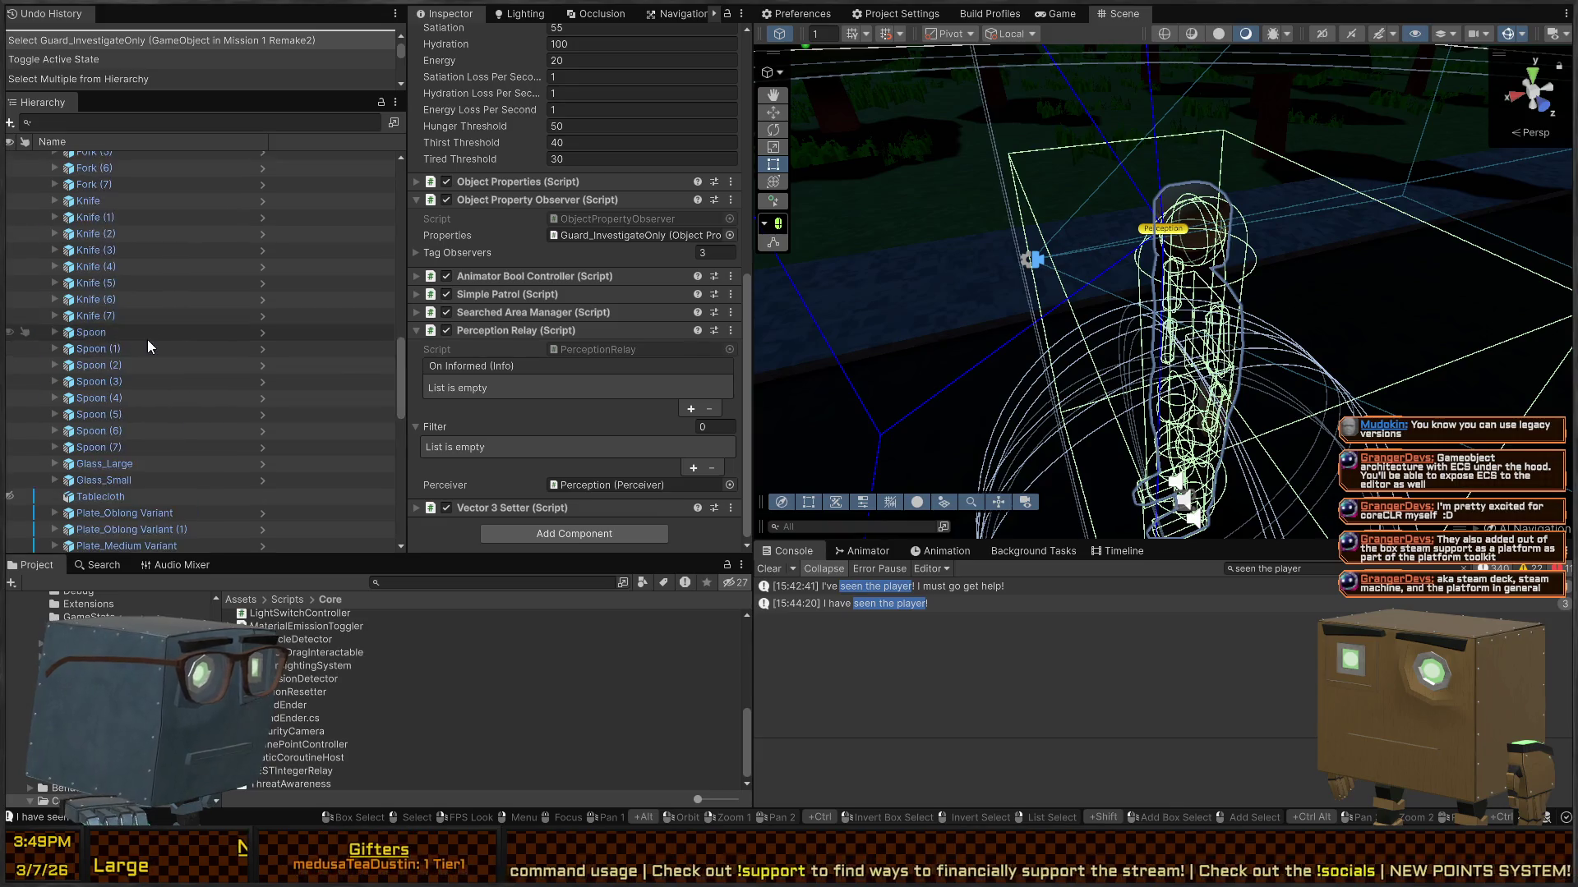
# Step: Collapse the second guard's Capsule Collider, Human Stat Tracker, Object Property Observer and Perception Relay components
pyautogui.click(90, 255)
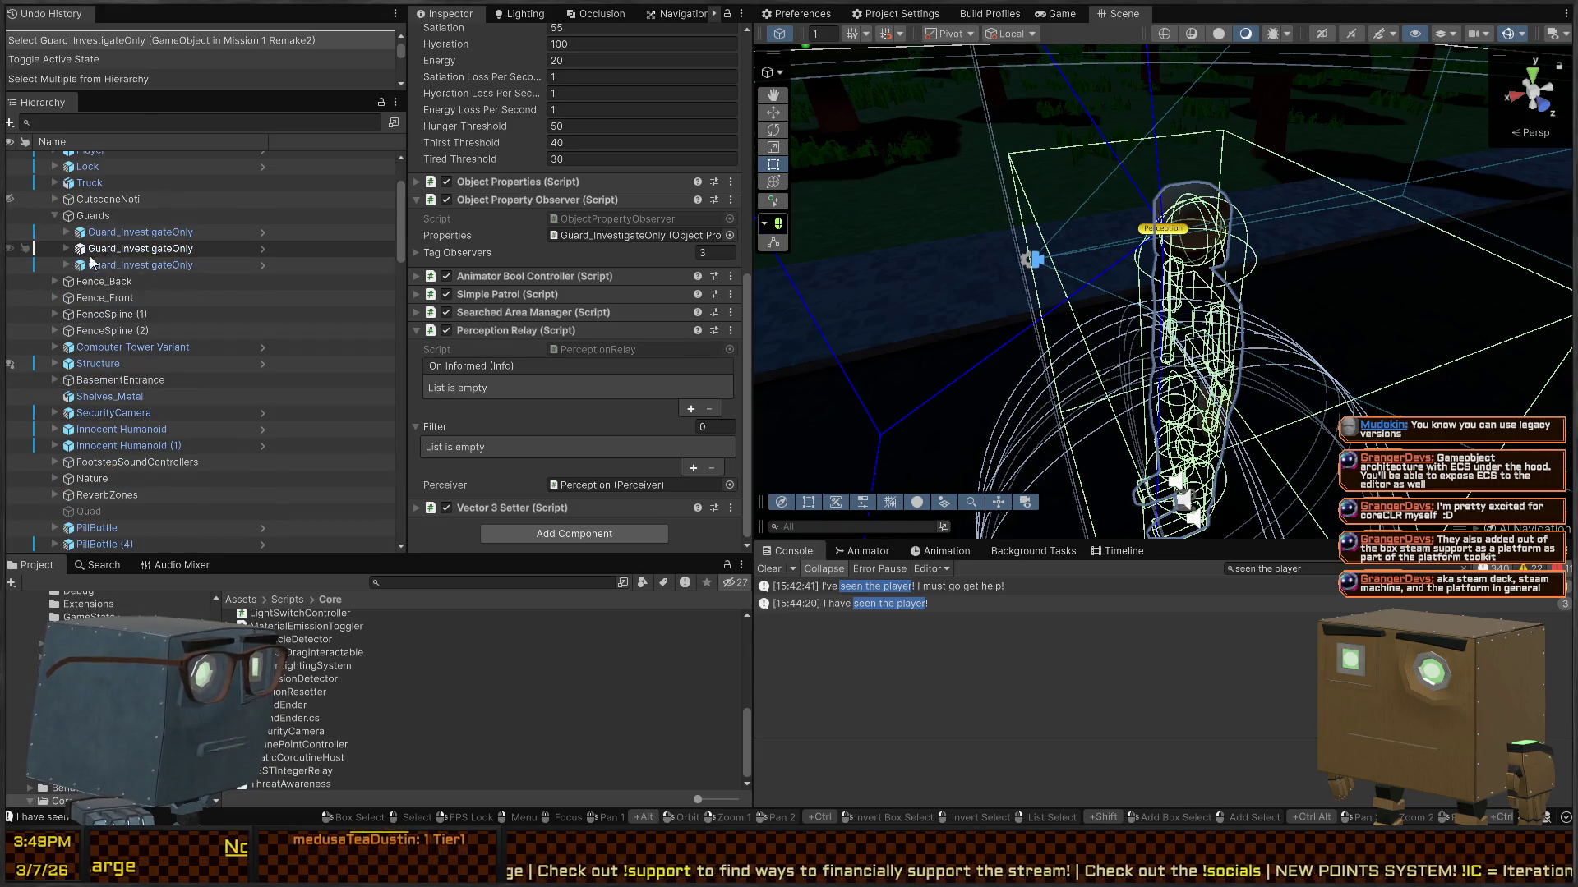
pyautogui.scroll(10, 530, 258)
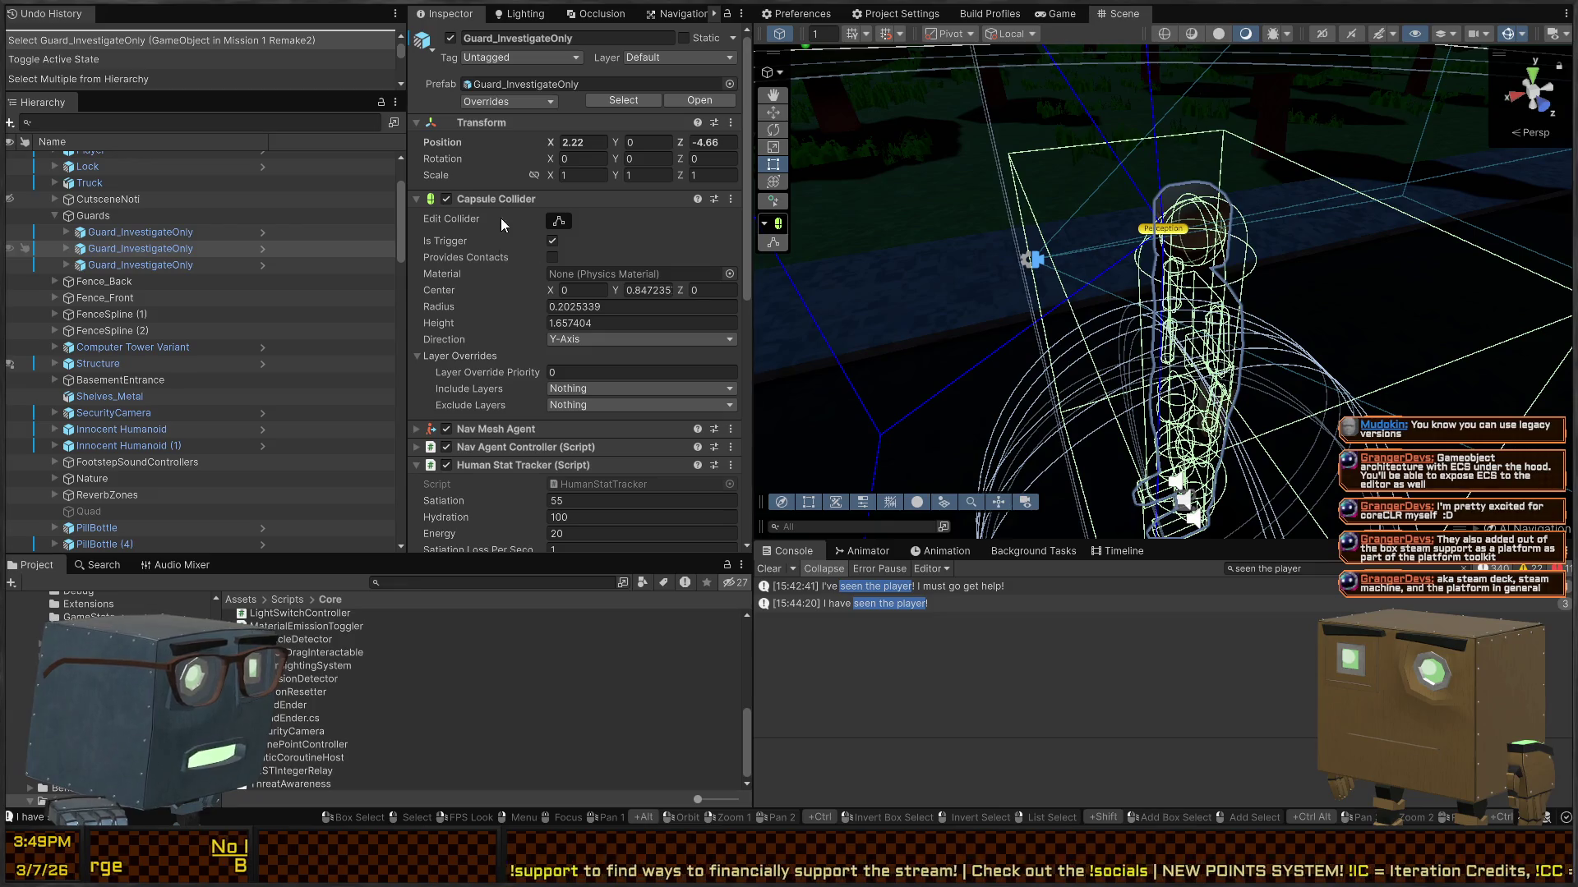
pyautogui.click(501, 200)
pyautogui.click(501, 201)
pyautogui.click(501, 200)
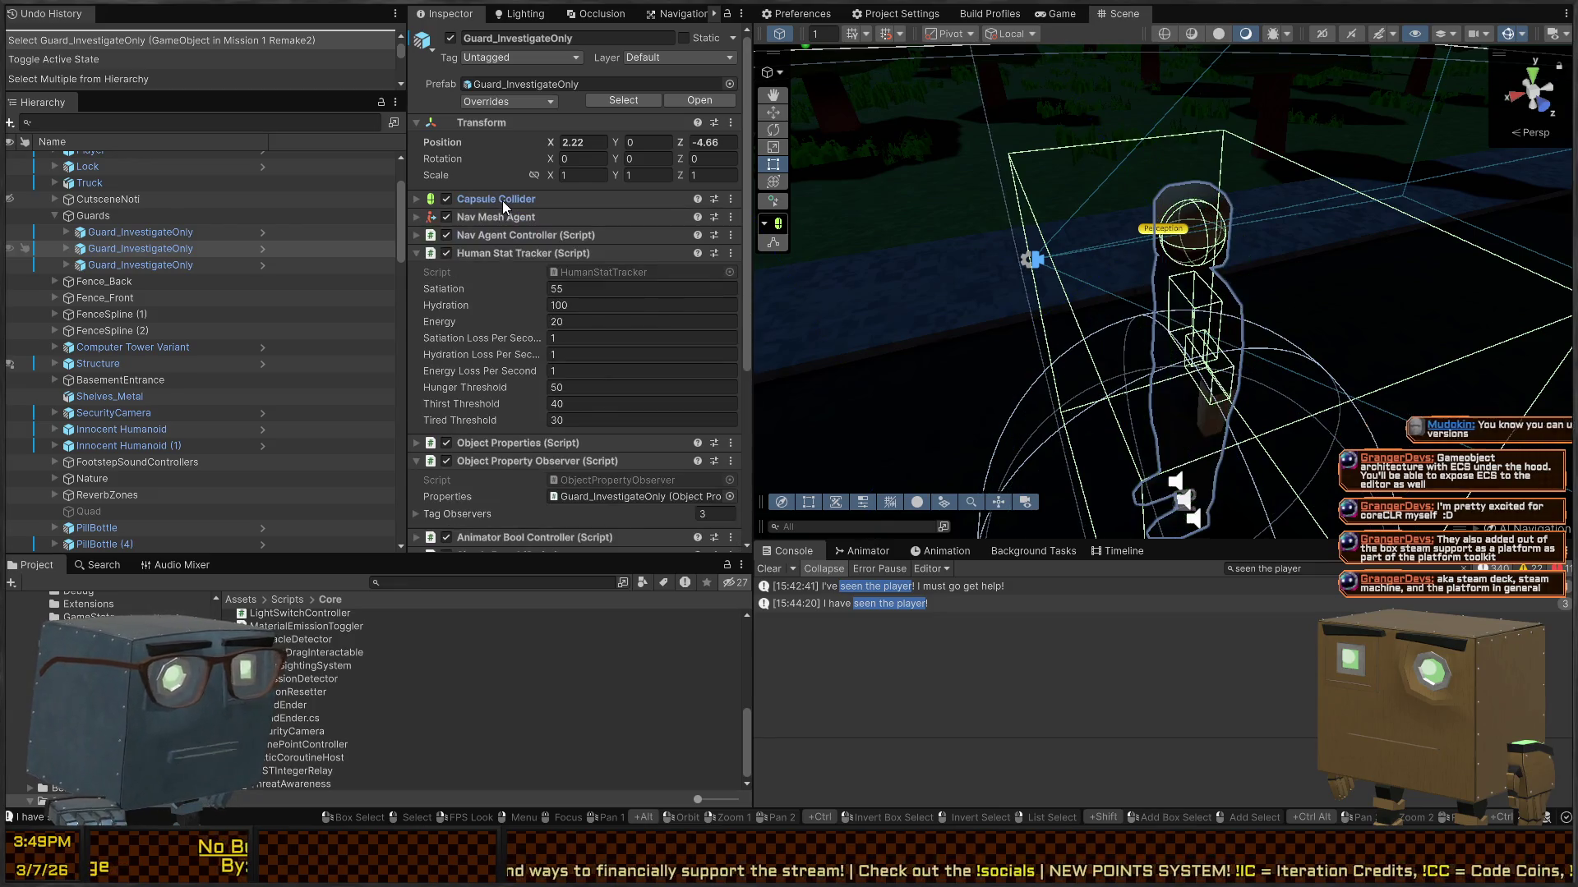
pyautogui.click(472, 258)
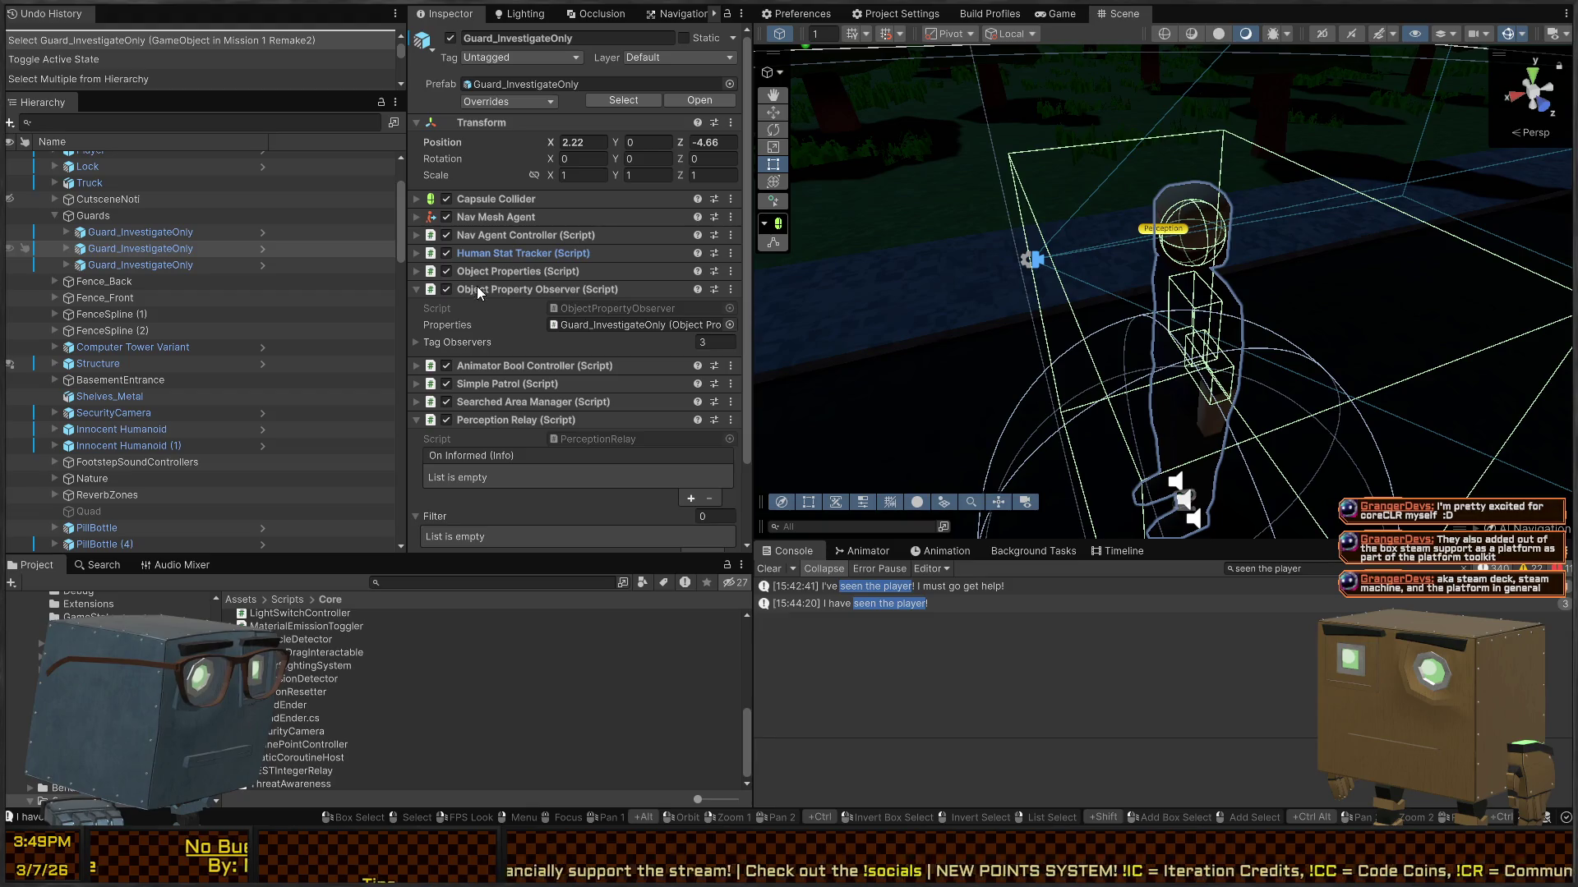
pyautogui.click(479, 291)
pyautogui.click(472, 360)
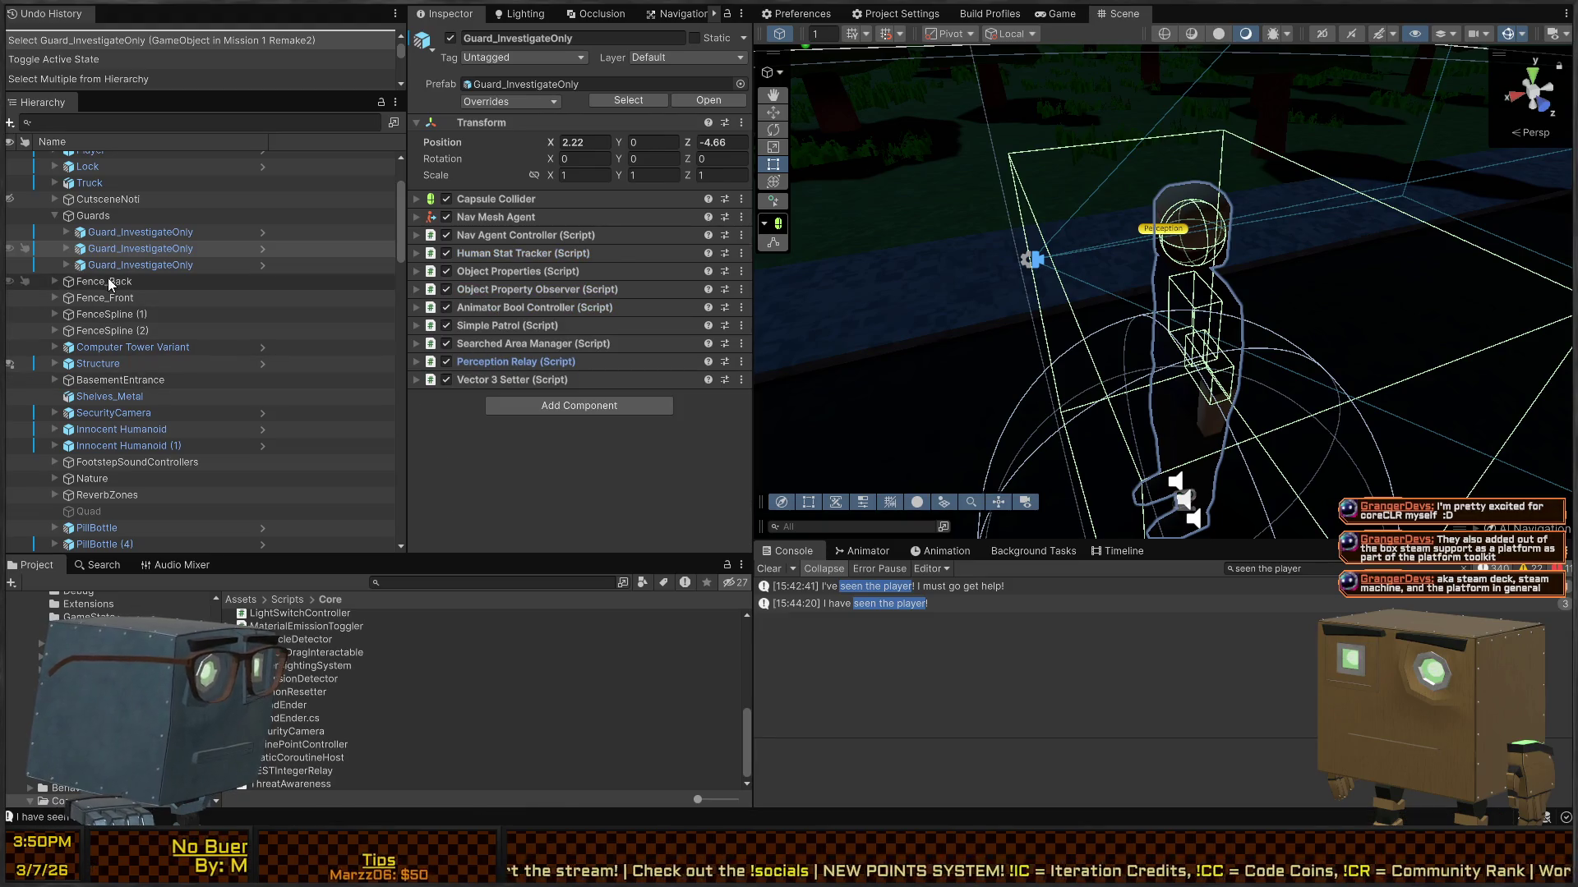
# Step: Expand the second guard, select its BehaviorOrchestrator, and reopen the Guard_InvestigateOnly prefab
pyautogui.click(66, 248)
pyautogui.click(121, 267)
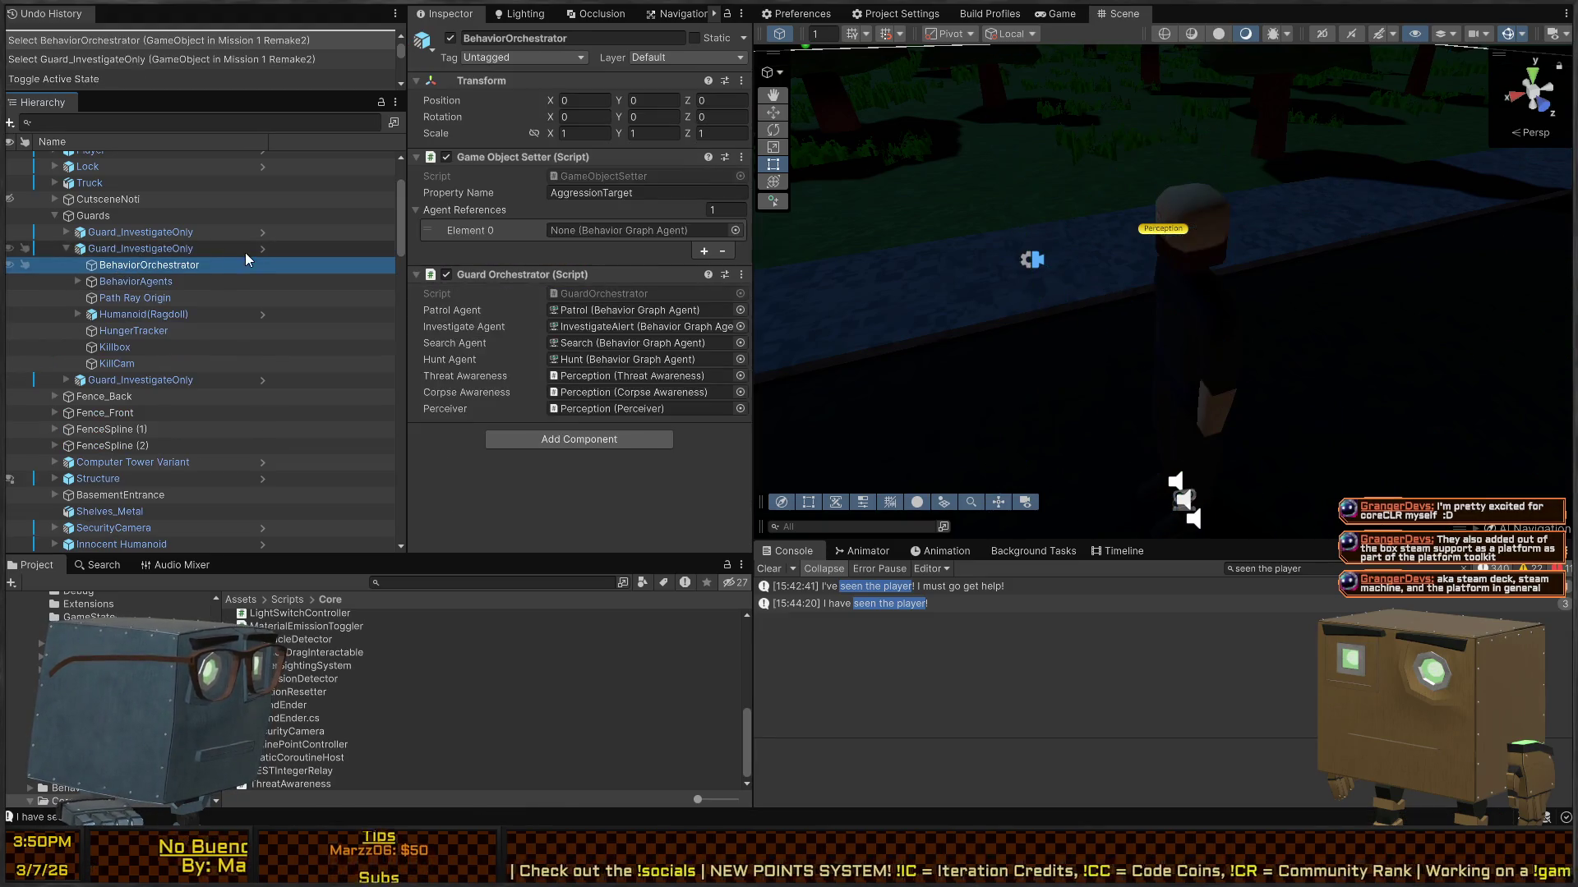
pyautogui.click(263, 248)
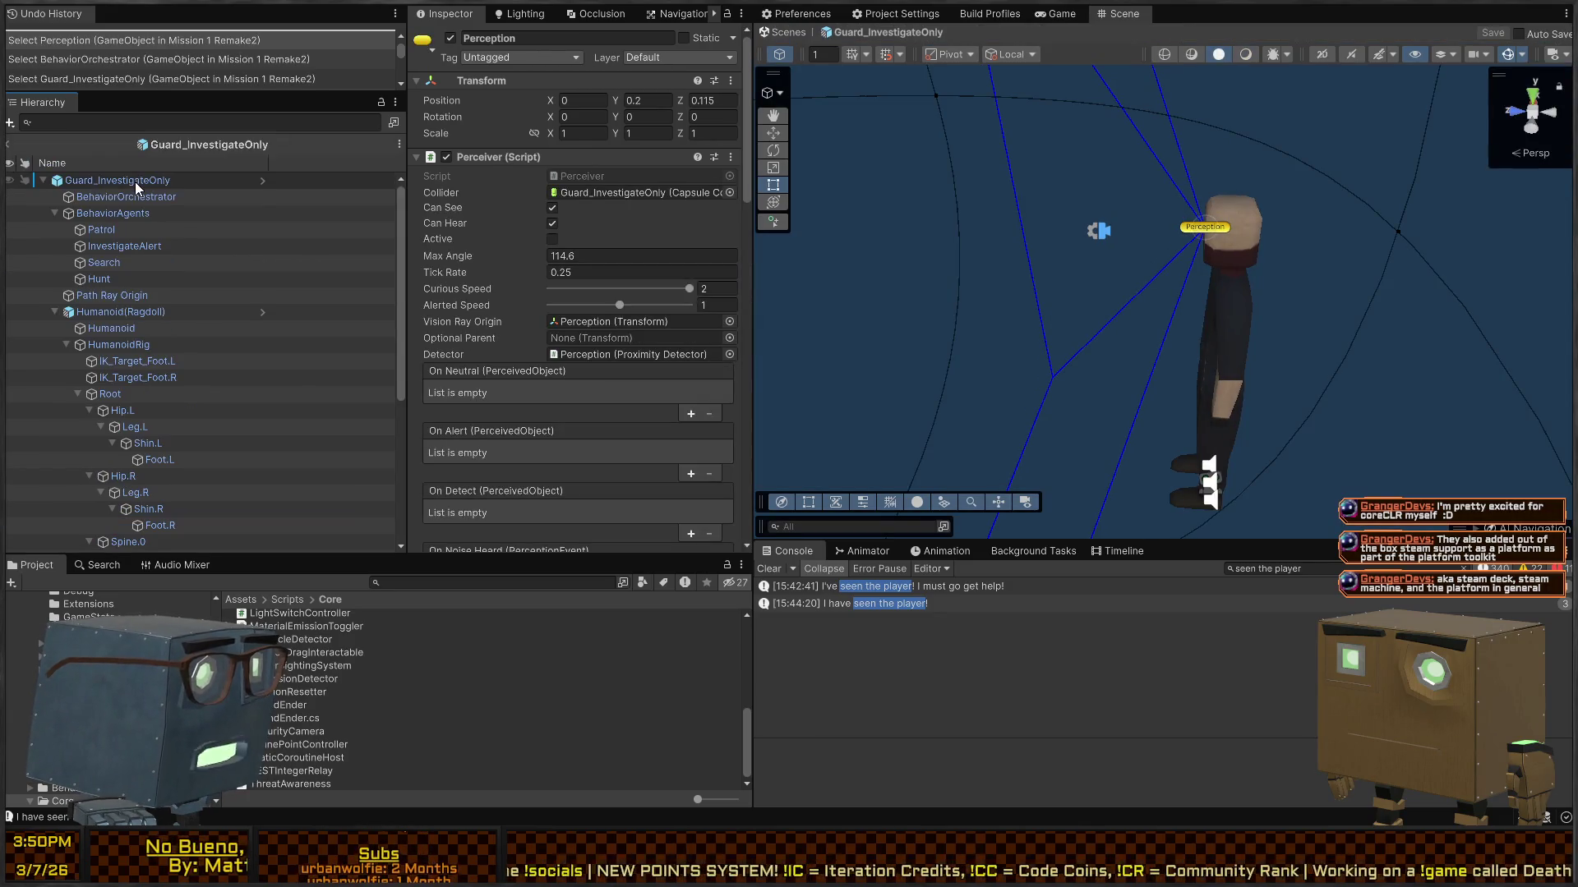
# Step: Search the prefab hierarchy for t=BoxCollider, select InteractVolume, and expand its Trigger Detector
pyautogui.click(135, 181)
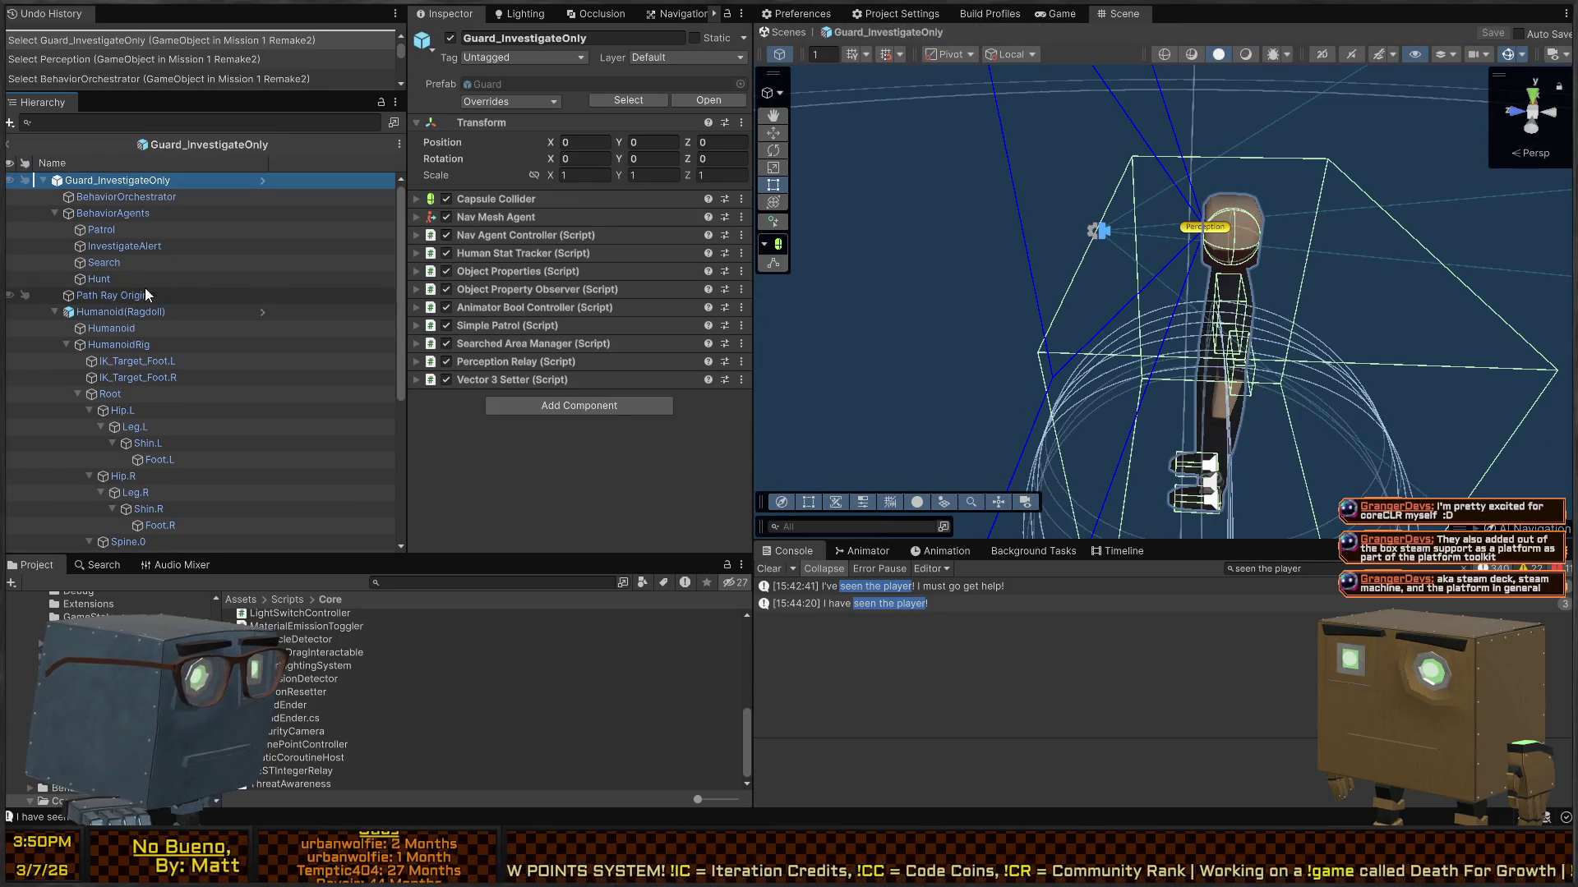
pyautogui.hotkey('ctrl', 'f')
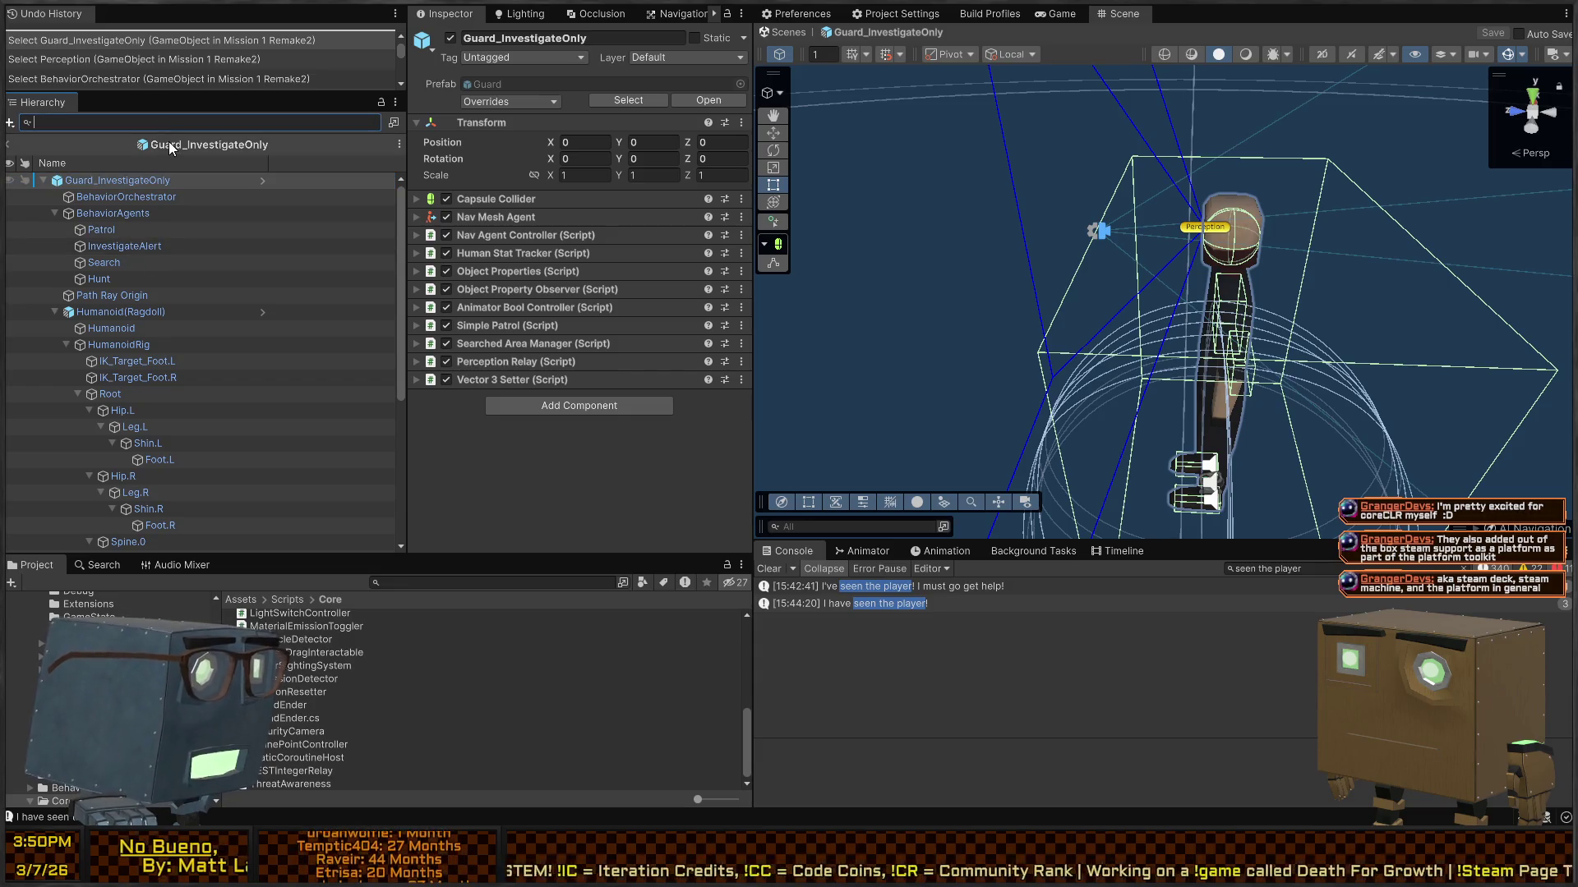
pyautogui.write('t=BoxCollid')
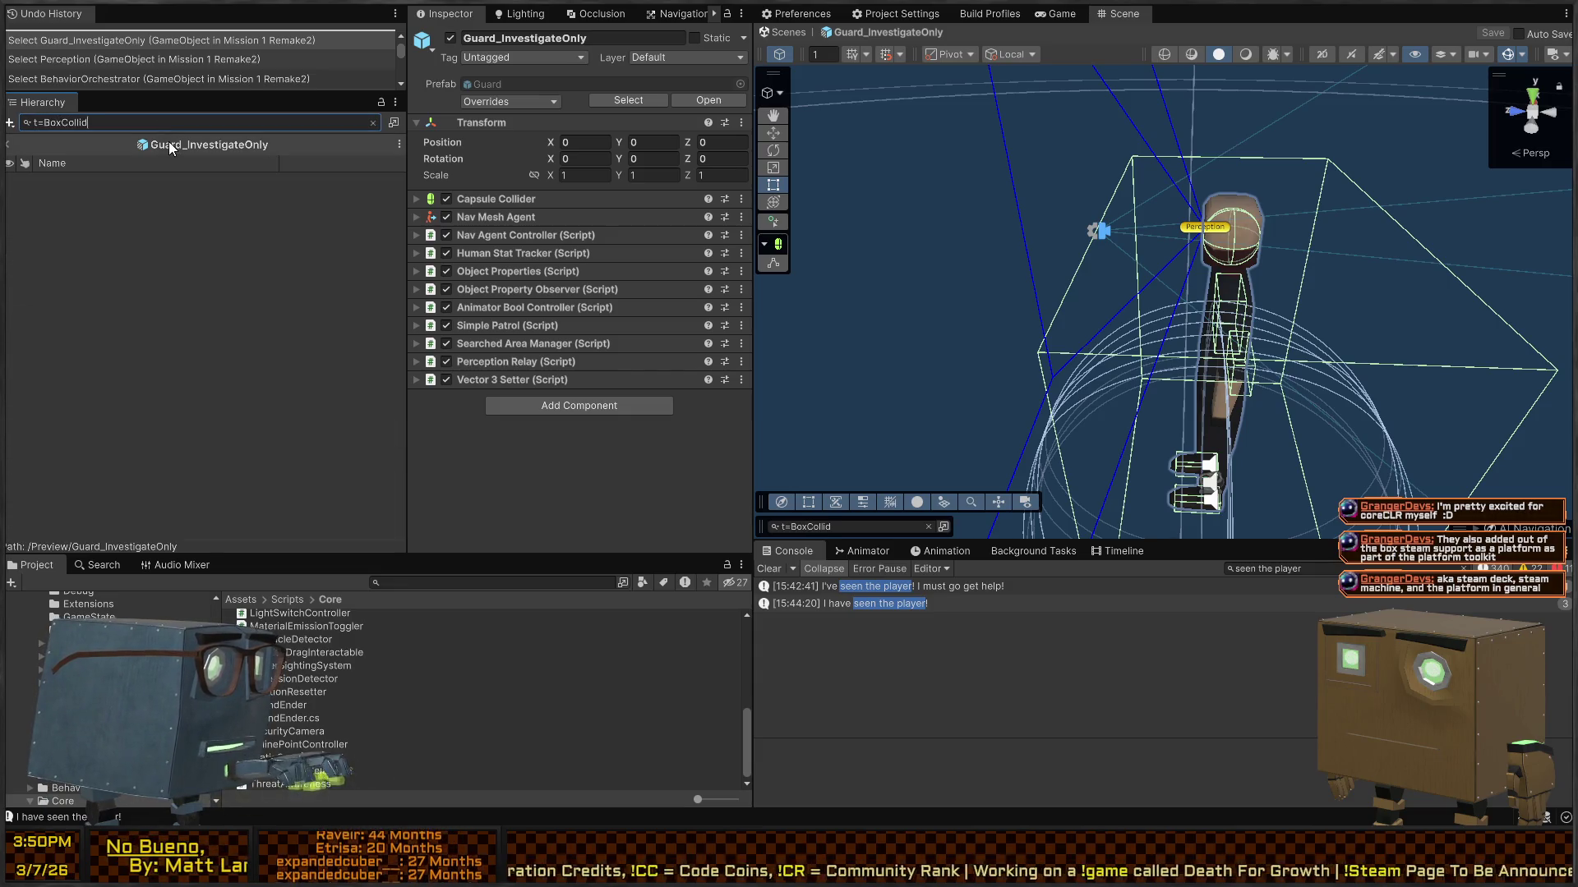
pyautogui.write('er')
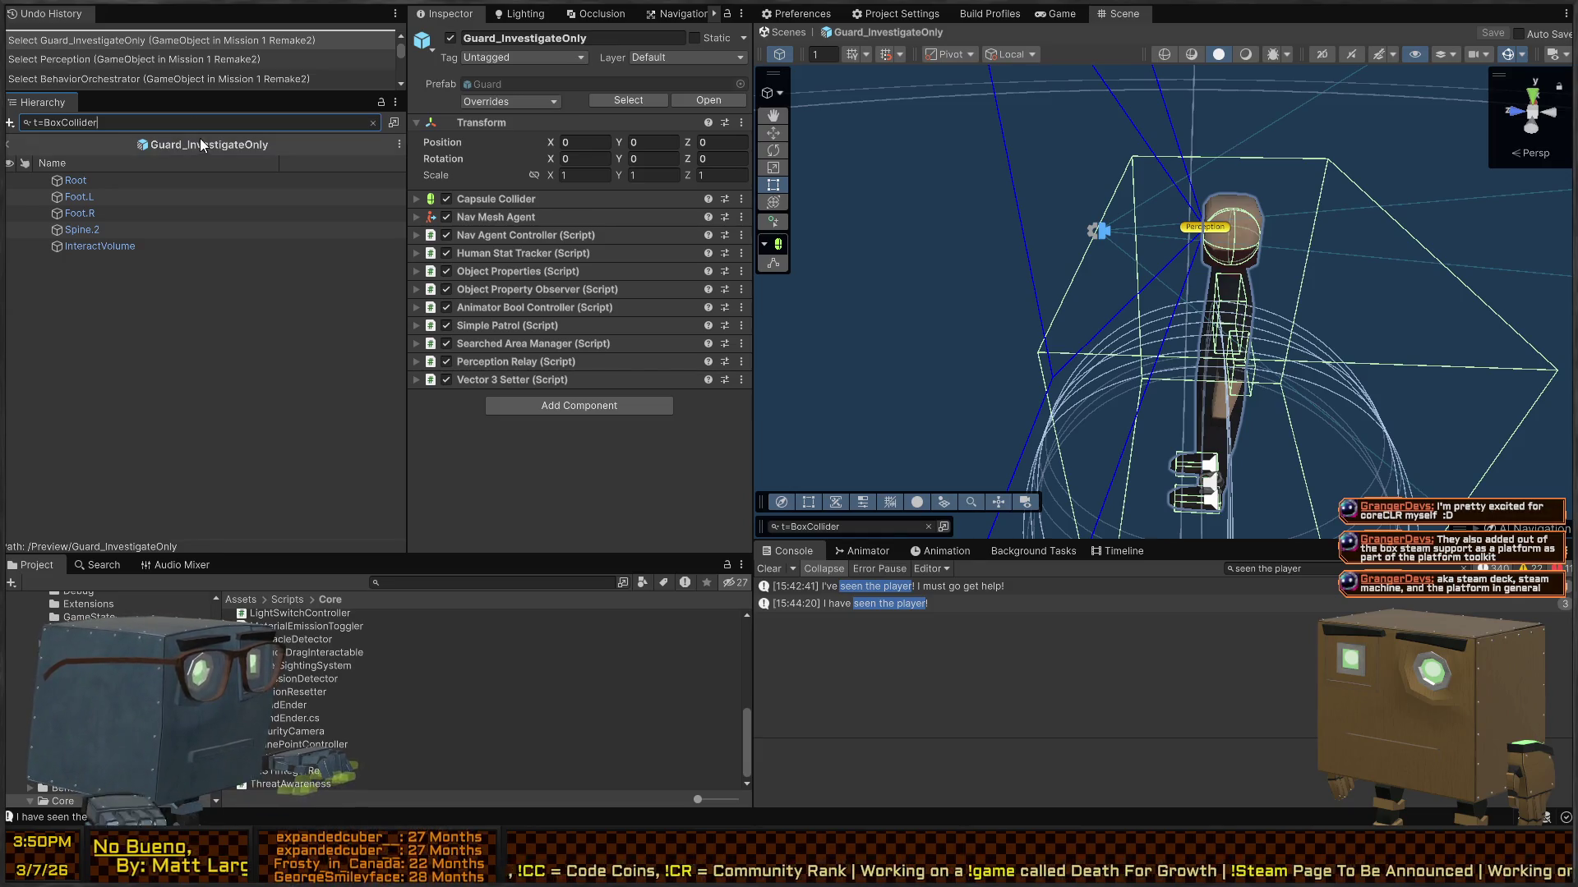
pyautogui.click(148, 247)
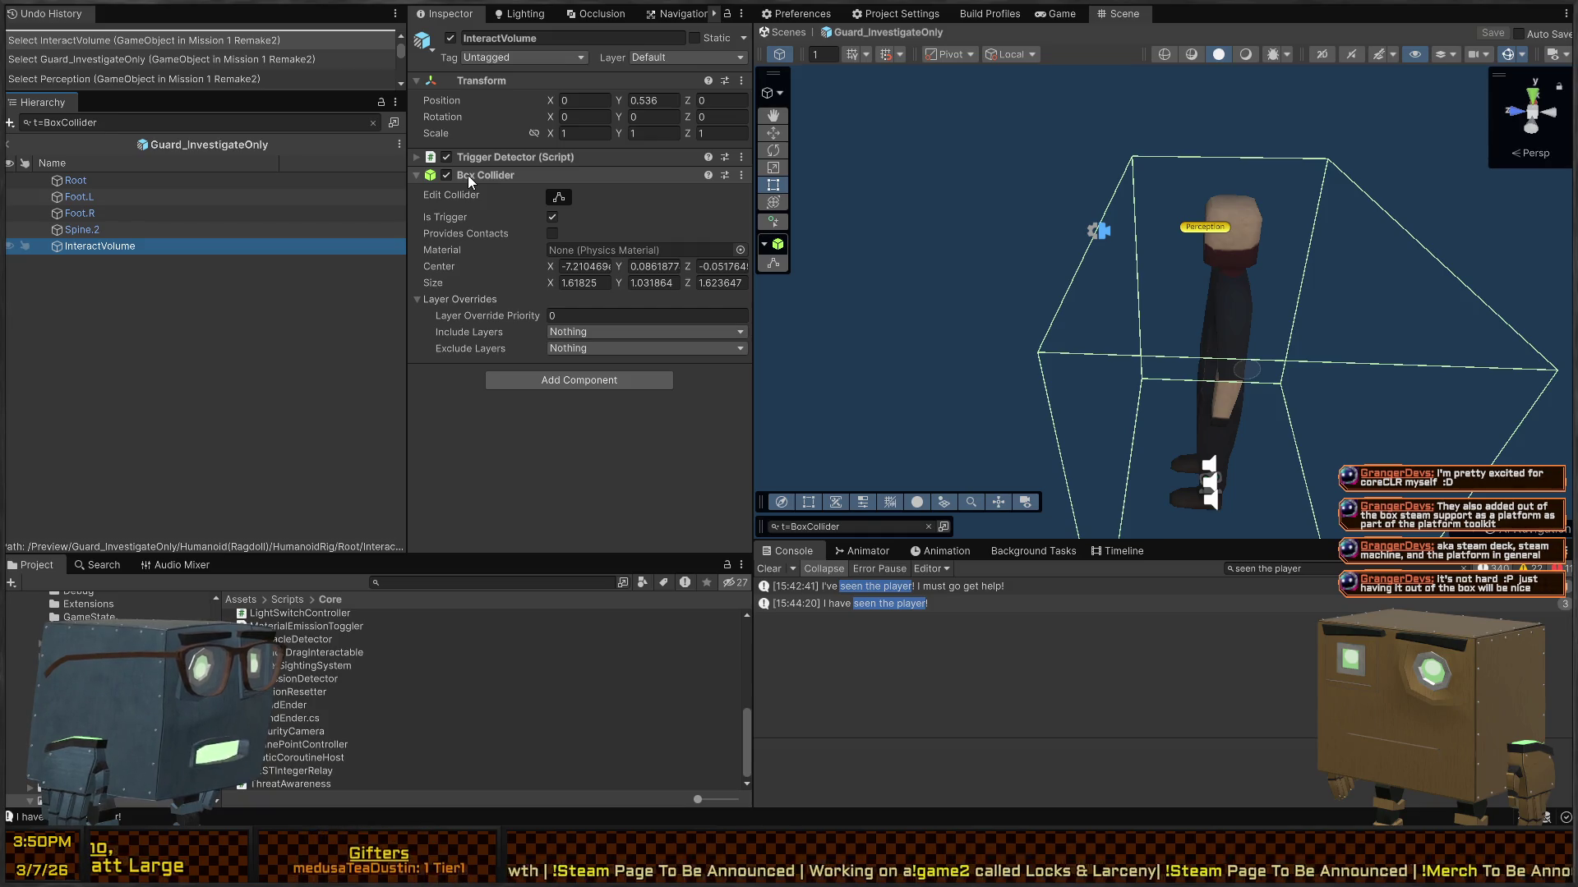
pyautogui.click(499, 156)
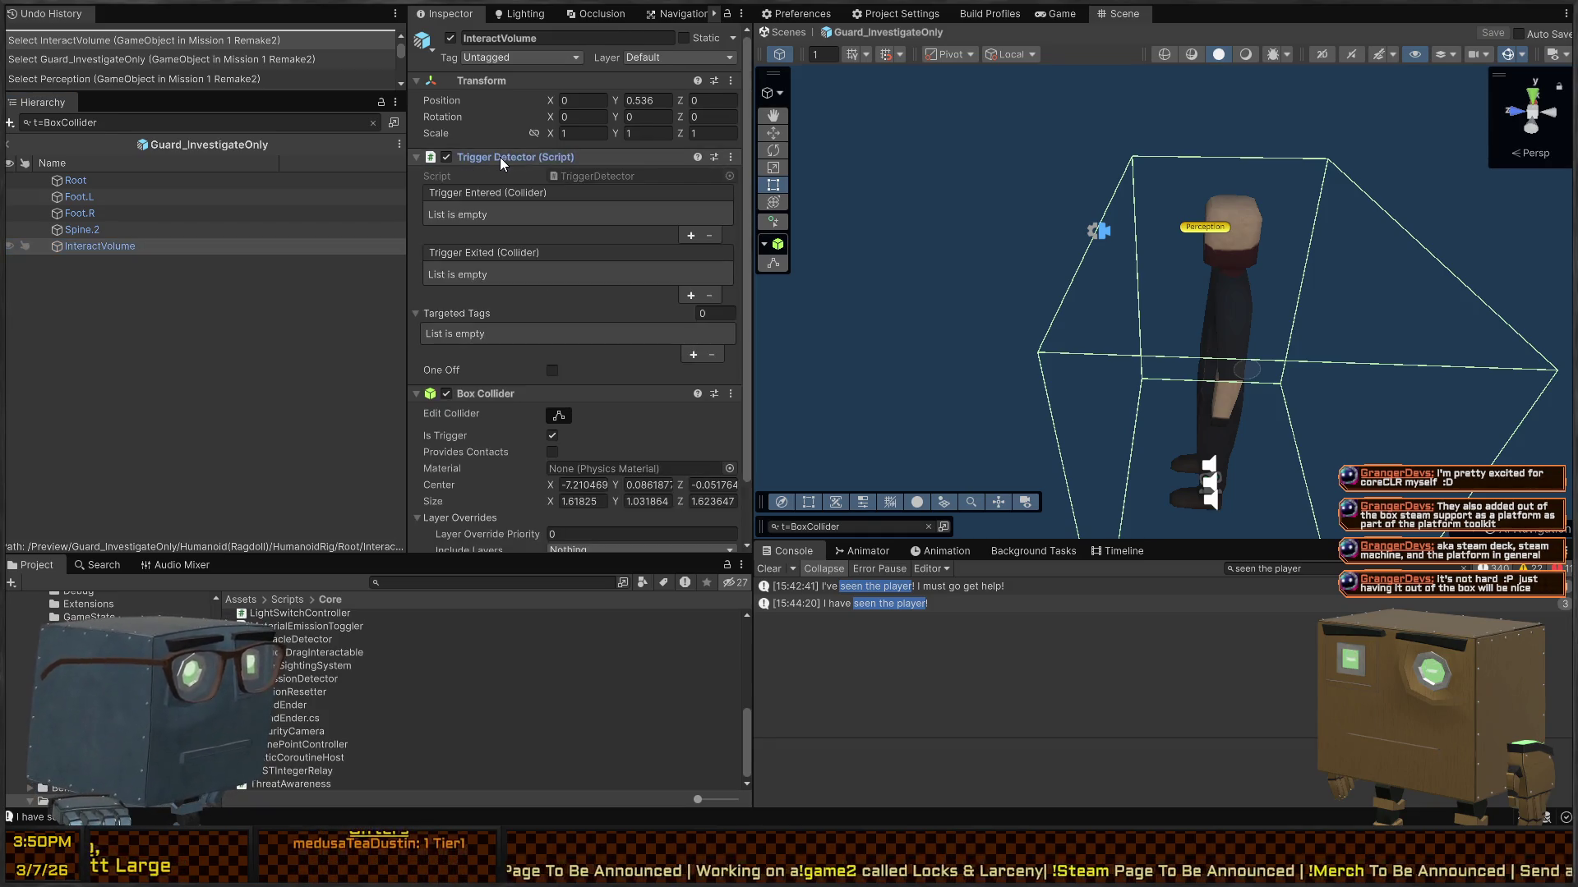
pyautogui.click(499, 156)
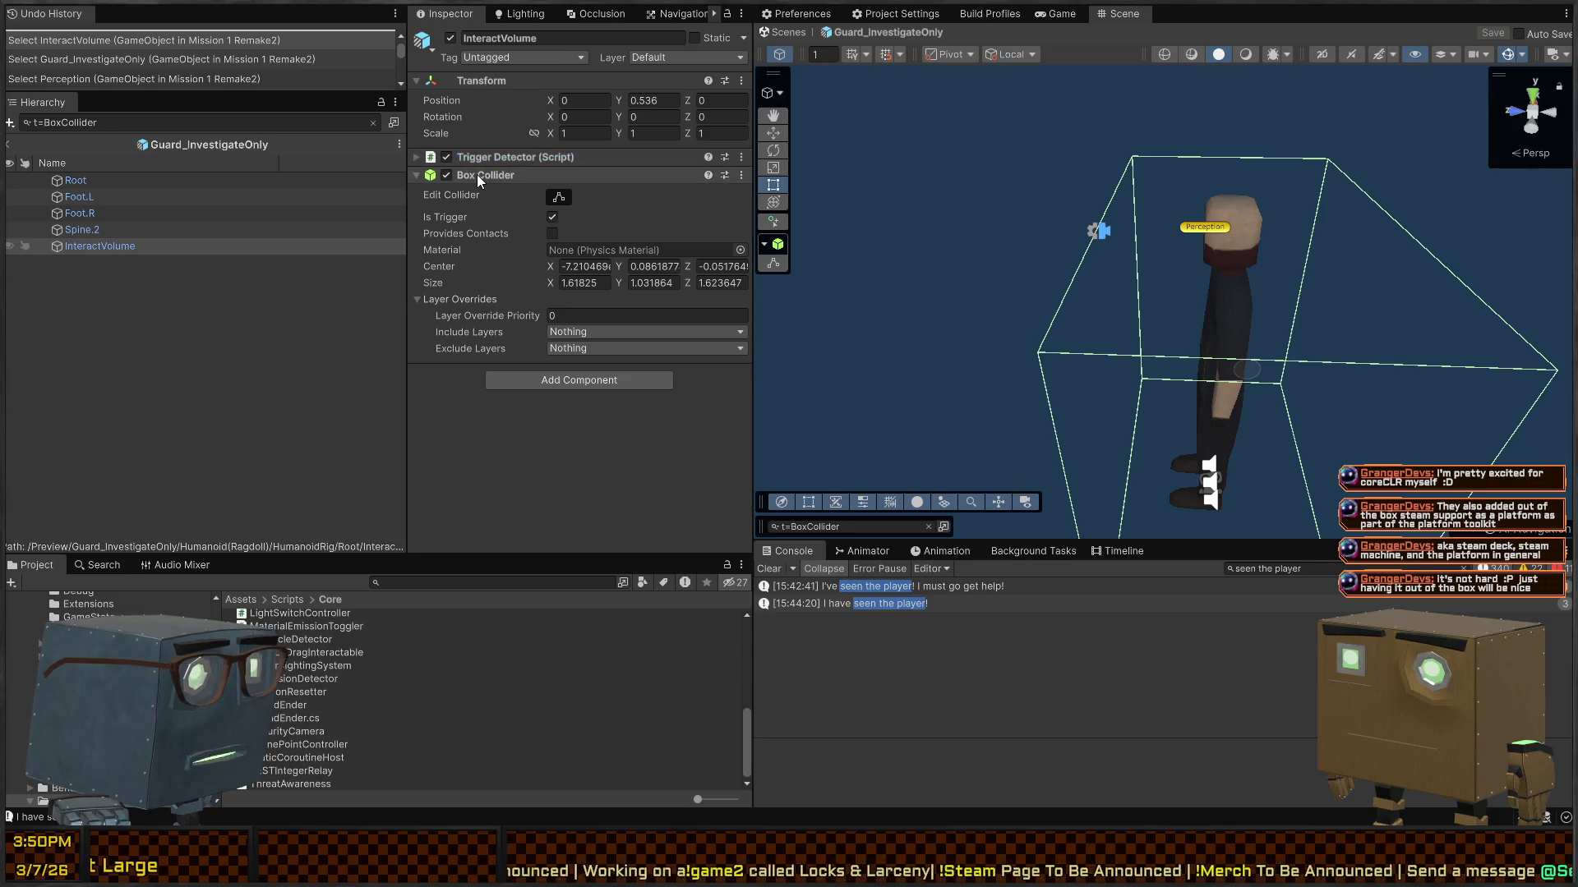
pyautogui.click(485, 174)
pyautogui.click(503, 155)
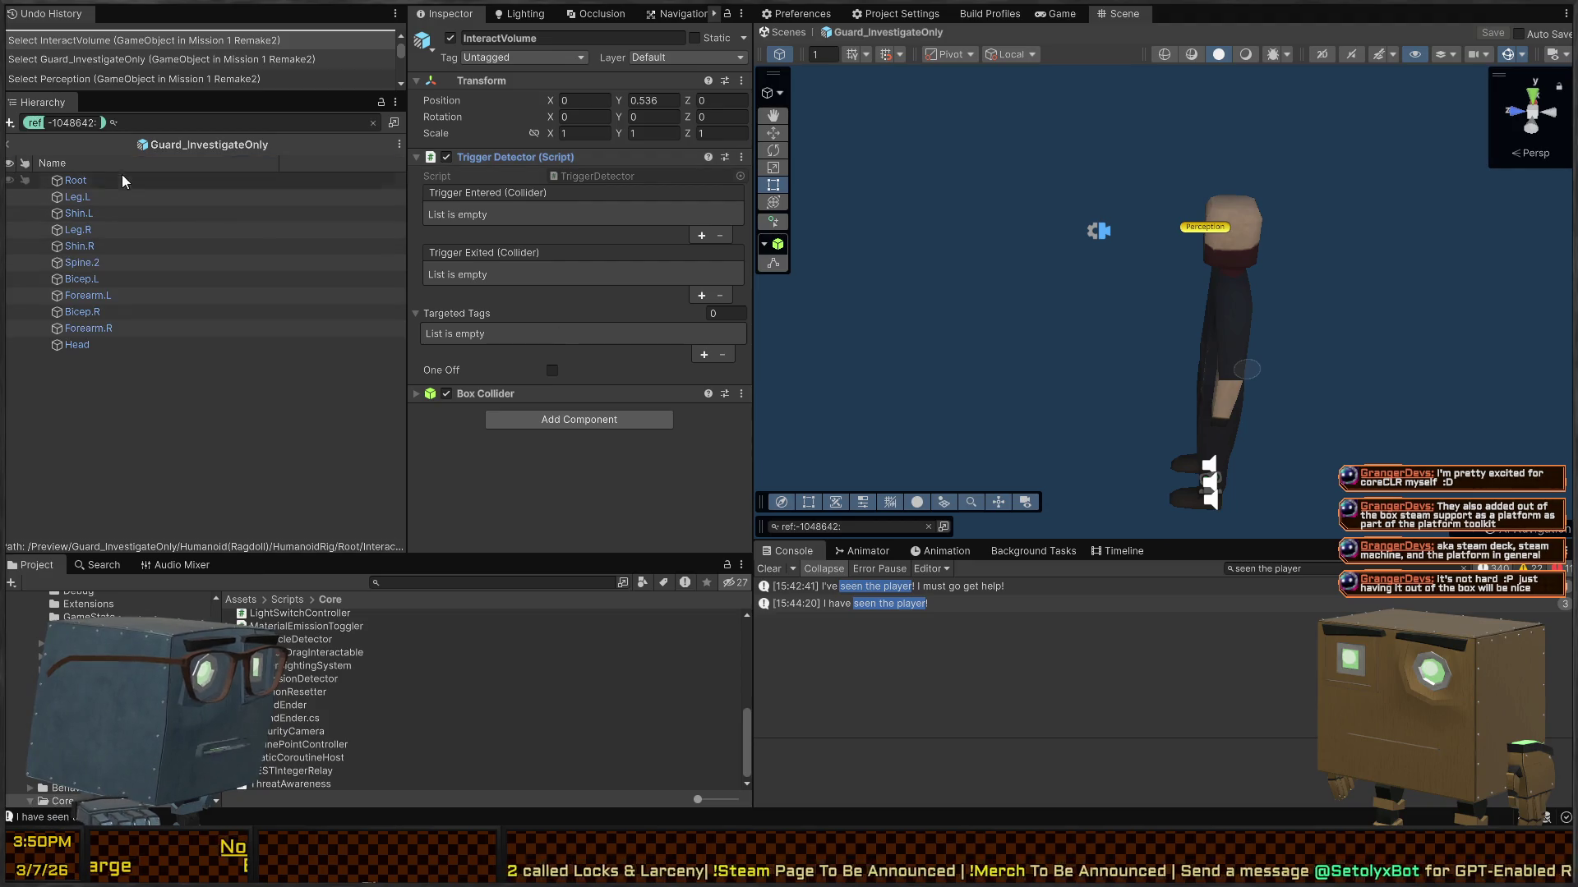
# Step: Browse the guard prefab tree: Root bone, Guard_InvestigateOnly root, BehaviorAgents, Path Ray Origin, Humanoid(Ragdoll)
pyautogui.click(81, 184)
pyautogui.scroll(-5, 503, 263)
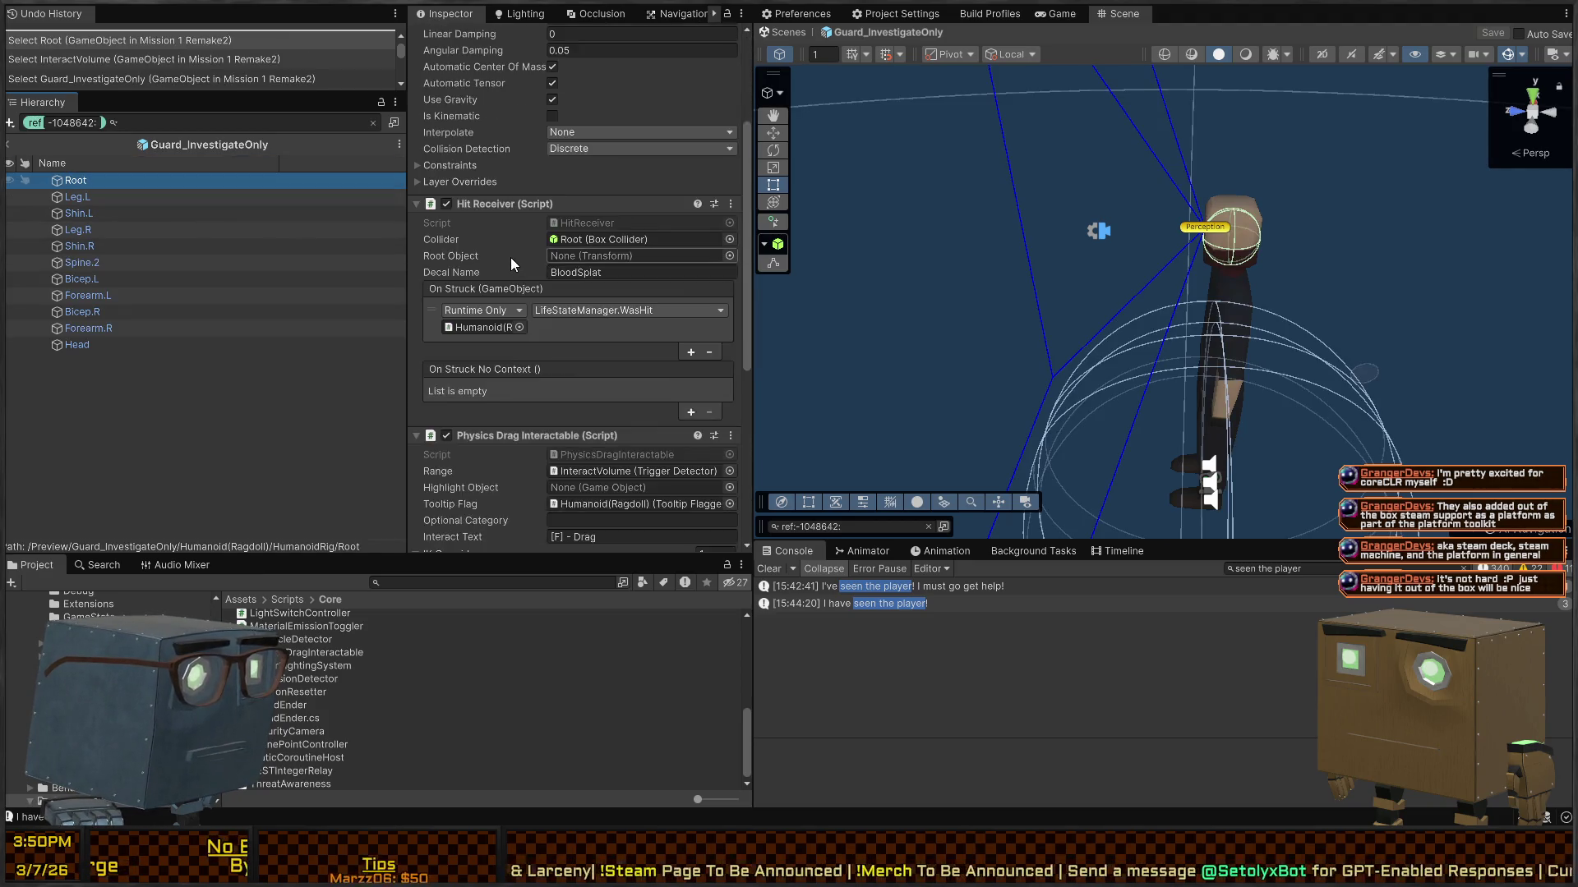
pyautogui.scroll(-1, 500, 238)
pyautogui.scroll(3, 500, 236)
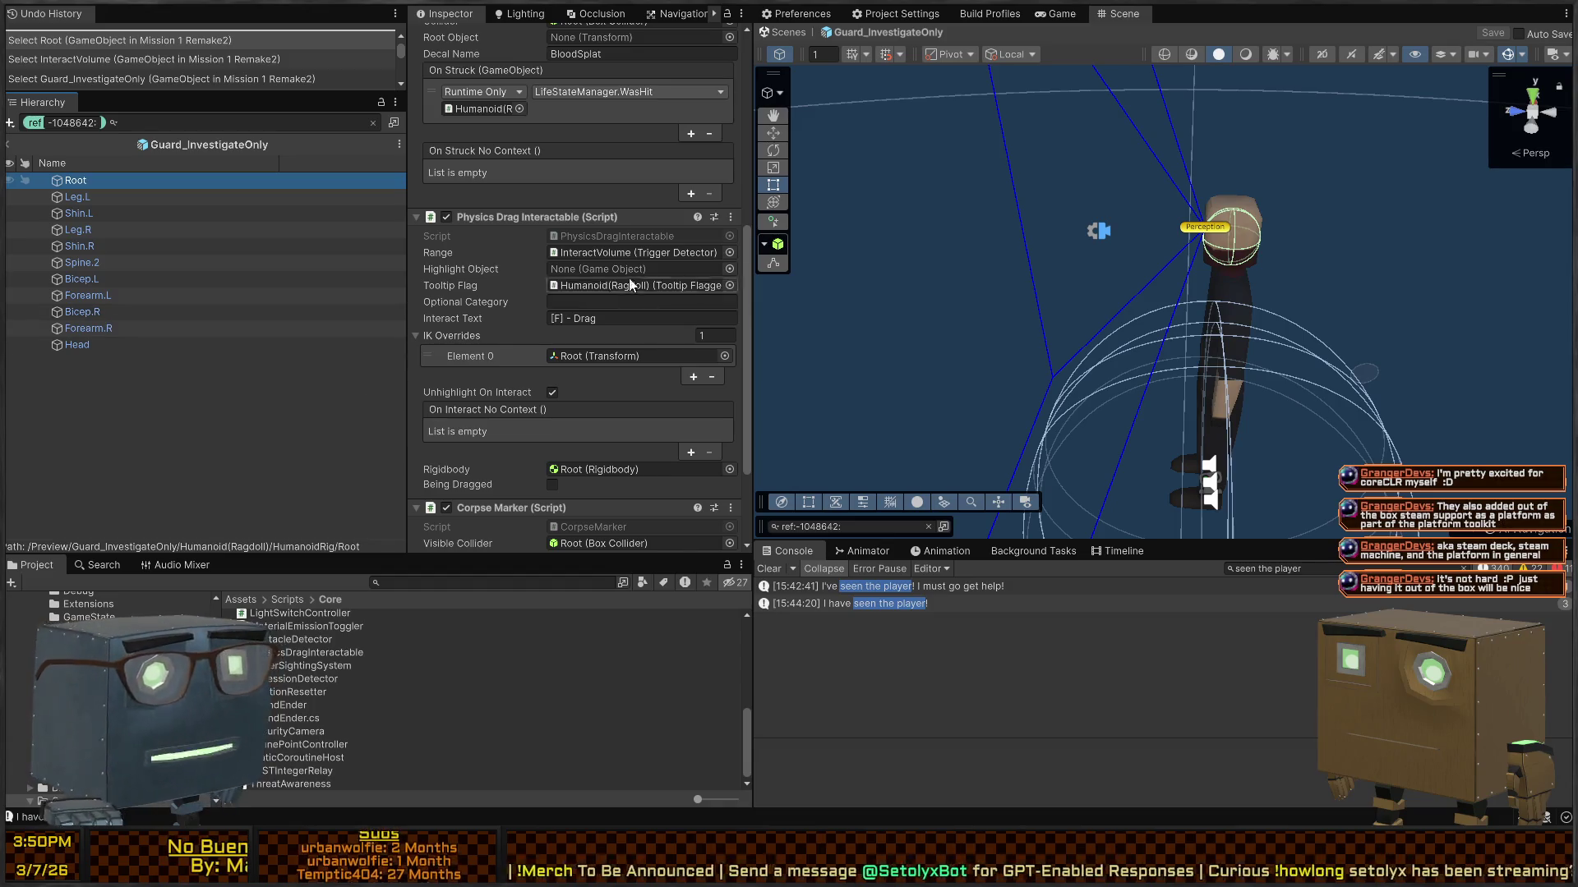
pyautogui.click(372, 124)
pyautogui.click(142, 183)
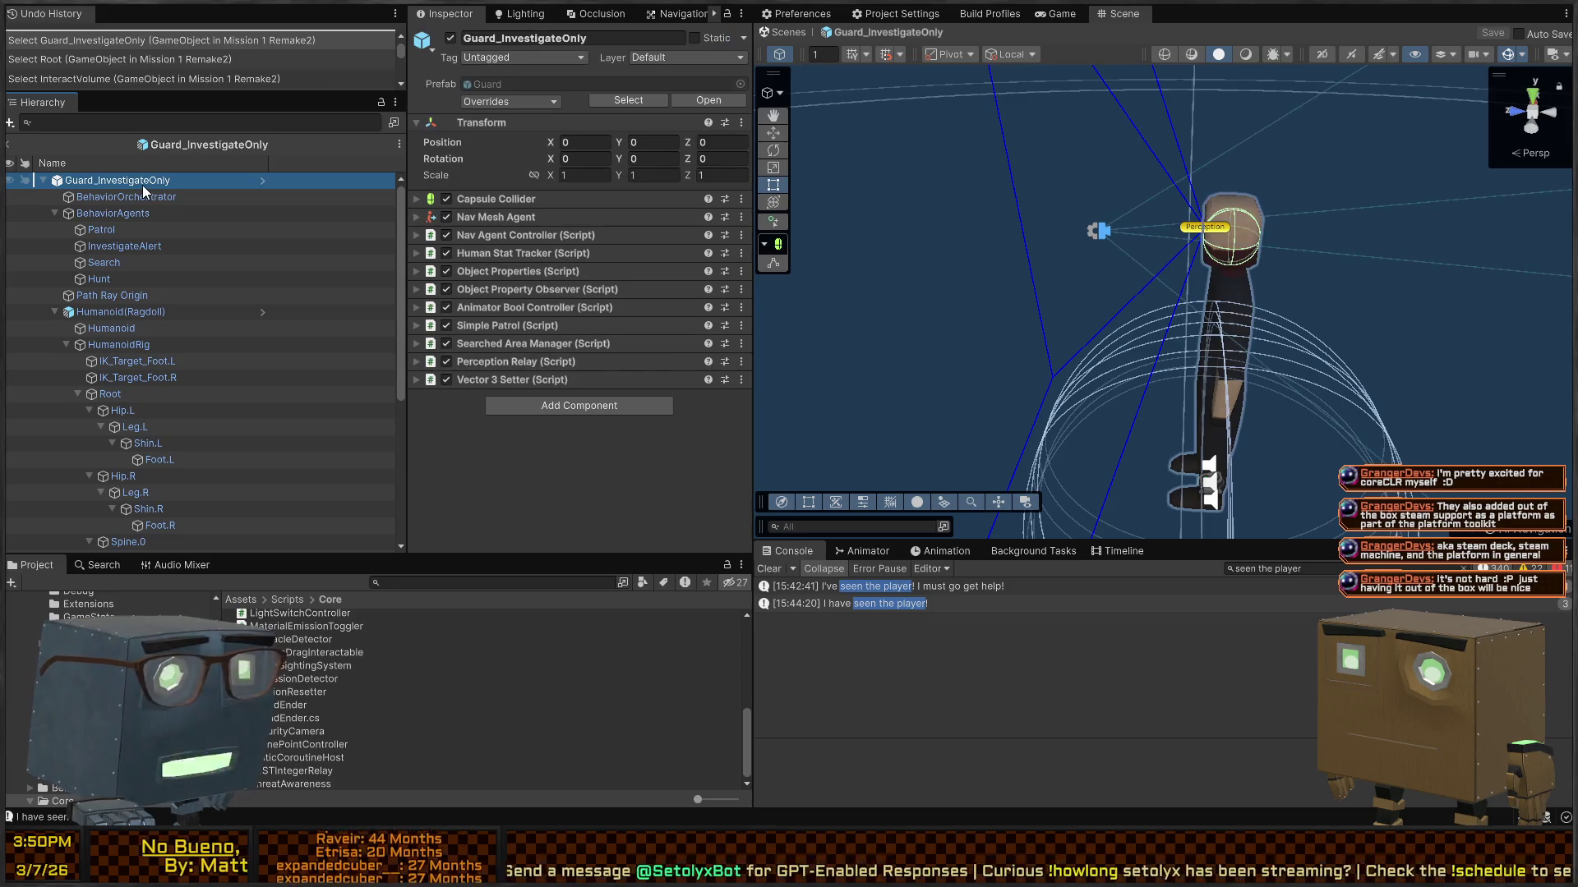
pyautogui.click(146, 212)
pyautogui.click(139, 296)
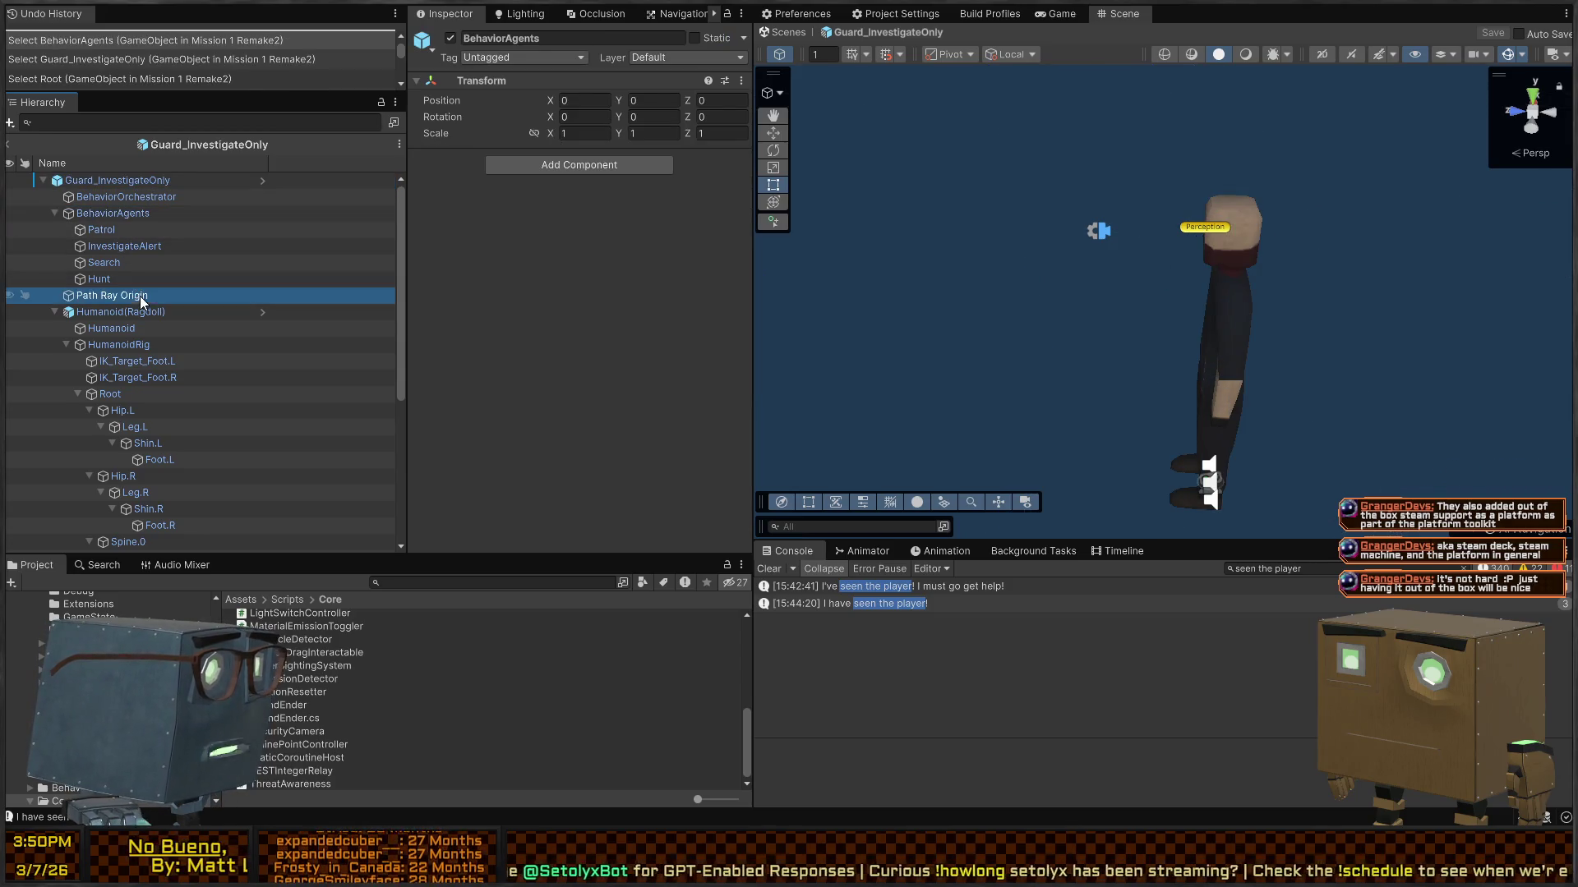
pyautogui.click(121, 314)
# Step: Review the guard's Killbox settings, then exit Prefab Mode, saving the prefab
pyautogui.scroll(-5, 517, 304)
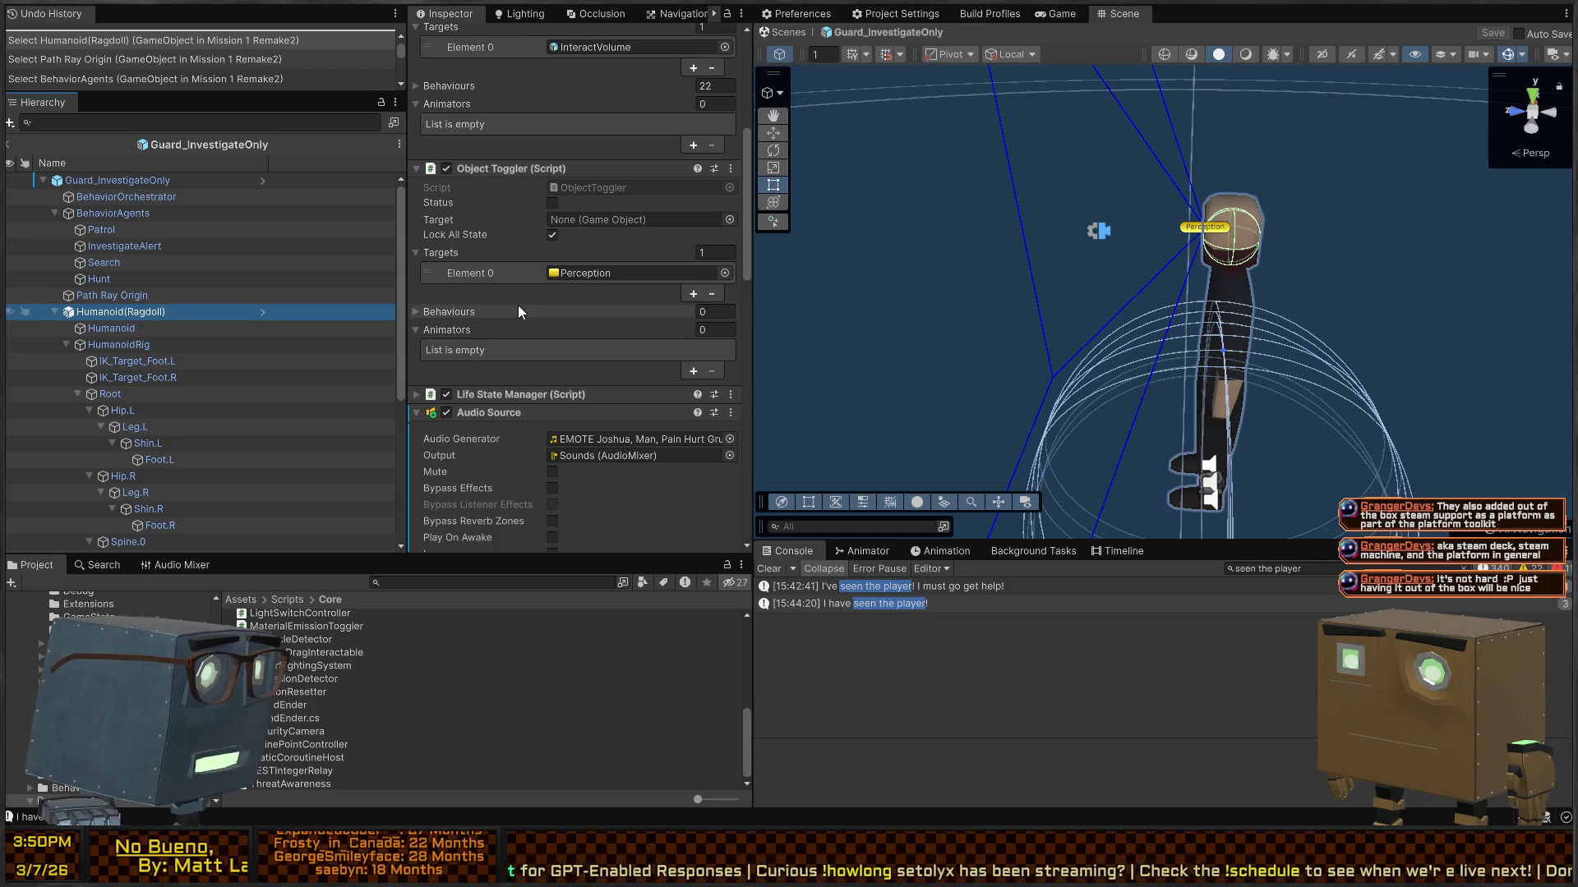
pyautogui.scroll(-5, 518, 309)
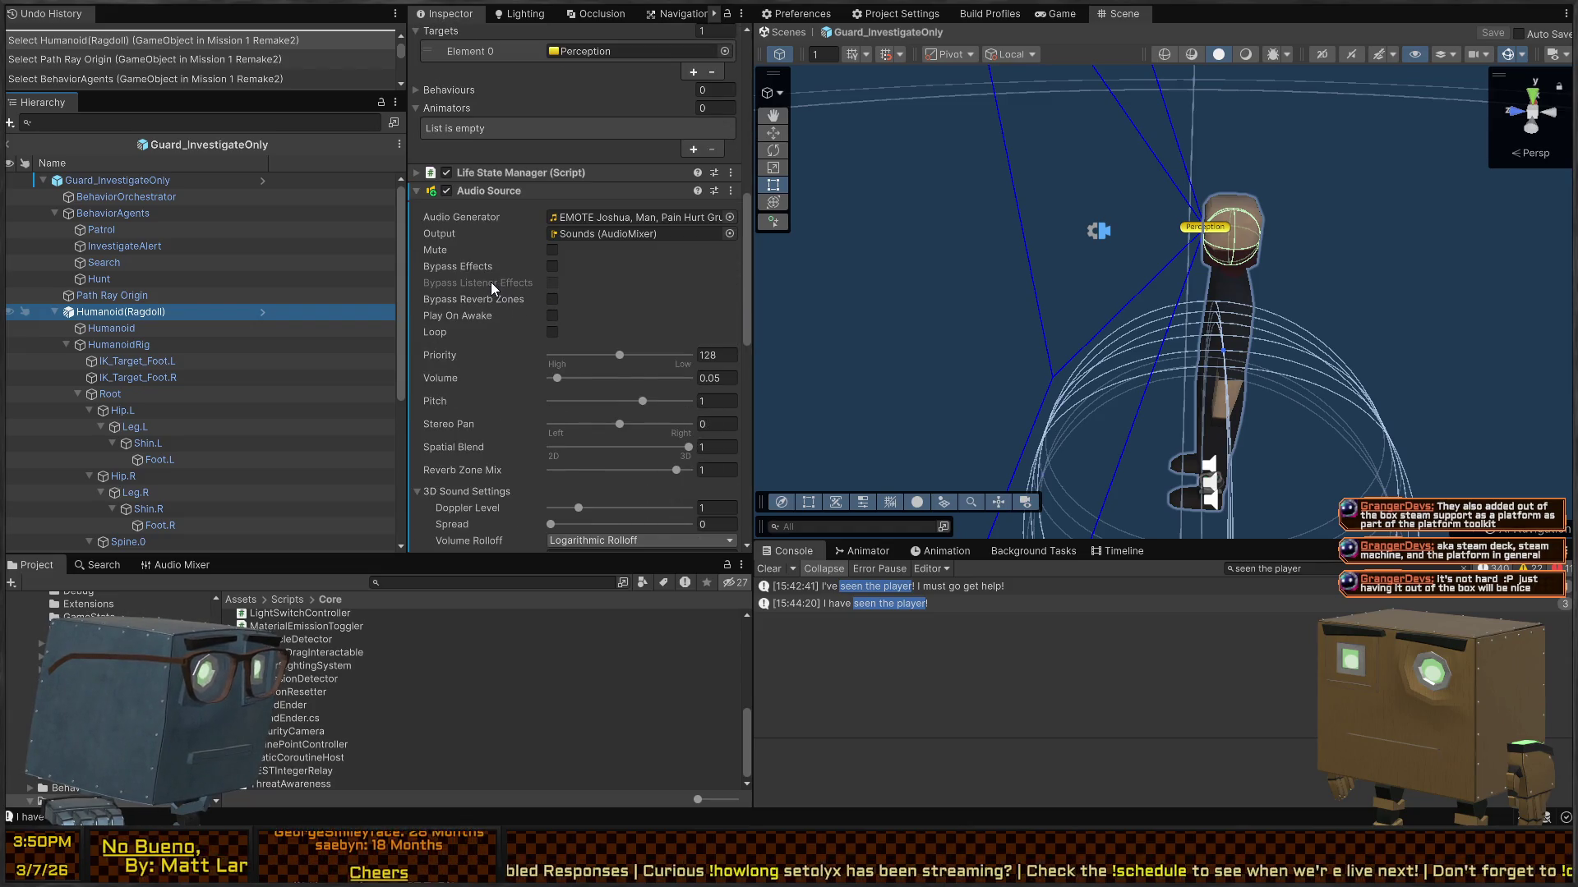
pyautogui.scroll(-10, 490, 283)
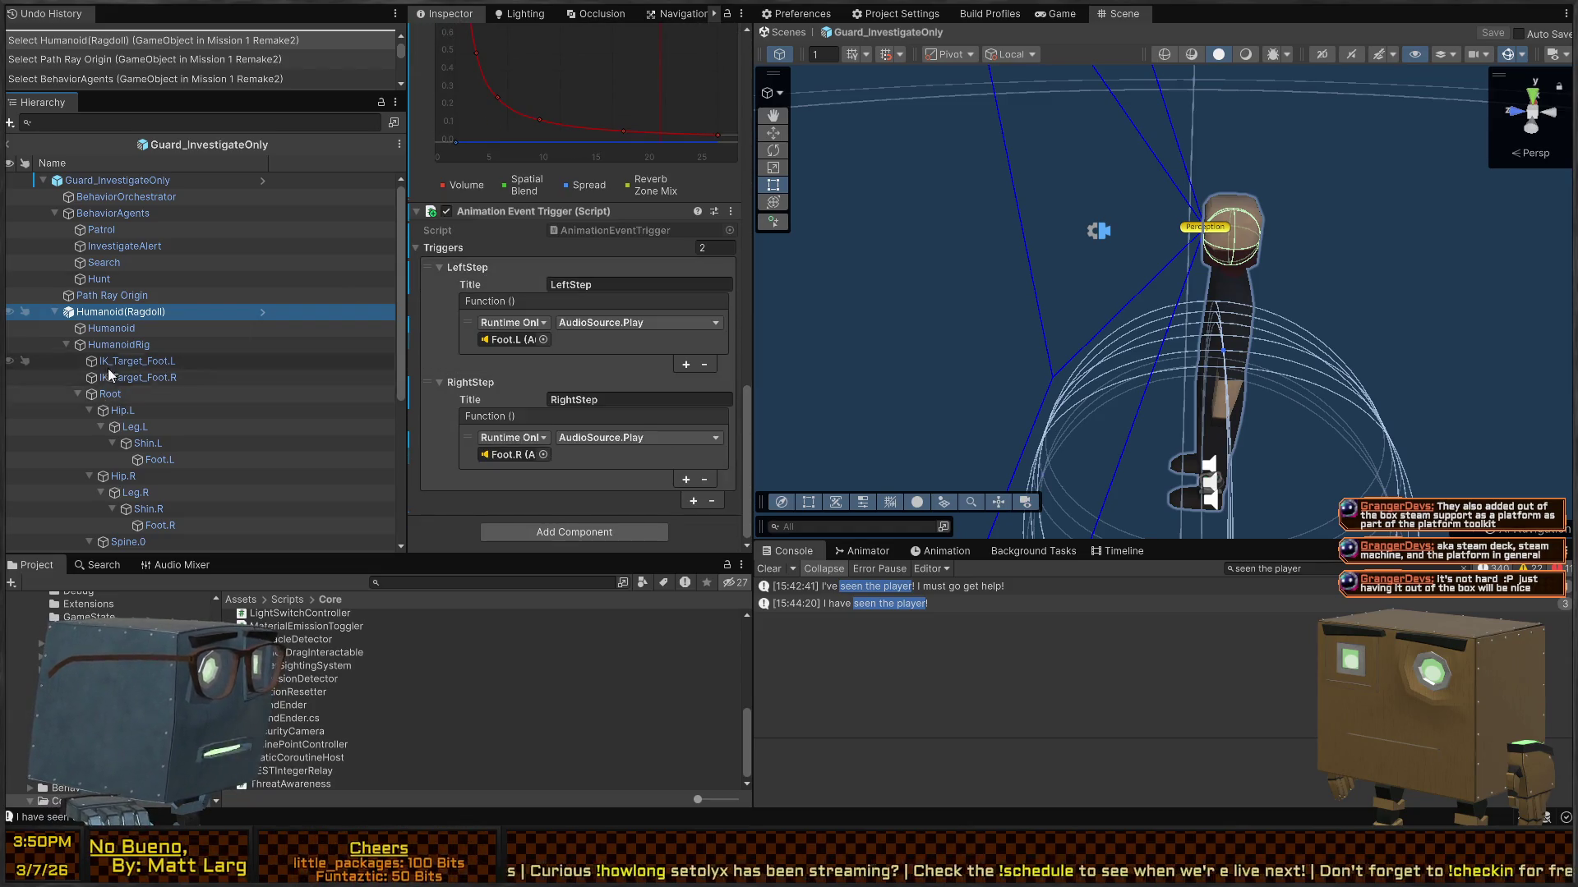
pyautogui.scroll(-2, 106, 368)
pyautogui.scroll(2, 149, 319)
pyautogui.scroll(-5, 120, 313)
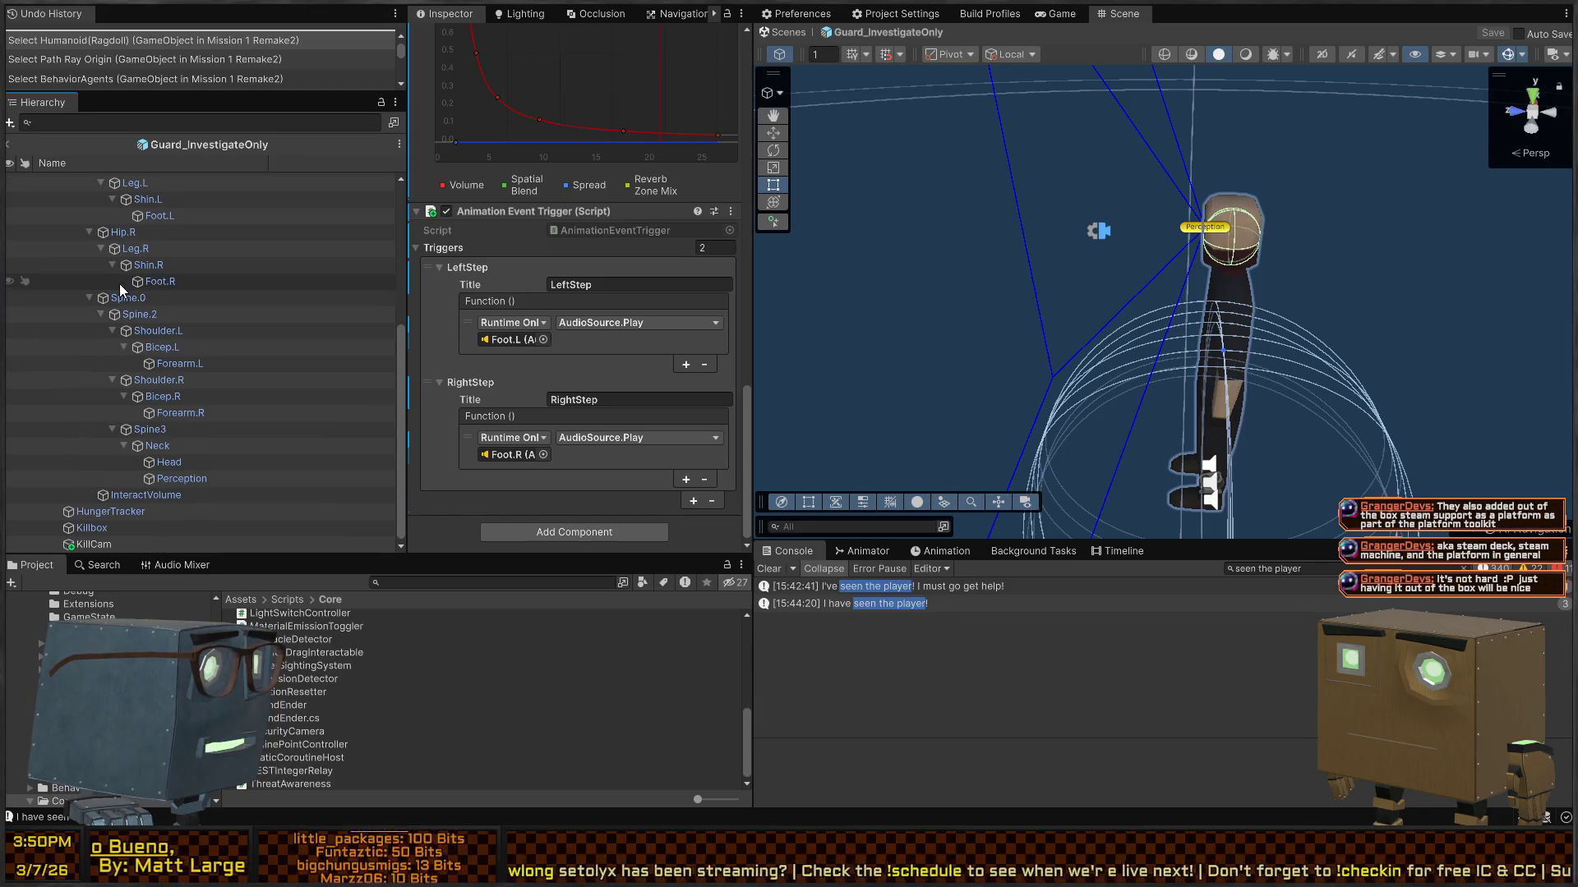
pyautogui.click(107, 526)
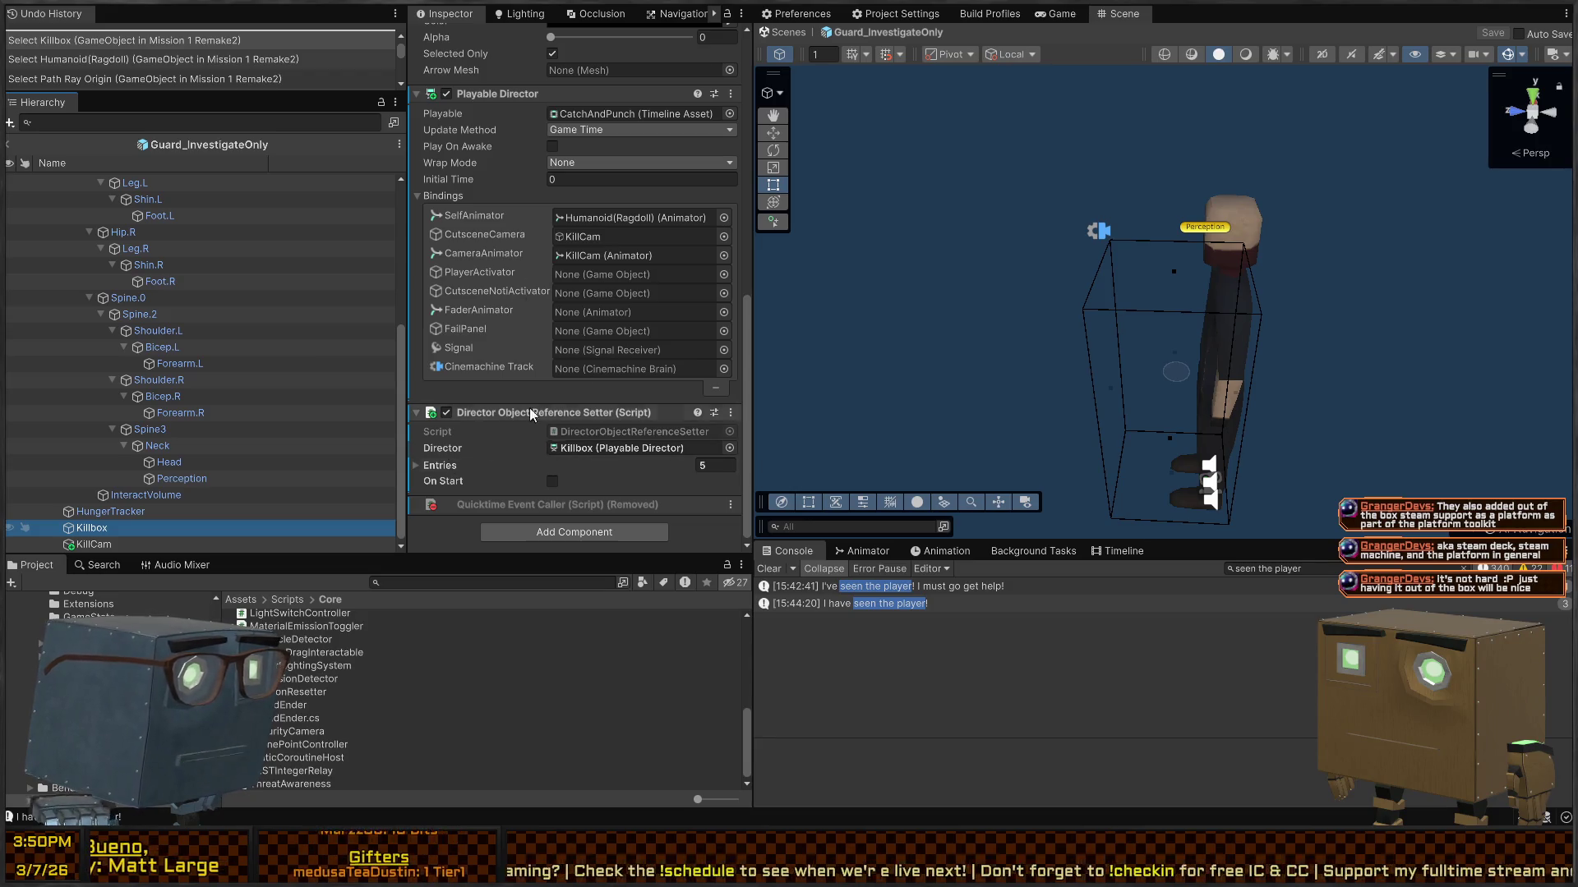
pyautogui.click(787, 33)
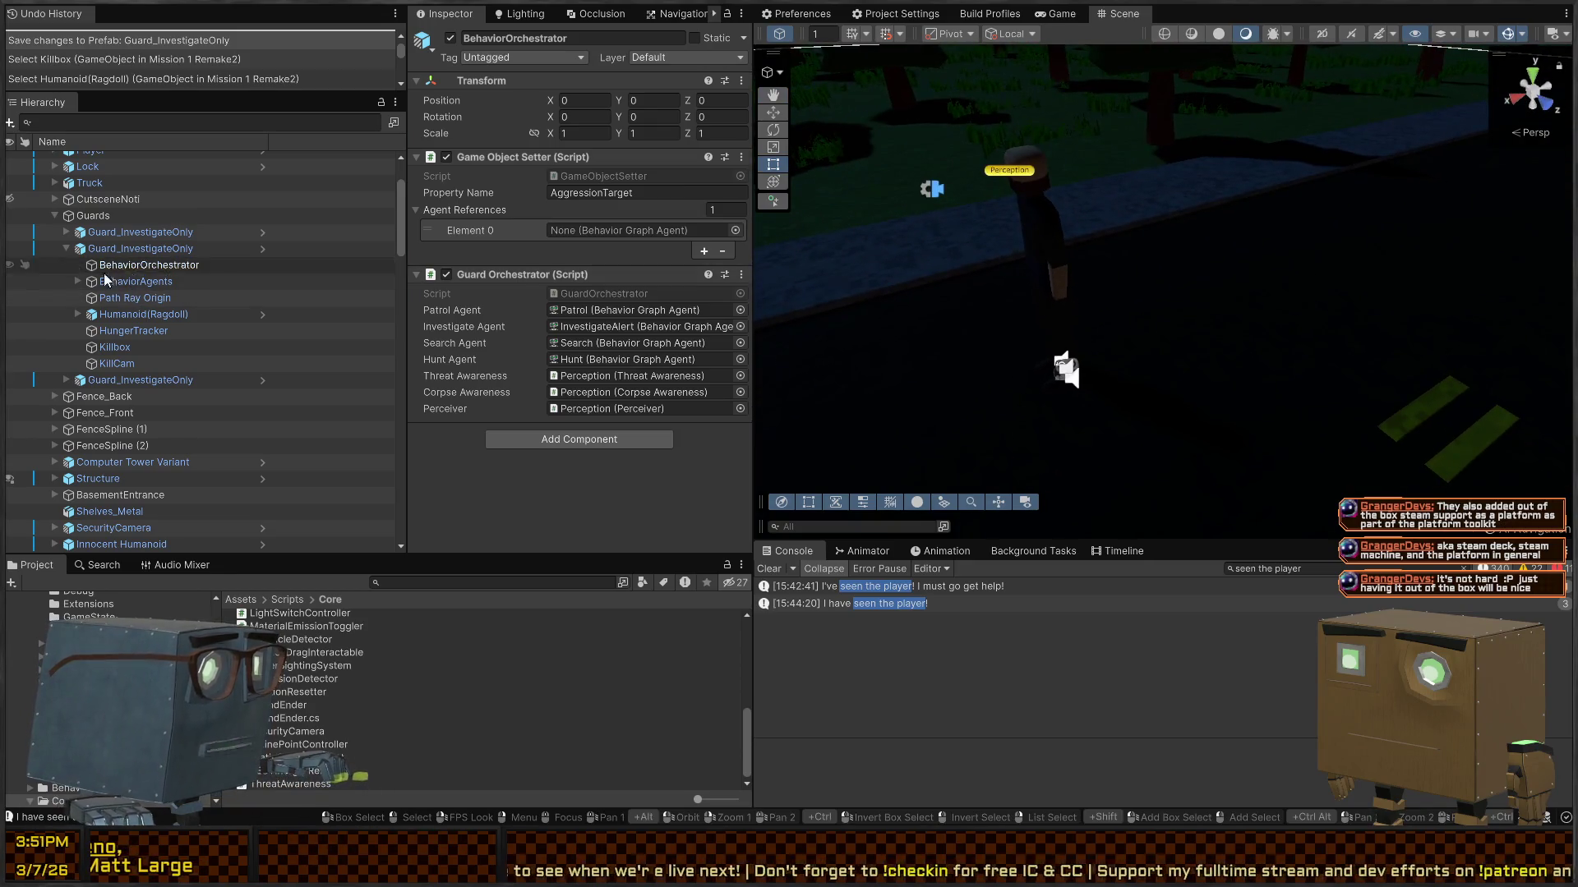
# Step: Compare the Killbox On Proximity Enter events of the first, second and third guards
pyautogui.click(118, 364)
pyautogui.click(115, 347)
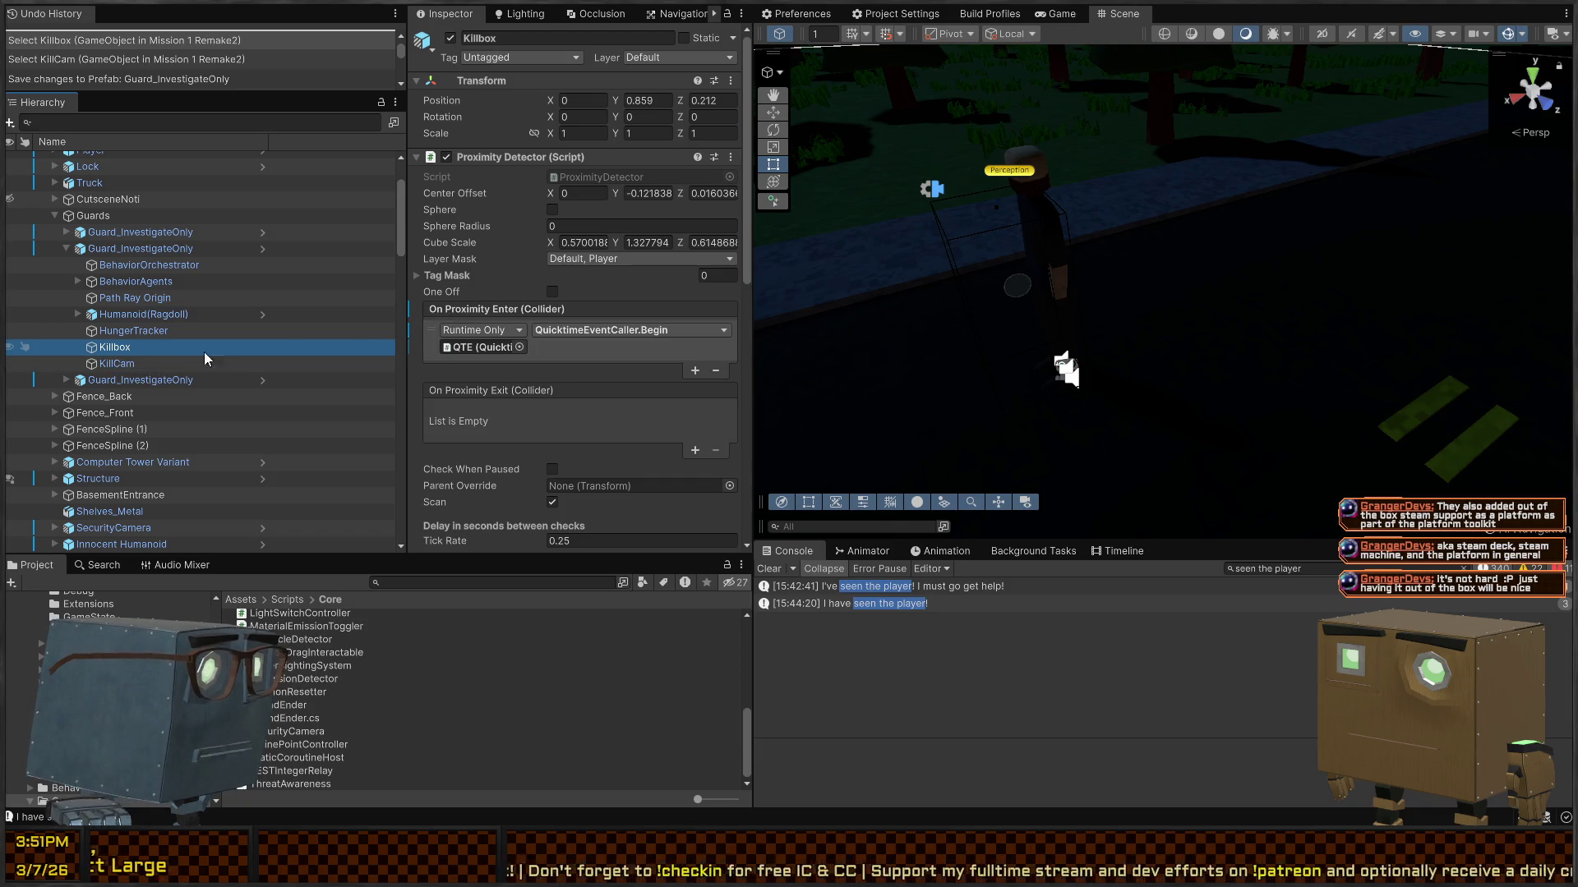
pyautogui.click(66, 381)
pyautogui.scroll(-2, 90, 410)
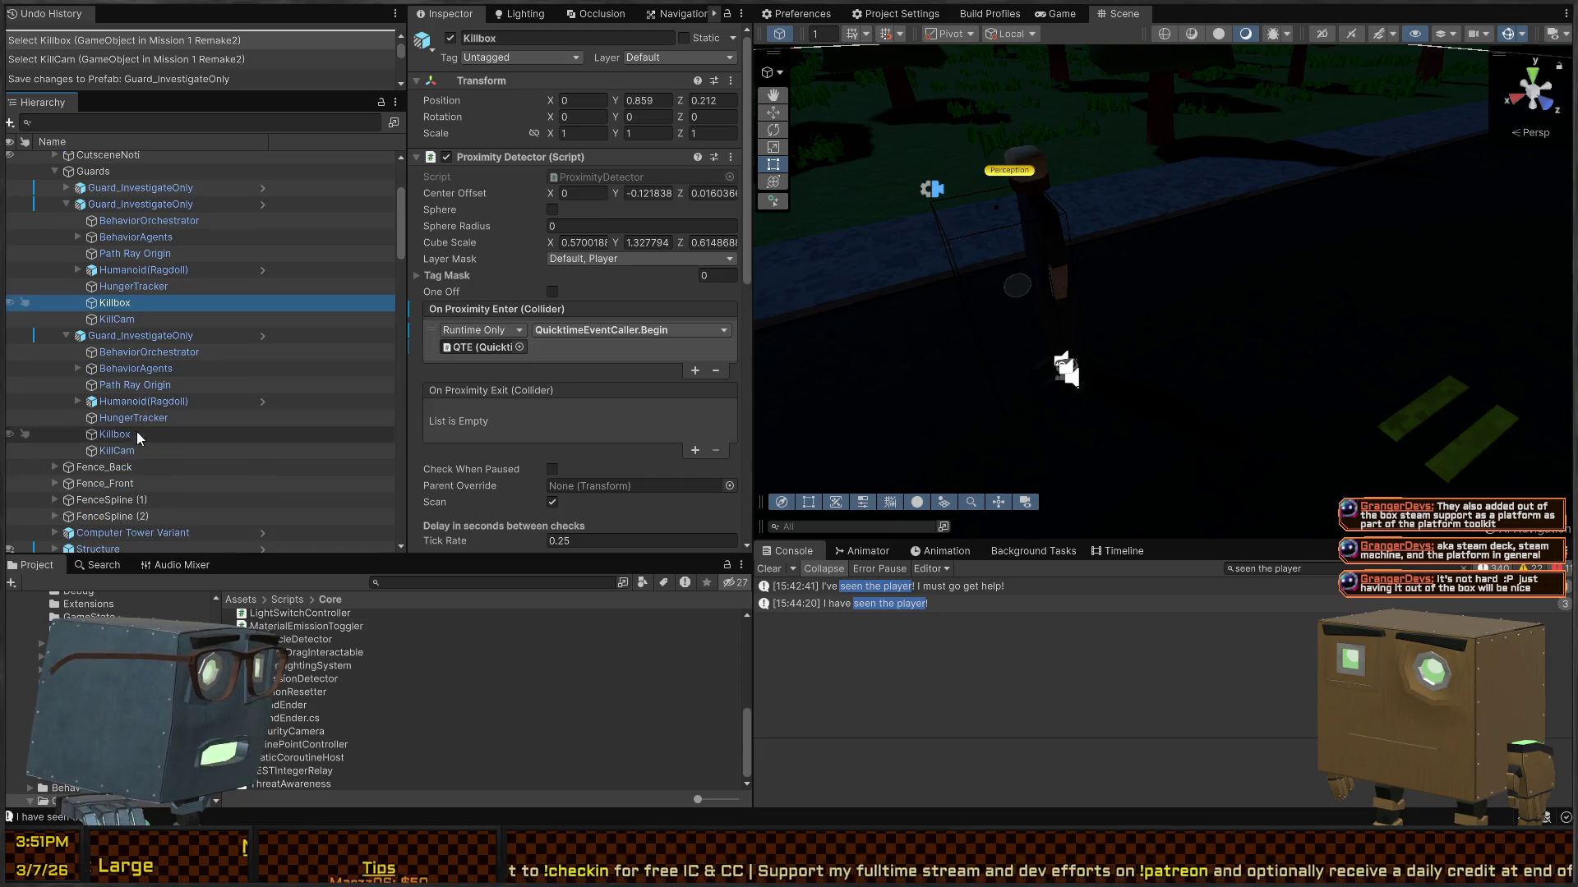
pyautogui.click(125, 436)
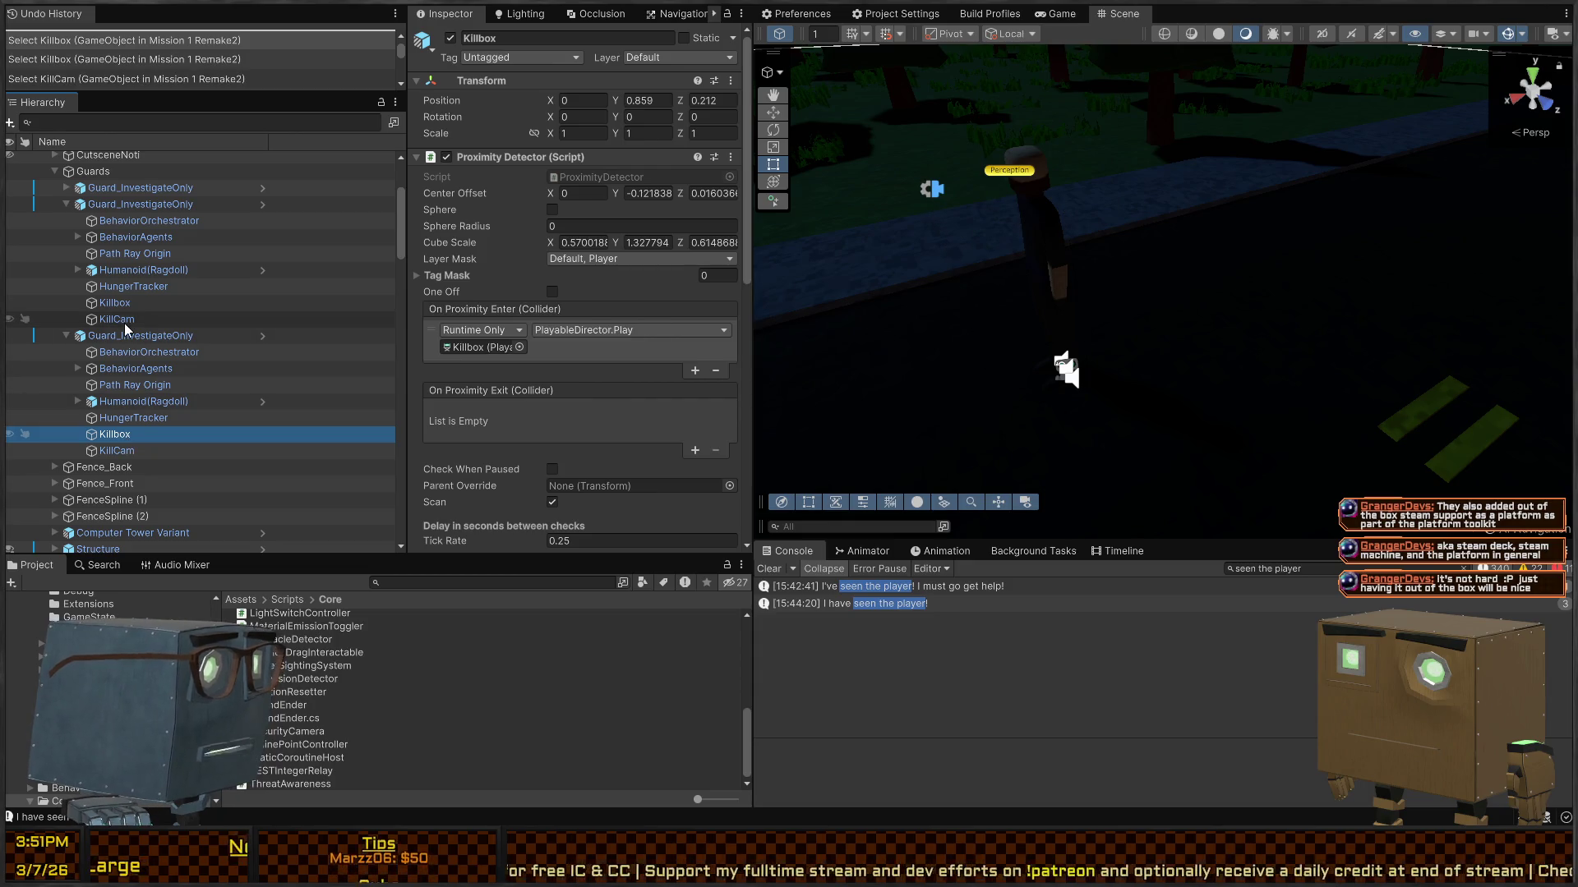
pyautogui.click(132, 299)
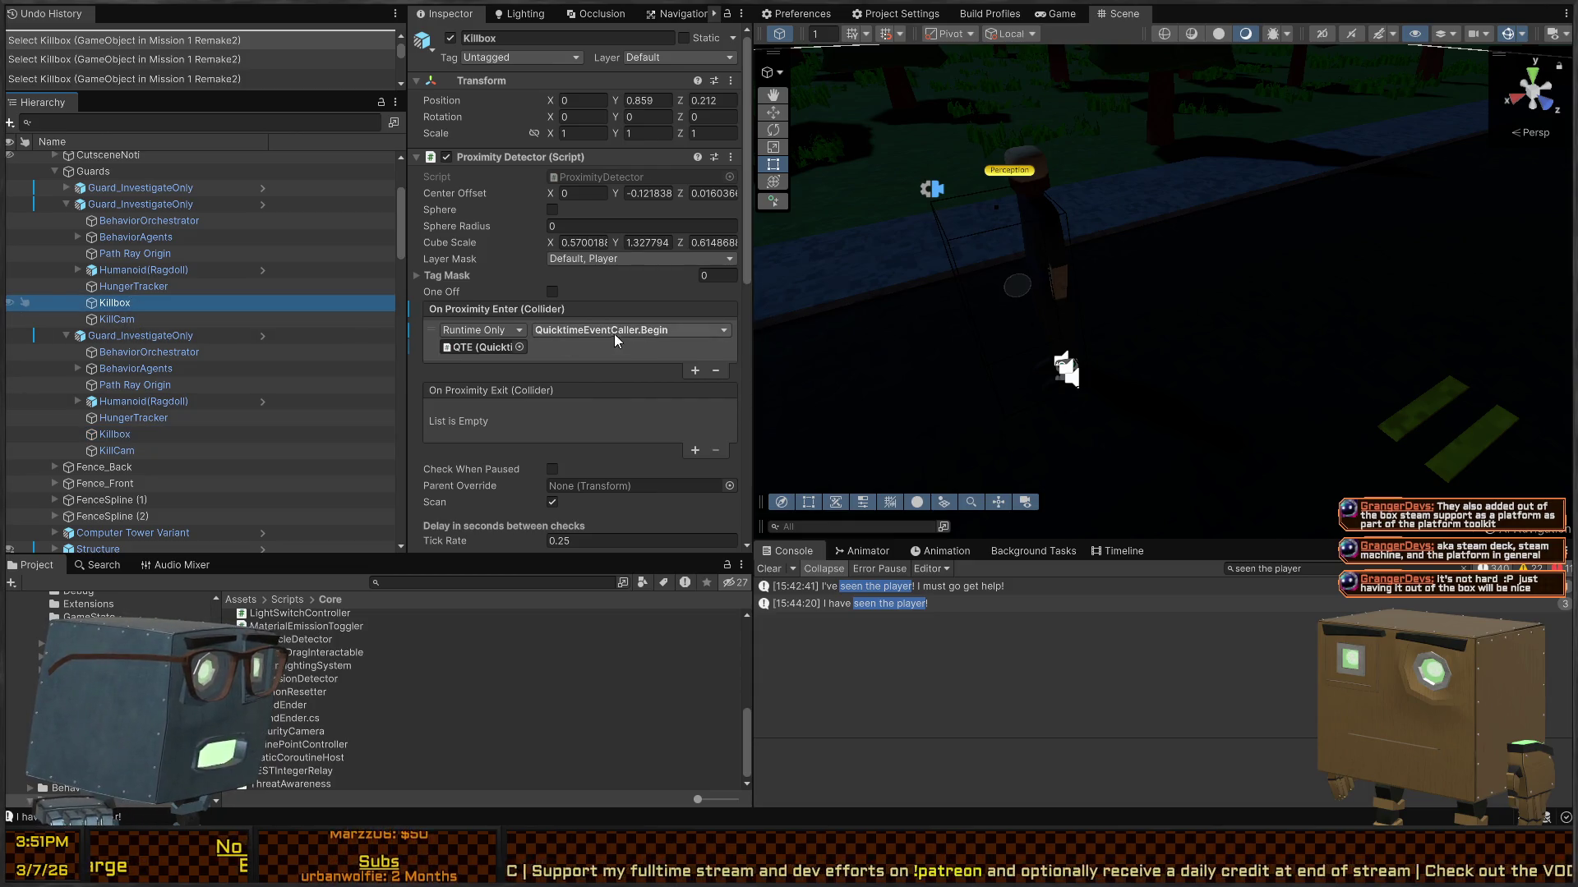
pyautogui.click(535, 312)
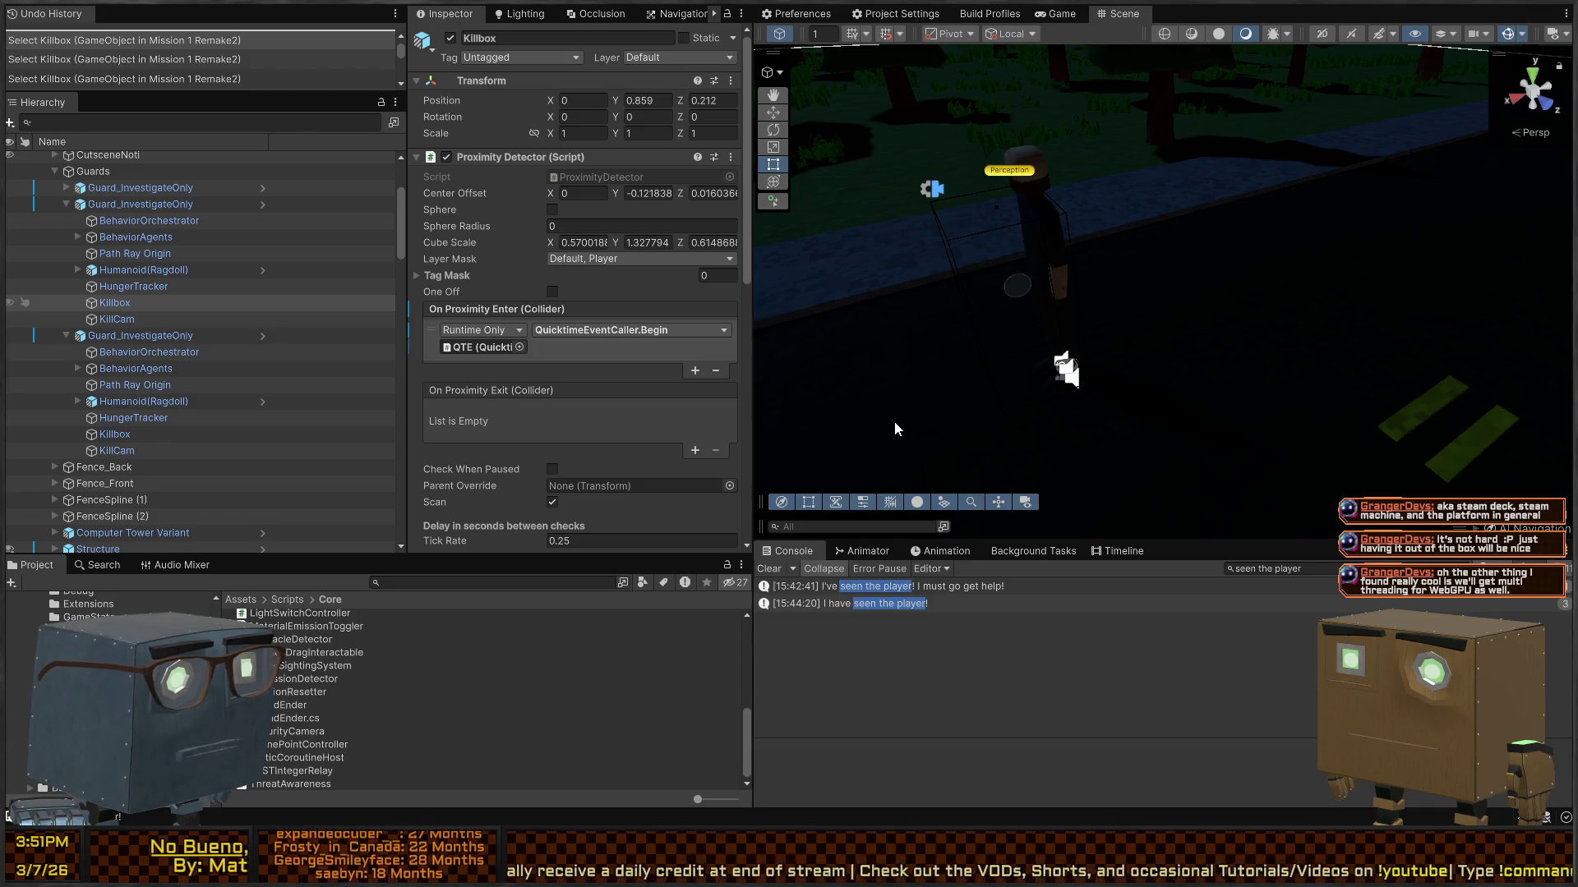
# Step: Check the CatchAndPunch timeline tracks and the QTE target of the proximity event
pyautogui.click(953, 553)
pyautogui.click(1124, 551)
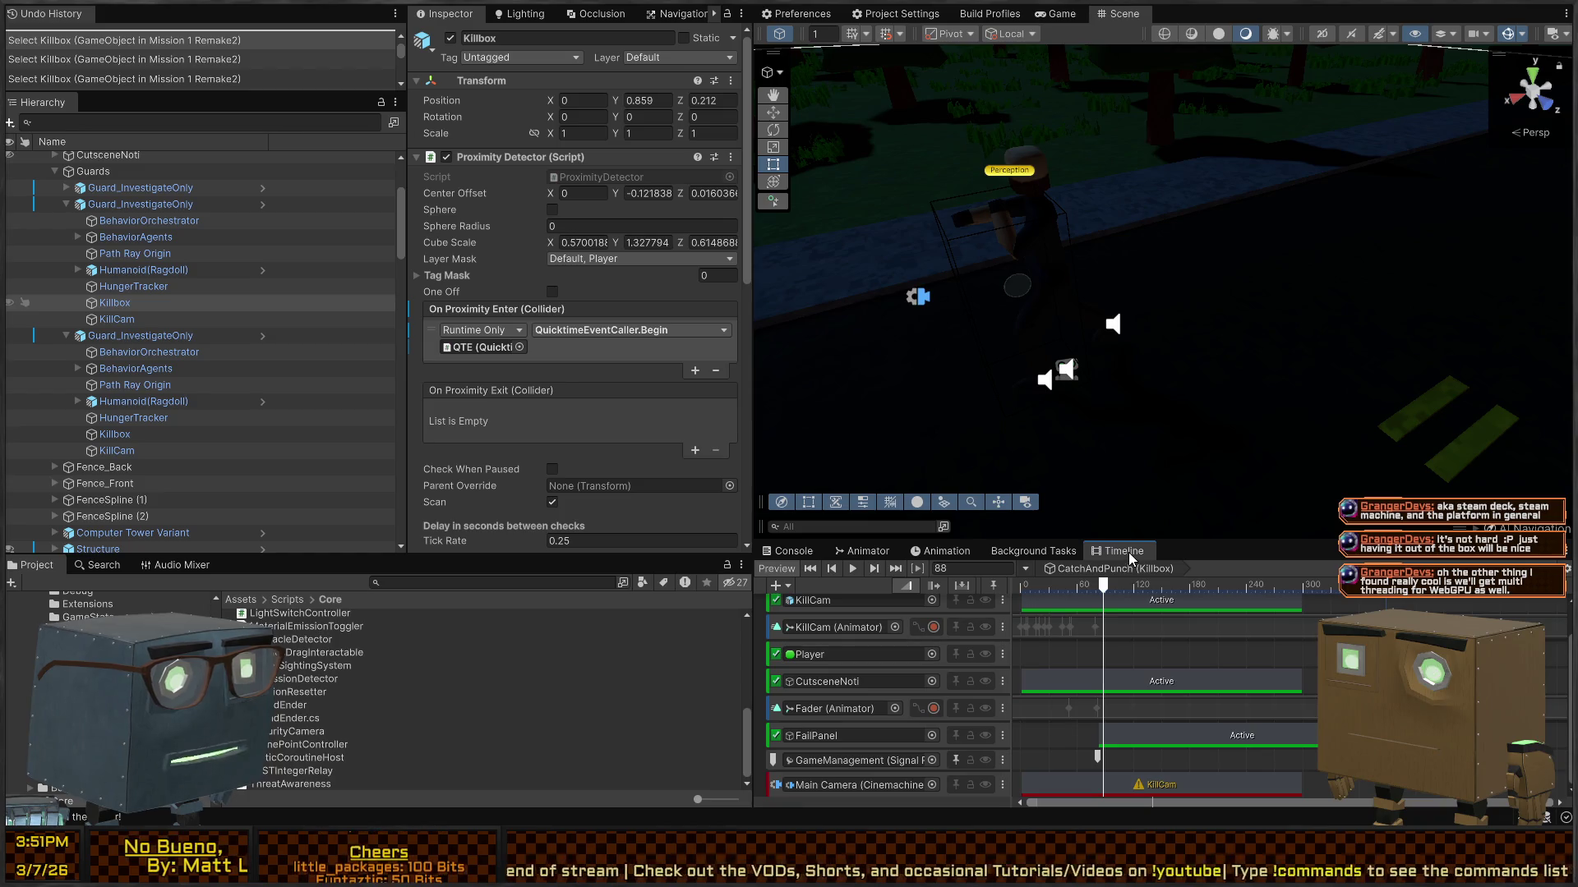
pyautogui.middleClick(1128, 553)
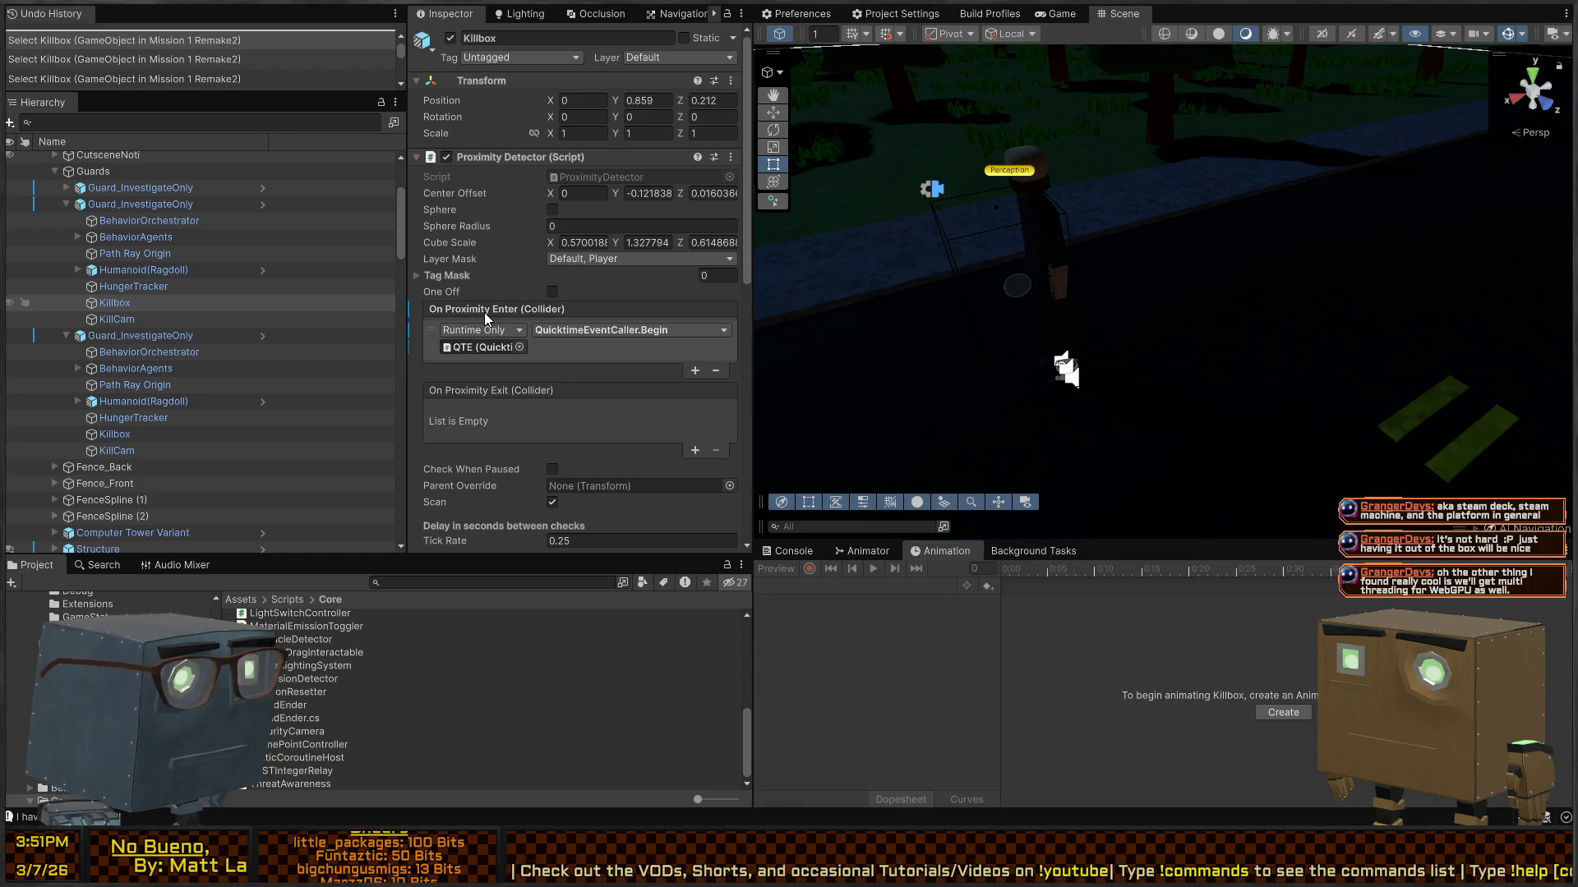
pyautogui.click(592, 361)
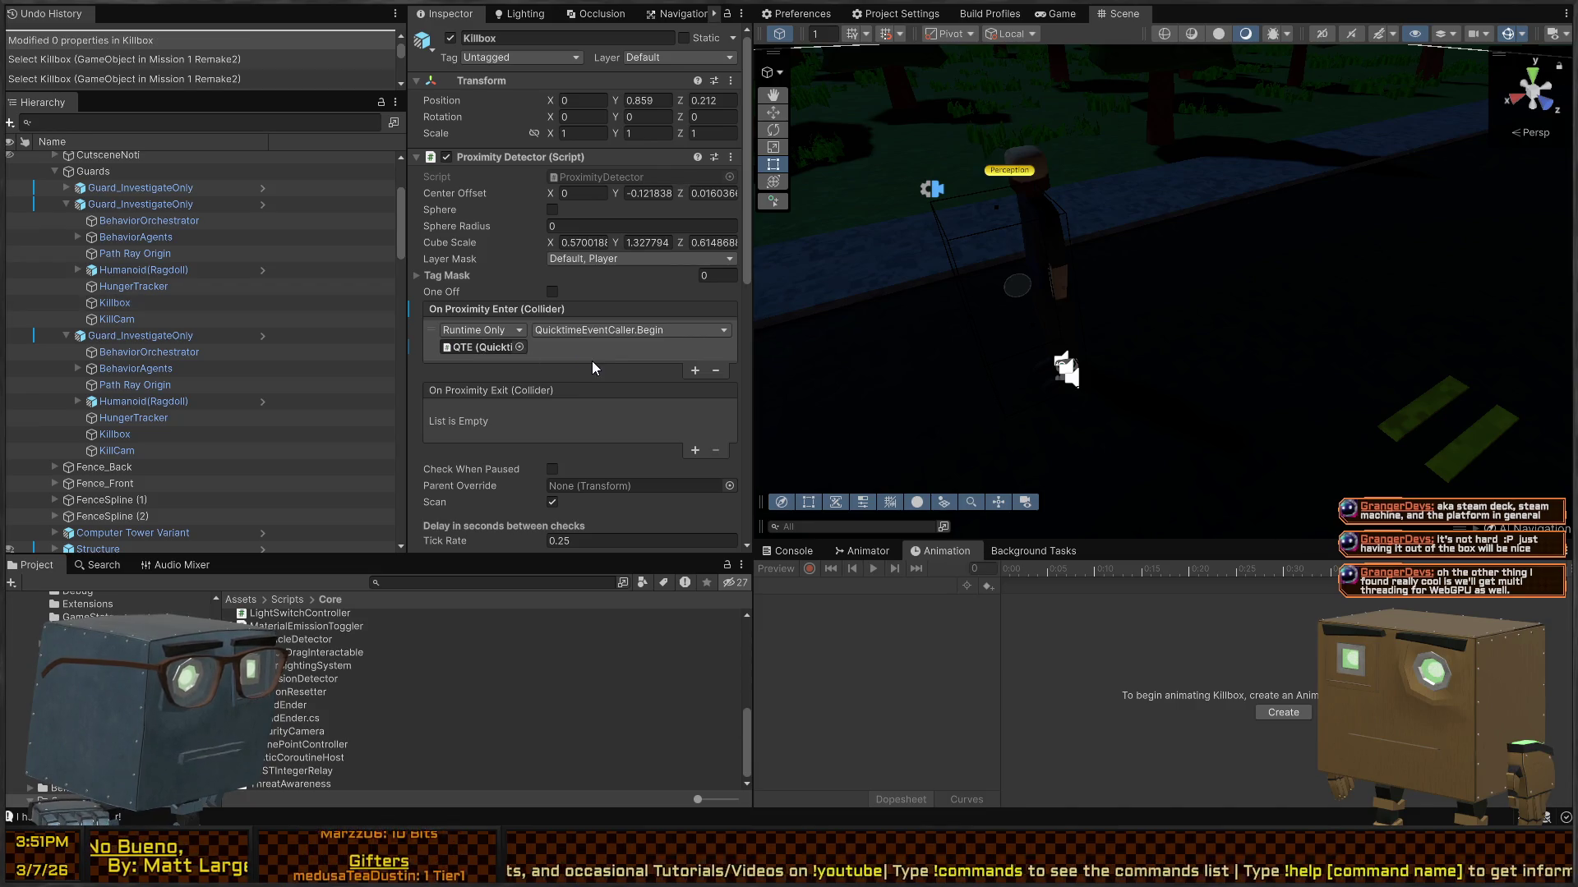
pyautogui.moveTo(475, 341)
pyautogui.mouseDown()
pyautogui.moveTo(131, 345)
pyautogui.moveTo(106, 215)
pyautogui.moveTo(127, 211)
pyautogui.mouseUp()
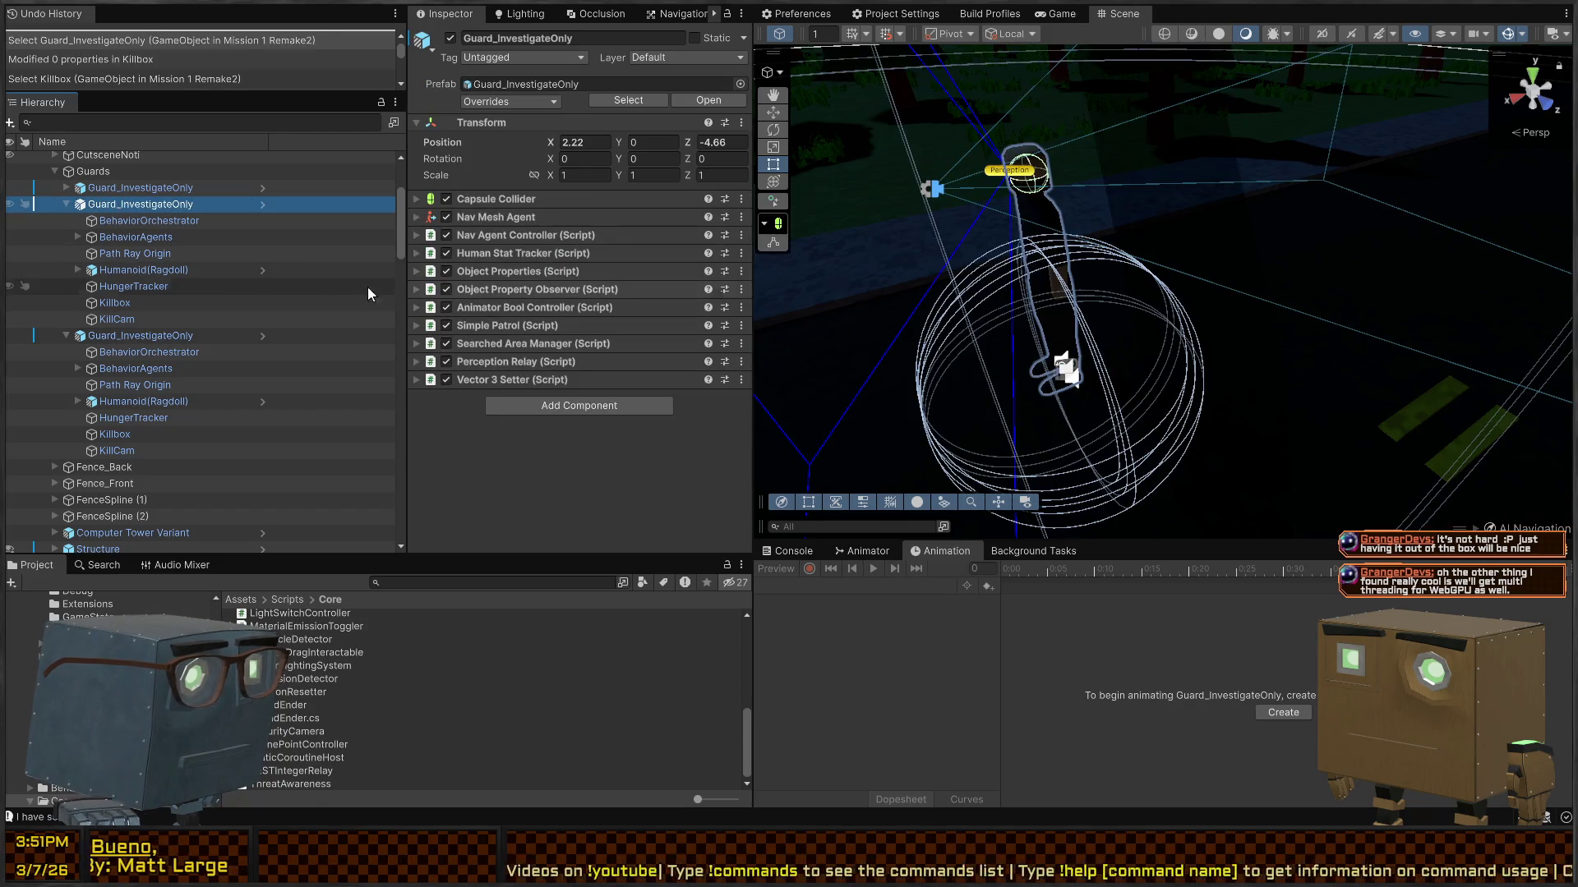
# Step: Recheck the guards' Killbox events and locate the QTE object the event targets
pyautogui.click(113, 318)
pyautogui.click(132, 303)
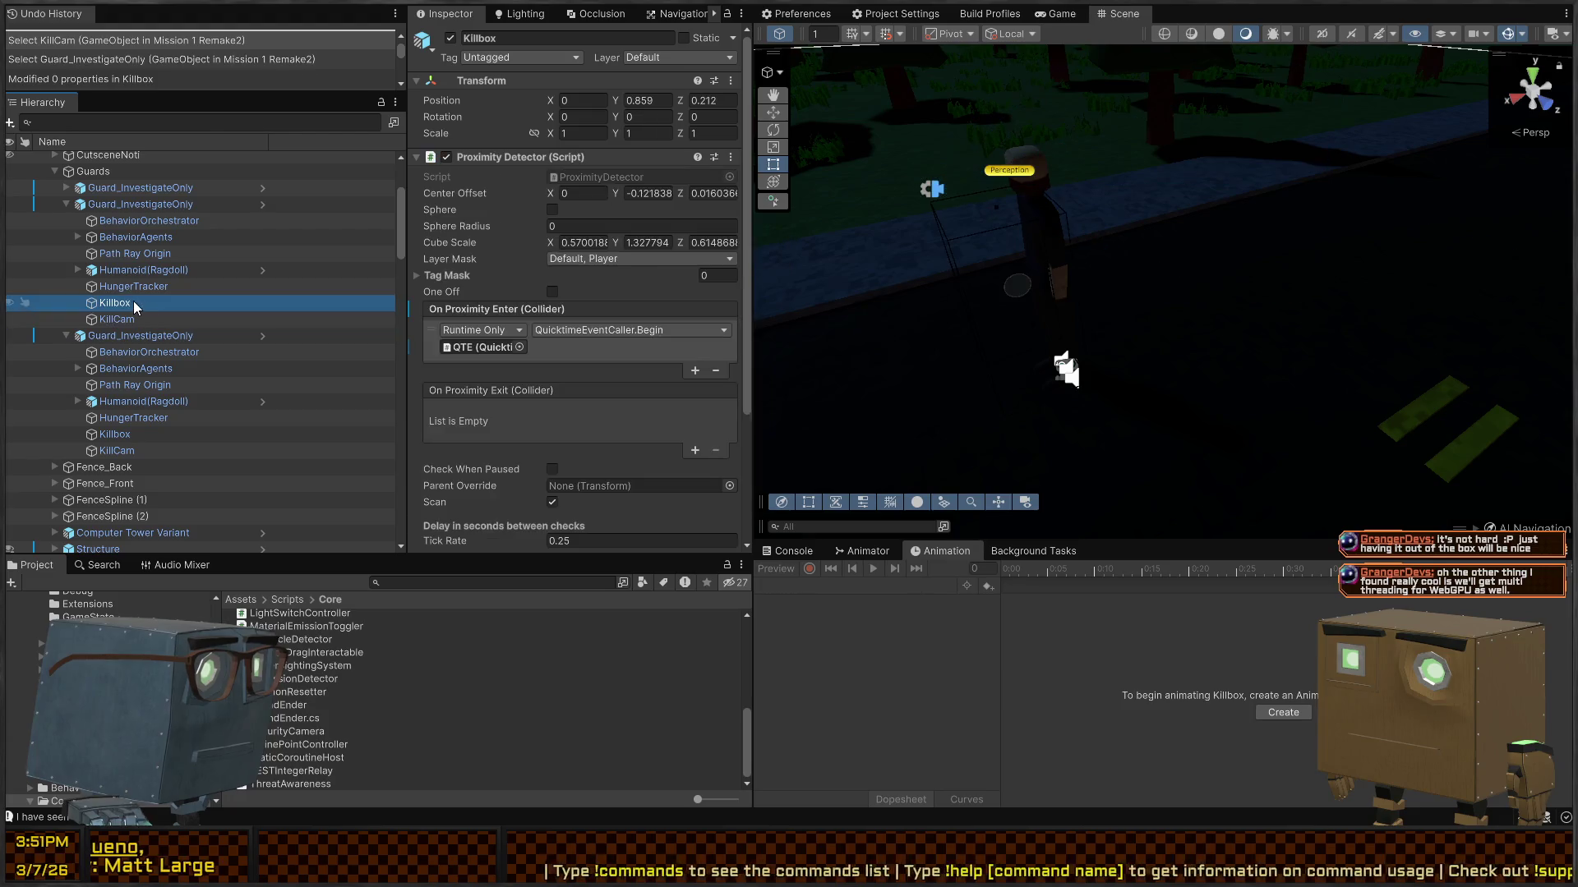
pyautogui.click(132, 434)
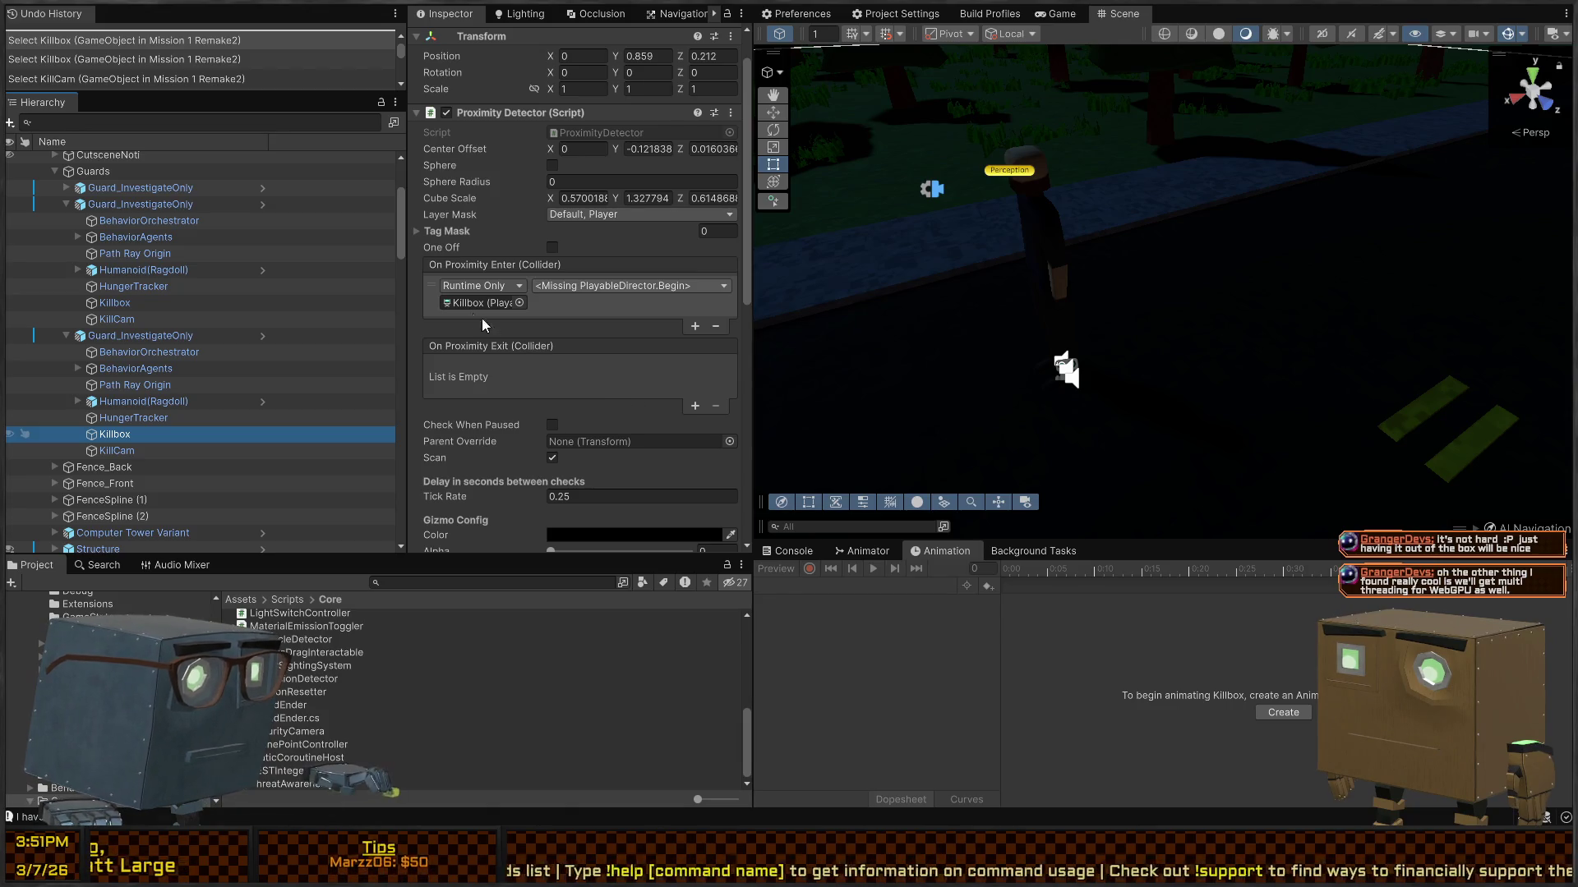
pyautogui.click(116, 302)
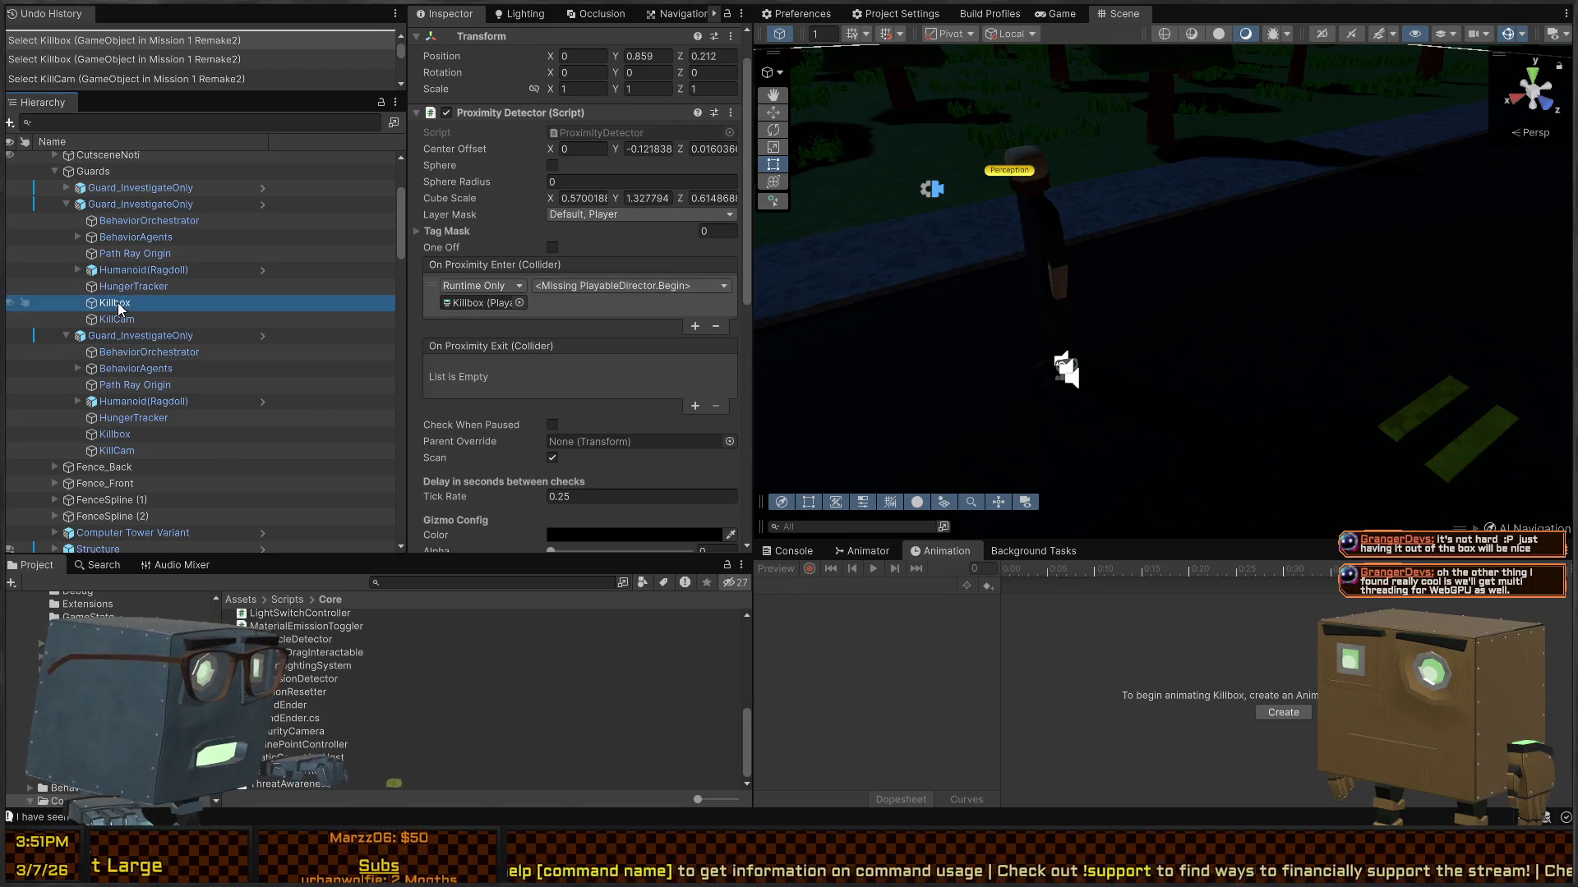
pyautogui.click(480, 304)
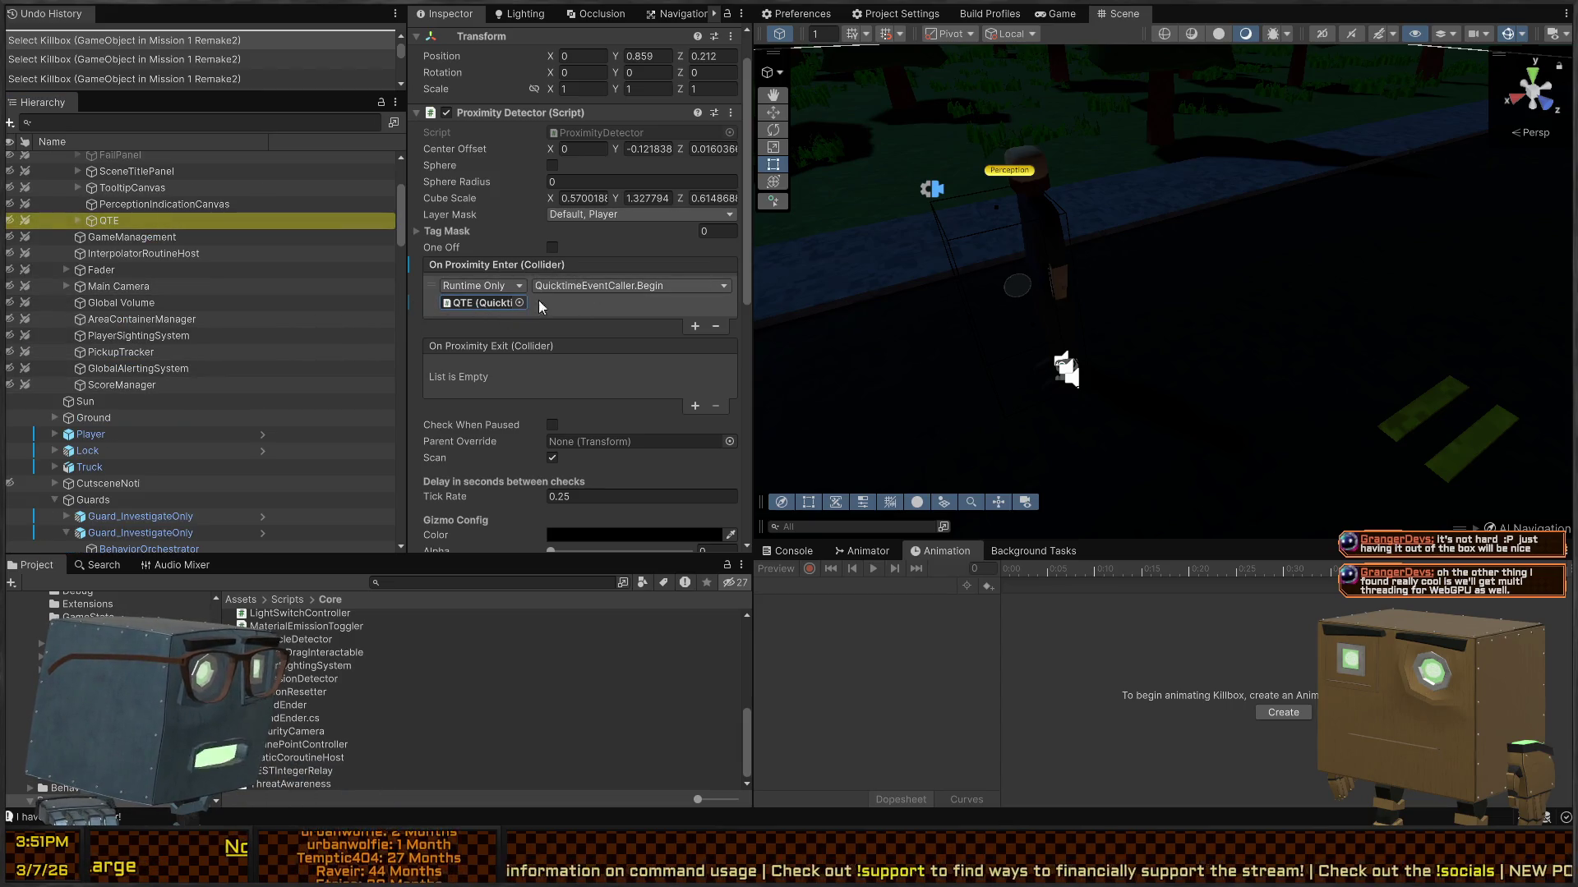
# Step: Paste QTE's QuicktimeEventCaller.Begin into the next guard's broken Killbox On Proximity Enter event
pyautogui.click(1042, 184)
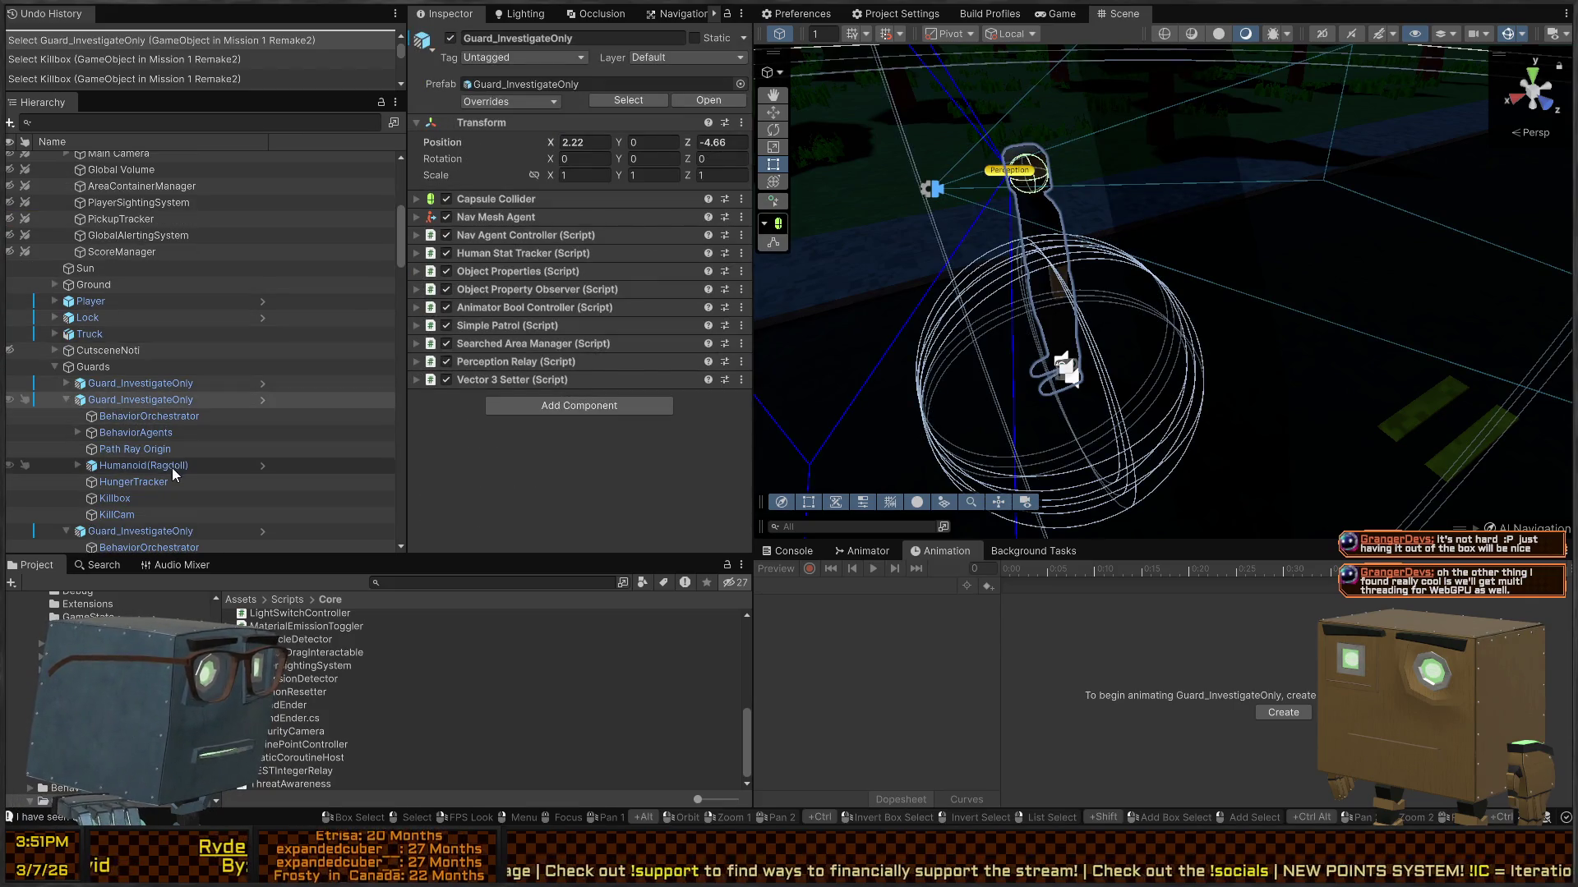
pyautogui.click(124, 514)
pyautogui.click(124, 498)
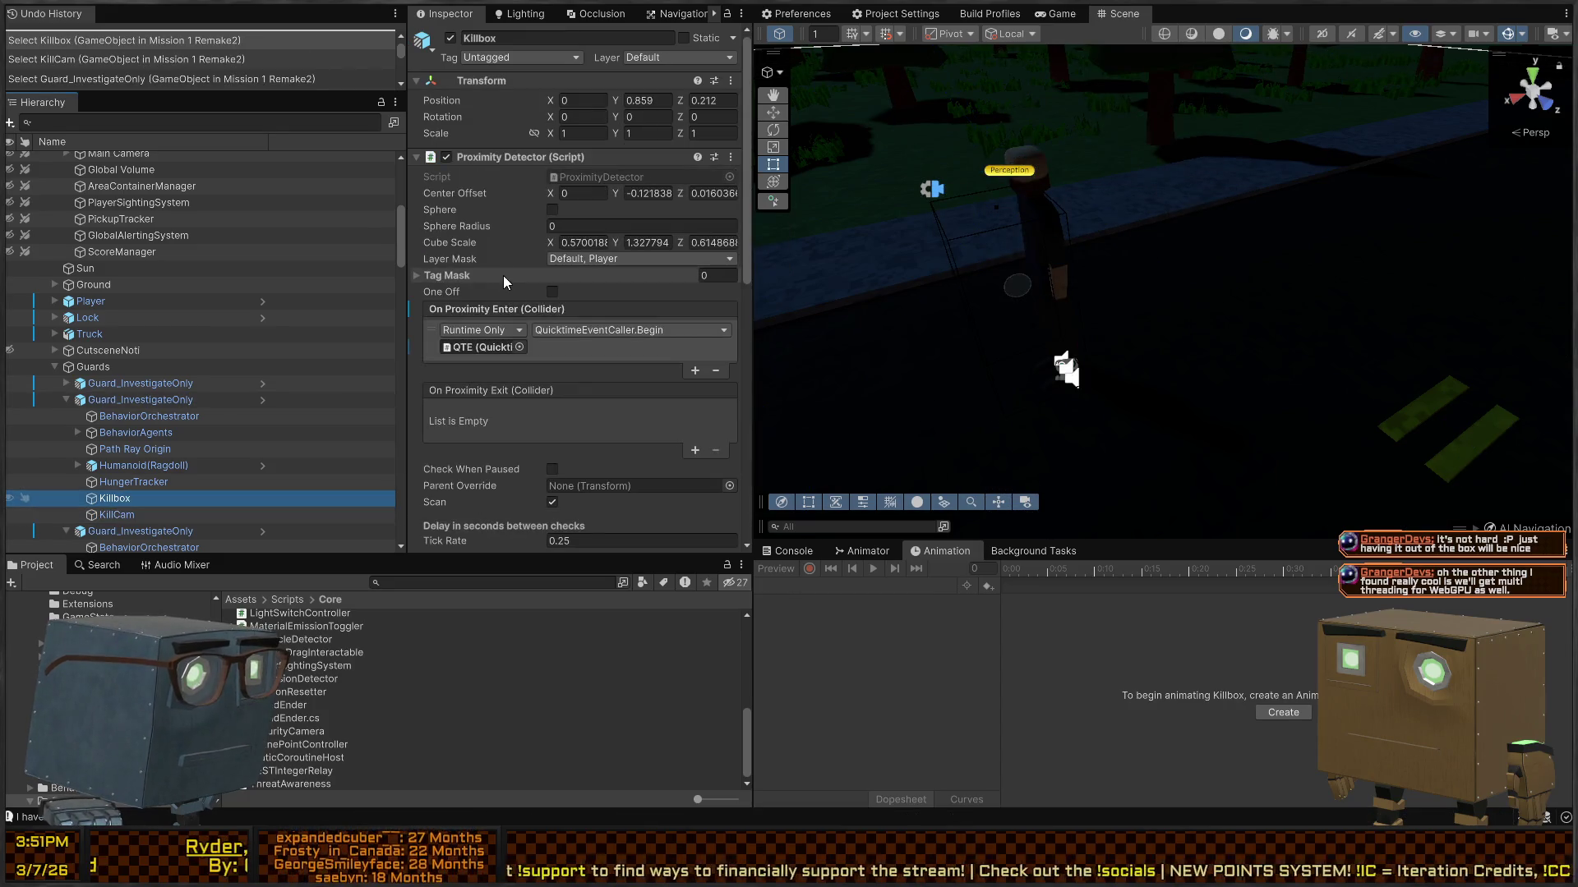
pyautogui.scroll(-3, 194, 510)
pyautogui.click(120, 490)
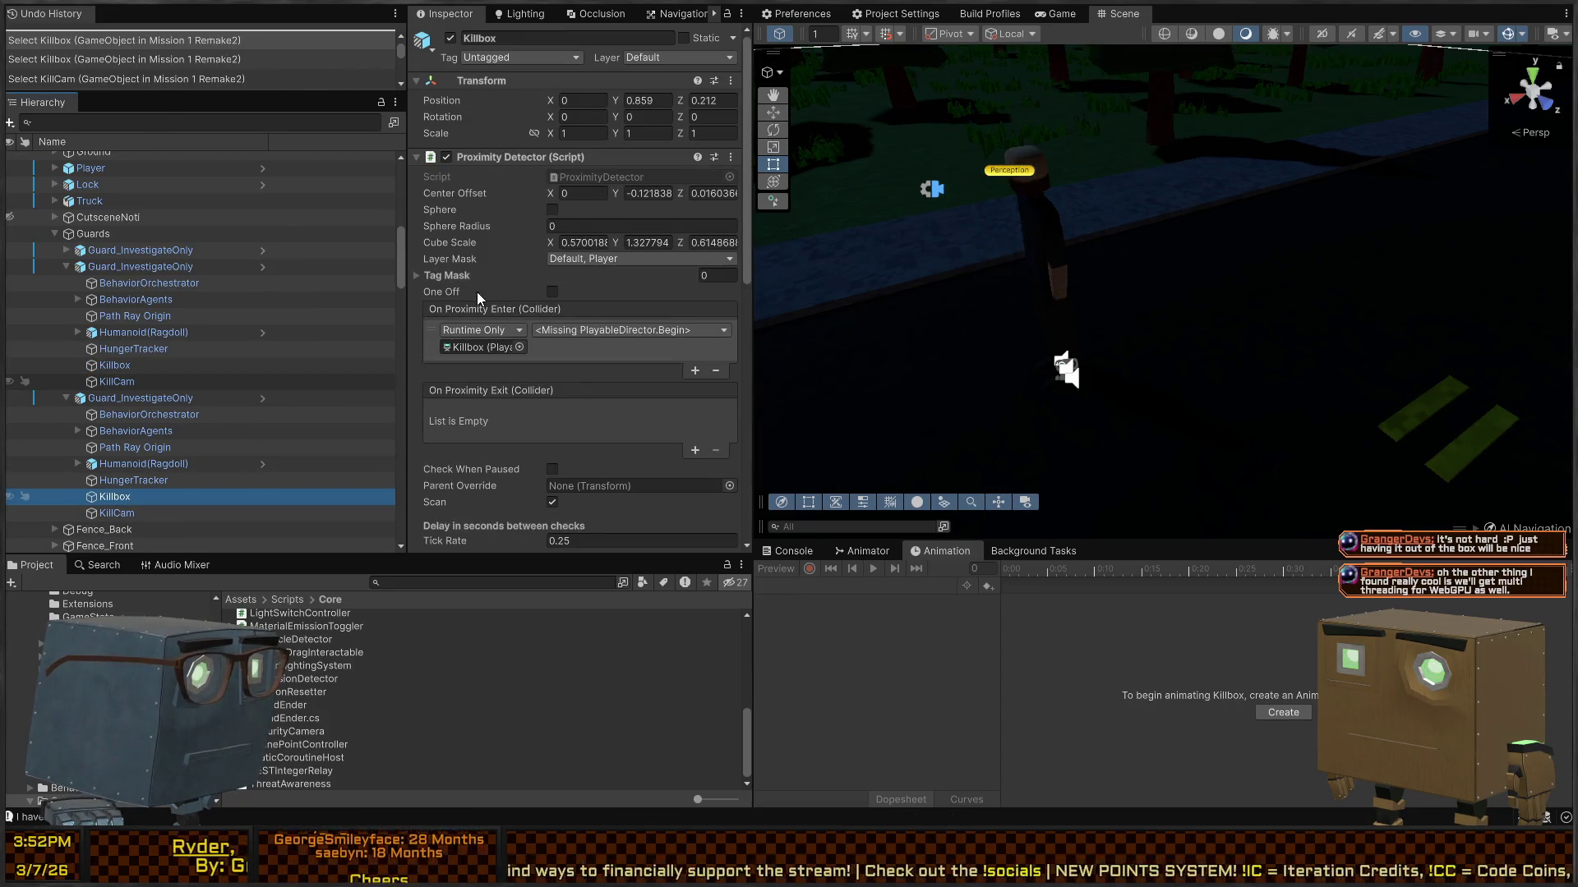
pyautogui.click(485, 347)
pyautogui.hotkey('ctrl', 'v')
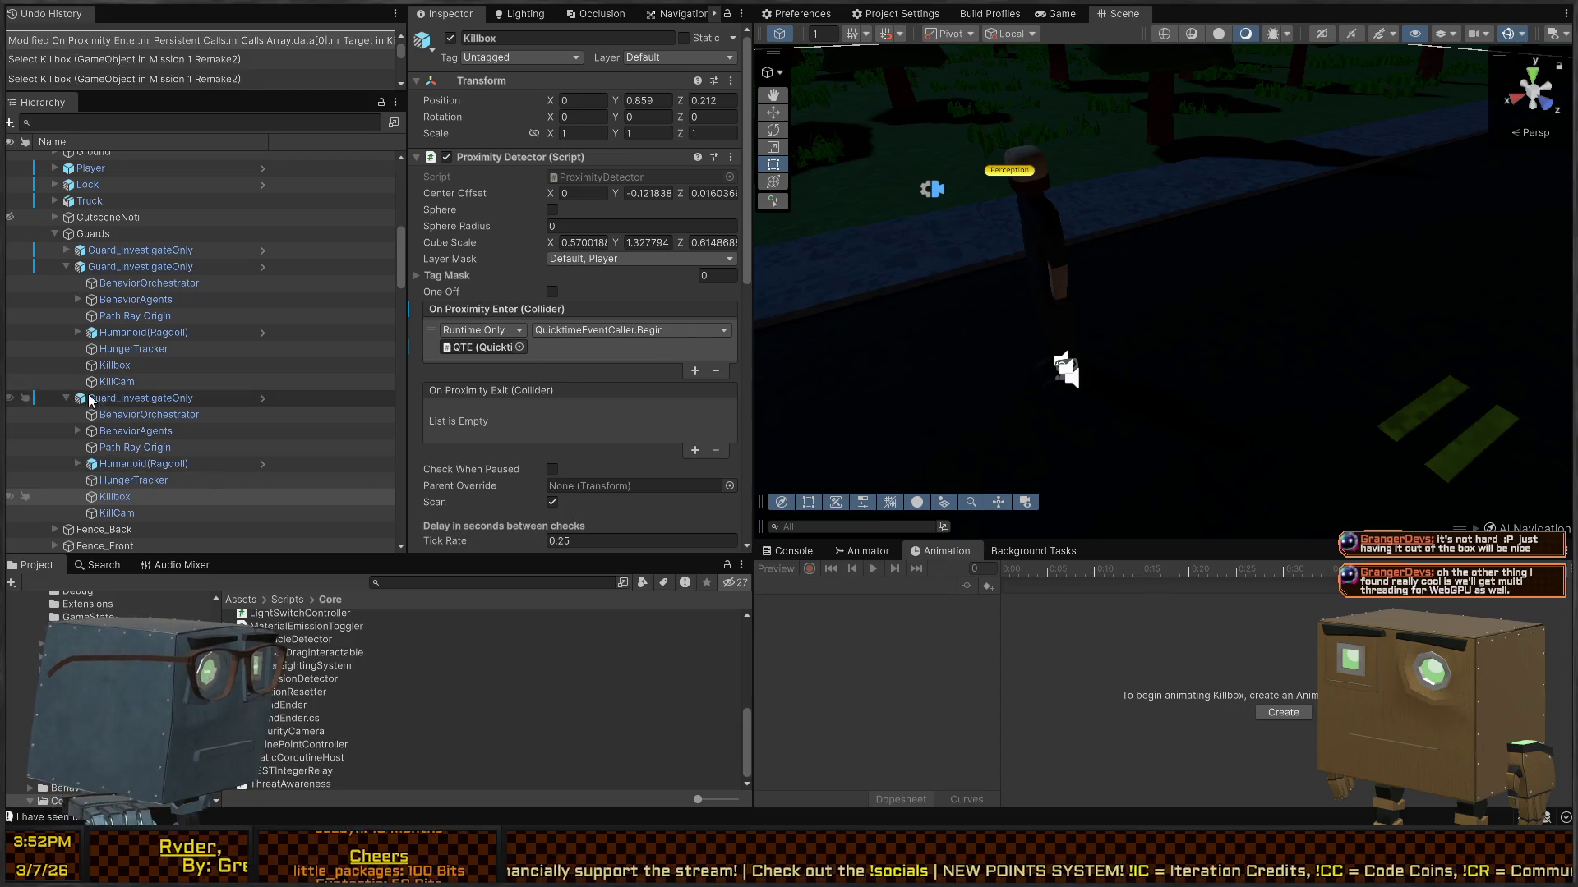
# Step: Verify the first guard's Killbox event, then bring up the Game view
pyautogui.click(67, 250)
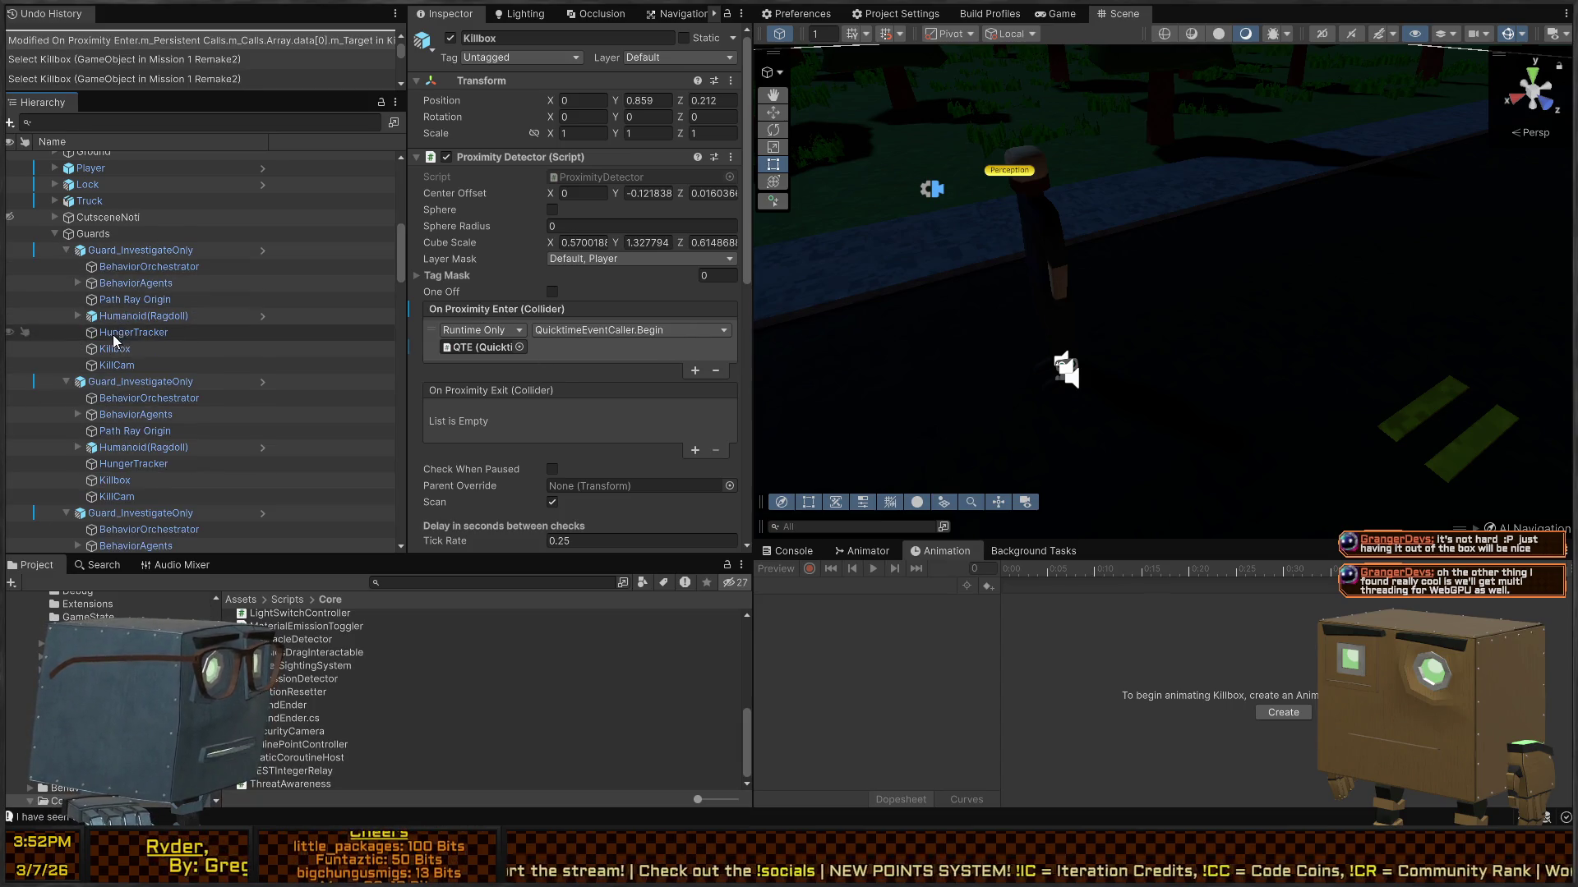
pyautogui.click(113, 334)
pyautogui.click(107, 349)
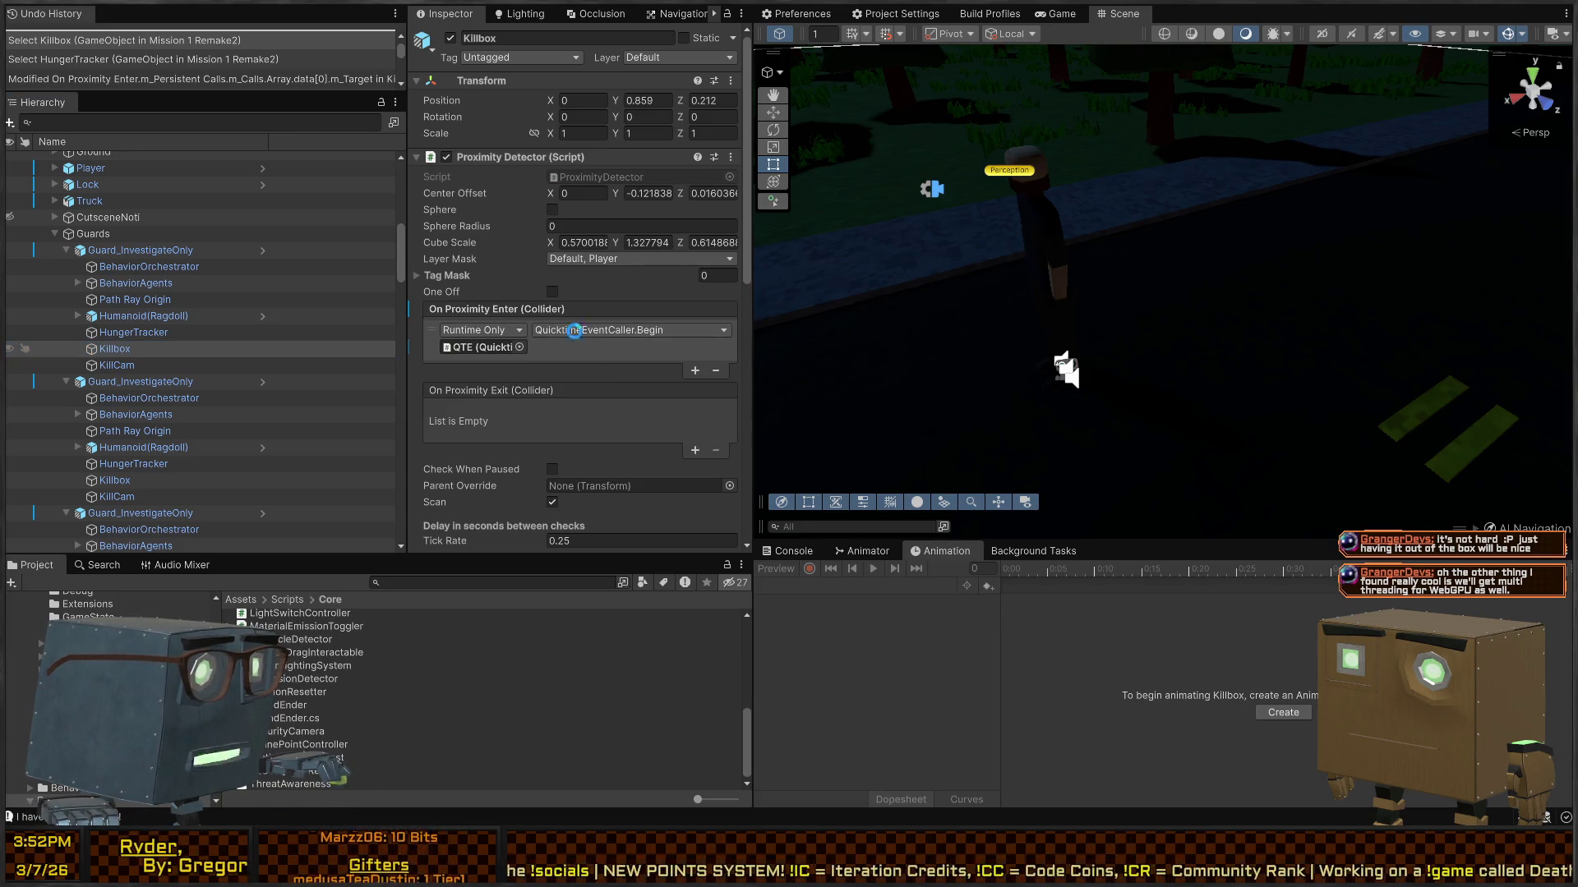
pyautogui.click(1057, 15)
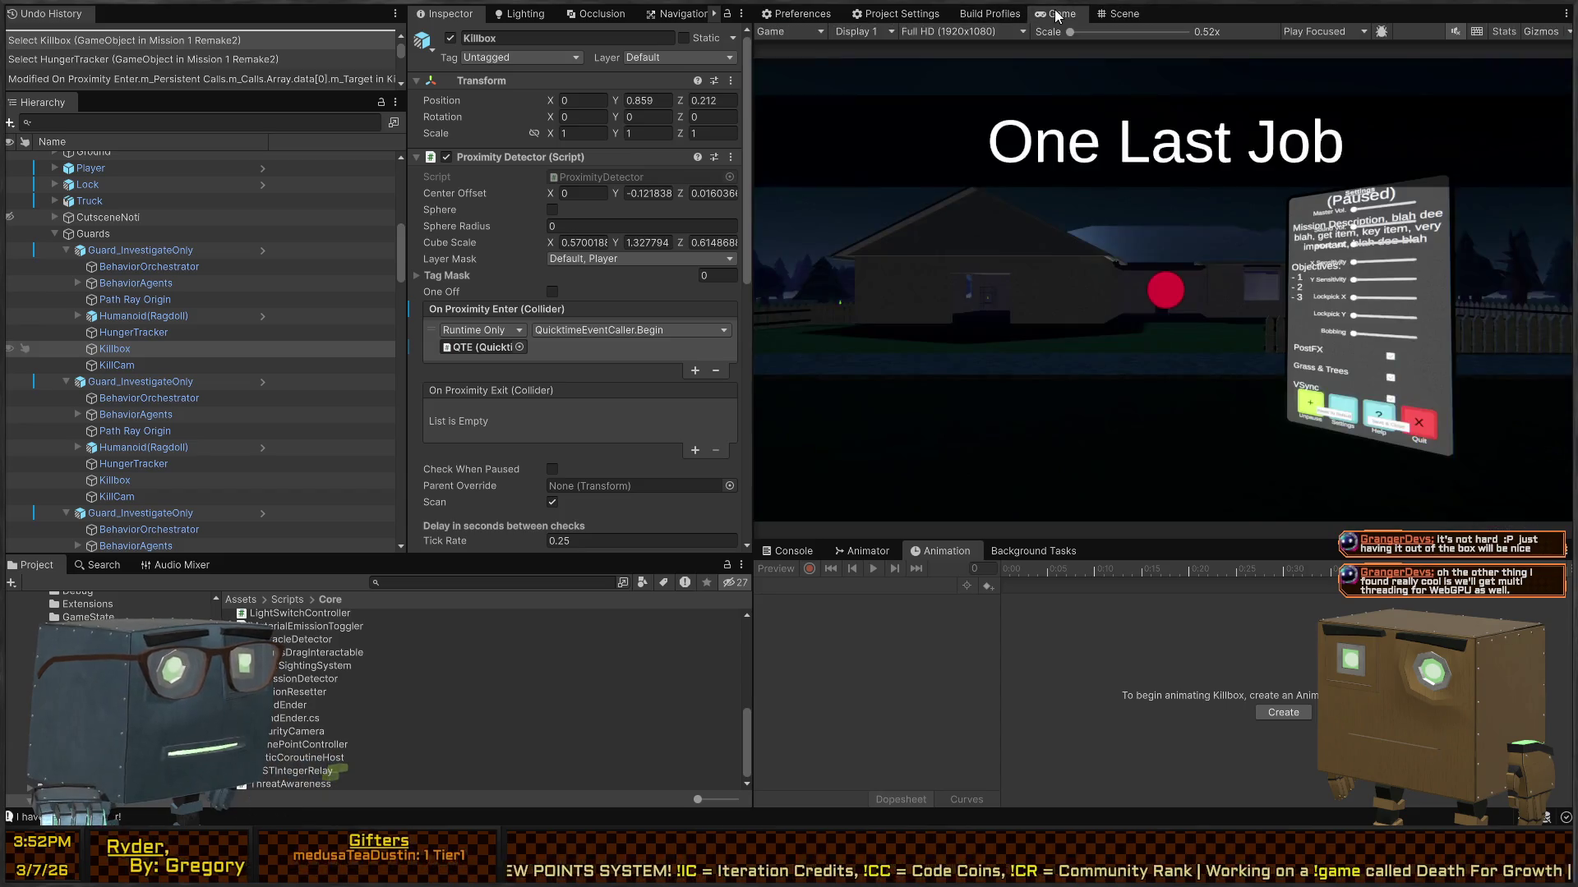
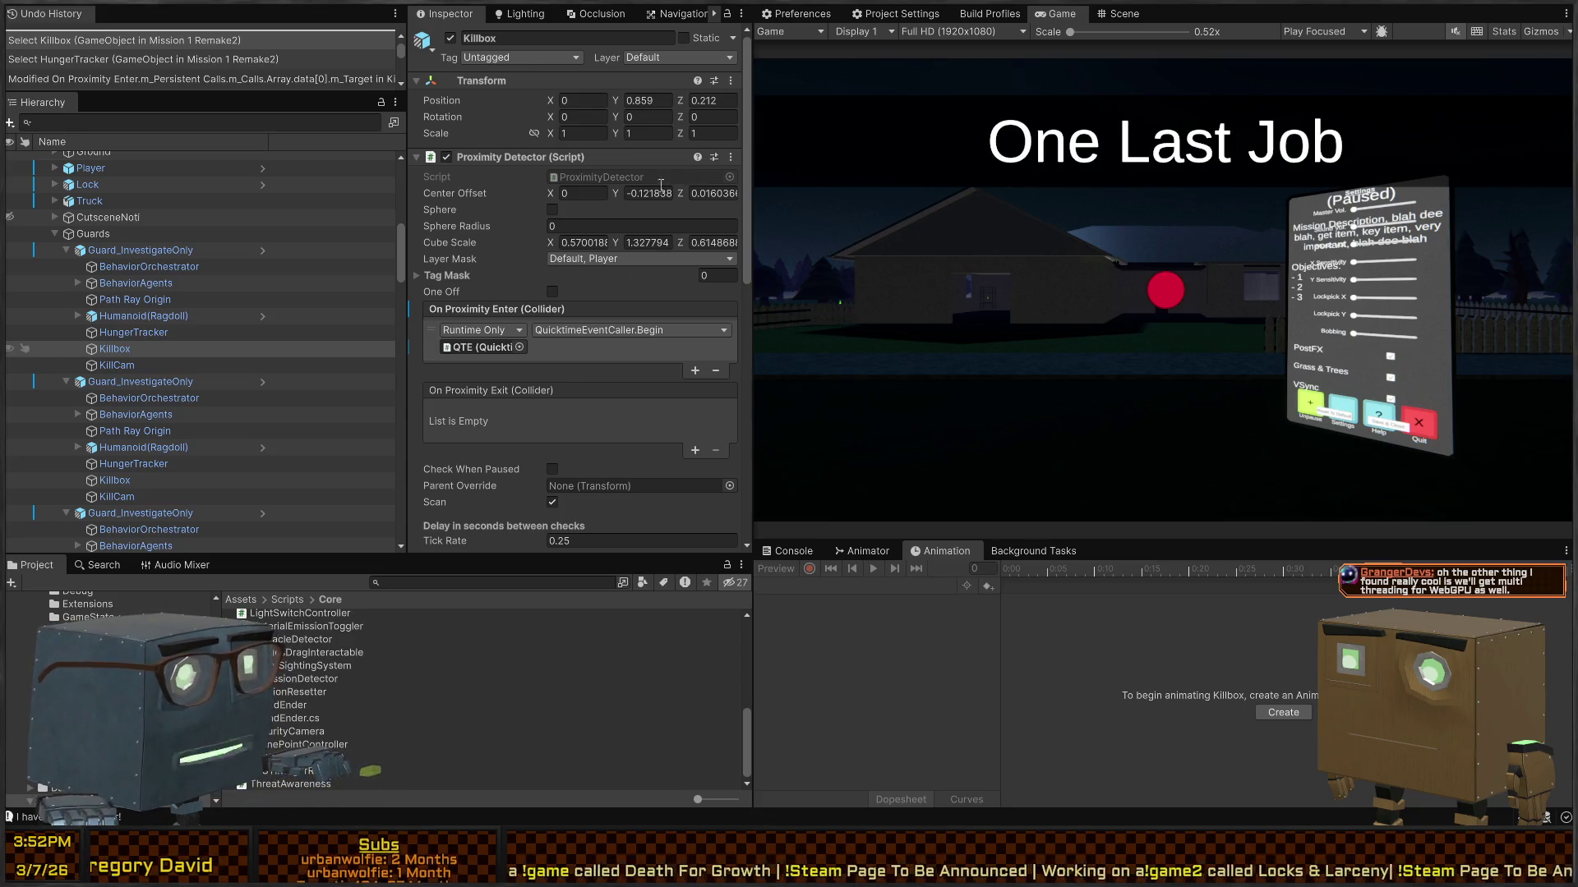
# Step: Maximize the Game view, start the game, and open the kitchen fridge to steal the item inside
pyautogui.hotkey('shift', 'space')
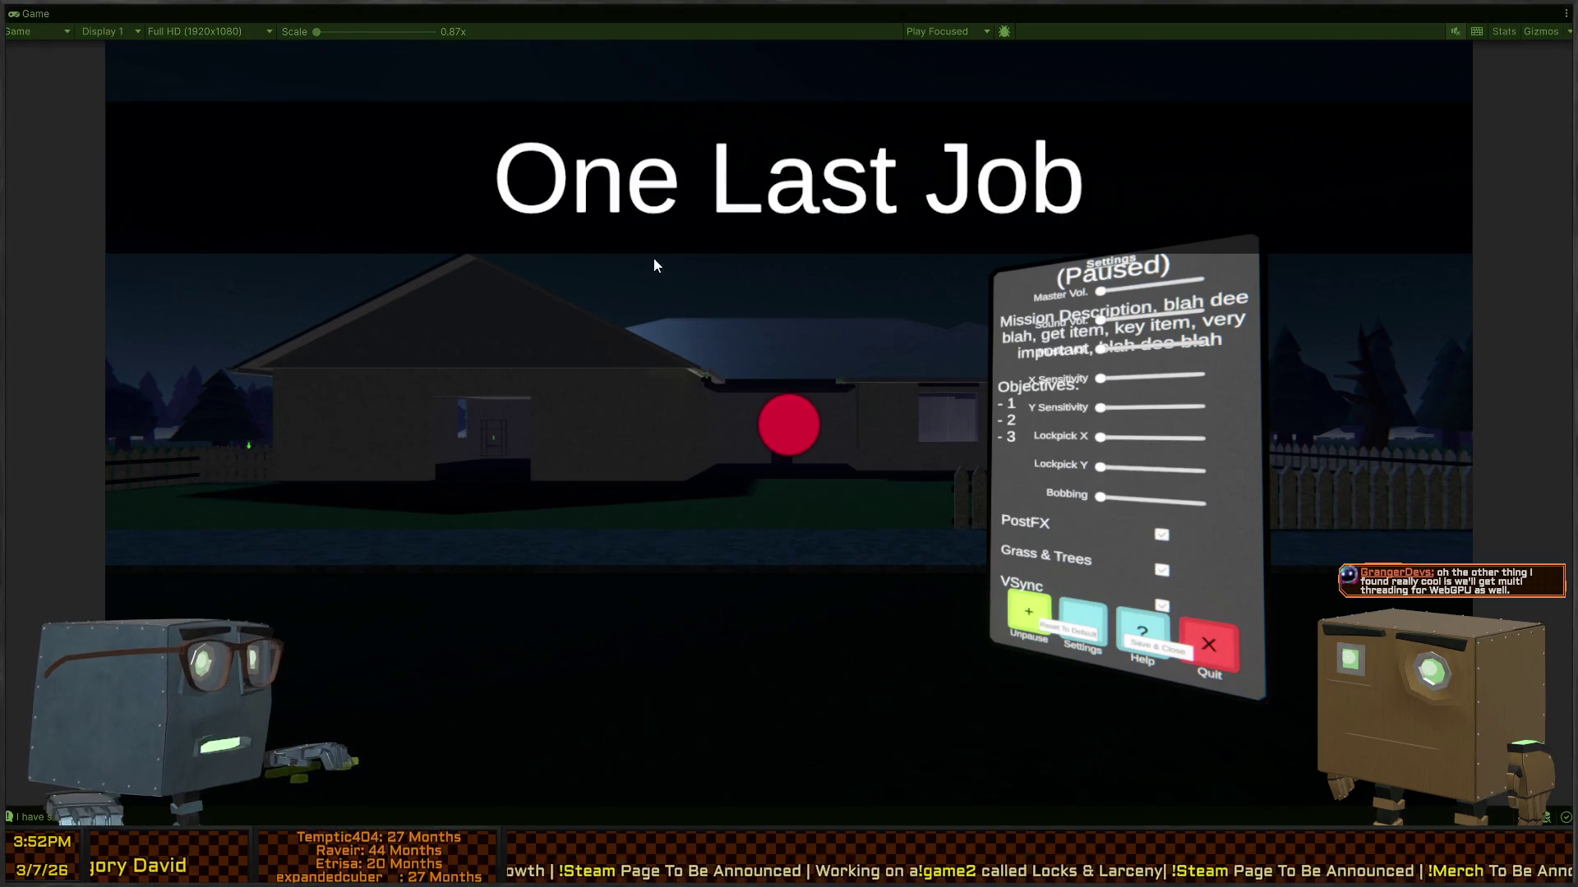
pyautogui.click(723, 235)
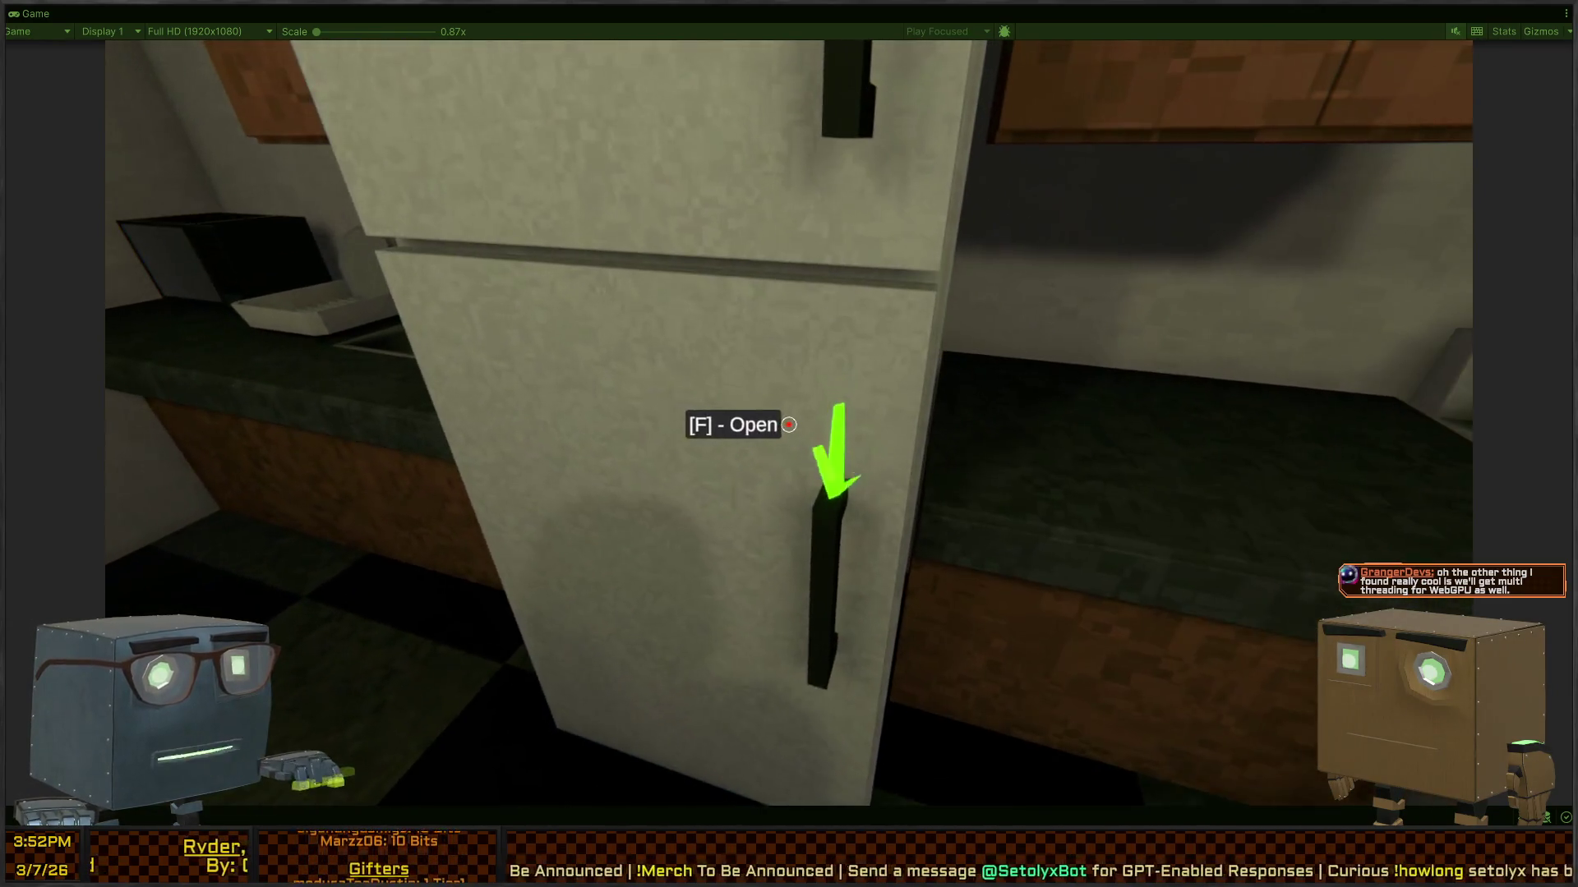
pyautogui.press('f')
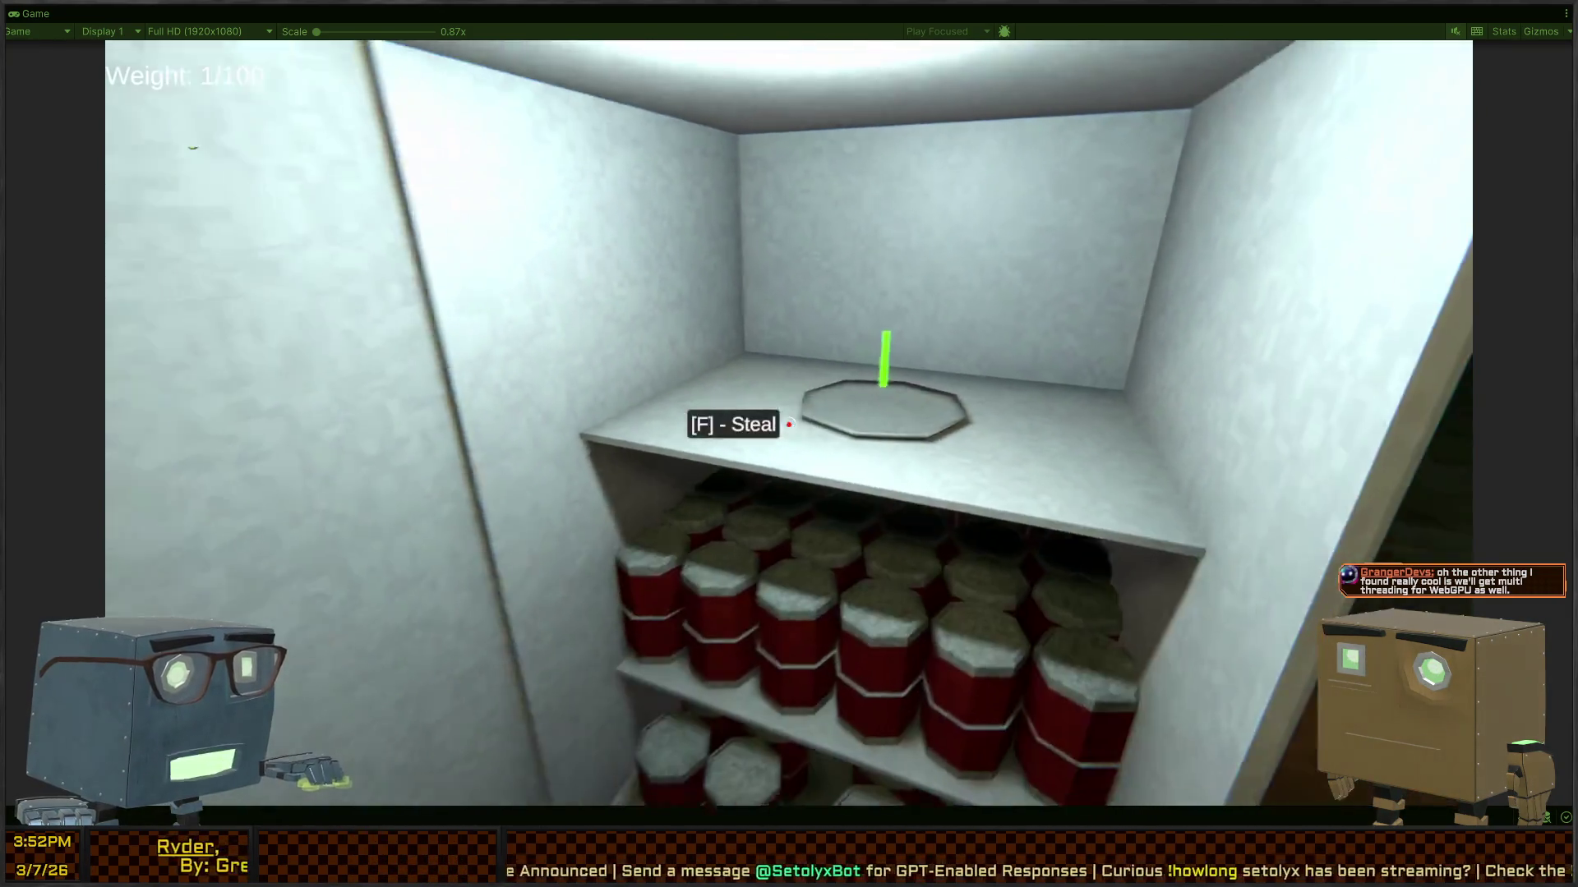
pyautogui.press('f')
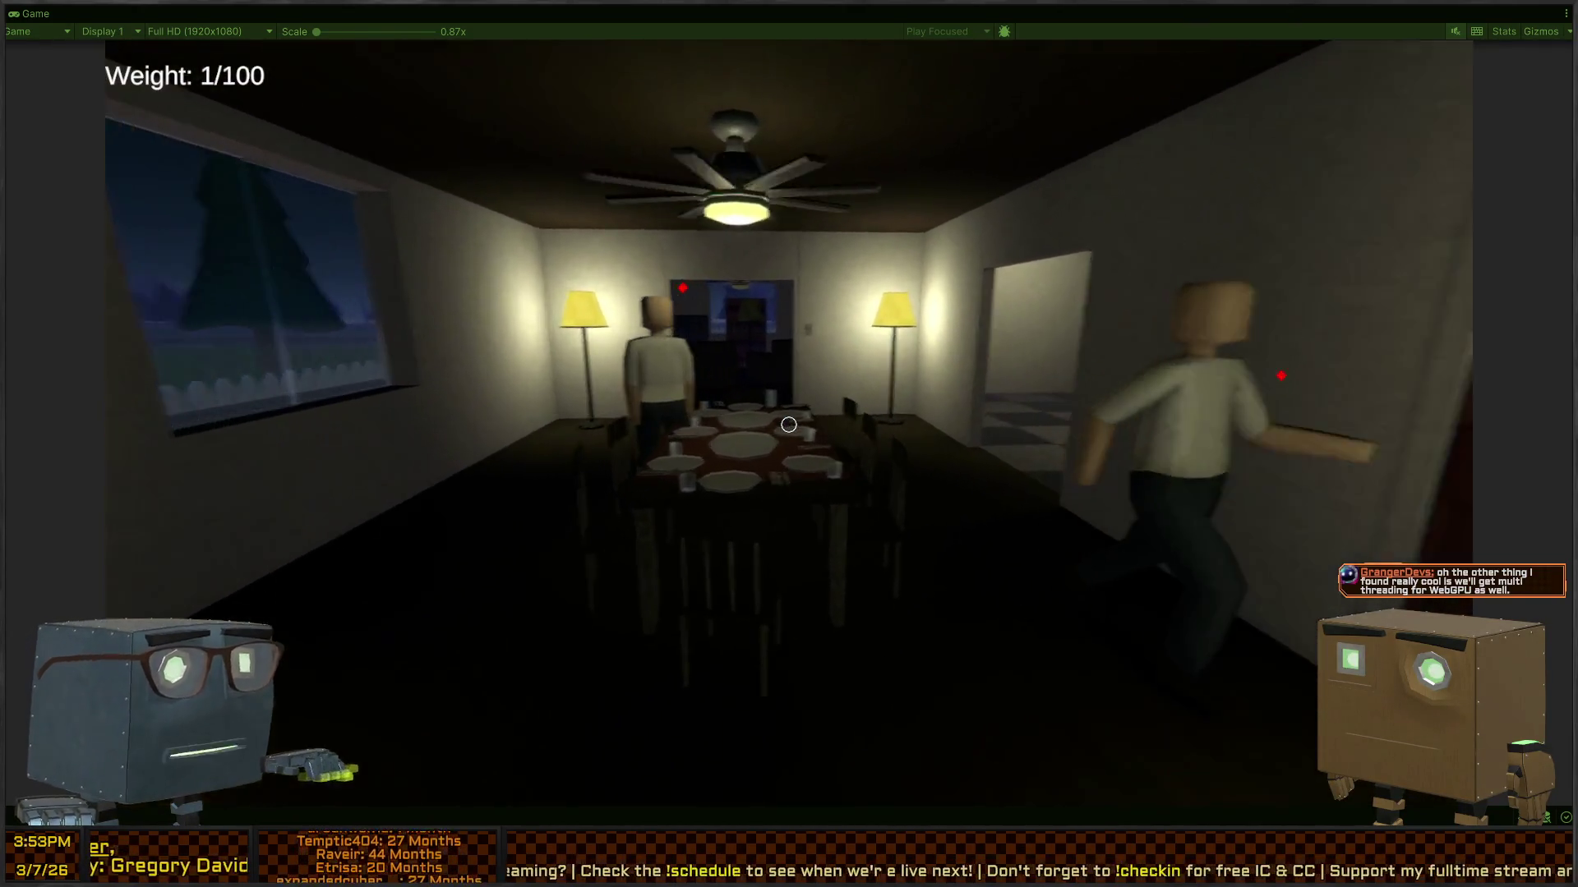
# Step: Pause the game, briefly resume it, pause again, and restore the docked editor layout
pyautogui.press('Escape')
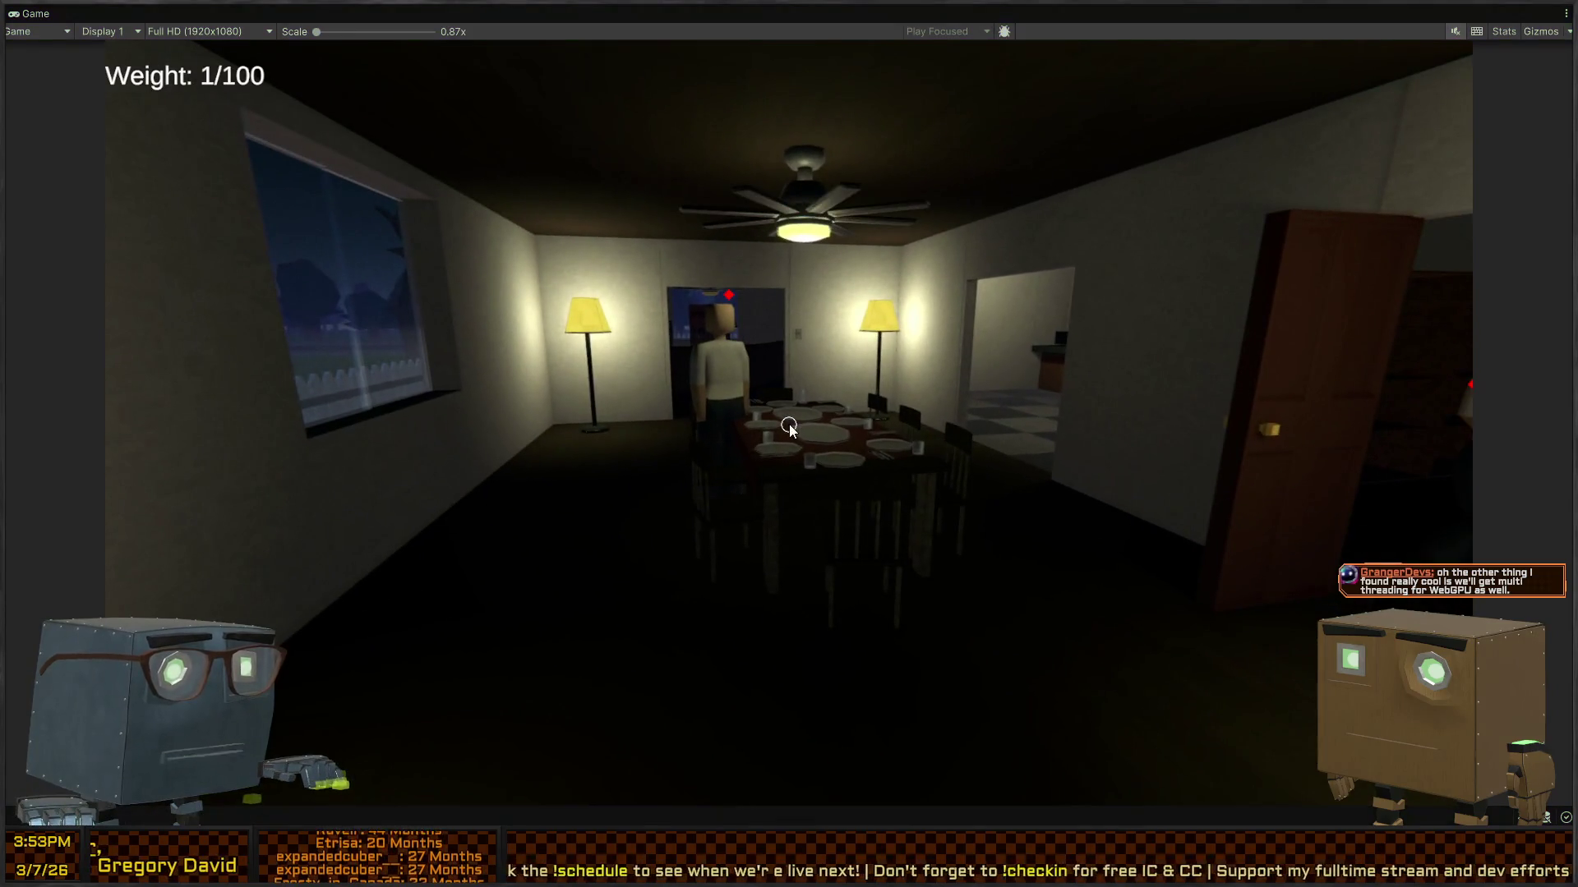
pyautogui.press('Escape')
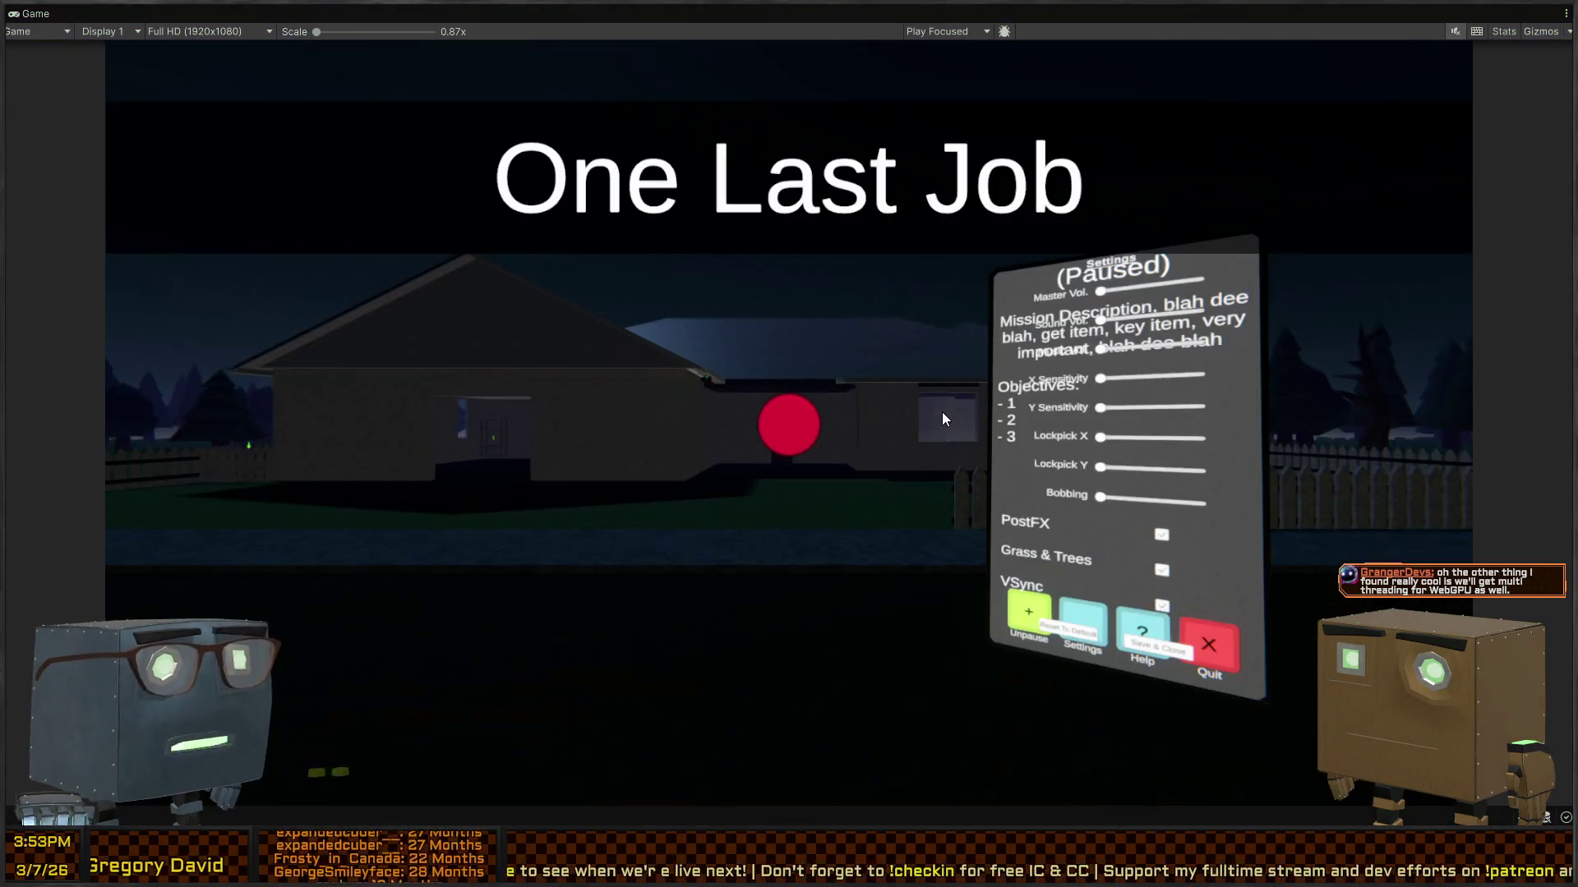
pyautogui.click(849, 379)
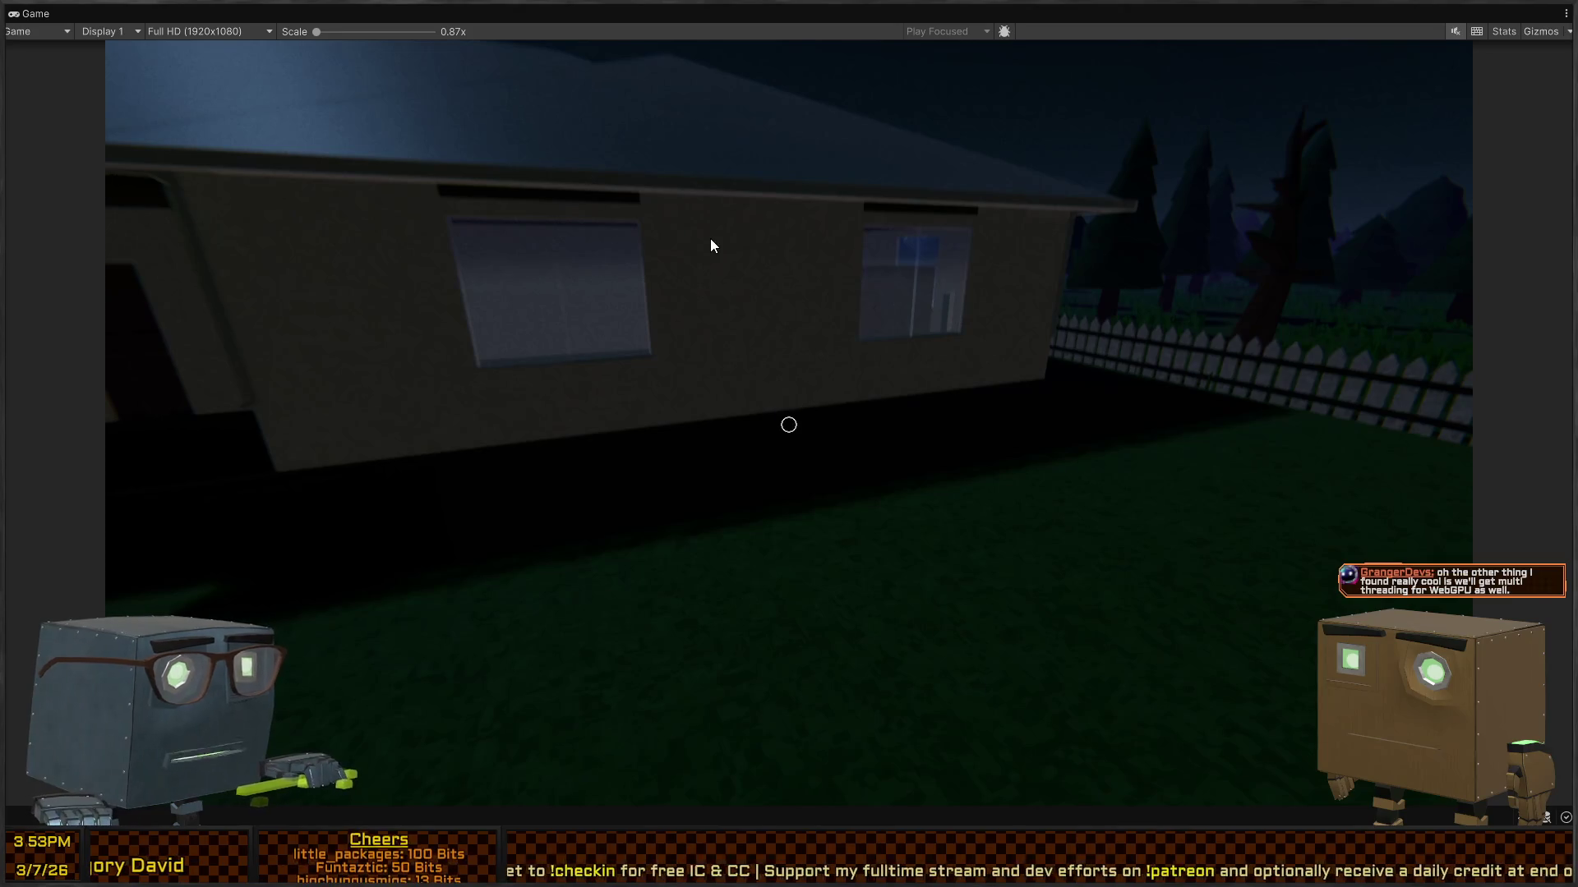
pyautogui.press('Escape')
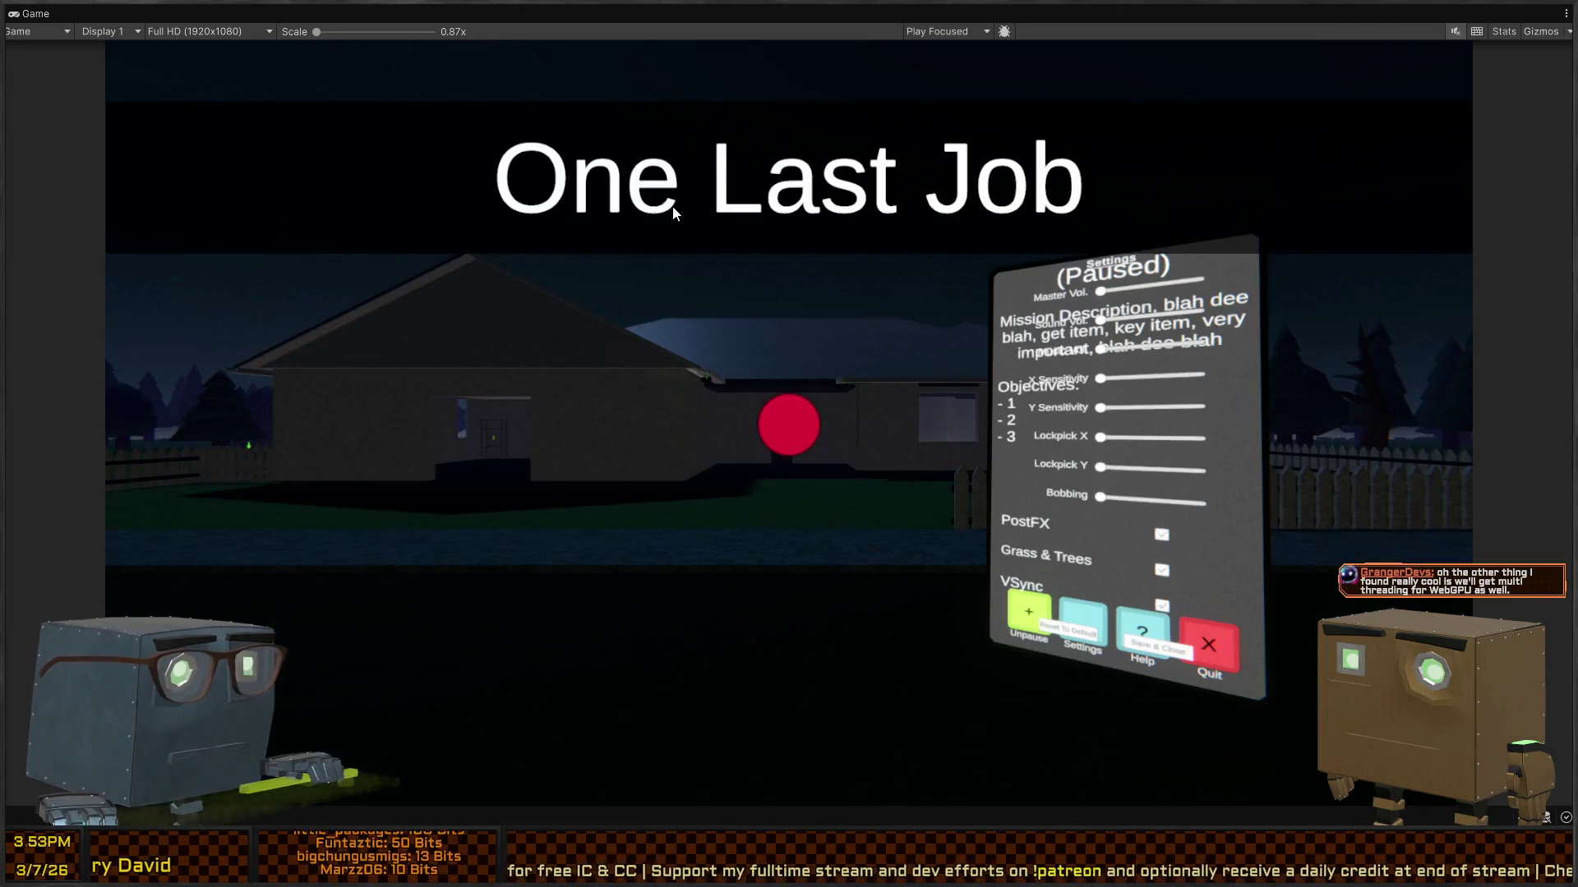
pyautogui.hotkey('shift', 'space')
# Step: In the Scene view, select all three Guard_InvestigateOnly guards and deactivate them
pyautogui.click(1124, 13)
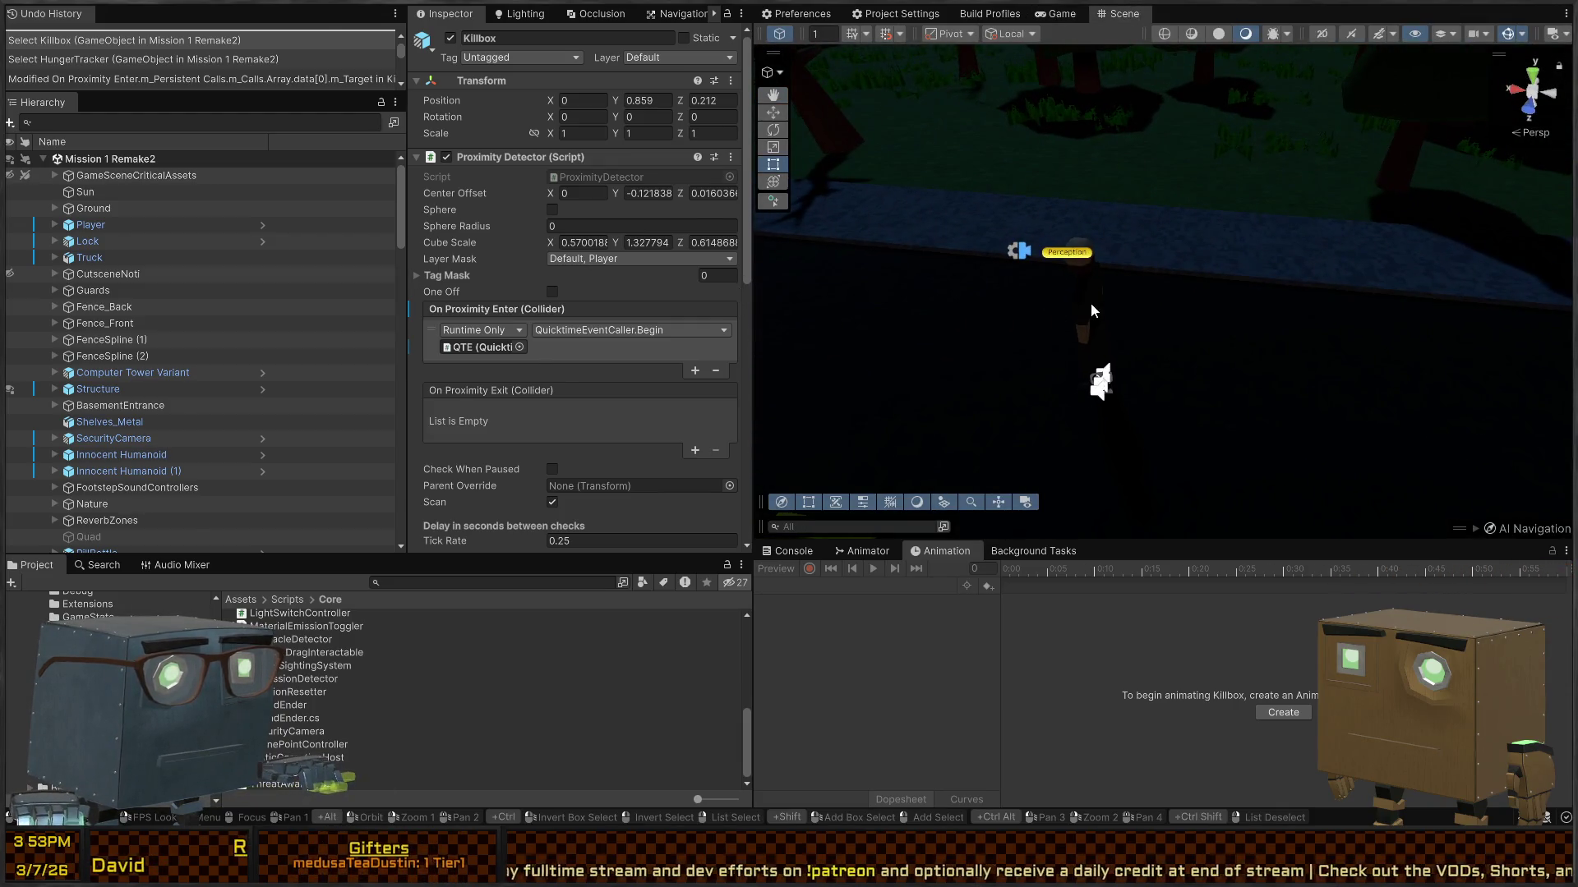
pyautogui.click(1092, 310)
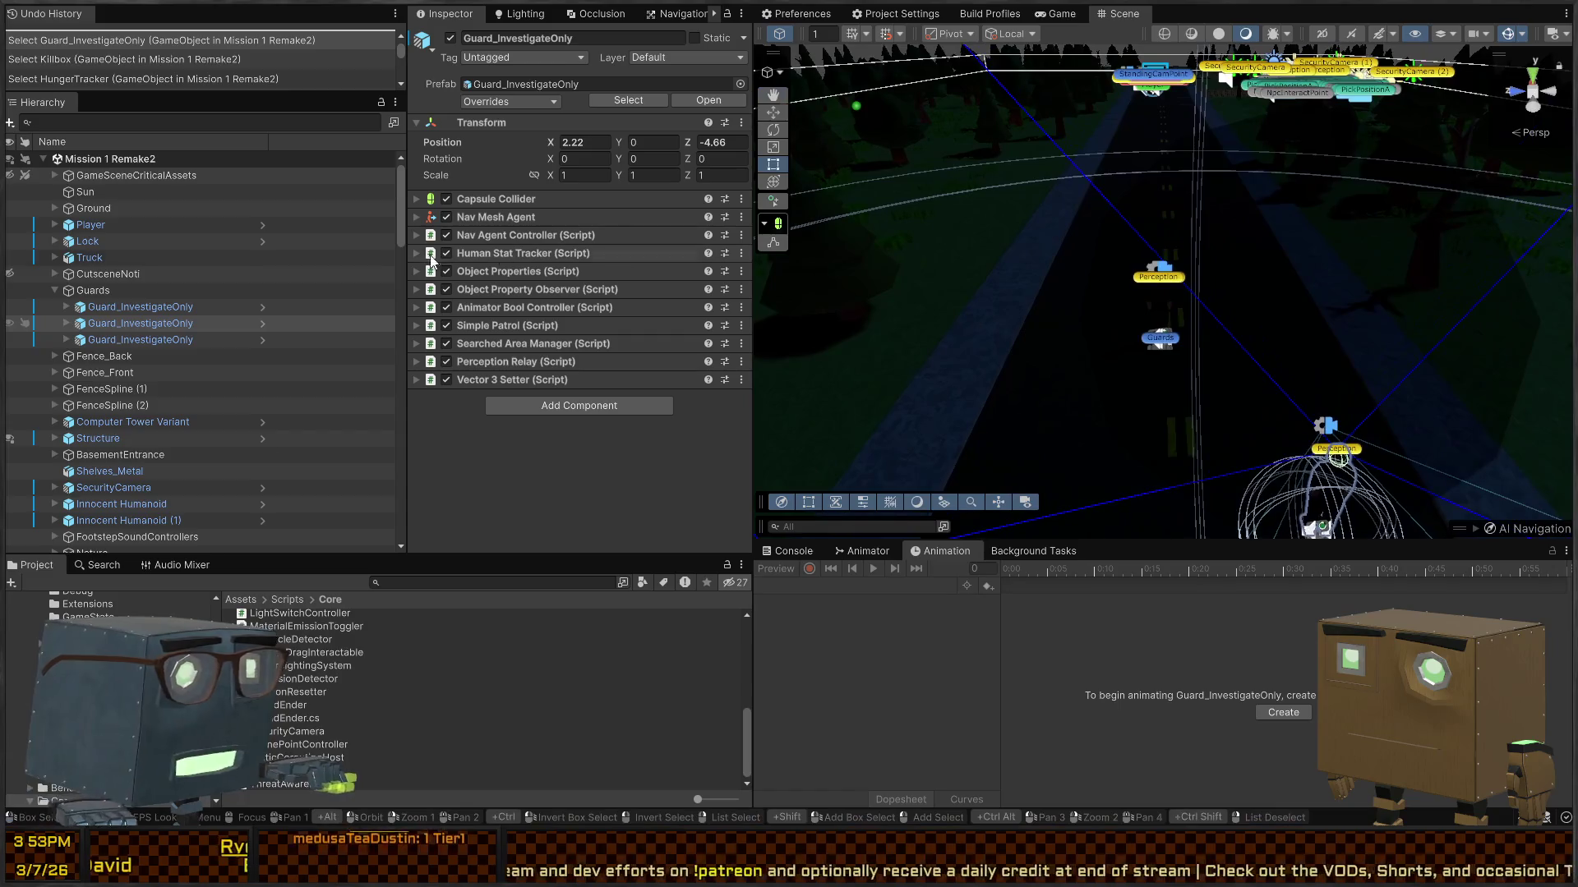
pyautogui.click(139, 307)
pyautogui.keyDown('shift'); pyautogui.click(128, 340); pyautogui.keyUp('shift')
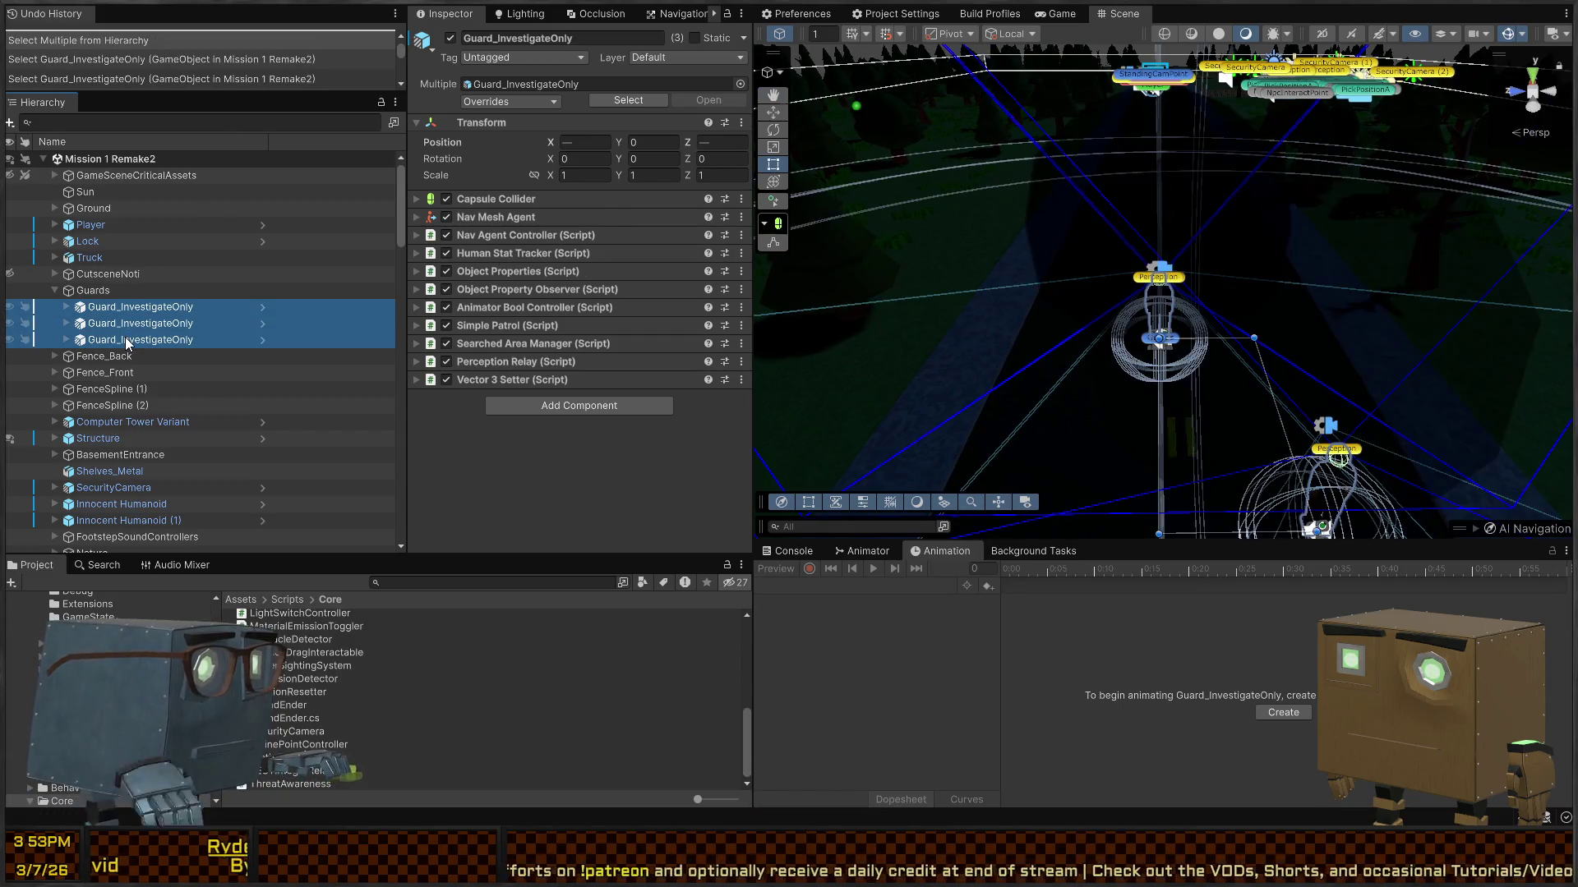
pyautogui.hotkey('alt', 'shift', 'a')
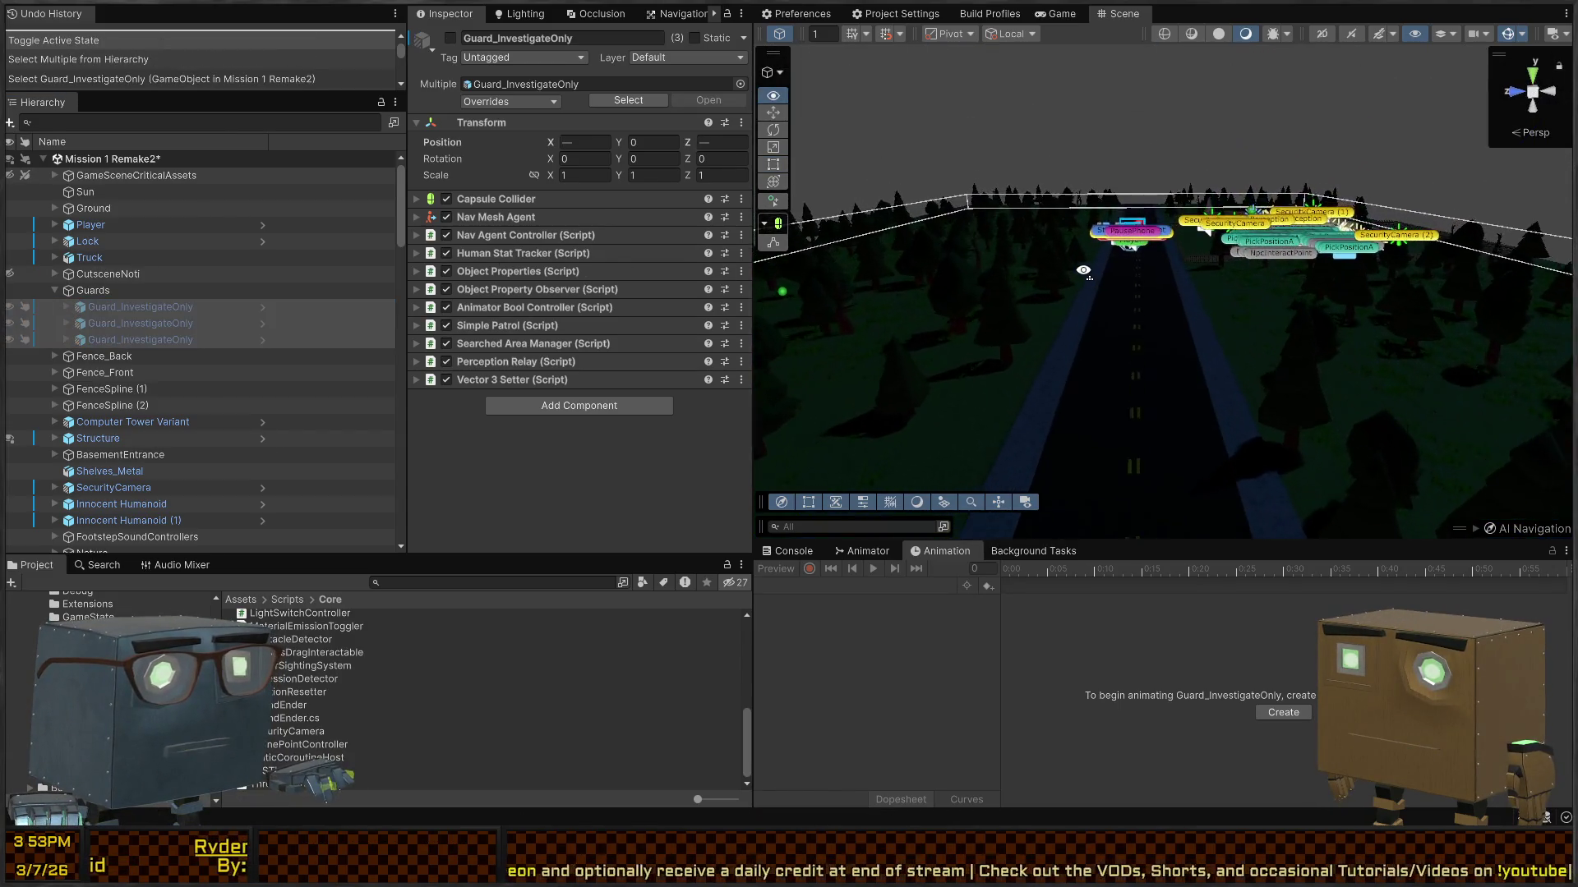
# Step: Fly the Scene camera over the house into the kitchen, facing the shelves
pyautogui.click(1083, 271)
pyautogui.moveTo(1083, 271); pyautogui.dragTo(1111, 180)
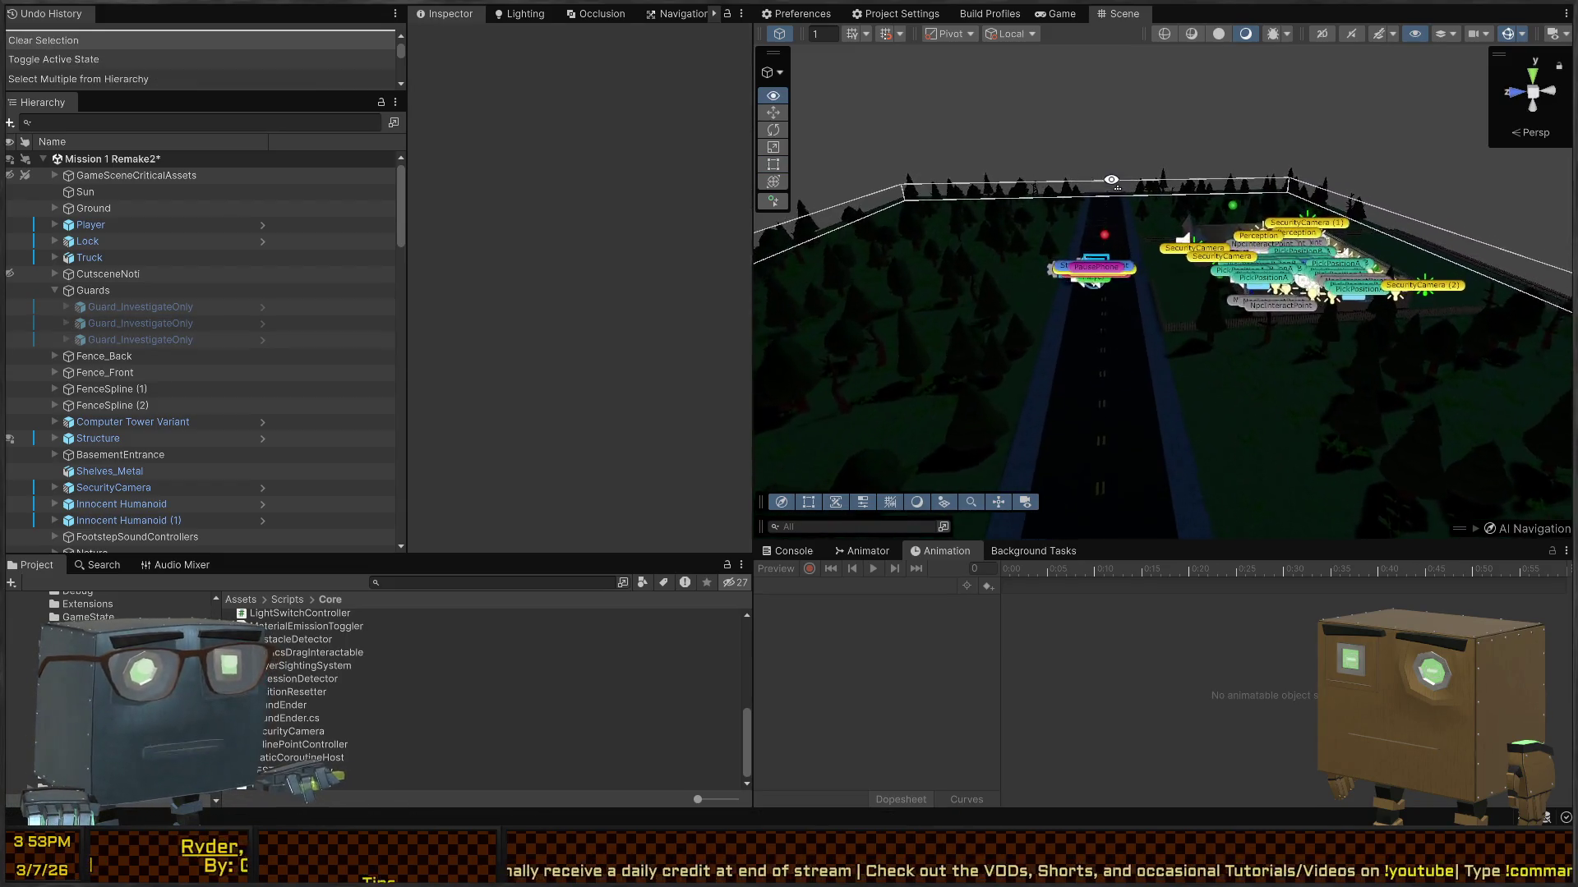
pyautogui.press('w')
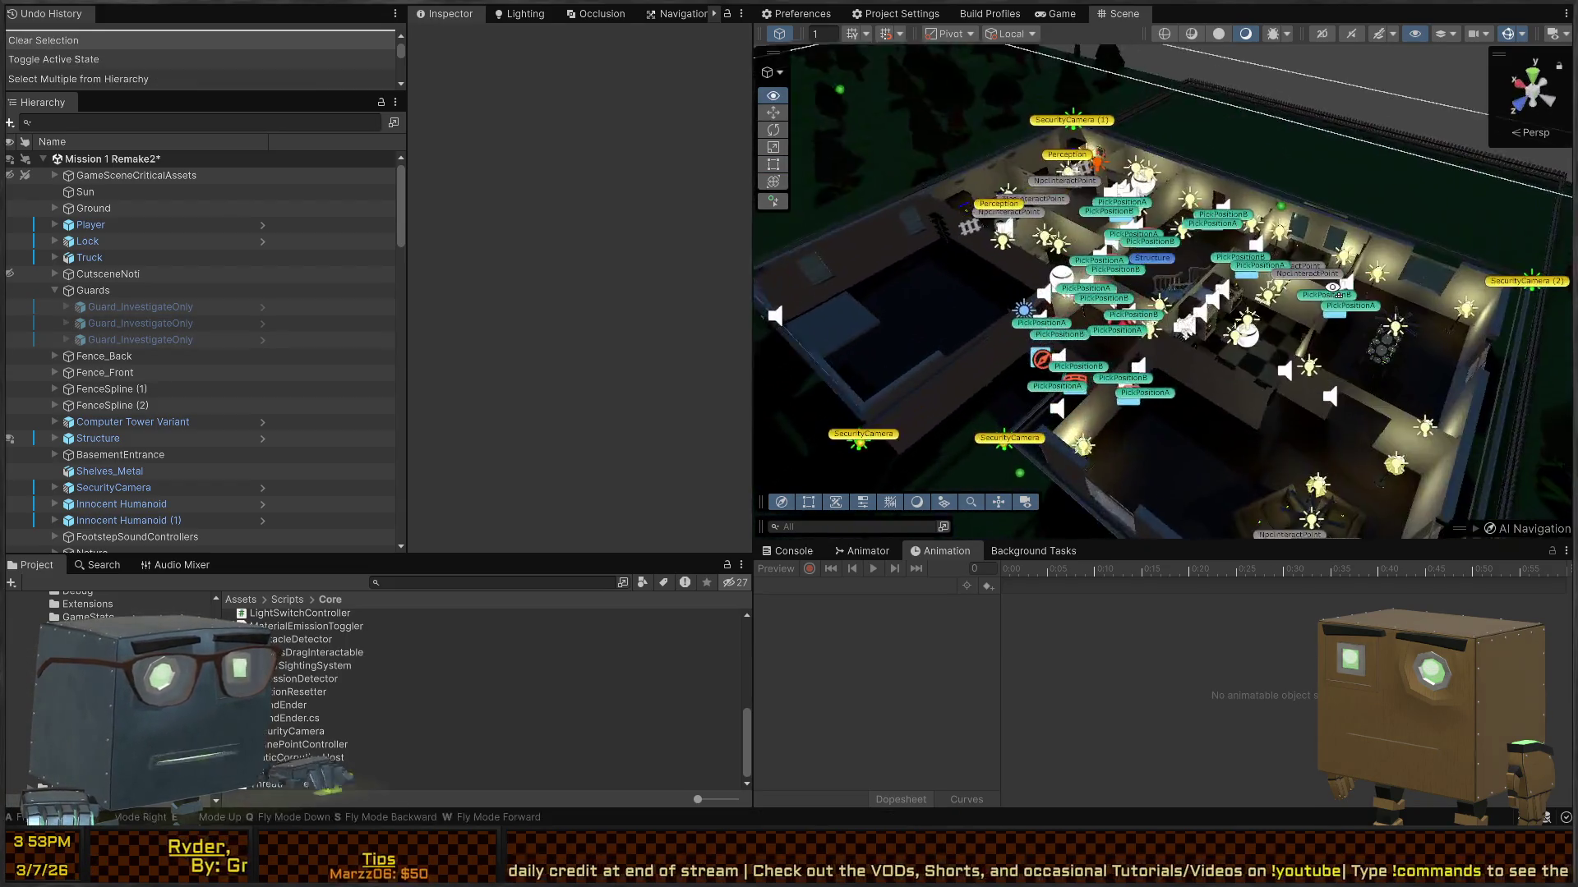
pyautogui.moveTo(1332, 287); pyautogui.dragTo(895, 215)
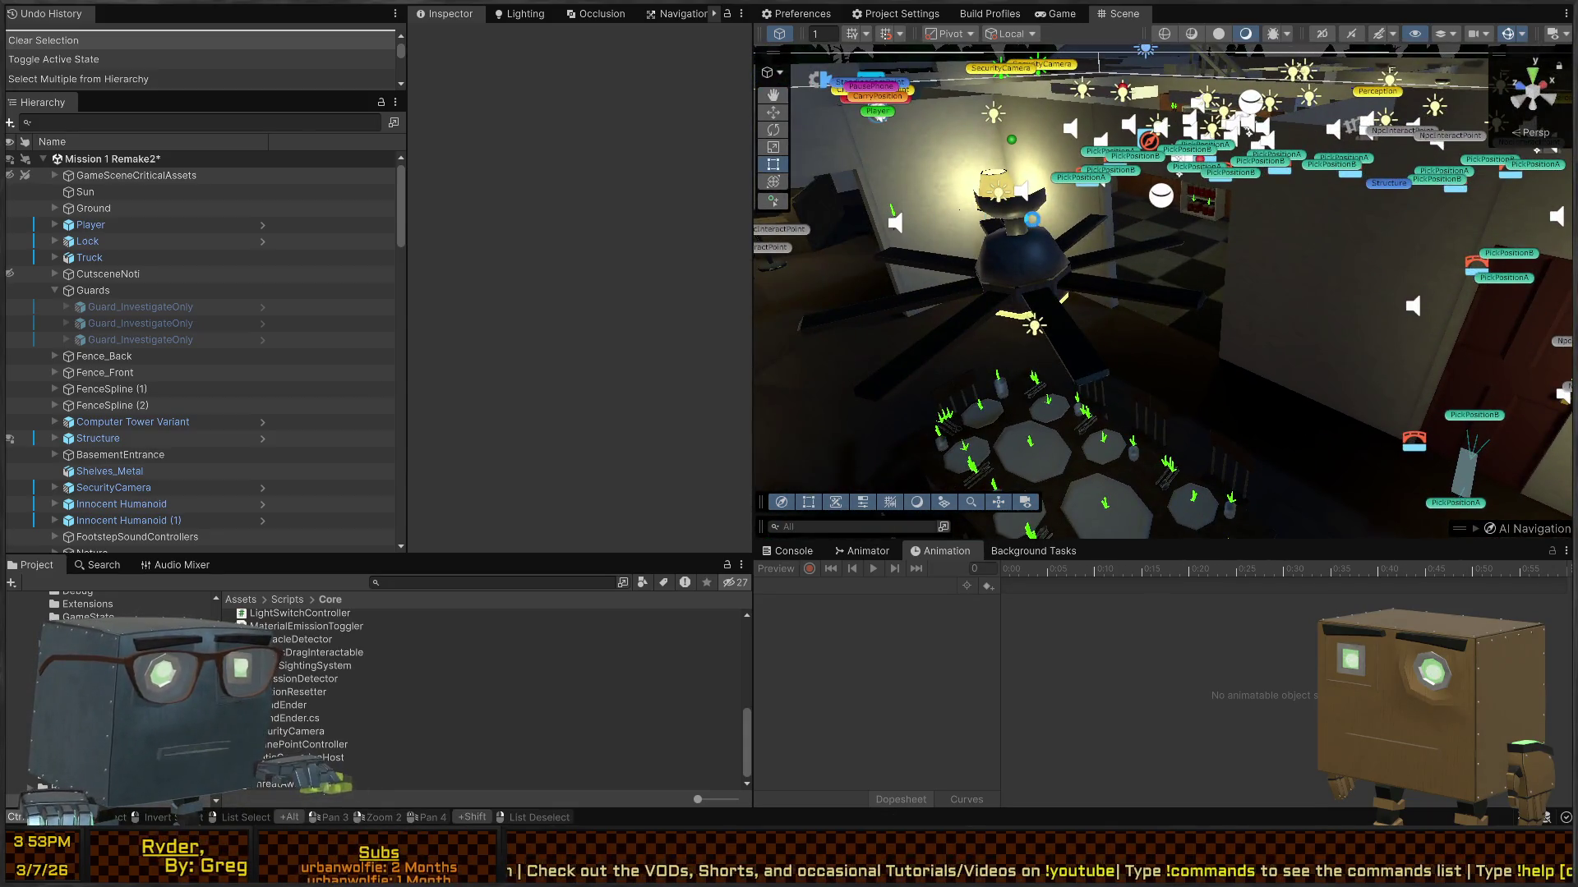
pyautogui.moveTo(1232, 250)
pyautogui.mouseDown()
pyautogui.moveTo(1275, 284)
pyautogui.moveTo(1284, 177)
pyautogui.moveTo(1186, 244)
pyautogui.mouseUp()
# Step: Play the mission, skip the intro cutscene, walk through the house toward the kitchen guard, then view the Scene
pyautogui.hotkey('ctrl', 'p')
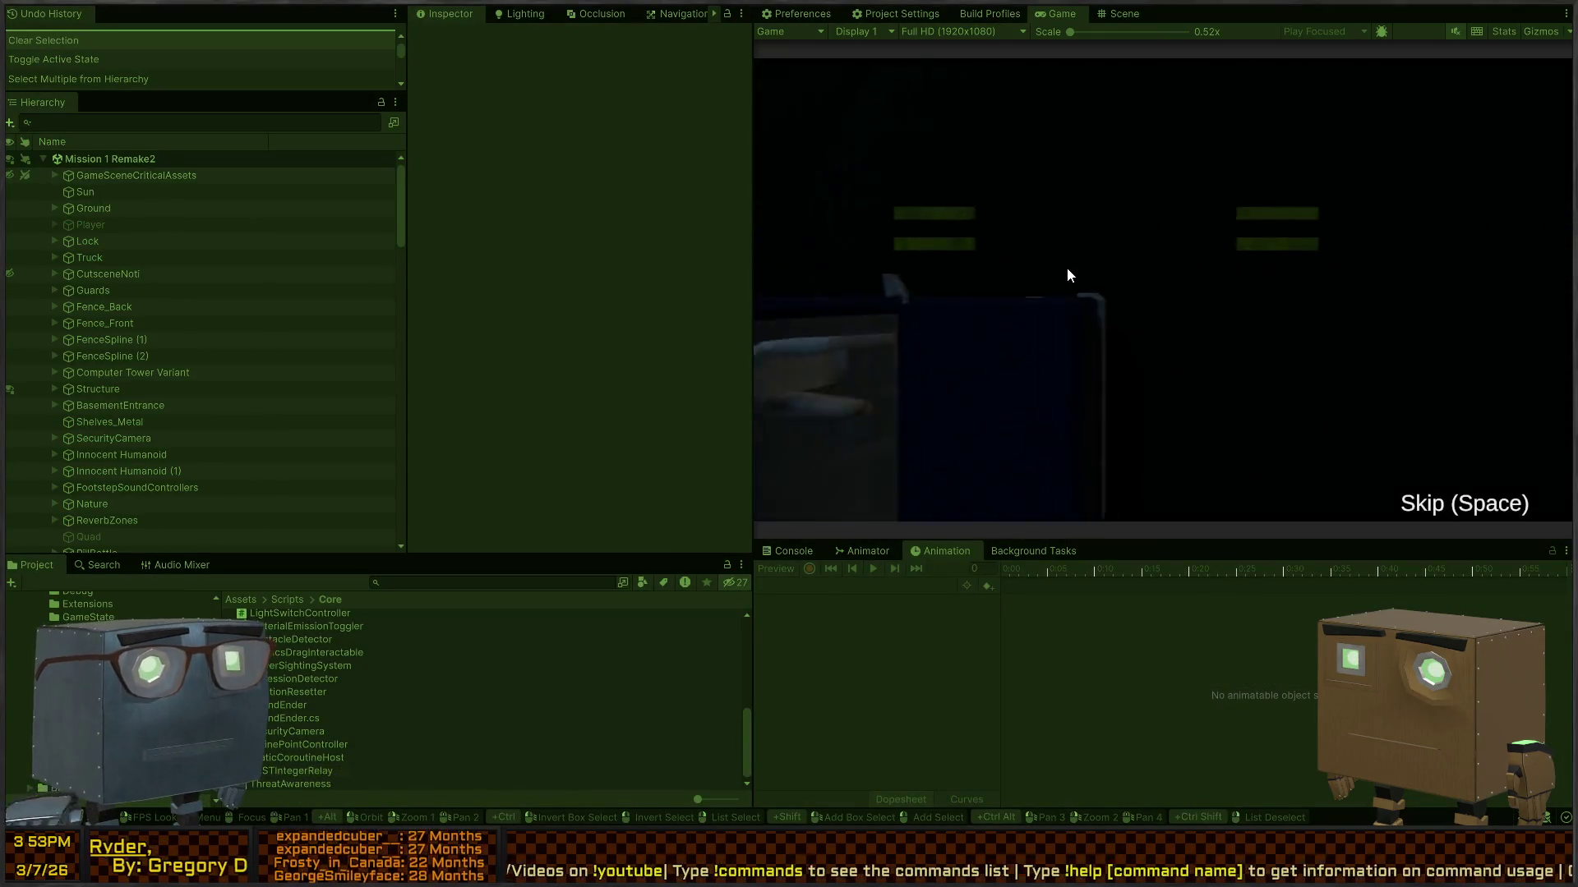
pyautogui.press('space')
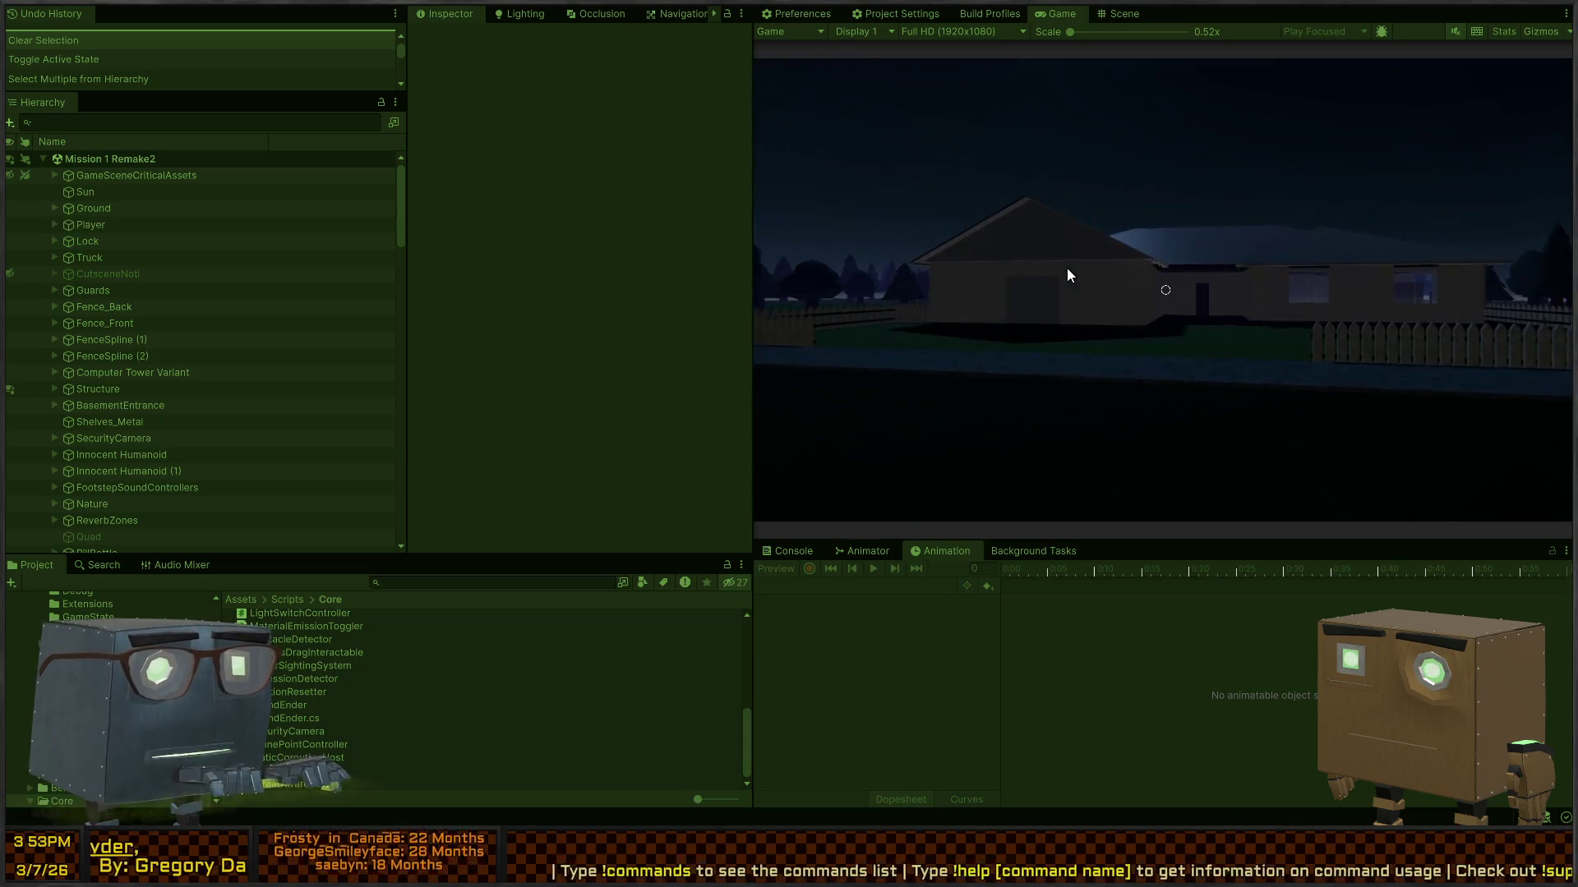
pyautogui.press('w')
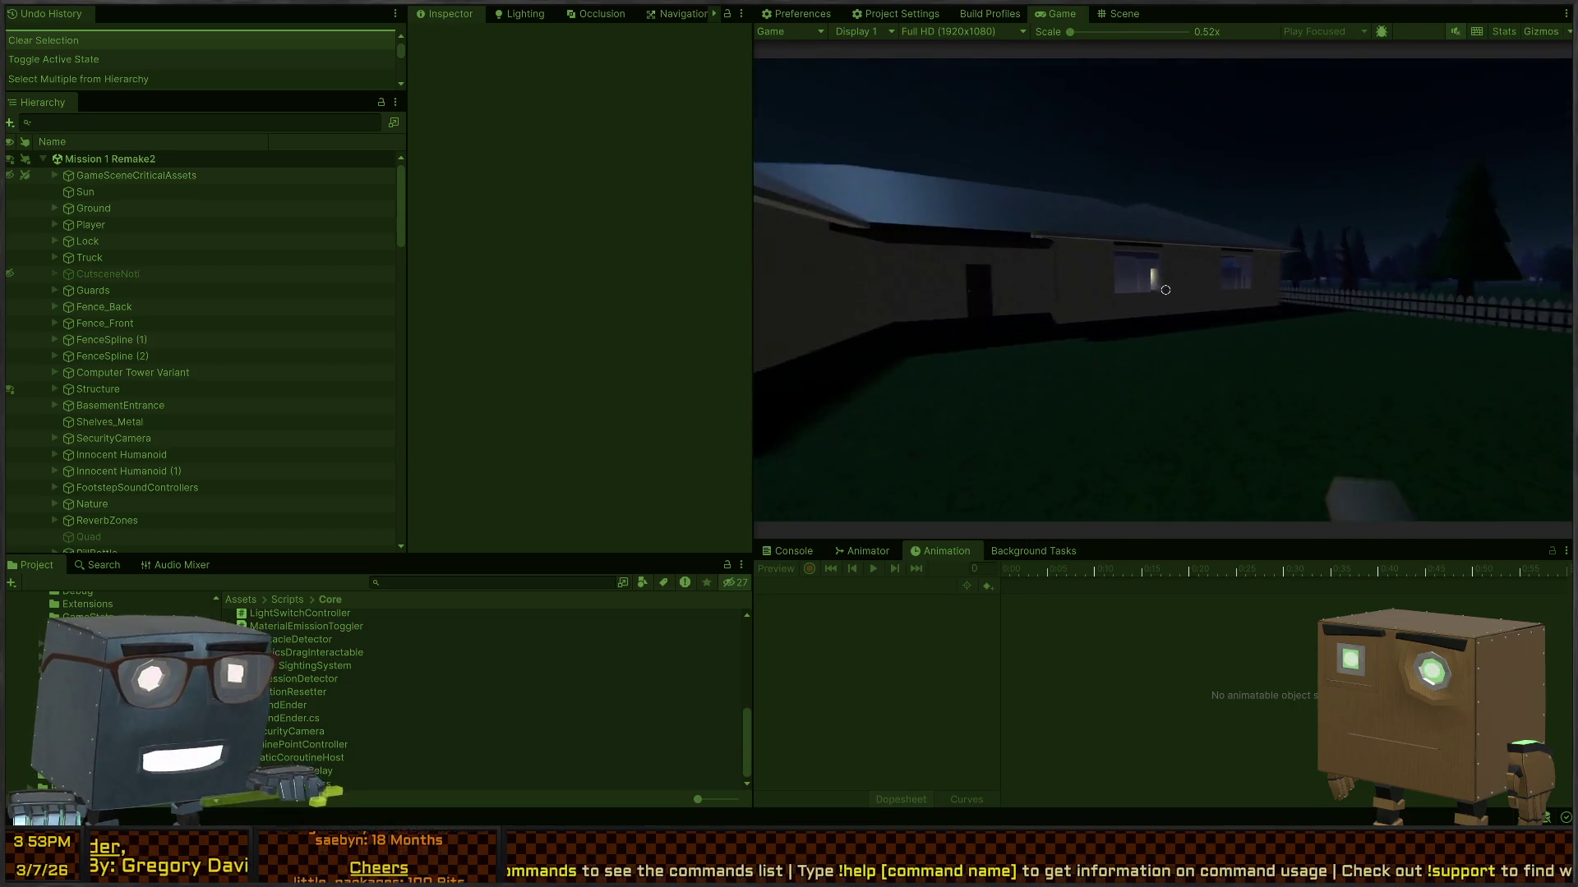
pyautogui.press('w')
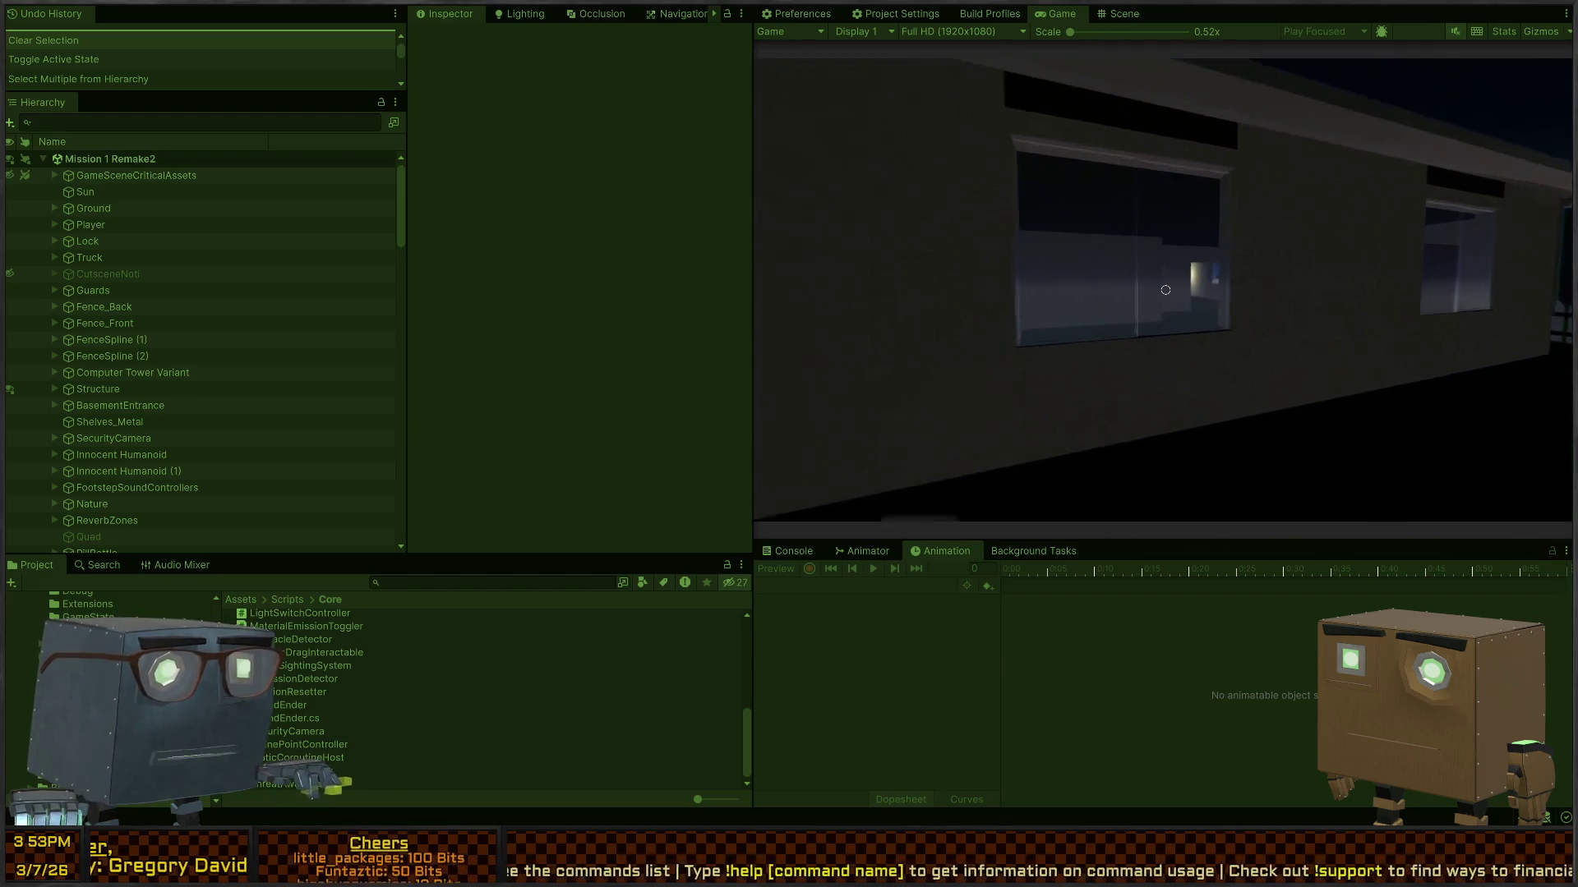
pyautogui.press('w')
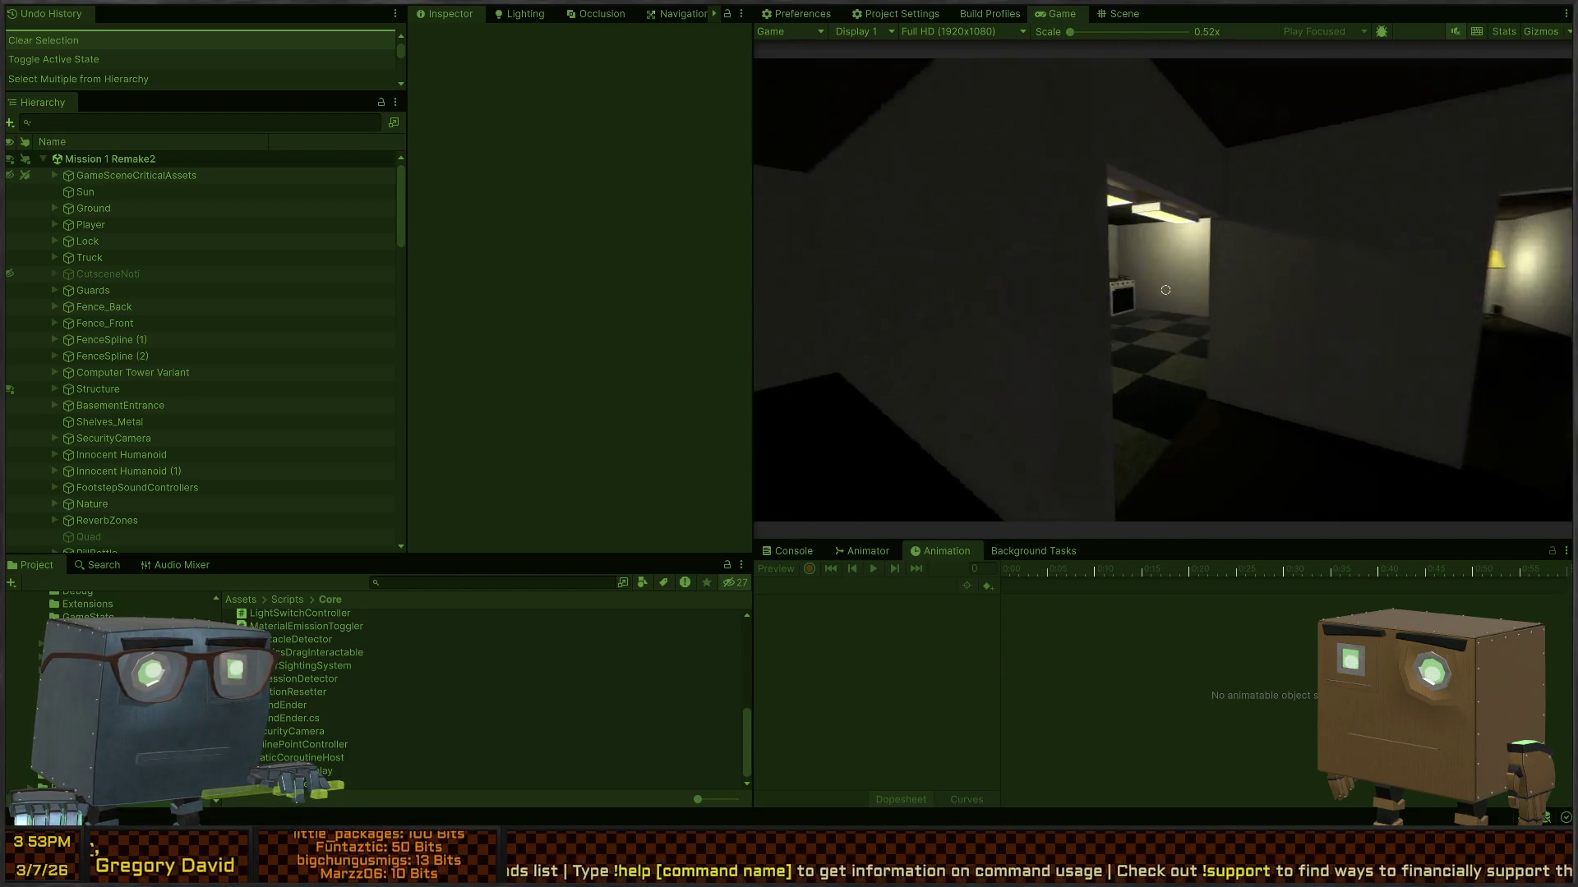
pyautogui.press('w')
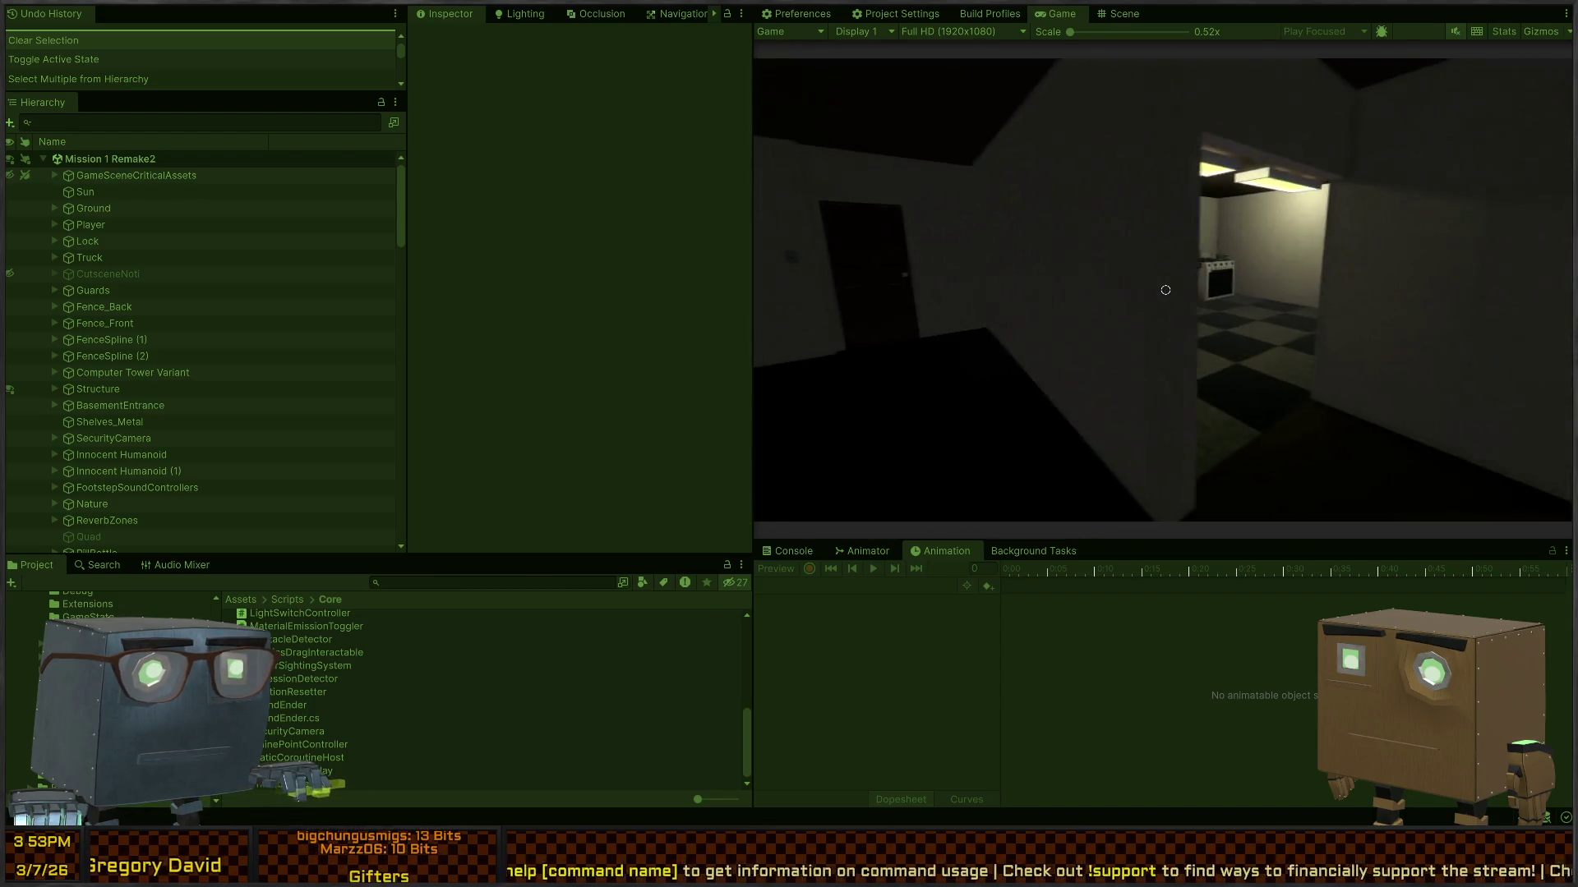
pyautogui.press('w')
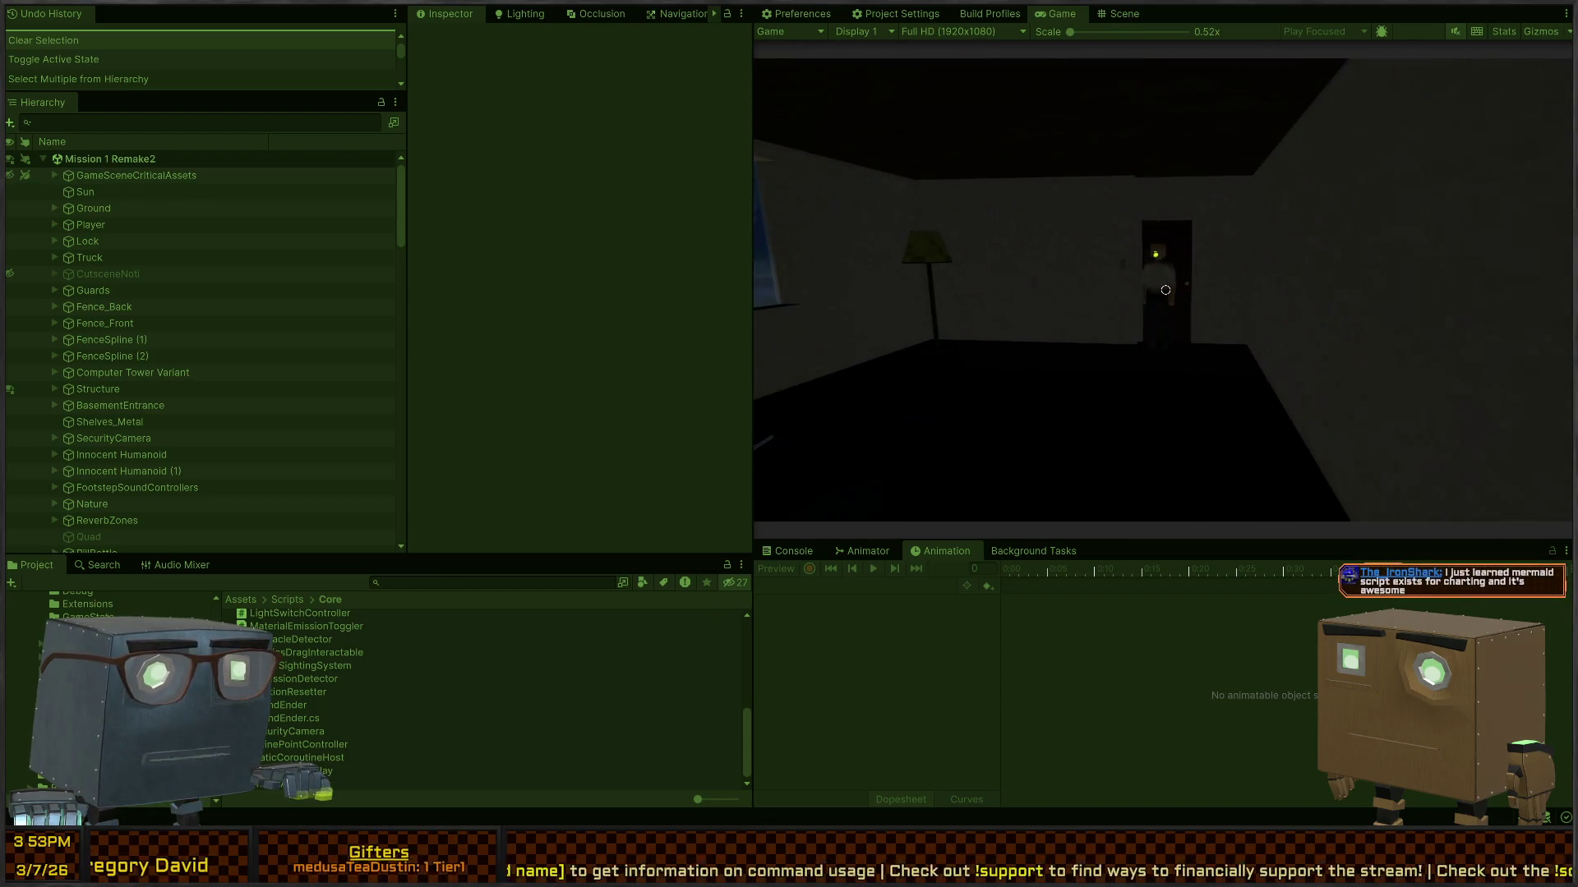
pyautogui.press('w')
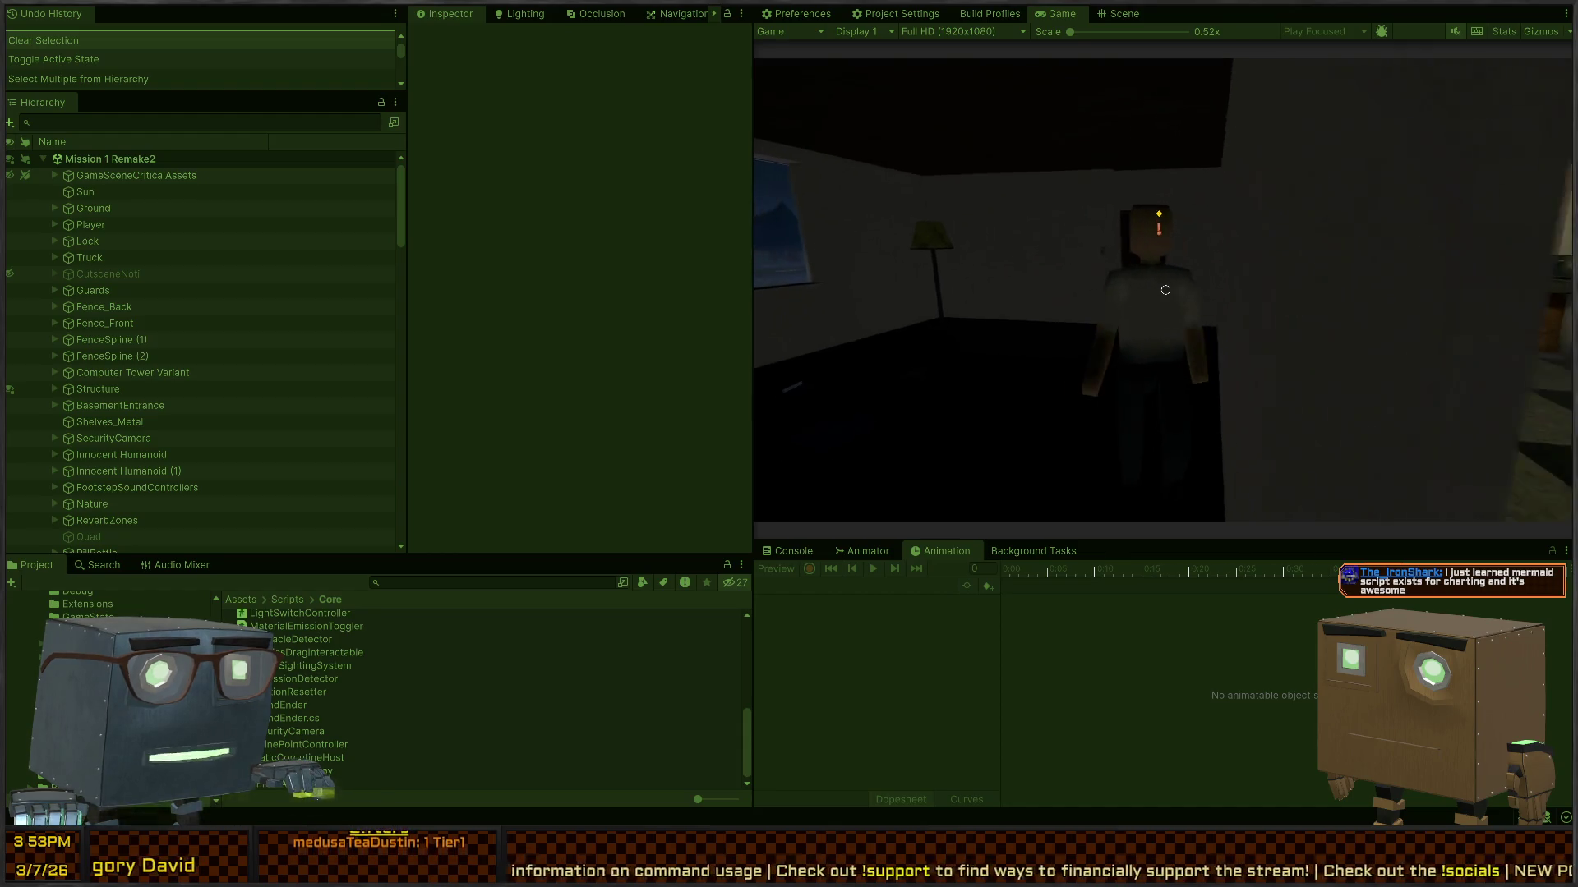
pyautogui.press('w')
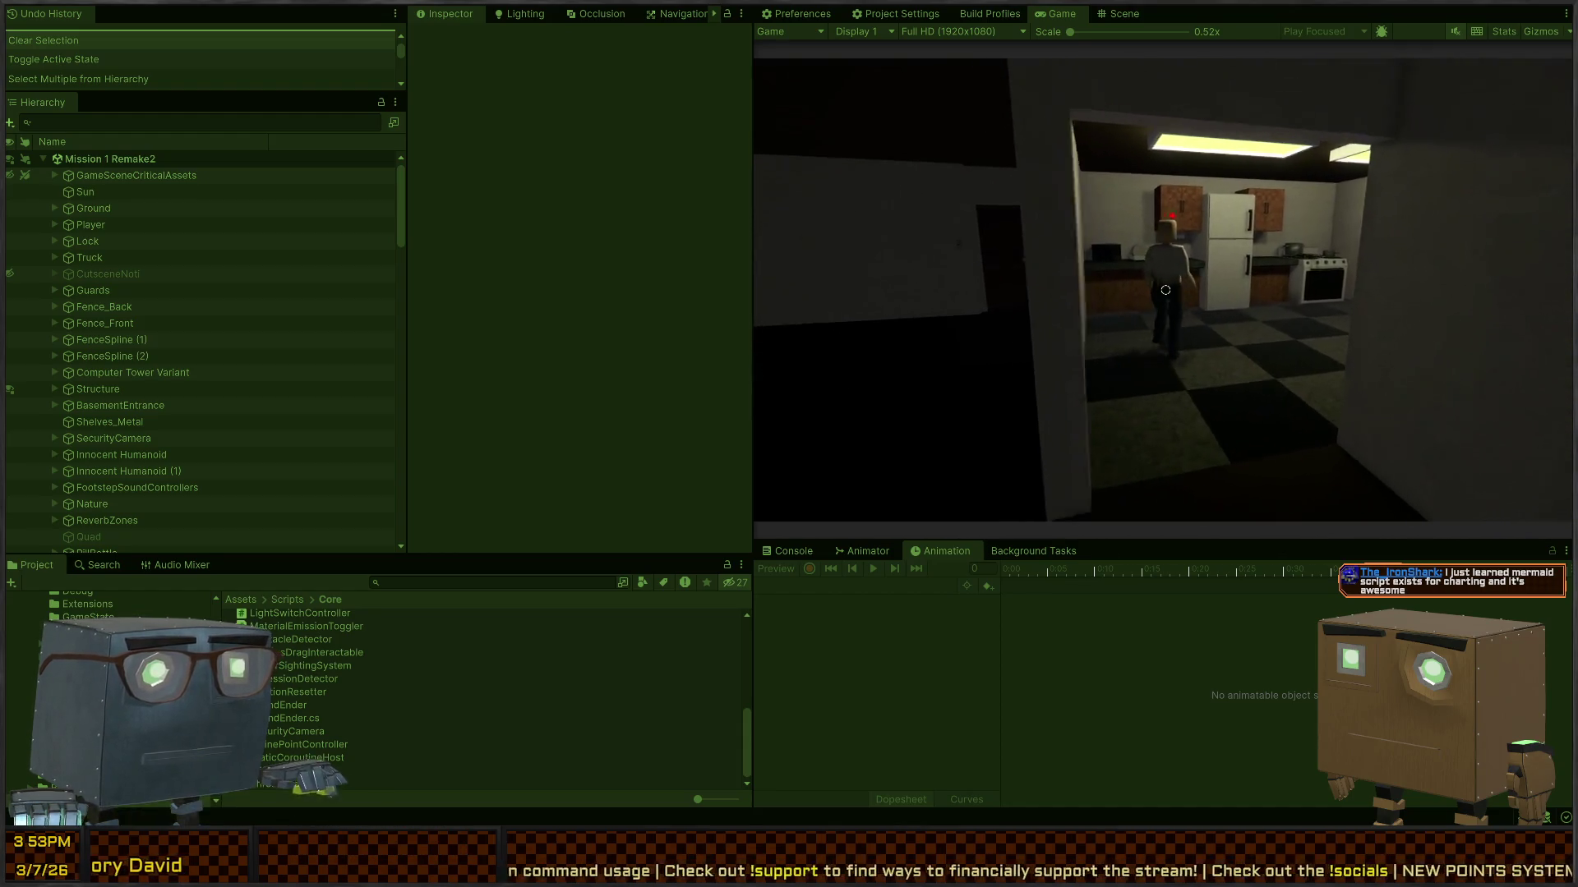
pyautogui.hotkey('ctrl', '1')
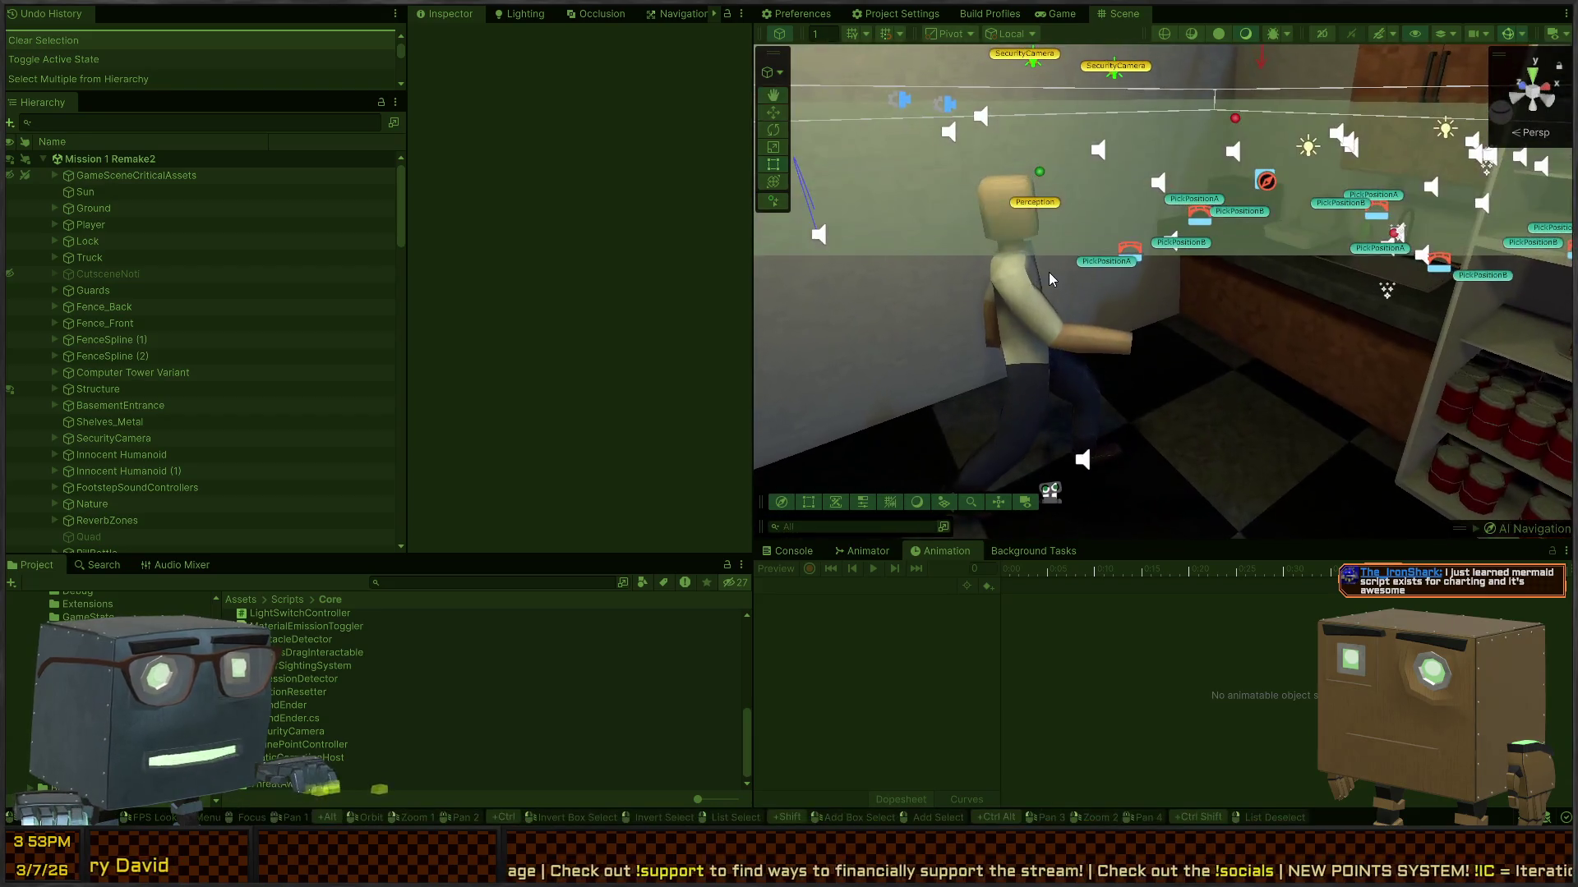
# Step: Select the kitchen guard, locate the NullReferenceException in the Console, and open HandlePlayerDetect in code
pyautogui.click(1048, 273)
pyautogui.click(772, 552)
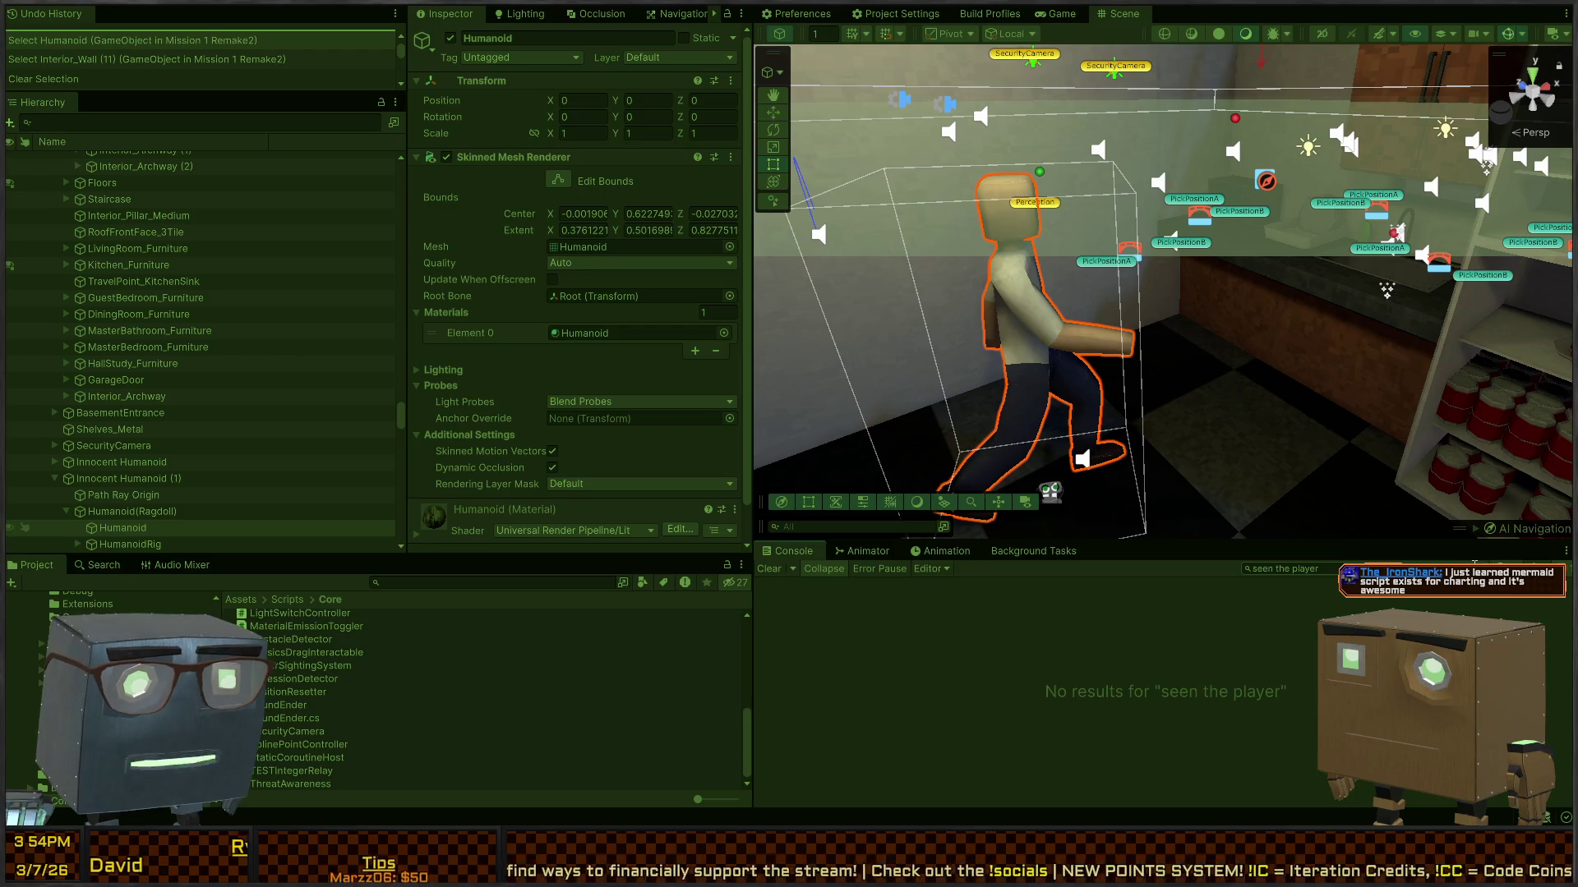
pyautogui.press('Escape')
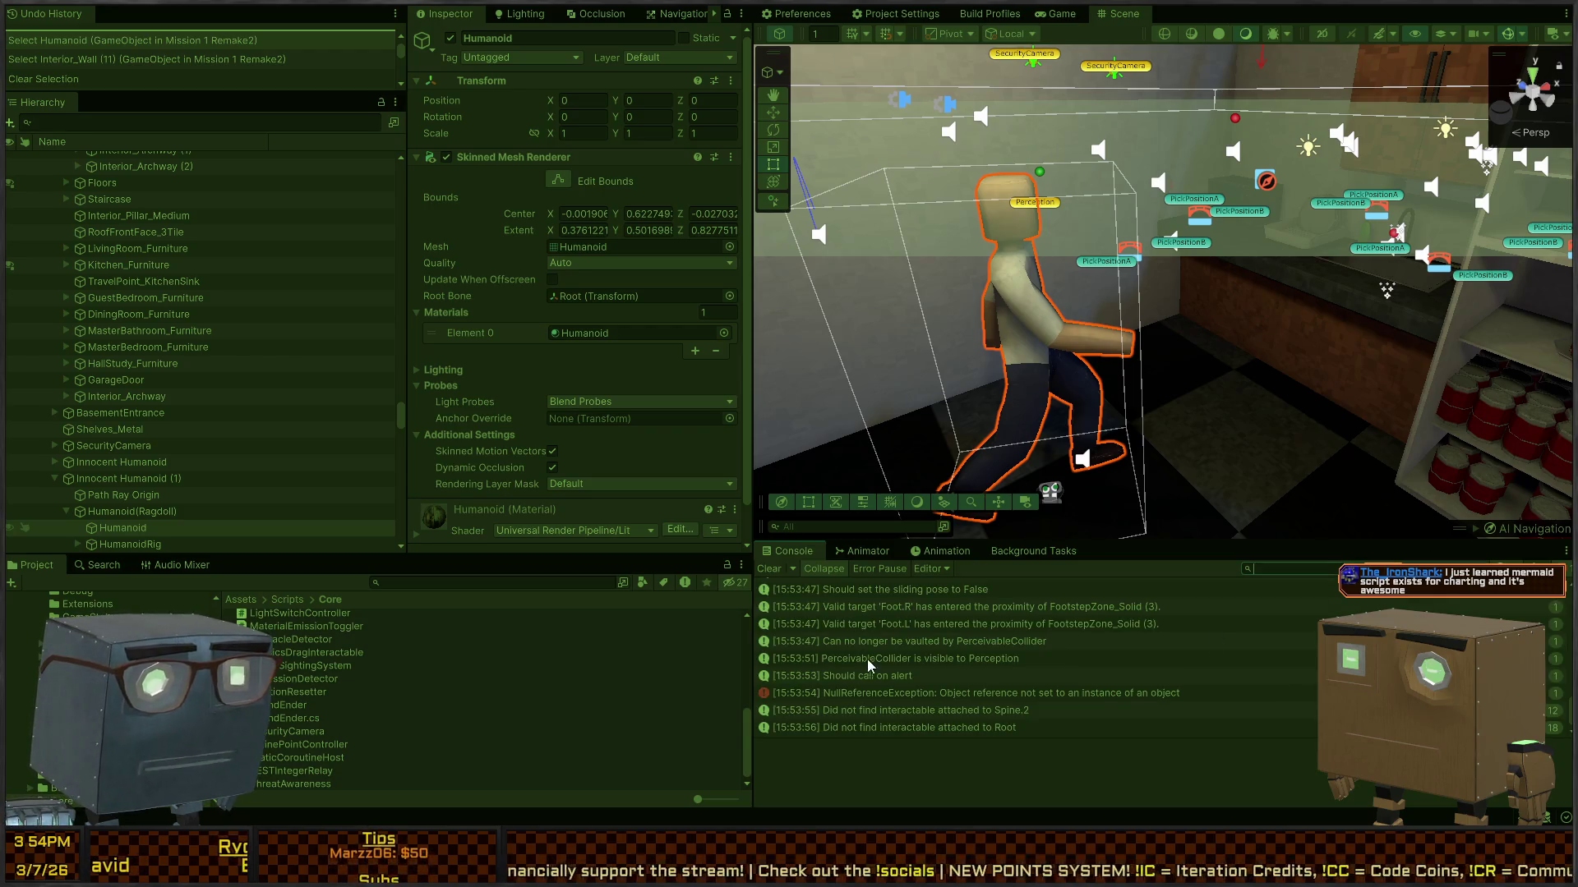
pyautogui.click(947, 694)
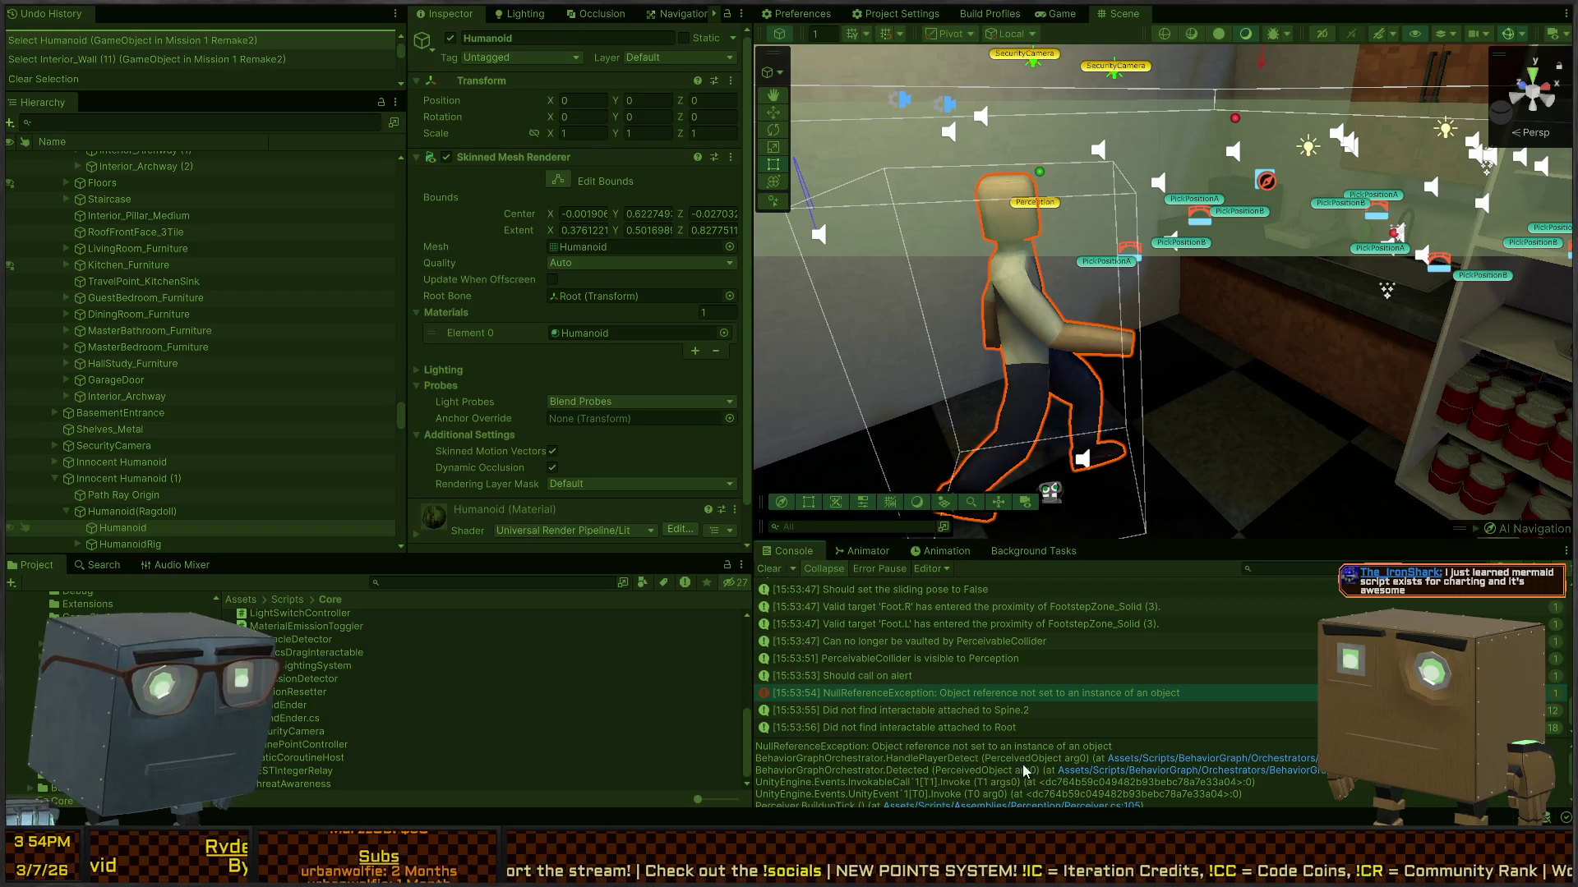
pyautogui.click(1194, 759)
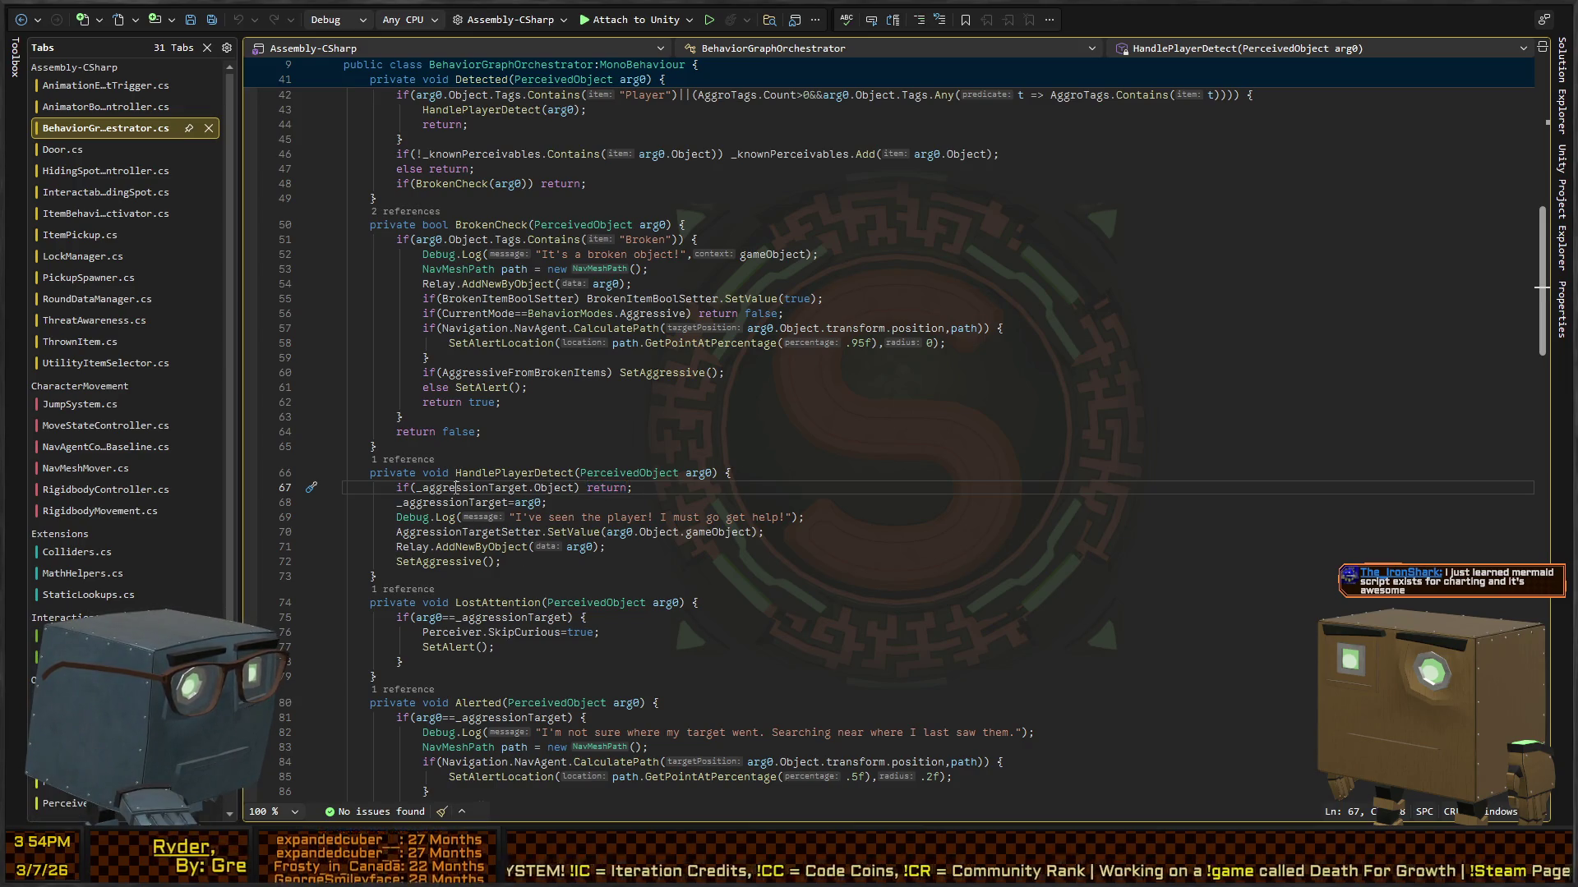
# Step: Change line 67 to if(_aggressionTarget is not null && _aggressionTarget.Object) return;, save, and return to Unity
pyautogui.click(456, 487)
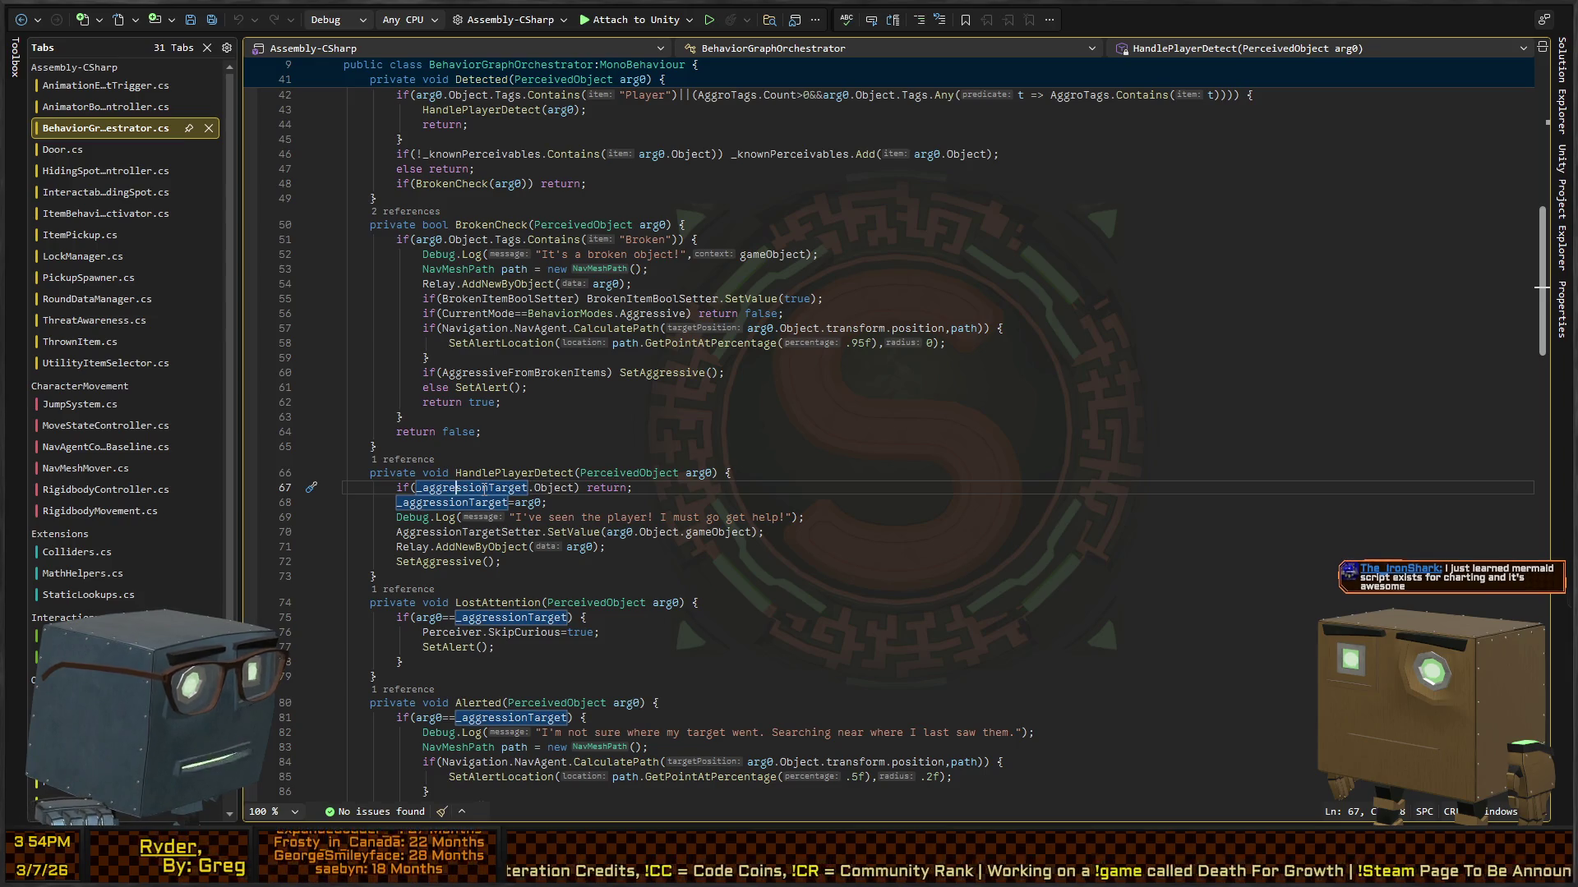
pyautogui.doubleClick(548, 488)
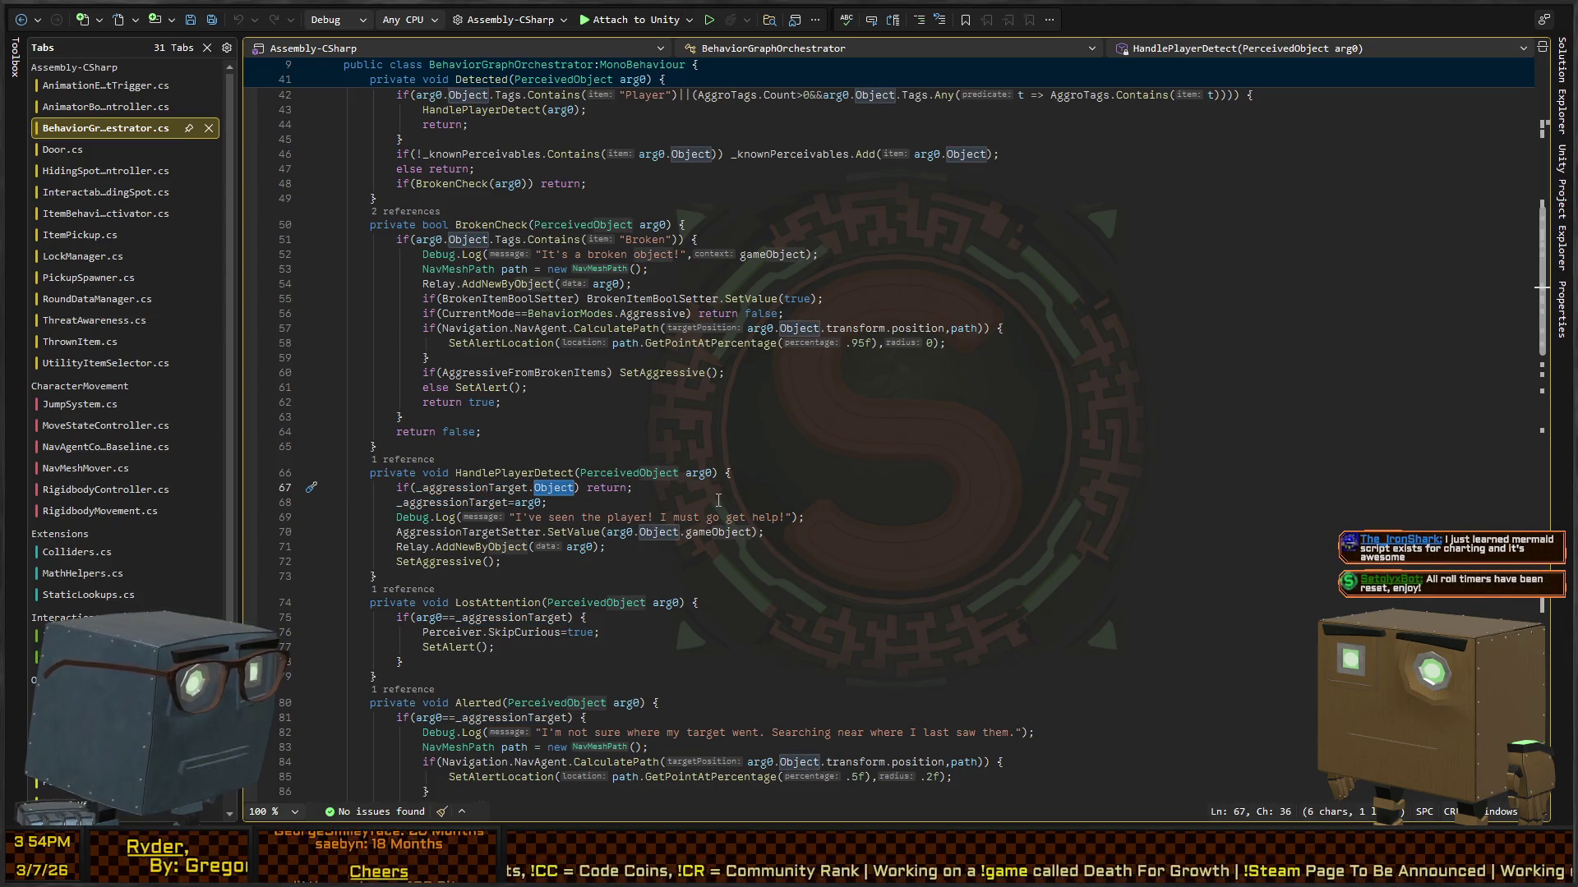
pyautogui.press('Left')
pyautogui.press('Left')
pyautogui.write('?')
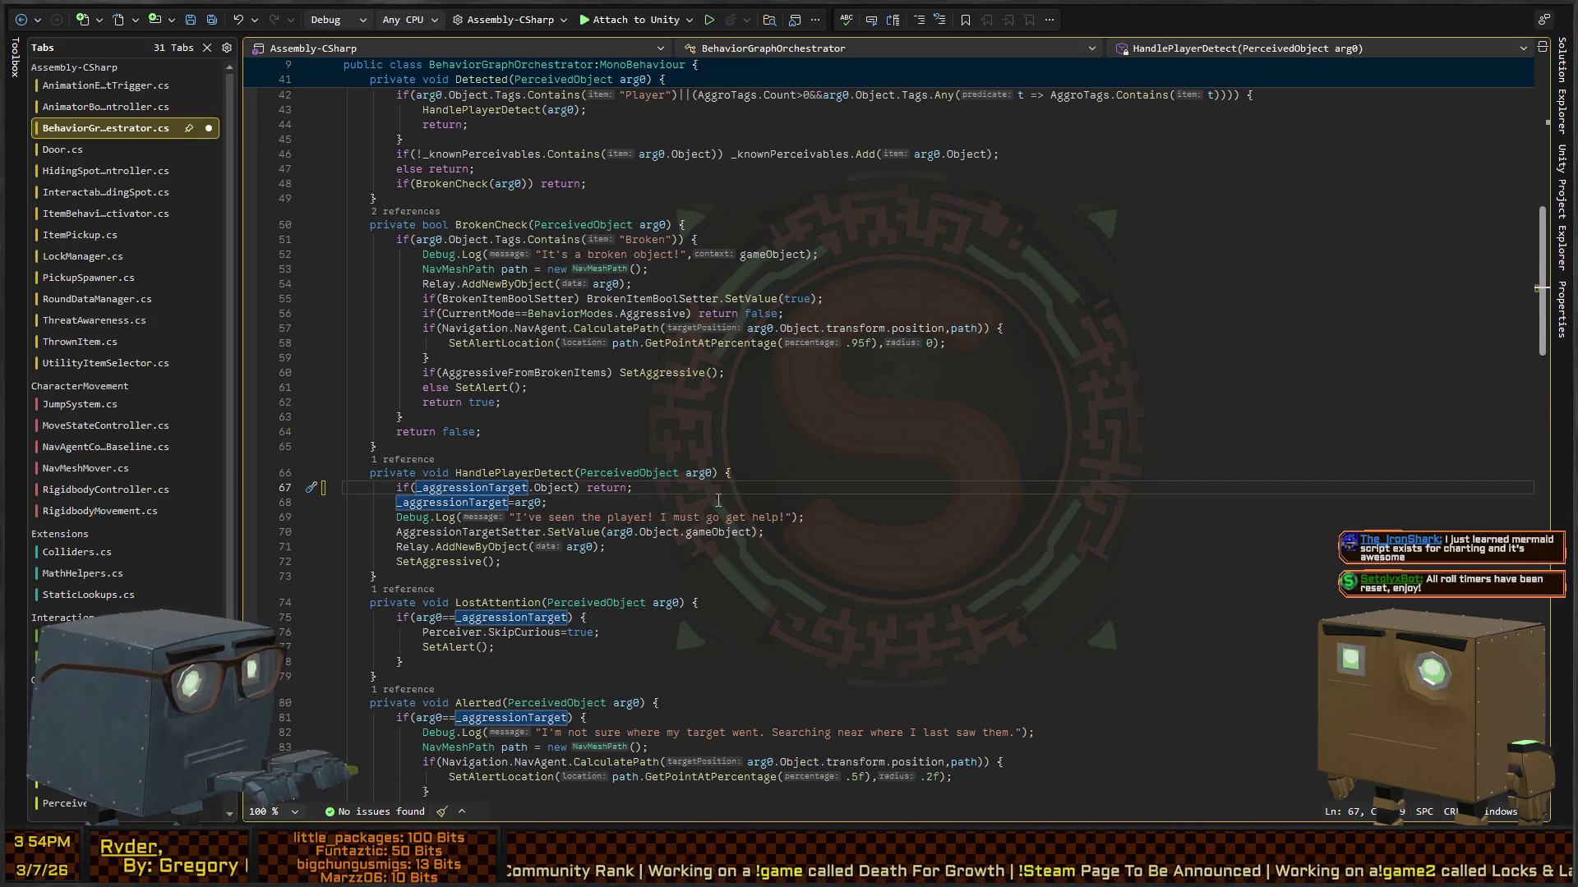
pyautogui.press('Delete')
pyautogui.press('Delete')
pyautogui.press('Delete')
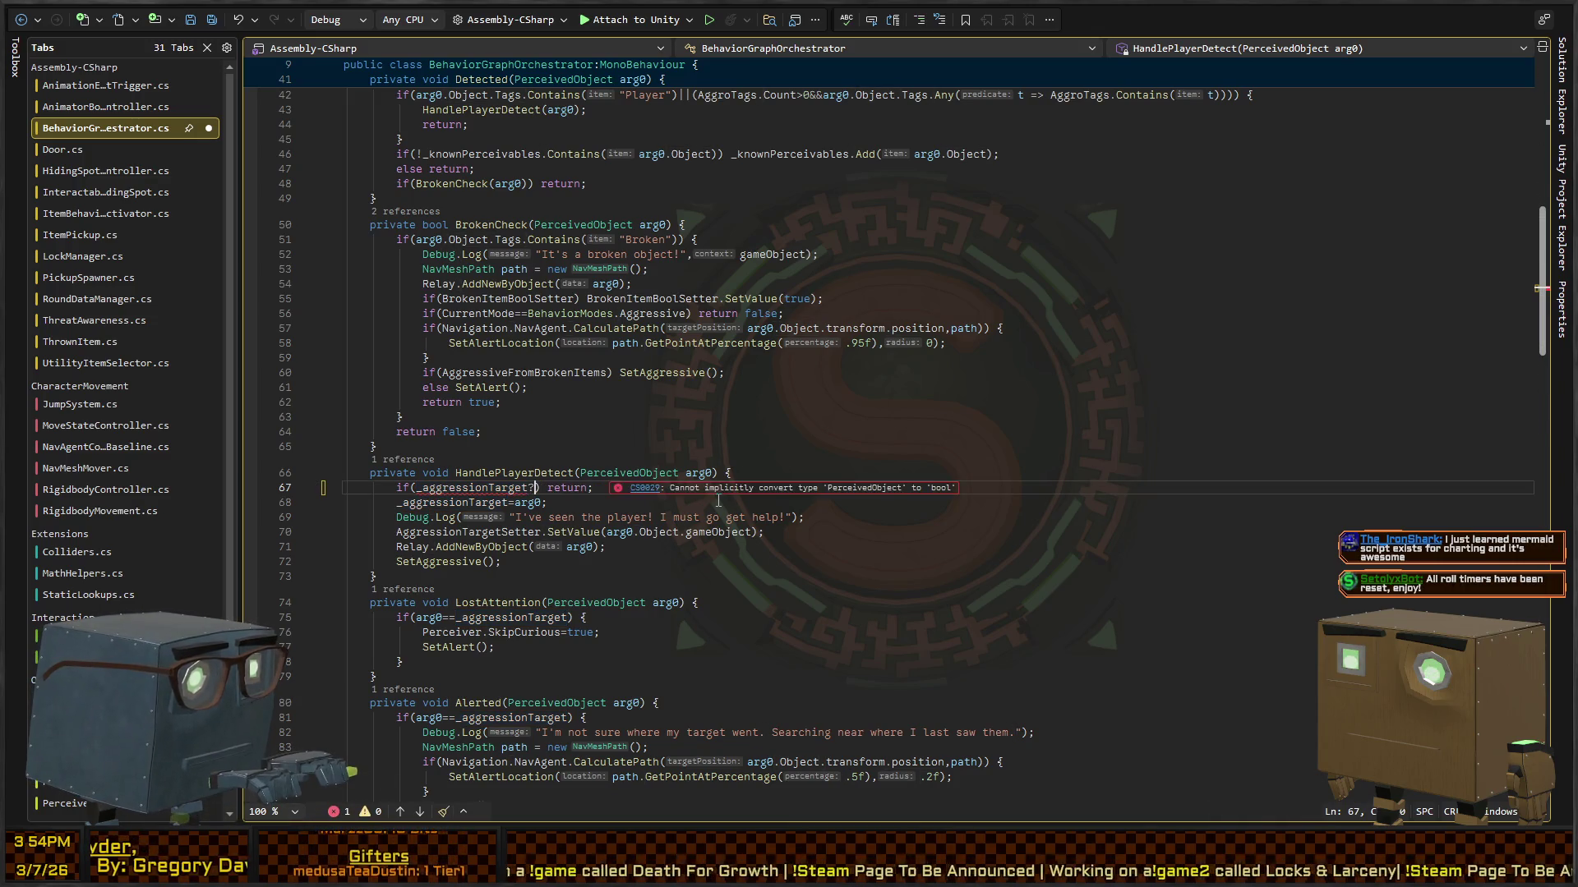
pyautogui.write('is not null && _')
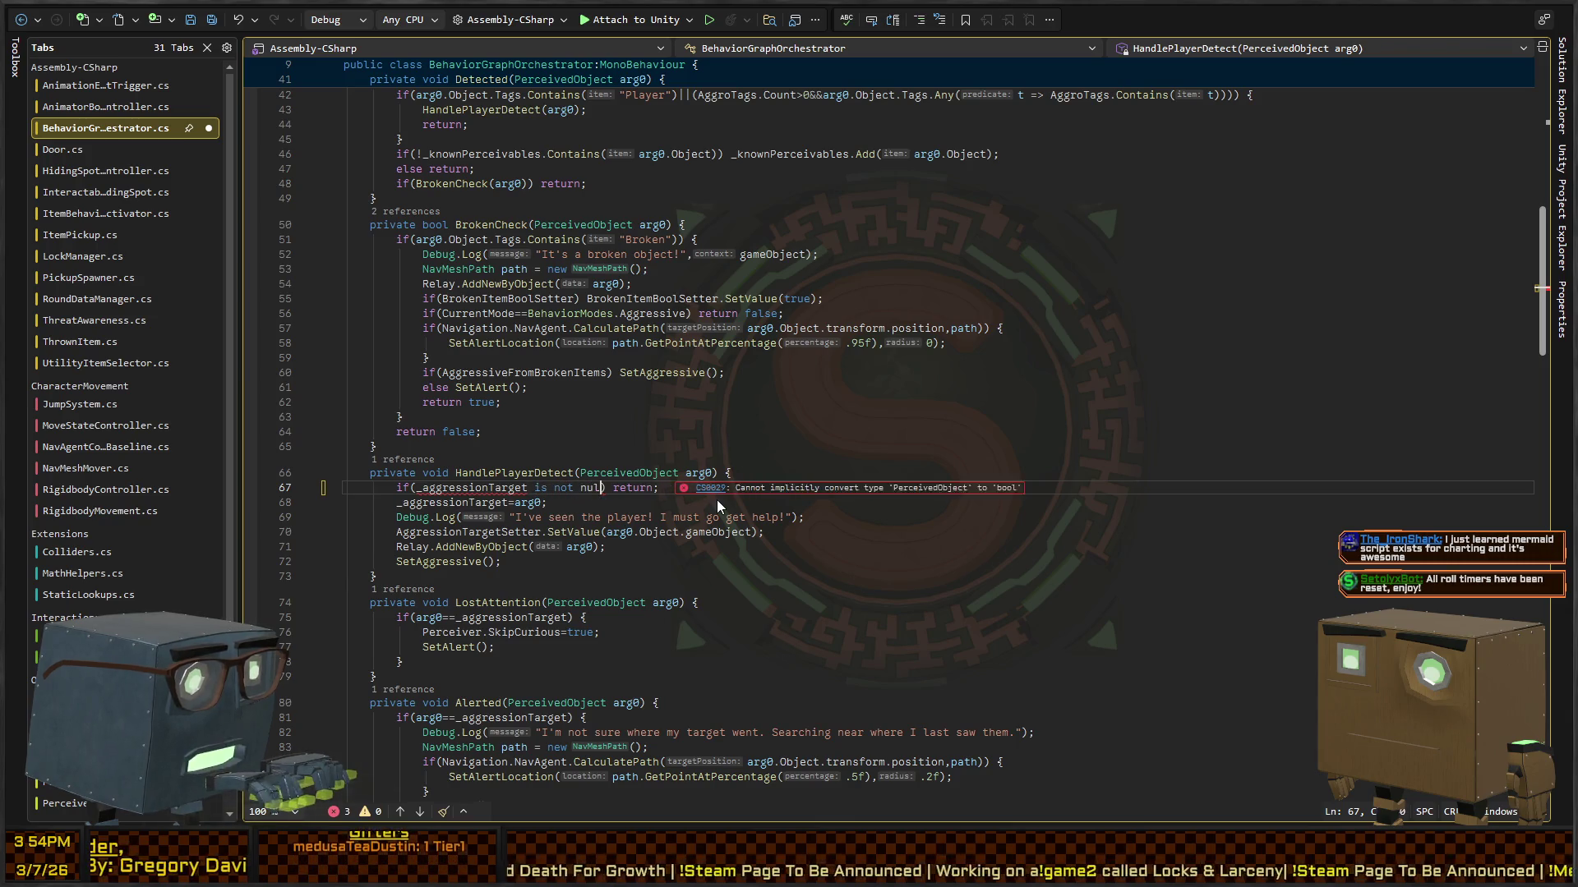
pyautogui.write('aggressionTar')
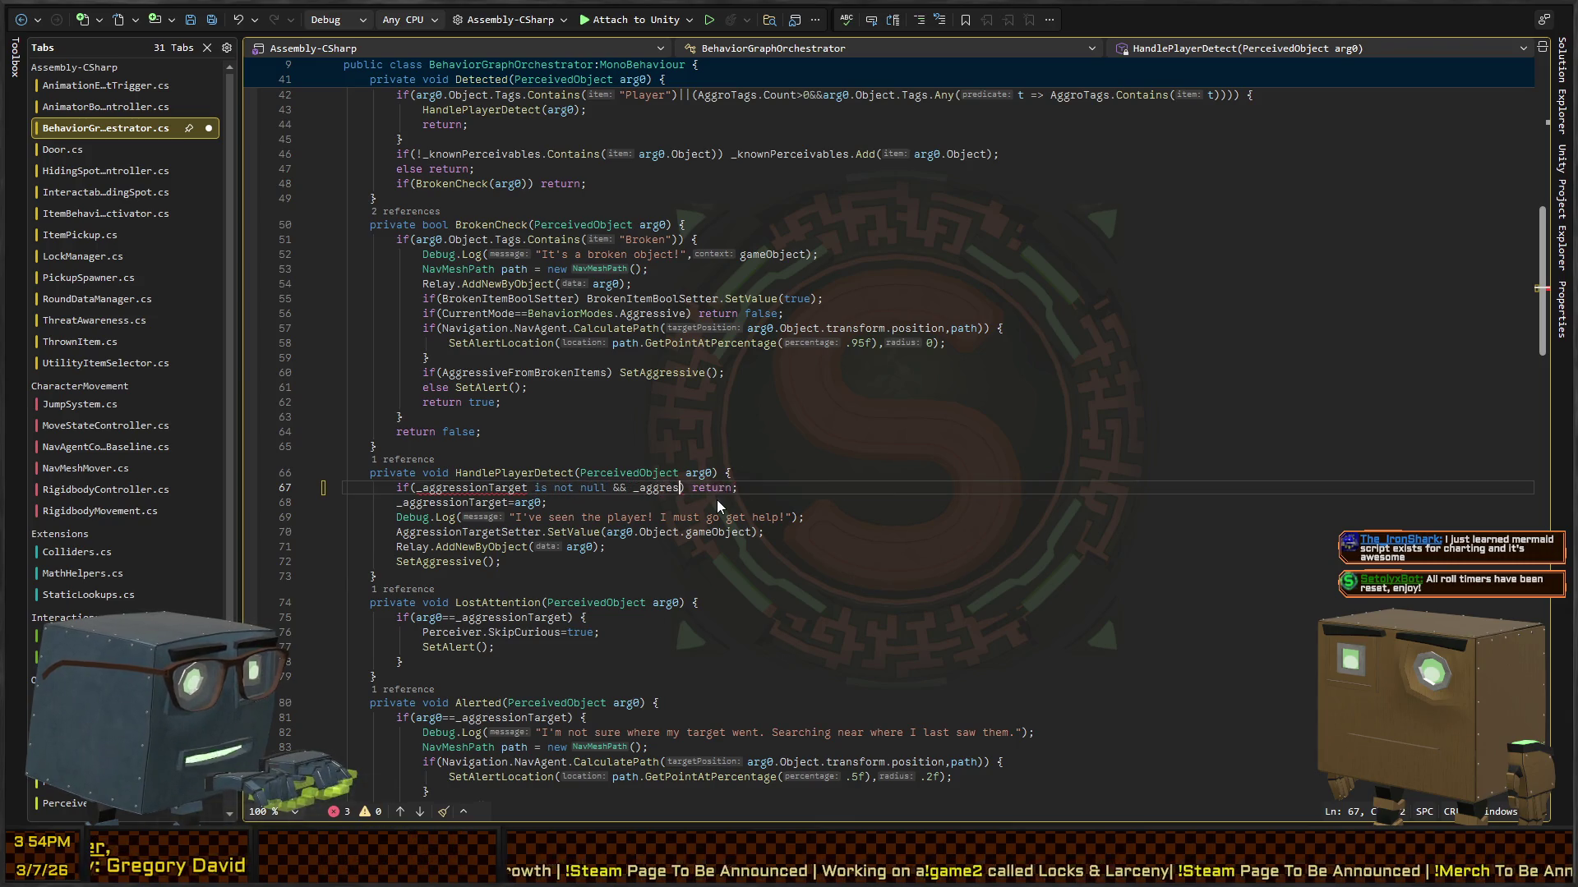
pyautogui.write('get.o')
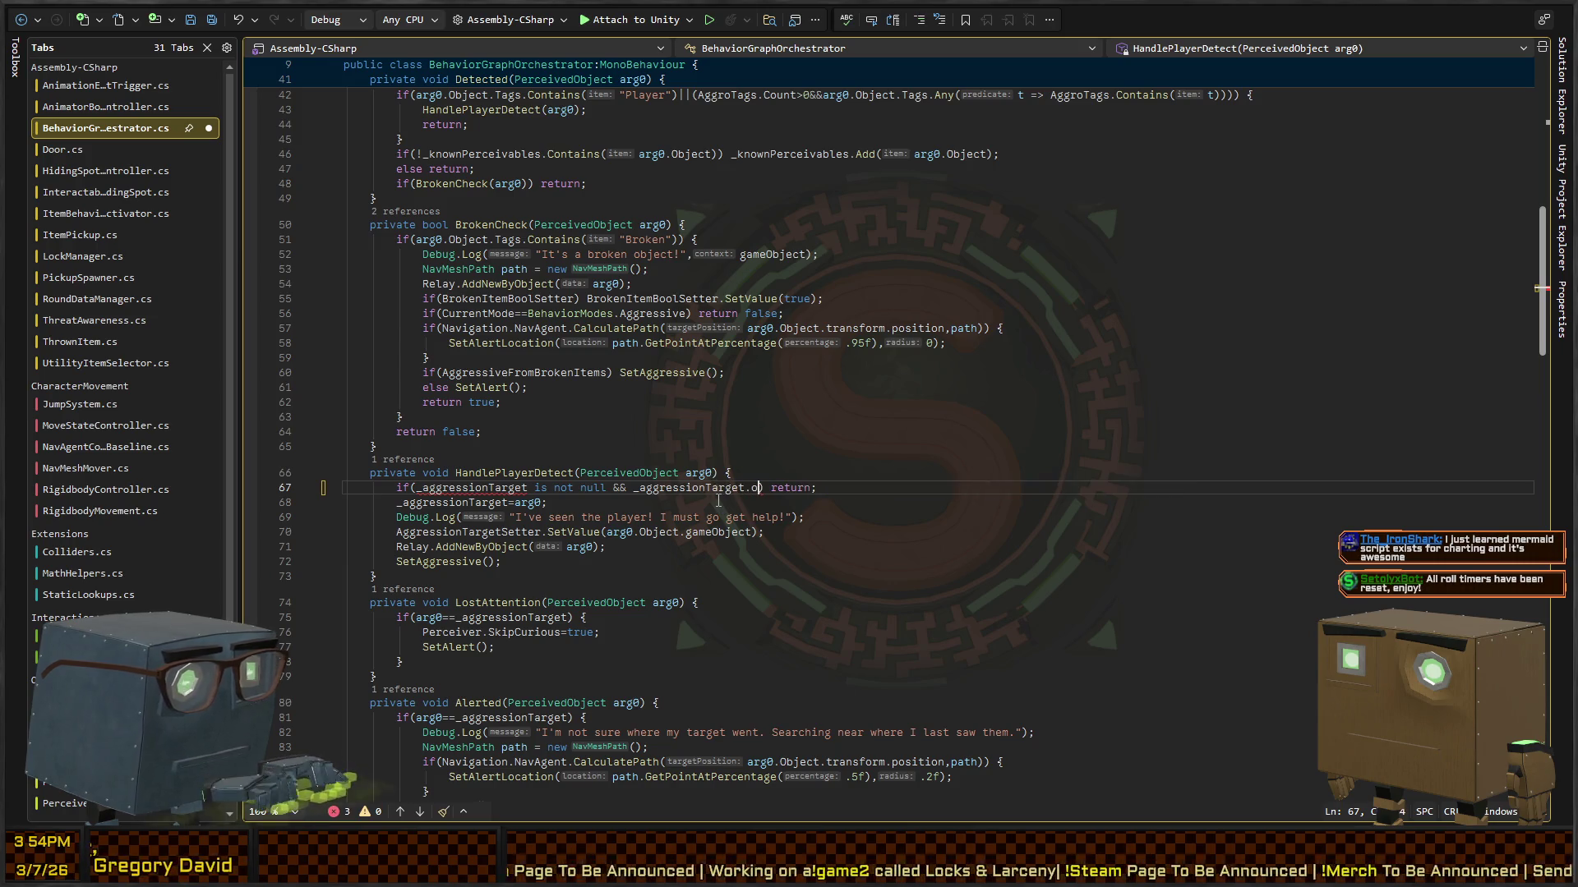
pyautogui.write('Object')
pyautogui.hotkey('ctrl', 's')
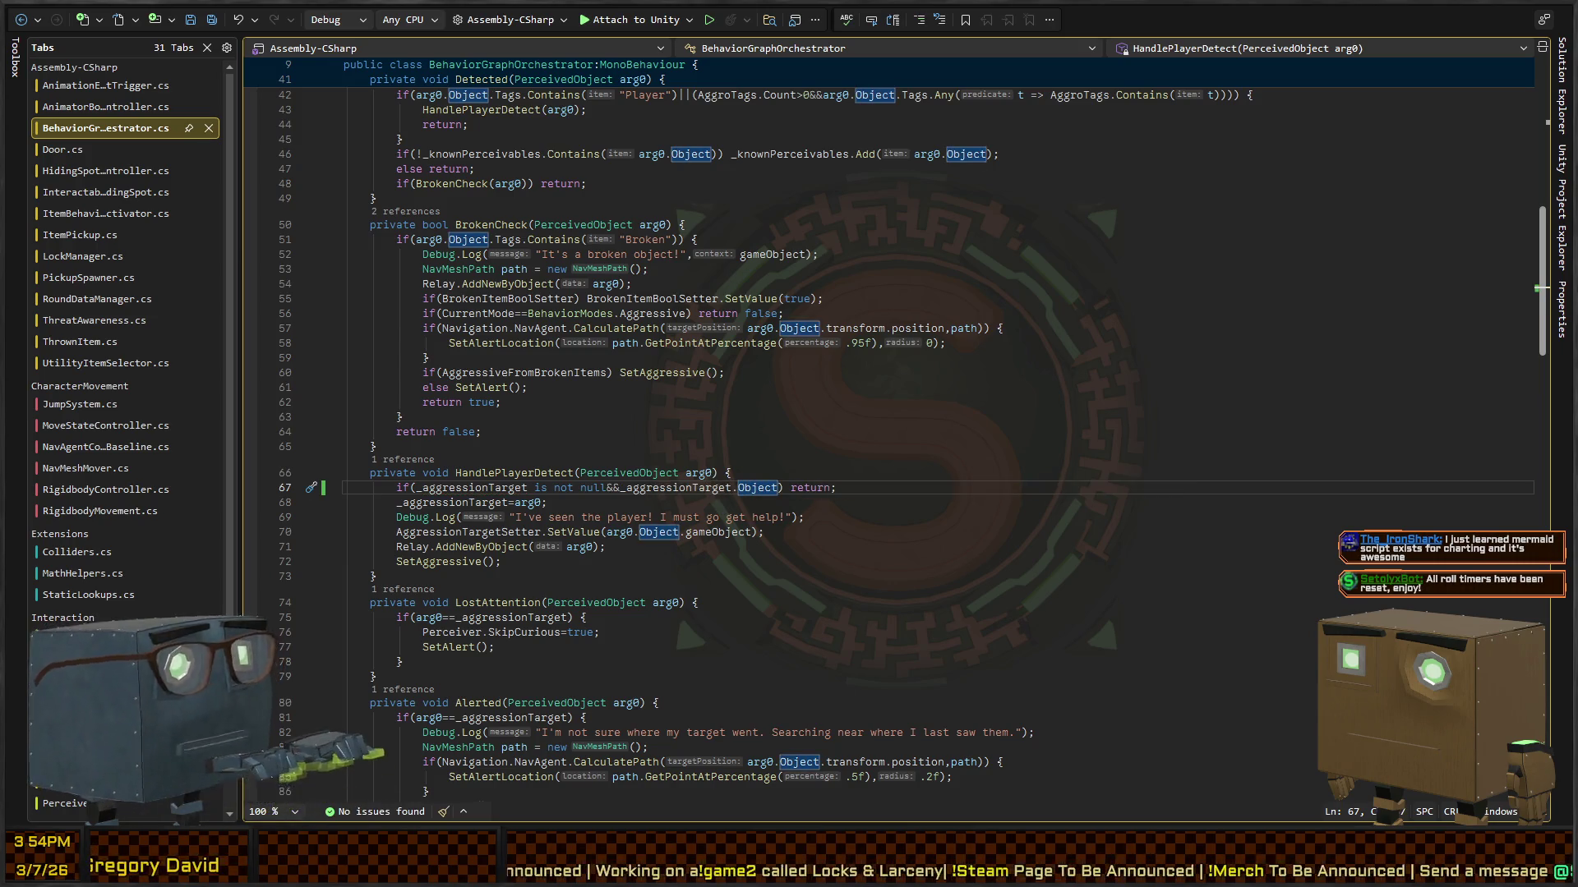
pyautogui.hotkey('alt', 'Tab')
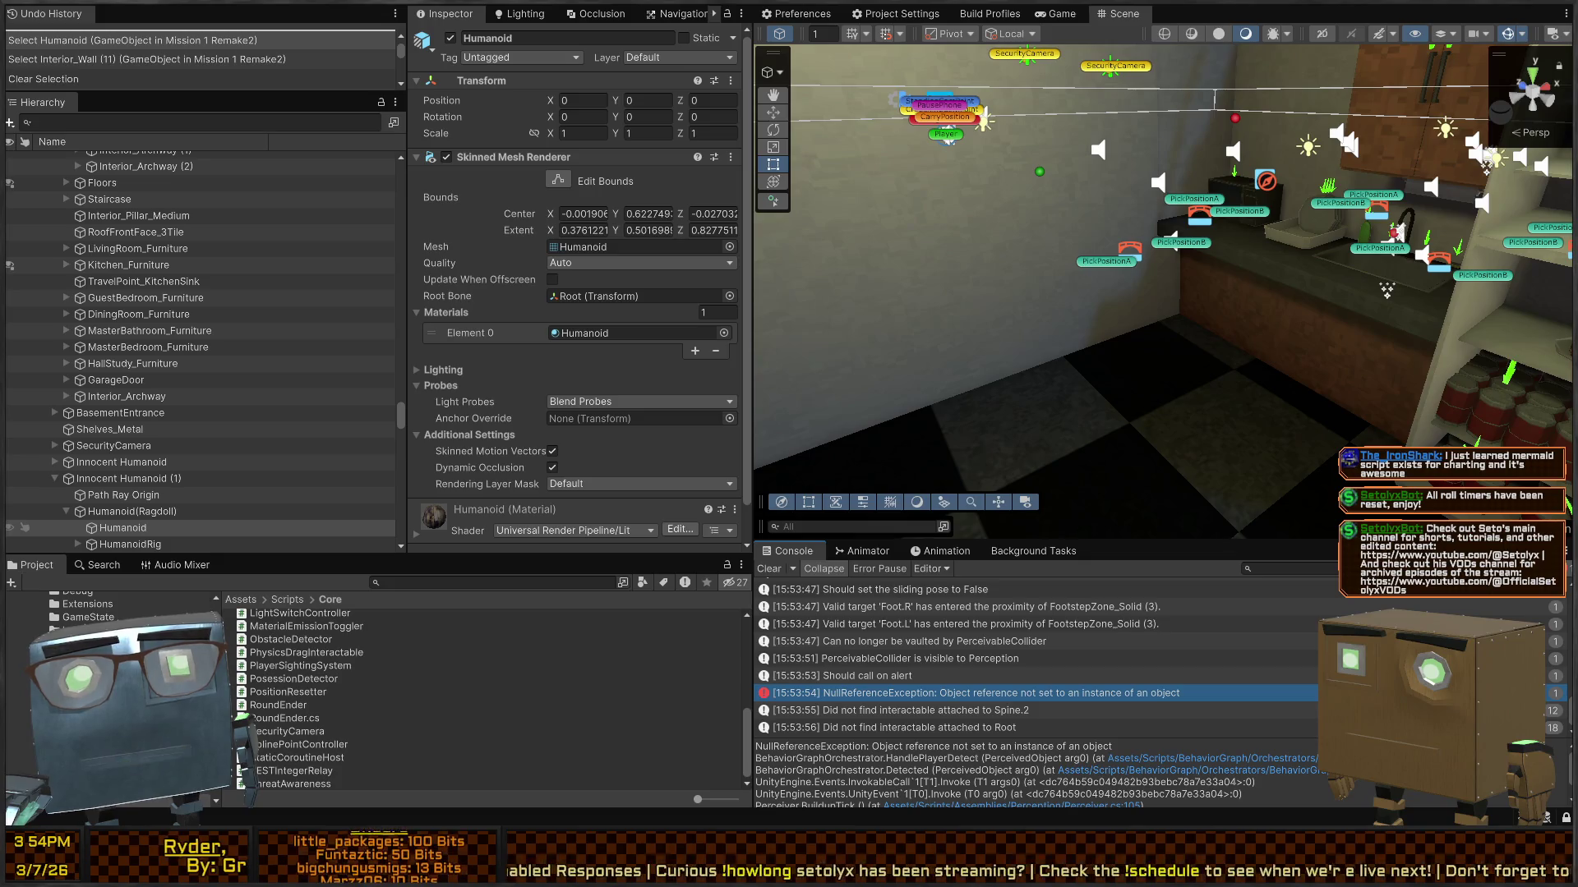
# Step: Stop the running game, start a fresh play session, and unpause it past the title menu
pyautogui.hotkey('ctrl', 'p')
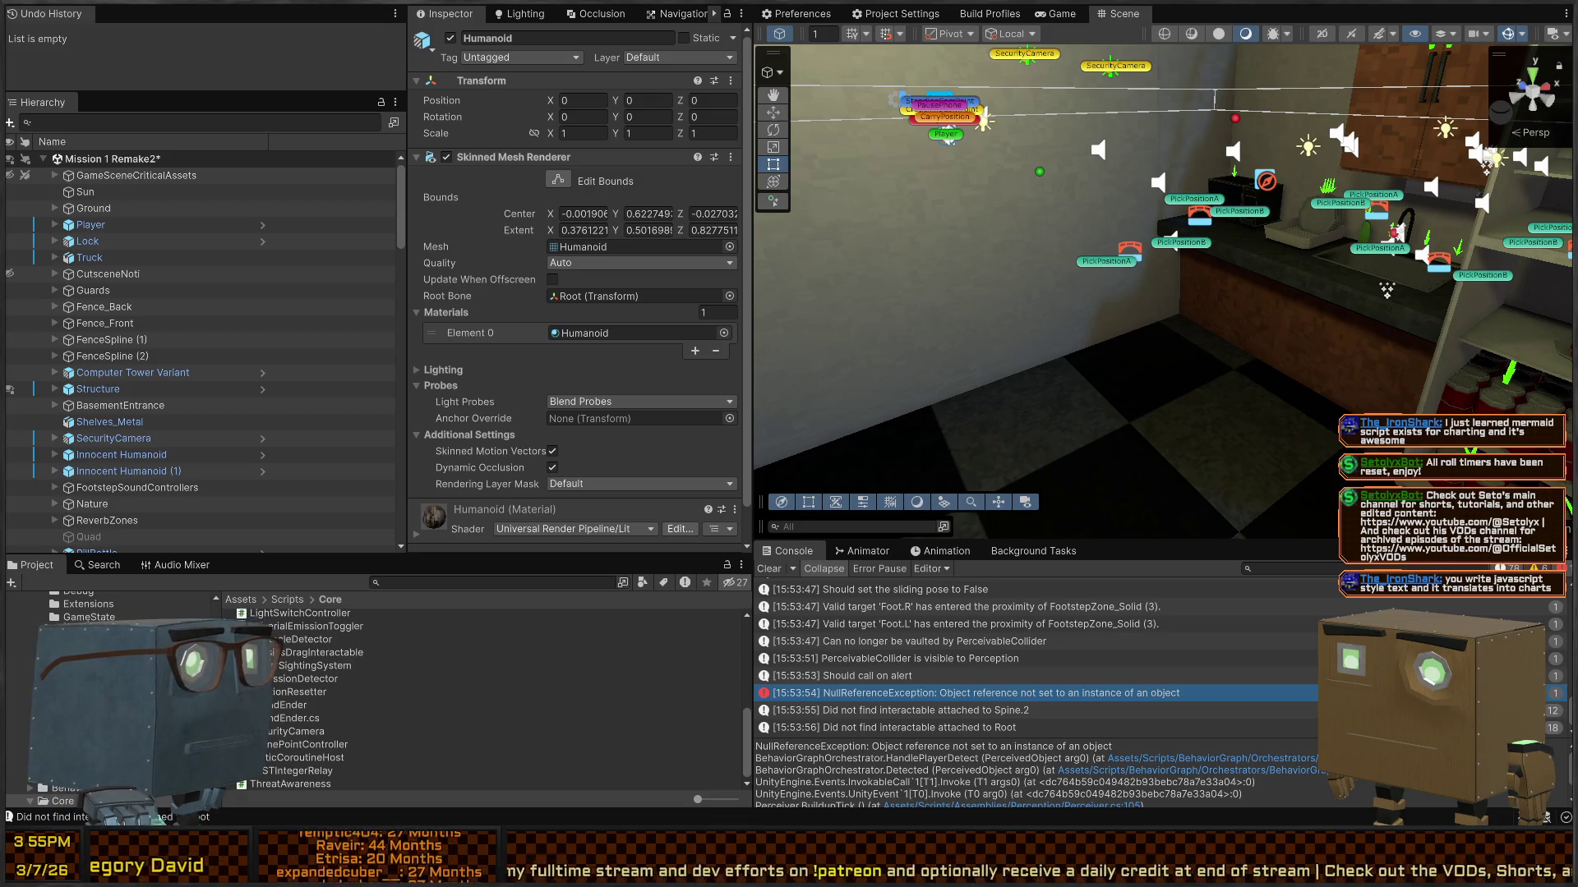
pyautogui.click(1219, 242)
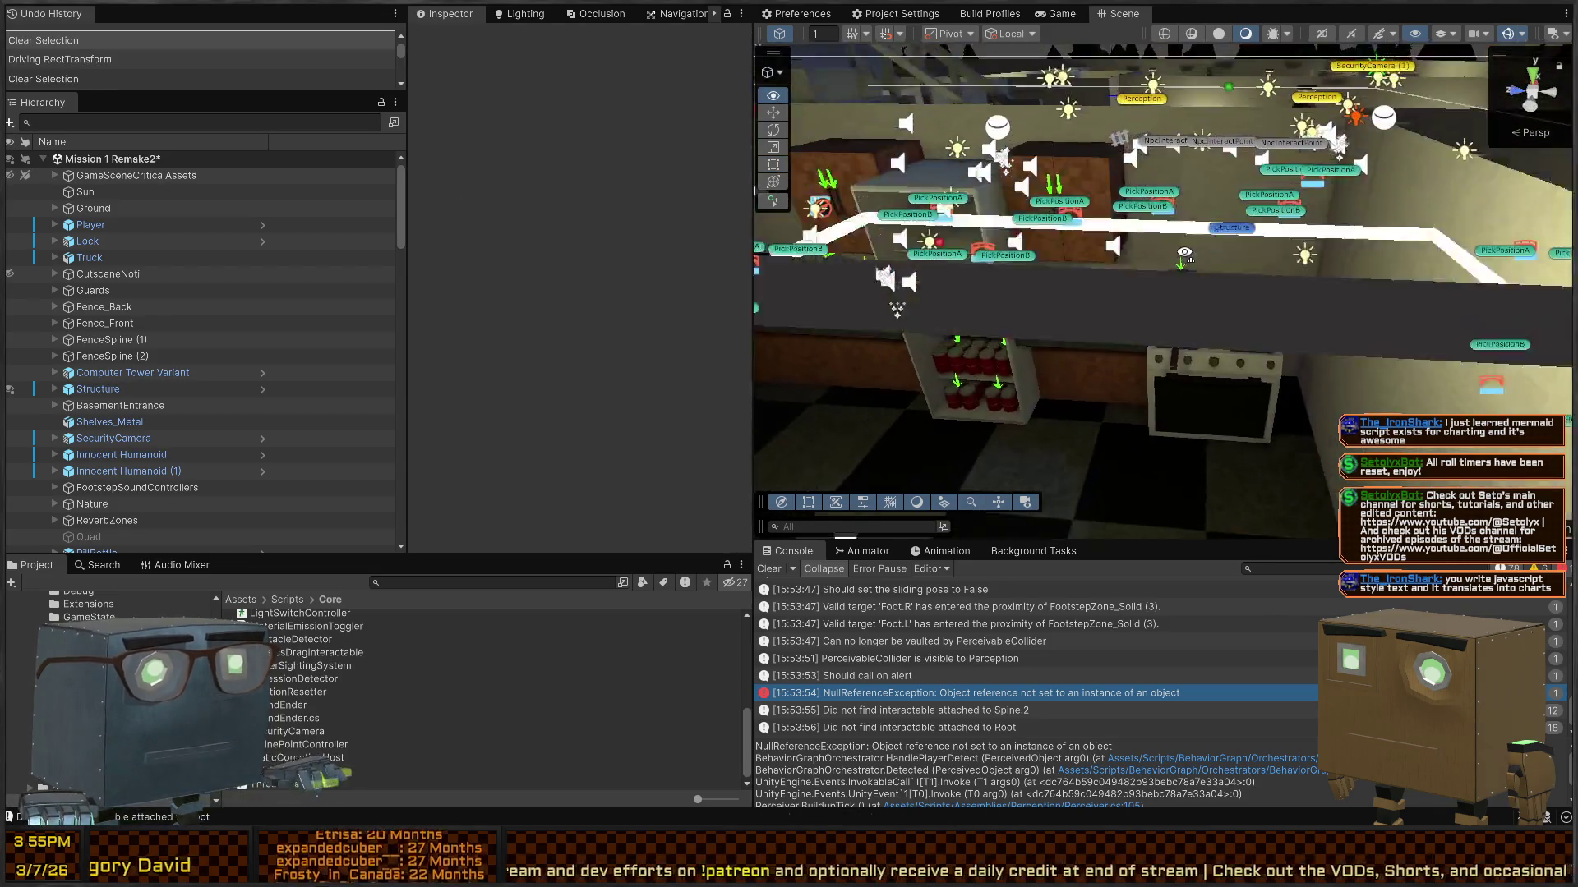
pyautogui.press('w')
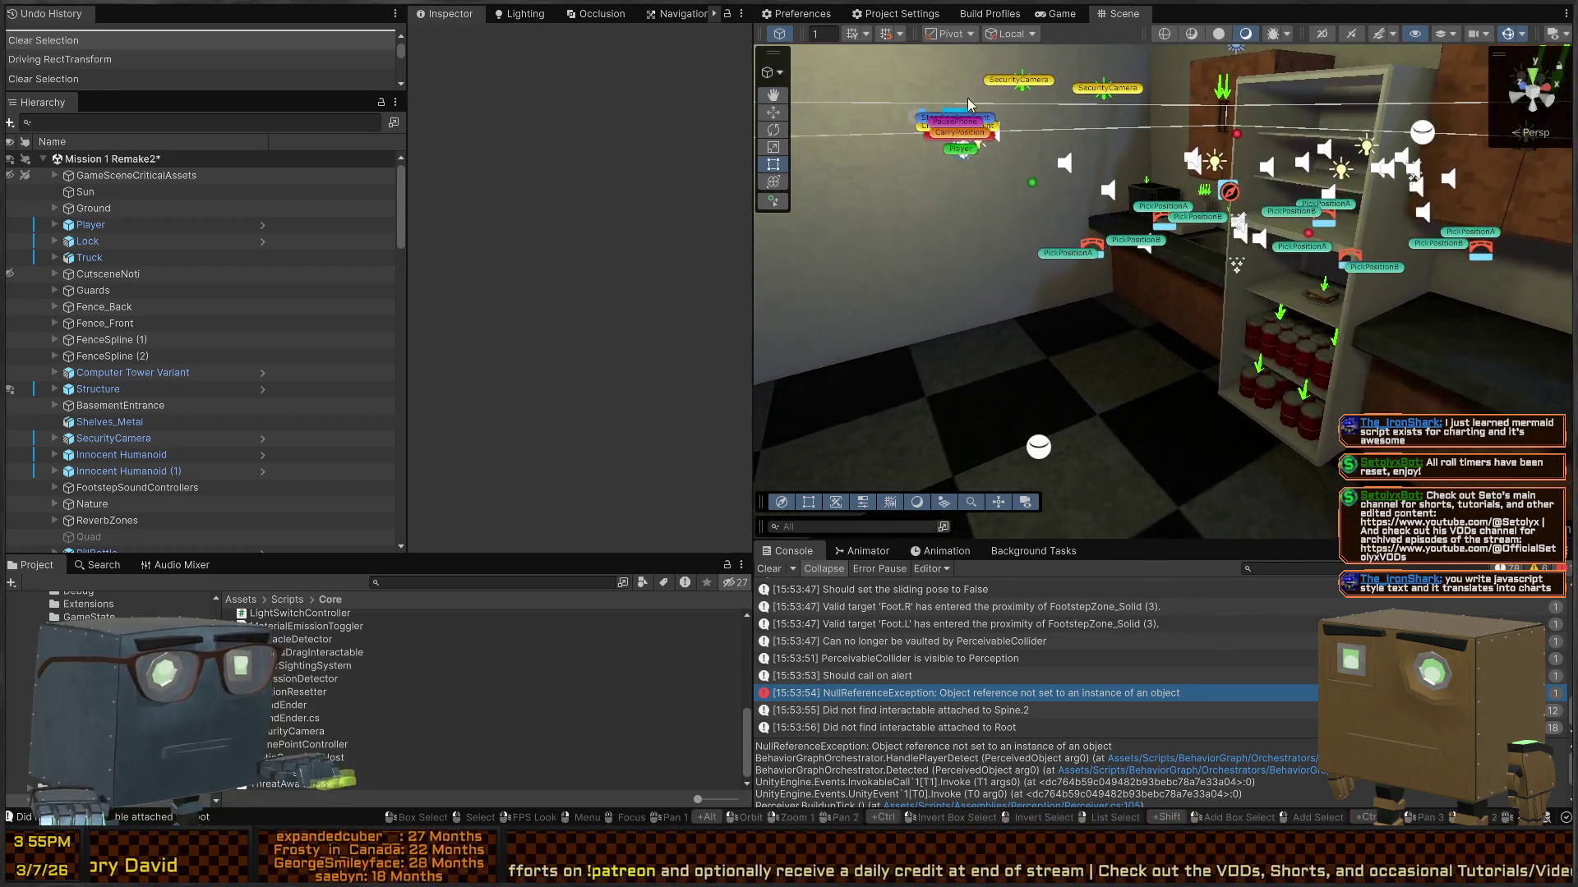
pyautogui.click(1056, 14)
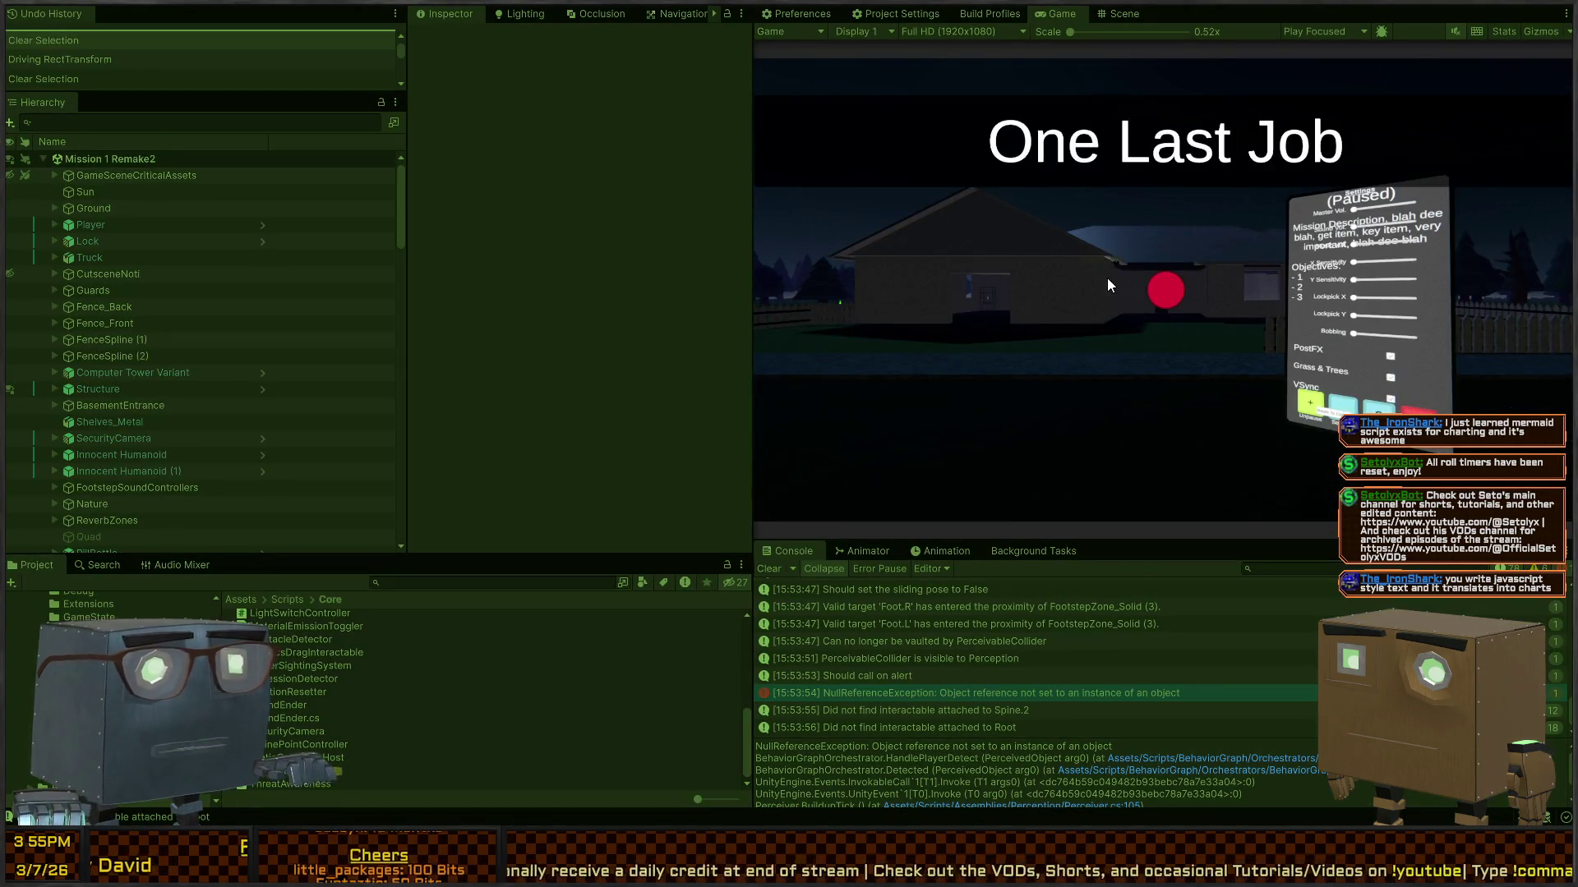
pyautogui.click(1107, 286)
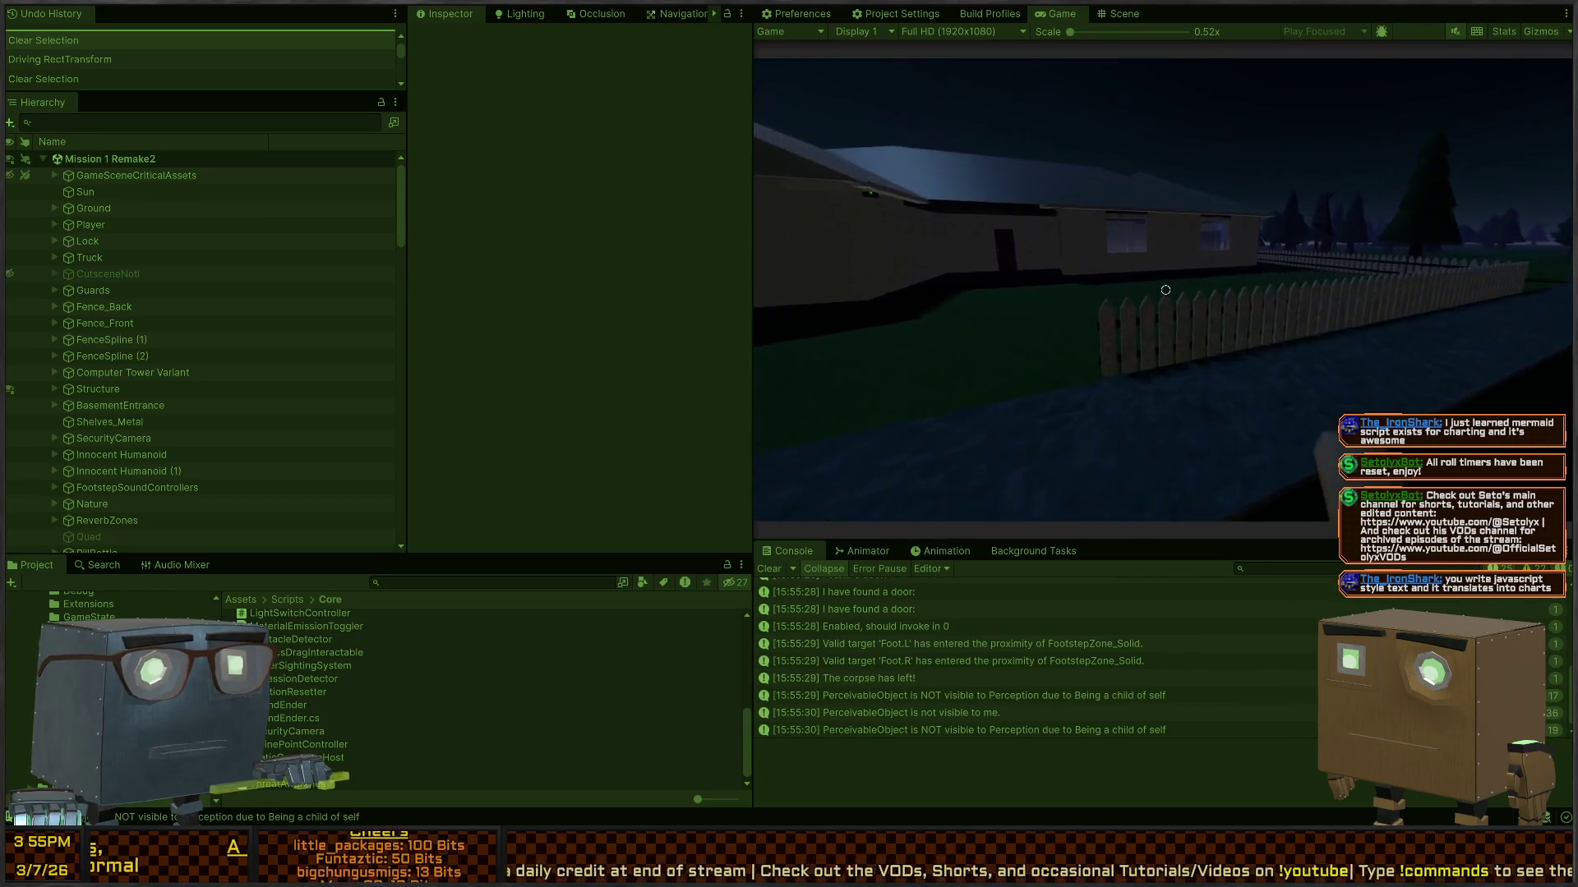
# Step: Enlarge the Game view and walk the player through the kitchen into the dining room
pyautogui.hotkey('shift', 'space')
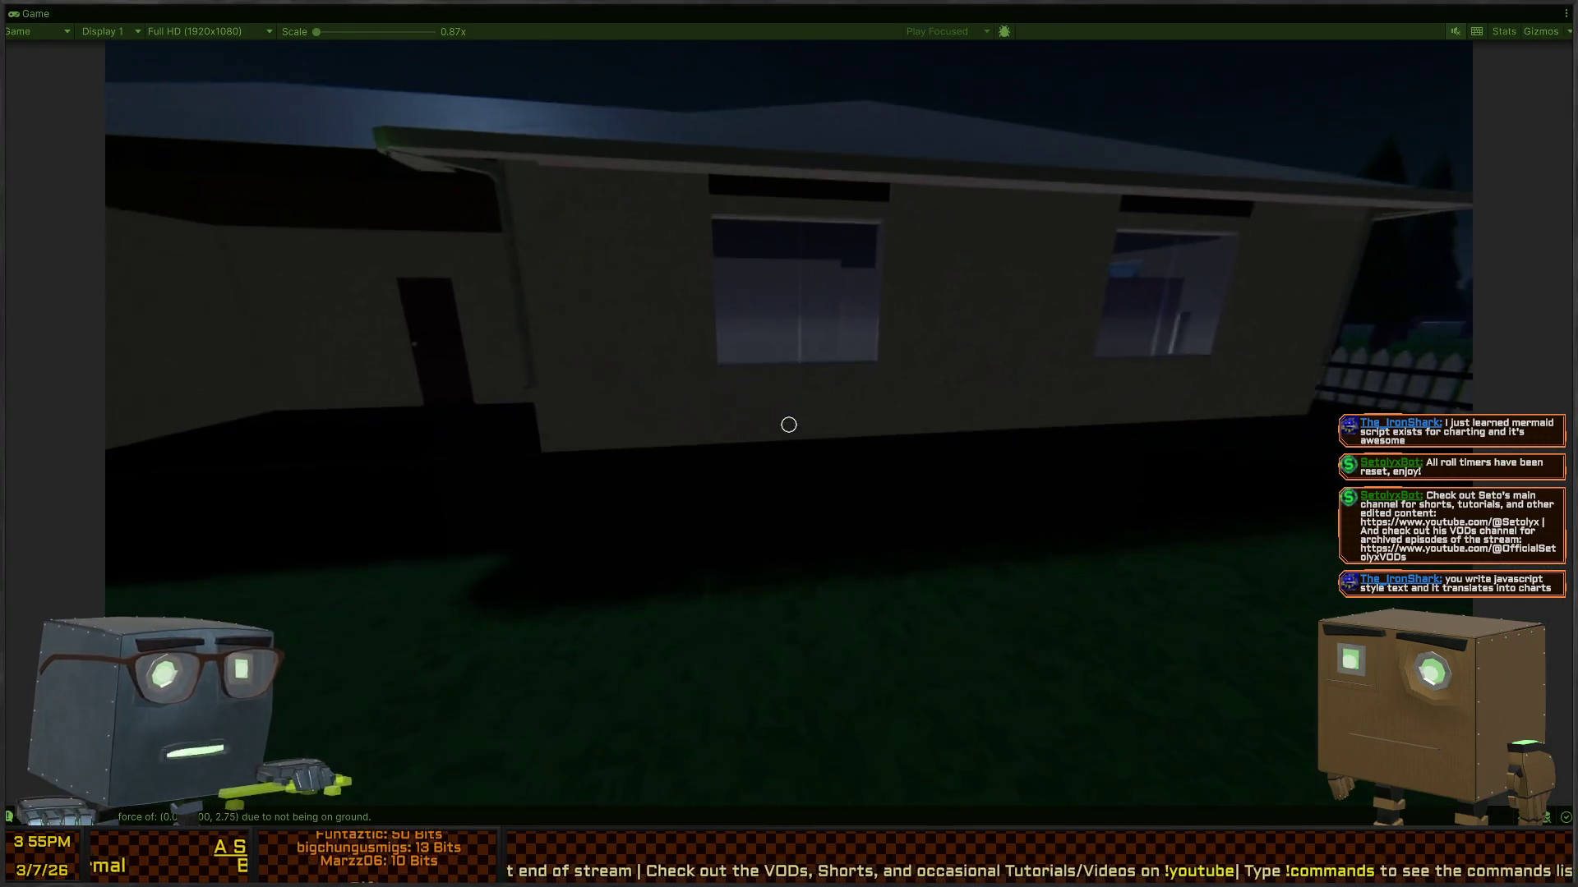
pyautogui.press('w')
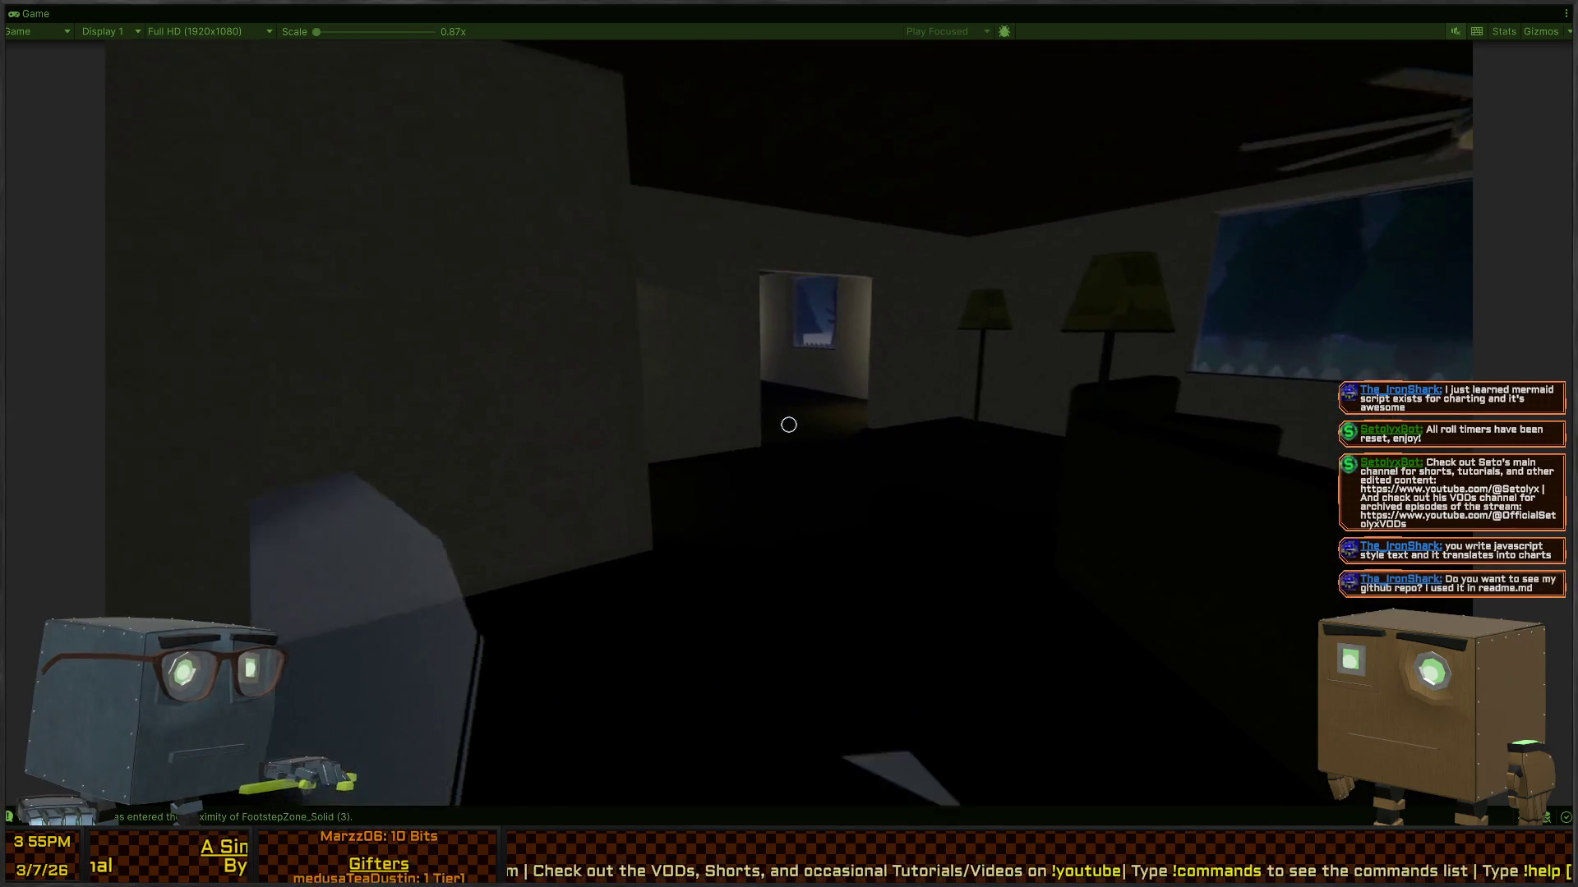
pyautogui.press('w')
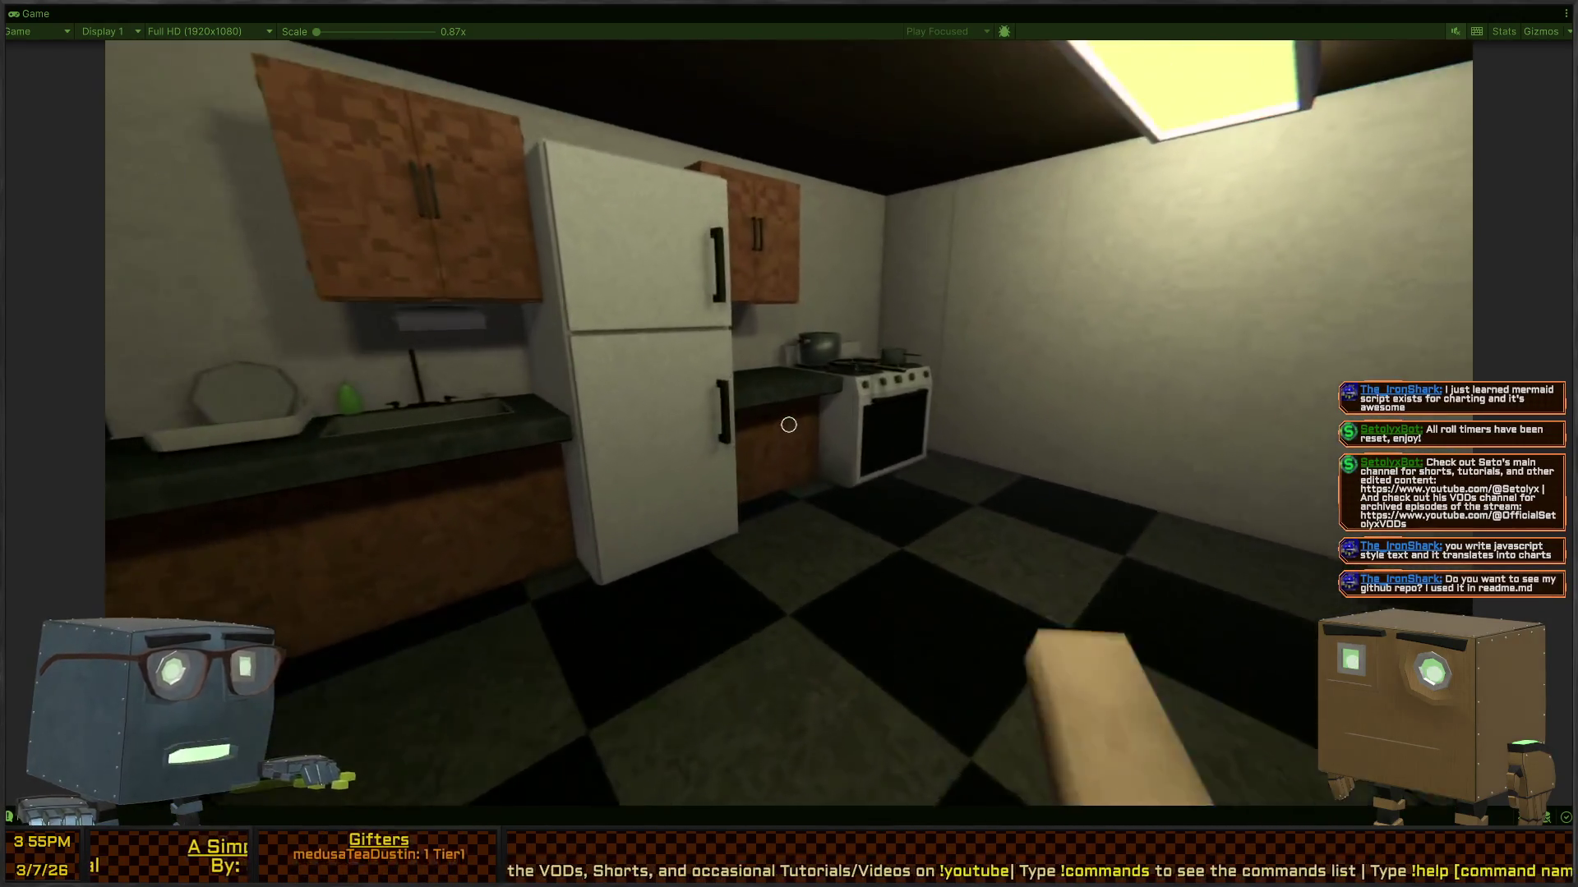
pyautogui.press('w')
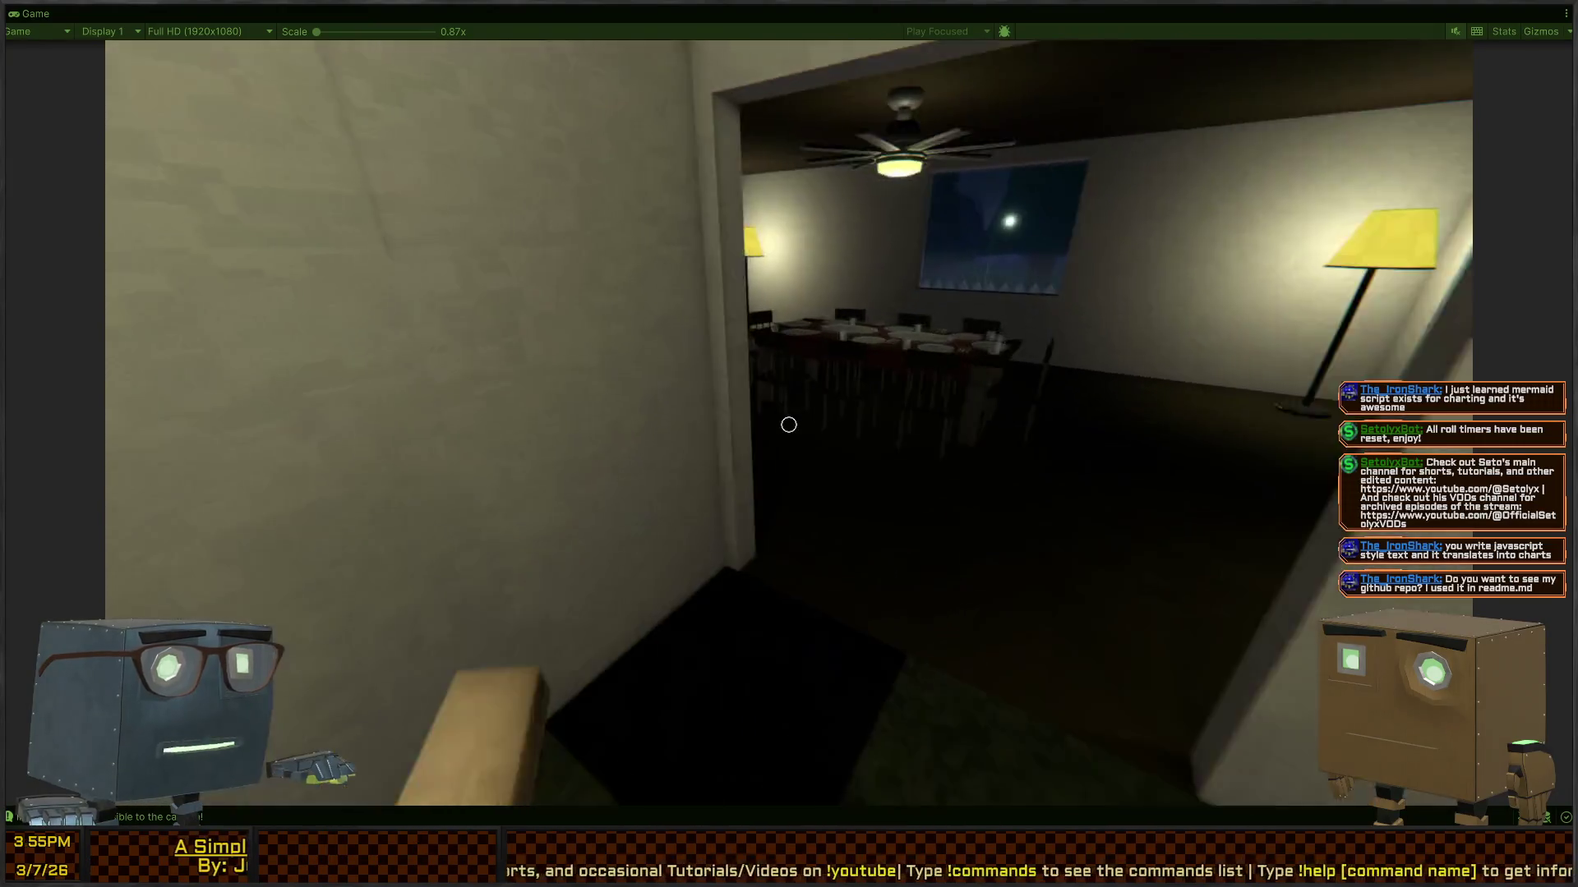
pyautogui.press('w')
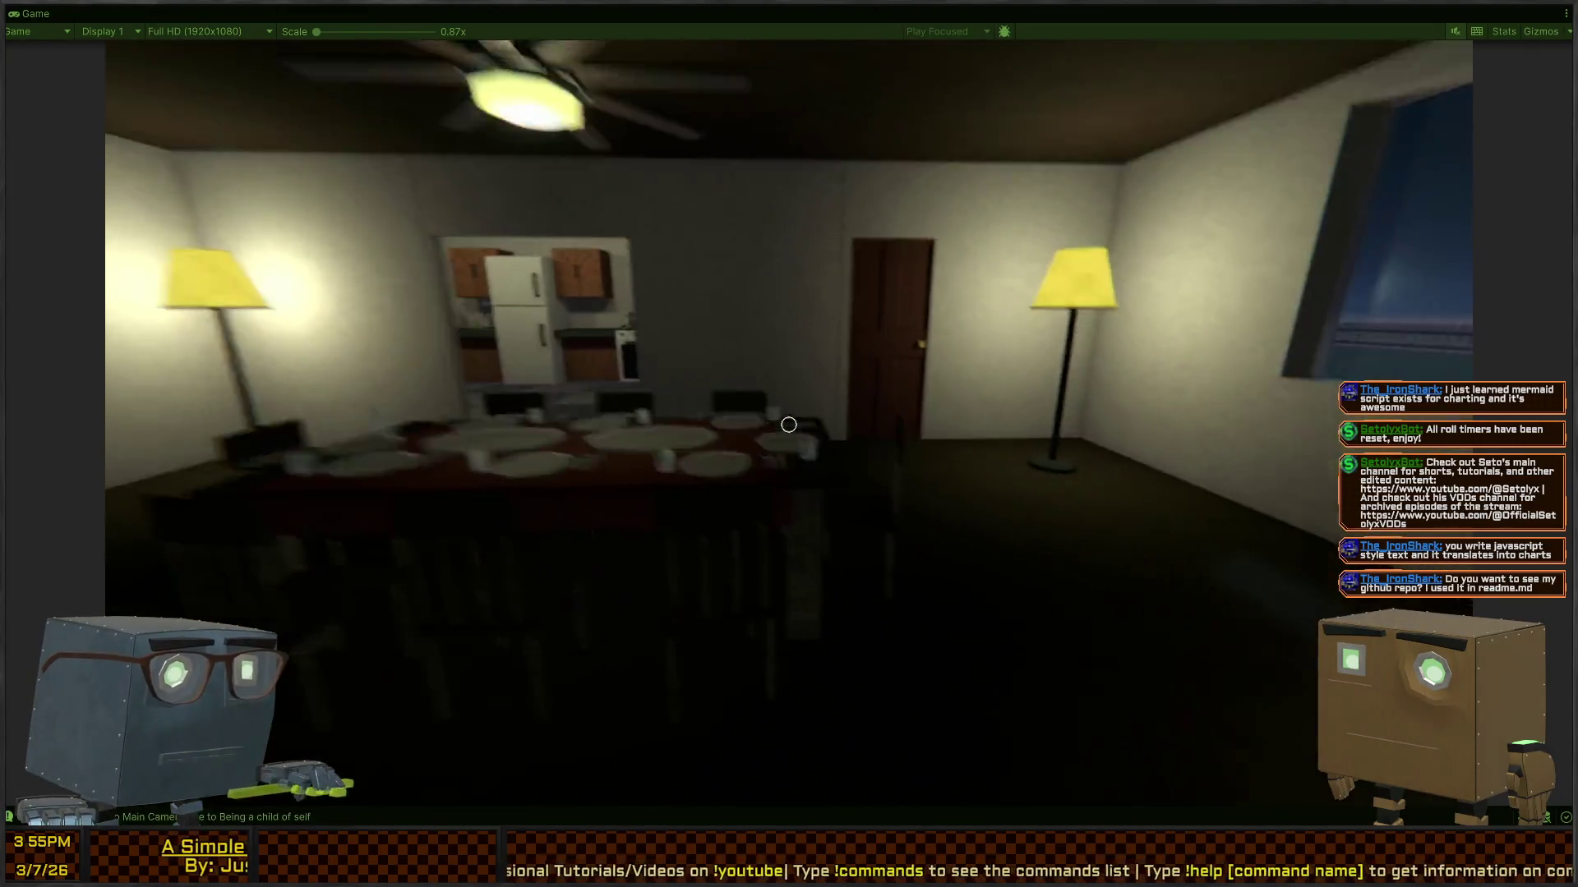
pyautogui.press('w')
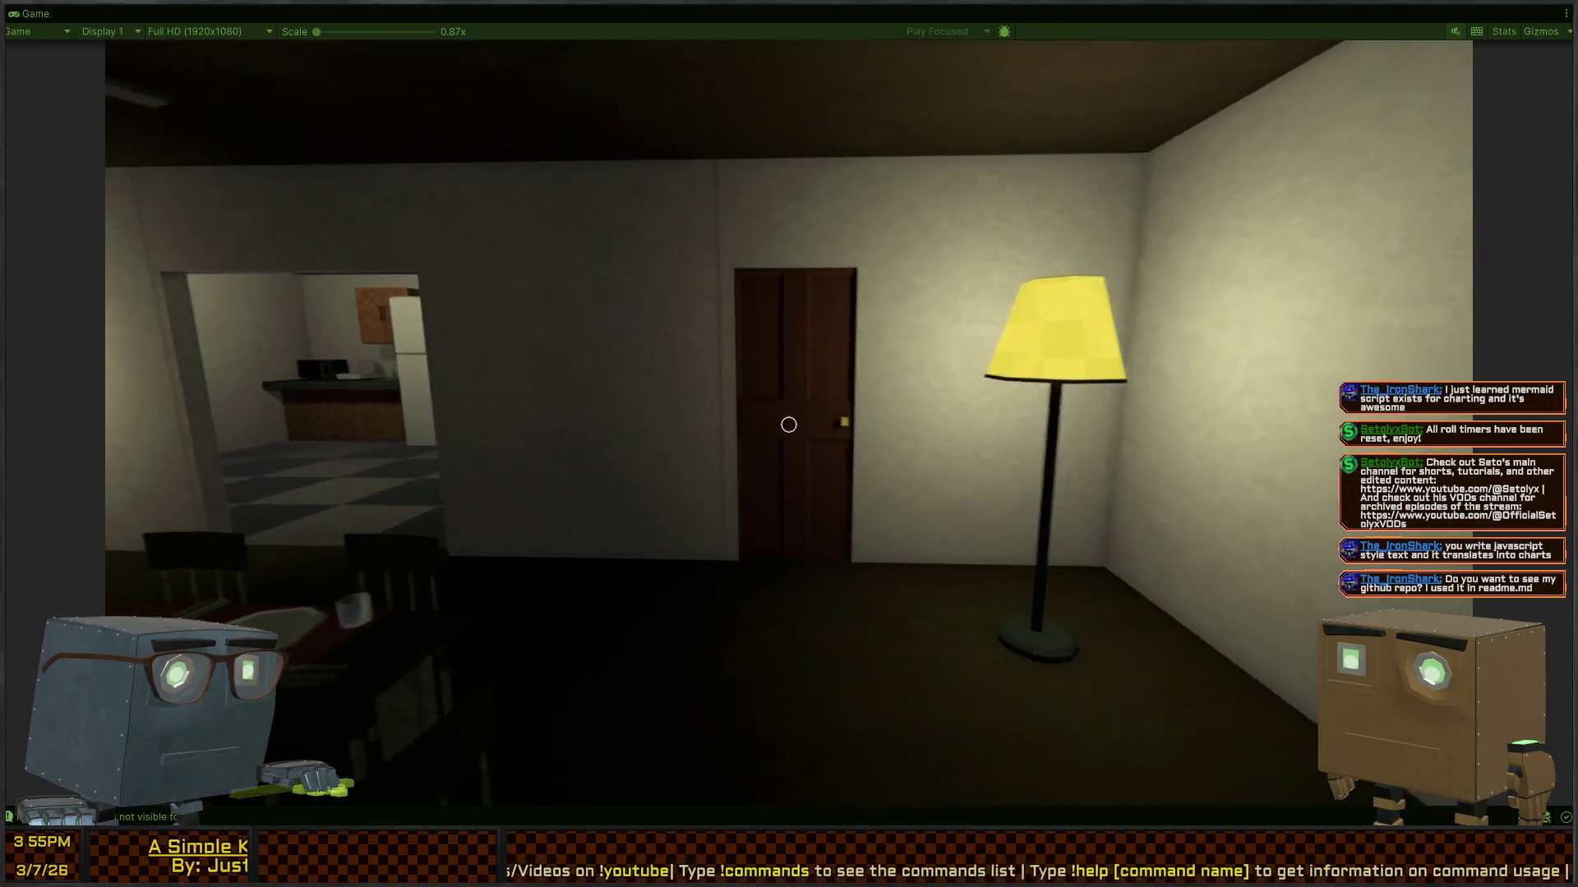
pyautogui.press('s')
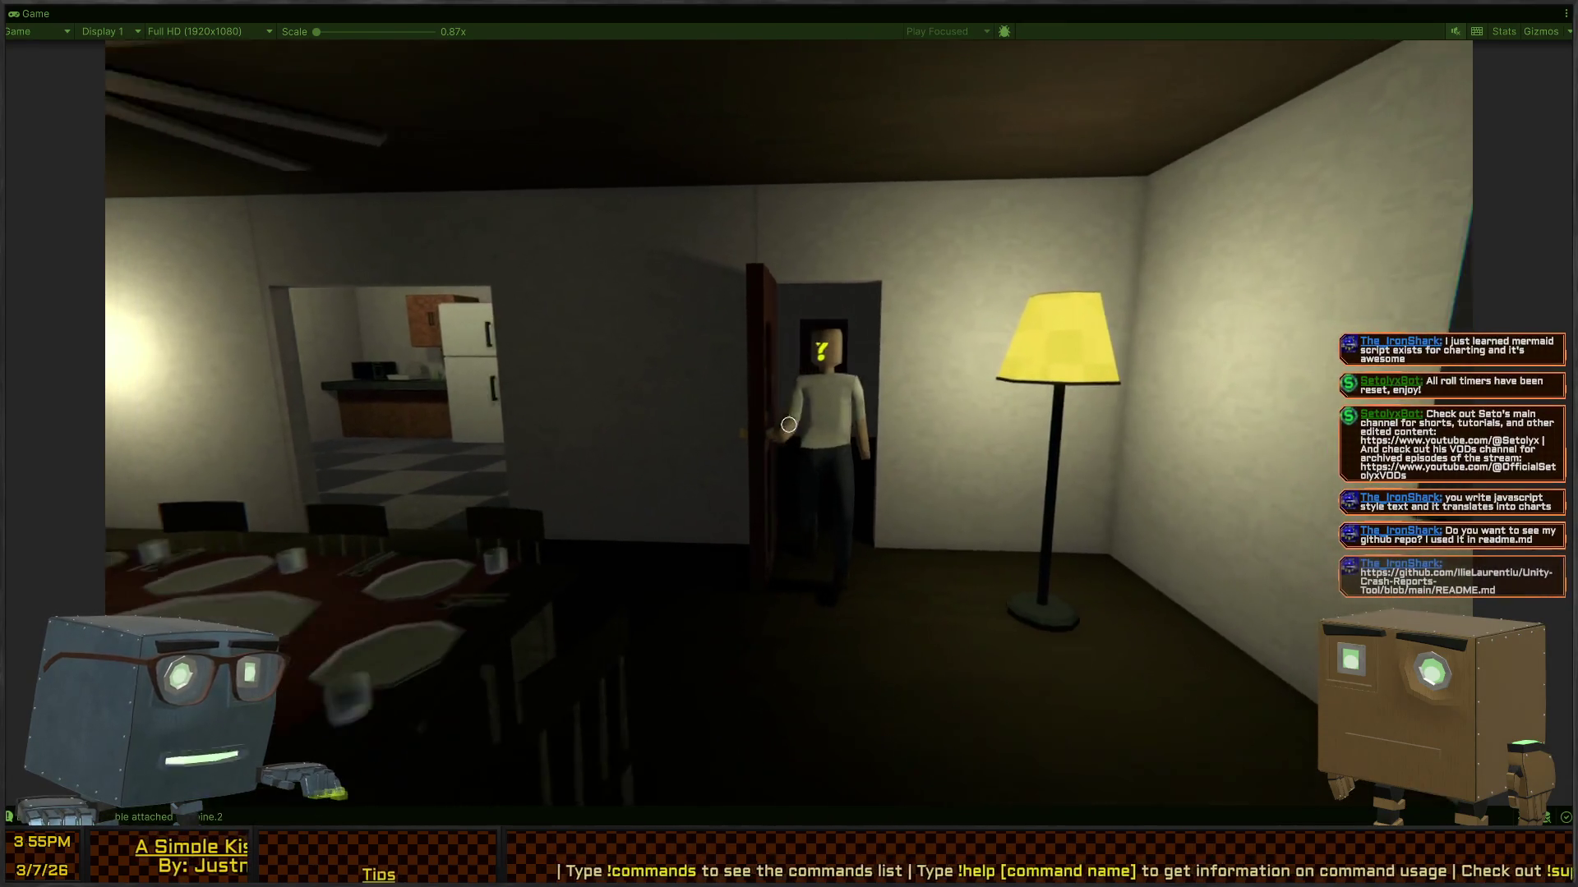
pyautogui.press('s')
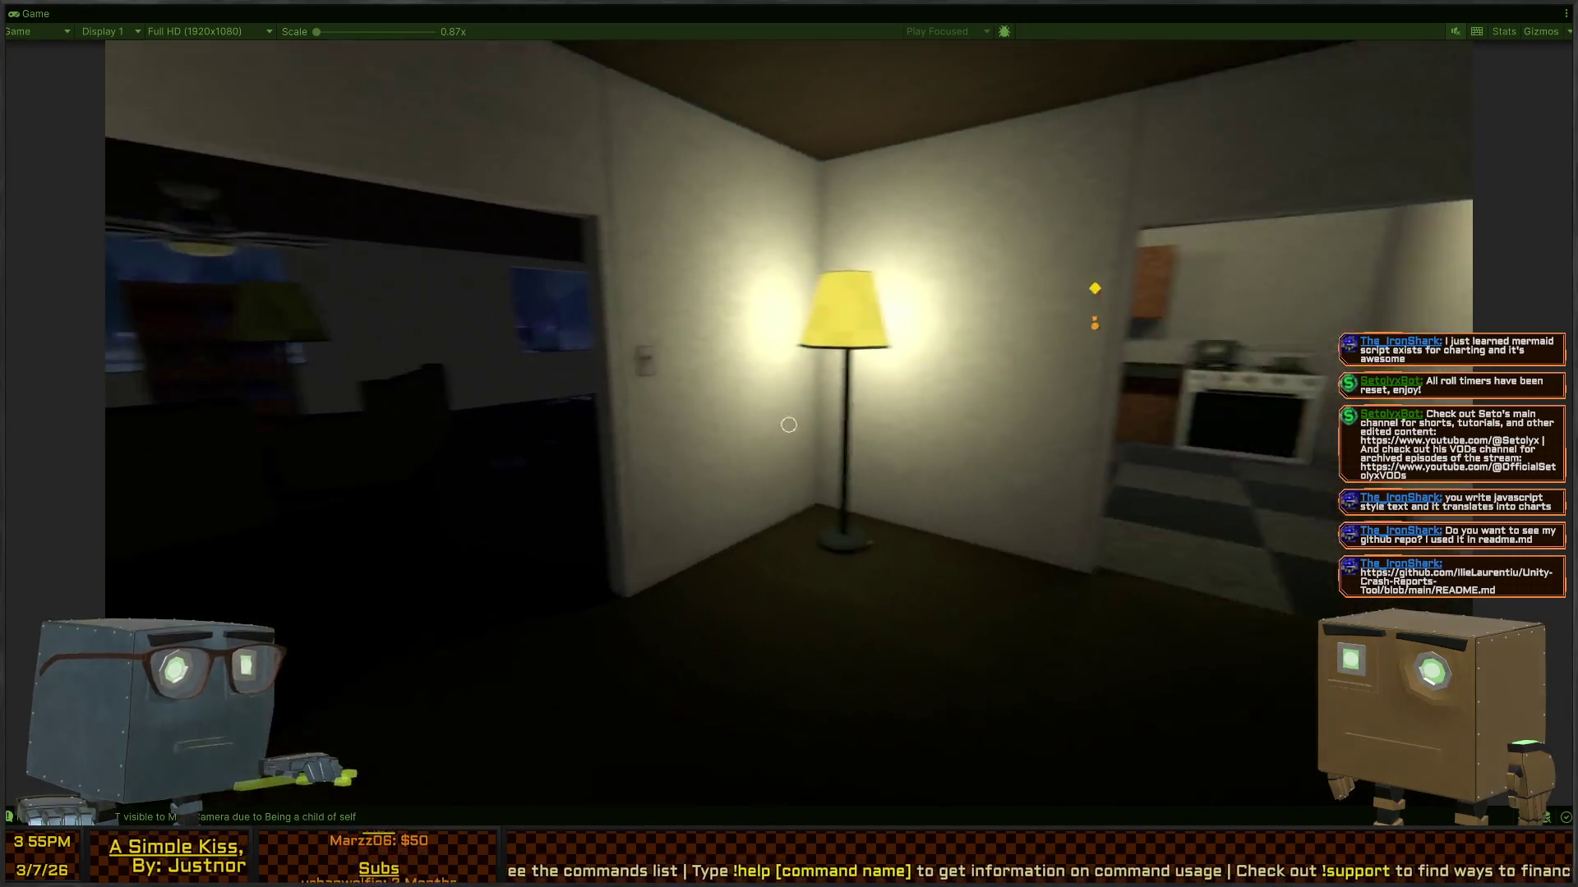
# Step: Watch the NPC sit at the dining table from the room's corner, then pause the game
pyautogui.press('w')
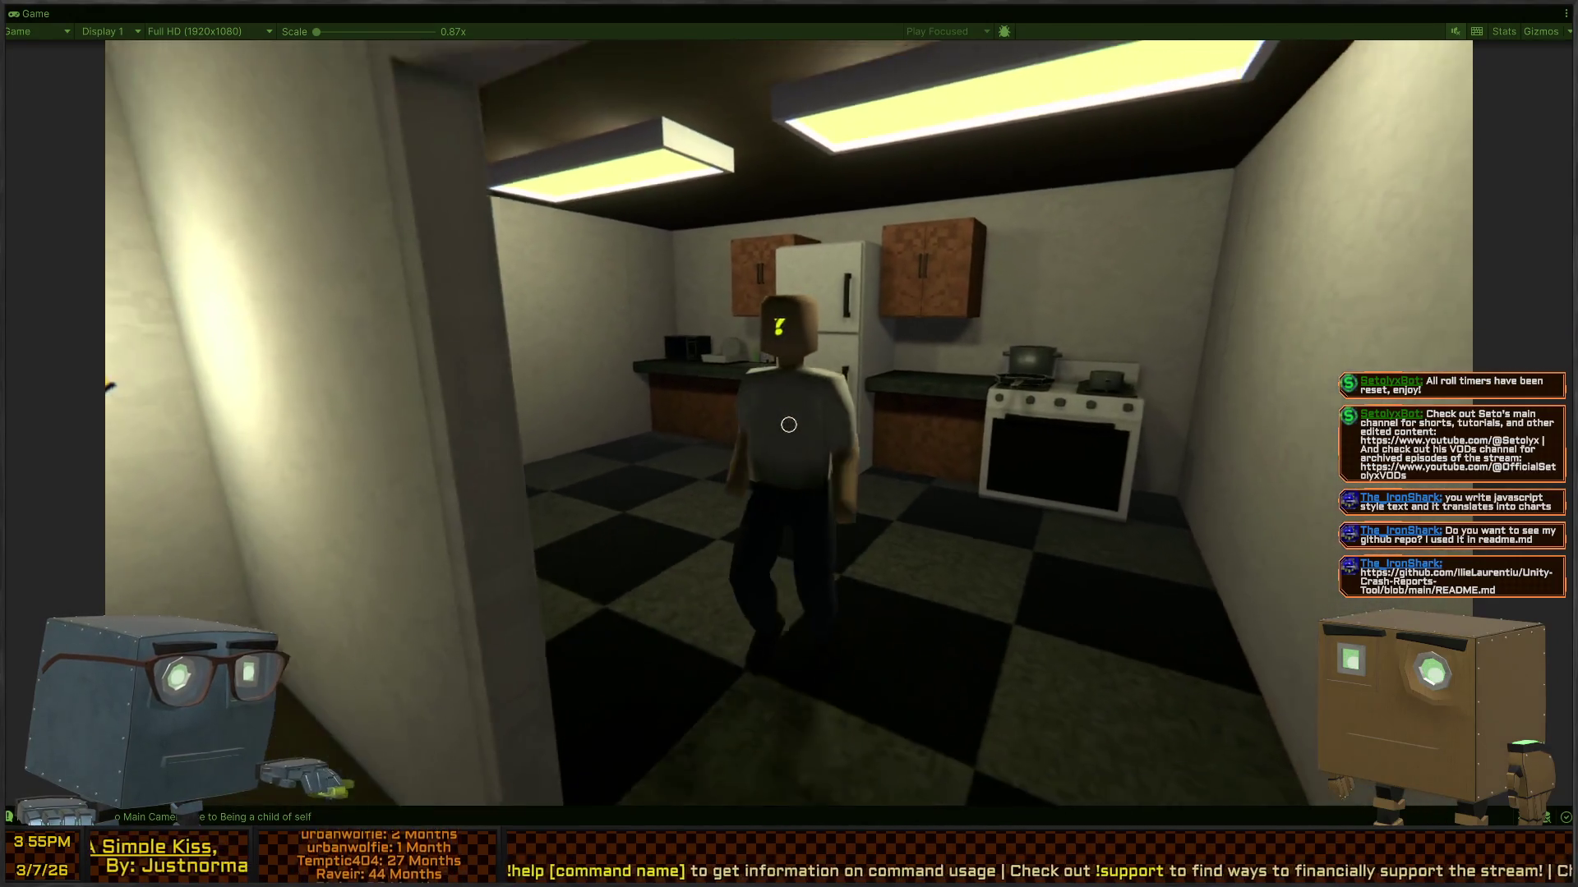
pyautogui.press('s')
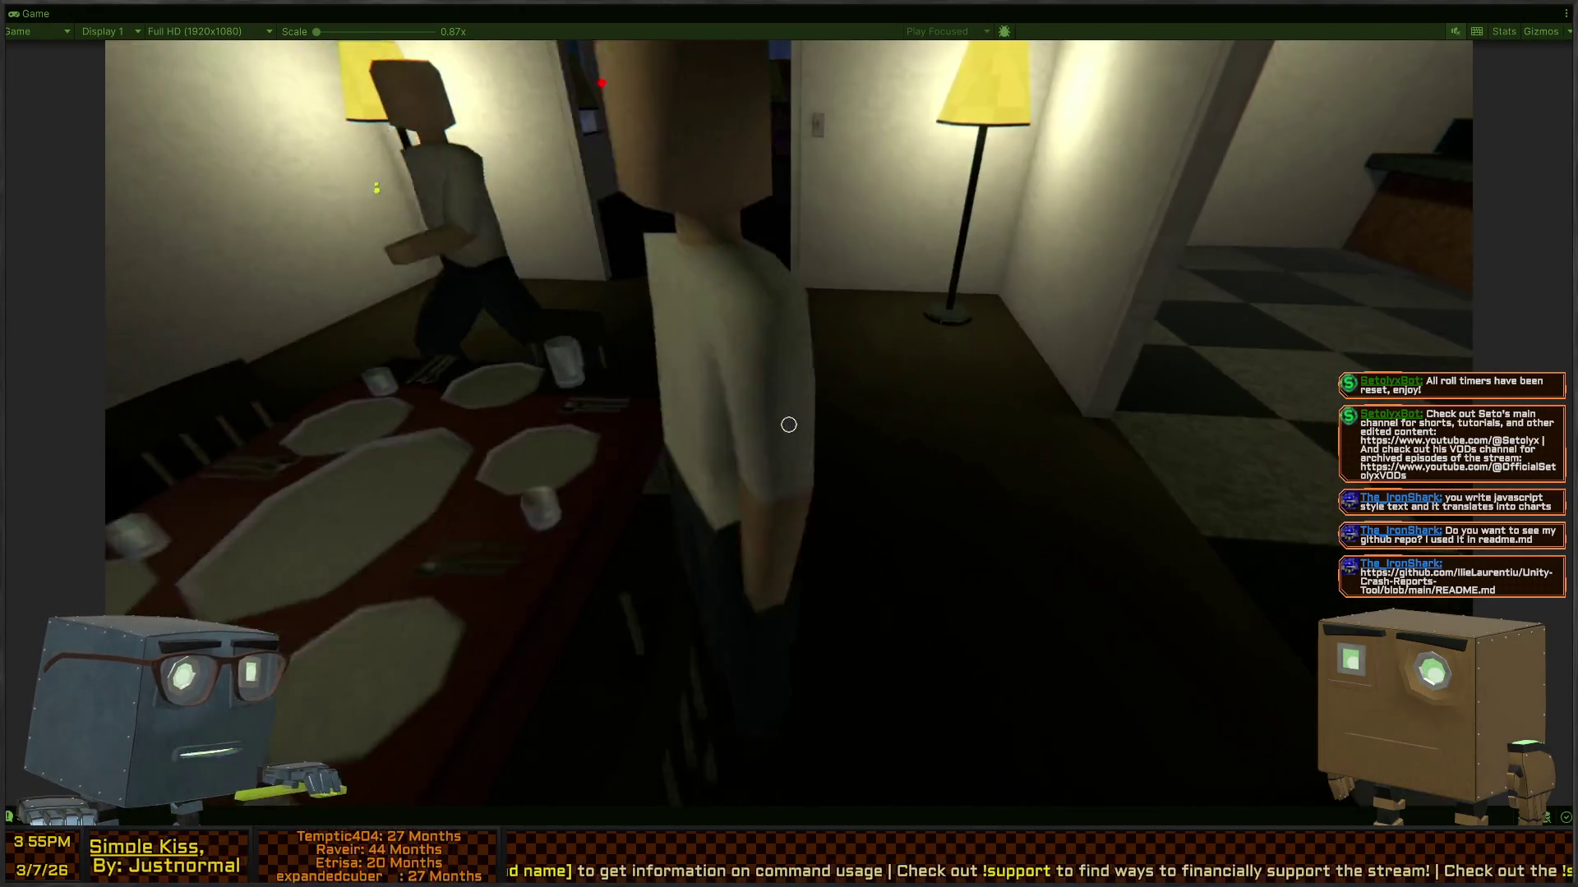
pyautogui.press('s')
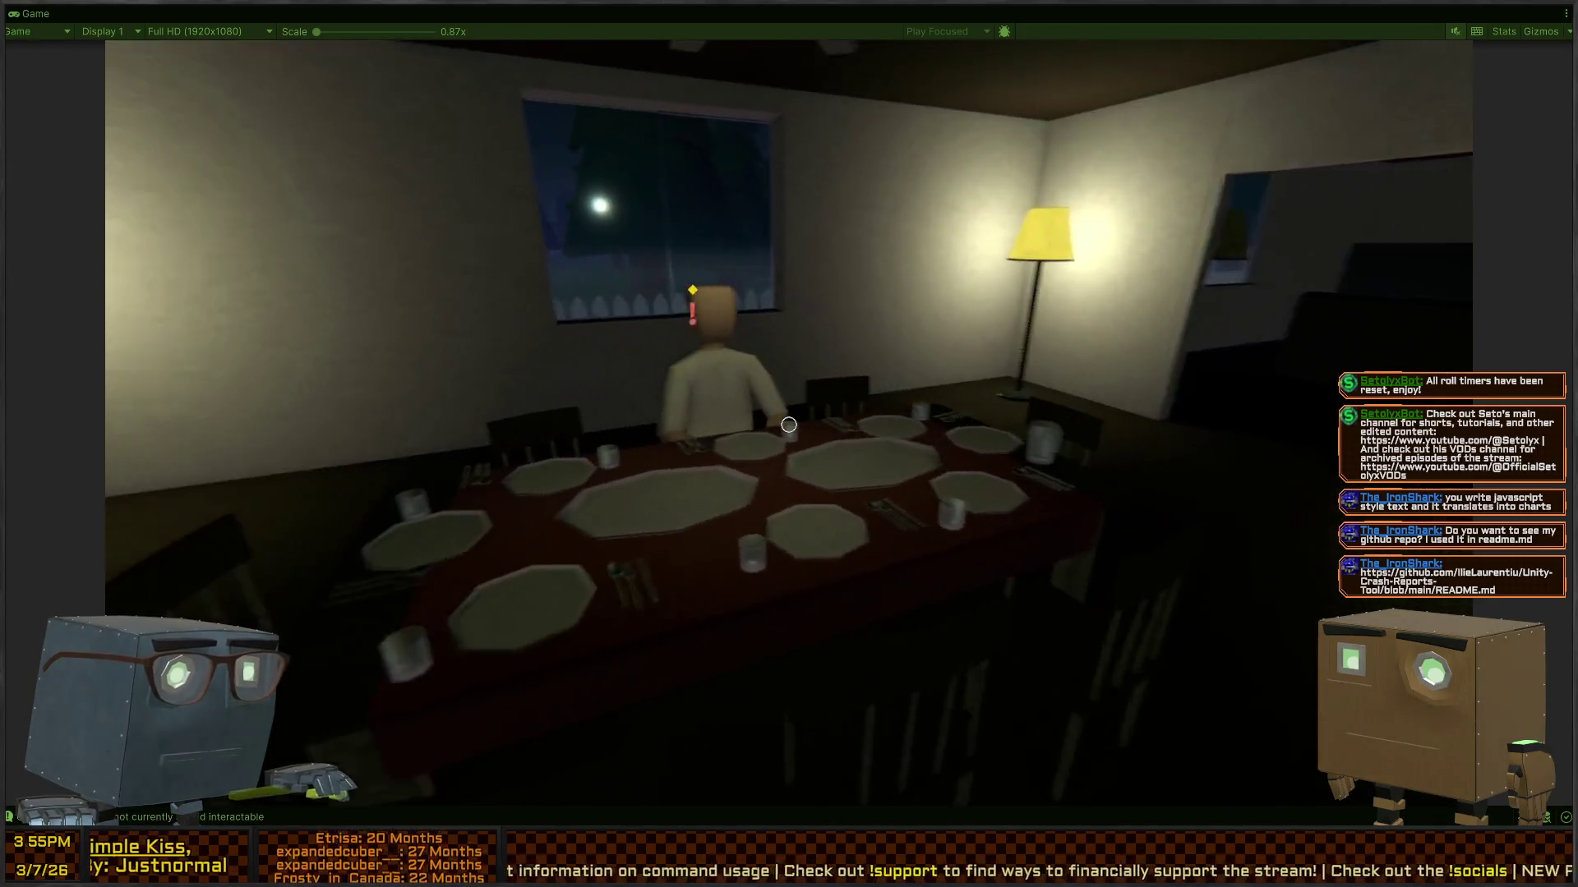
pyautogui.press('s')
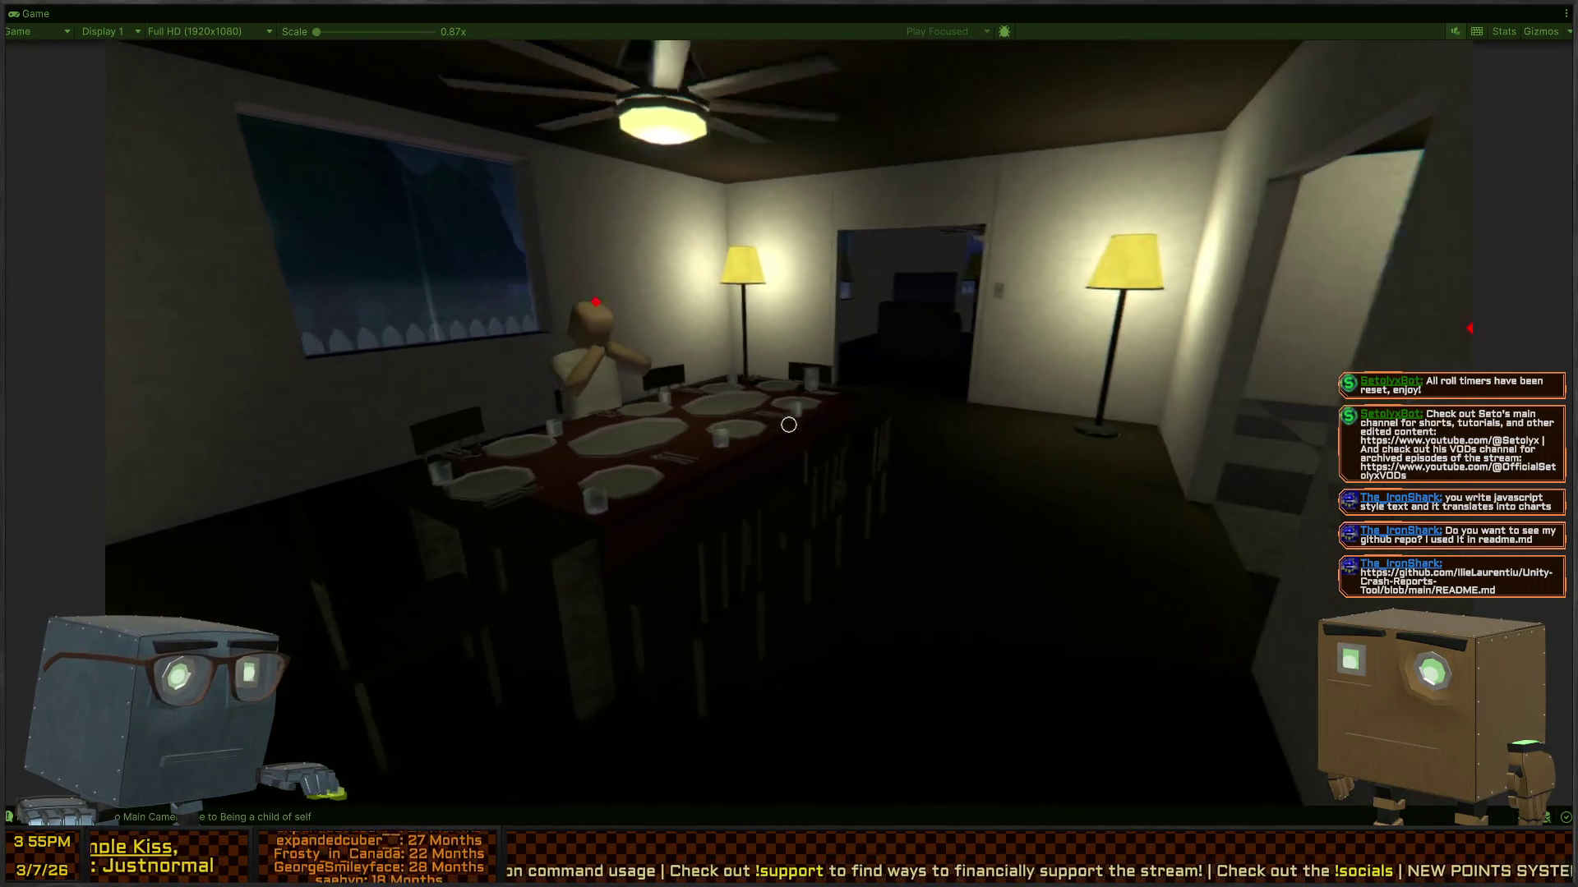
pyautogui.press('s')
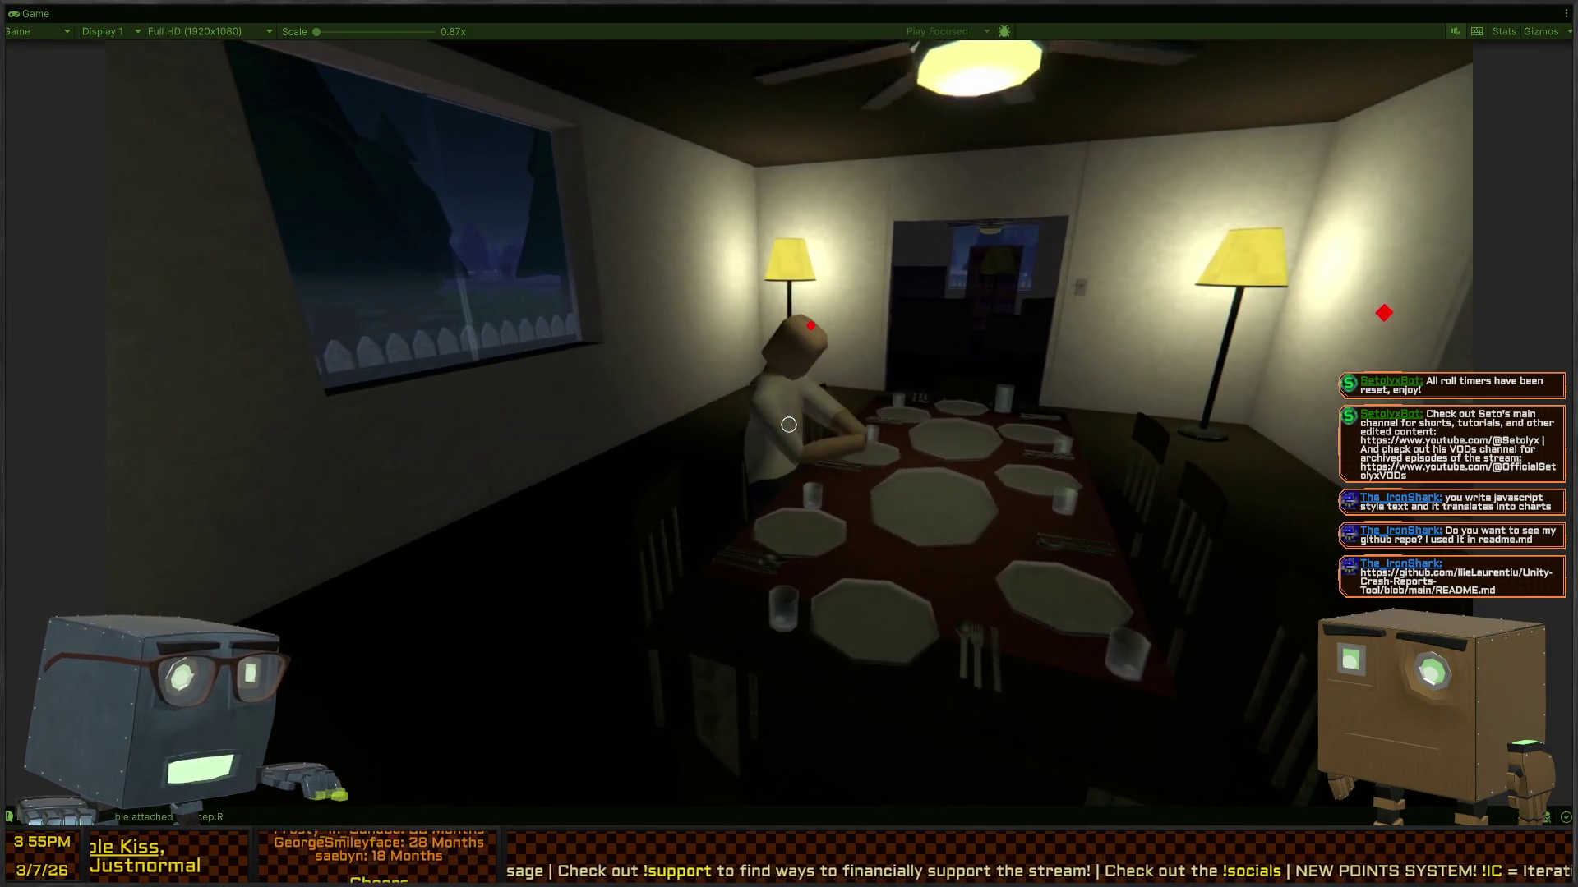
pyautogui.press('w')
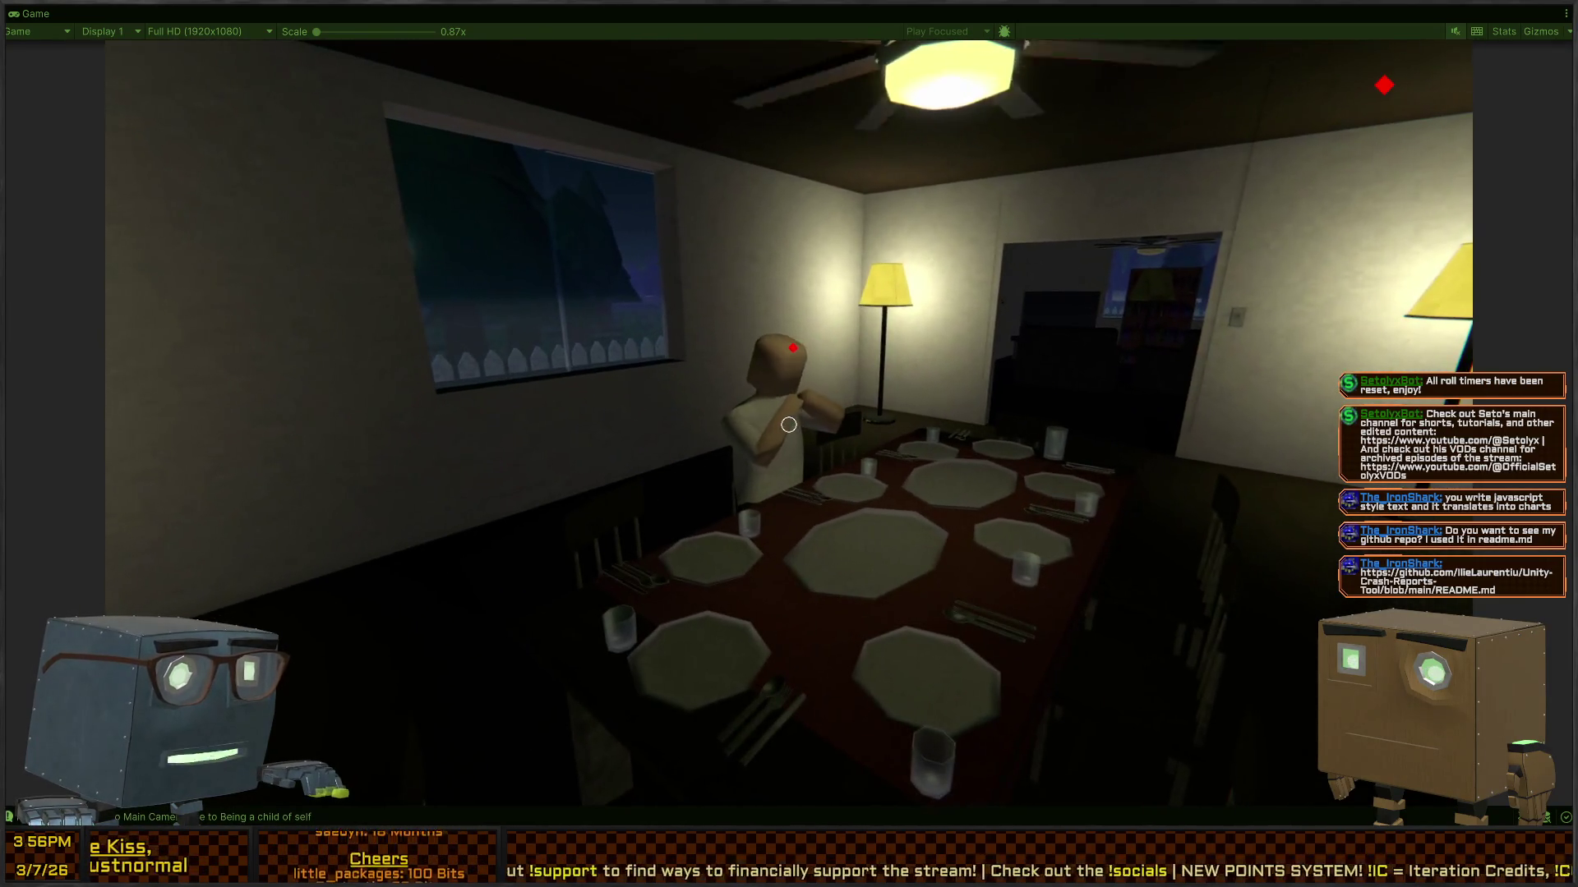
pyautogui.press('s')
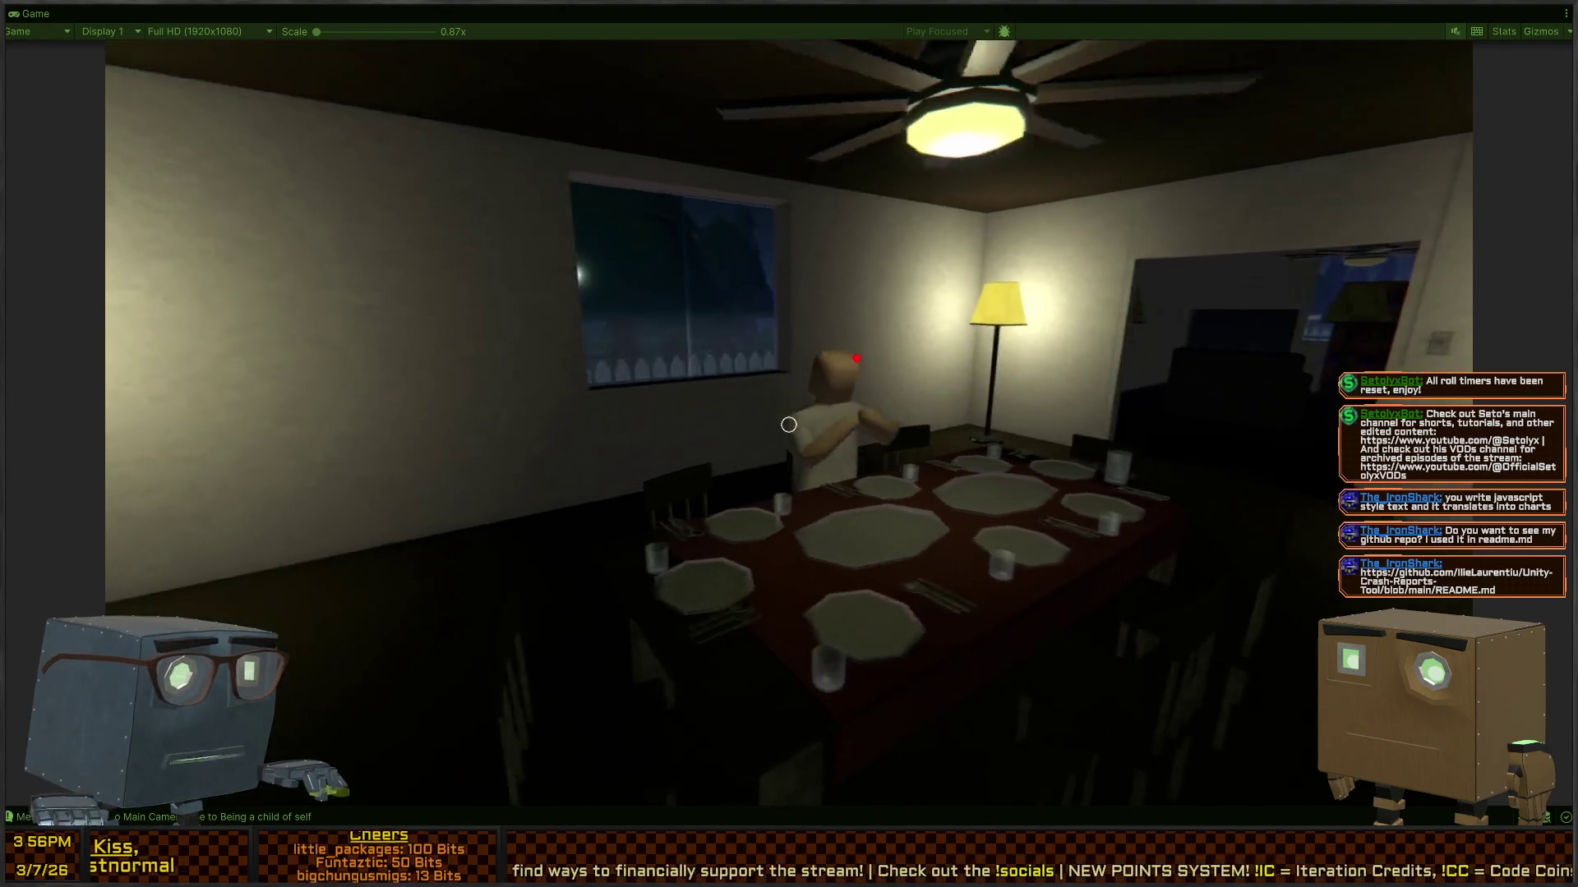
pyautogui.press('d')
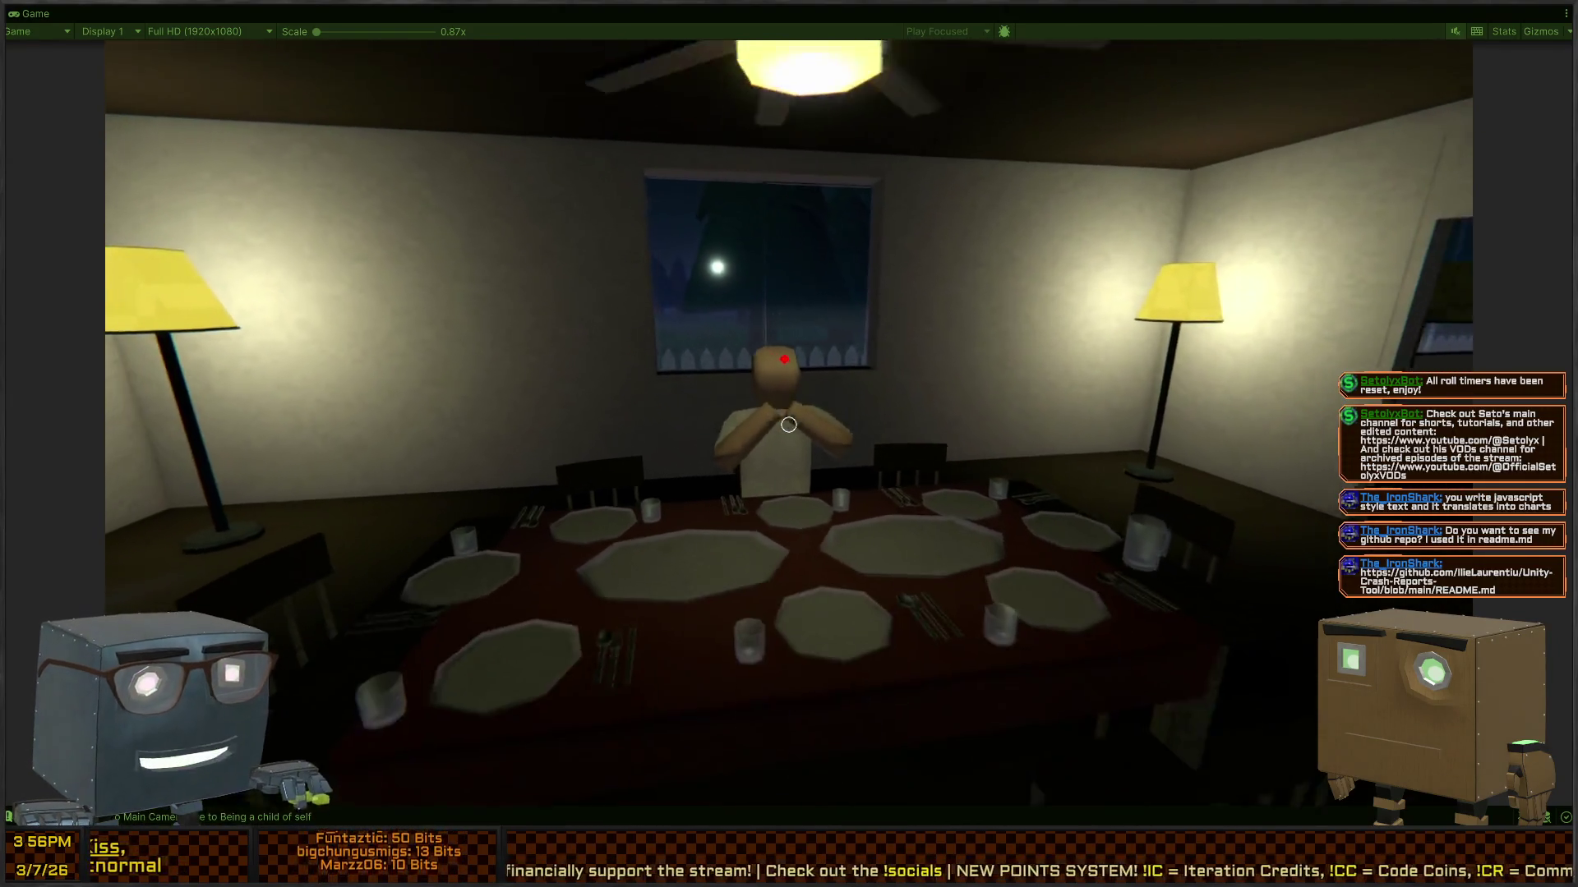
pyautogui.hotkey('ctrl', 'p')
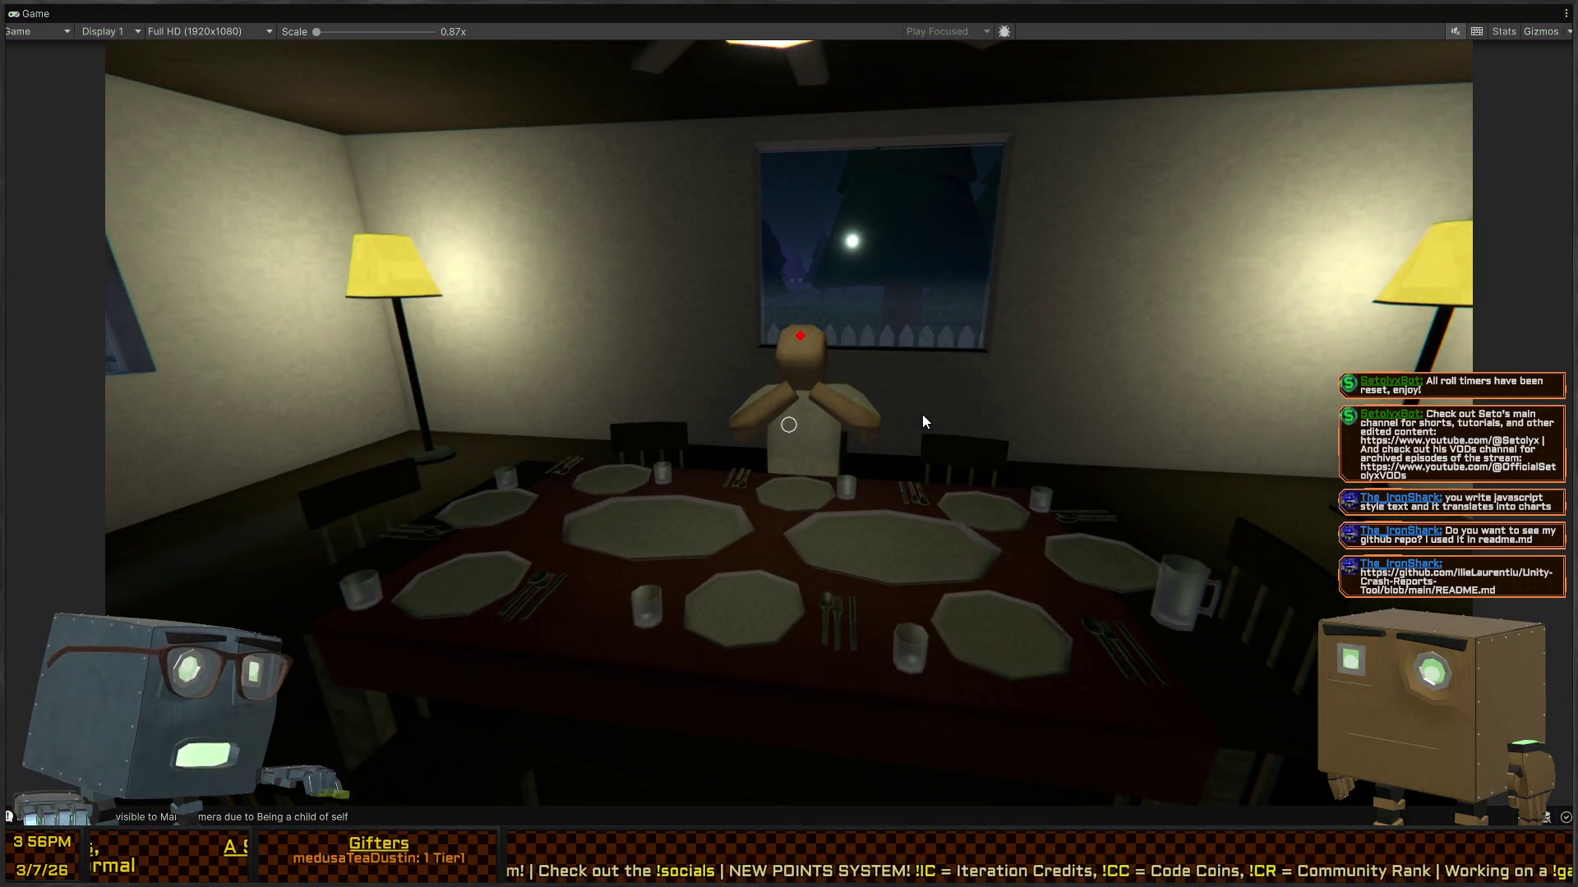
pyautogui.hotkey('ctrl', 'p')
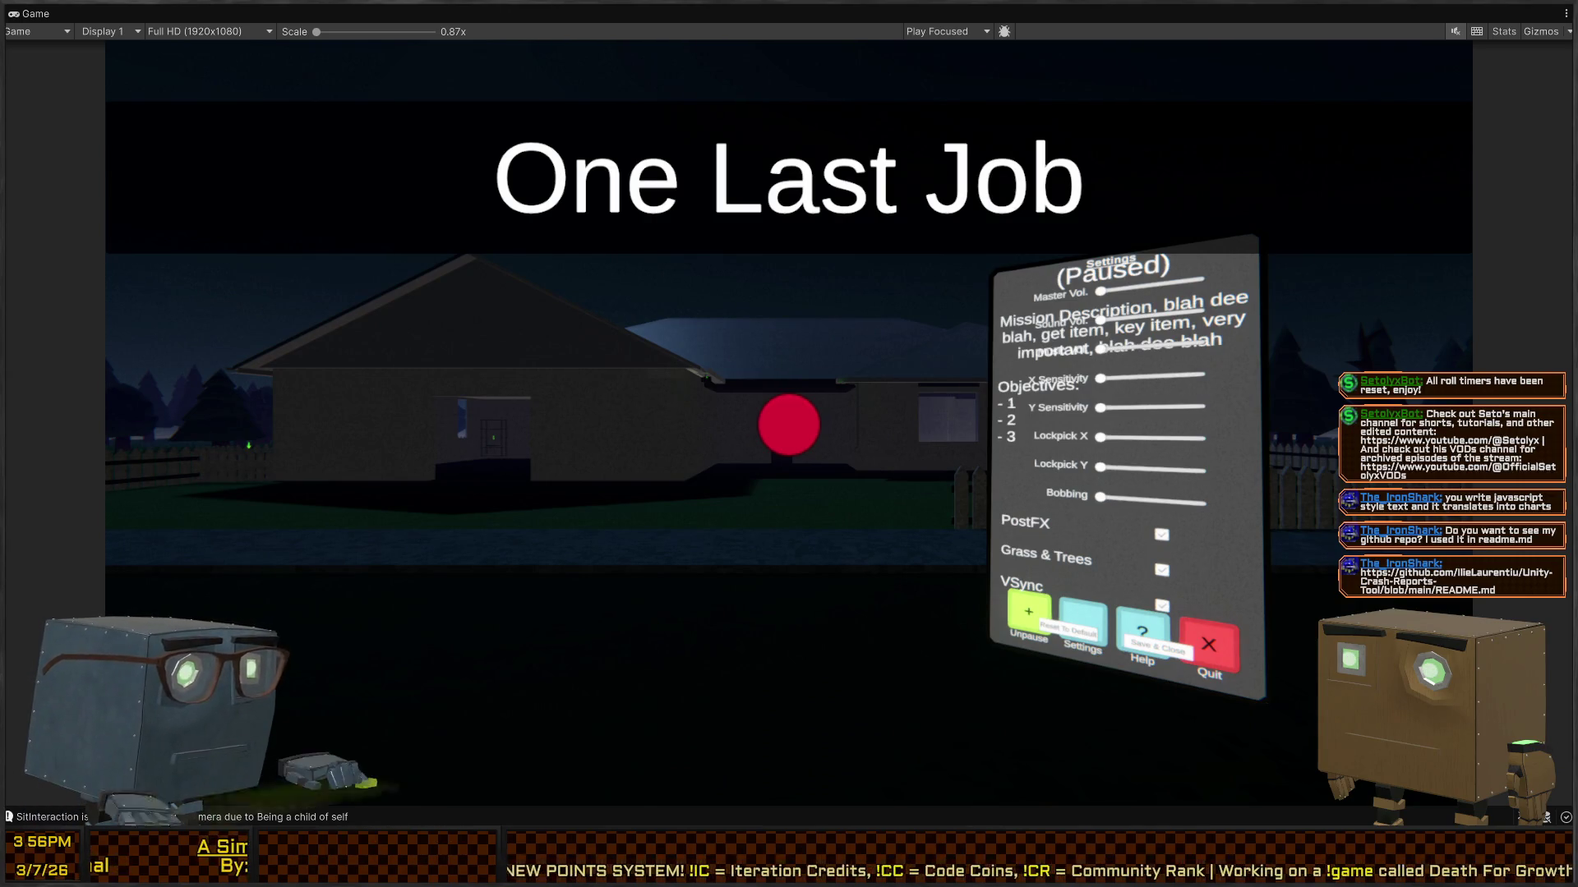
# Step: Switch from Unity to Visual Studio, then to the Unity-Crash-Reports-Tool README in the browser
pyautogui.hotkey('alt', 'Tab')
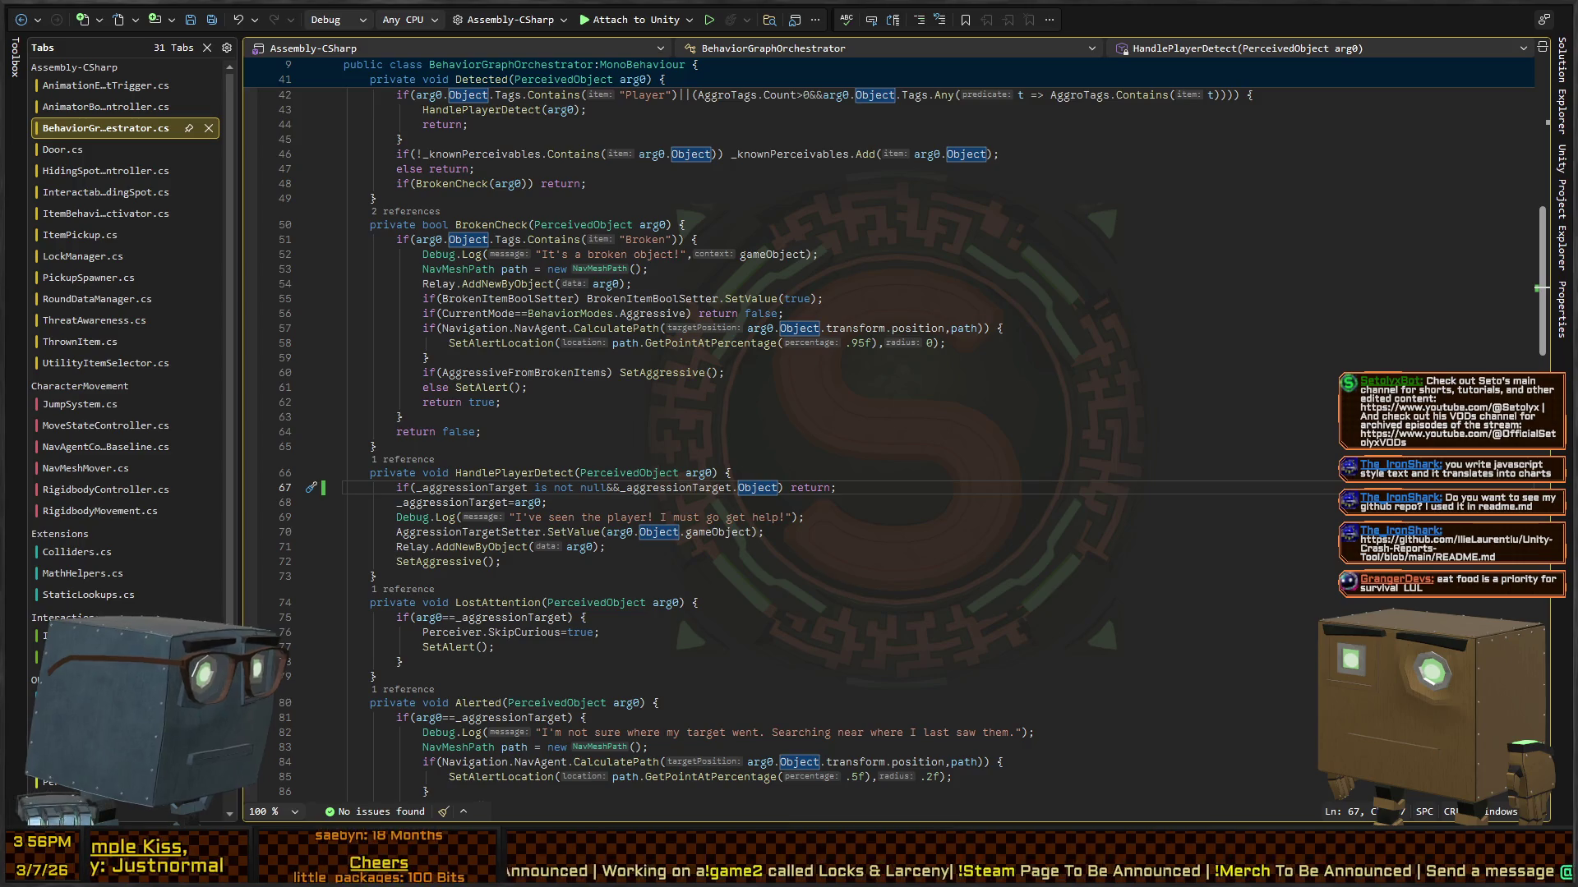
pyautogui.hotkey('alt', 'Tab')
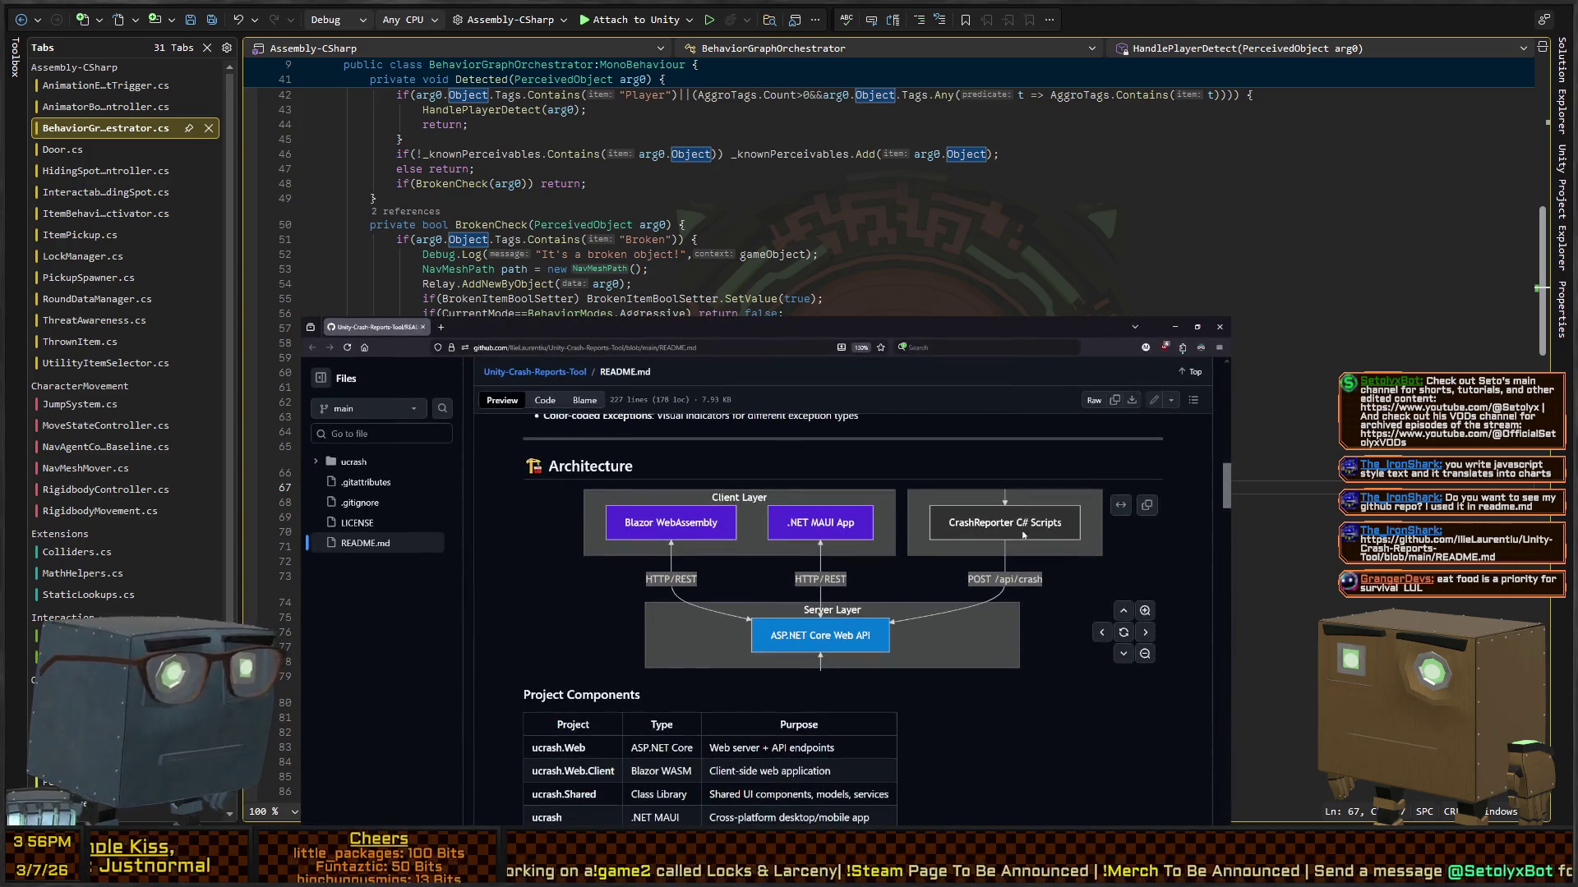
# Step: Pan and shrink the Architecture diagram to show the Client, Unity and Server layers
pyautogui.click(1123, 654)
pyautogui.click(1145, 654)
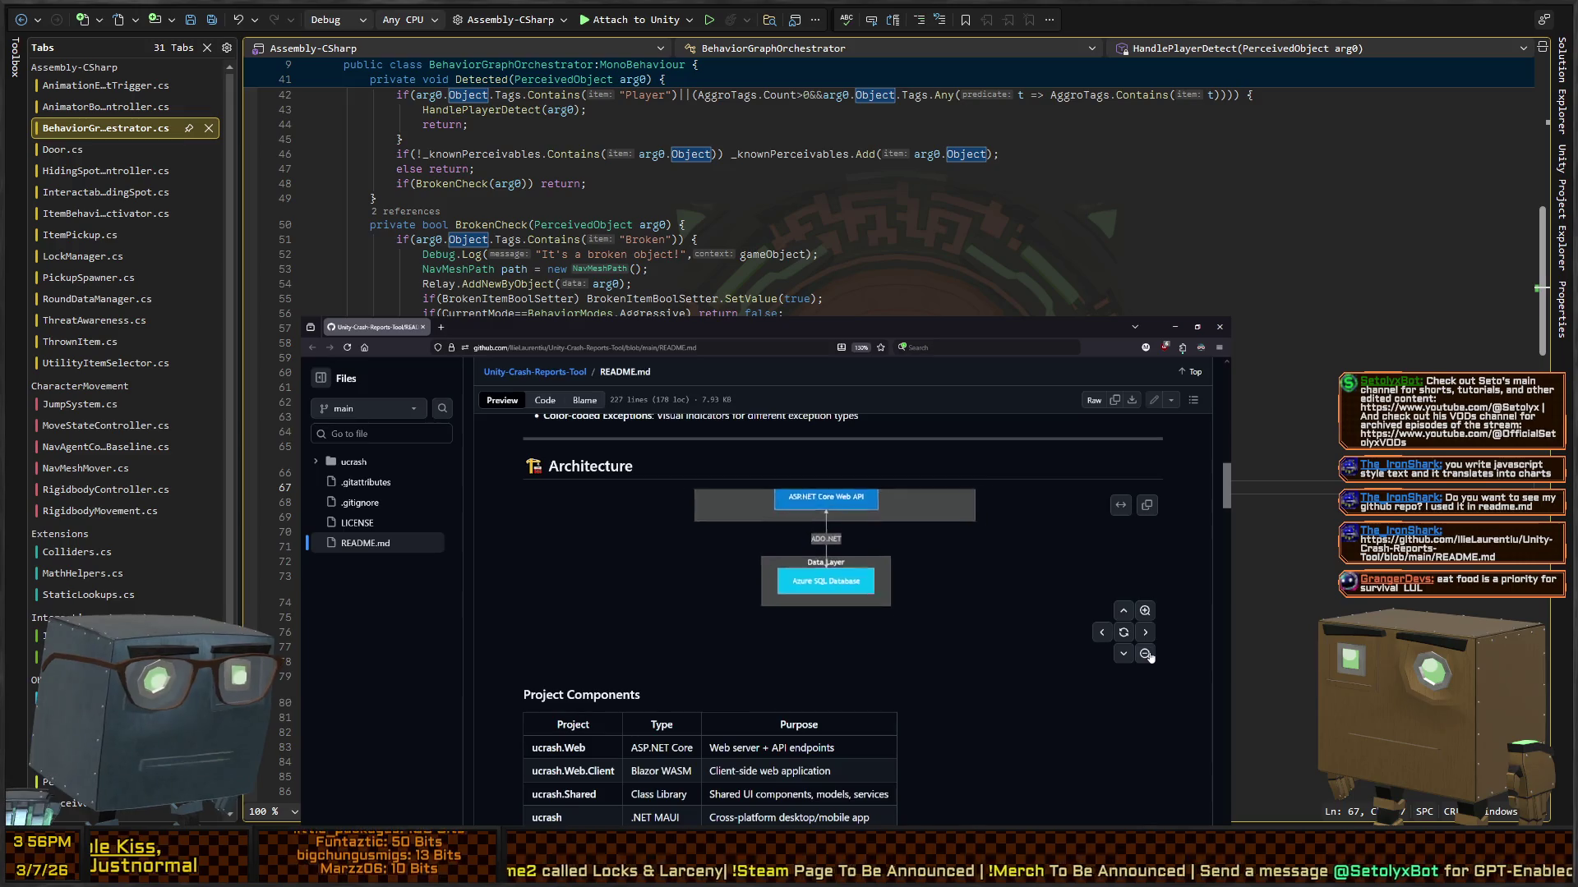
pyautogui.click(1145, 654)
pyautogui.scroll(3, 953, 615)
pyautogui.scroll(-3, 953, 615)
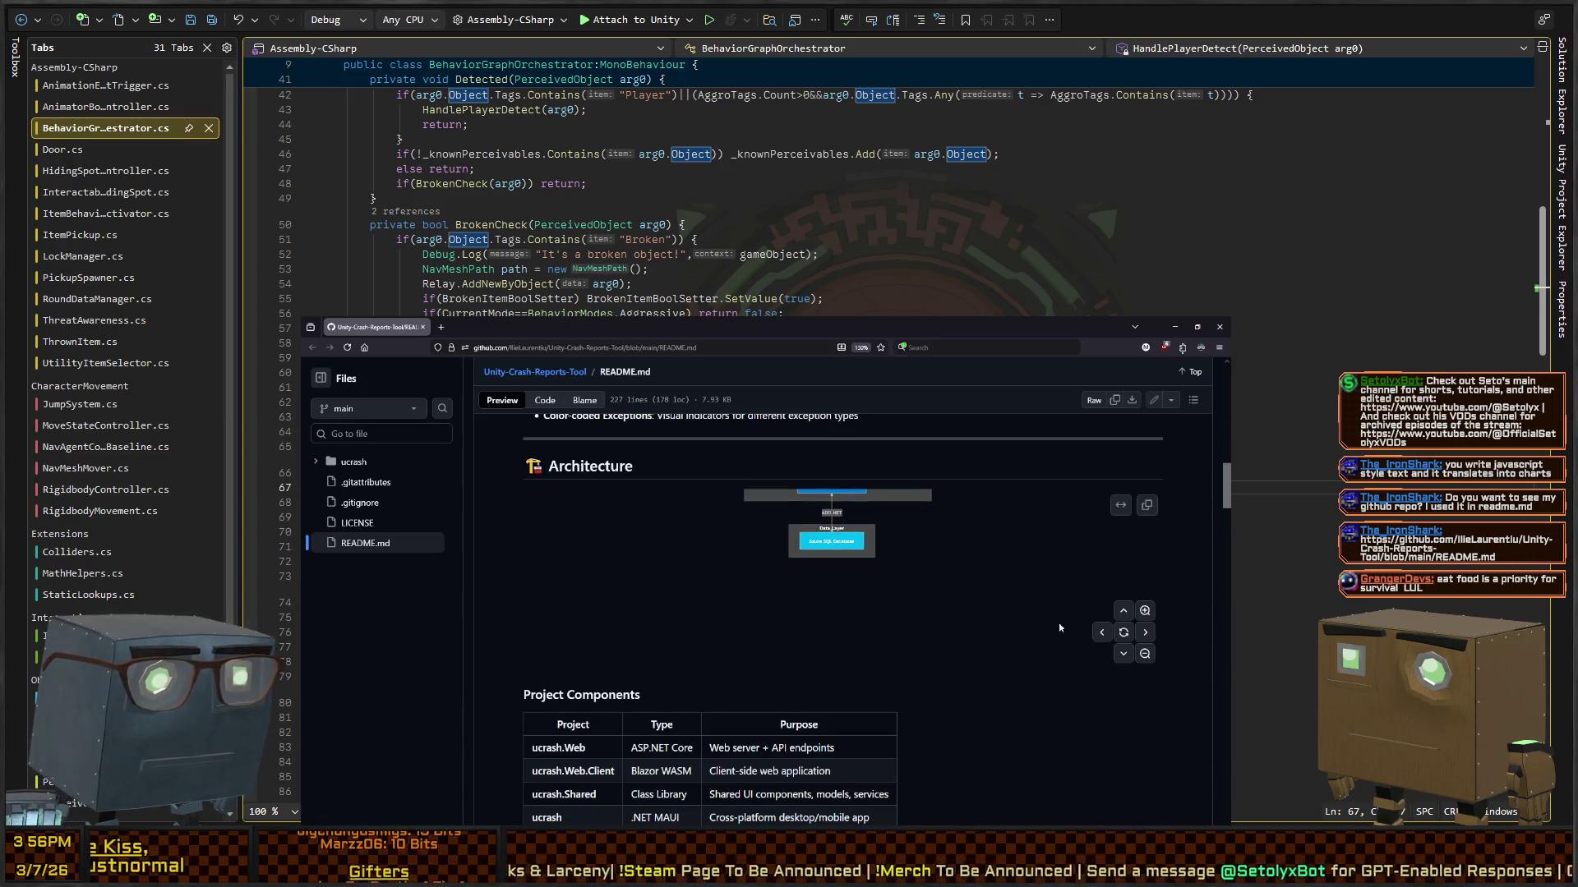
pyautogui.click(1119, 613)
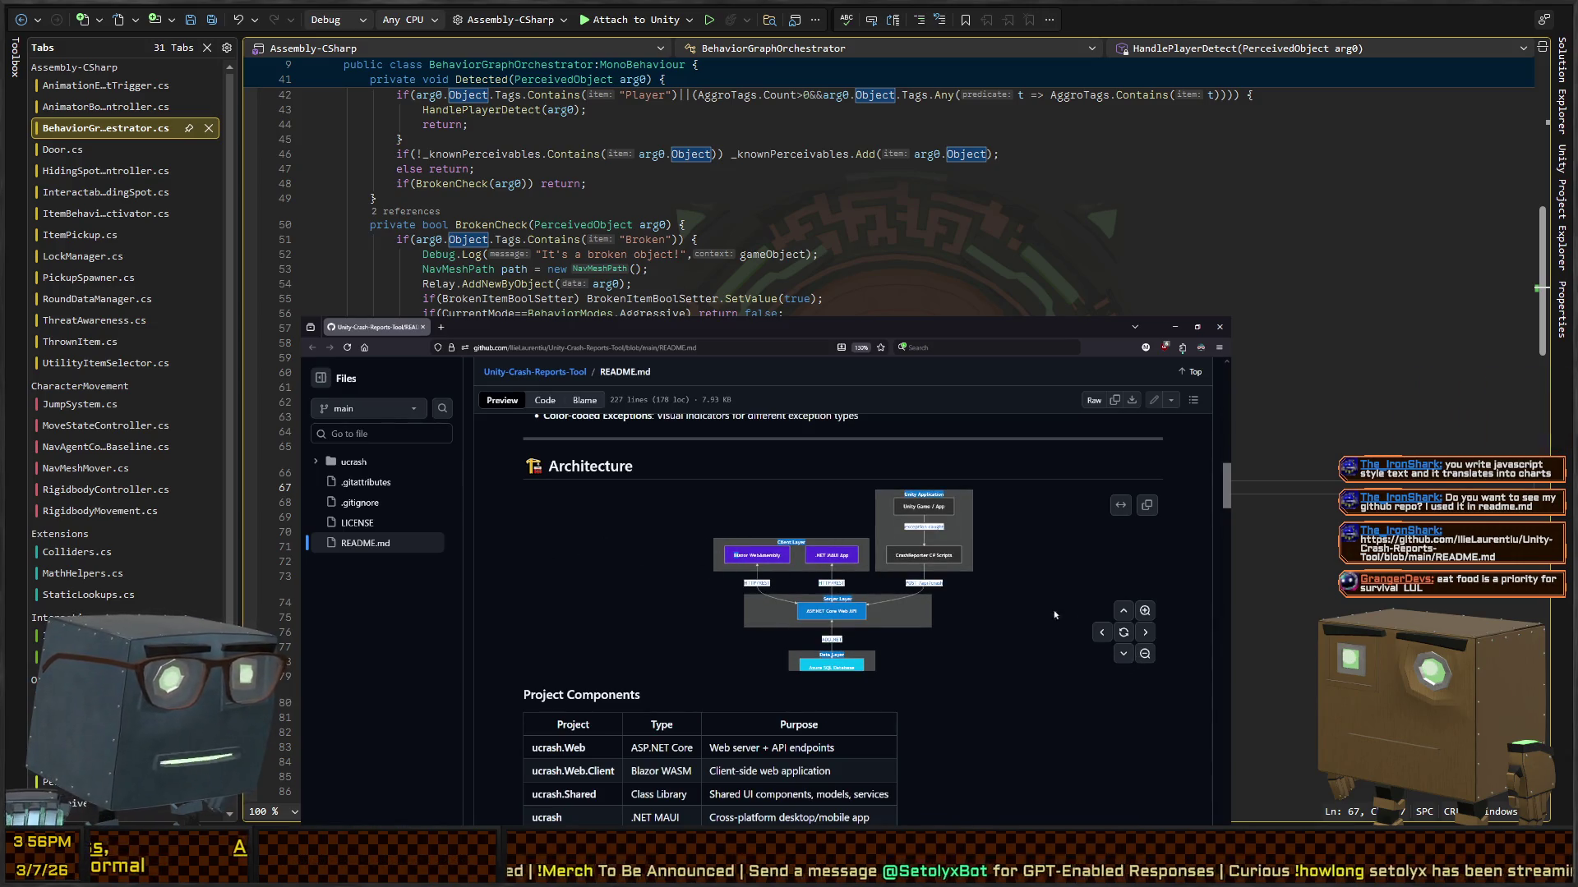
# Step: Reset the diagram and pan down through the Server Layer to the Azure SQL Database box
pyautogui.click(1125, 655)
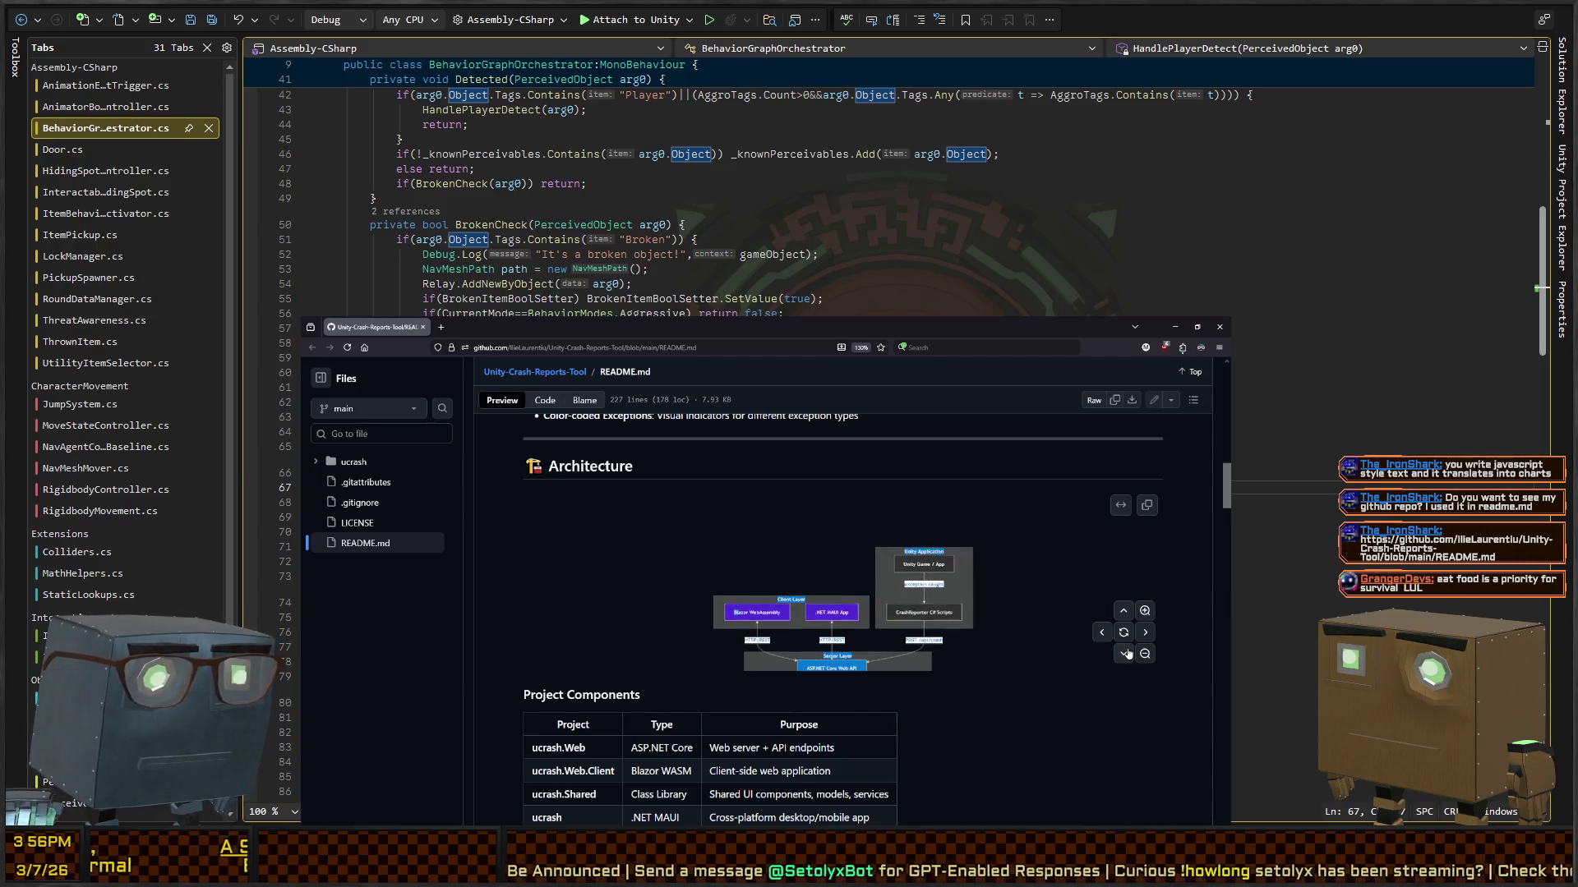
pyautogui.click(1122, 634)
pyautogui.click(1124, 655)
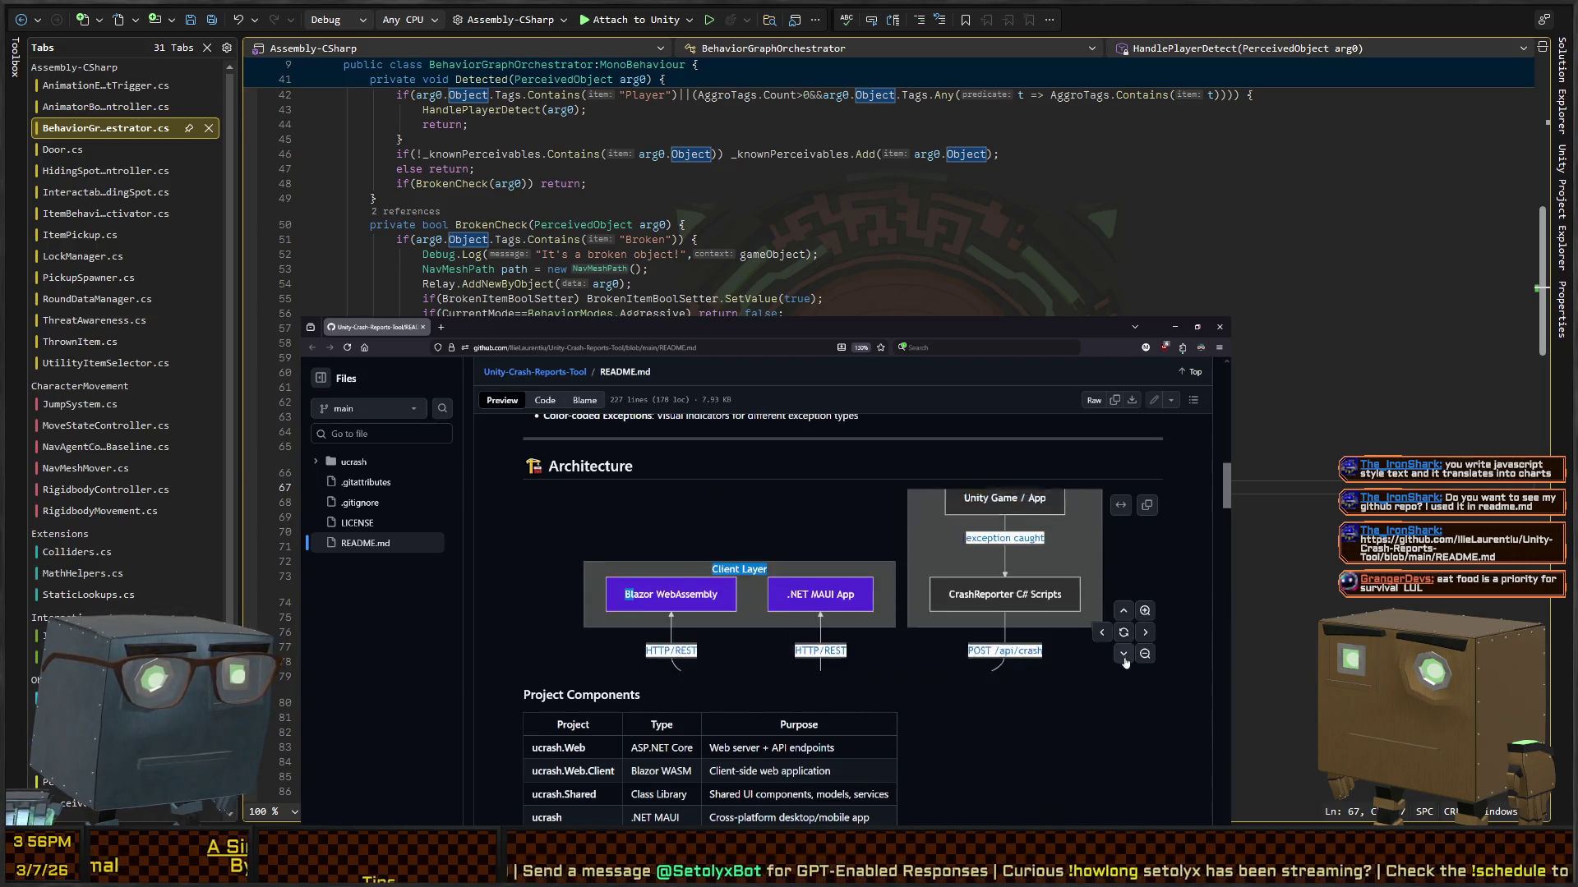
pyautogui.click(1125, 655)
pyautogui.click(1124, 653)
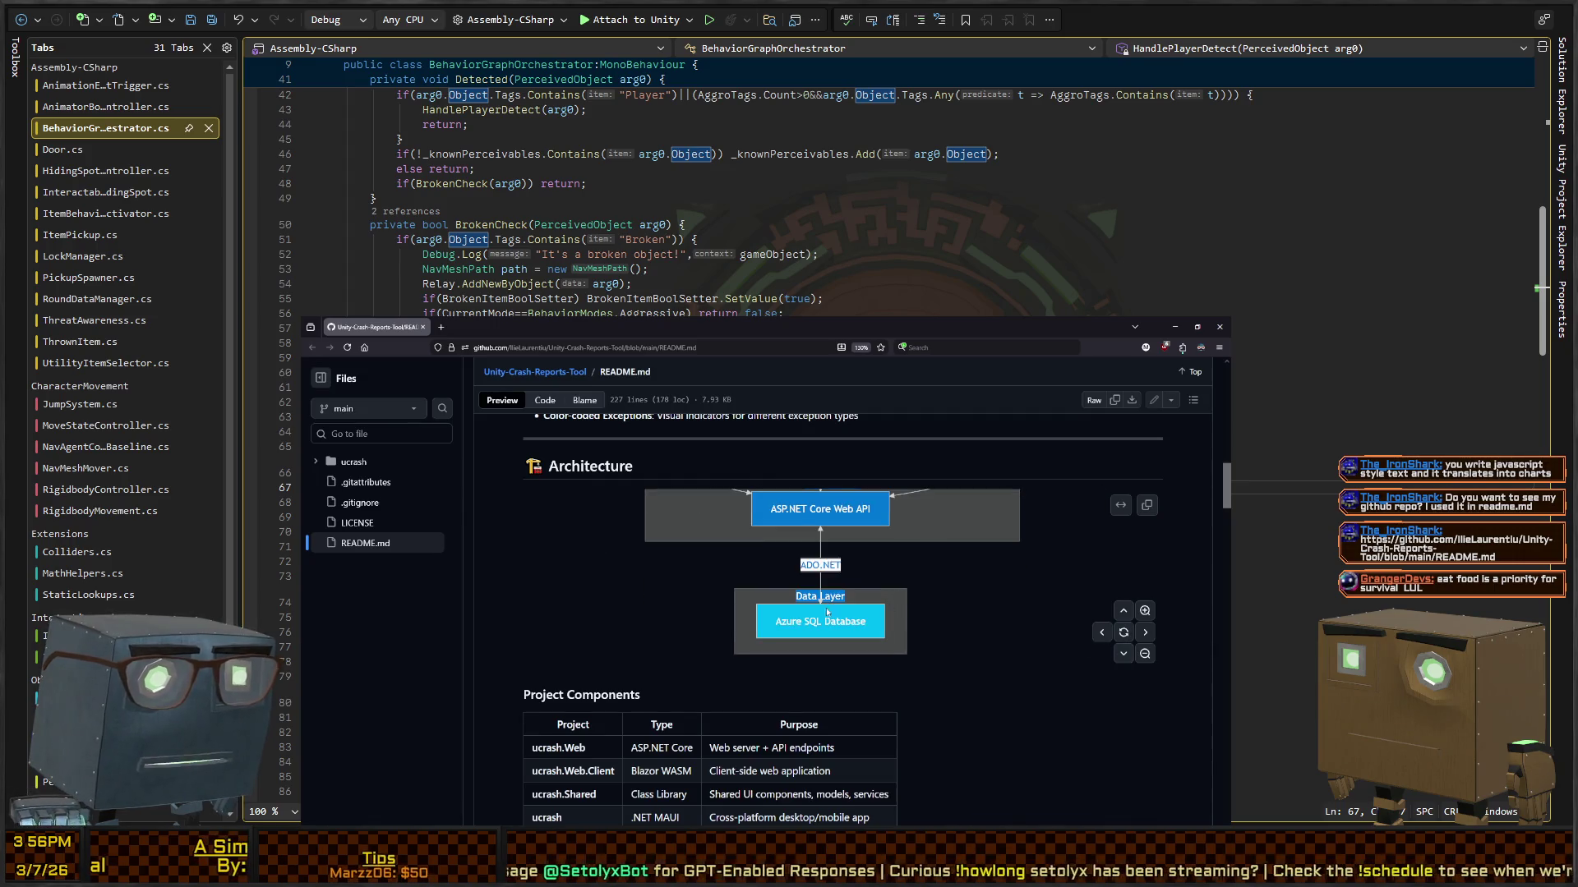
pyautogui.click(905, 577)
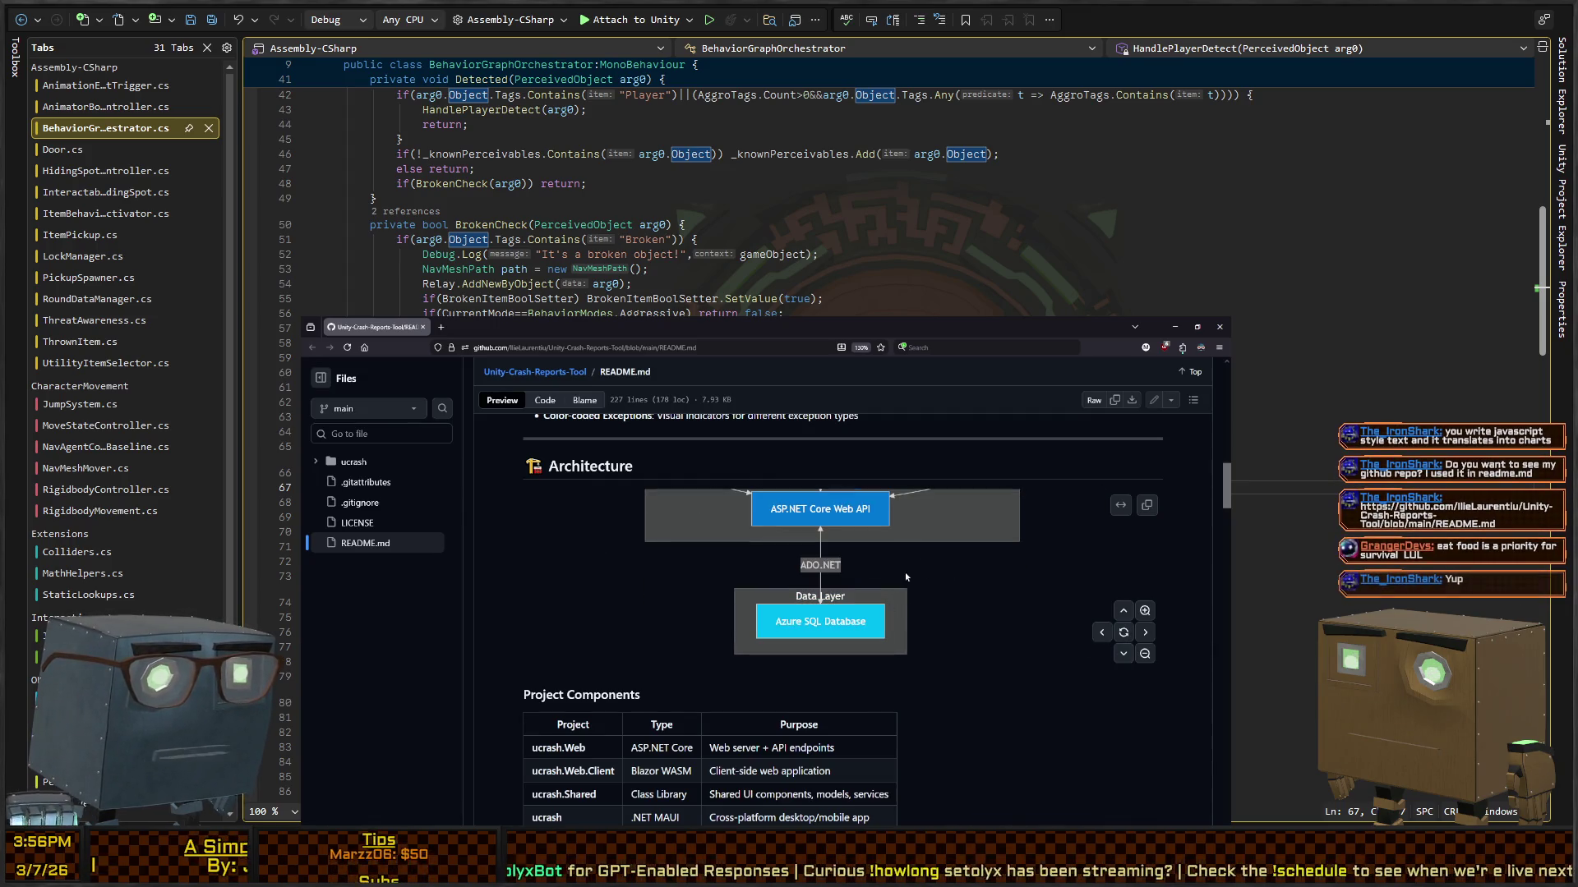
# Step: Pan back up to the Unity Application box and zoom out until every layer fits
pyautogui.click(1123, 611)
pyautogui.click(1123, 612)
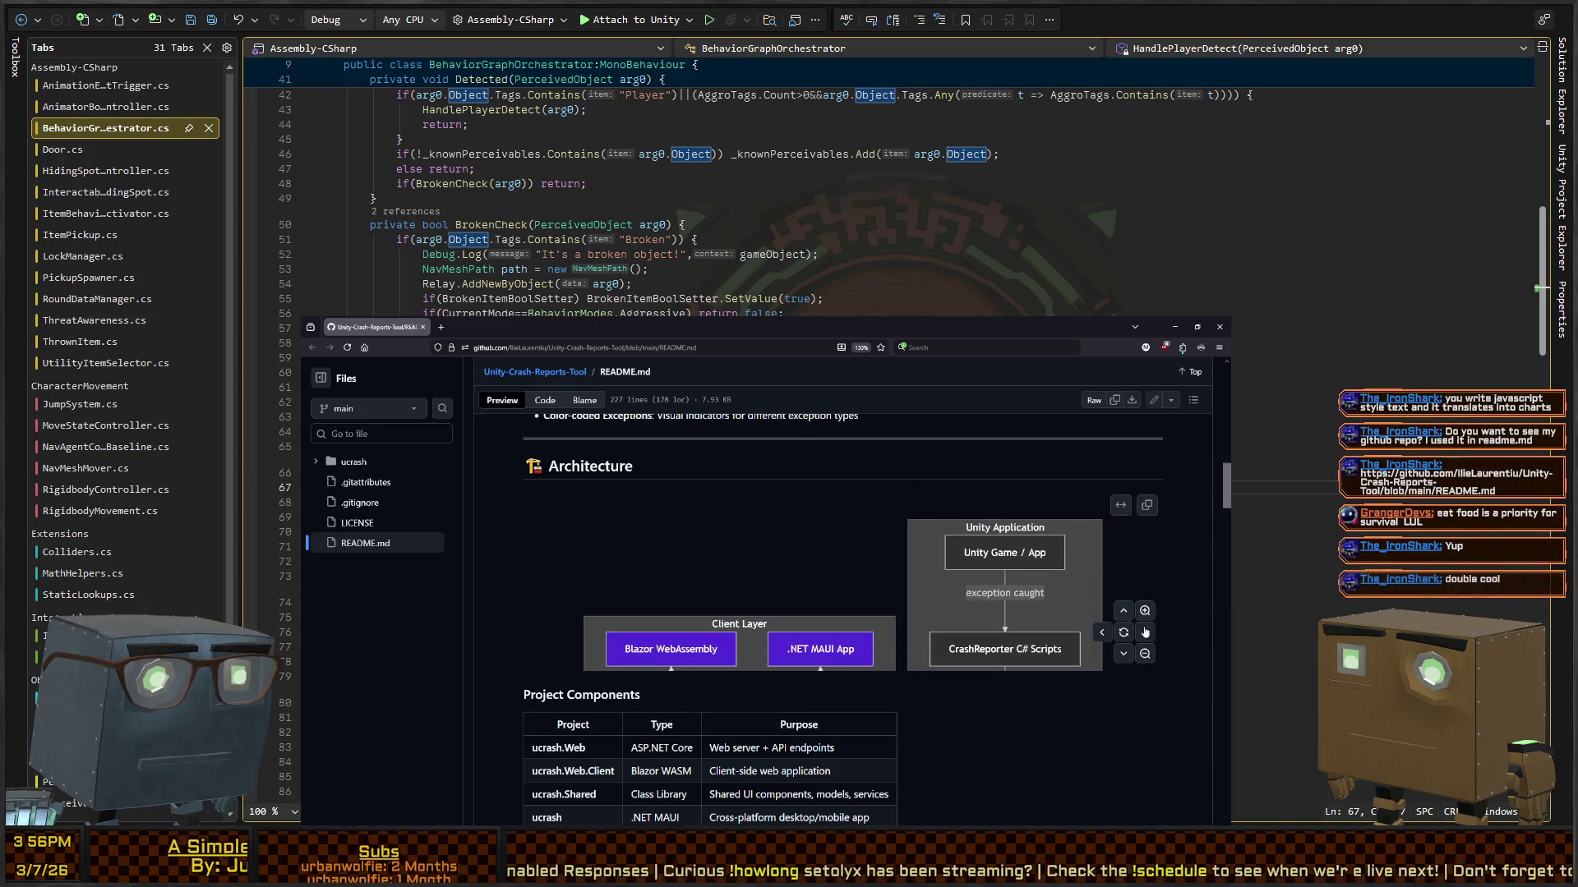
pyautogui.click(1144, 653)
pyautogui.click(1145, 653)
pyautogui.click(1145, 653)
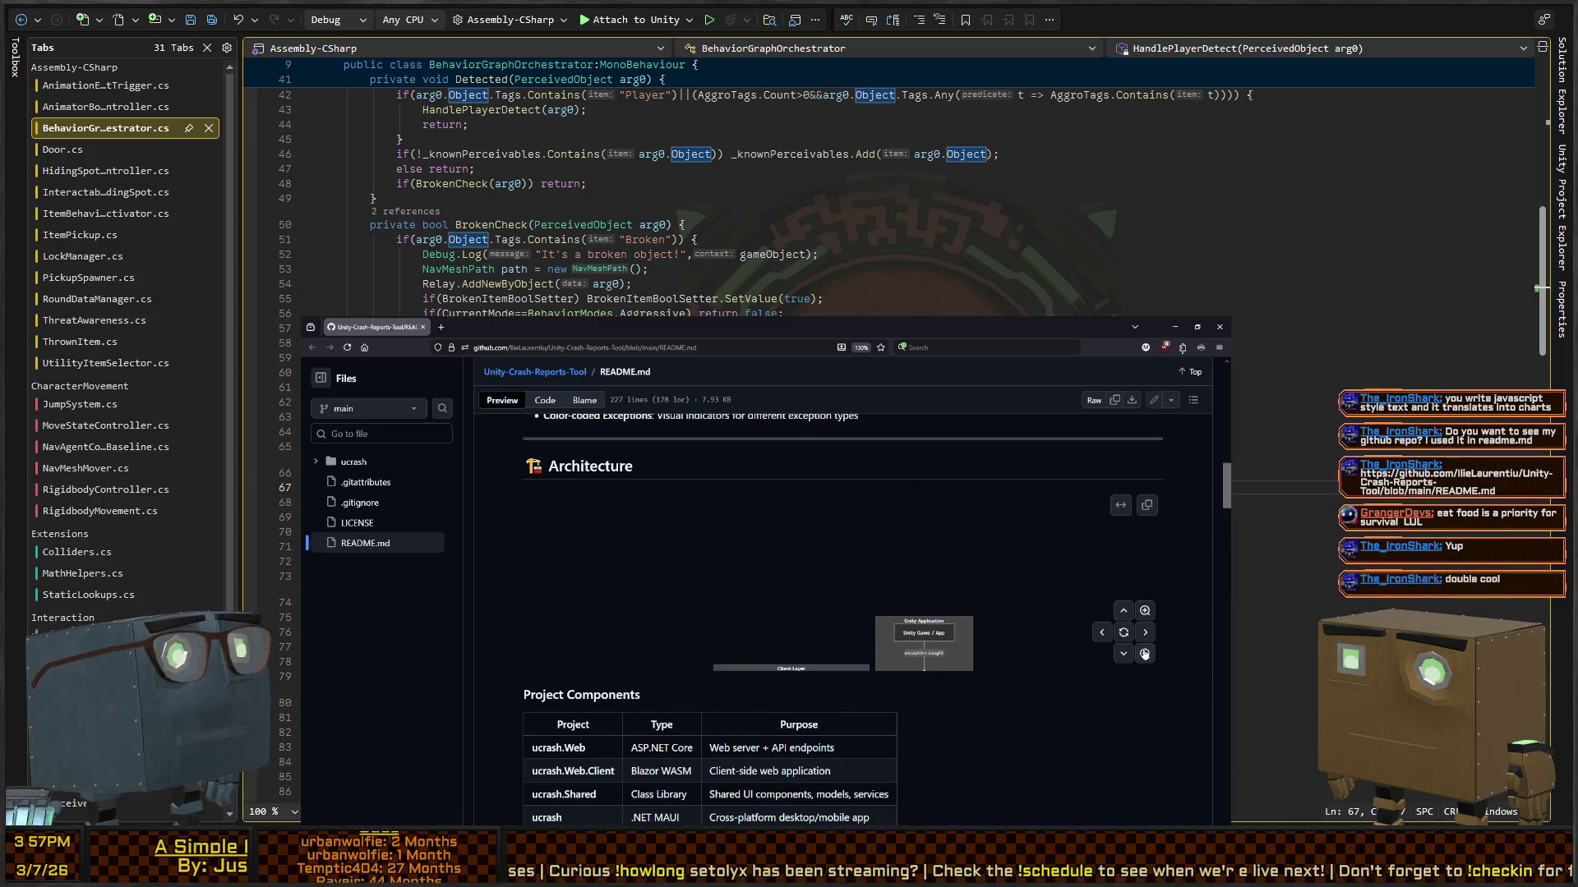
pyautogui.click(1123, 655)
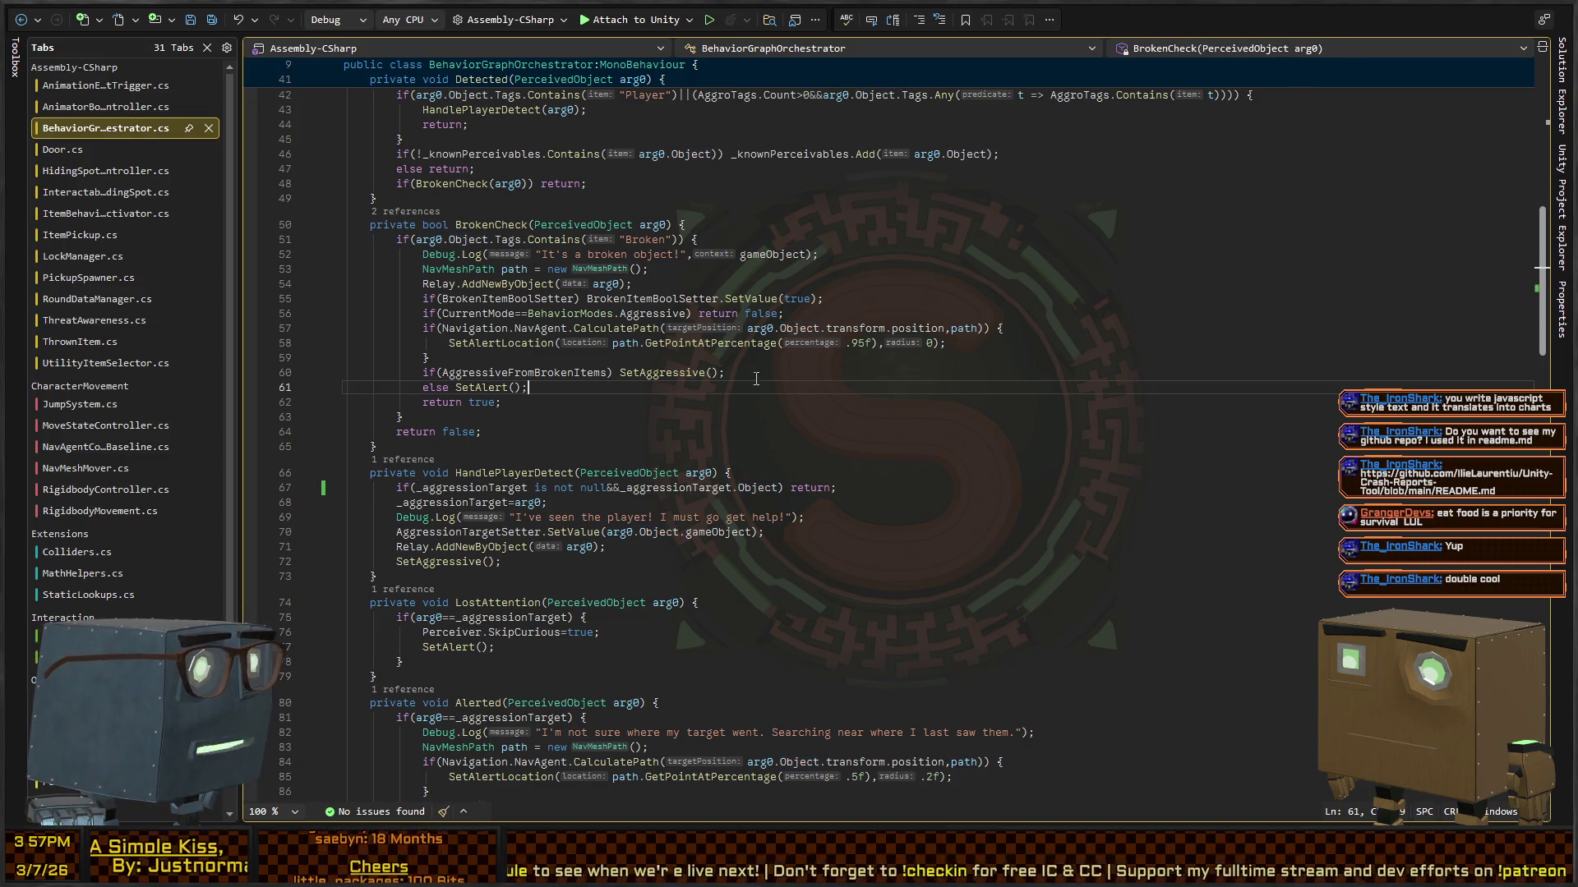
# Step: Inspect lastSpotted in ThreatAwareness, scroll through BehaviorGraphOrchestrator's fields, then return to Unity
pyautogui.hotkey('ctrl', '-')
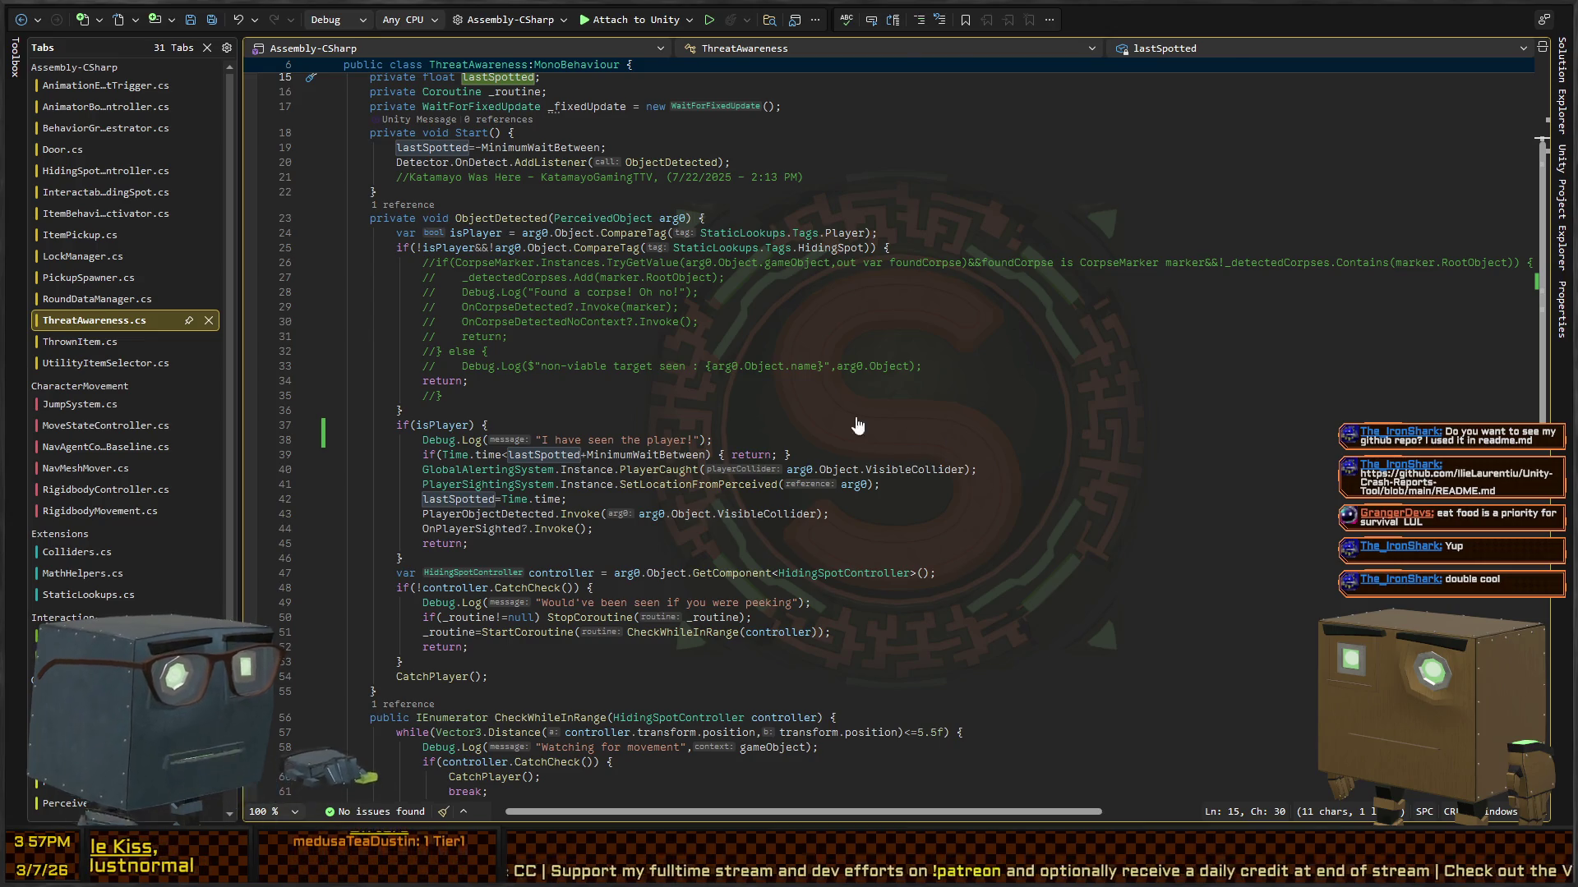
pyautogui.hotkey('ctrl', 'Tab')
pyautogui.scroll(6, 430, 322)
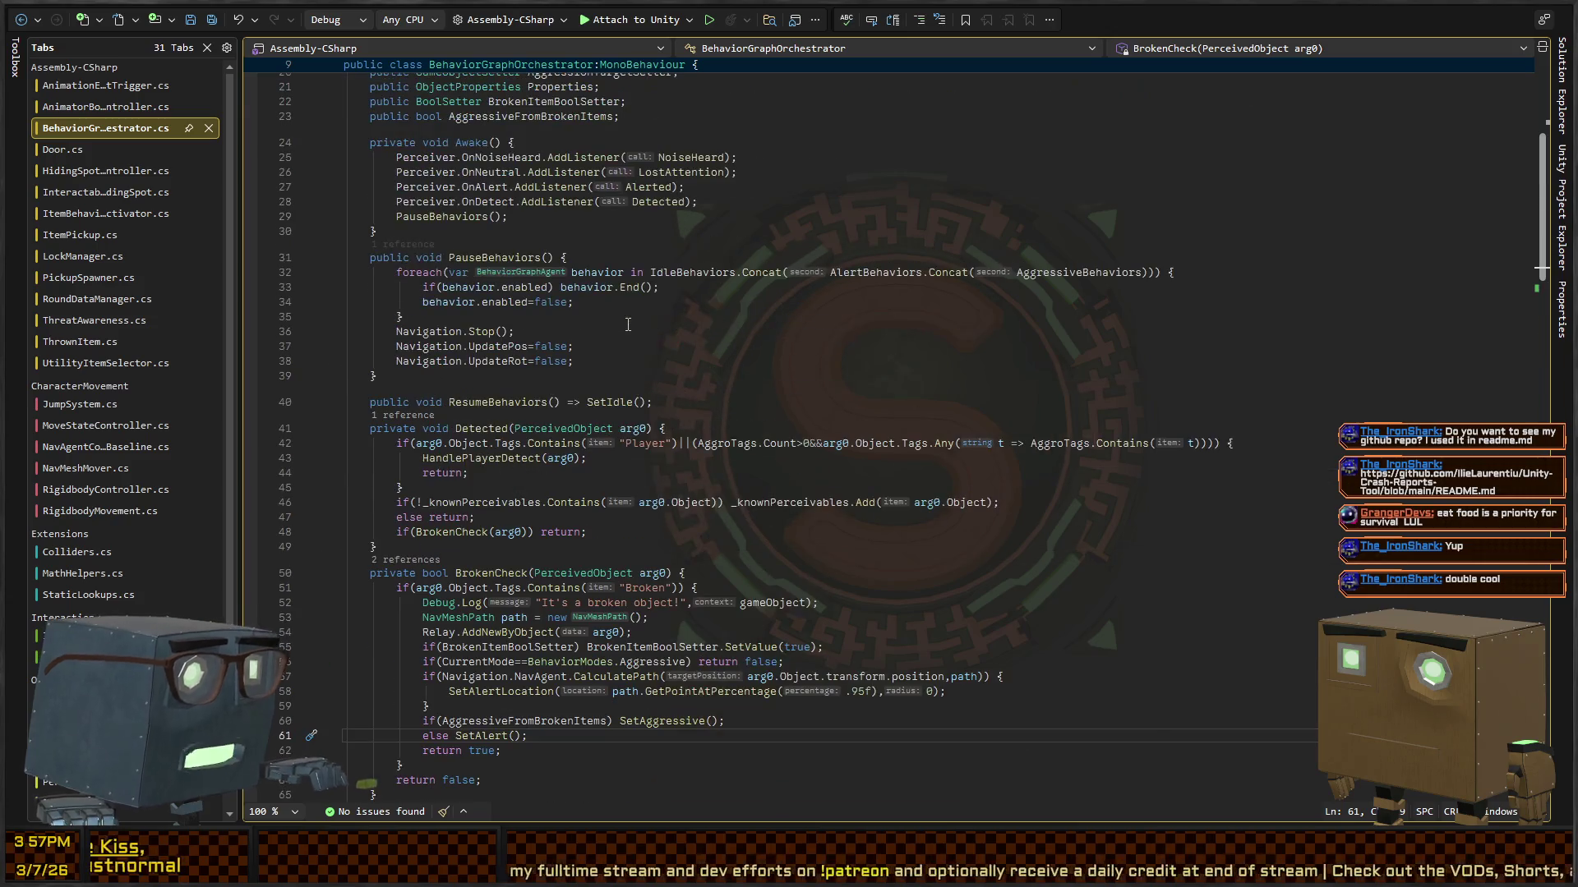
pyautogui.scroll(6, 629, 325)
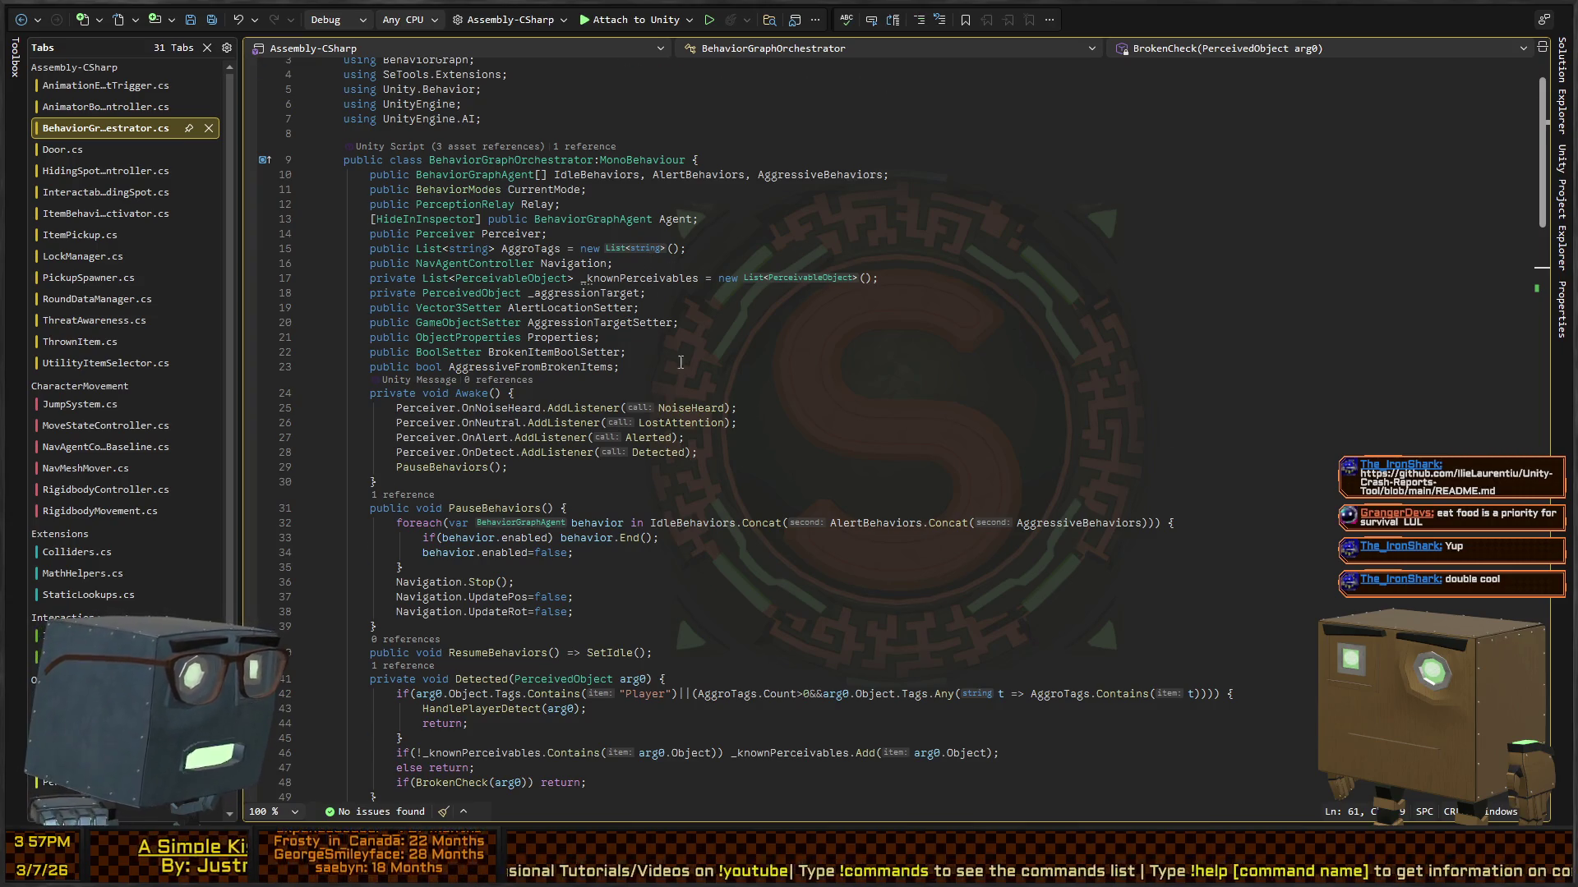
pyautogui.scroll(-6, 826, 372)
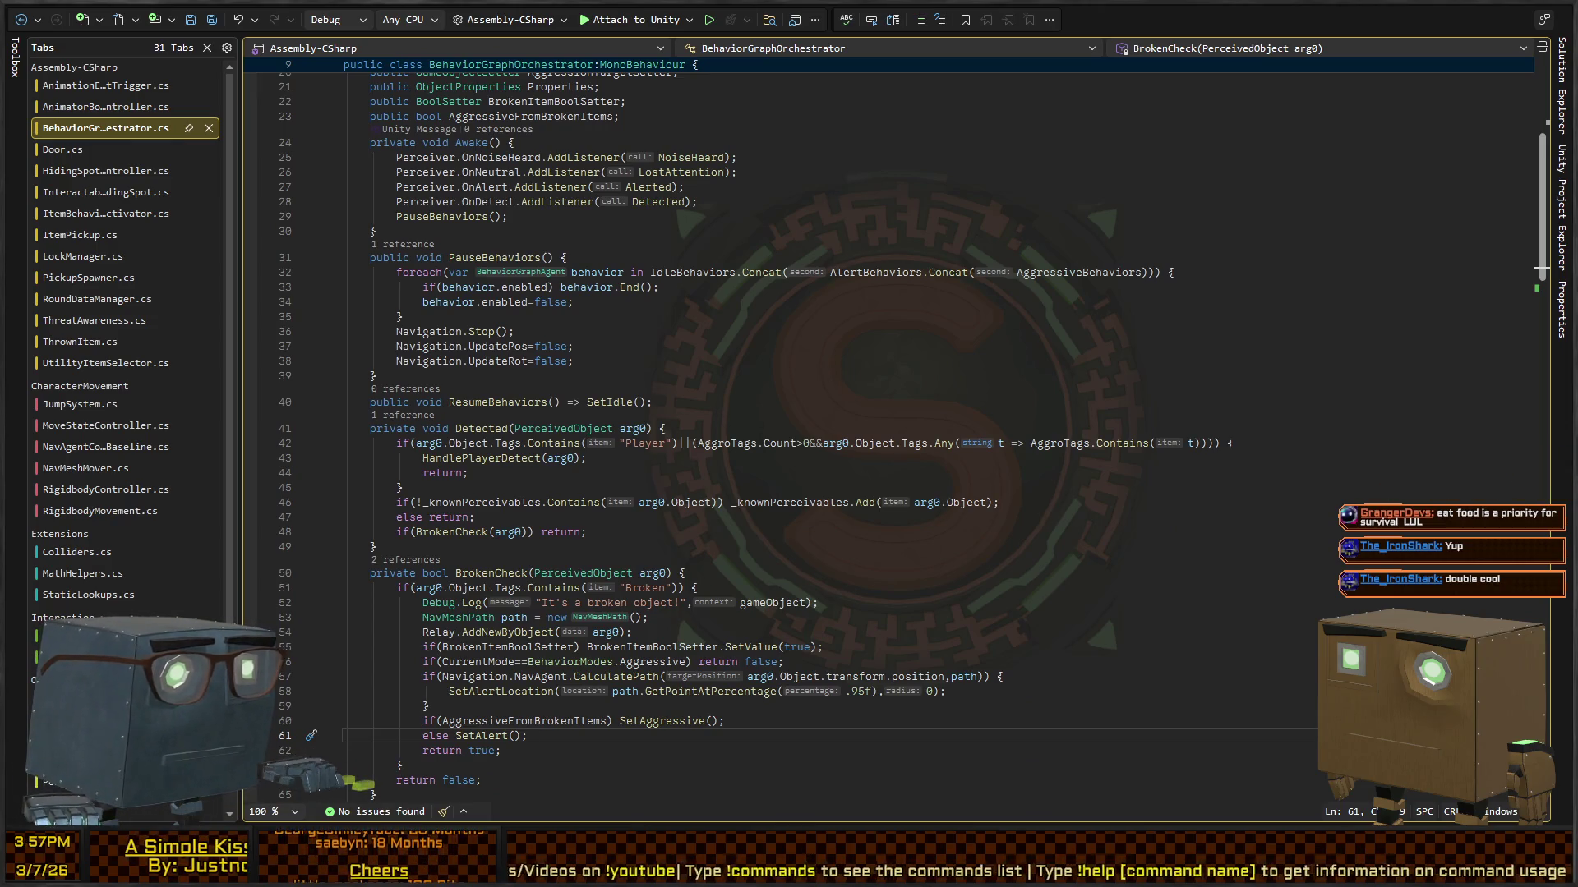
pyautogui.hotkey('alt', 'Tab')
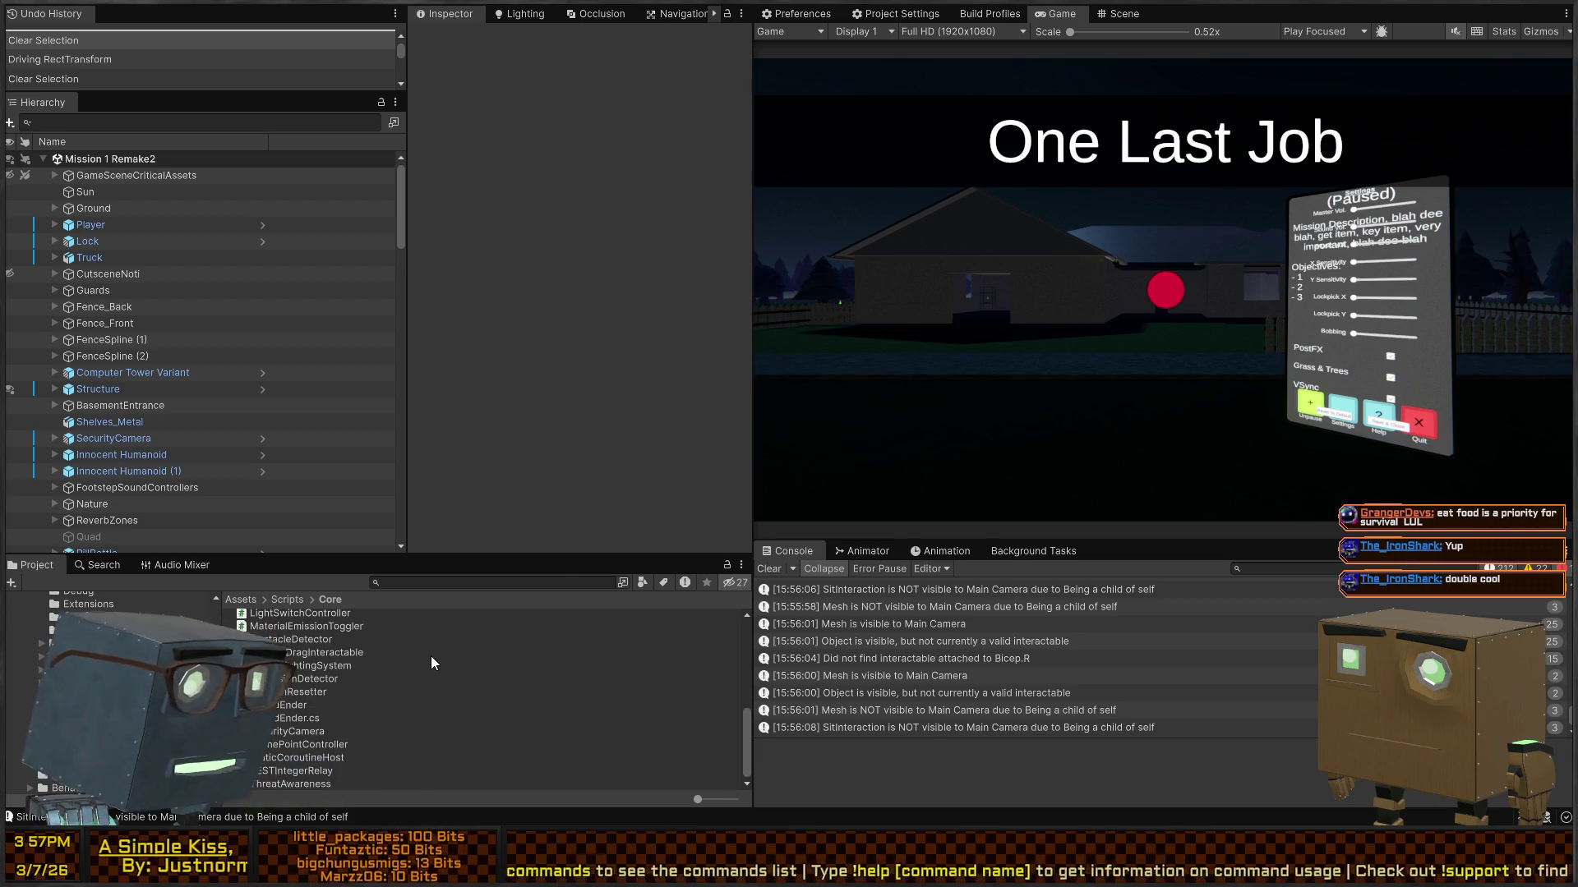
pyautogui.scroll(5, 107, 690)
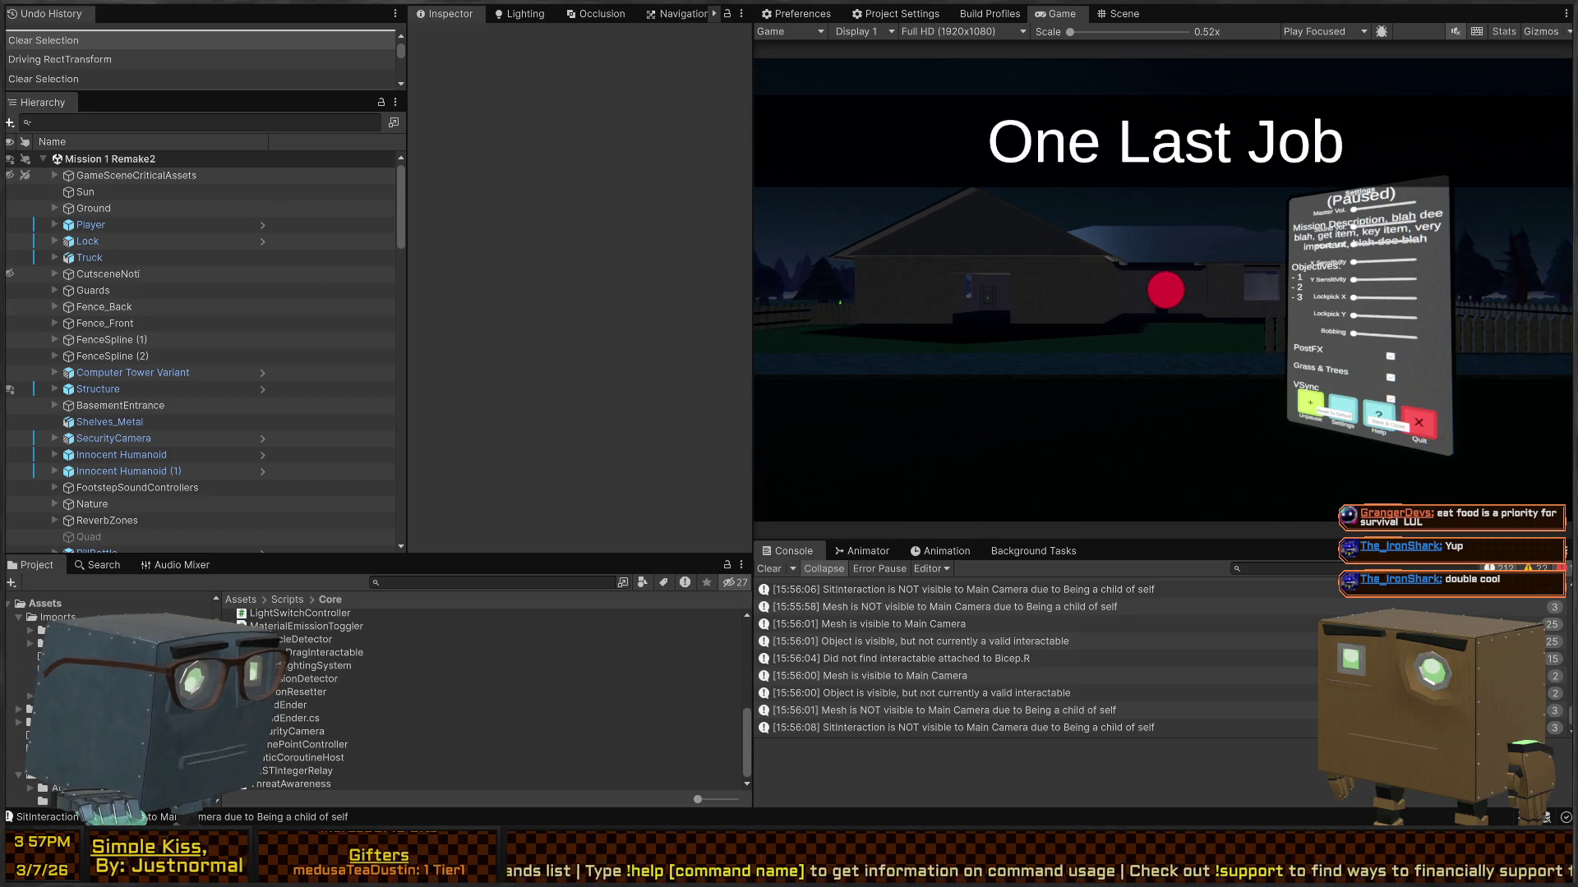
pyautogui.scroll(-3, 107, 657)
pyautogui.scroll(2, 107, 657)
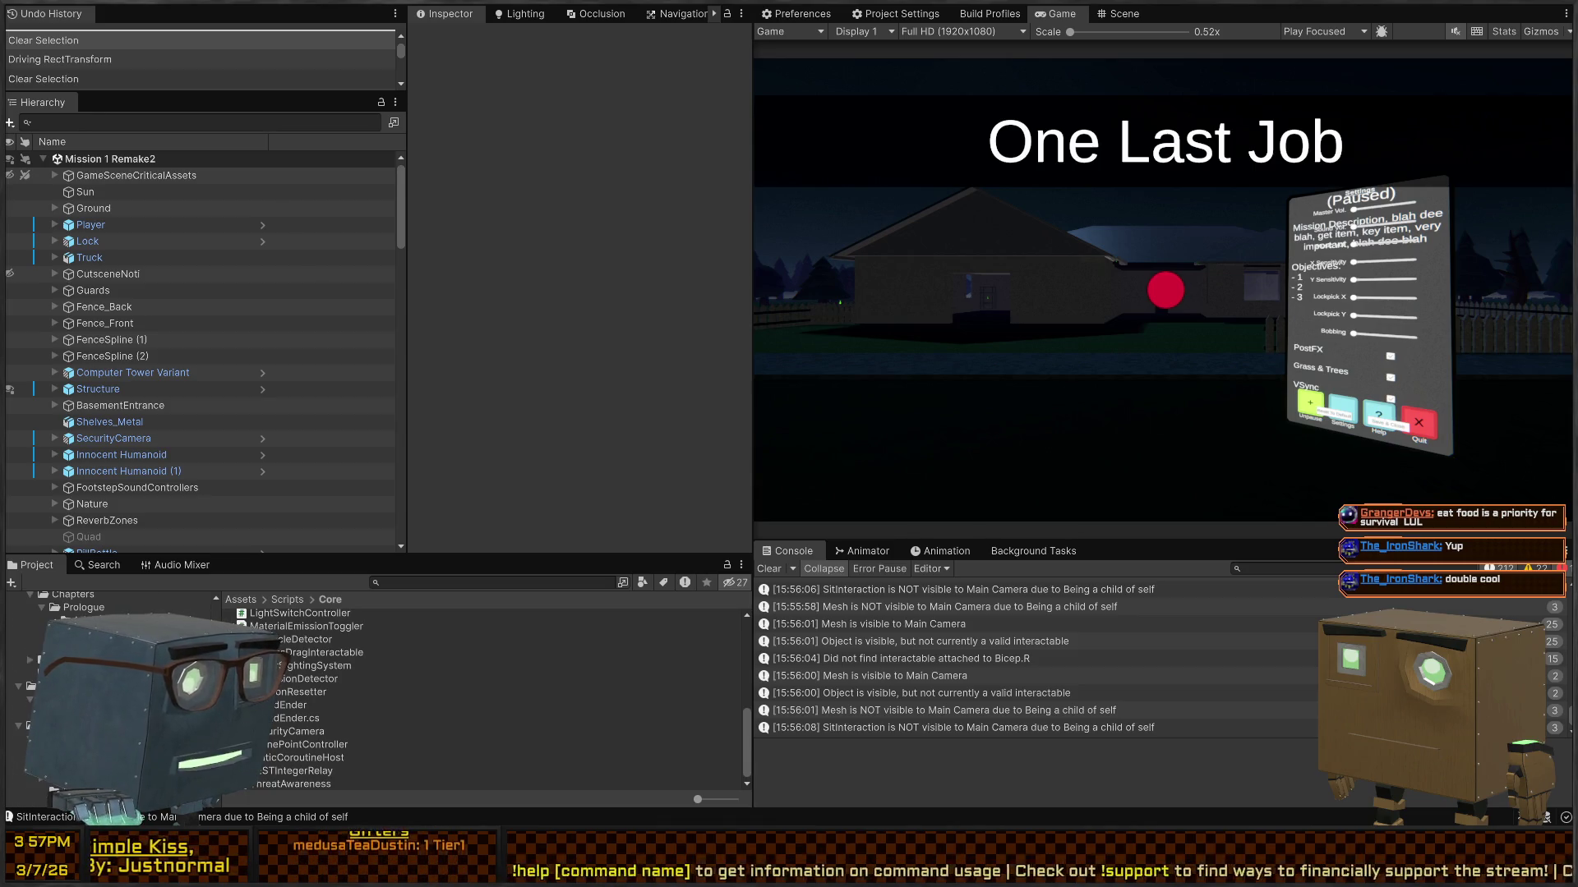
pyautogui.scroll(-3, 106, 658)
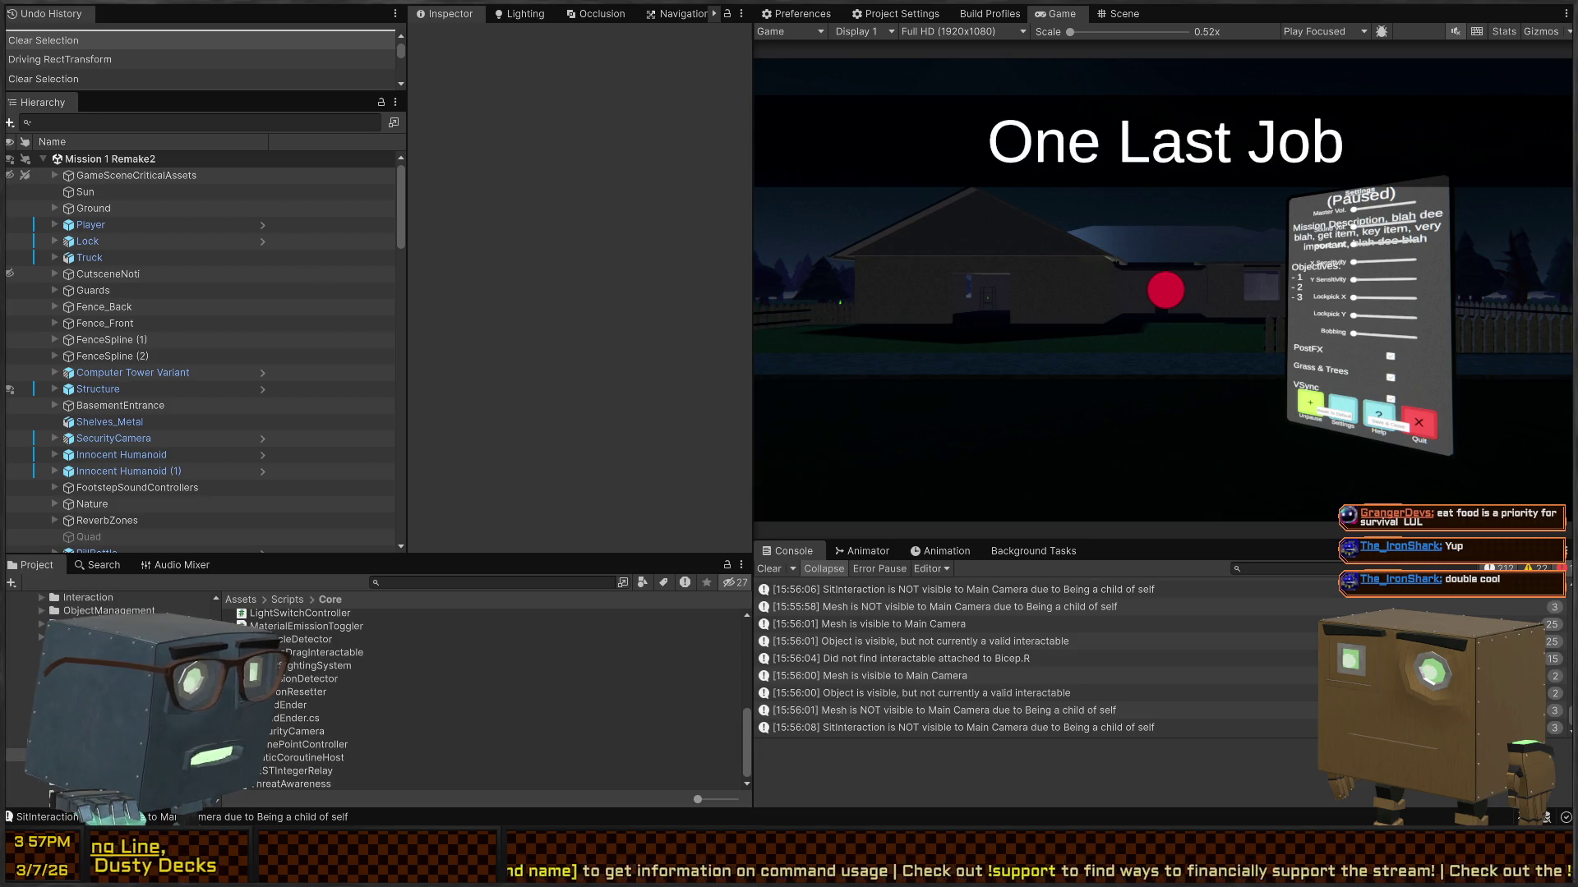
pyautogui.scroll(3, 107, 657)
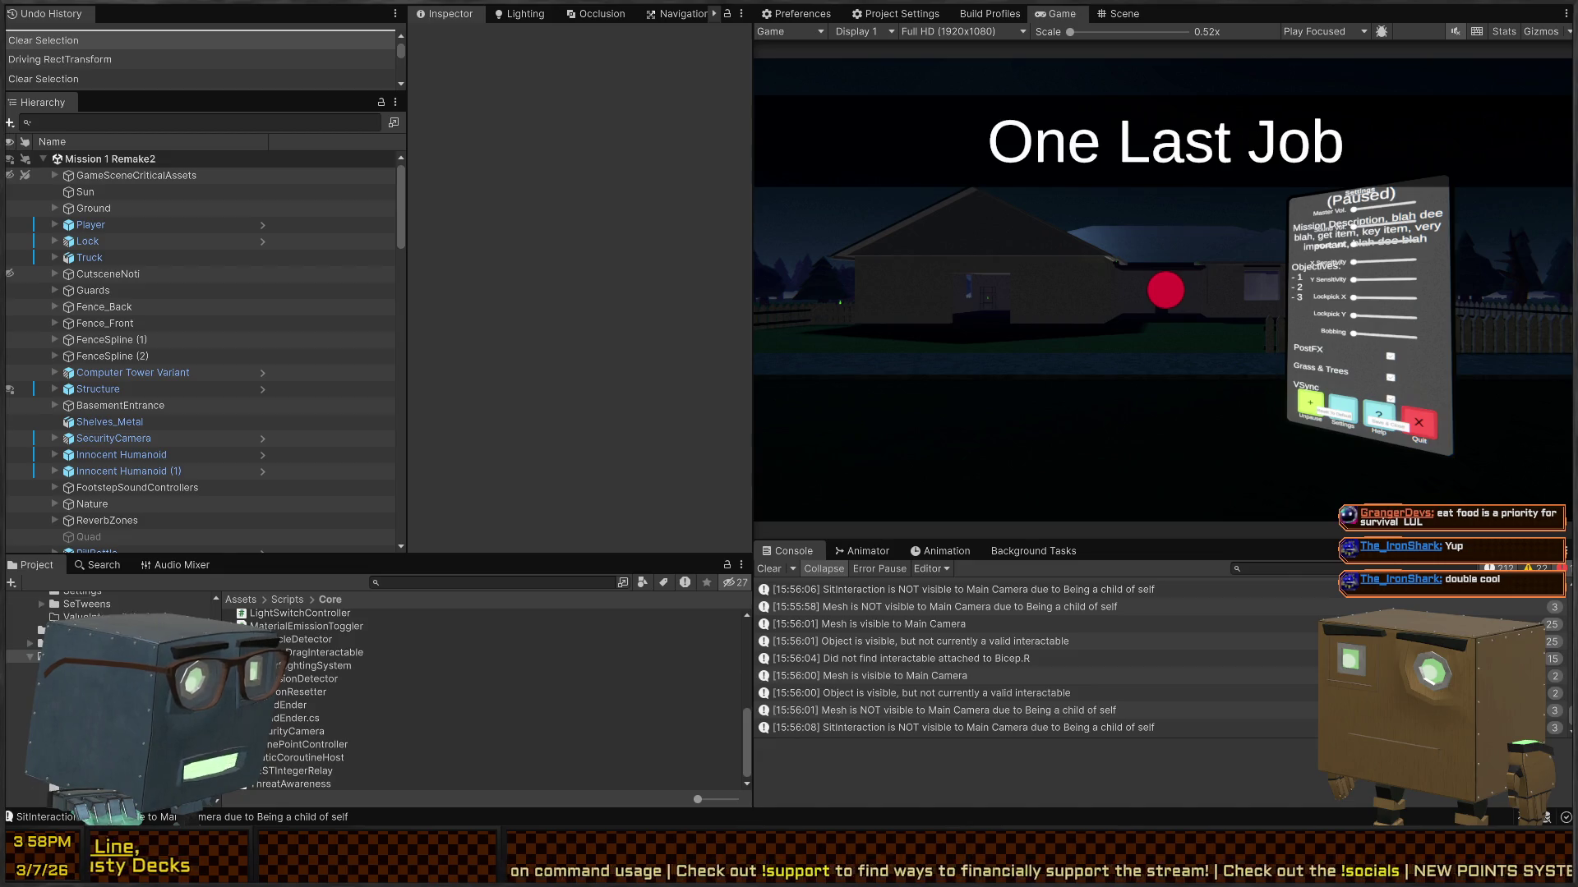
# Step: Browse the Project panel to the BehaviorGraph > Graphs > Subgraphs folder
pyautogui.click(53, 595)
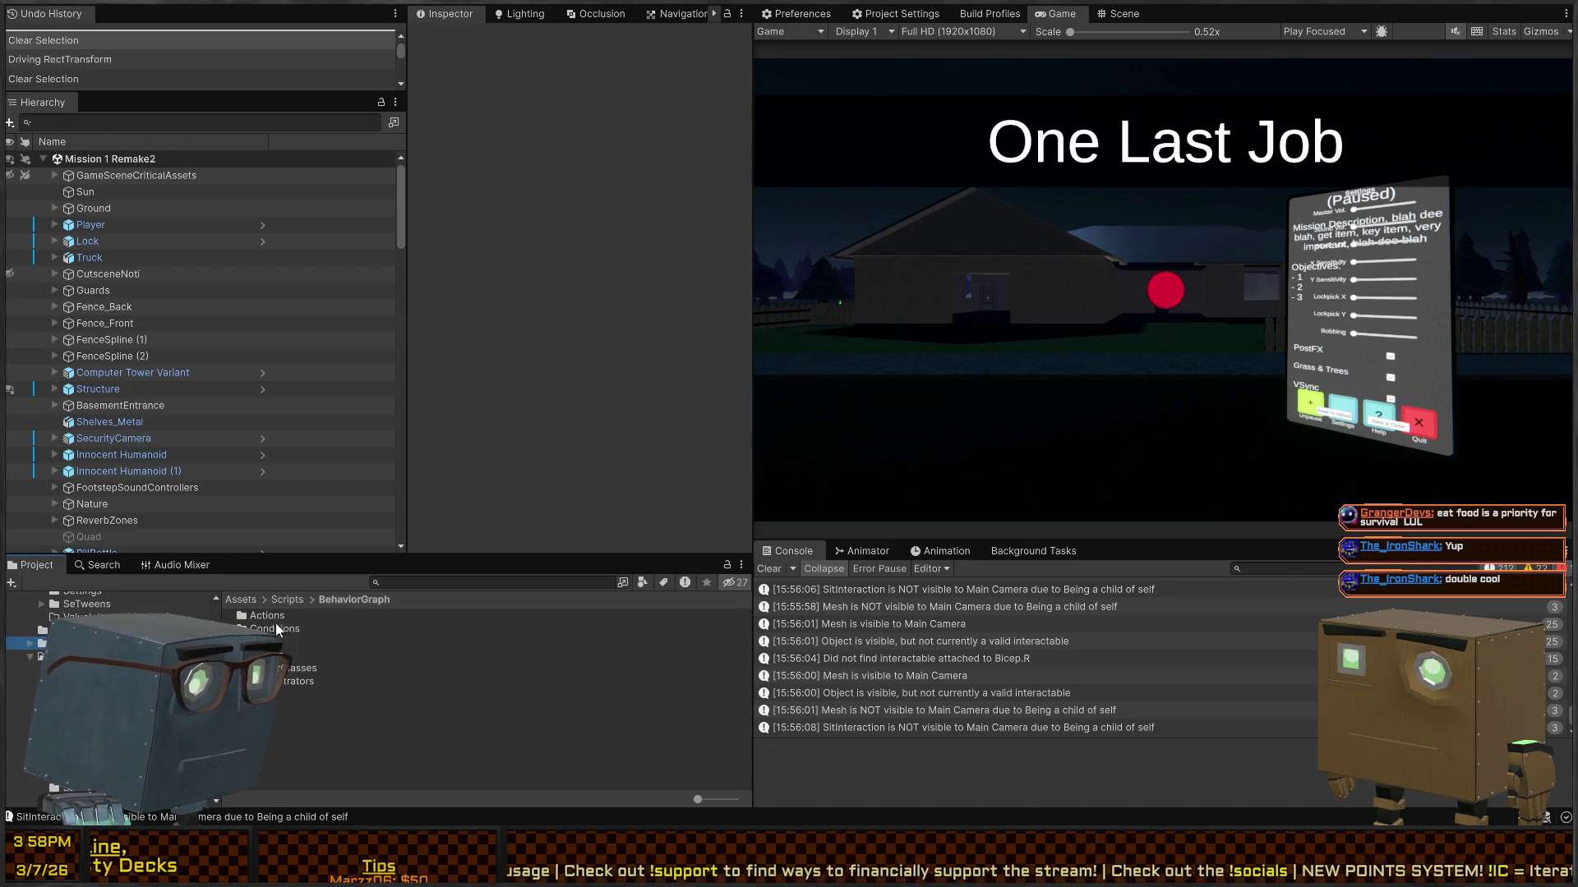
pyautogui.doubleClick(284, 655)
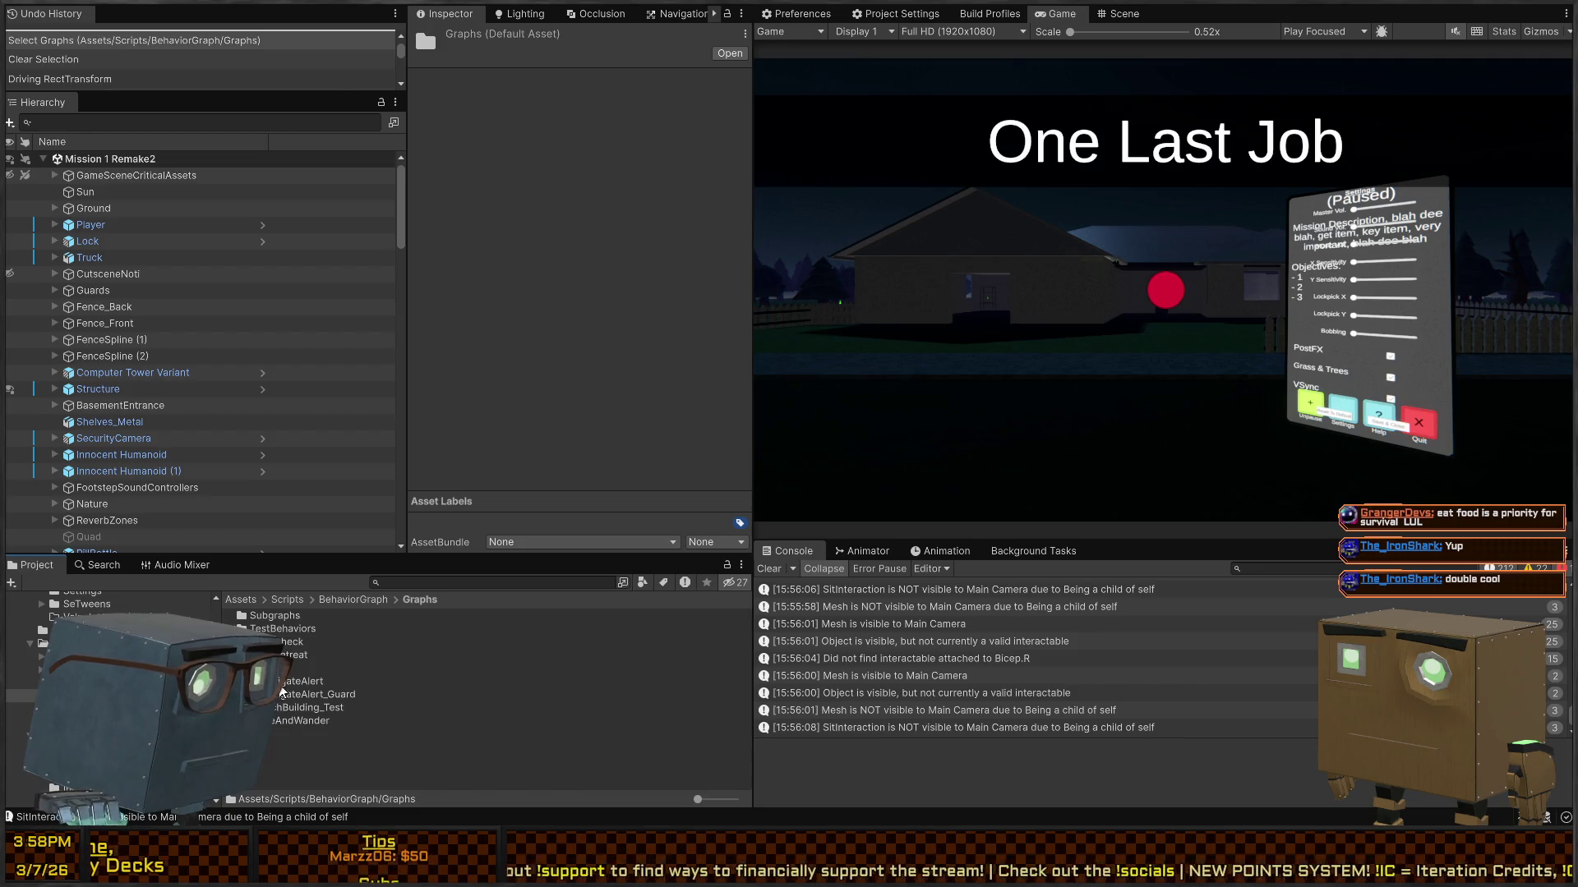
pyautogui.doubleClick(276, 617)
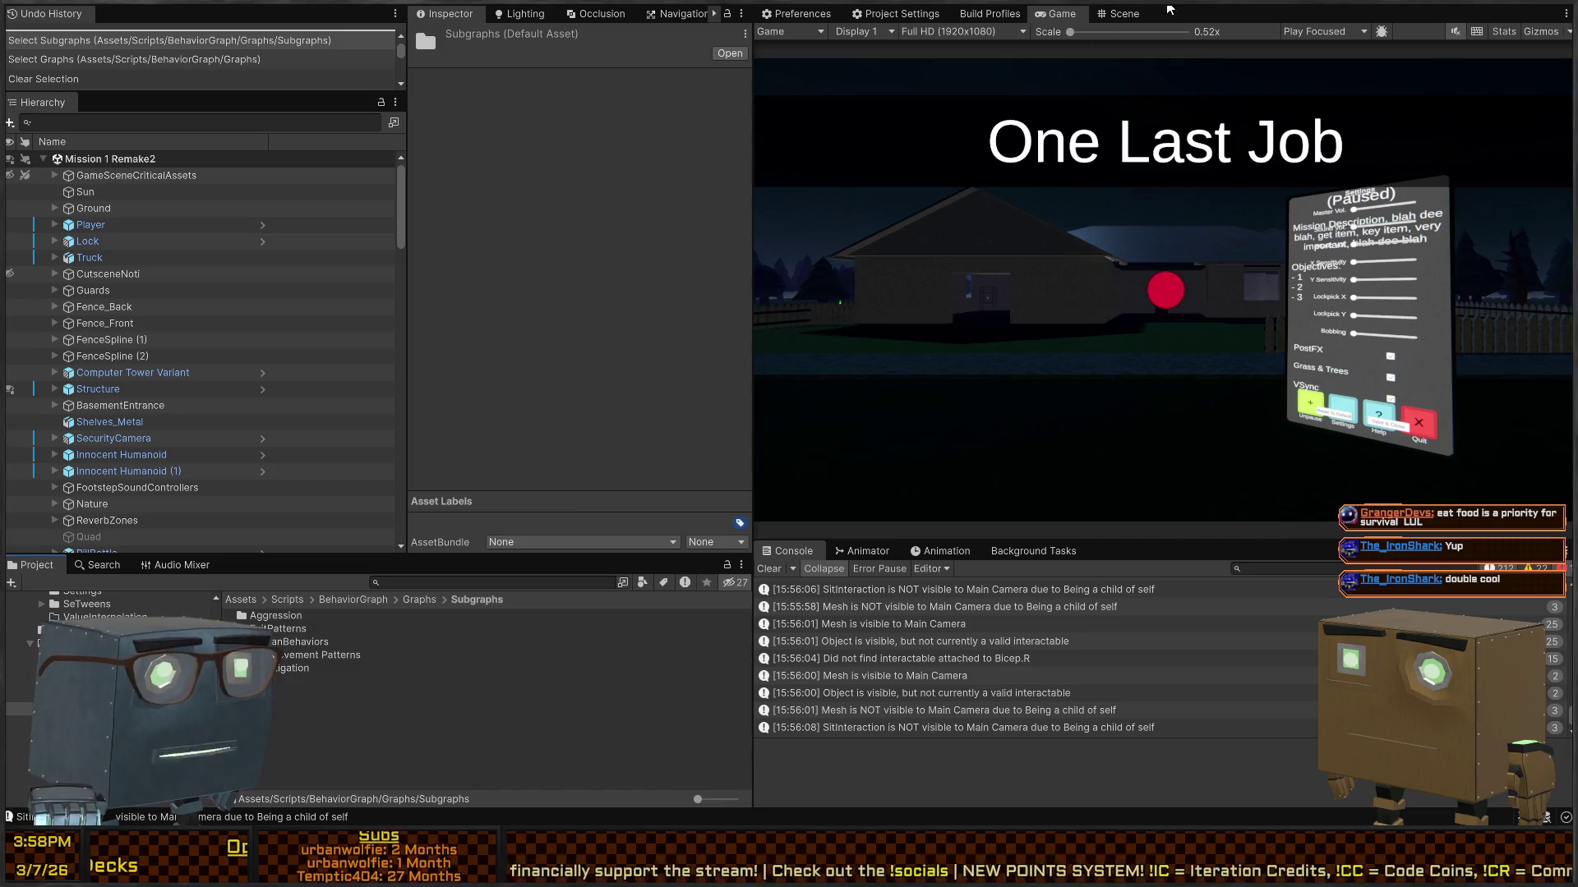
# Step: Fly the Scene view to the bedroom and open the Innocent Humanoid prefab to its Perception child
pyautogui.click(1119, 13)
pyautogui.moveTo(874, 296); pyautogui.dragTo(1506, 397)
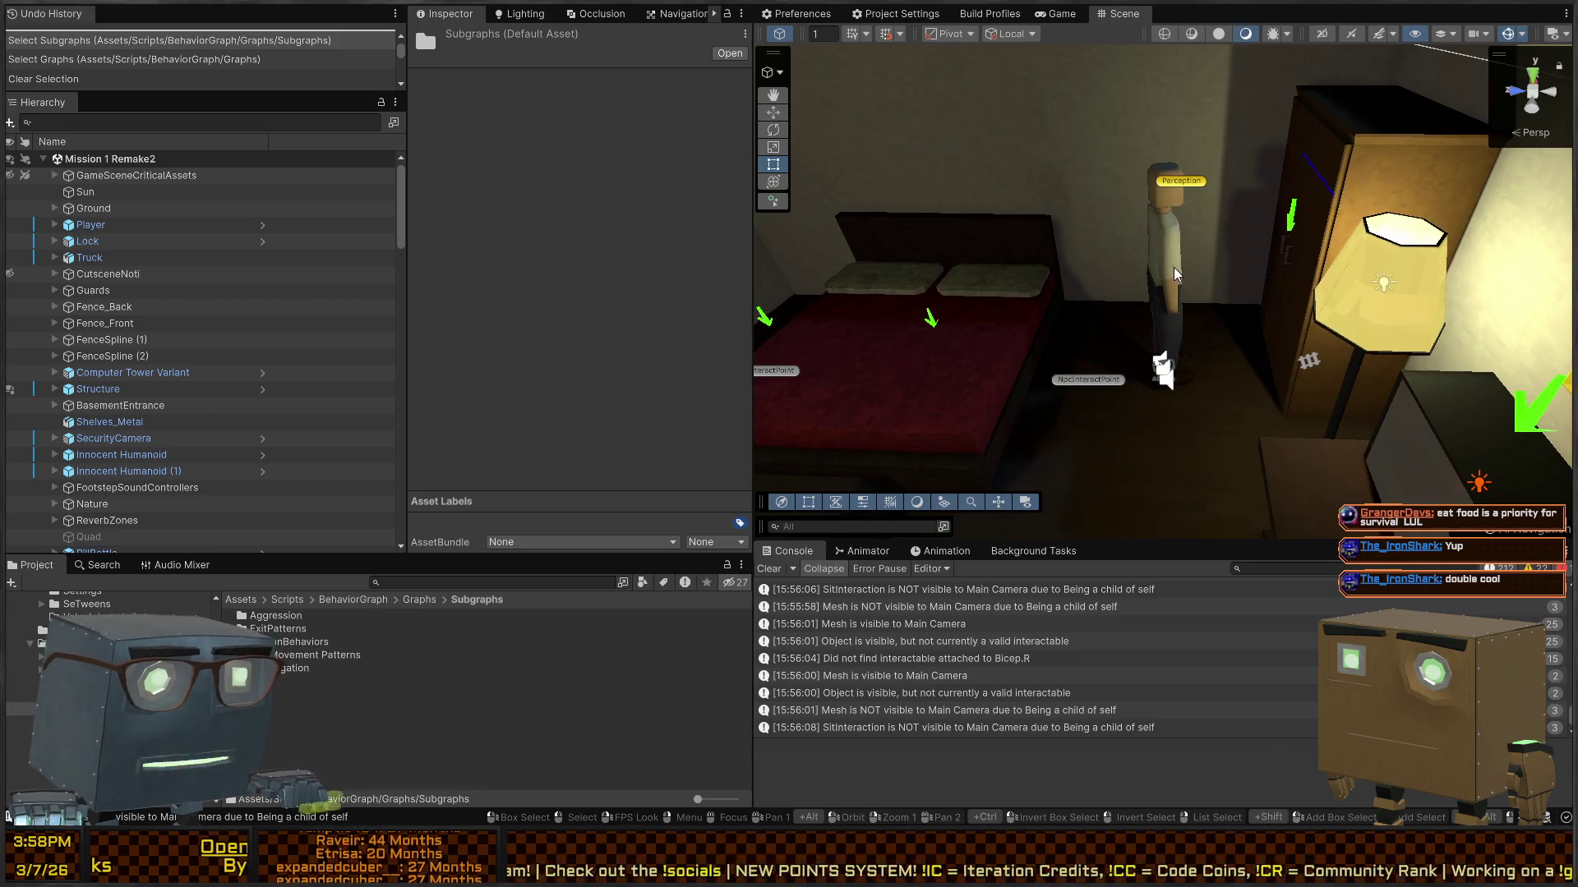
pyautogui.click(1167, 288)
pyautogui.scroll(-5, 184, 436)
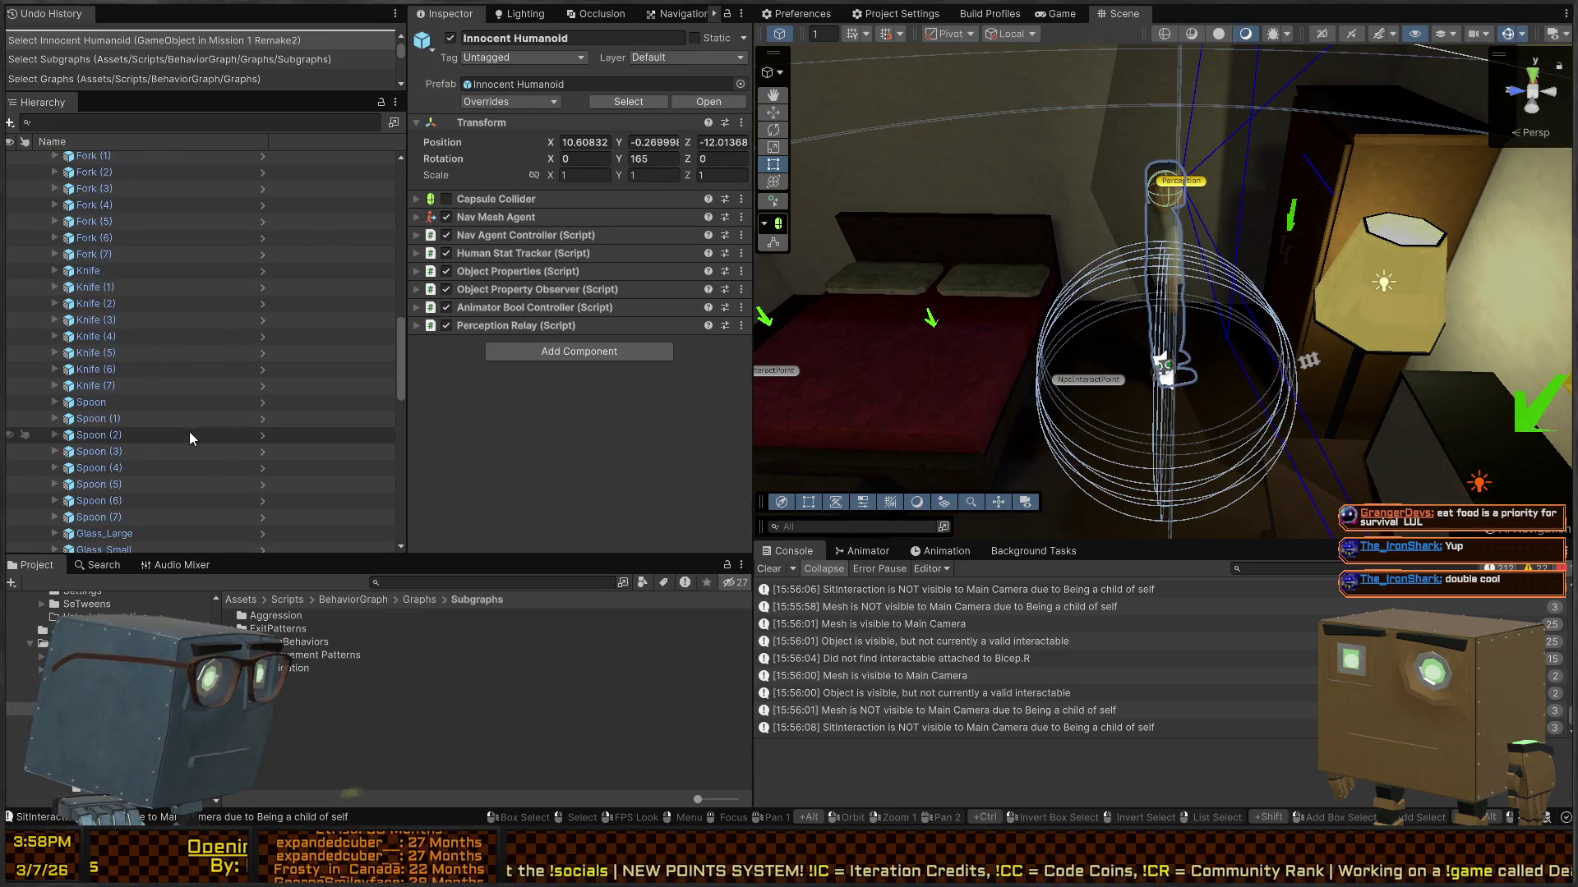
pyautogui.scroll(5, 189, 431)
pyautogui.scroll(-3, 229, 352)
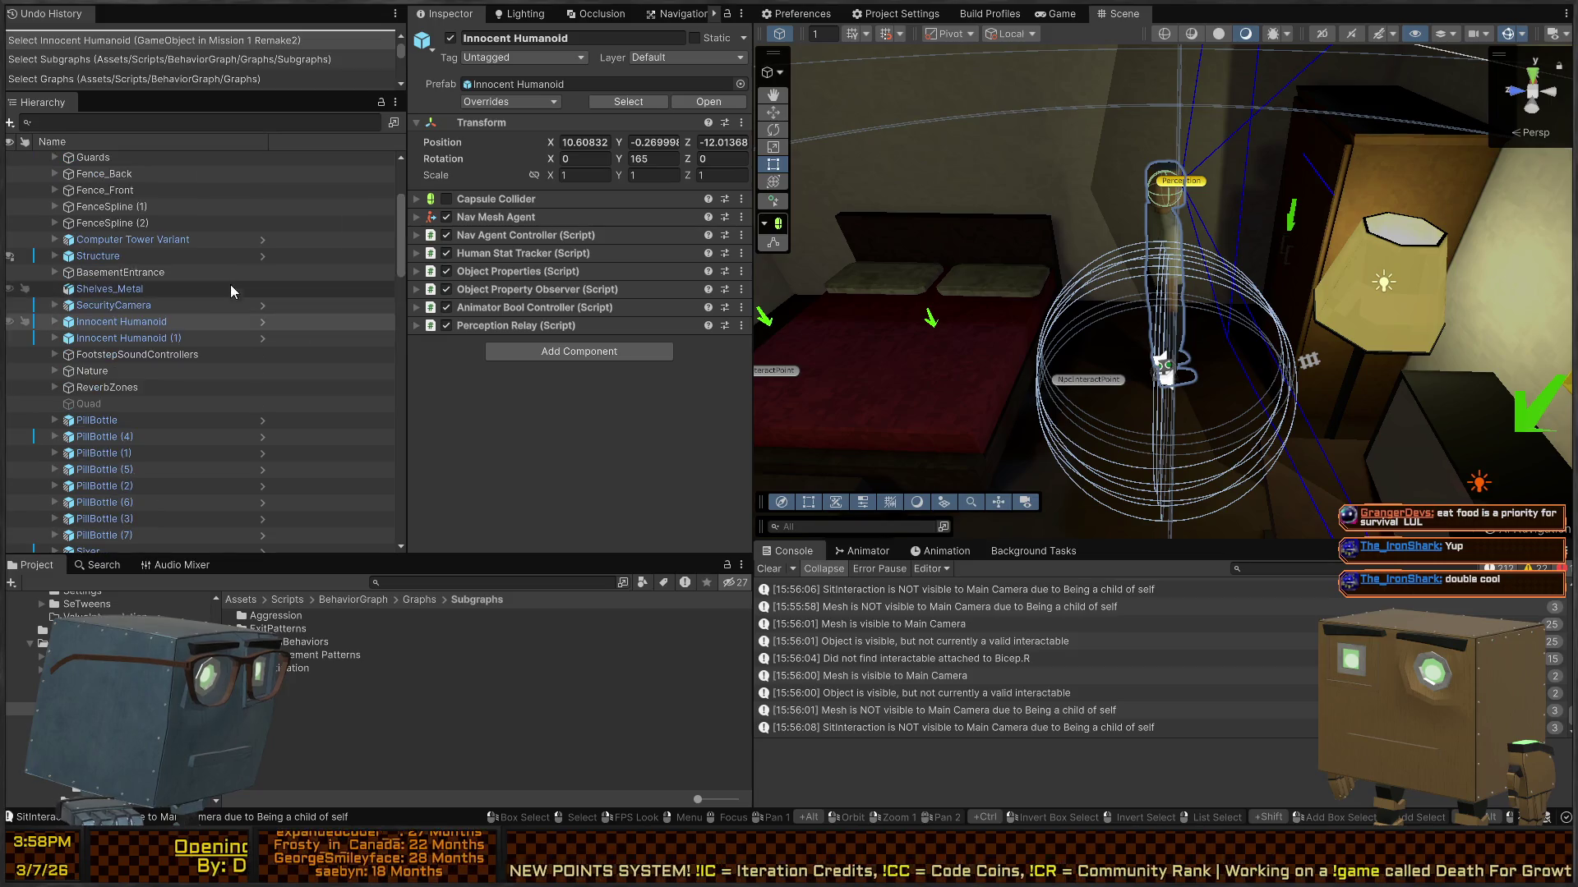
pyautogui.click(263, 322)
pyautogui.click(182, 445)
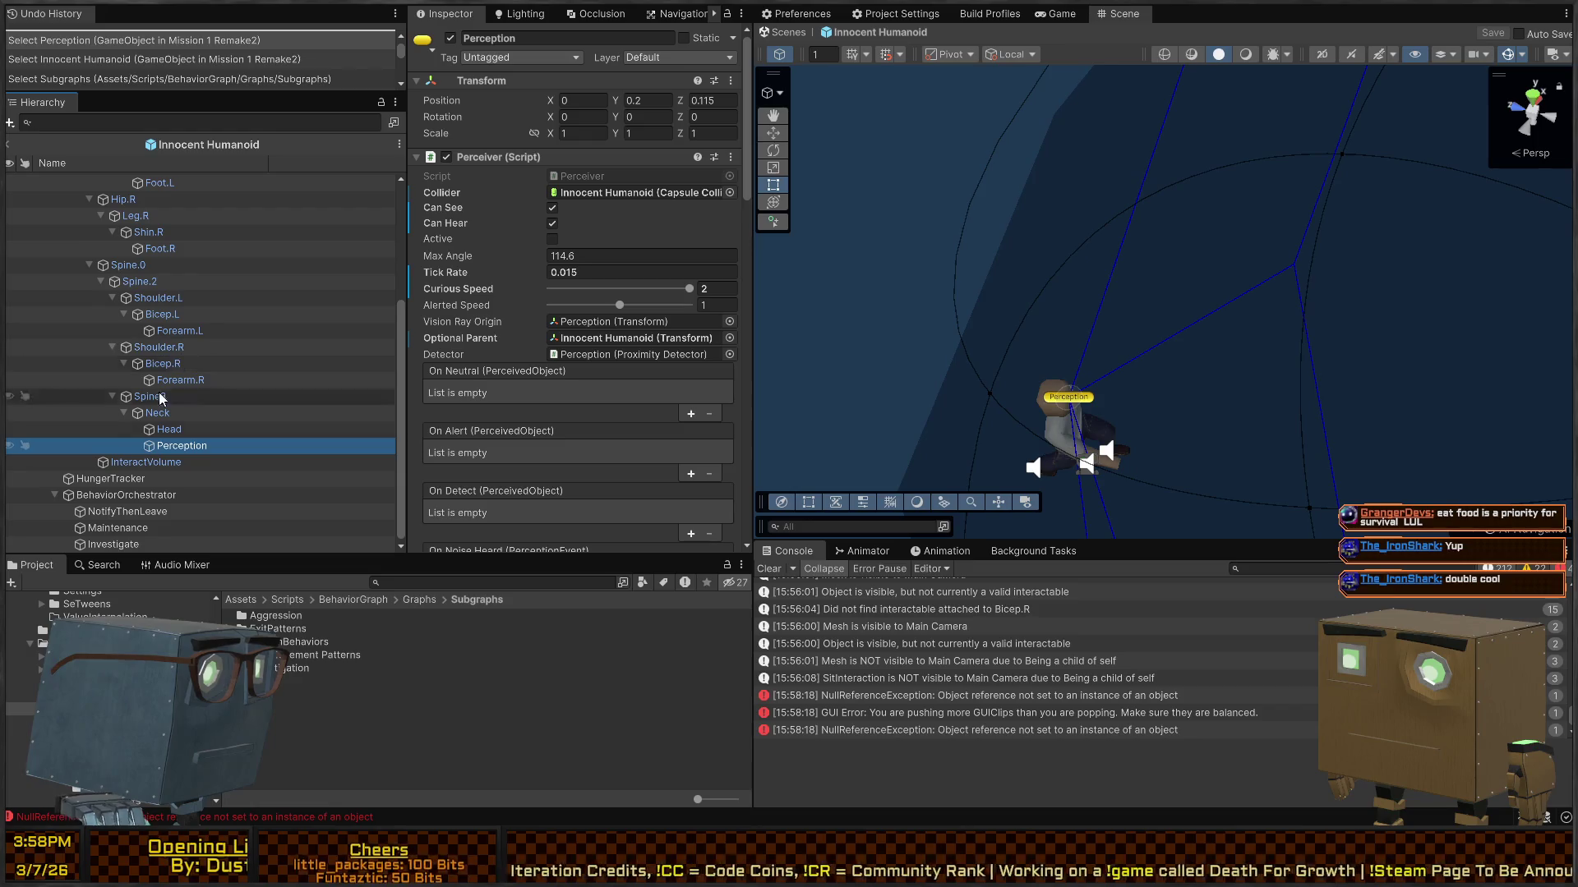
# Step: Check the prefab's NotifyThenLeave, Maintenance and Investigate behaviours and open the HumanMaintenance graph
pyautogui.click(137, 510)
pyautogui.click(135, 529)
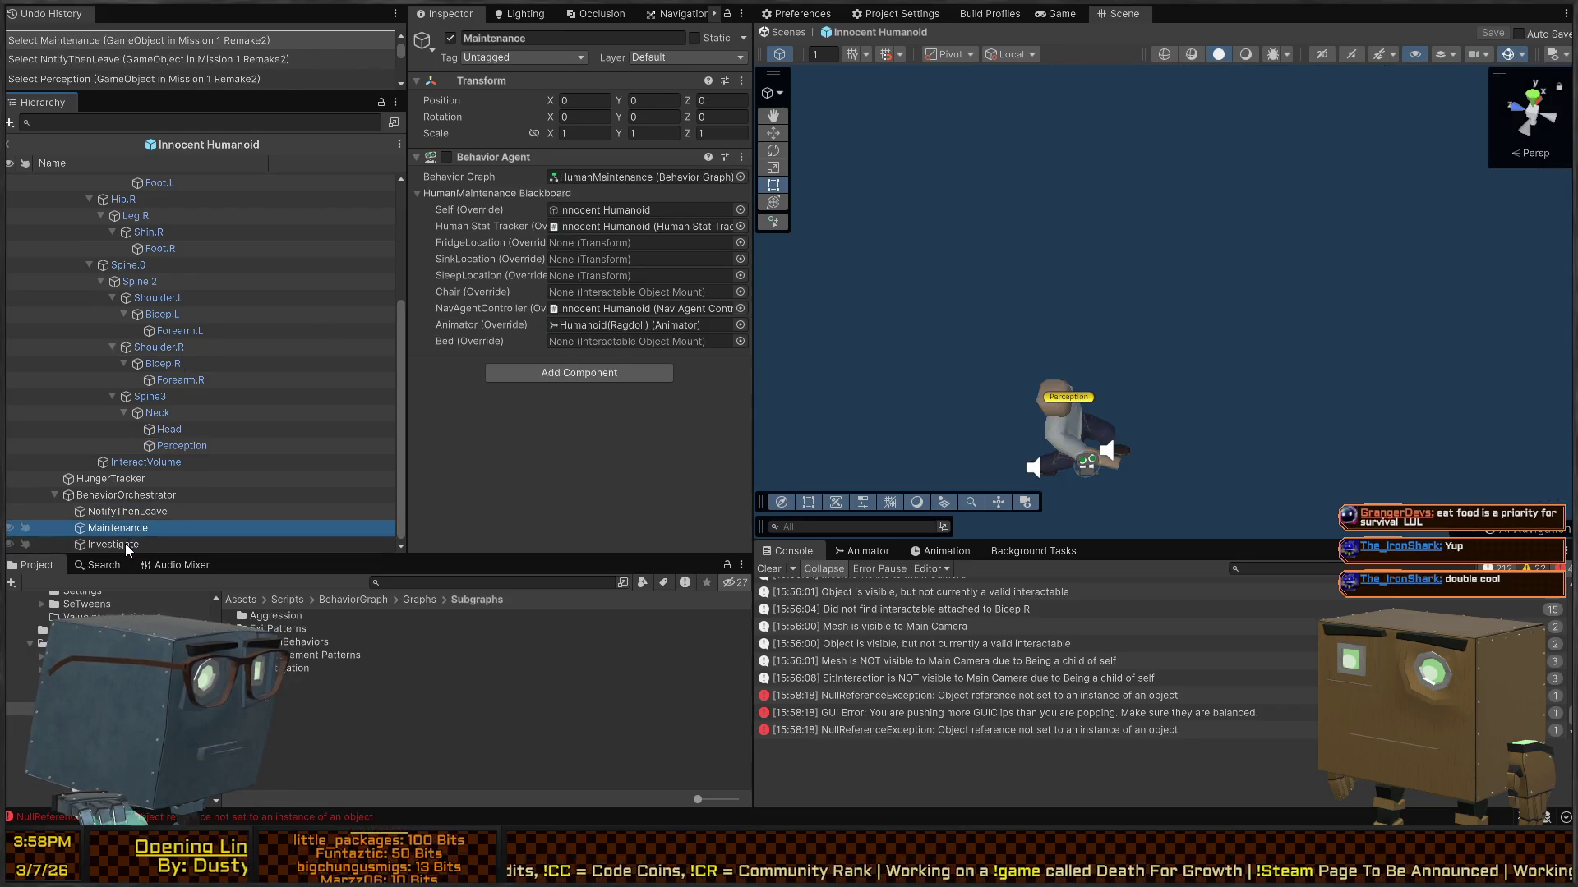
pyautogui.click(125, 544)
pyautogui.click(145, 529)
pyautogui.click(619, 179)
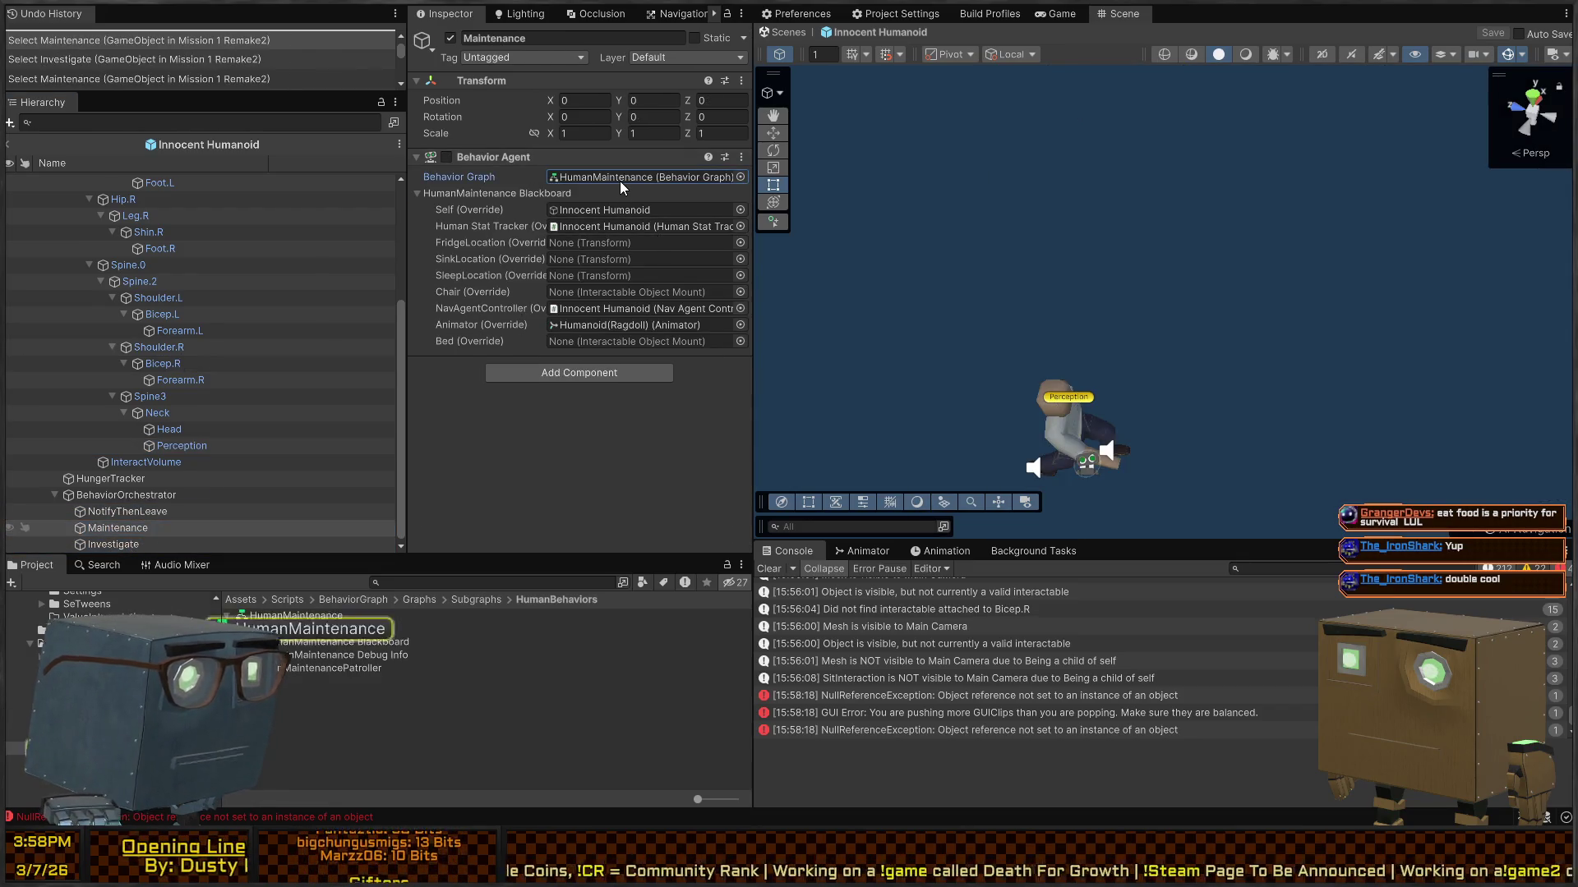
pyautogui.click(290, 626)
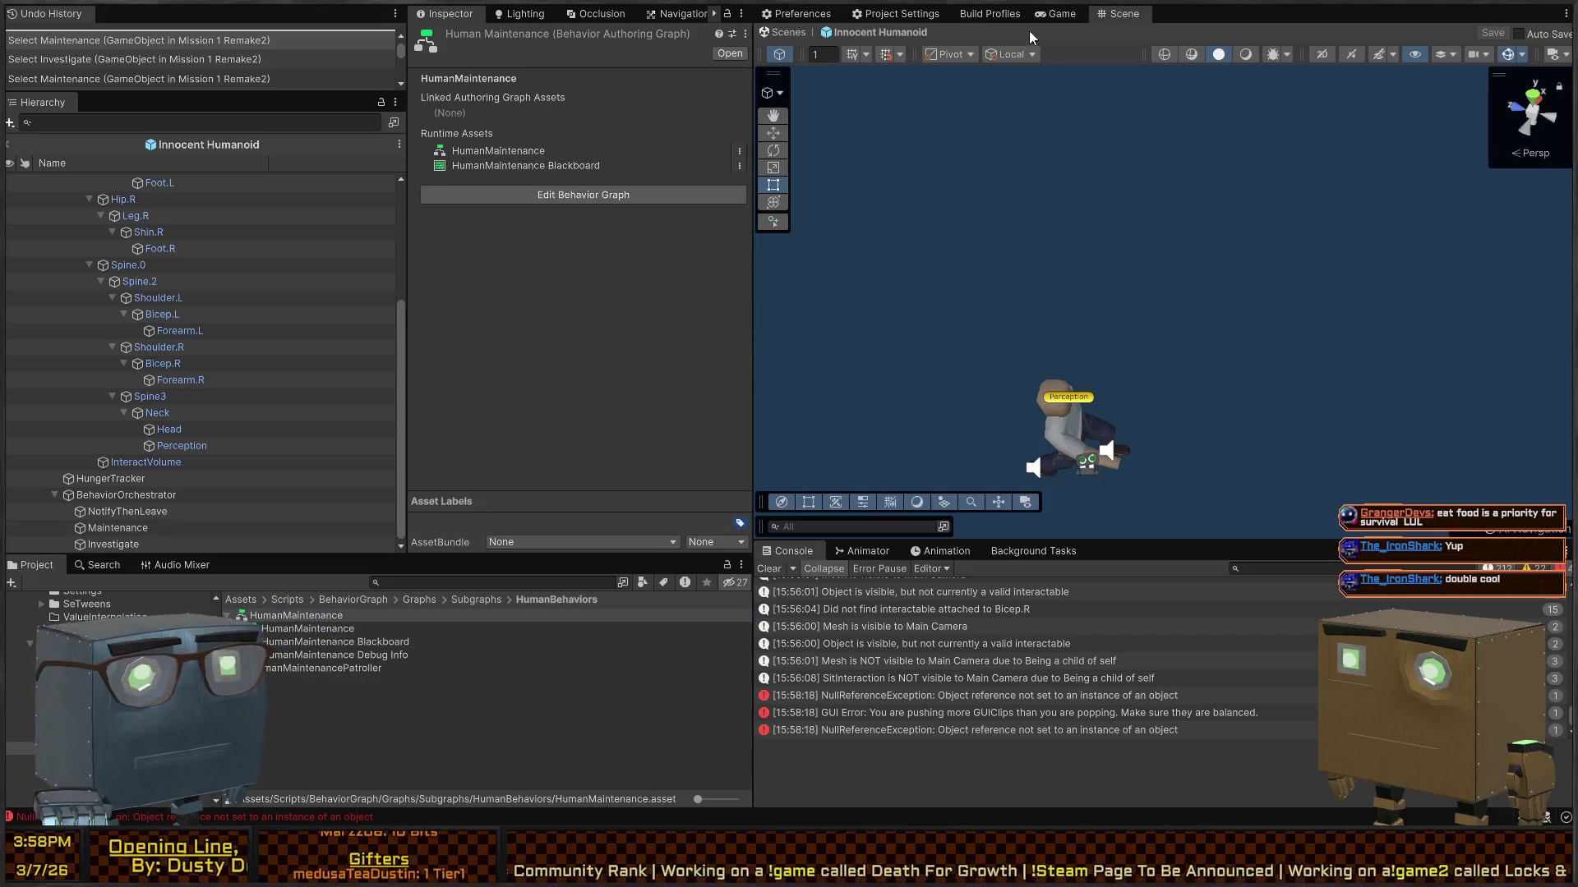
pyautogui.click(657, 195)
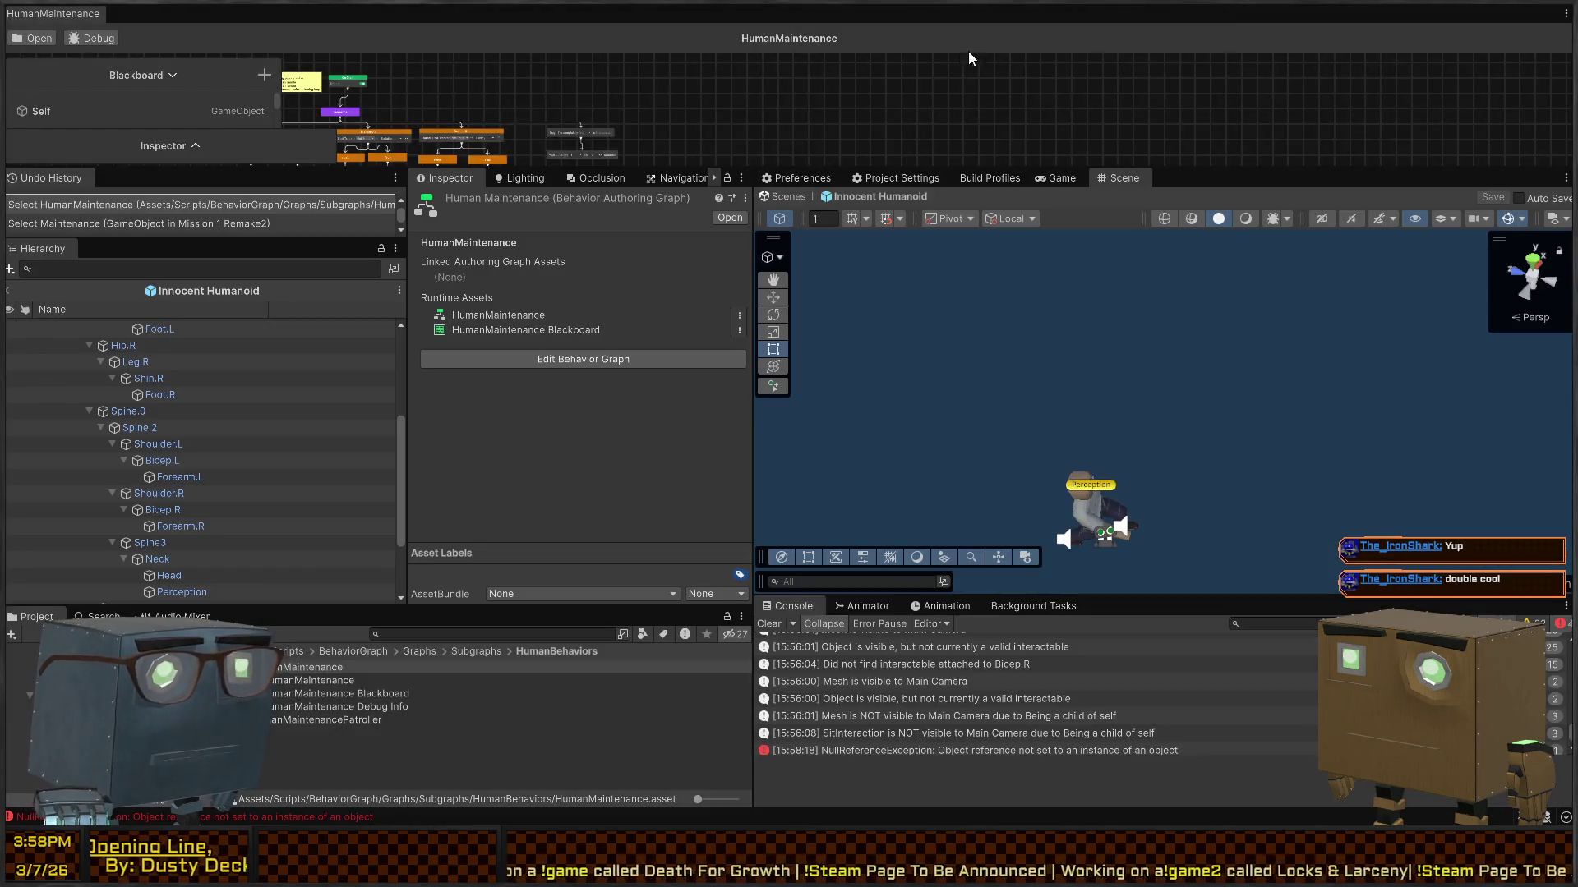
# Step: Dock the HumanMaintenance graph window as a full-width panel along the editor's top edge
pyautogui.moveTo(95, 20)
pyautogui.mouseDown()
pyautogui.moveTo(986, 180)
pyautogui.moveTo(1241, 185)
pyautogui.moveTo(1207, 186)
pyautogui.mouseUp()
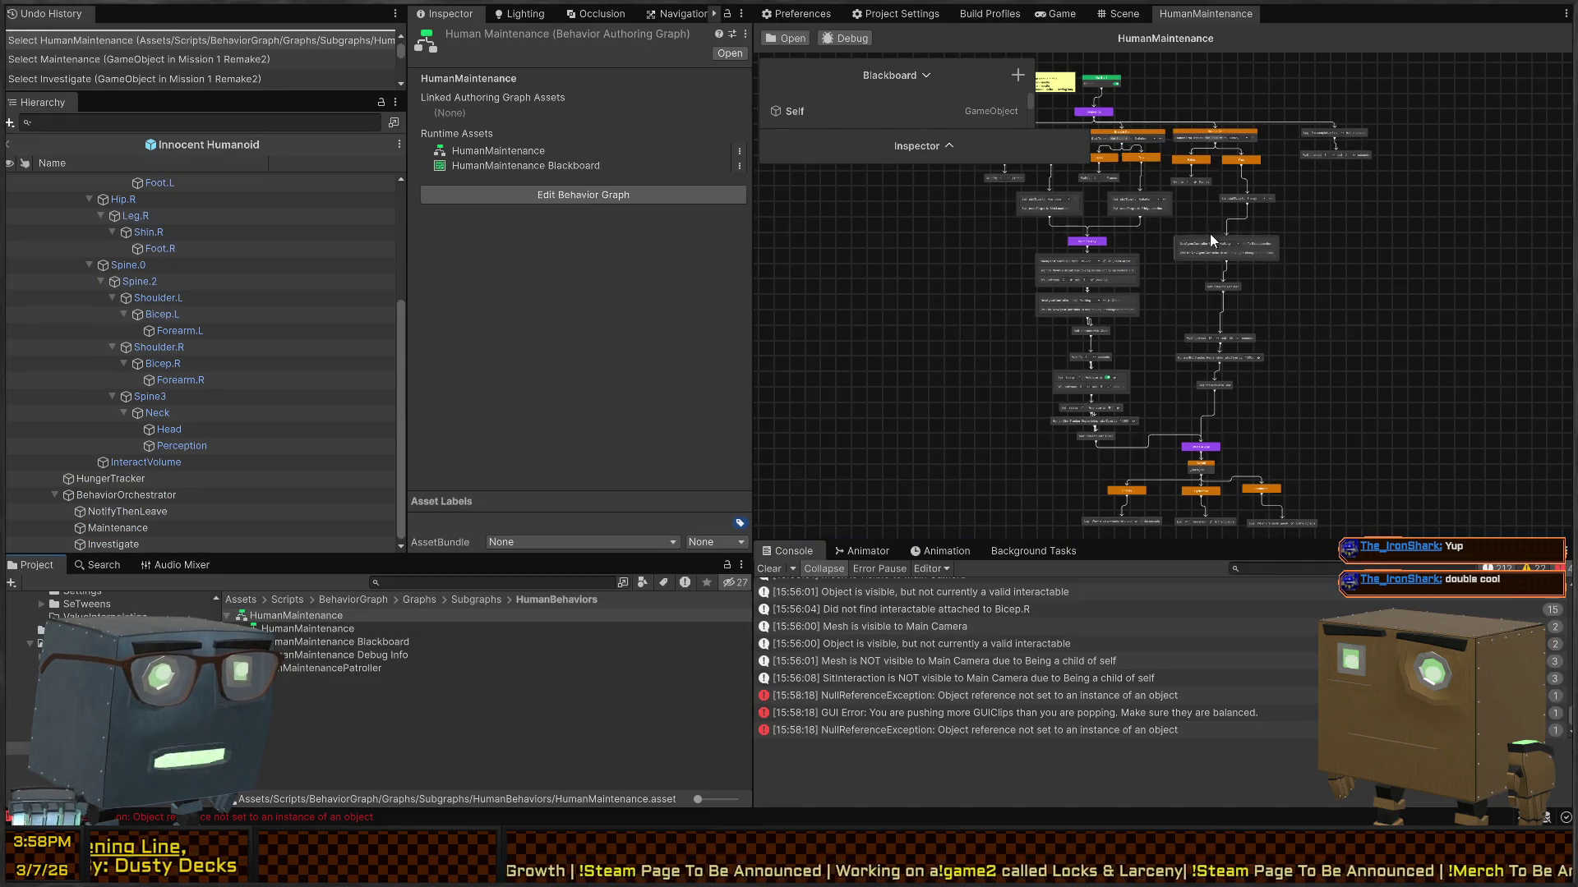
pyautogui.moveTo(1200, 10)
pyautogui.mouseDown()
pyautogui.moveTo(518, 24)
pyautogui.moveTo(441, 11)
pyautogui.mouseUp()
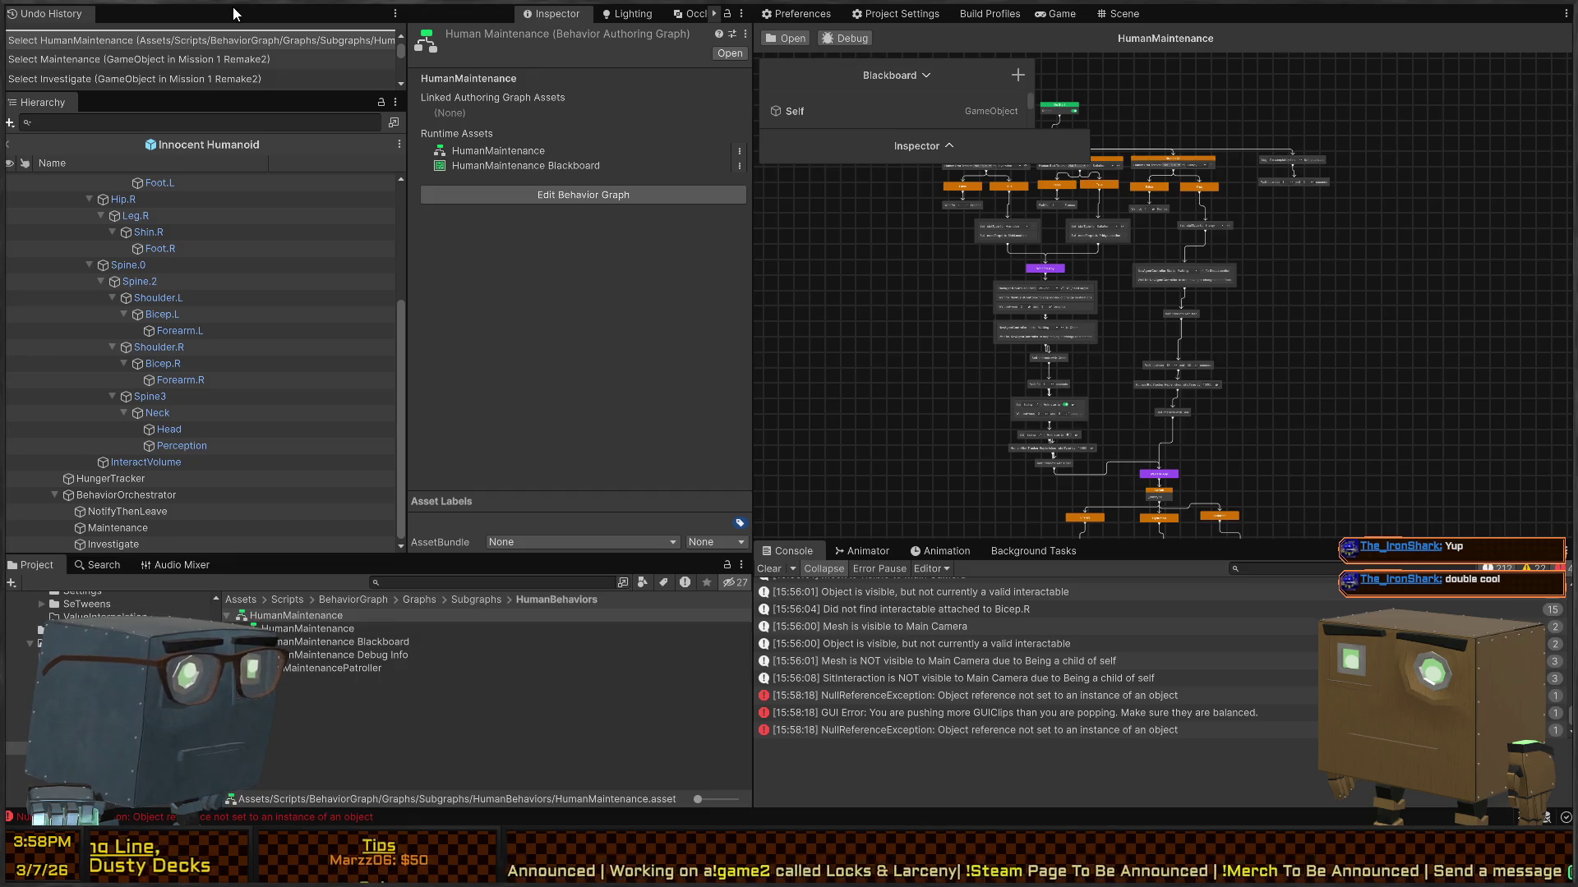
pyautogui.moveTo(273, 13); pyautogui.dragTo(279, 14)
pyautogui.moveTo(150, 17); pyautogui.dragTo(1321, 389)
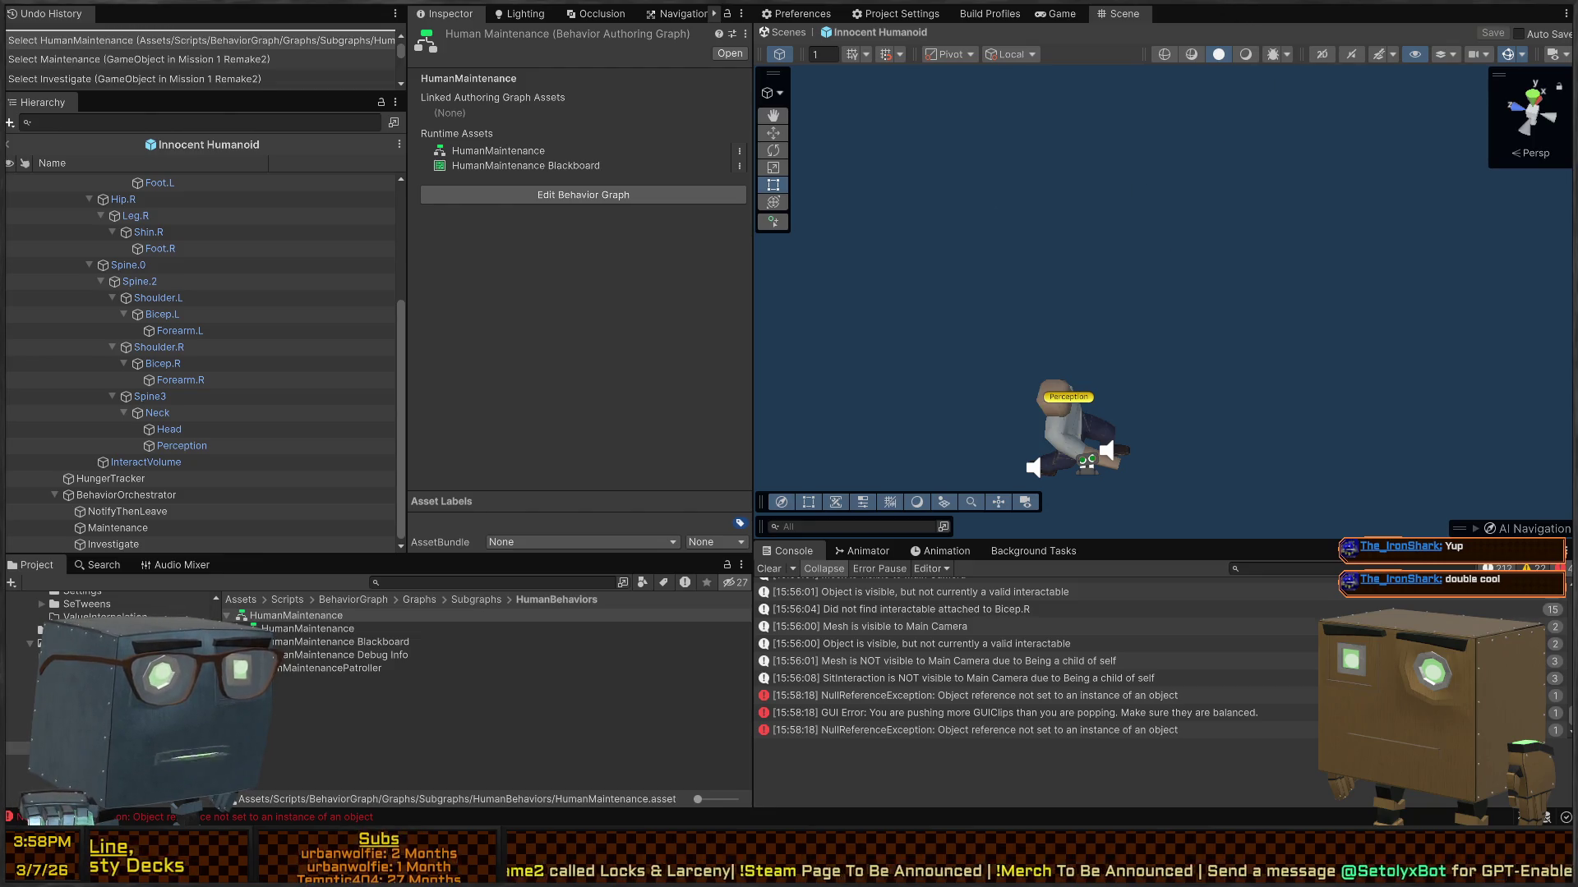
pyautogui.moveTo(1183, 49); pyautogui.dragTo(1158, 694)
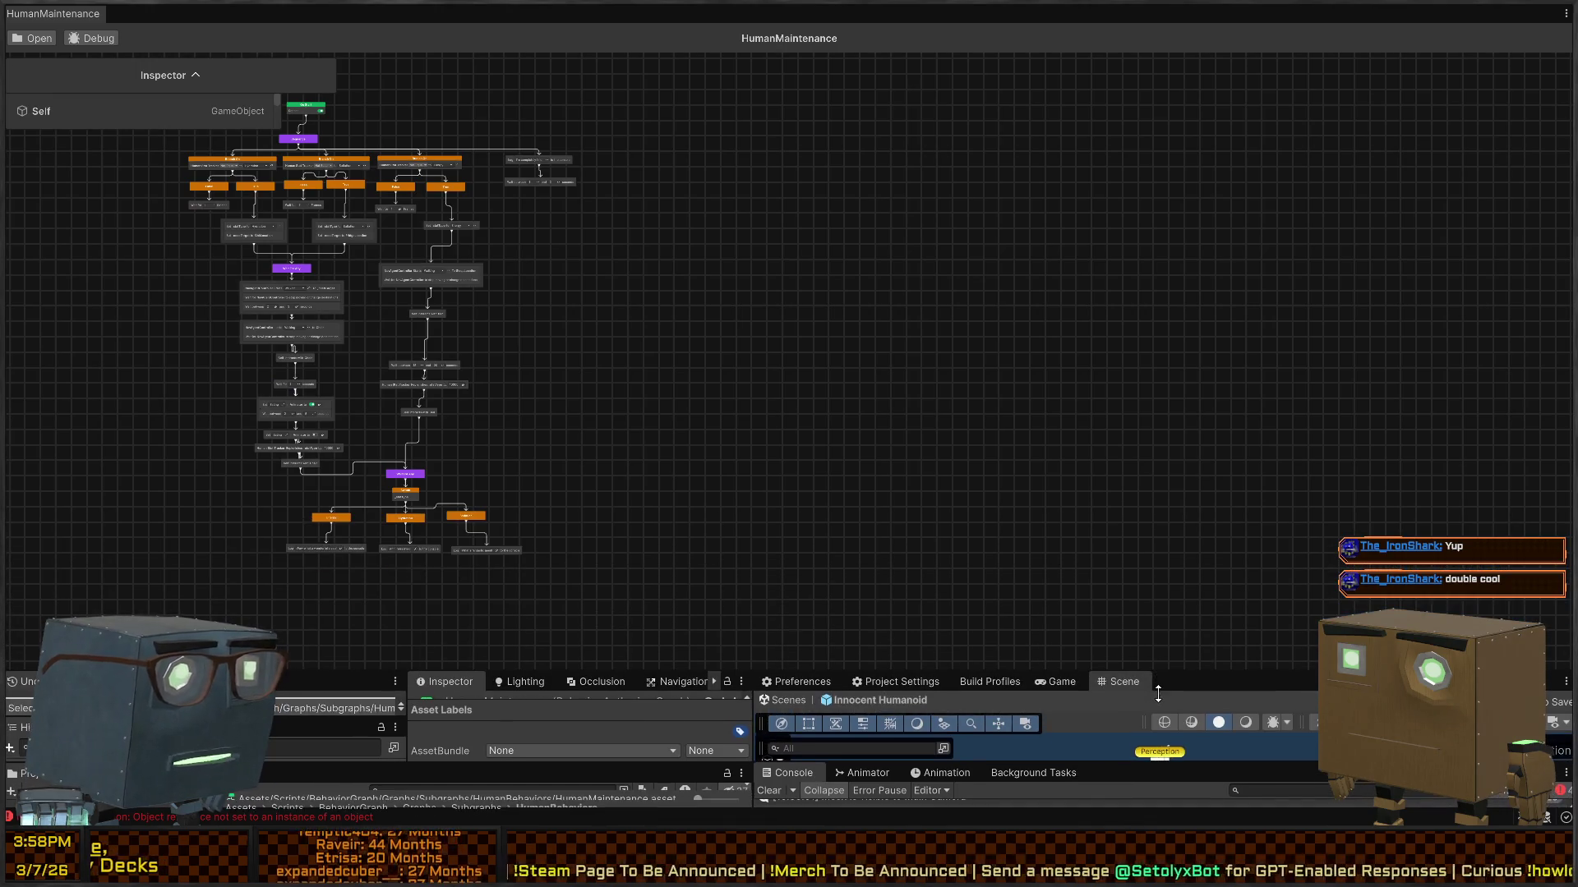
# Step: Frame the whole HumanMaintenance graph, then zoom and pan to centre its node tree
pyautogui.press('a')
pyautogui.scroll(5, 855, 204)
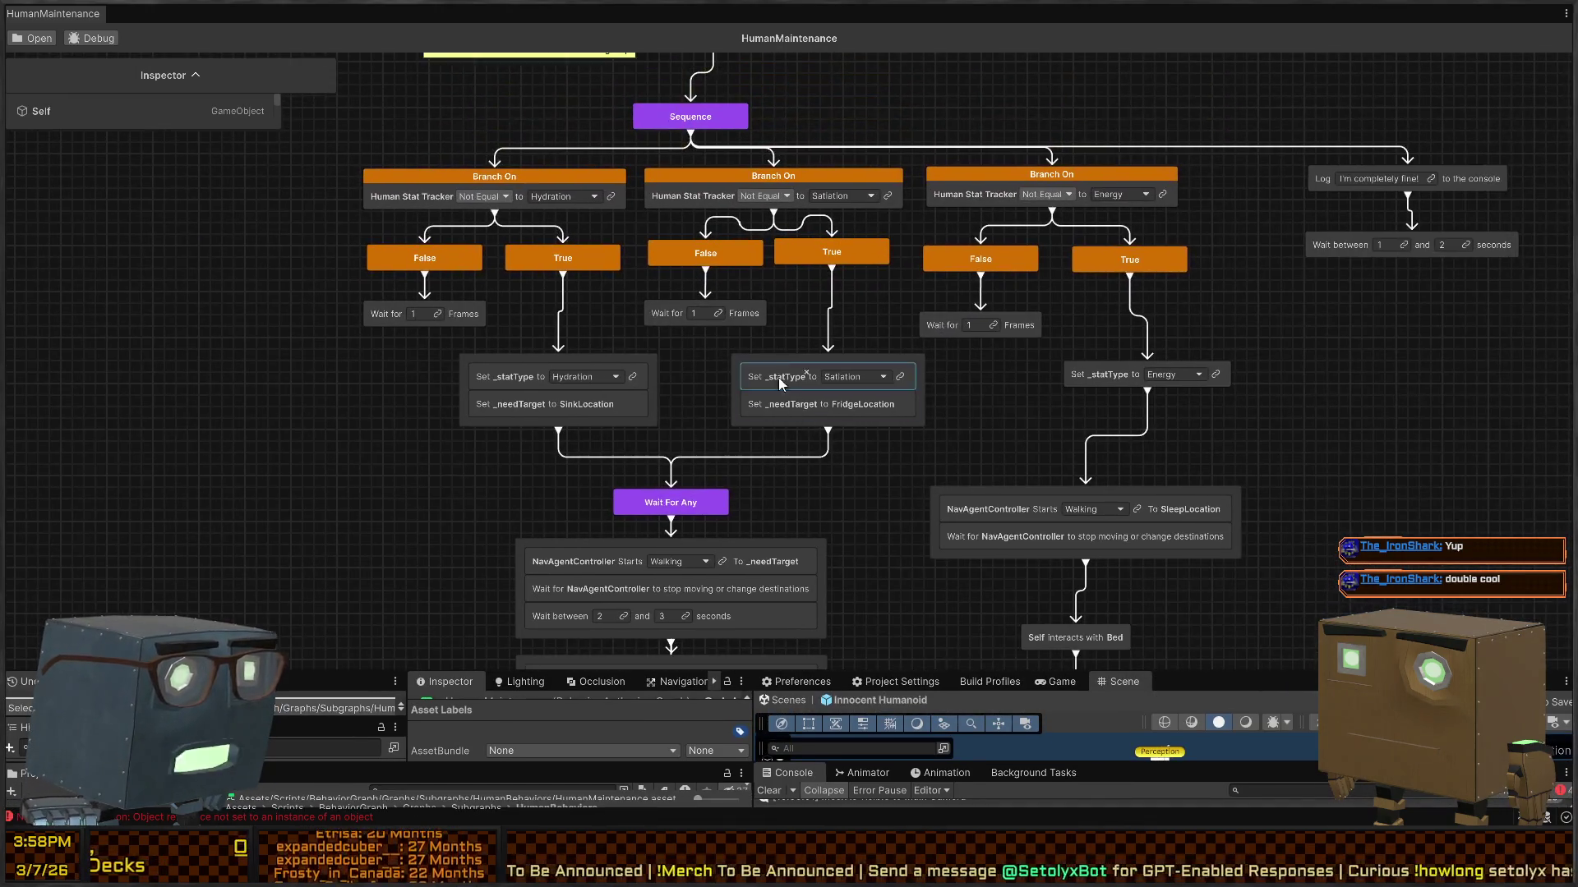
pyautogui.scroll(-3, 905, 304)
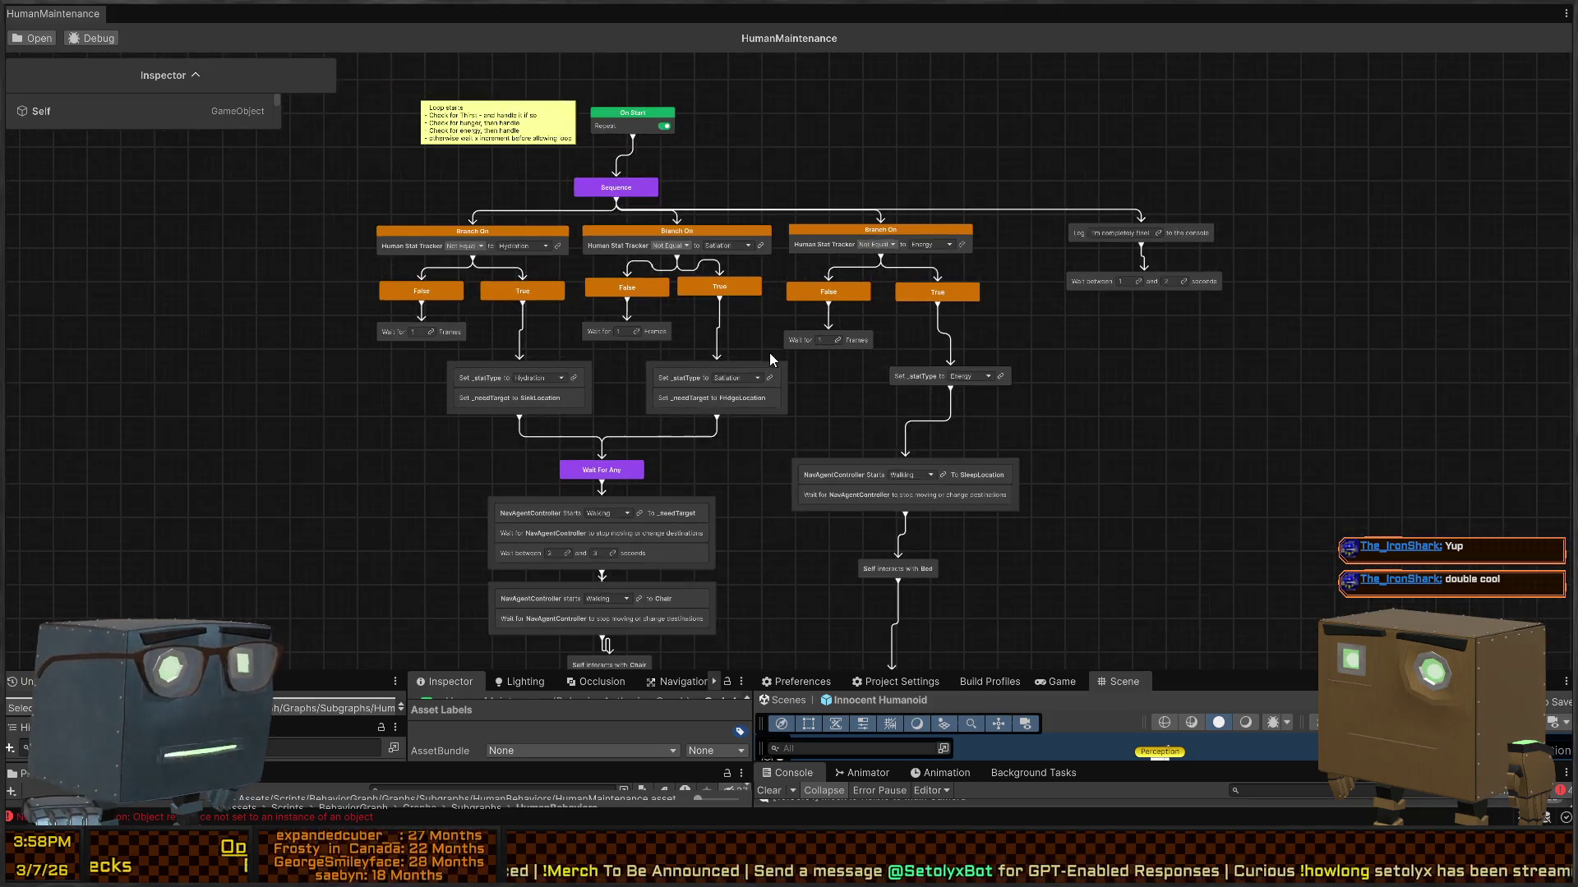
pyautogui.moveTo(633, 327)
pyautogui.mouseDown()
pyautogui.moveTo(839, 362)
pyautogui.moveTo(746, 343)
pyautogui.mouseUp()
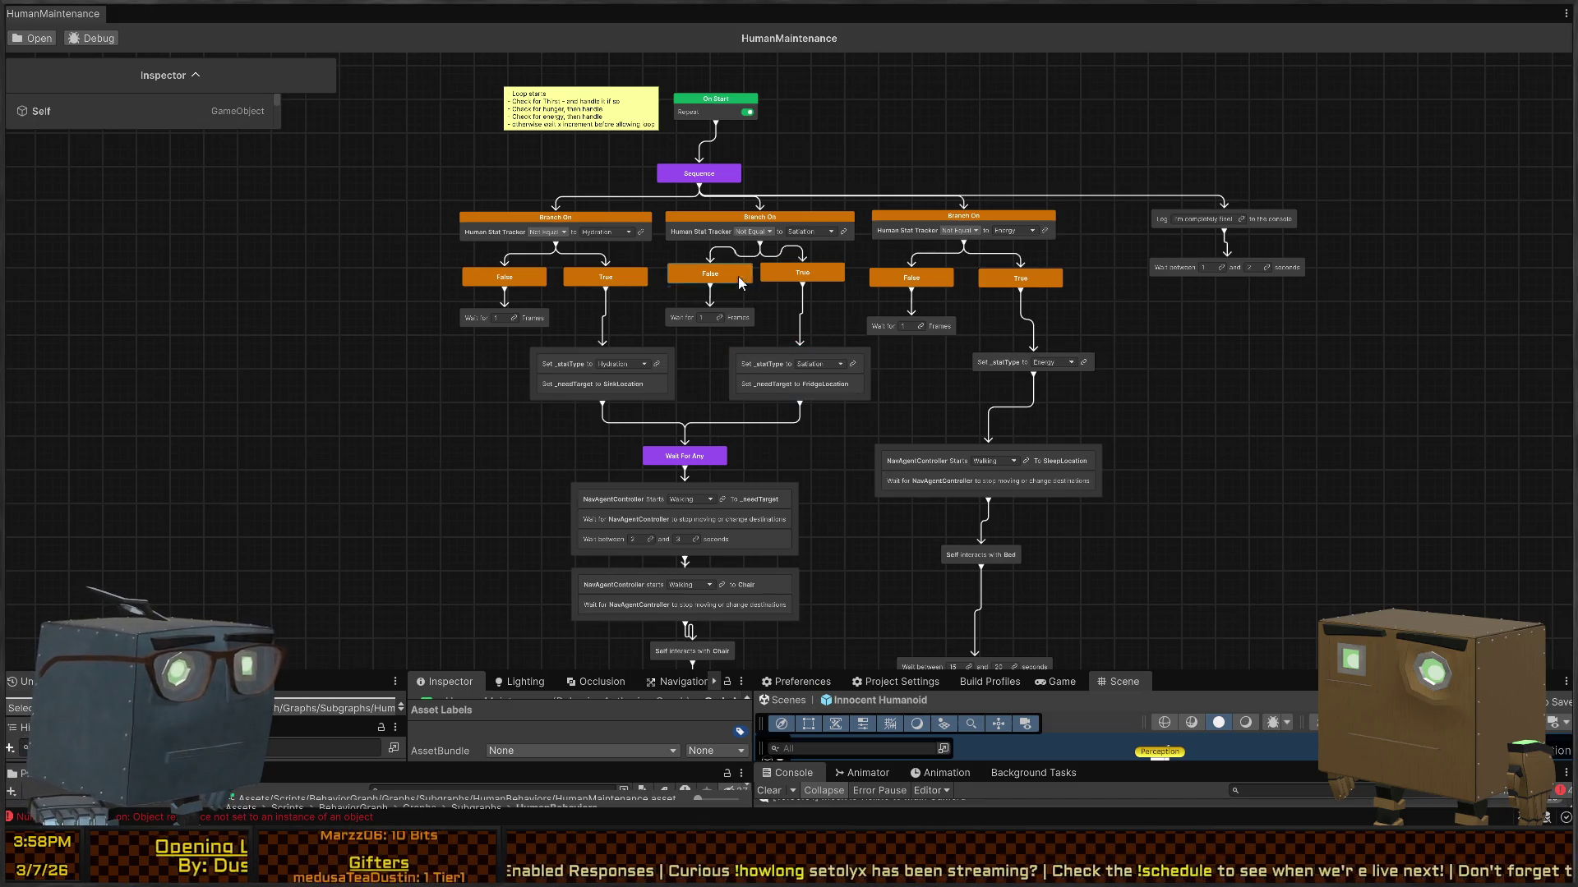
pyautogui.scroll(2, 780, 286)
pyautogui.scroll(4, 854, 290)
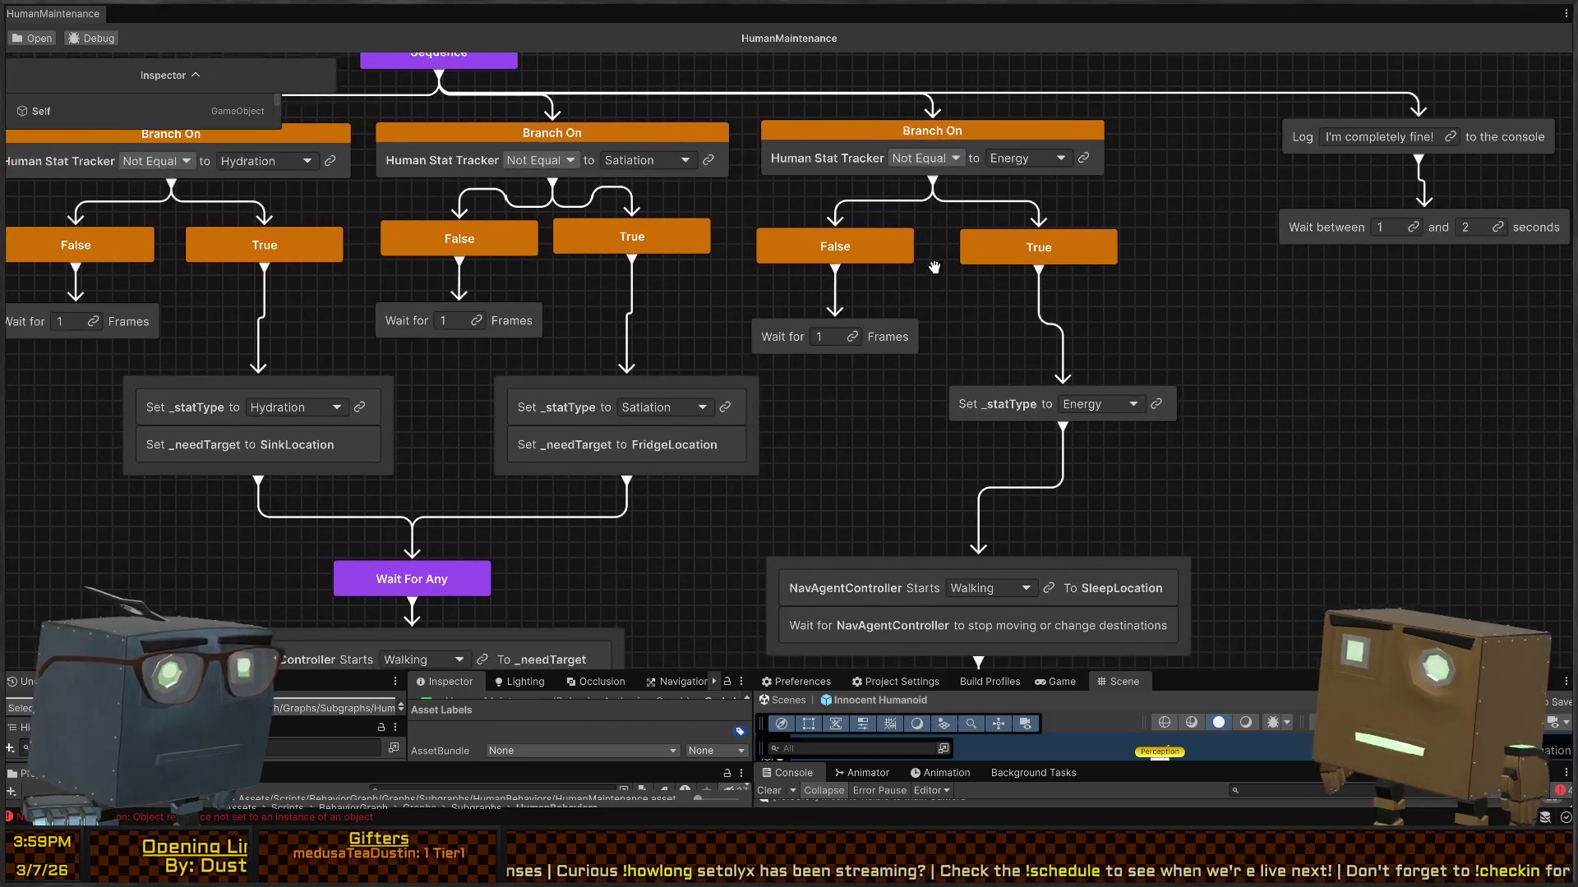
pyautogui.moveTo(934, 267); pyautogui.dragTo(935, 269)
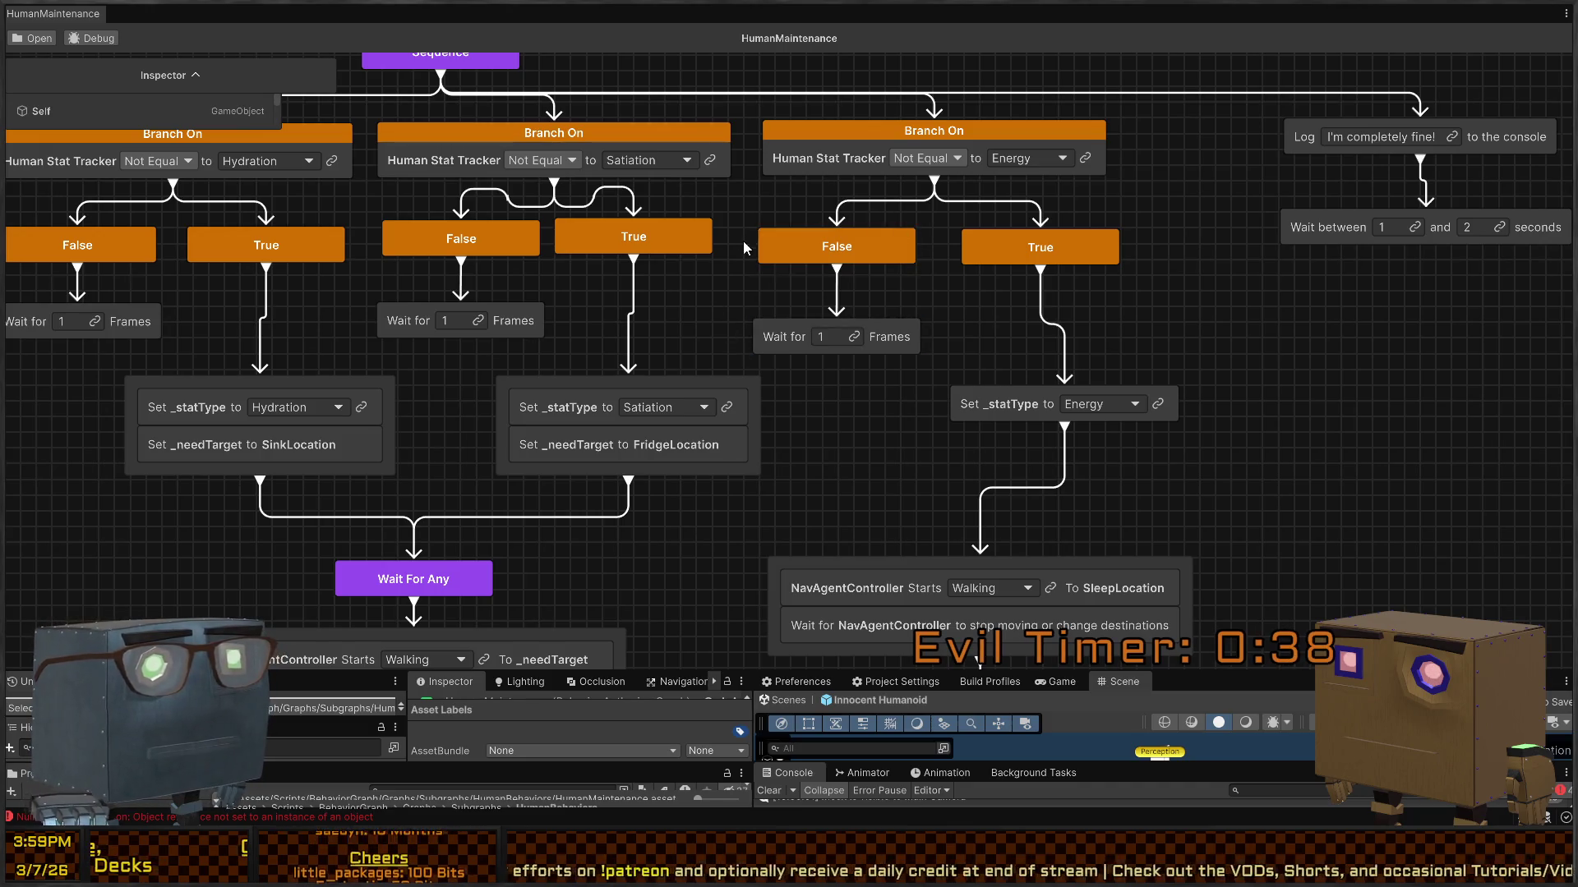
# Step: Pan to the graph's lower branches and zoom toward the Chair and Bed nodes, briefly checking Rider
pyautogui.scroll(-2, 994, 303)
pyautogui.scroll(2, 994, 303)
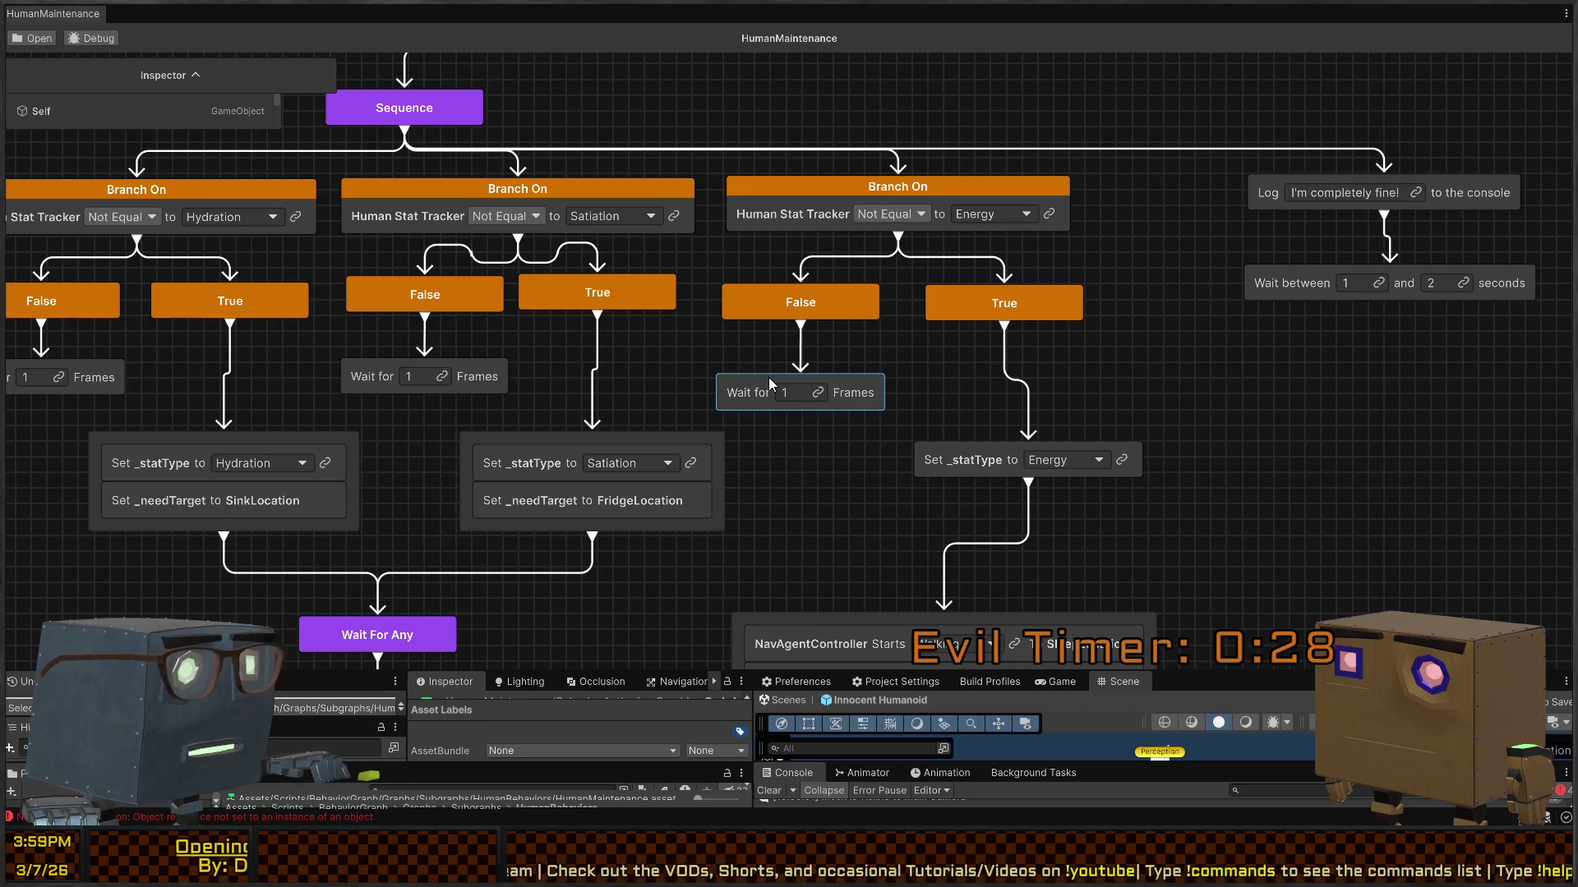
pyautogui.moveTo(920, 342); pyautogui.dragTo(968, 261)
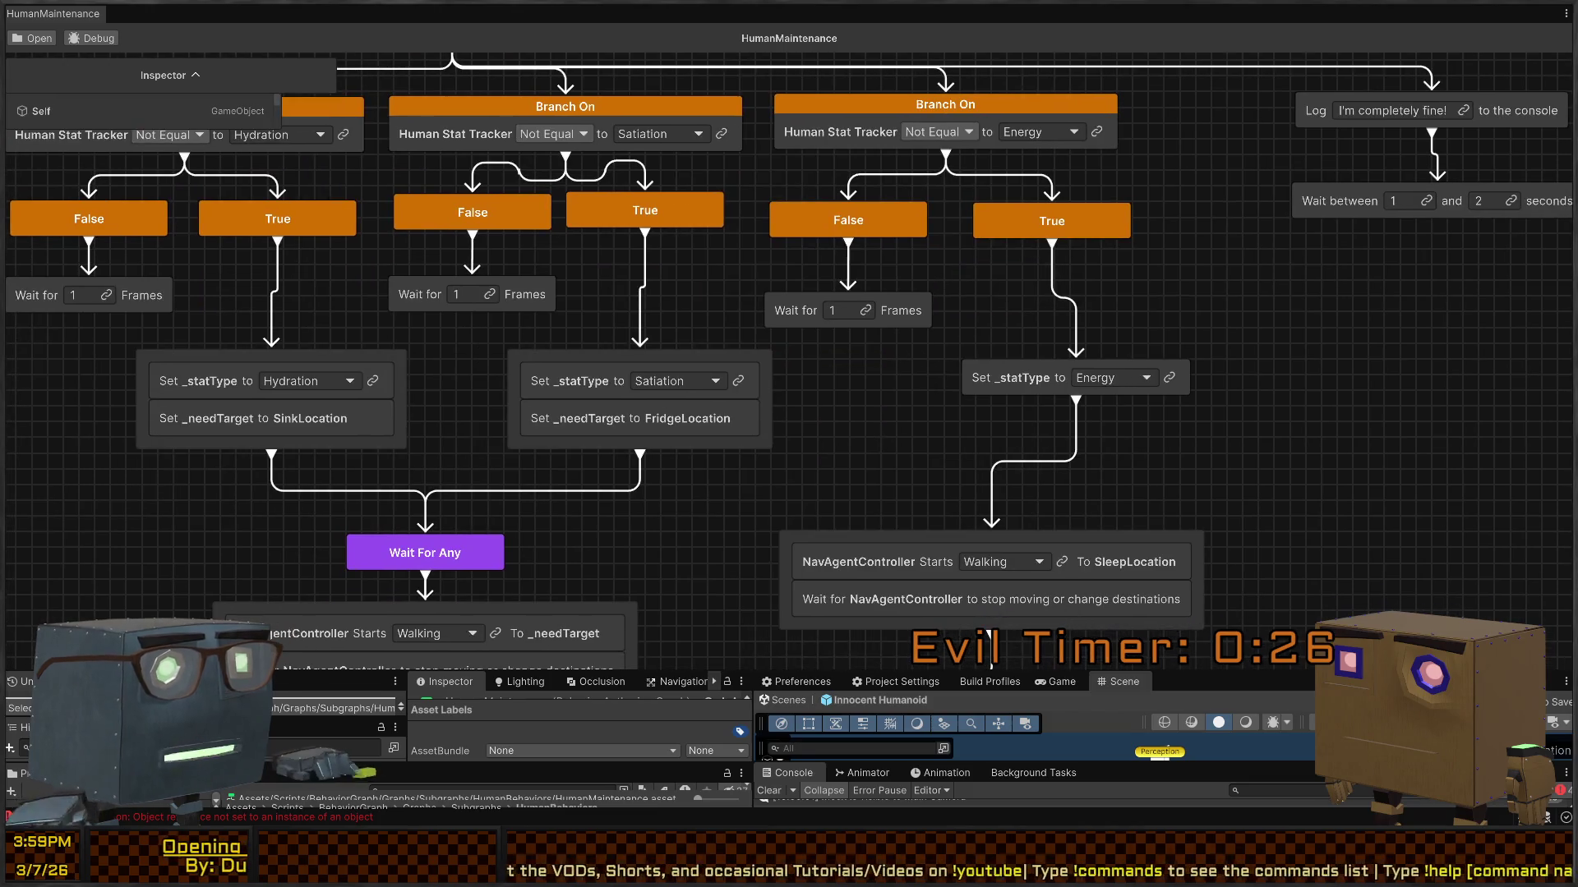
pyautogui.hotkey('alt', 'Tab')
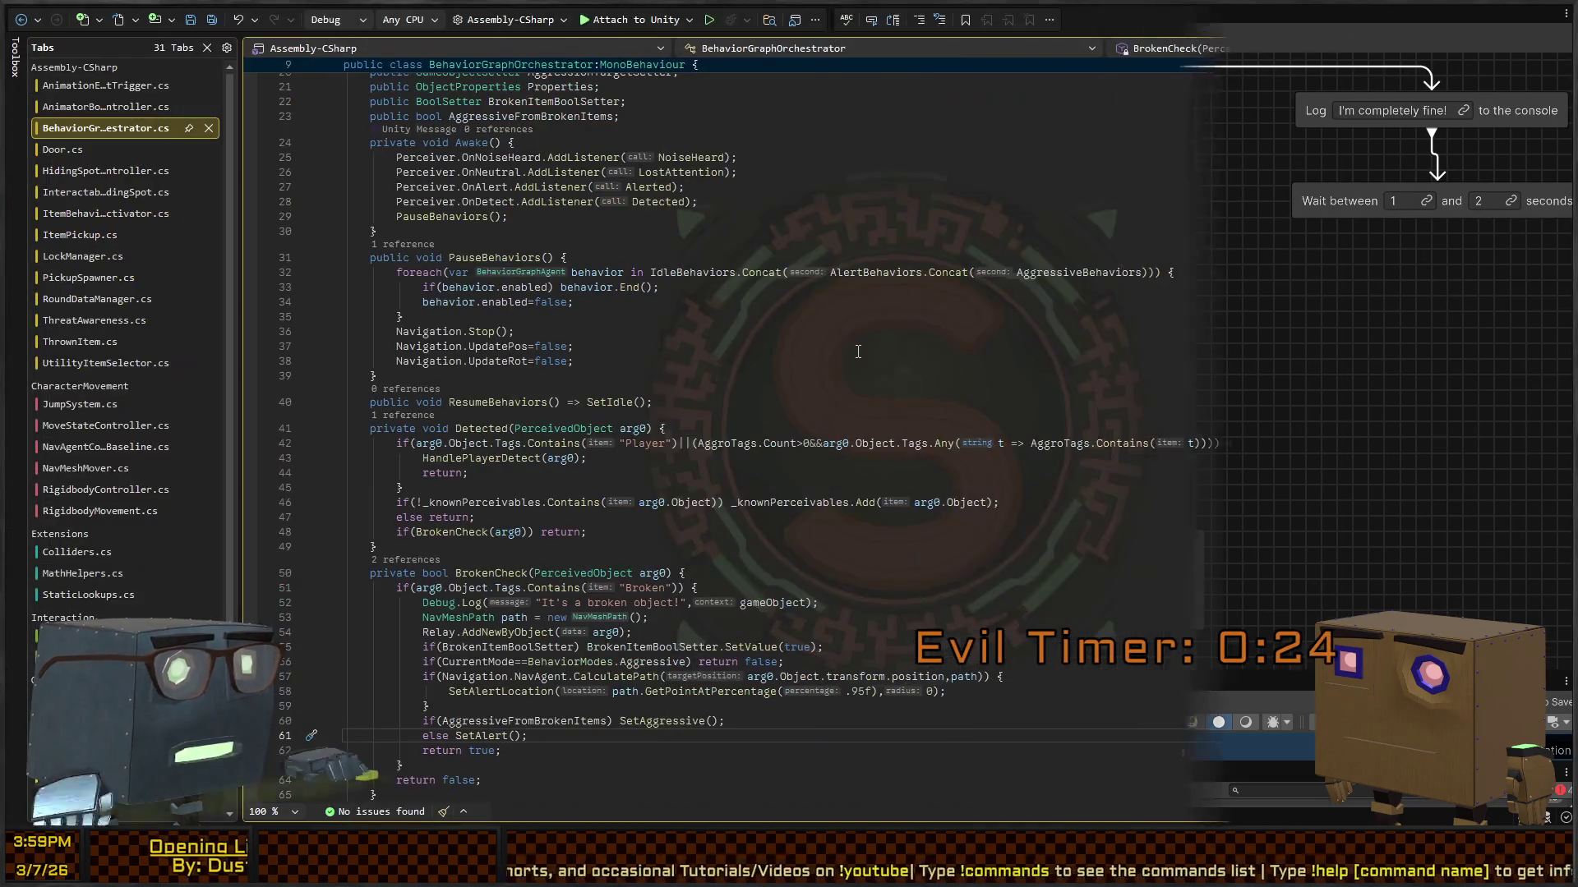
pyautogui.hotkey('alt', 'Tab')
pyautogui.scroll(-3, 890, 297)
# Step: Pan through the Eating/Chair and Bed nodes, then bring up BehaviorGraphOrchestrator.cs in Rider
pyautogui.scroll(4, 787, 342)
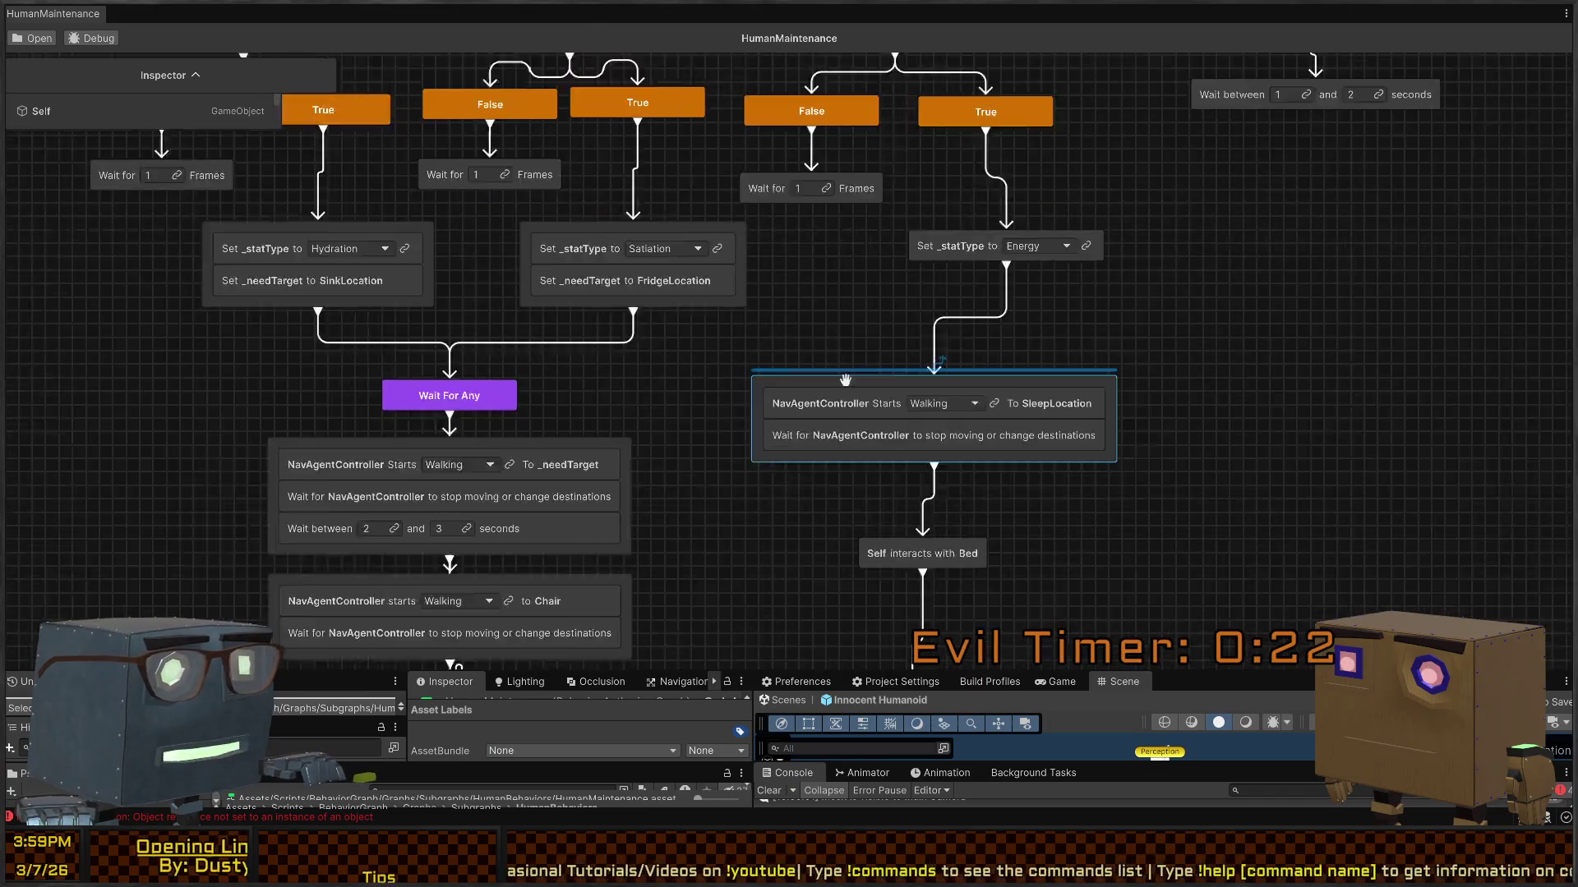
pyautogui.scroll(-5, 787, 341)
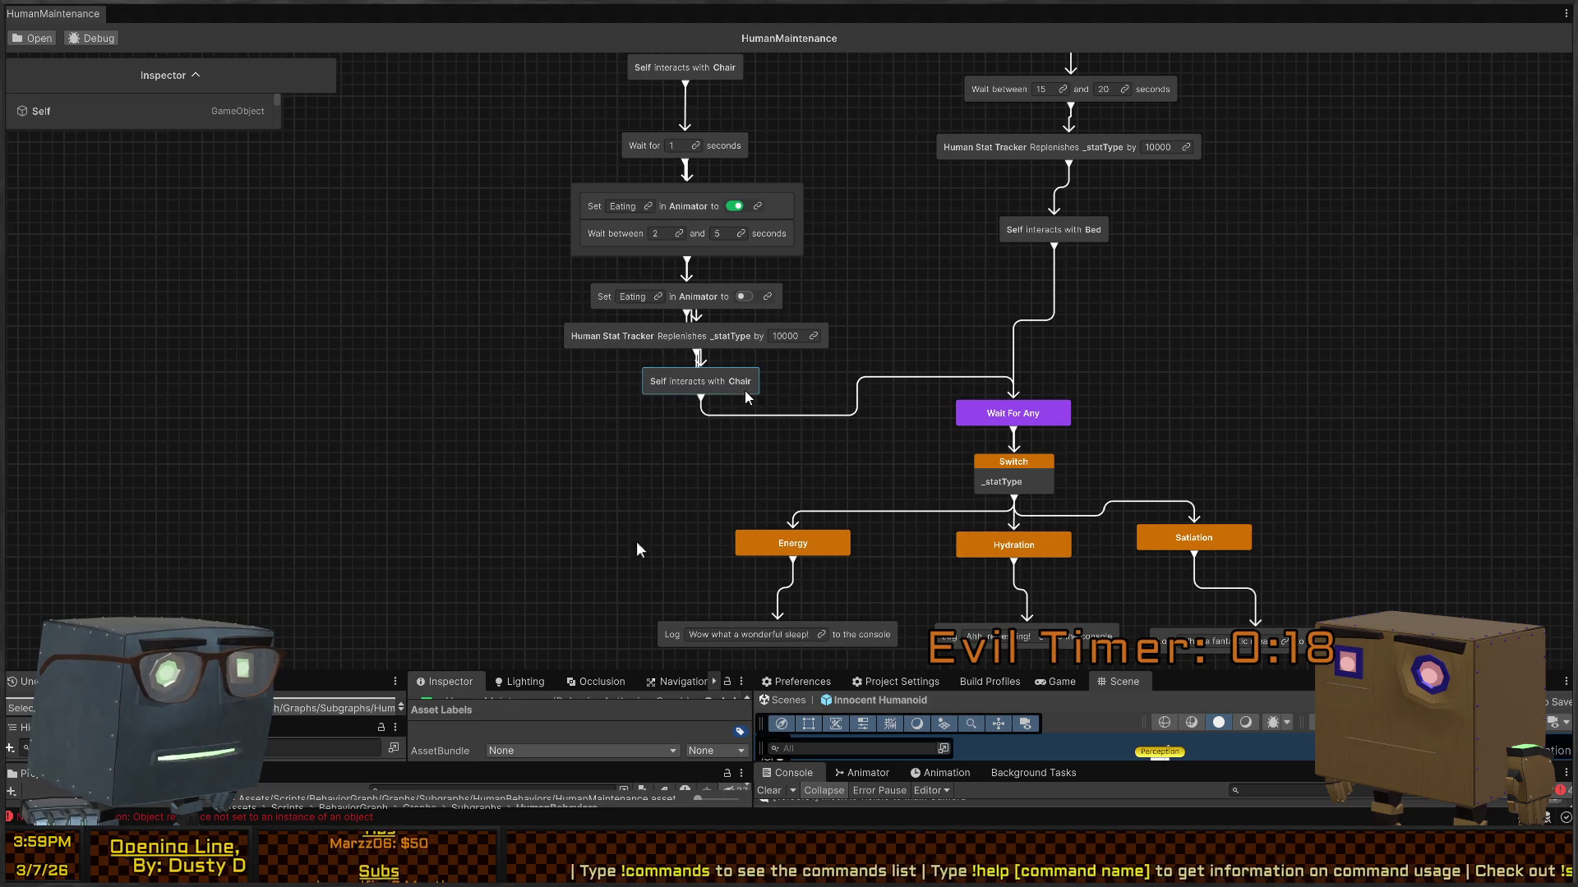
pyautogui.scroll(3, 679, 435)
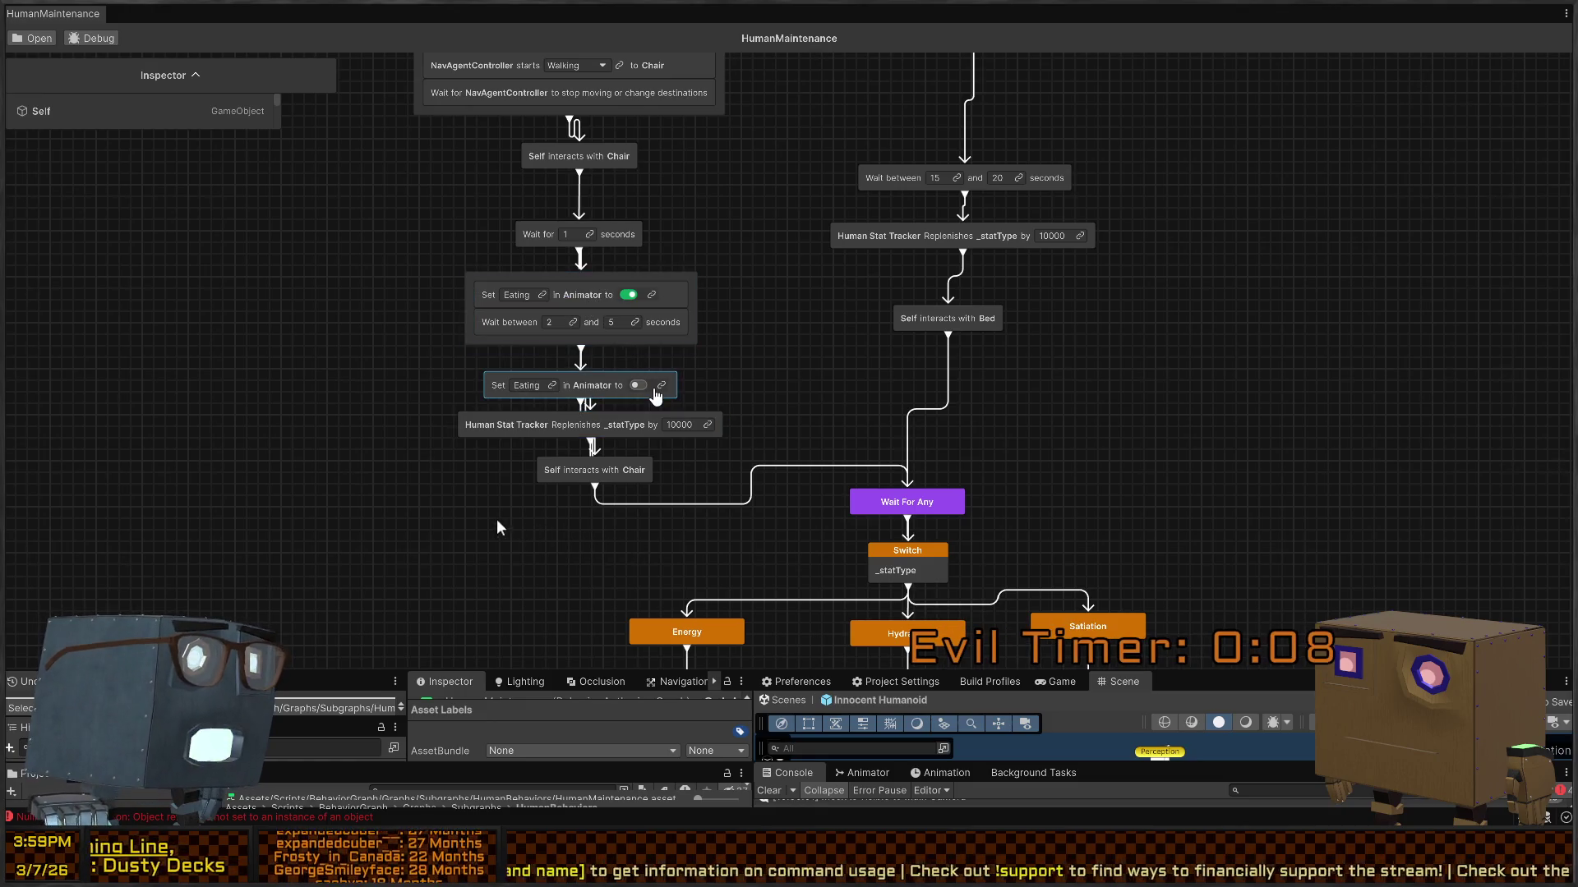
pyautogui.scroll(2, 656, 397)
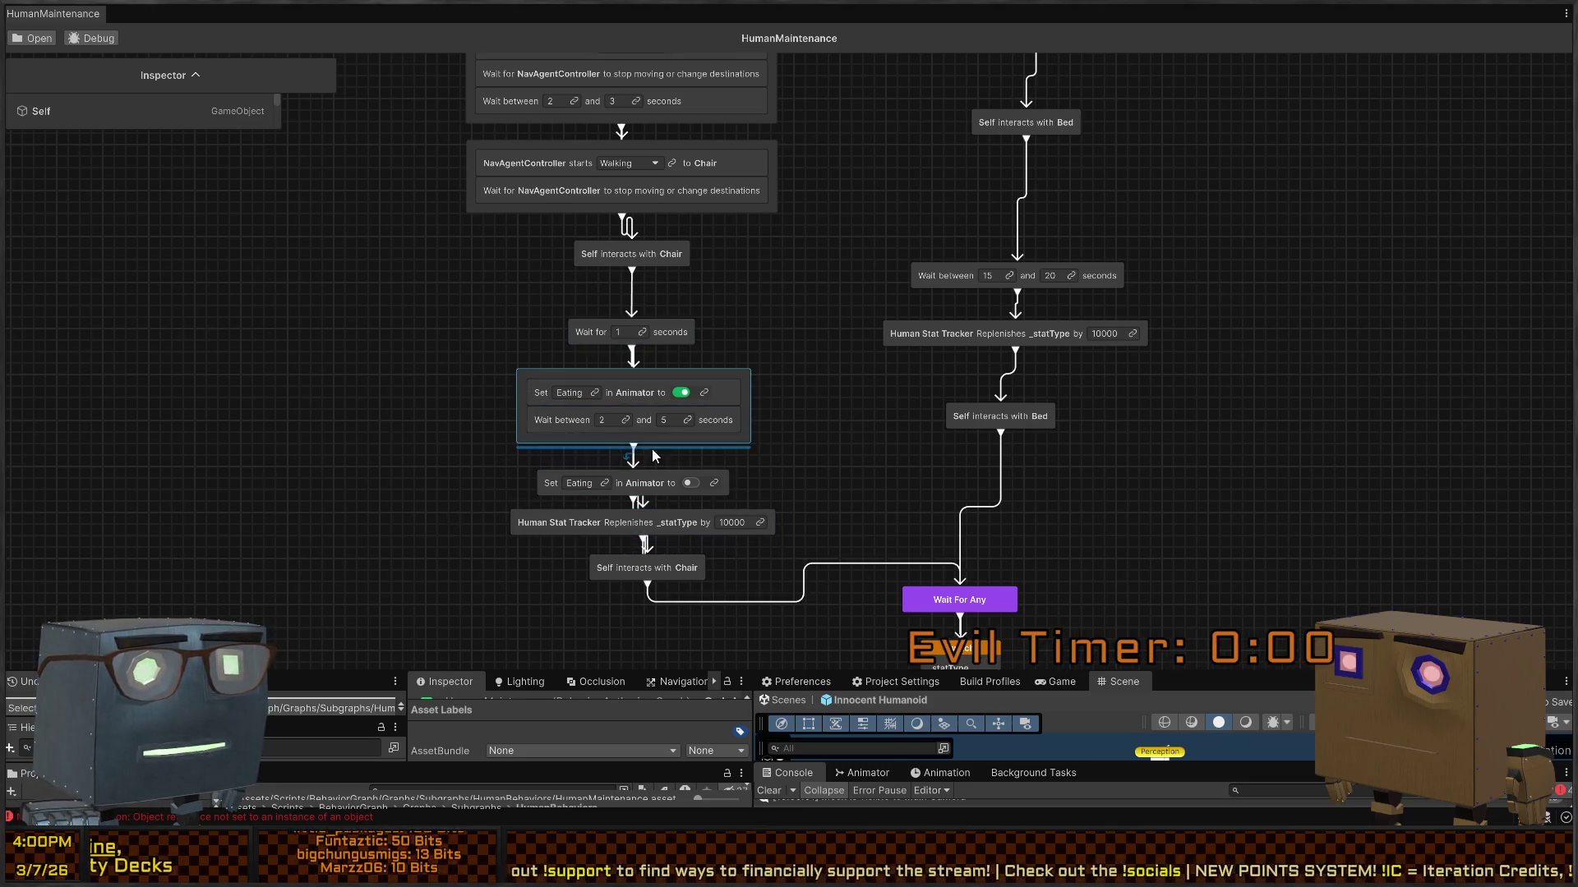
pyautogui.moveTo(834, 235); pyautogui.dragTo(824, 362)
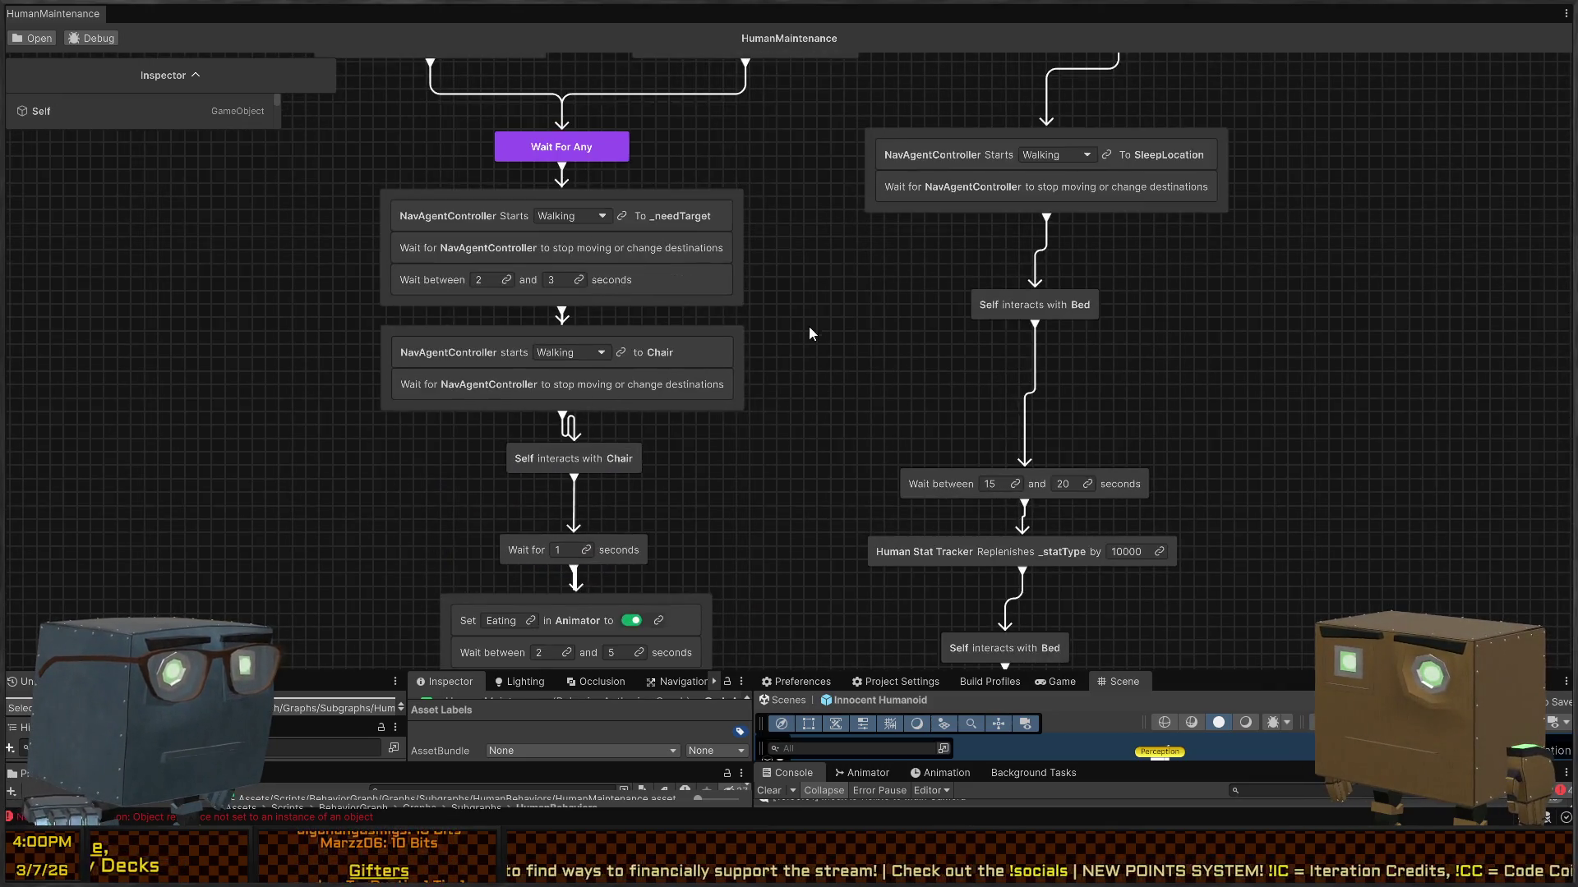
pyautogui.scroll(-2, 811, 335)
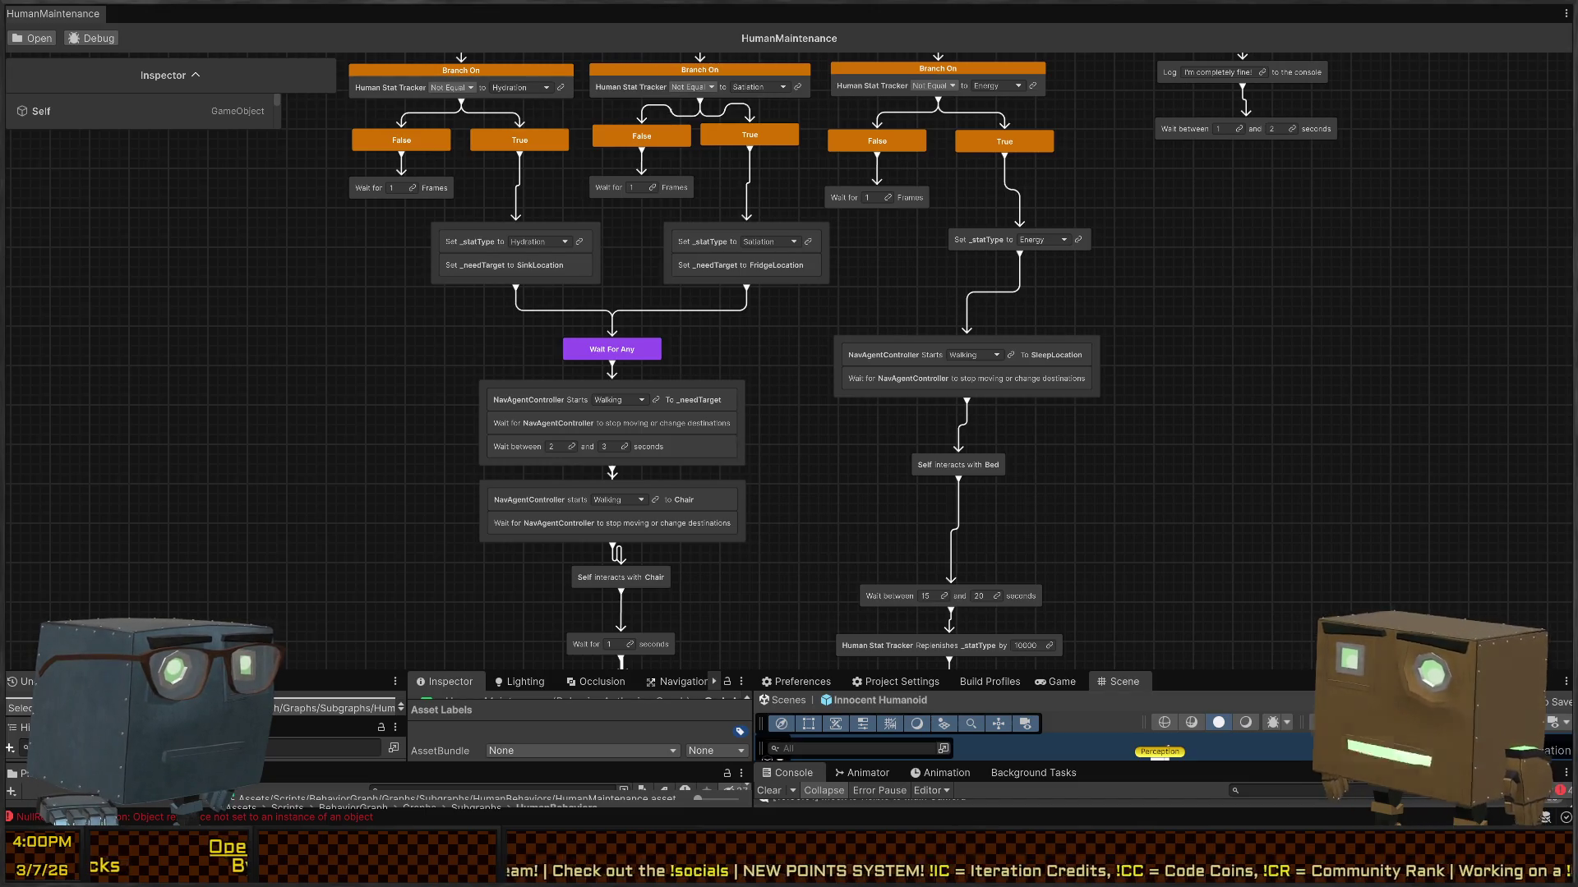
pyautogui.hotkey('alt', 'Tab')
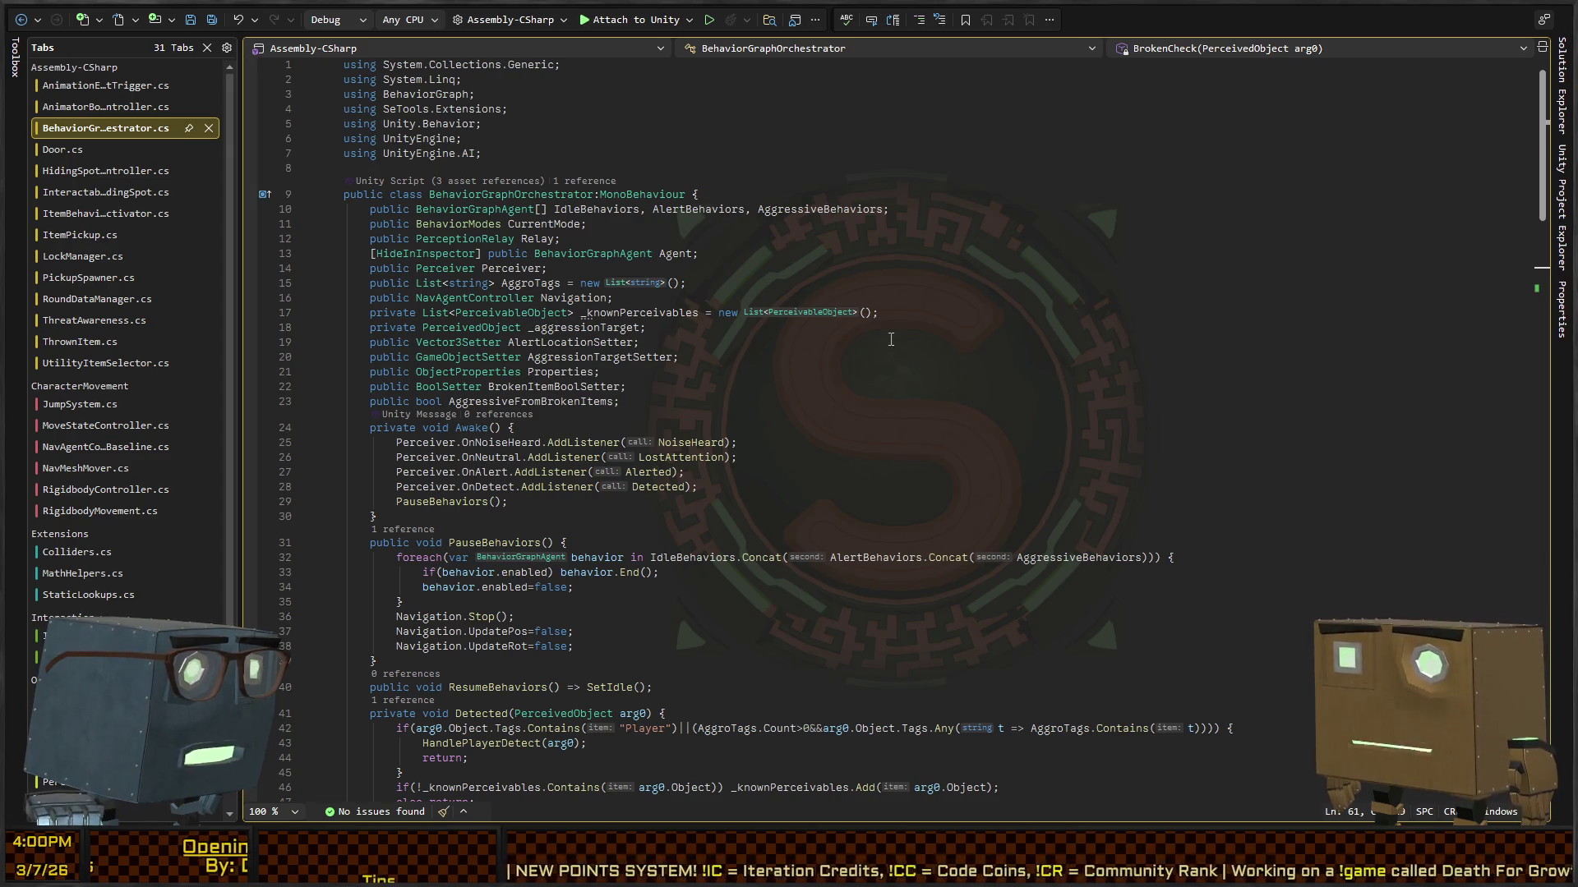
# Step: Select Interactor.cs's hasSitting || hasSleeping release block, lines 17–24, then return to BehaviorGraphOrchestrator.cs
pyautogui.scroll(-7, 794, 290)
pyautogui.click(802, 289)
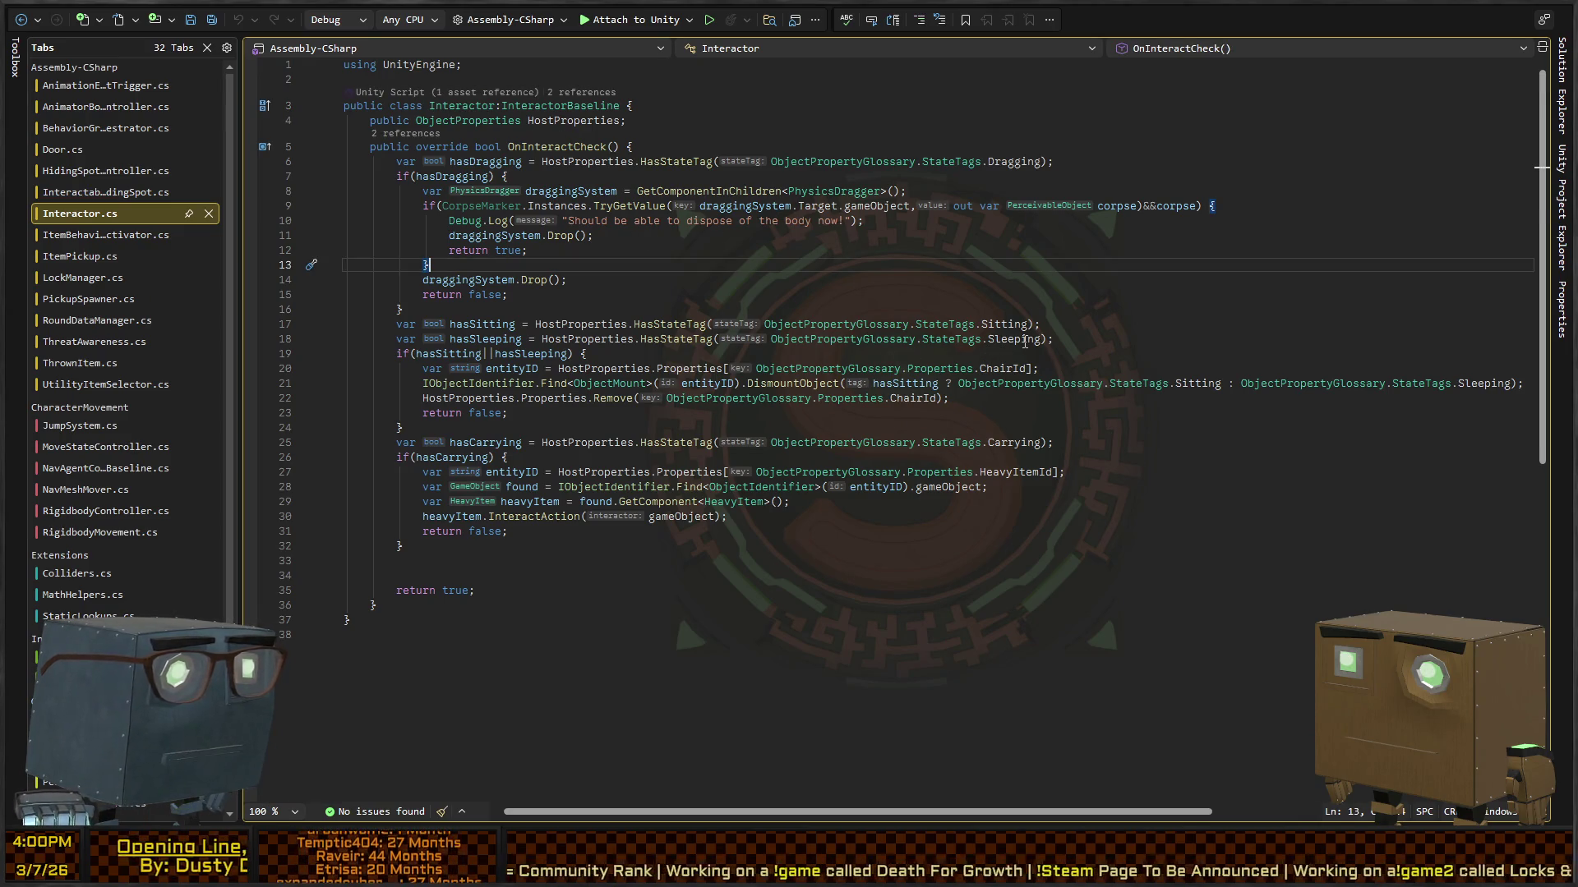
pyautogui.click(579, 339)
pyautogui.click(437, 354)
pyautogui.press('End')
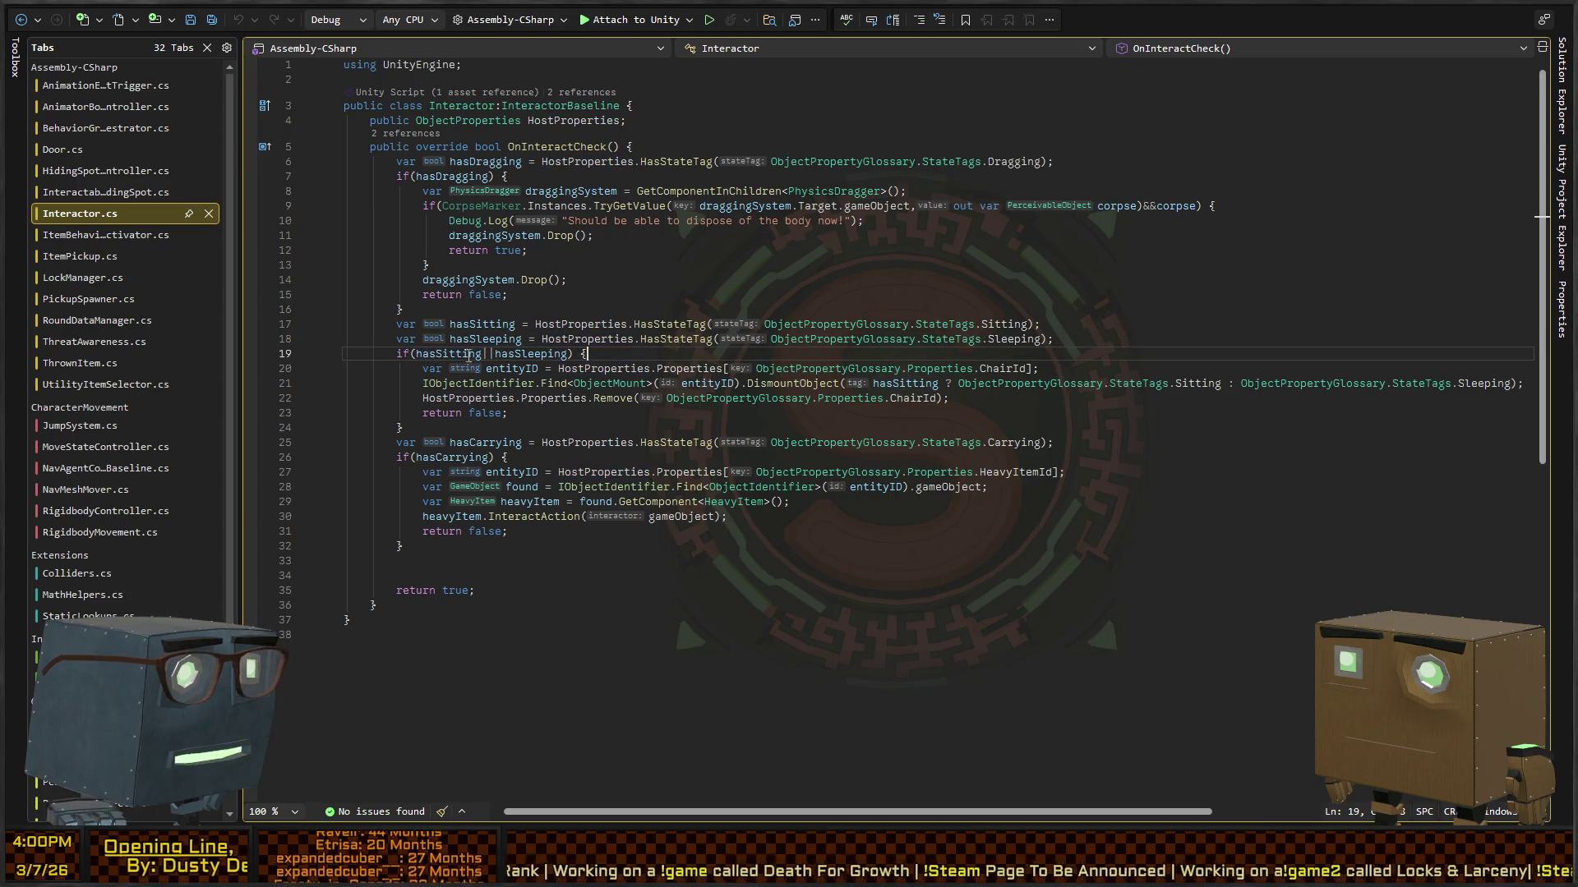
pyautogui.moveTo(493, 429); pyautogui.dragTo(364, 325)
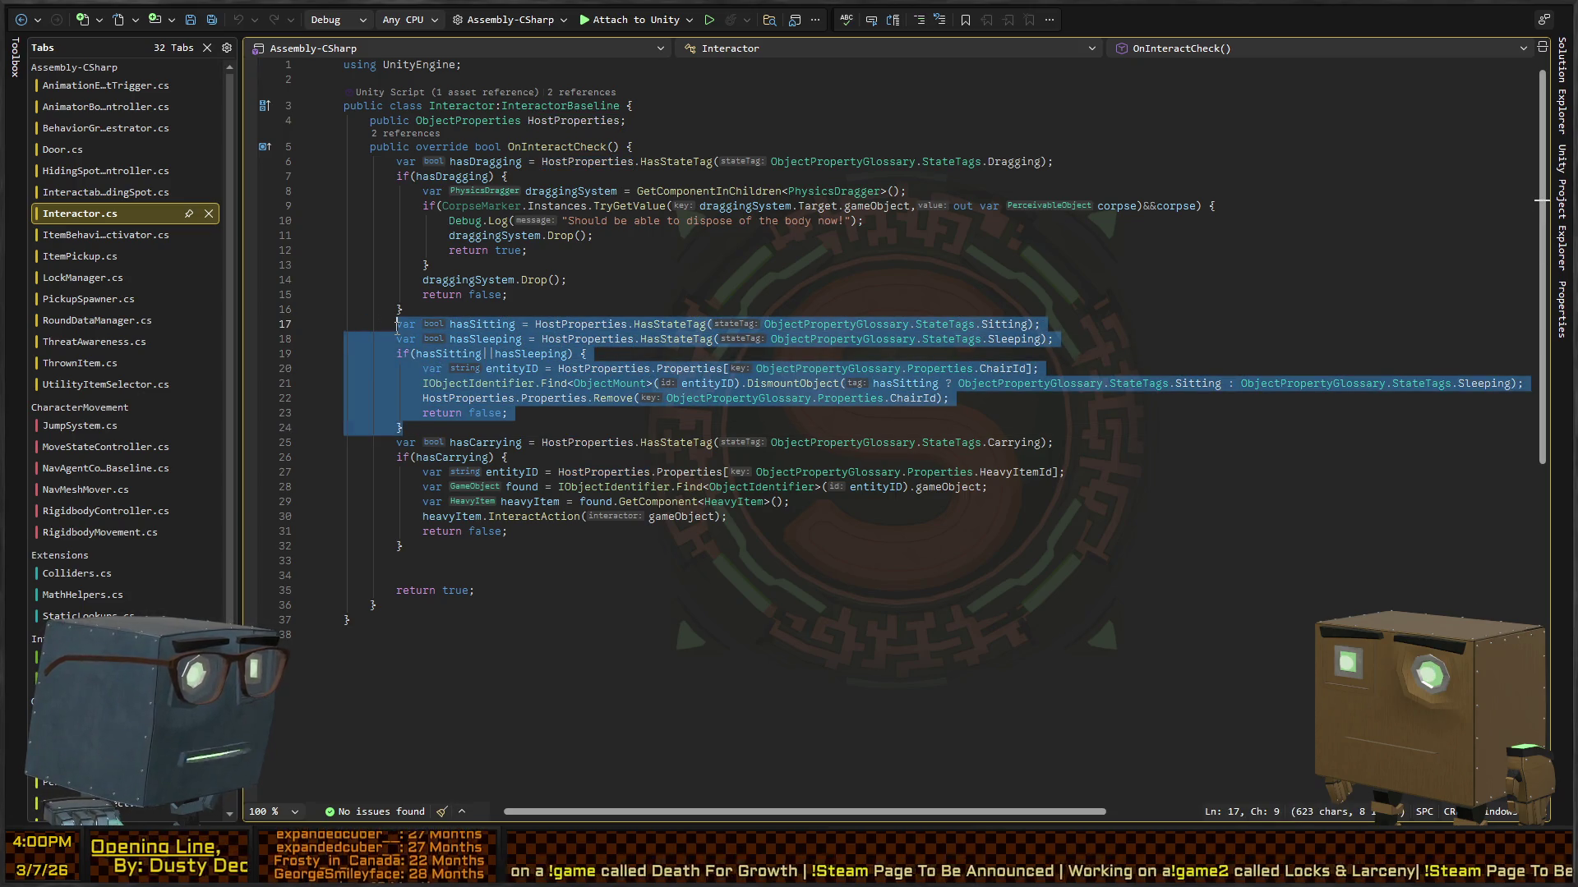
pyautogui.click(743, 332)
pyautogui.hotkey('ctrl', 'Tab')
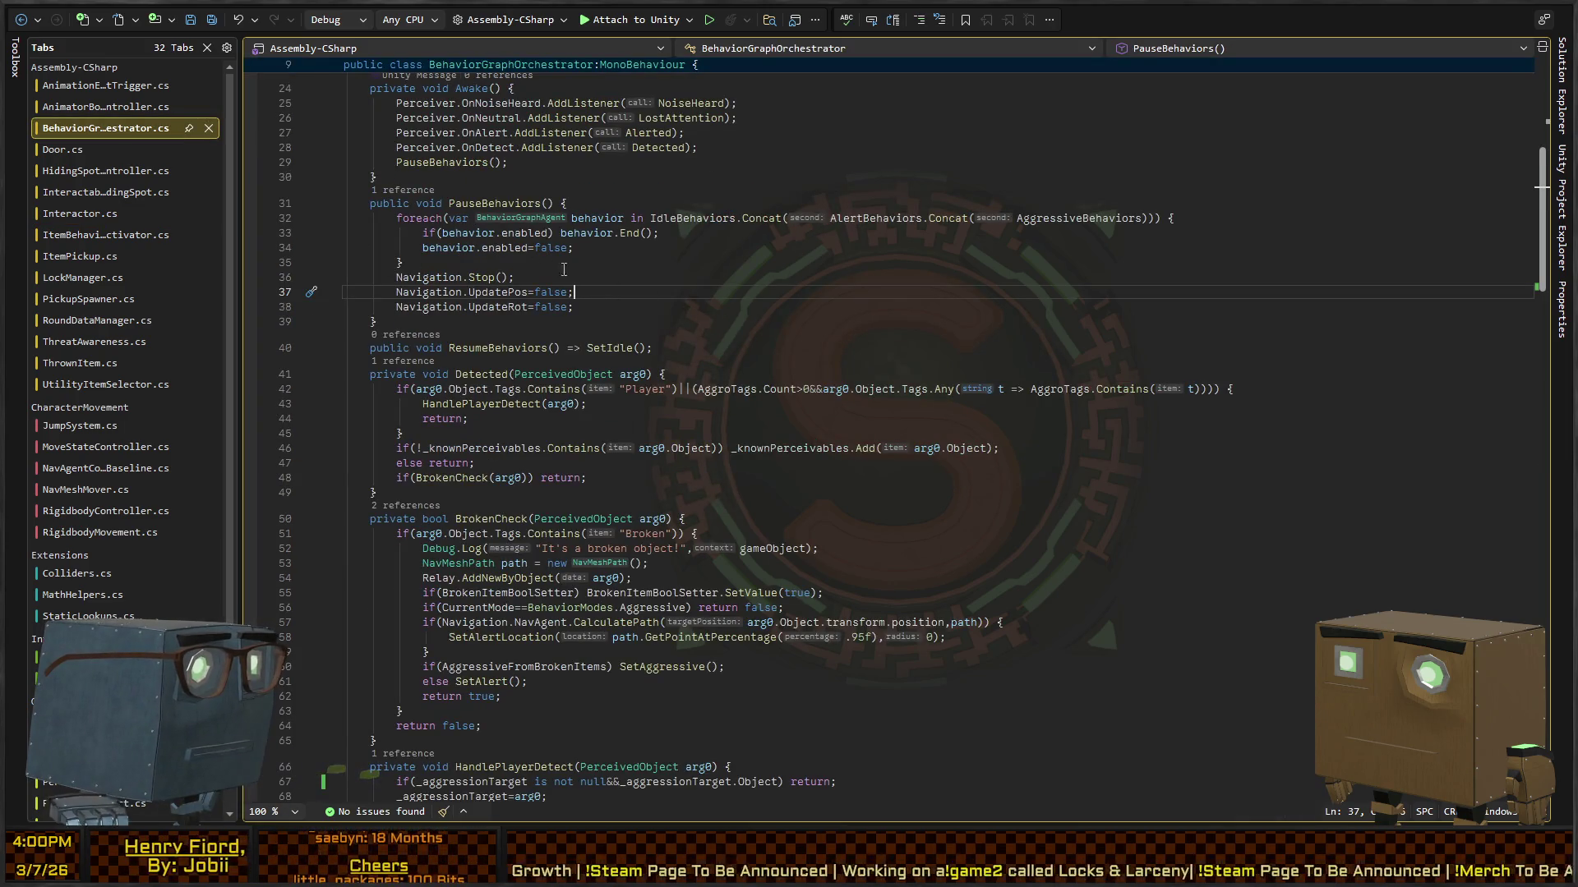
# Step: Scroll down to SetIdle and jump to the SetMode definition
pyautogui.scroll(8, 590, 383)
pyautogui.scroll(-8, 590, 383)
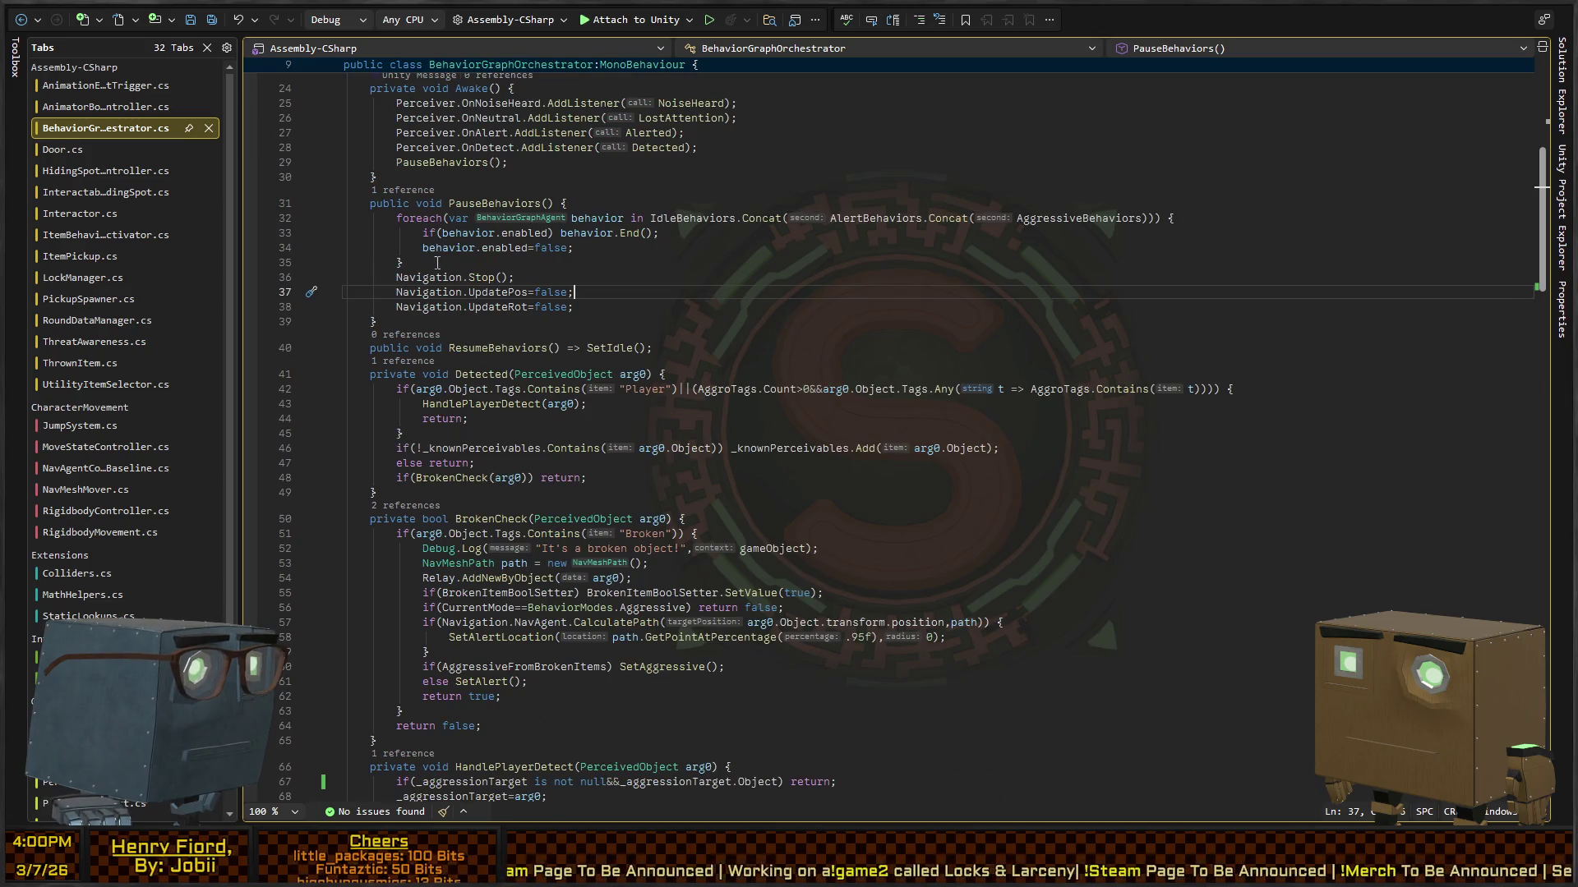
pyautogui.scroll(-9, 460, 395)
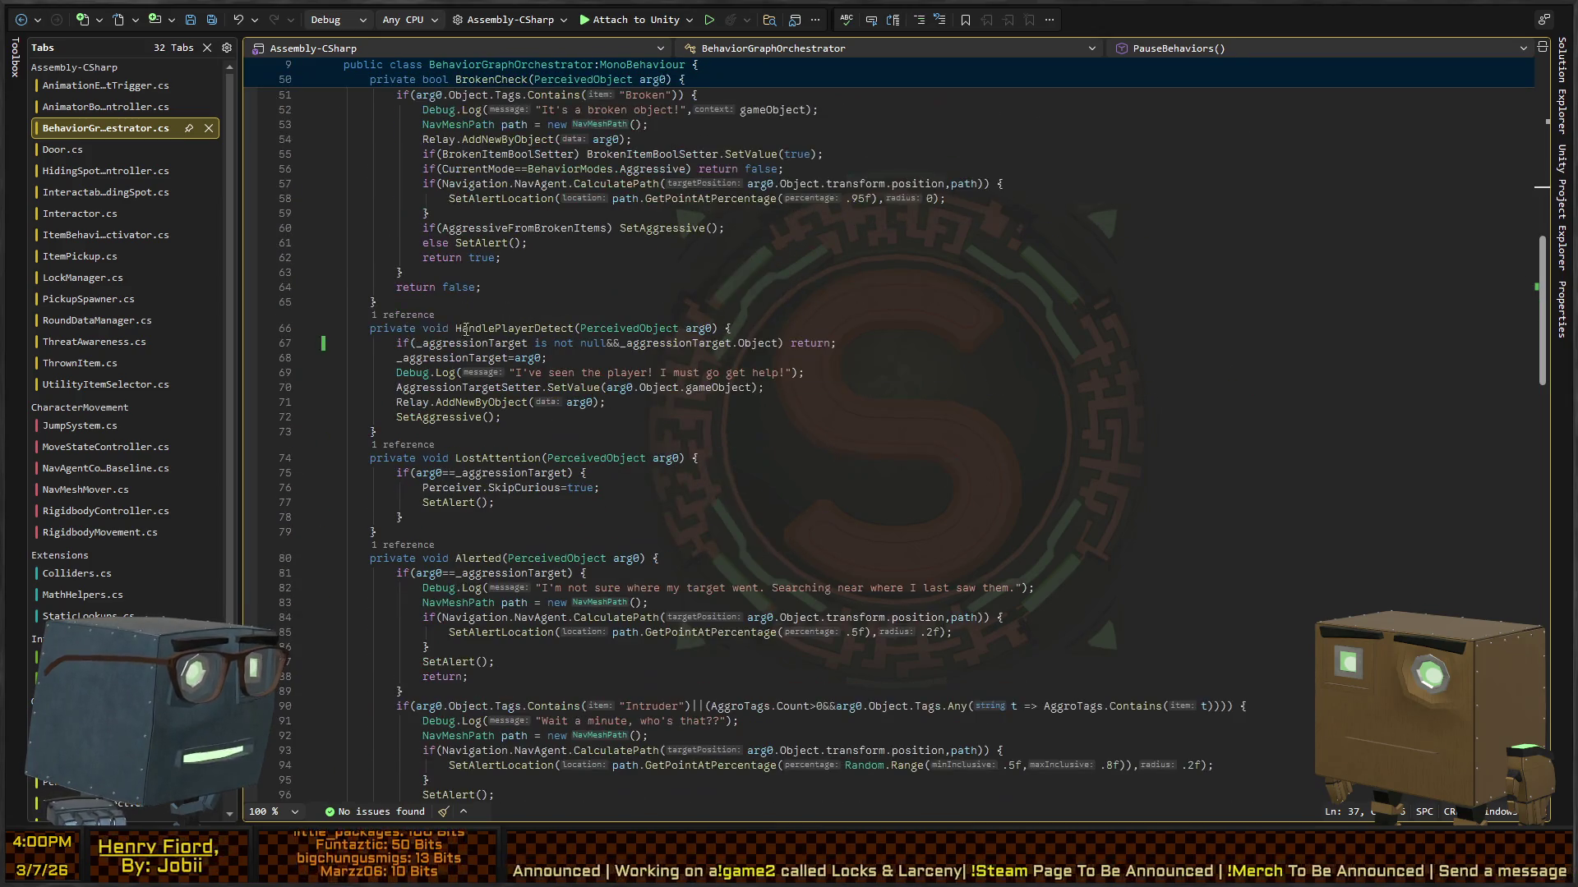
pyautogui.scroll(-13, 518, 343)
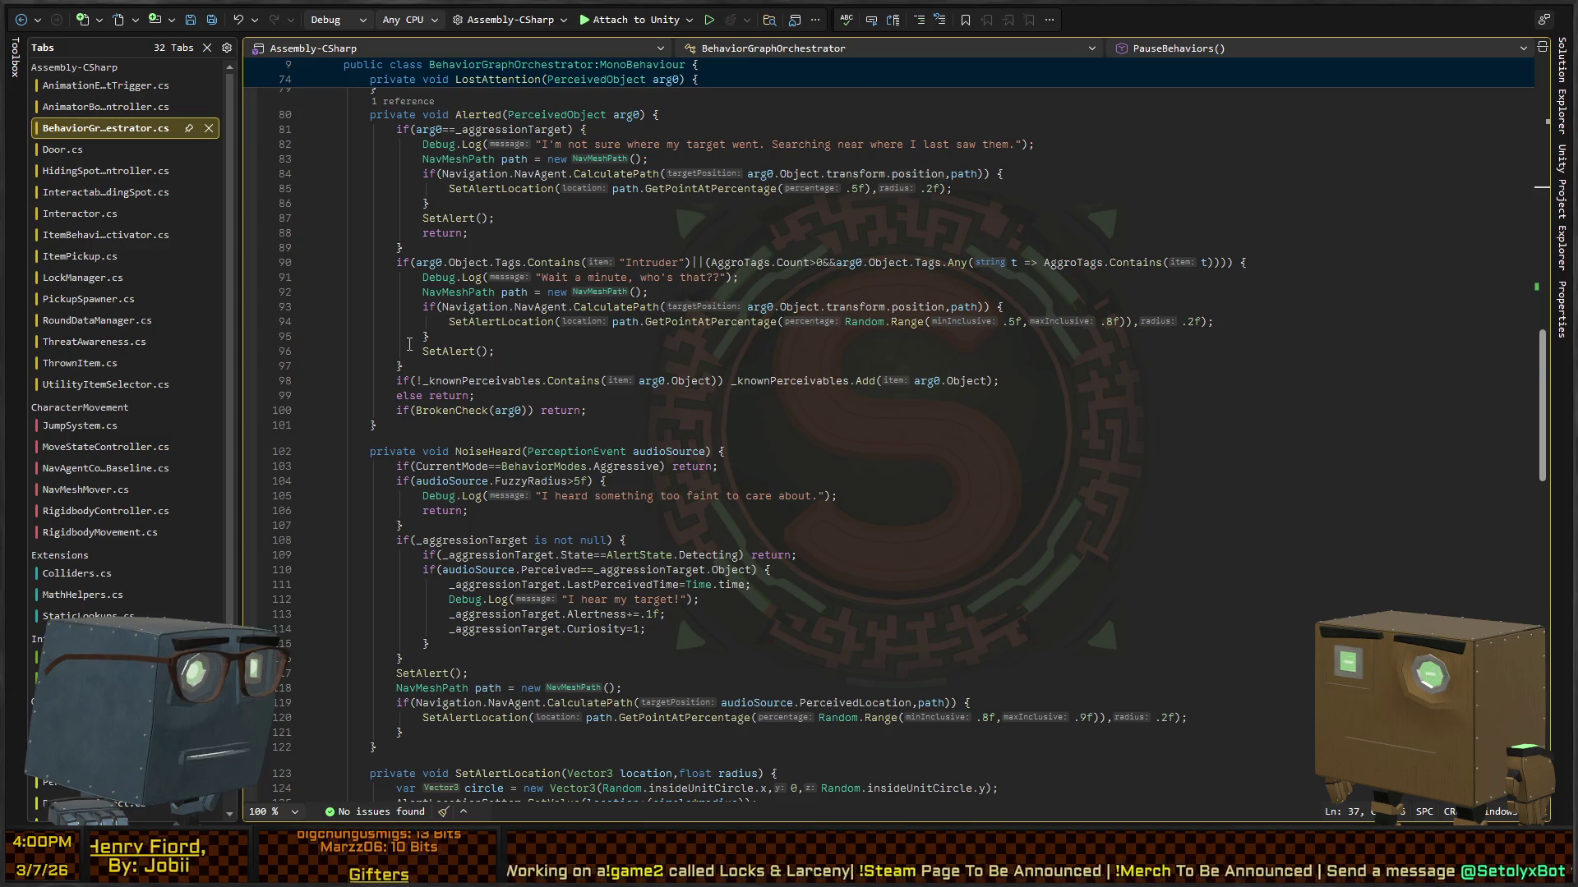
pyautogui.scroll(-4, 440, 342)
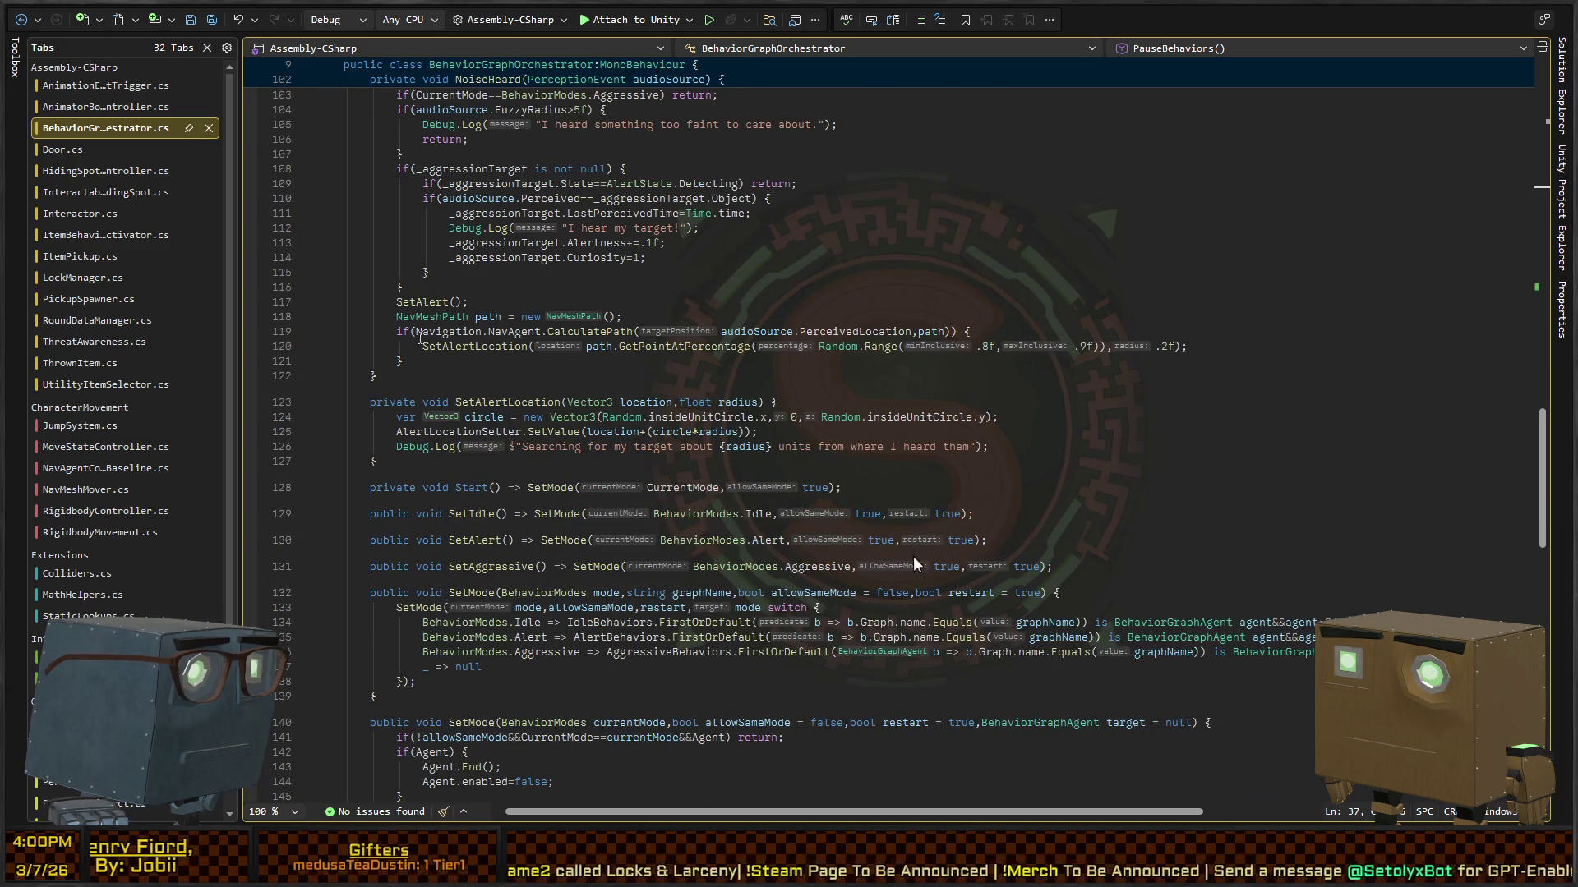
pyautogui.scroll(-4, 914, 575)
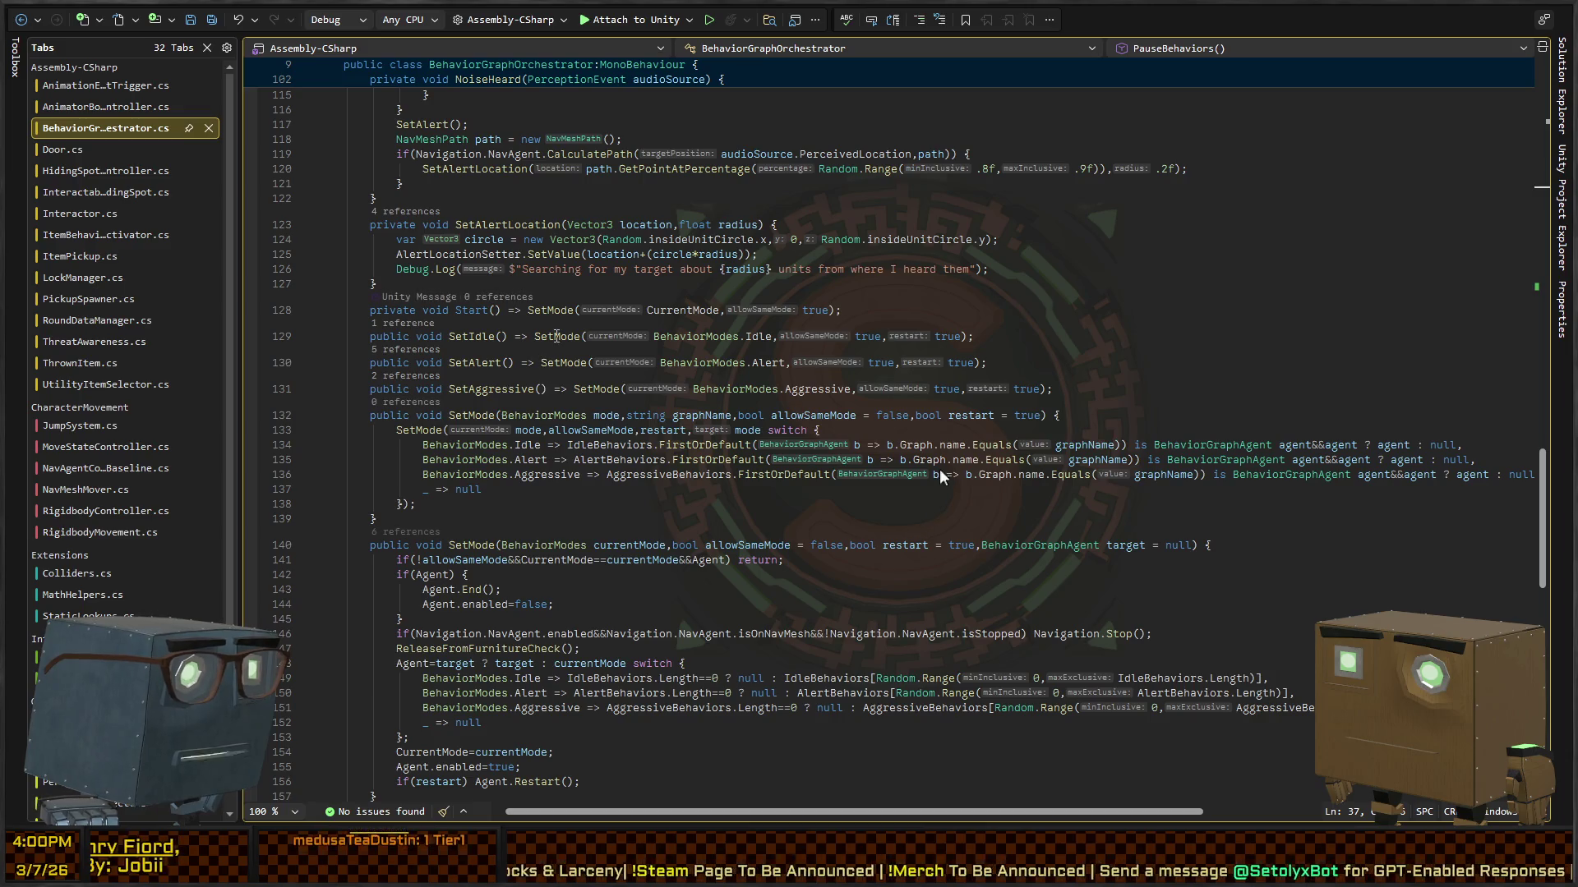
pyautogui.click(556, 336)
pyautogui.keyDown('ctrl'); pyautogui.click(555, 336); pyautogui.keyUp('ctrl')
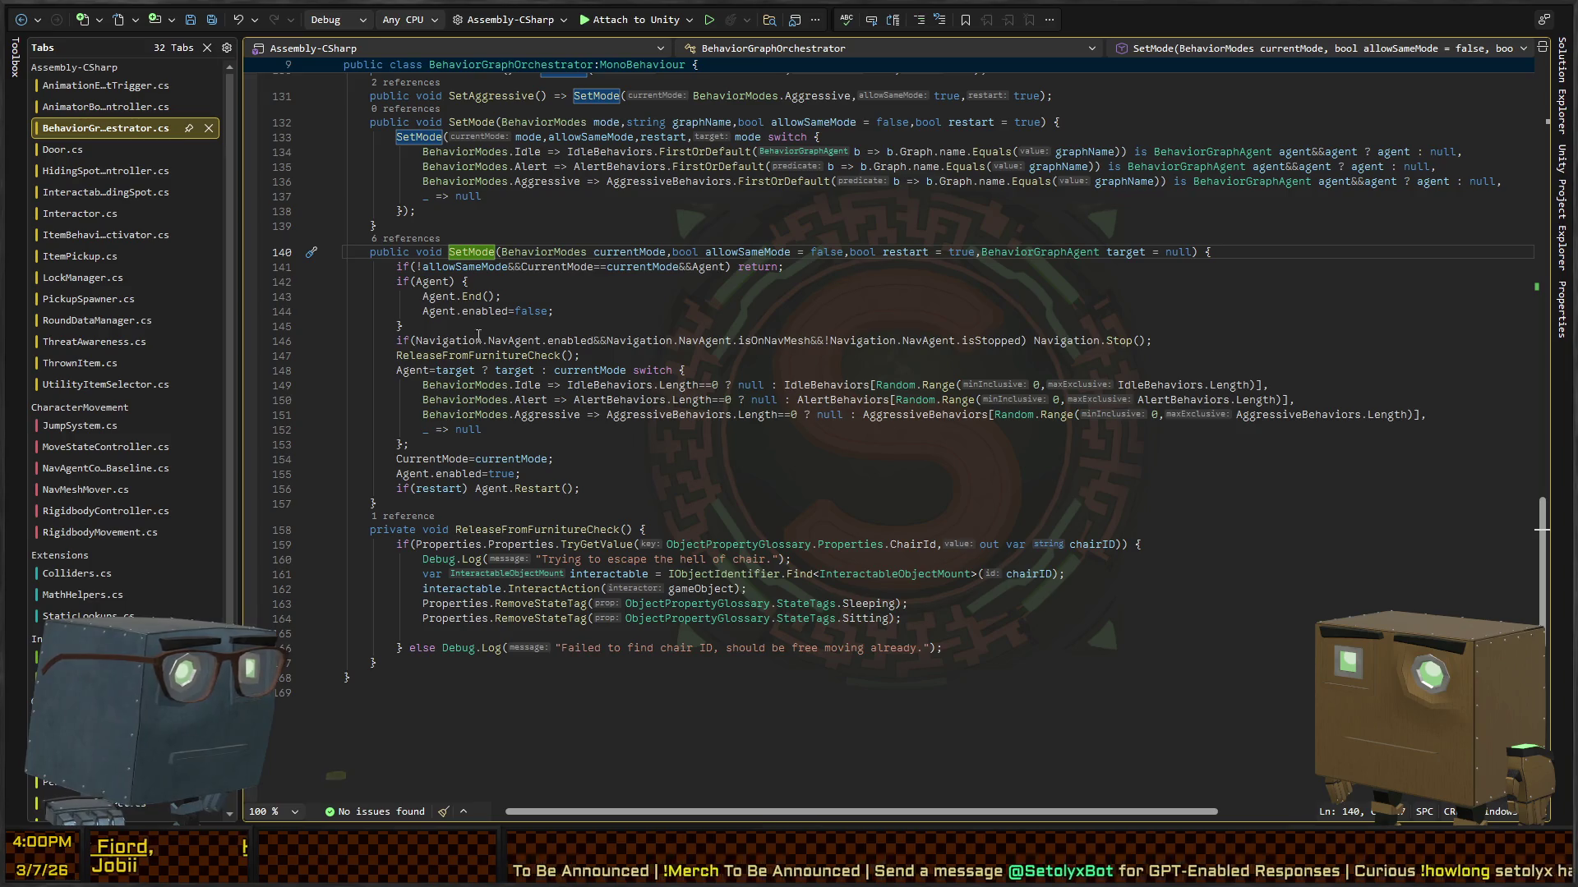
# Step: Add a new line after ReleaseFromFurnitureCheck() reading 'if(currentMode!= Idle'
pyautogui.click(624, 355)
pyautogui.press('Return')
pyautogui.write('if(')
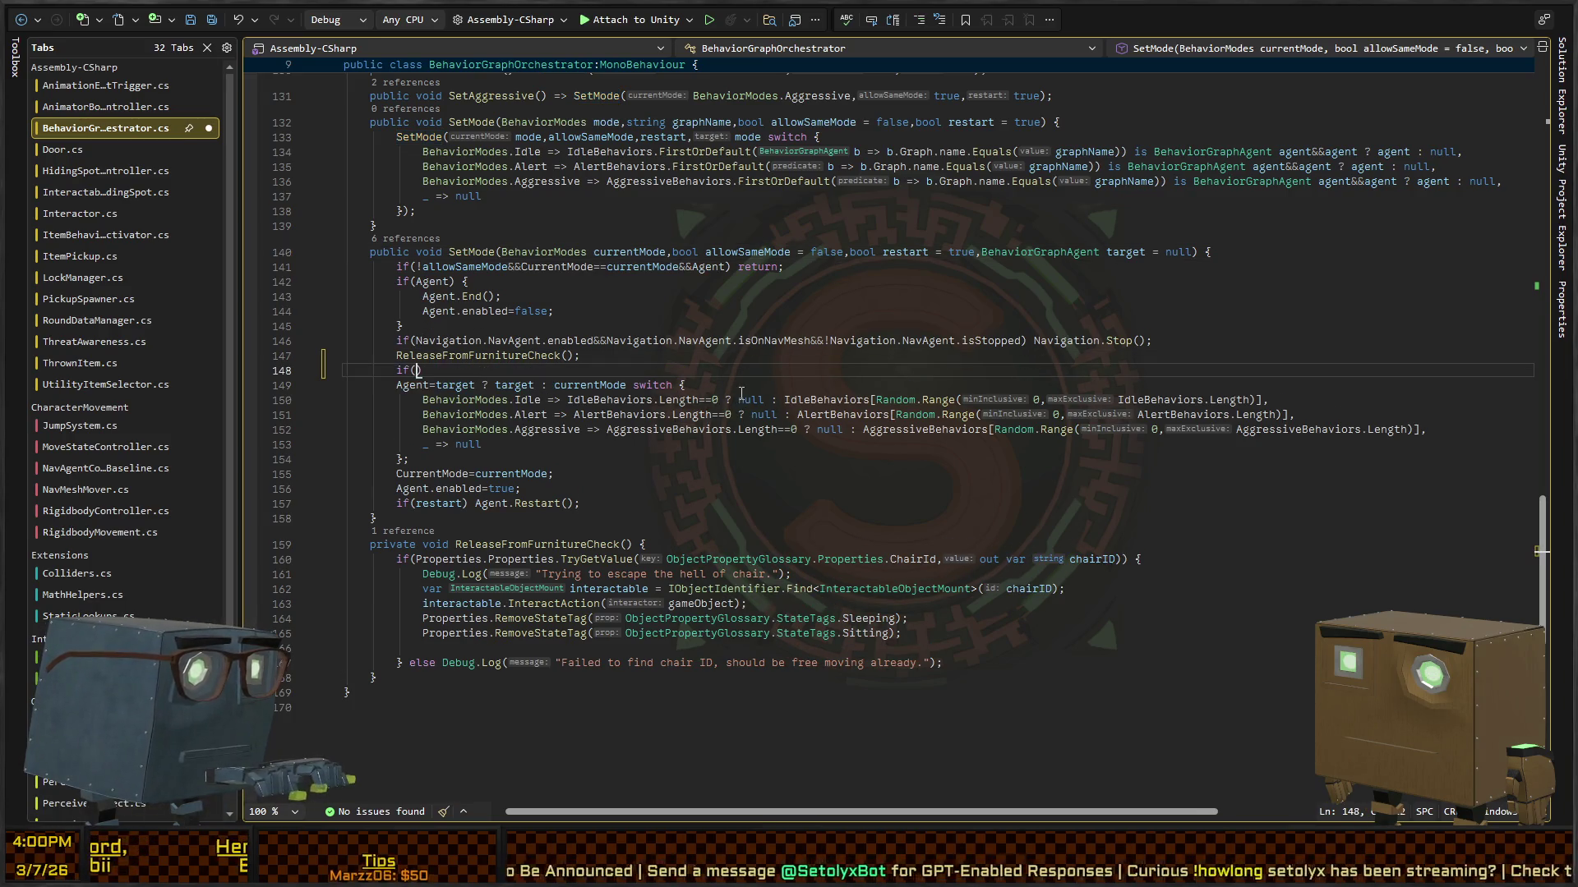
pyautogui.write('currentMod')
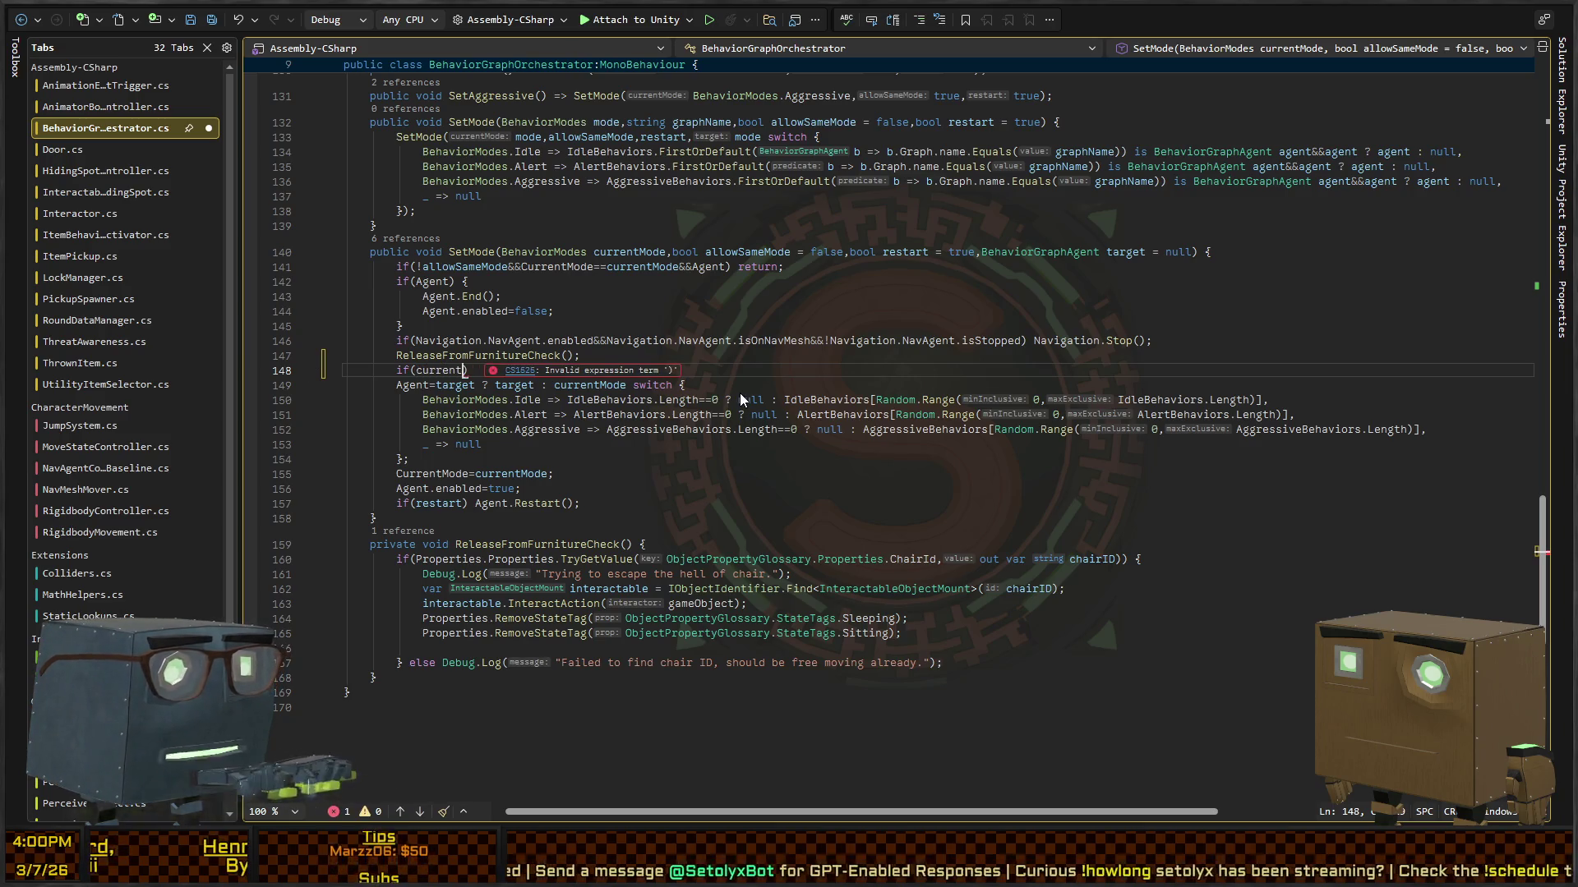
pyautogui.write('e!= Idle')
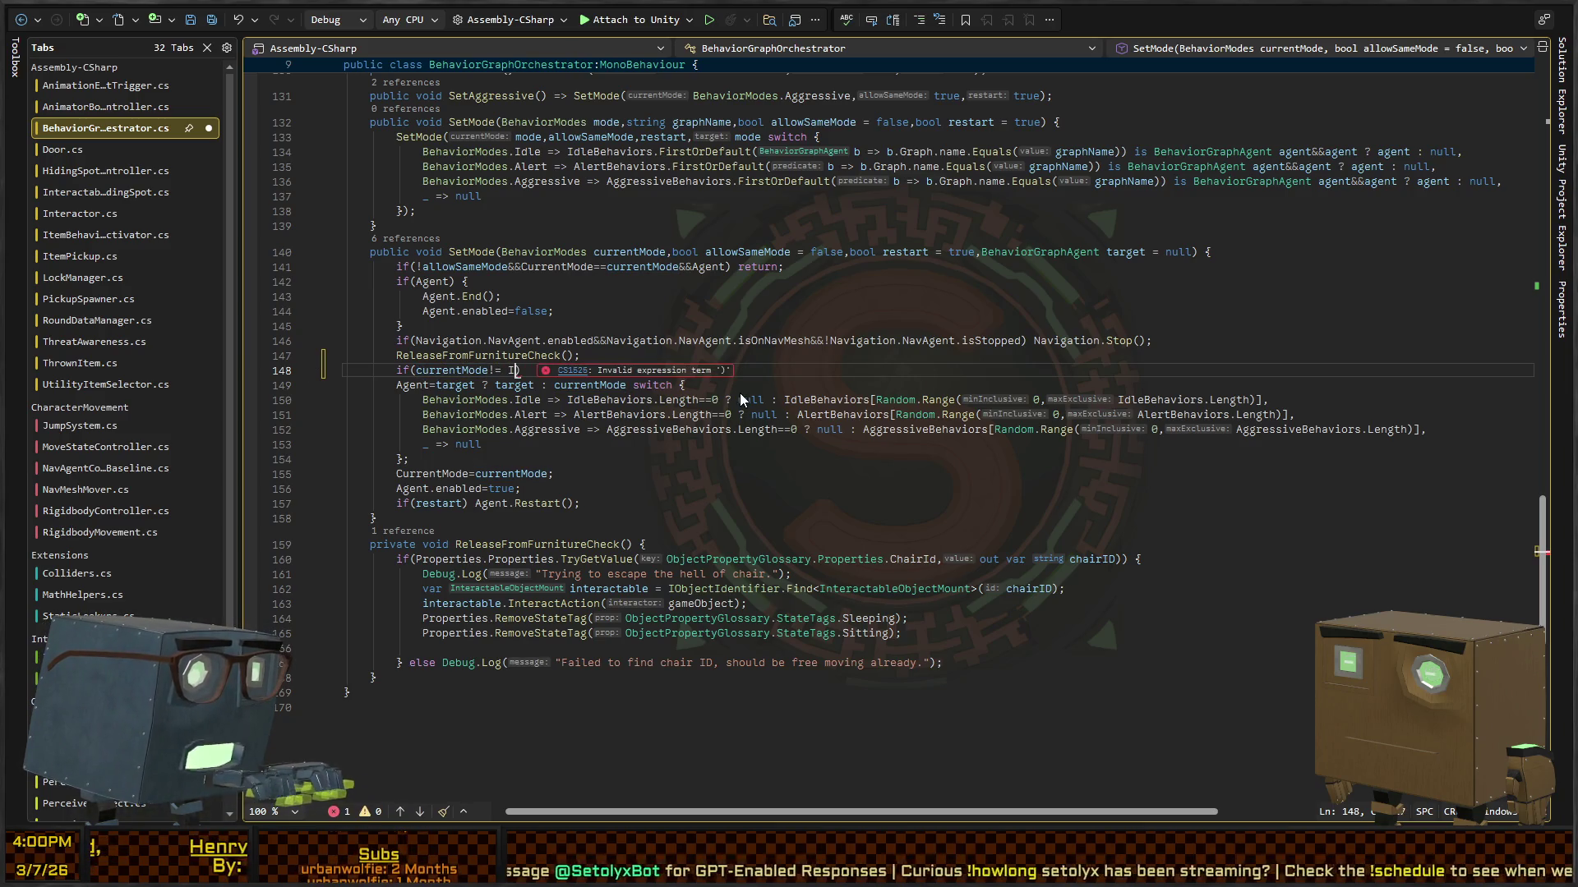
# Step: Insert the sitting/sleeping dismount block and rename its four HostProperties references to Properties
pyautogui.press('Tab')
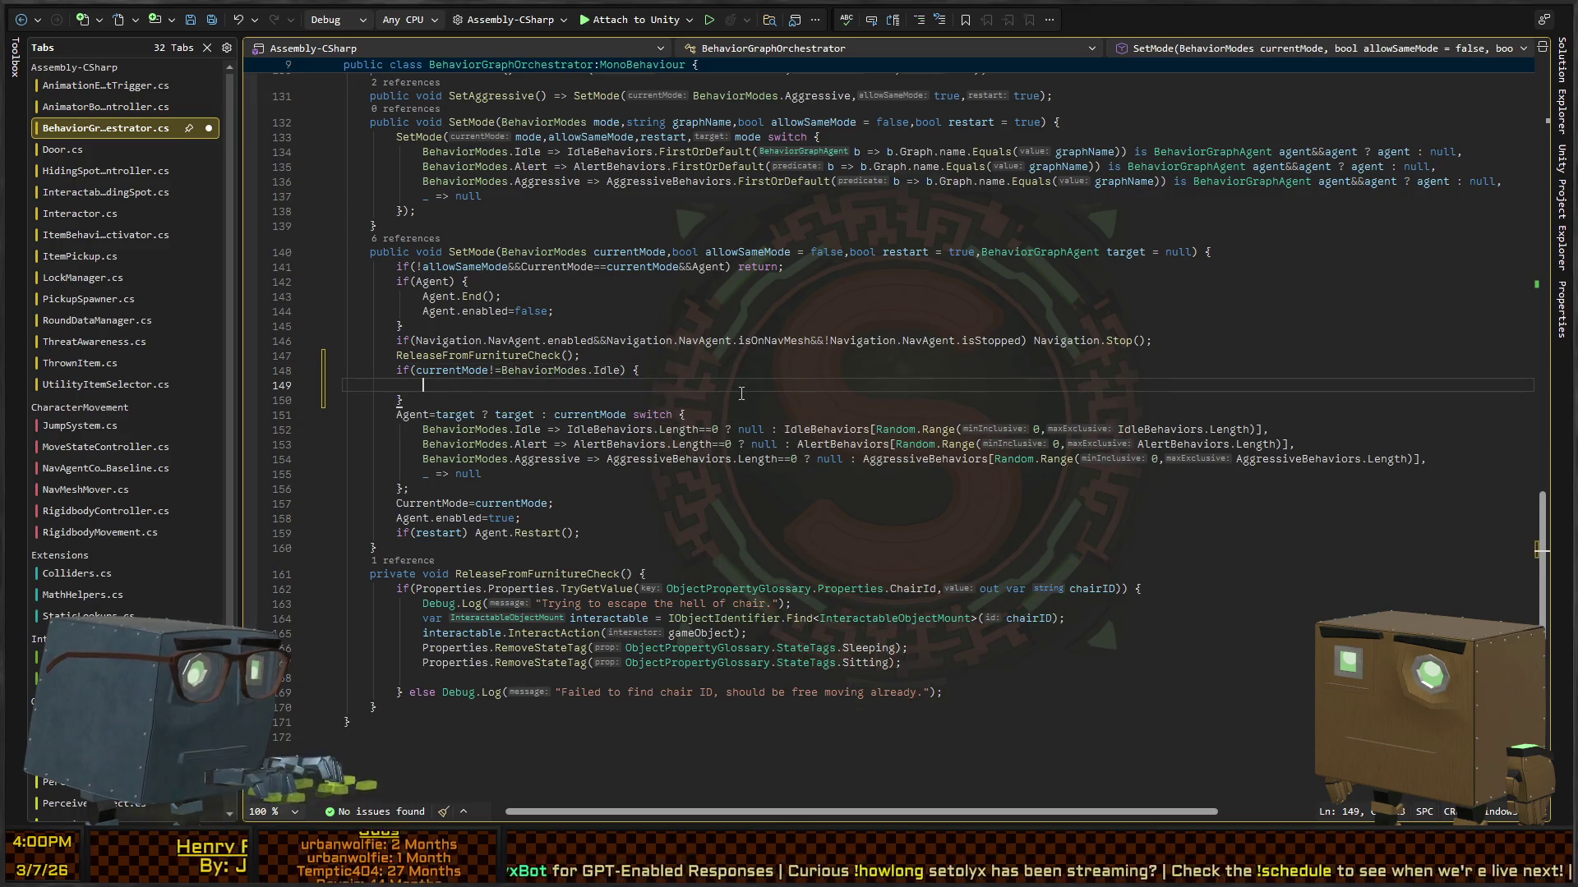
pyautogui.press('Up')
pyautogui.press('Up')
pyautogui.press('Up')
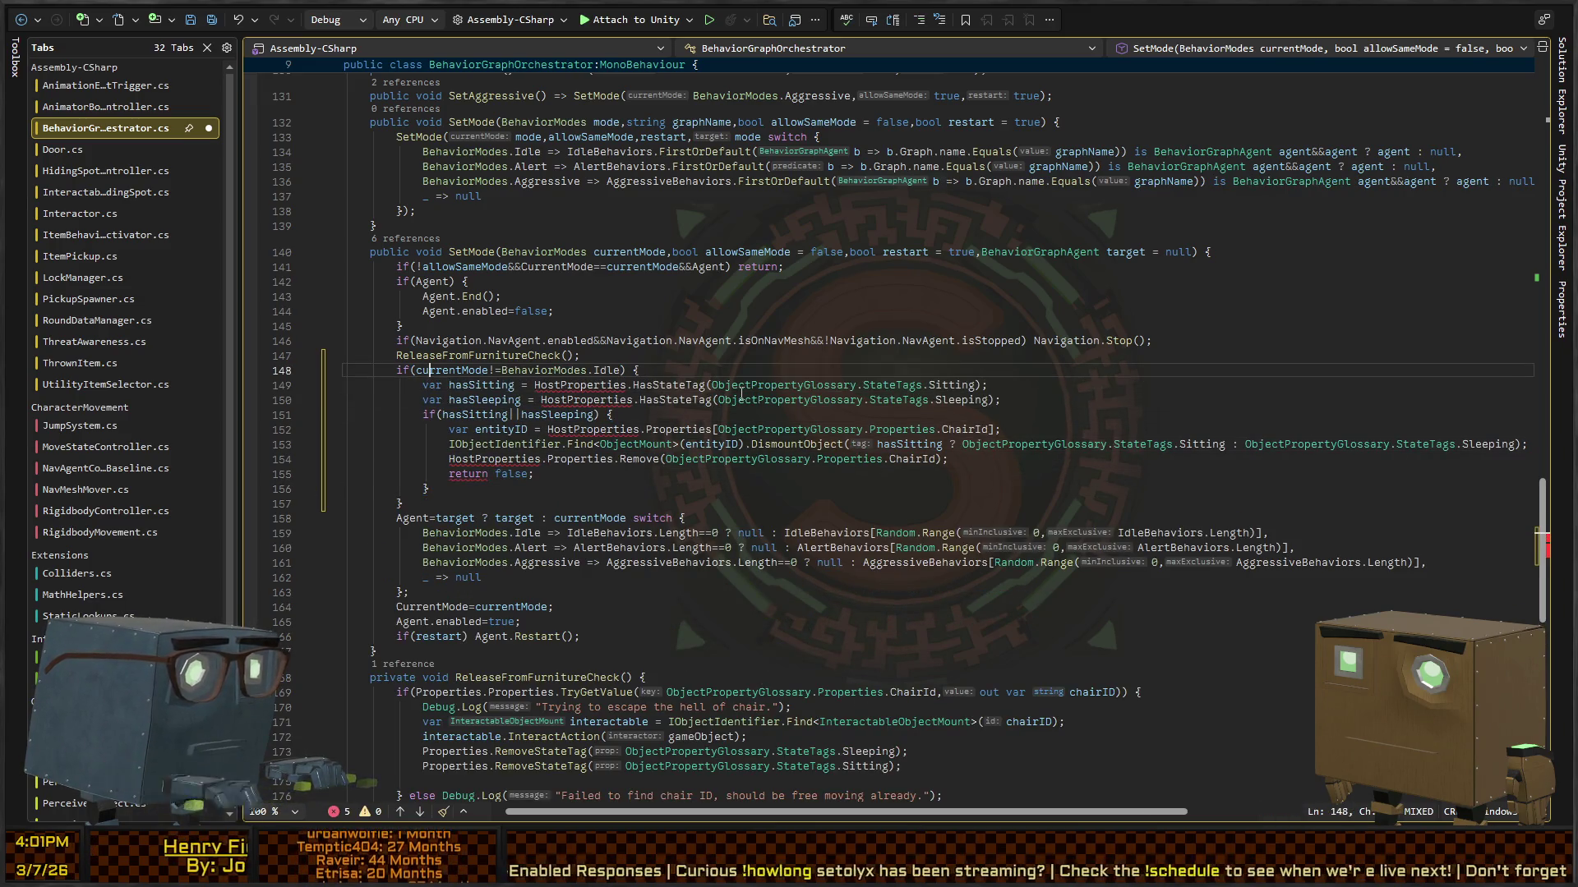
pyautogui.hotkey('ctrl', 'Right')
pyautogui.hotkey('ctrl', 'Right')
pyautogui.hotkey('ctrl', 'shift', 'Right')
pyautogui.hotkey('shift', 'alt', '.')
pyautogui.hotkey('shift', 'alt', '.')
pyautogui.hotkey('shift', 'alt', '.')
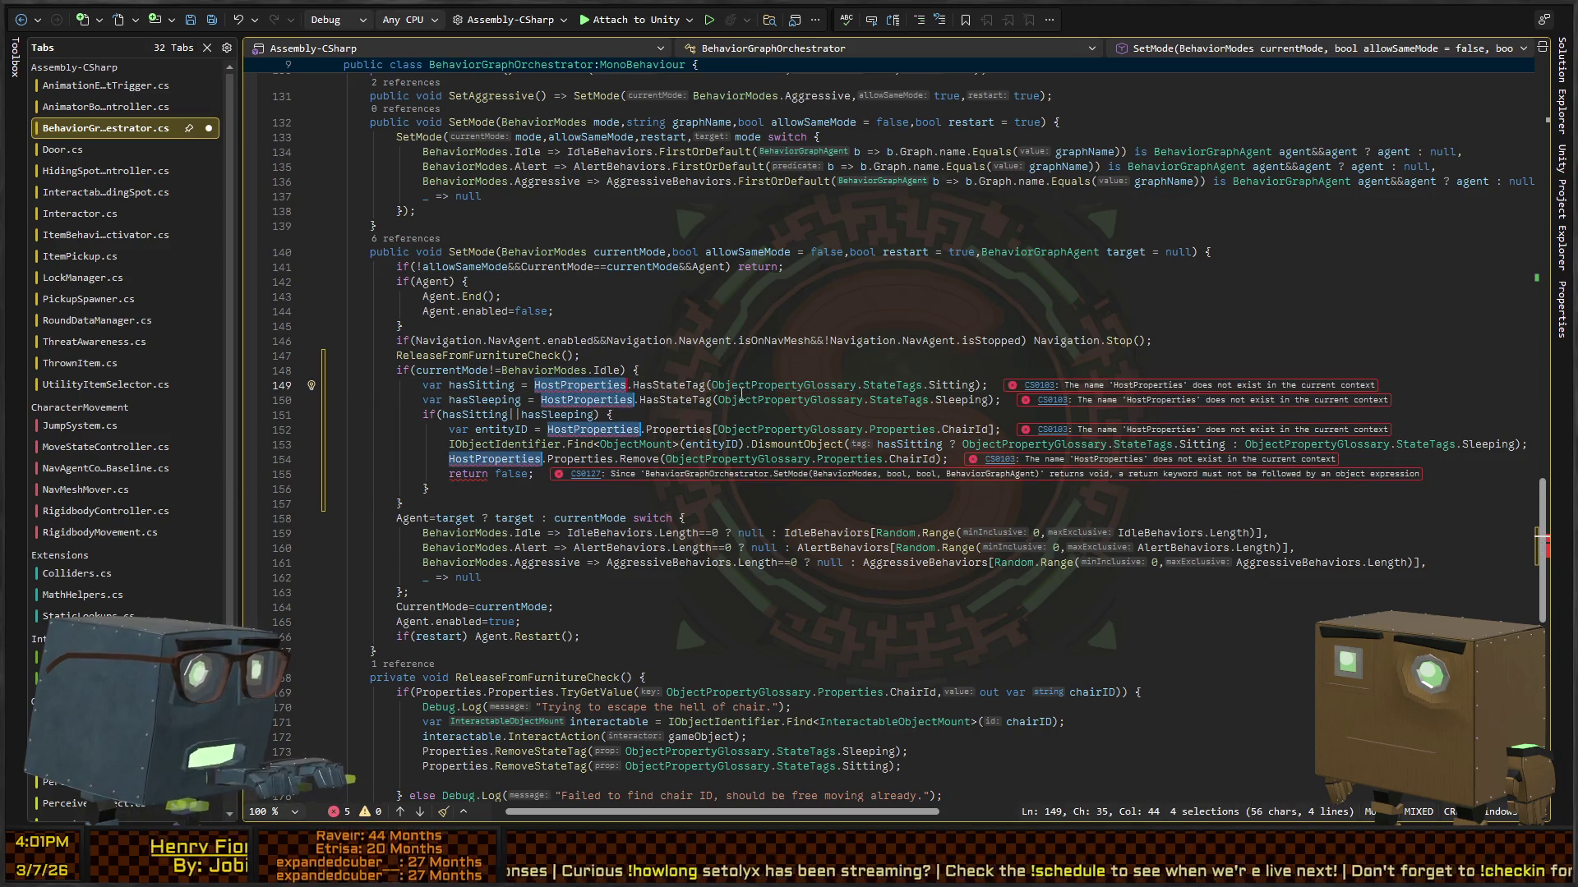
pyautogui.write('ObjectProperties')
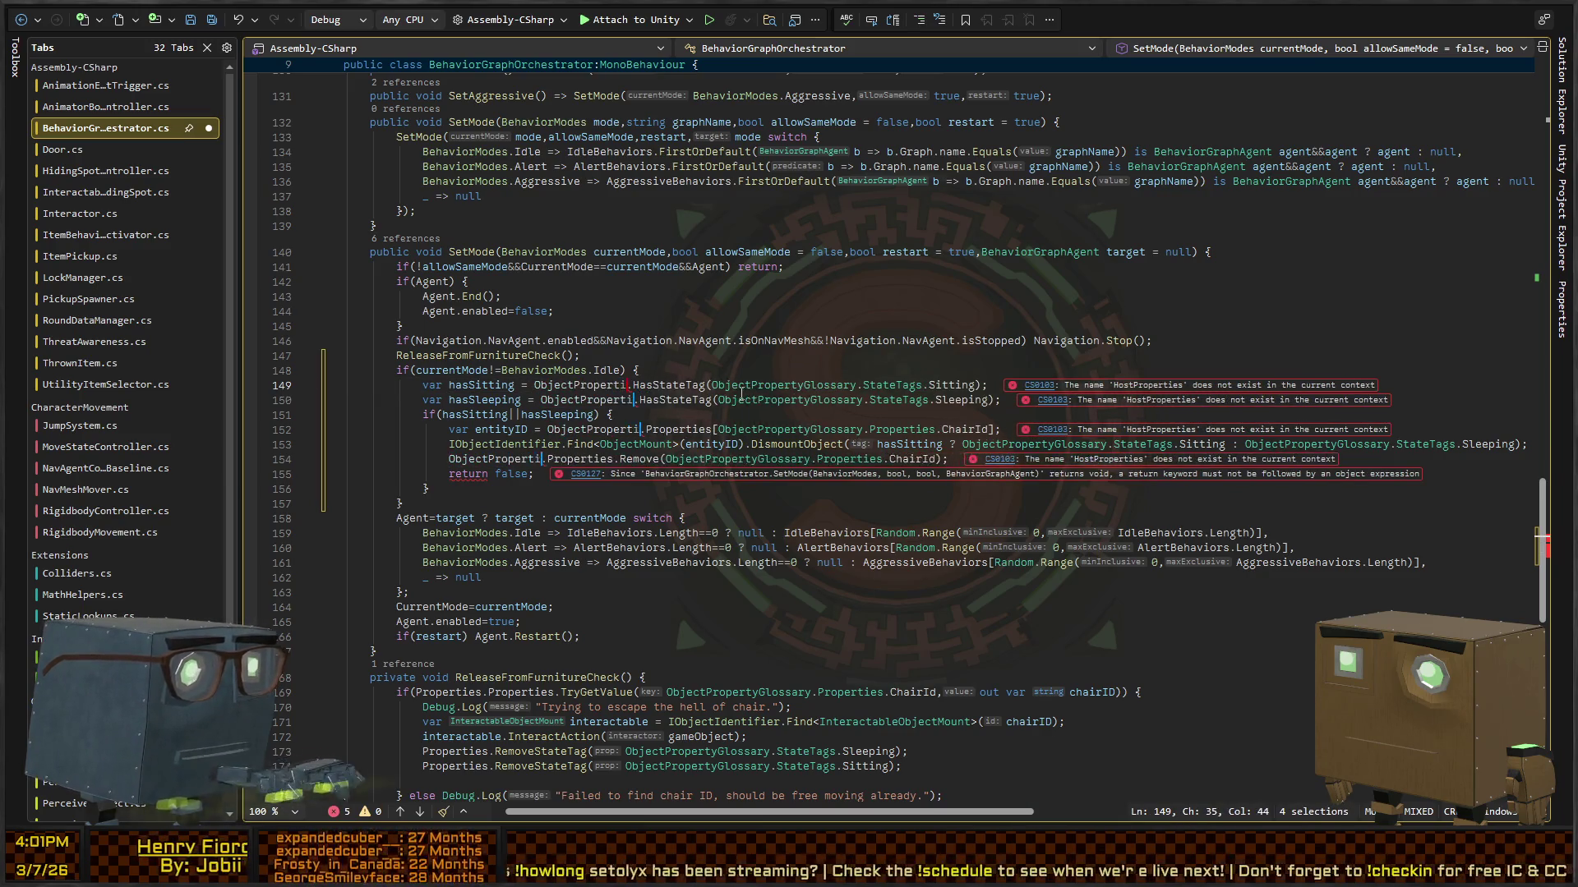
pyautogui.hotkey('ctrl', 'BackSpace')
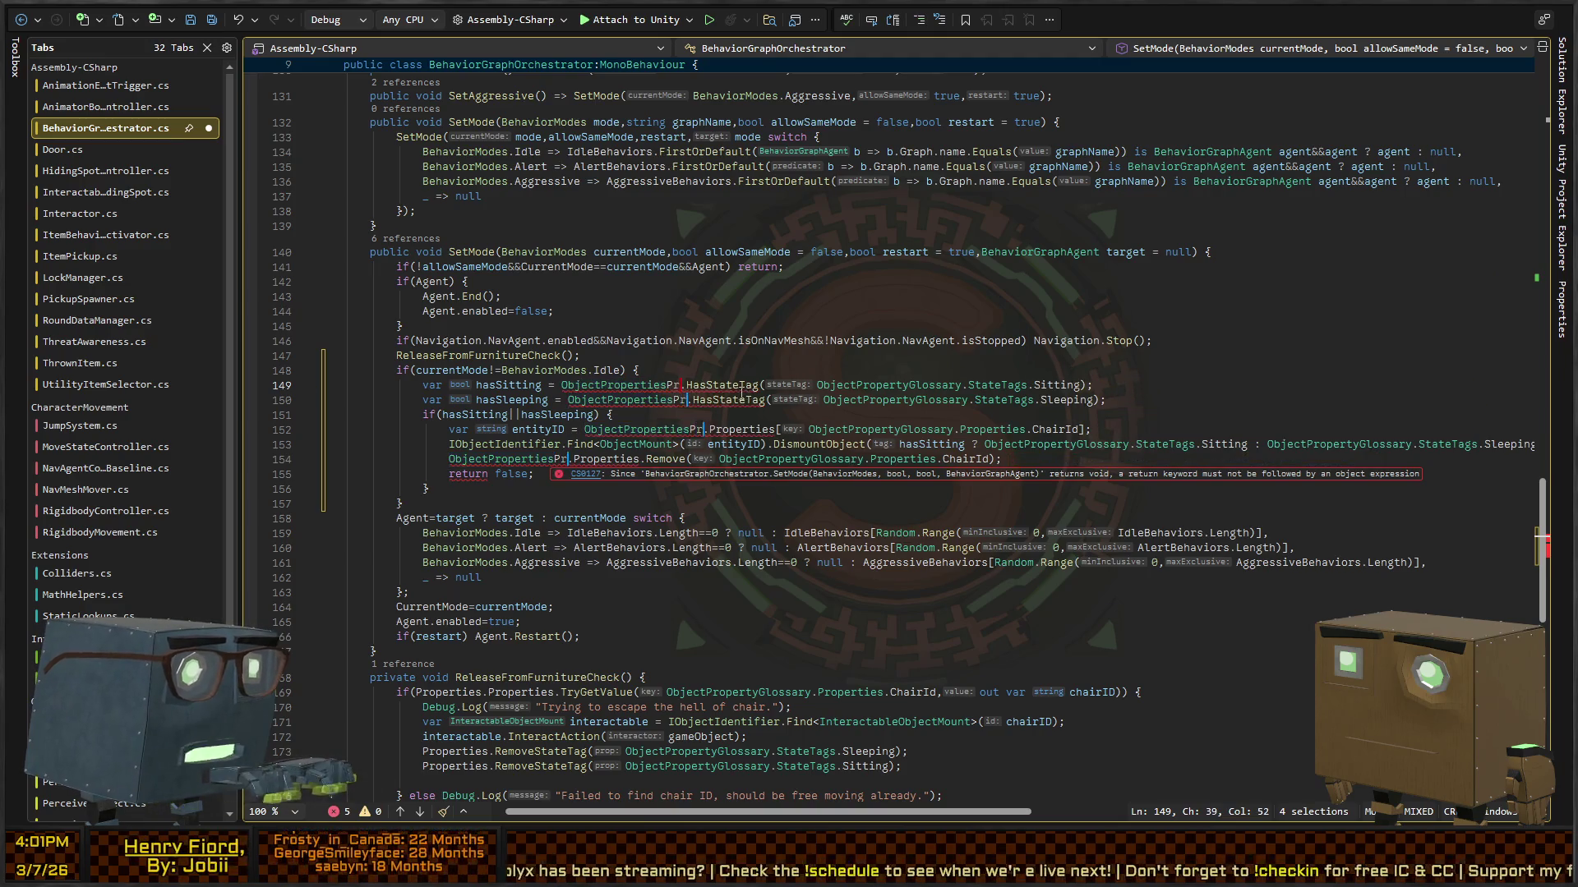
pyautogui.write('Properties')
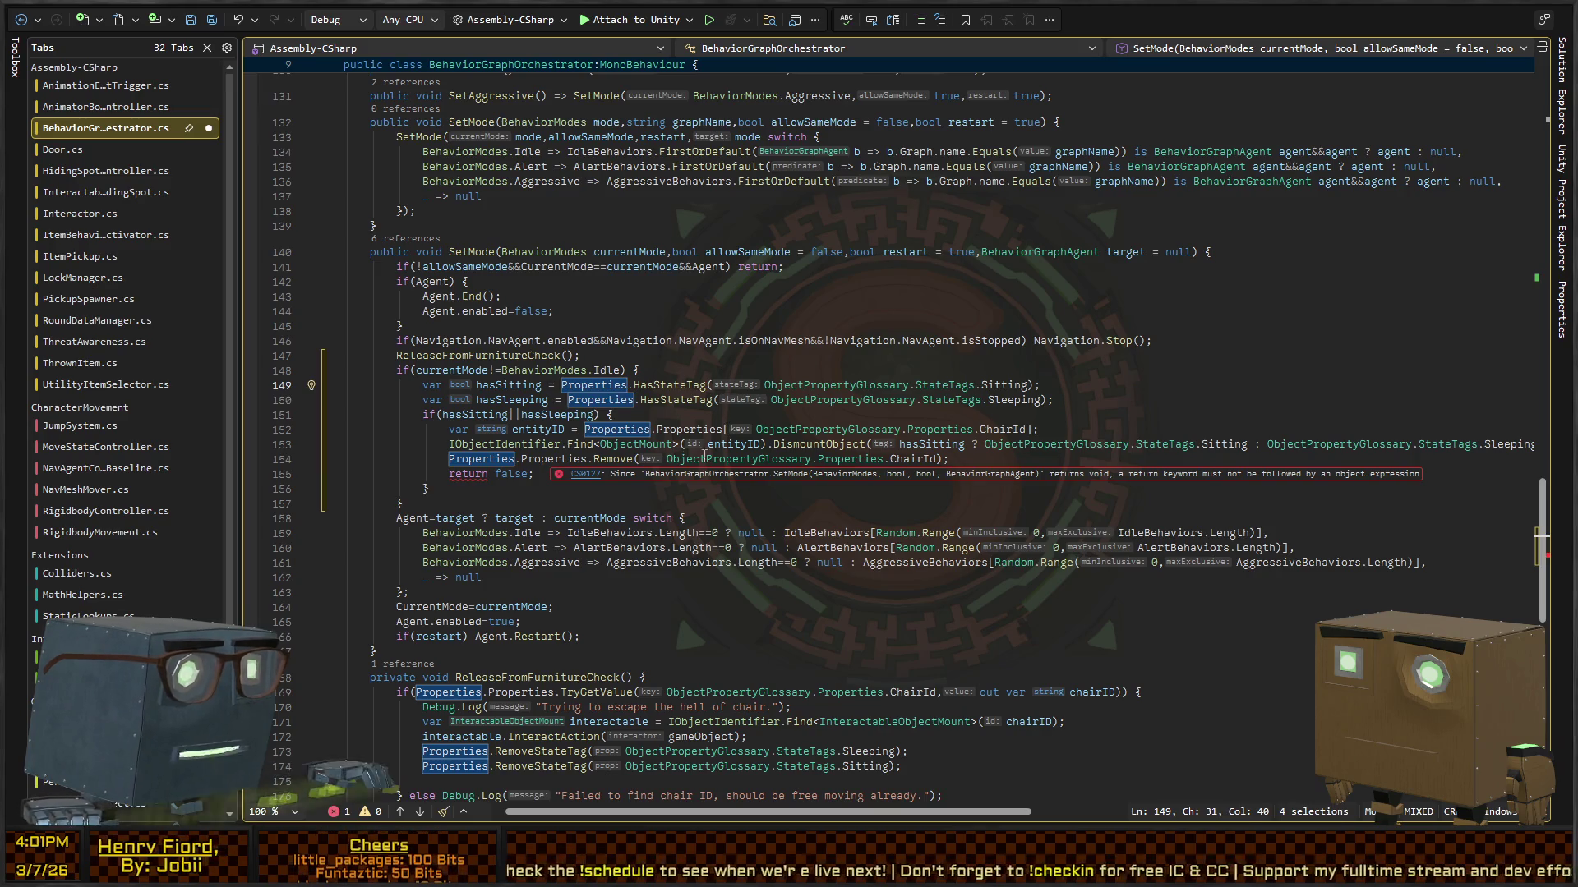
# Step: Delete the leftover 'return false;' line from the dismount block
pyautogui.click(463, 475)
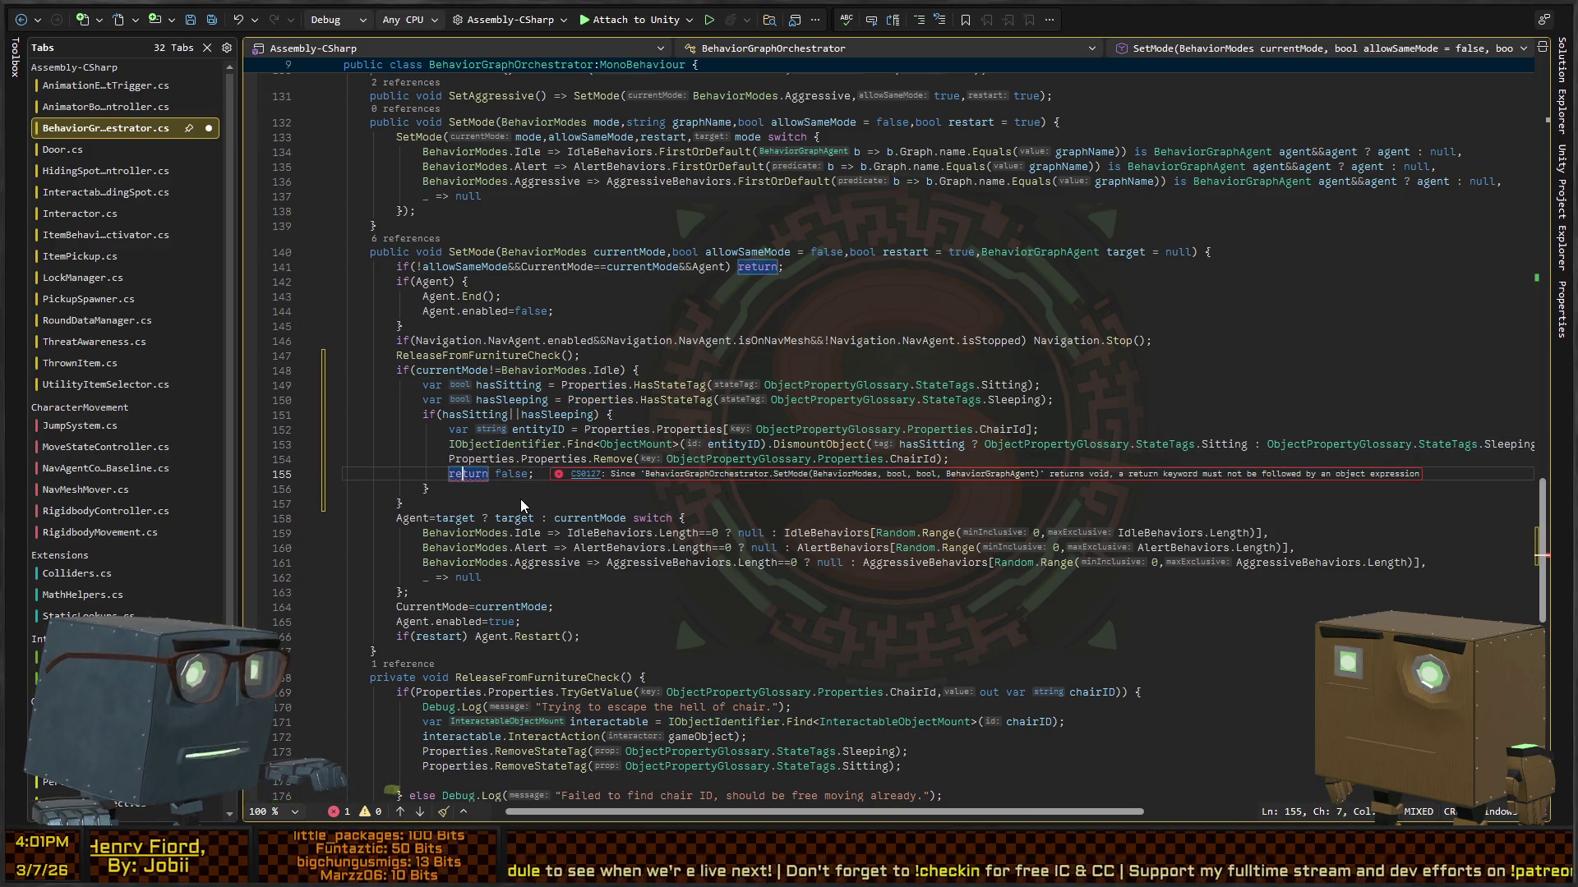
pyautogui.hotkey('ctrl', 'Right')
pyautogui.hotkey('shift', 'End')
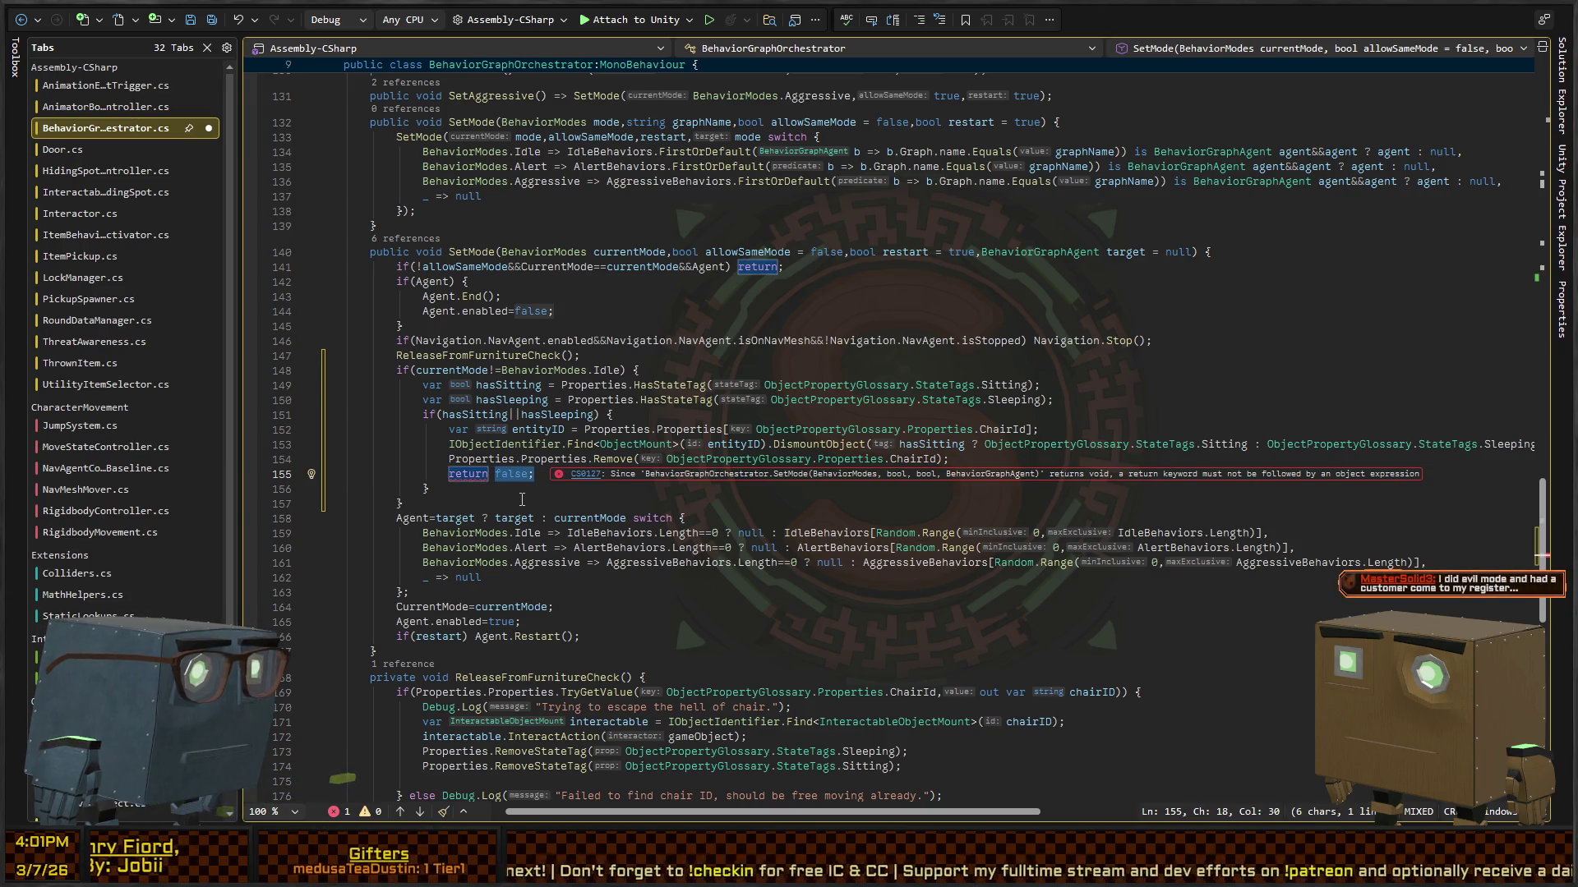
pyautogui.press('BackSpace')
pyautogui.hotkey('ctrl', 'BackSpace')
pyautogui.hotkey('ctrl', 'BackSpace')
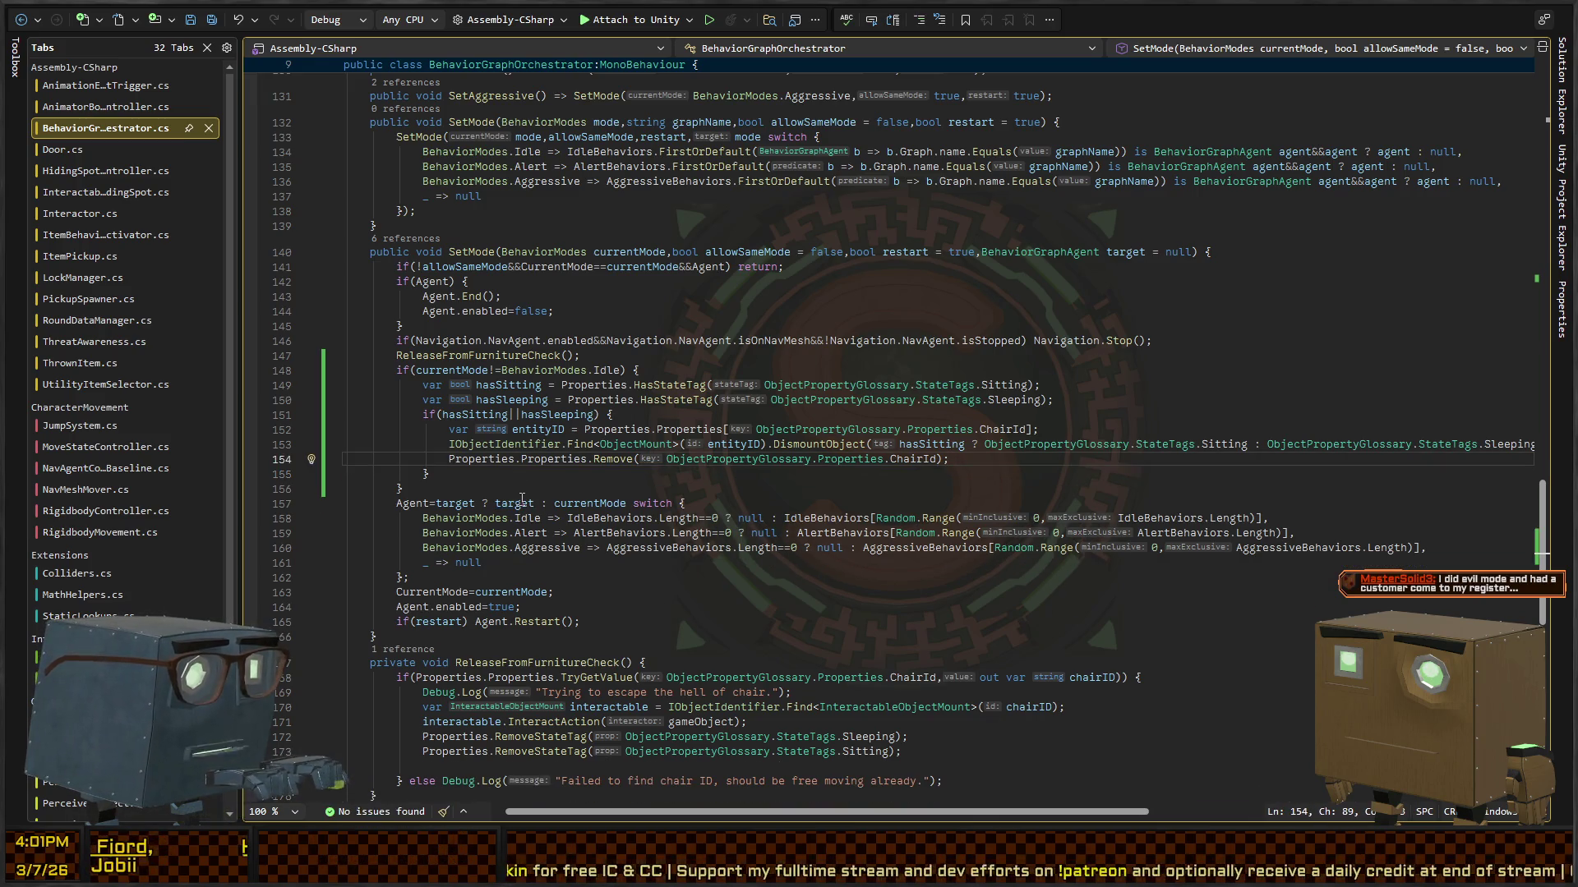
# Step: Review the dismount lines, stepping back through the DismountObject and Find calls
pyautogui.press('Up')
pyautogui.press('Up')
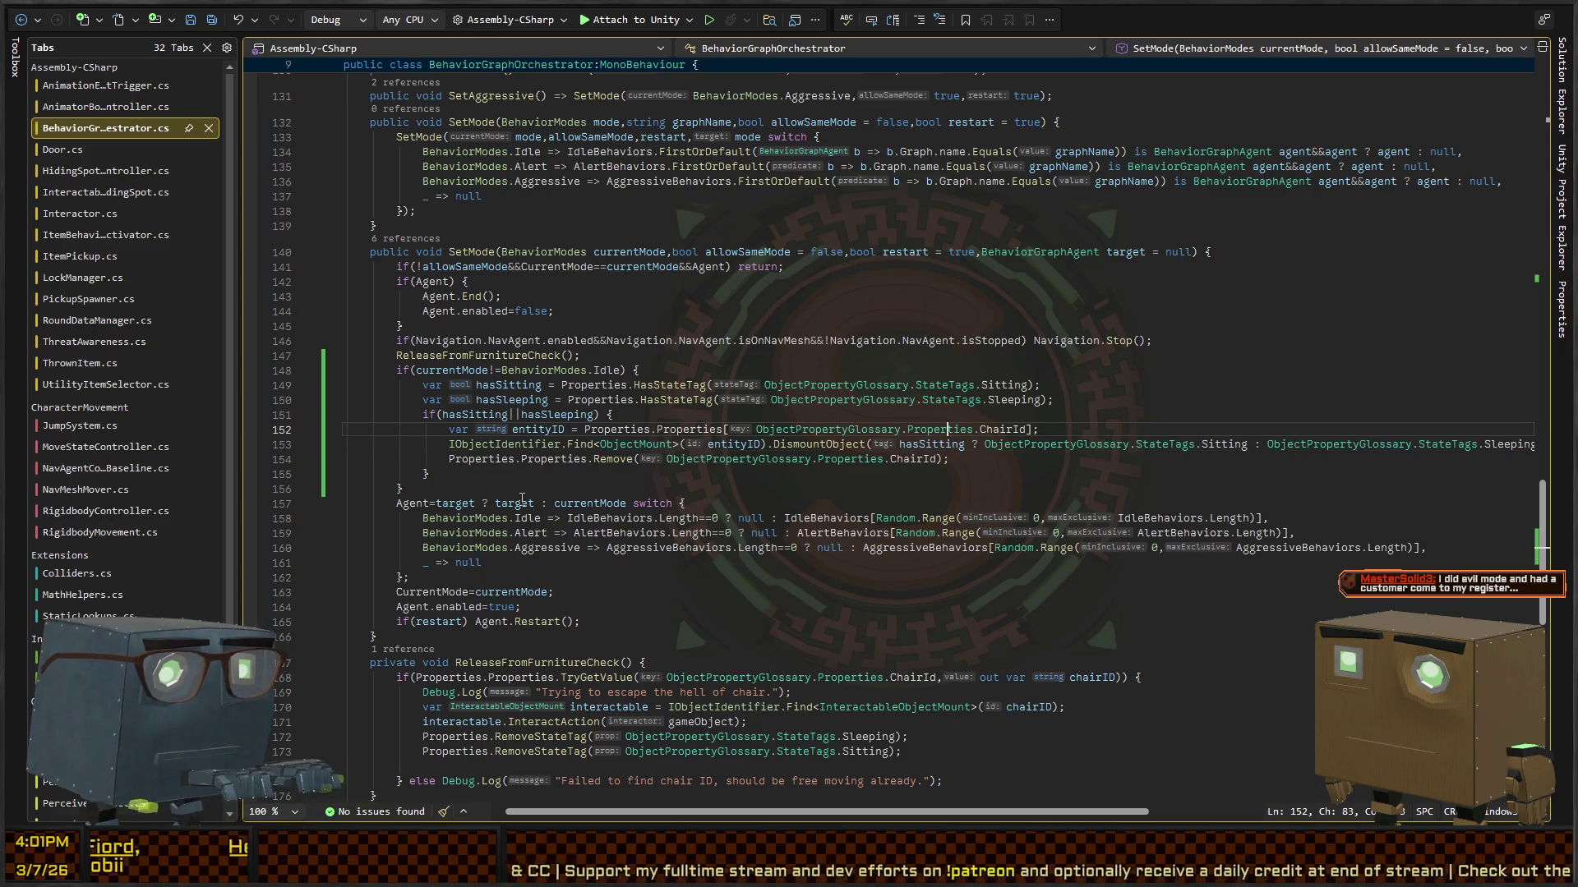
pyautogui.press('Down')
pyautogui.hotkey('ctrl', 'Left')
pyautogui.press('Left')
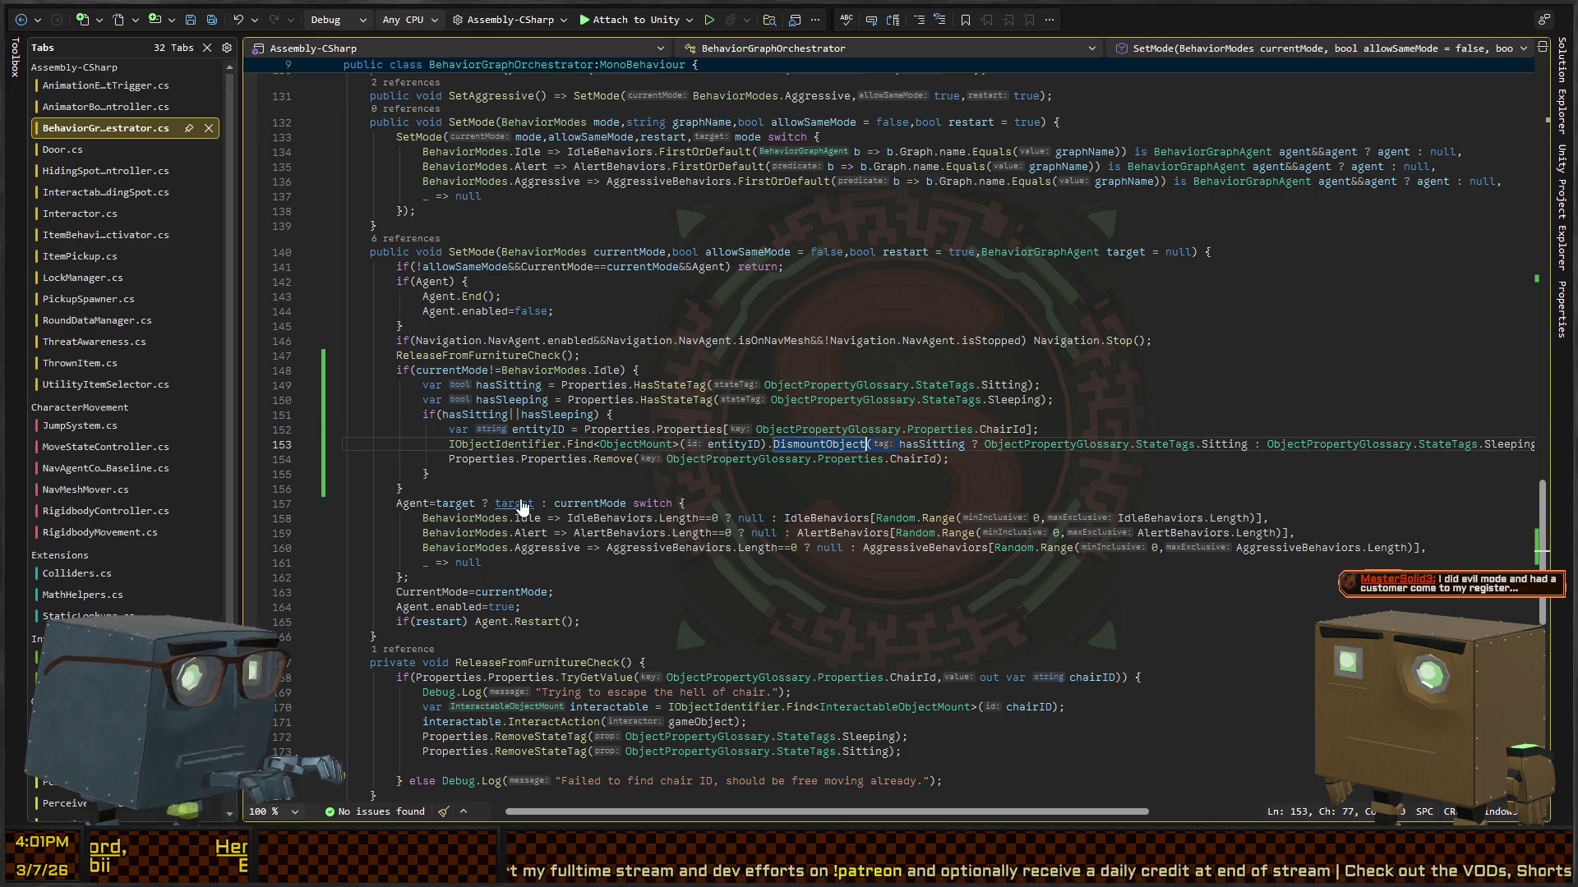
pyautogui.hotkey('ctrl', 'Left')
pyautogui.hotkey('ctrl', 'Left')
pyautogui.hotkey('ctrl', 'Left')
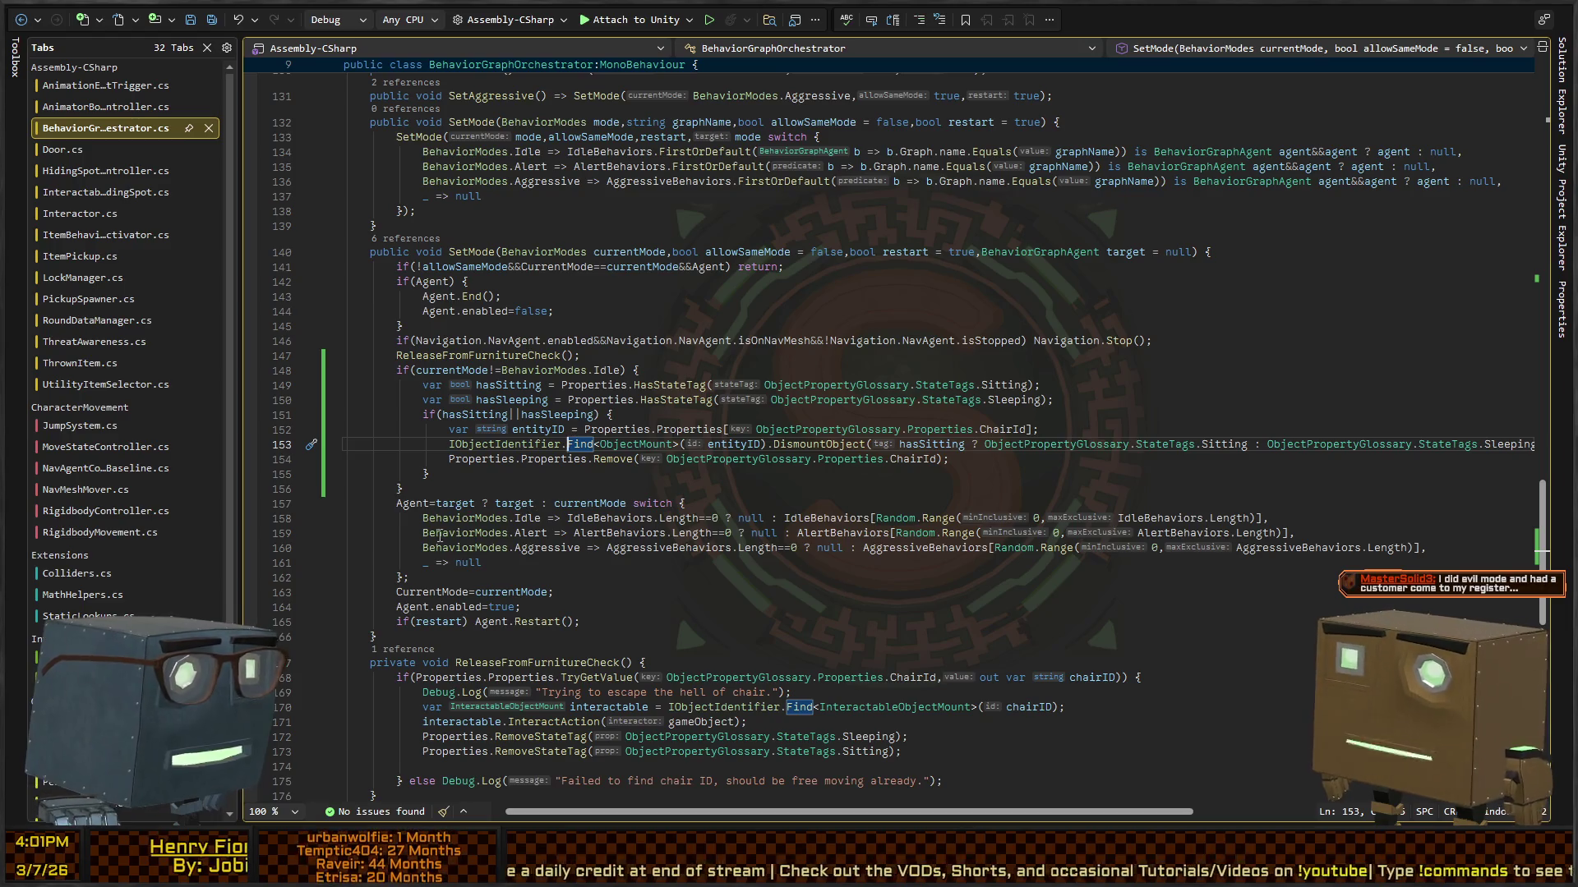
pyautogui.click(454, 473)
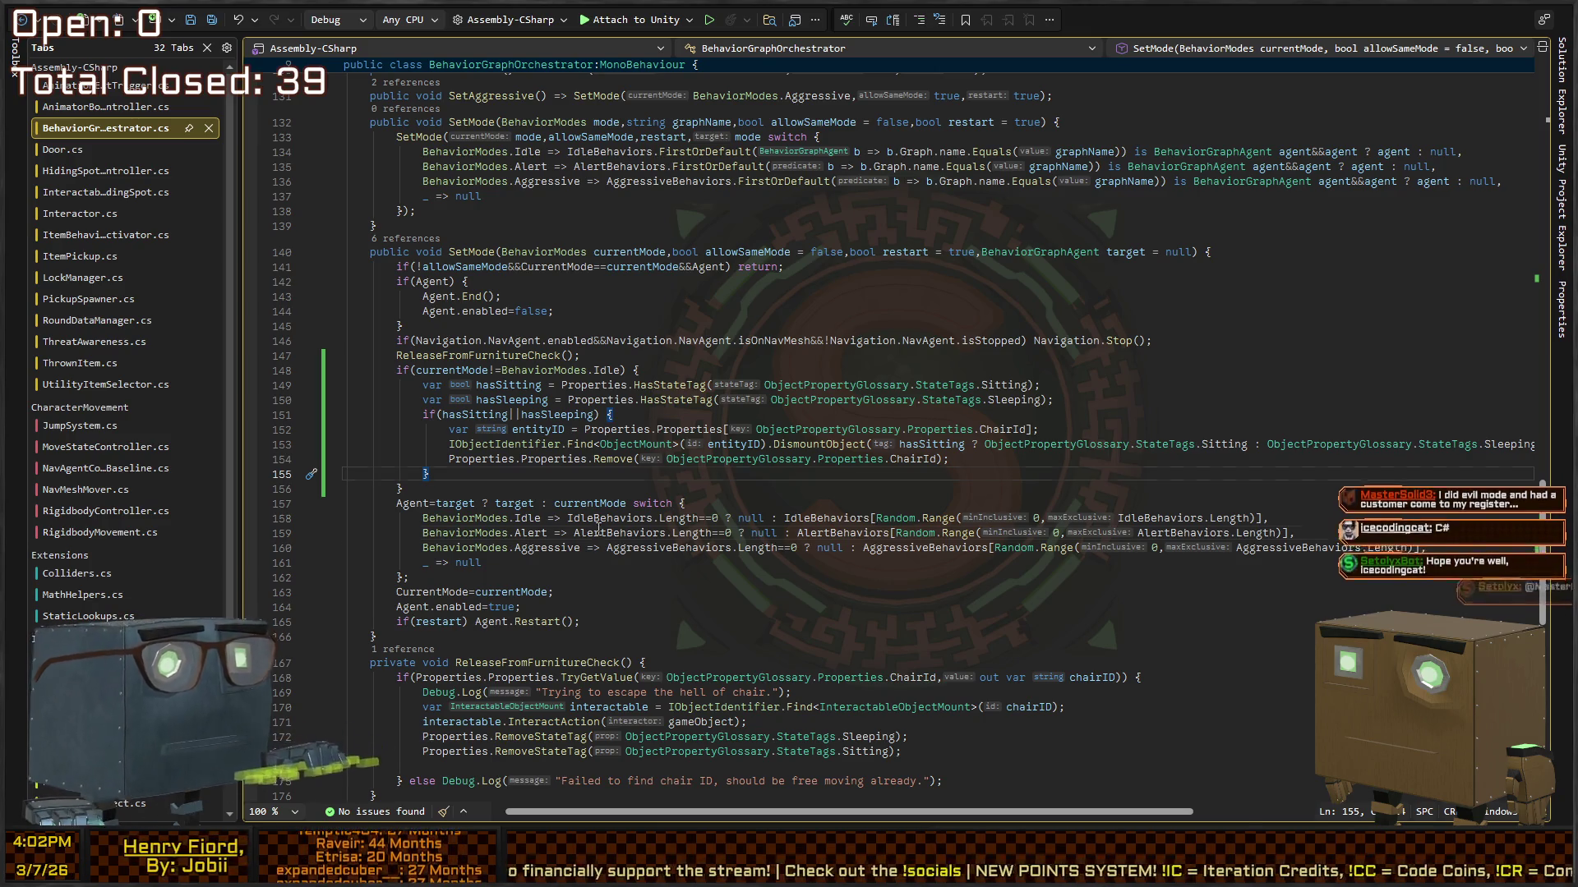
pyautogui.click(784, 459)
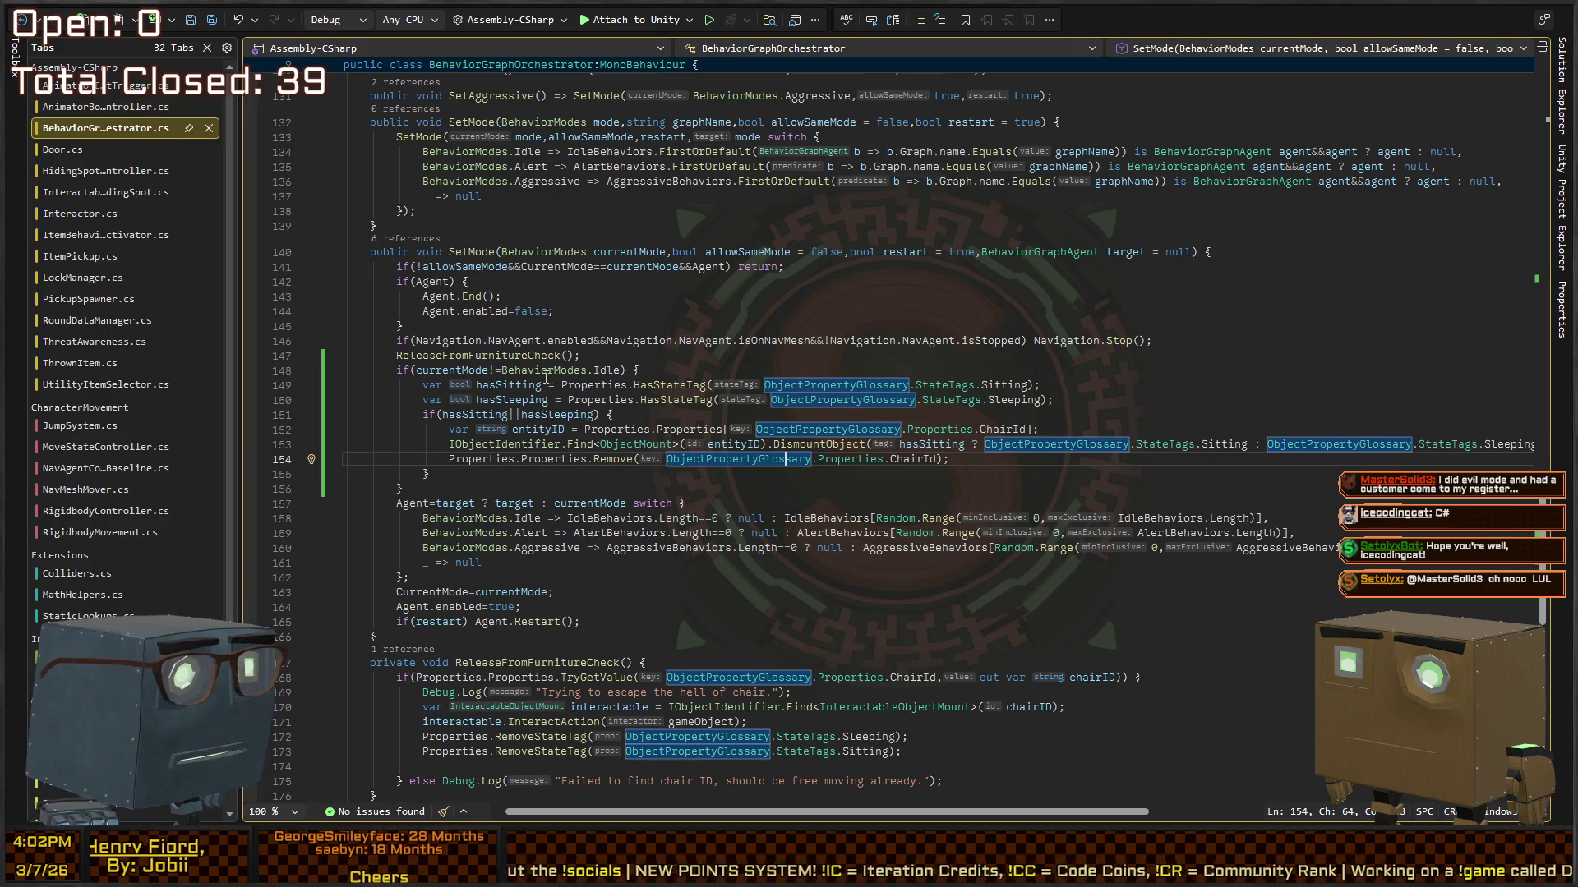
pyautogui.click(641, 370)
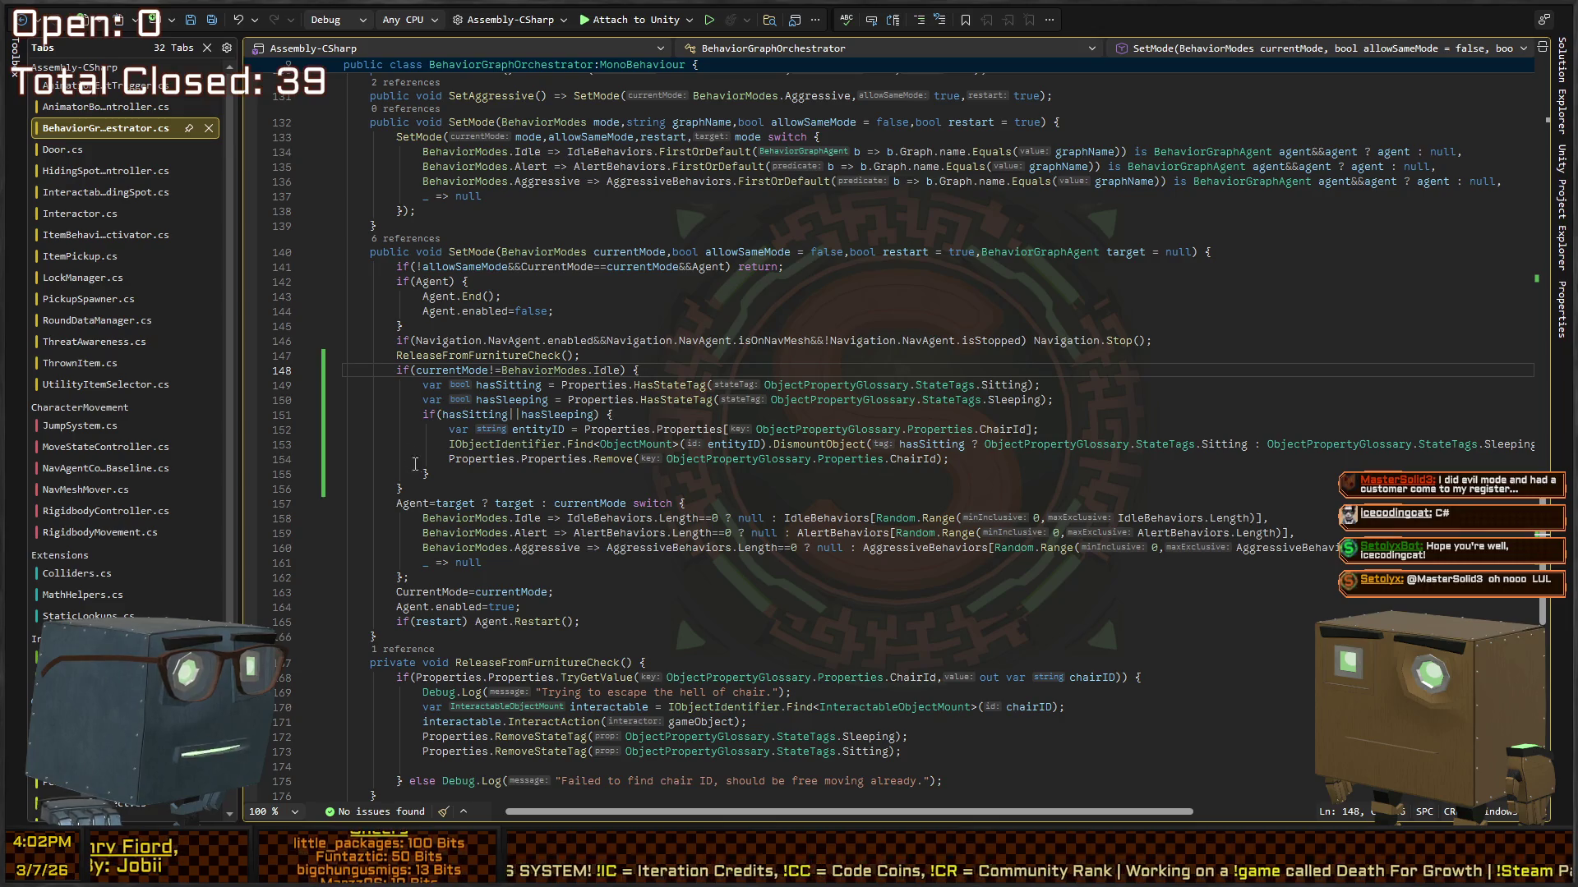
pyautogui.moveTo(415, 487); pyautogui.dragTo(575, 383)
pyautogui.click(742, 362)
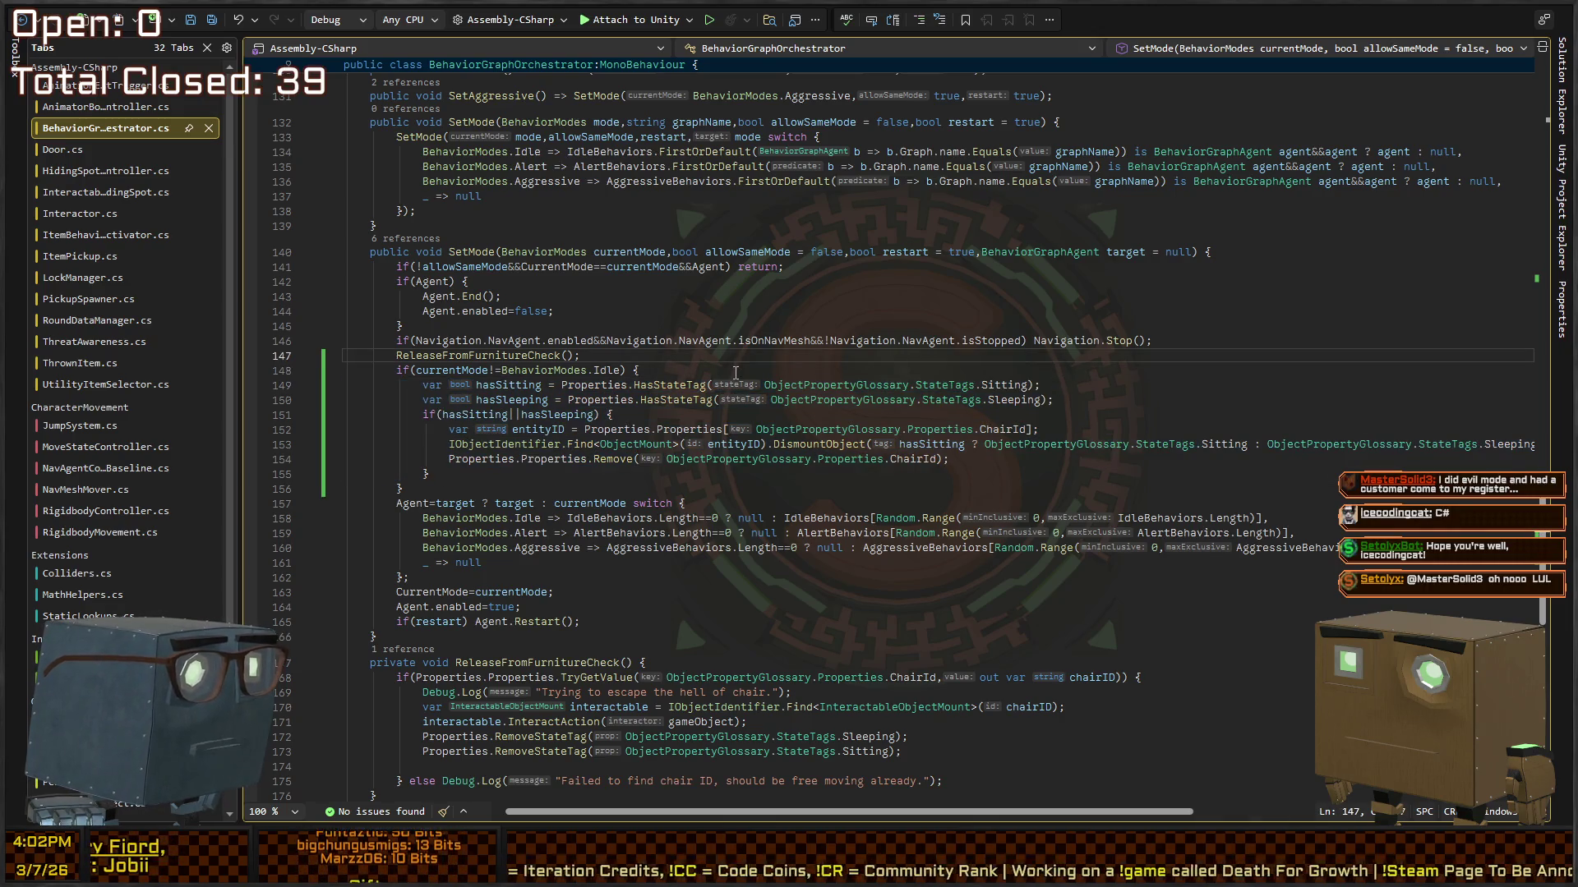
# Step: Remove the currentMode Idle condition and its closing brace, and cut the dismount block from SetMode
pyautogui.press('Down')
pyautogui.press('End')
pyautogui.hotkey('shift', 'Home')
pyautogui.press('Delete')
pyautogui.press('Down')
pyautogui.press('Down')
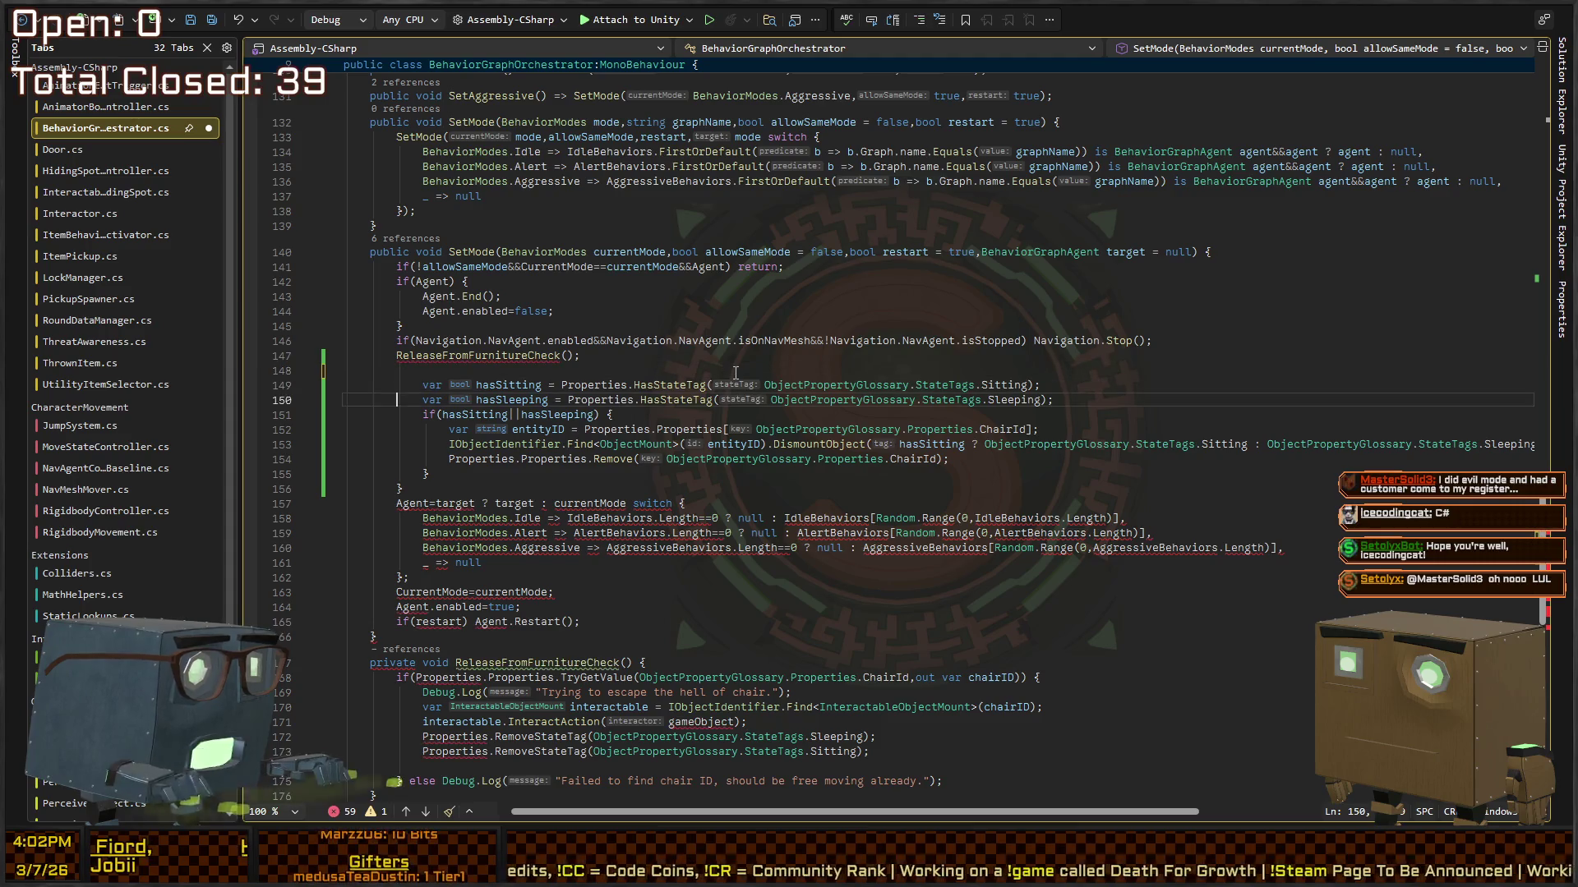
pyautogui.press('Down')
pyautogui.press('Down')
pyautogui.press('Down')
pyautogui.press('Delete')
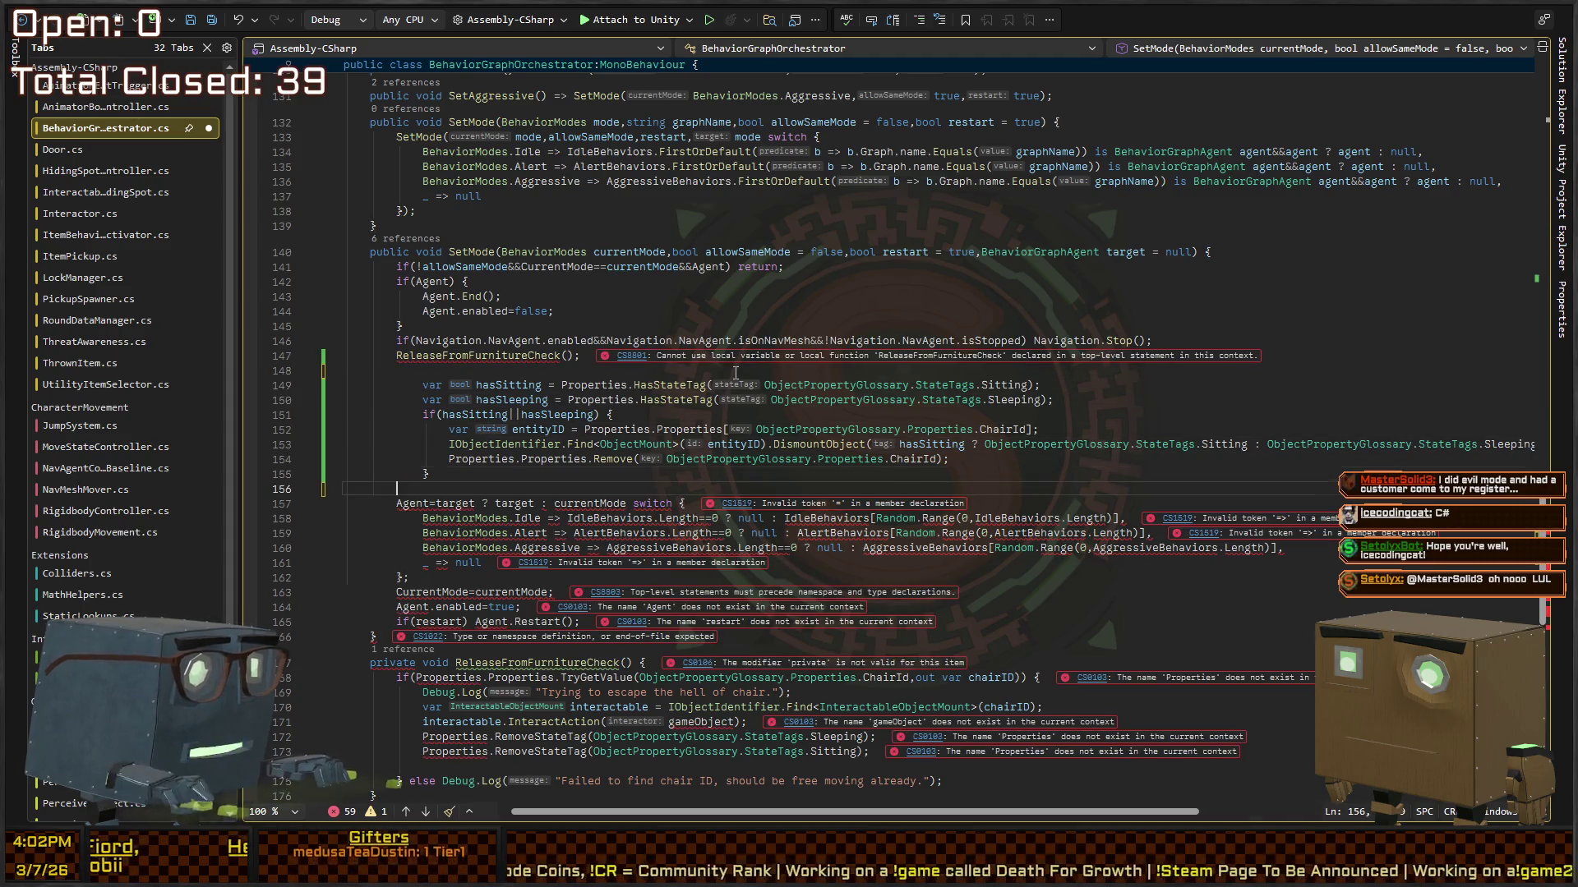
pyautogui.hotkey('shift', 'Up')
pyautogui.hotkey('shift', 'Up')
pyautogui.hotkey('shift', 'Up')
pyautogui.press('Delete')
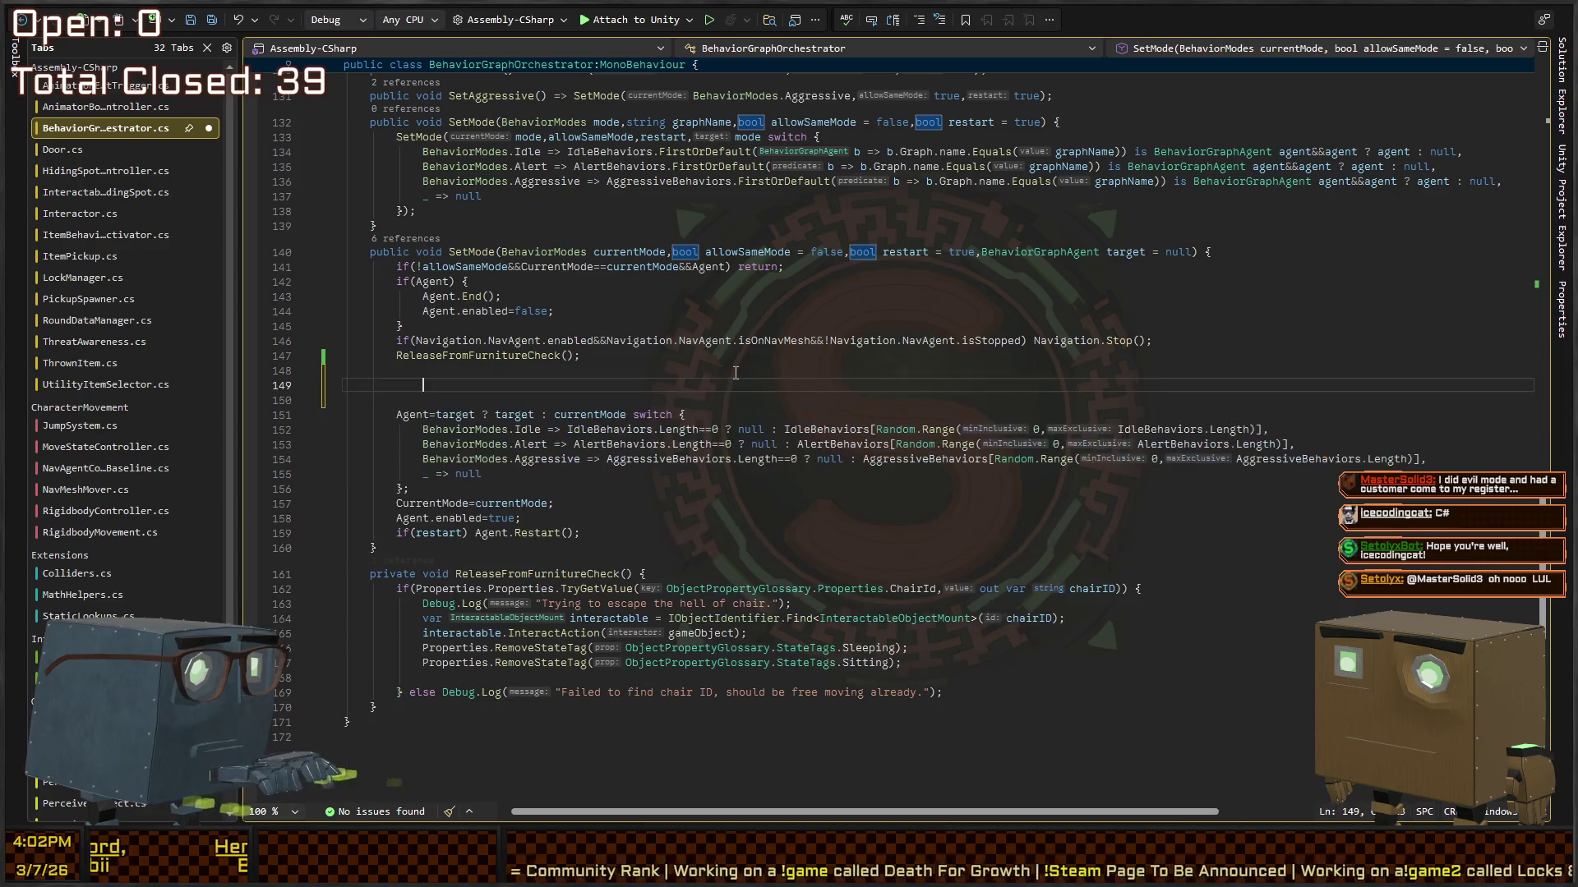
# Step: Call LeaveChairIfSitting() in SetMode and paste the dismount logic into the new LeaveChairIfSitting method
pyautogui.write('LeaveChairIf')
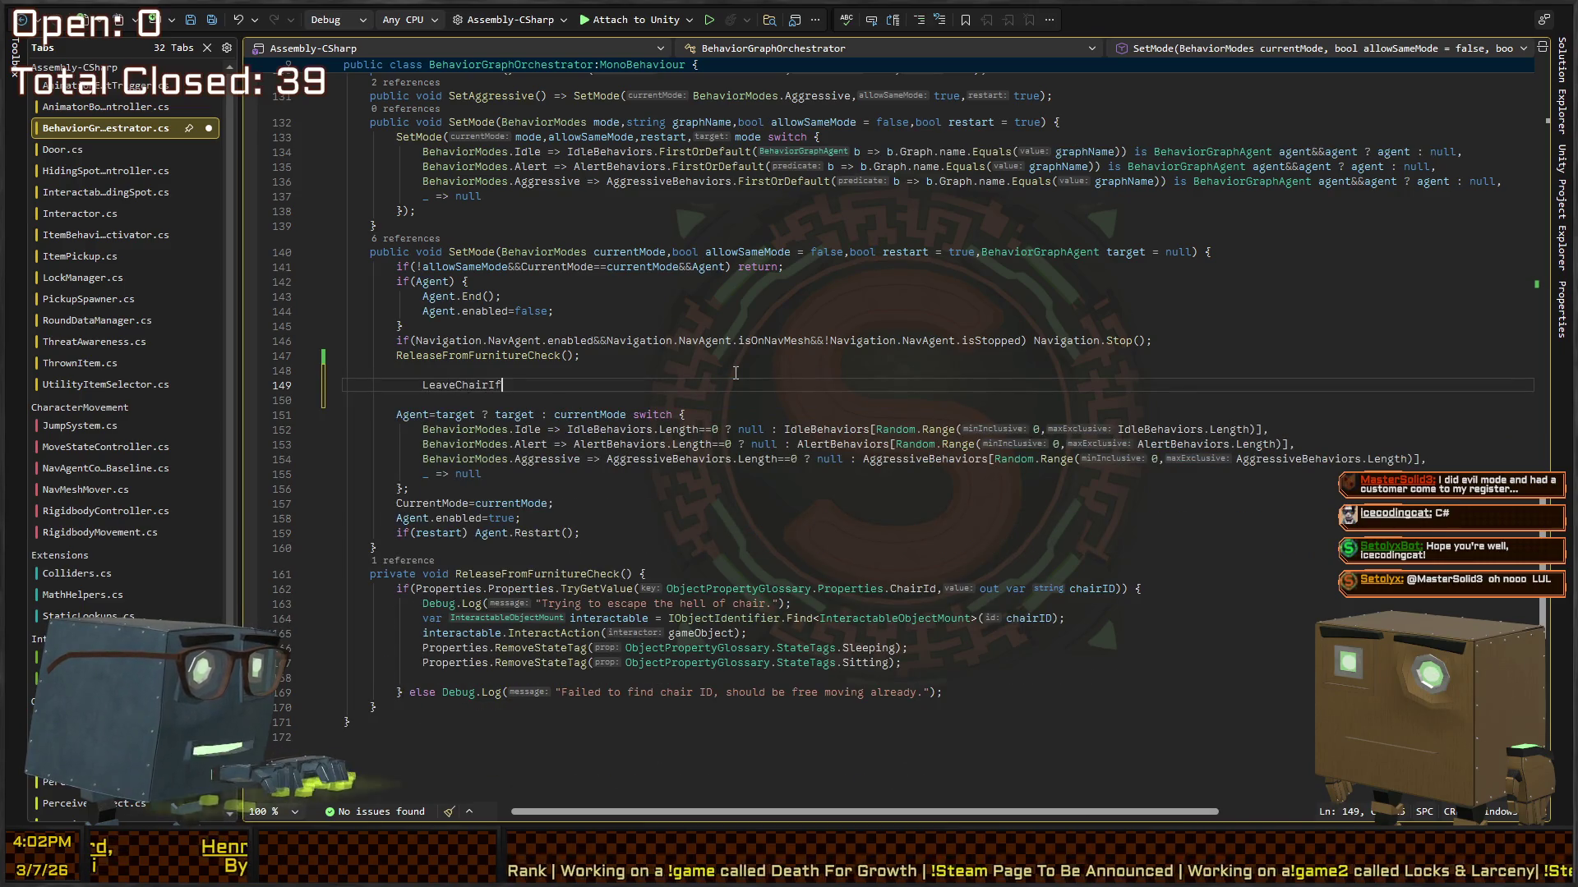
pyautogui.press('Down')
pyautogui.press('Down')
pyautogui.press('Down')
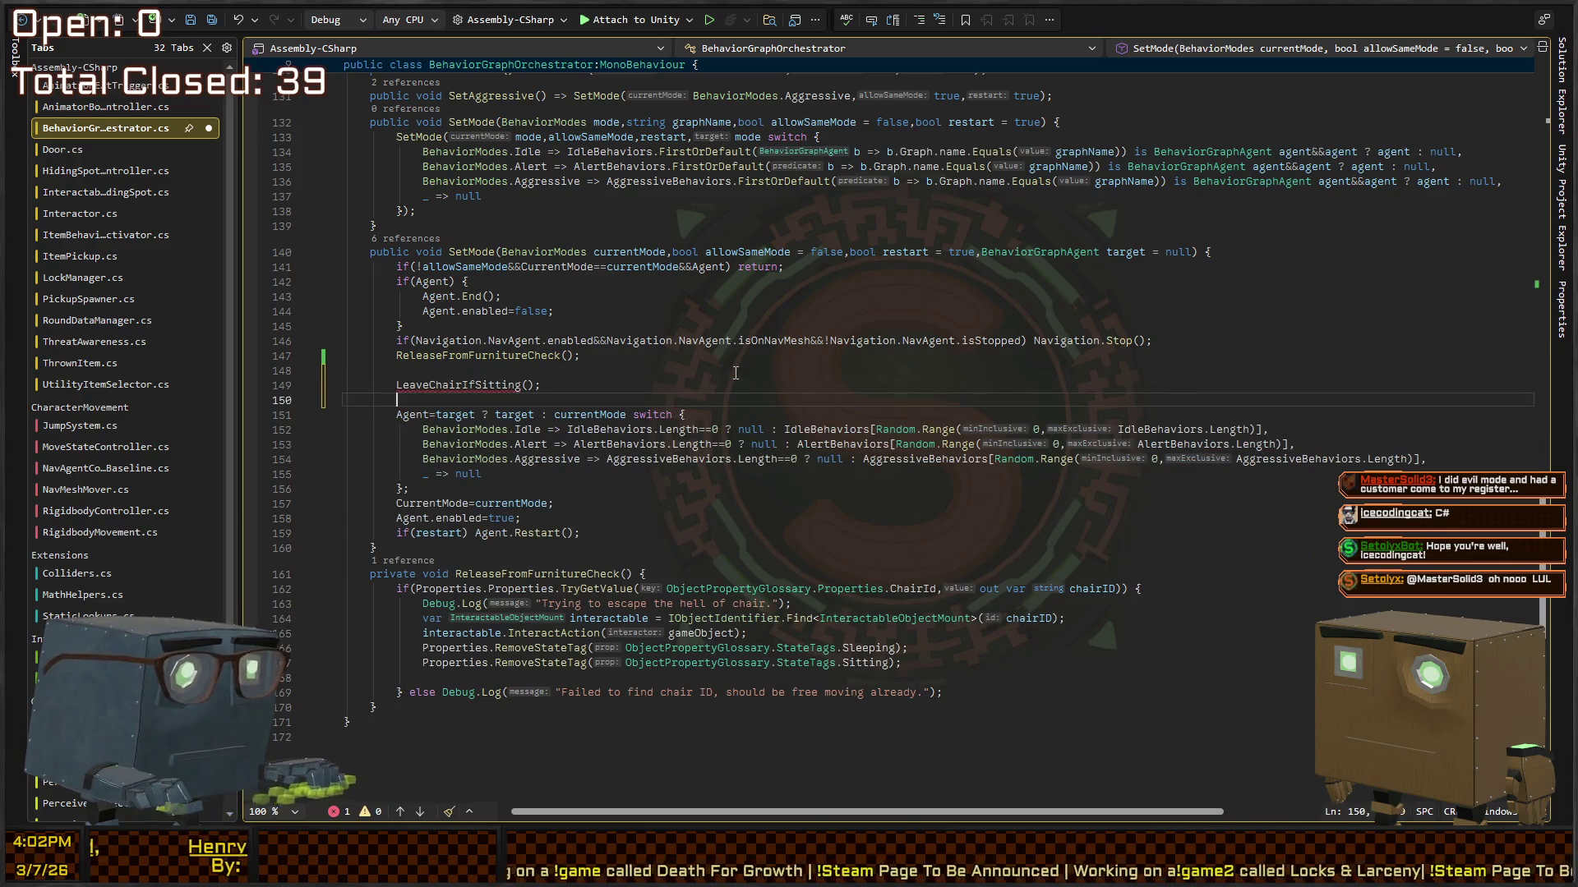
pyautogui.press('Return')
pyautogui.write('private')
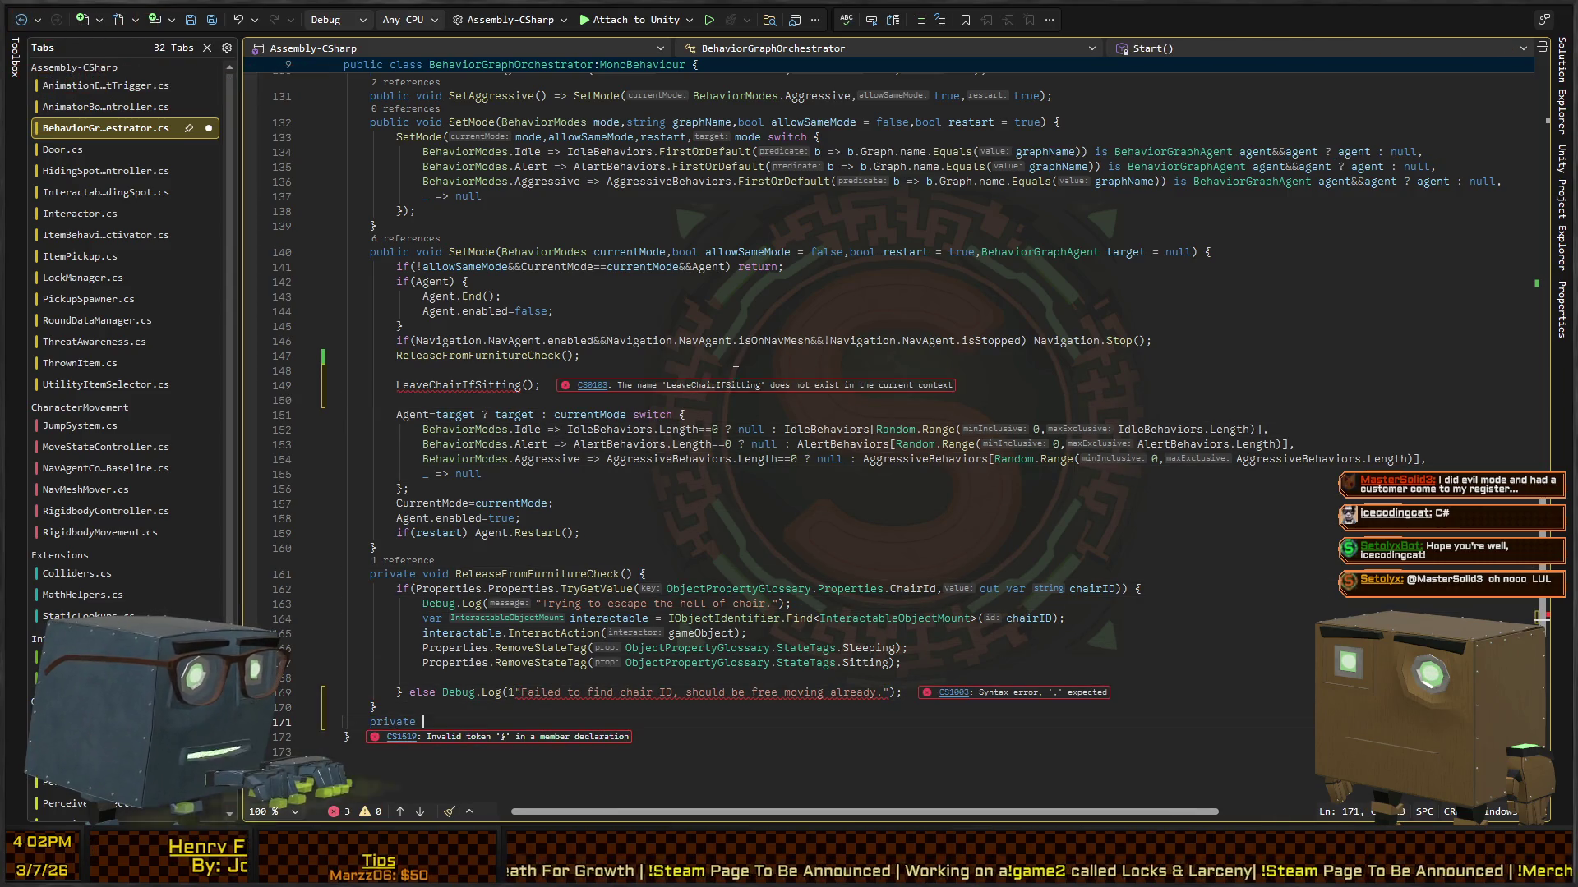
pyautogui.press('BackSpace')
pyautogui.press('BackSpace')
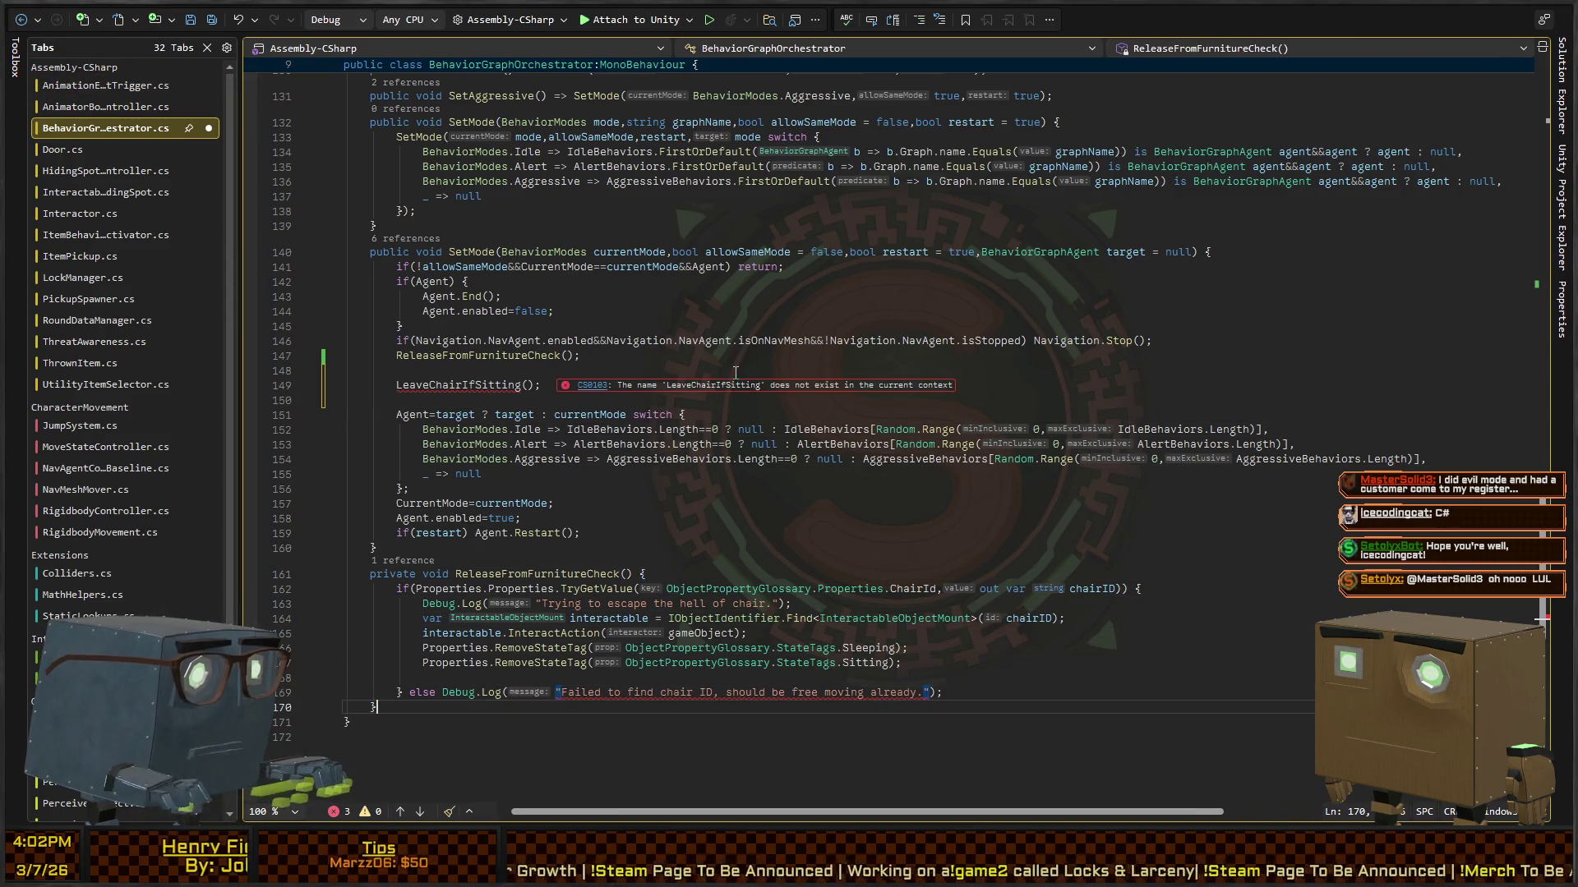
pyautogui.press('Return')
pyautogui.write('private void LeaveChairIfSitting() { }')
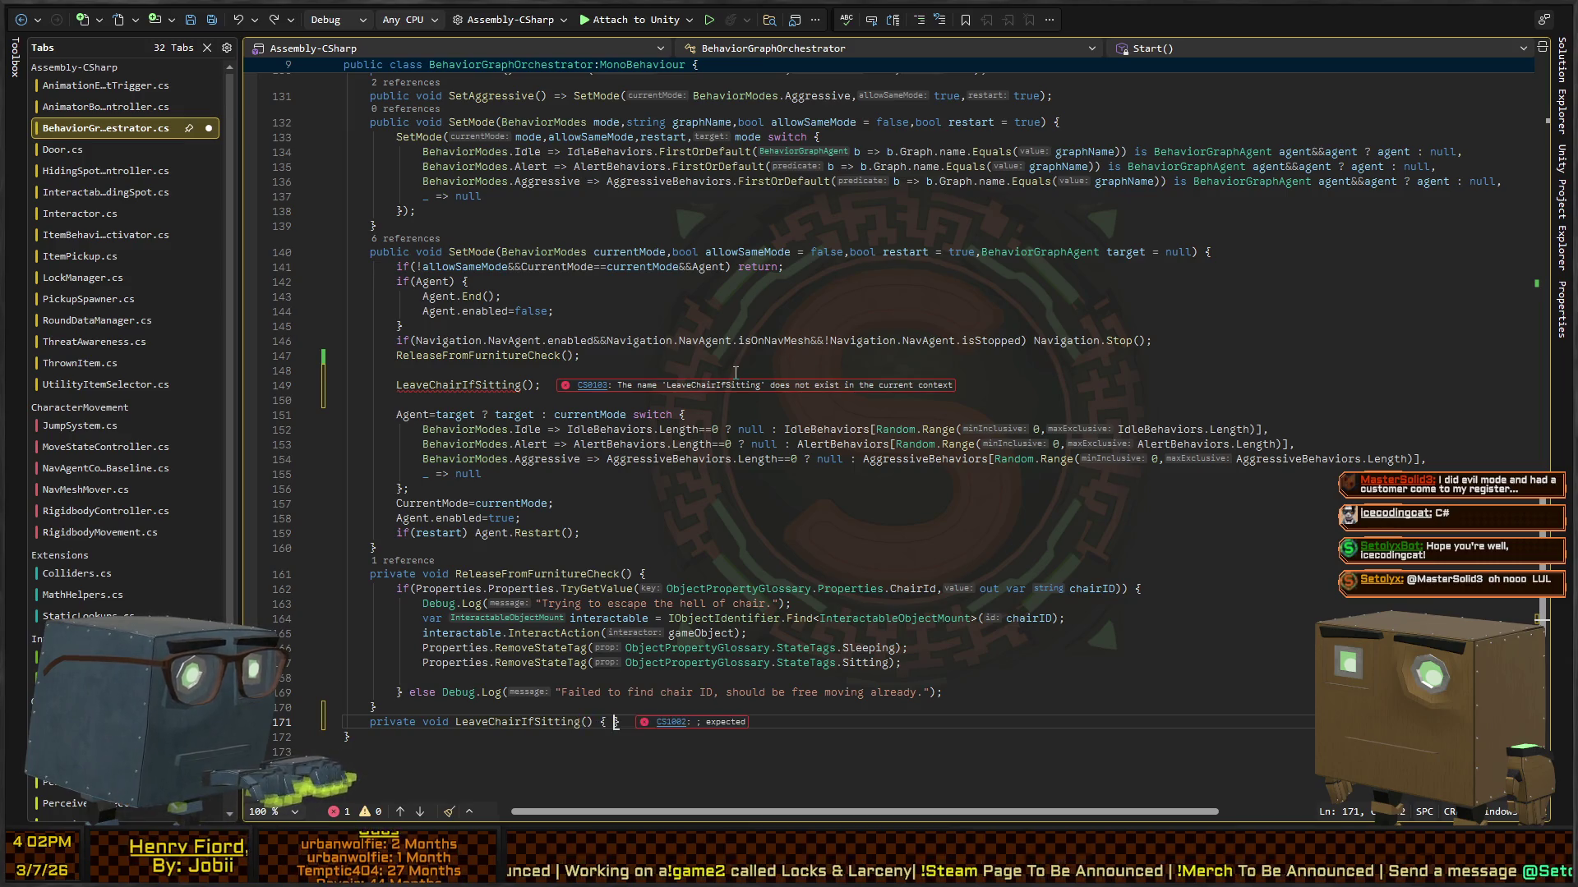
pyautogui.hotkey('ctrl', 'v')
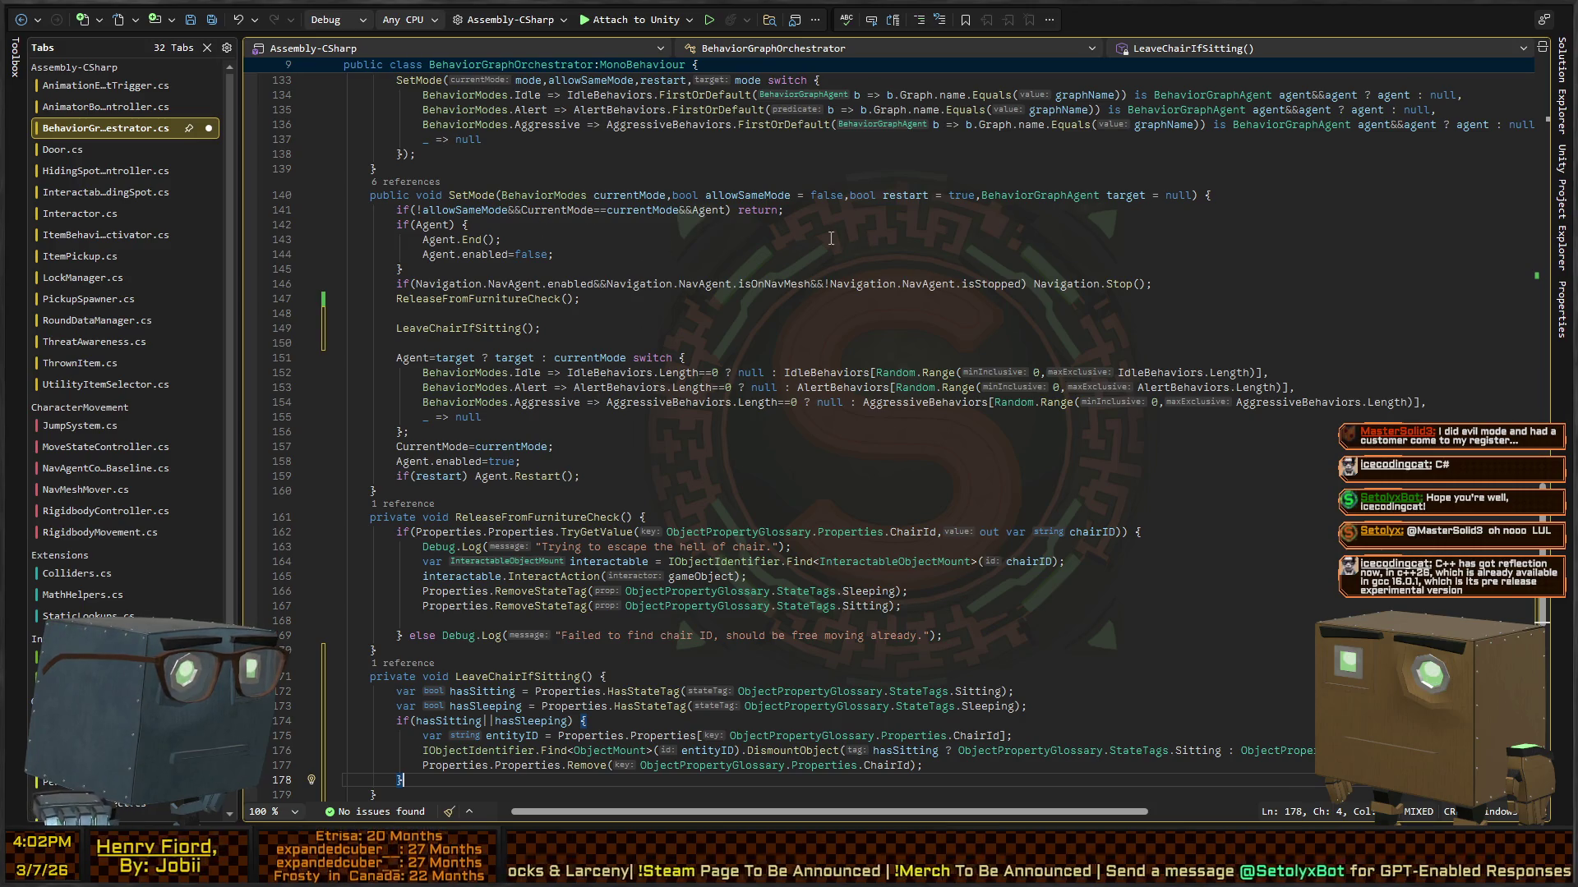
# Step: Save the script and check the LeaveChairIfSitting call in SetMode
pyautogui.click(741, 255)
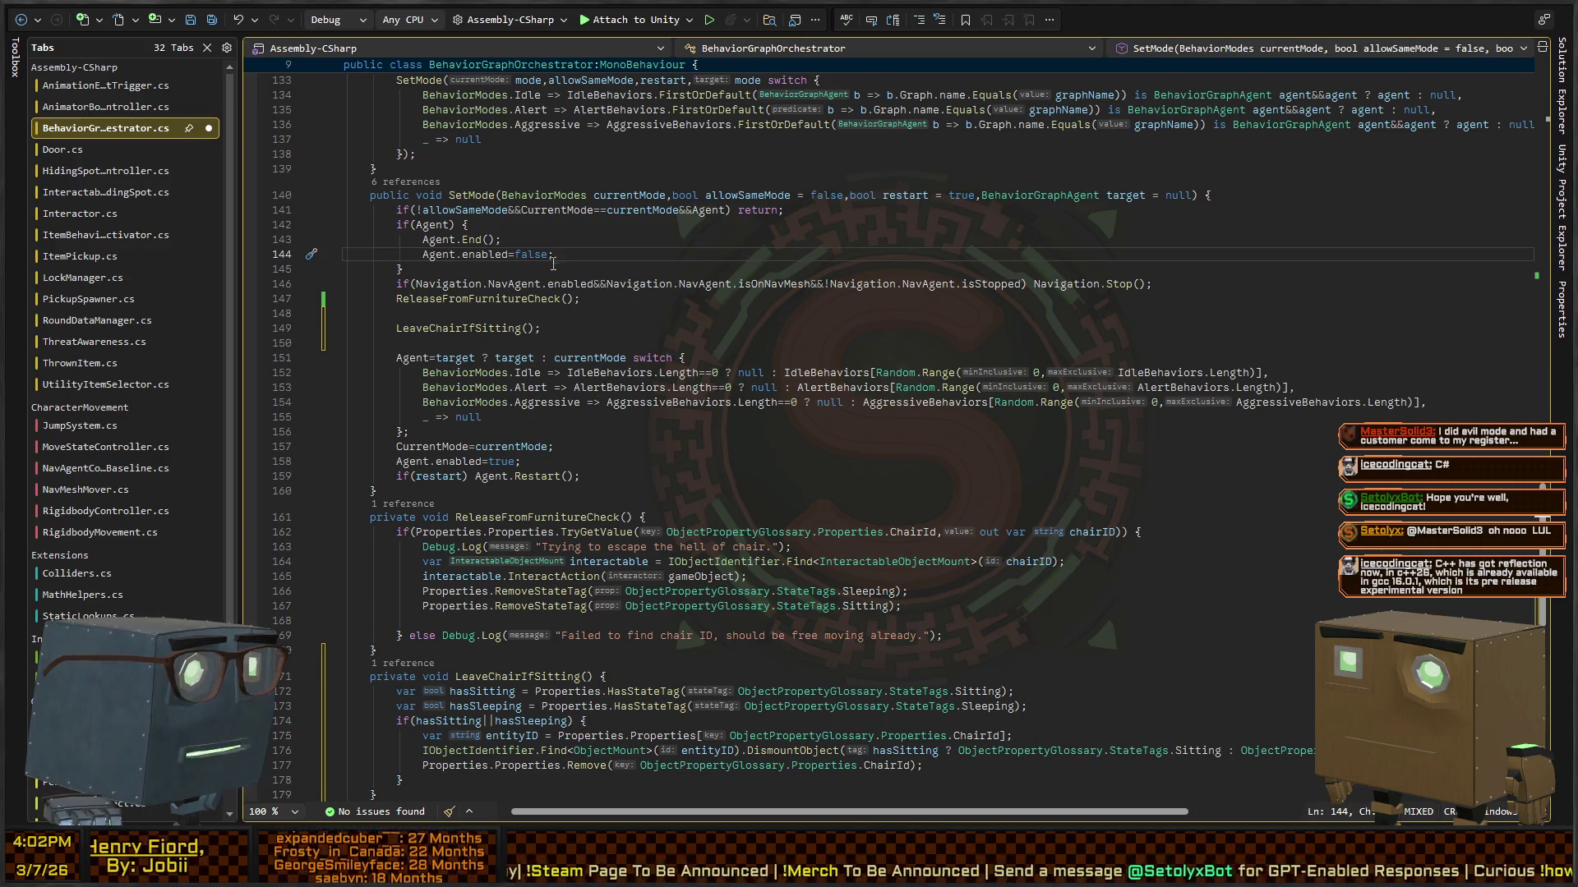
pyautogui.press('Up')
pyautogui.hotkey('ctrl', 's')
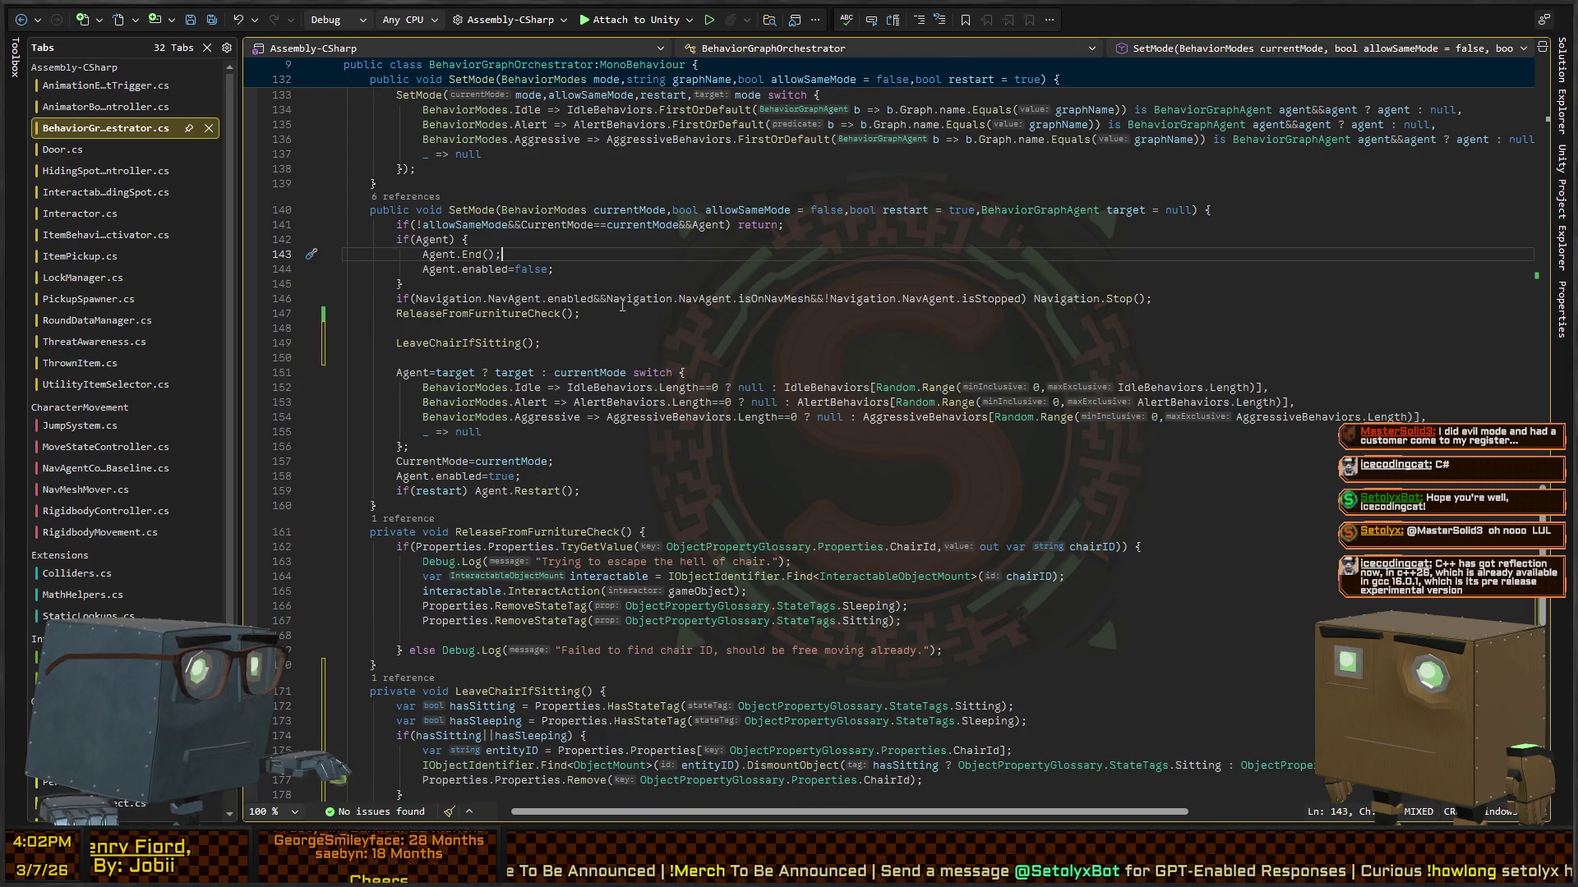
pyautogui.click(666, 327)
pyautogui.press('Down')
pyautogui.press('Down')
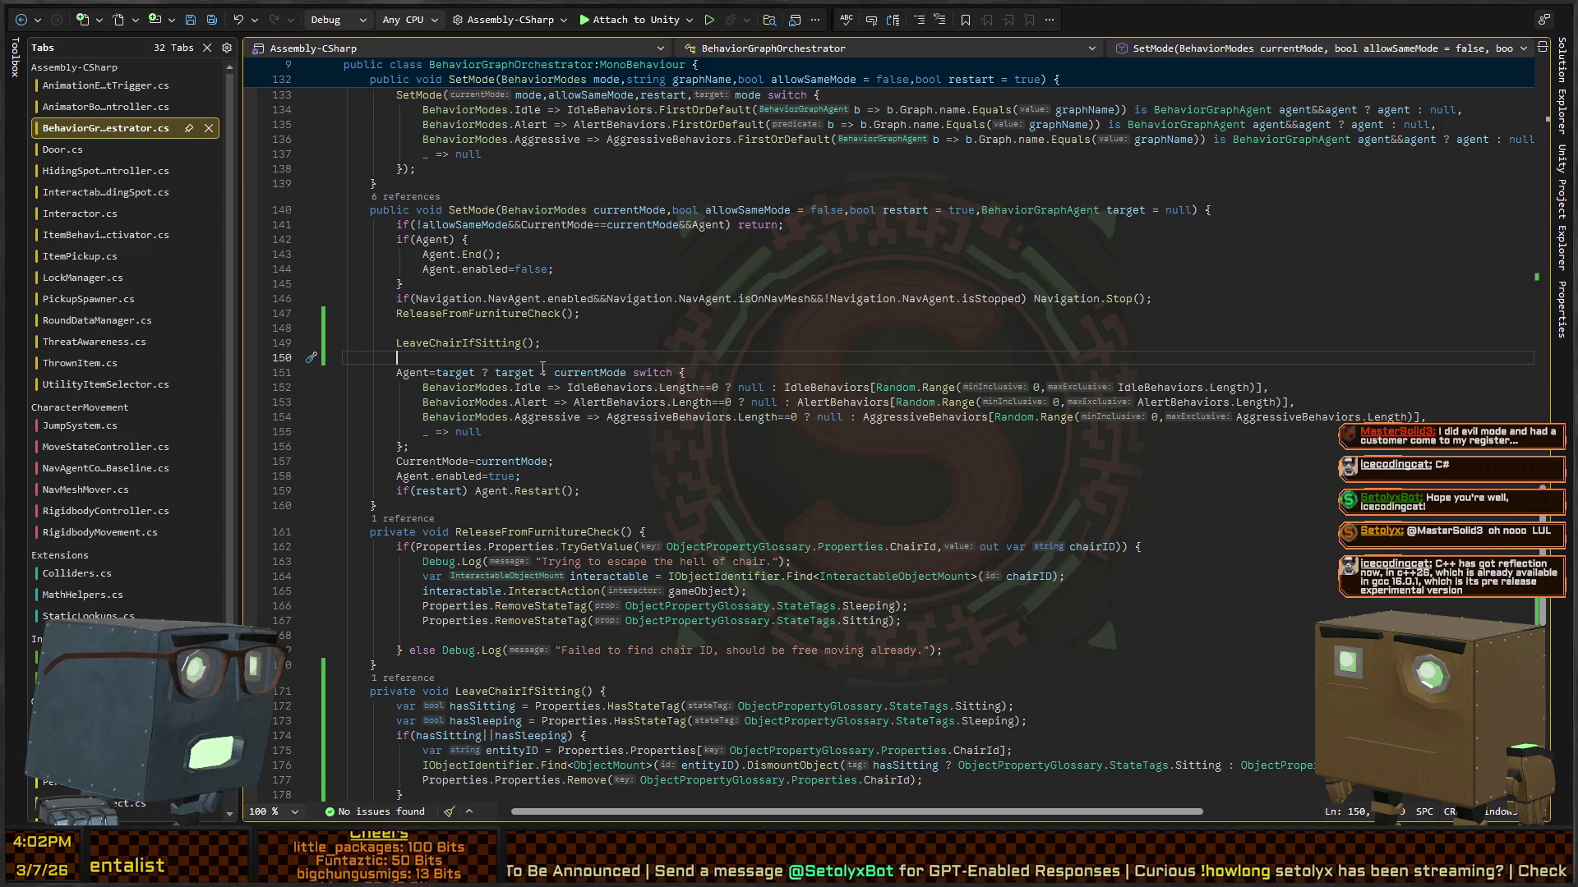
pyautogui.scroll(20, 568, 346)
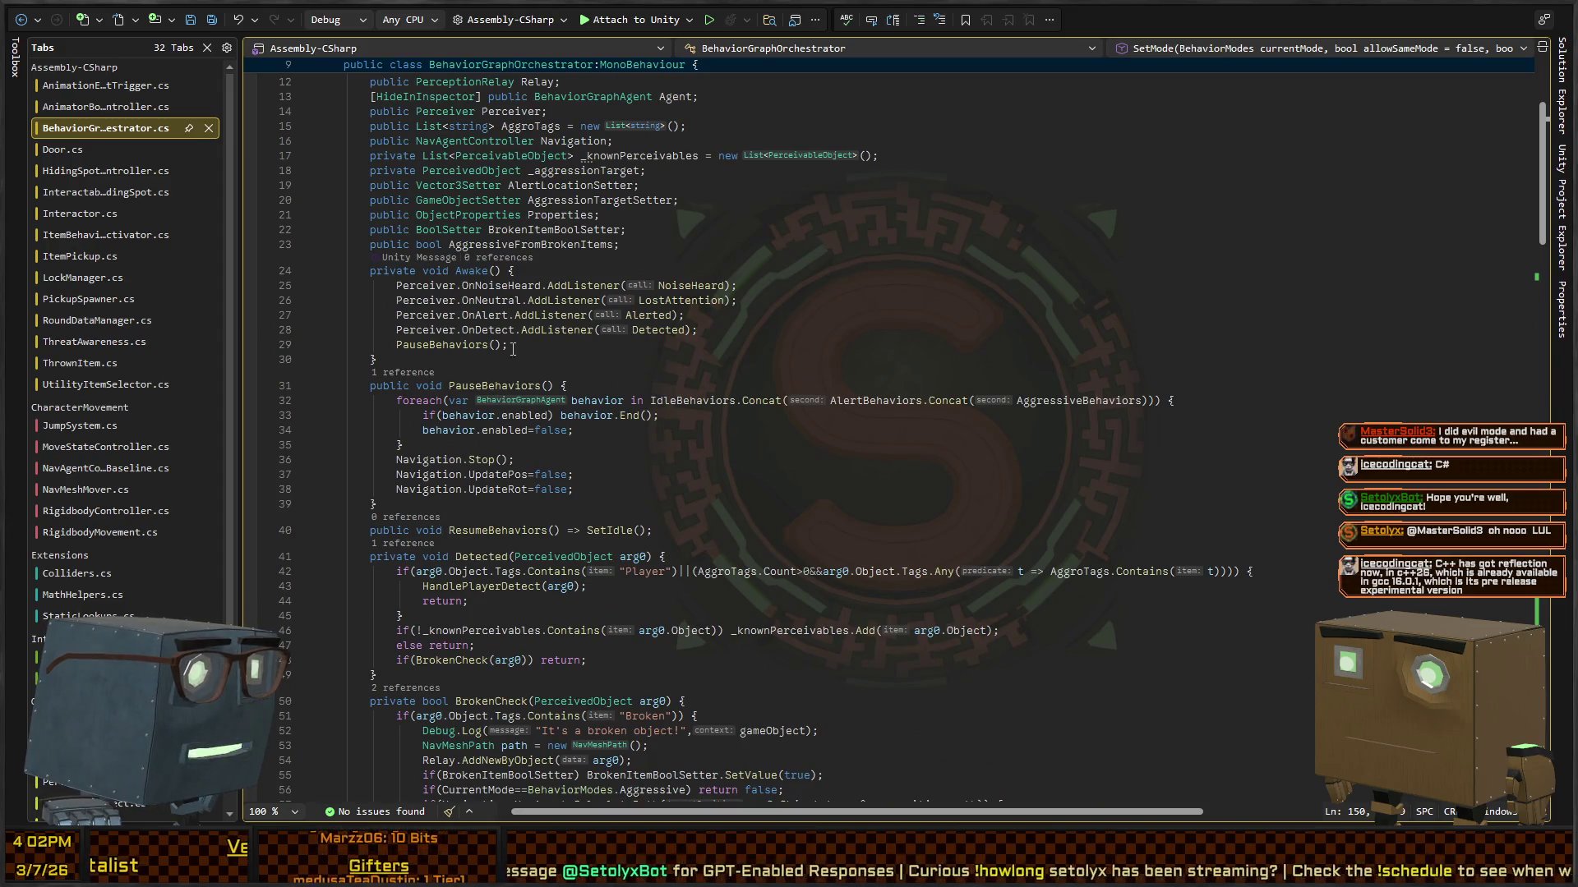
pyautogui.scroll(4, 521, 344)
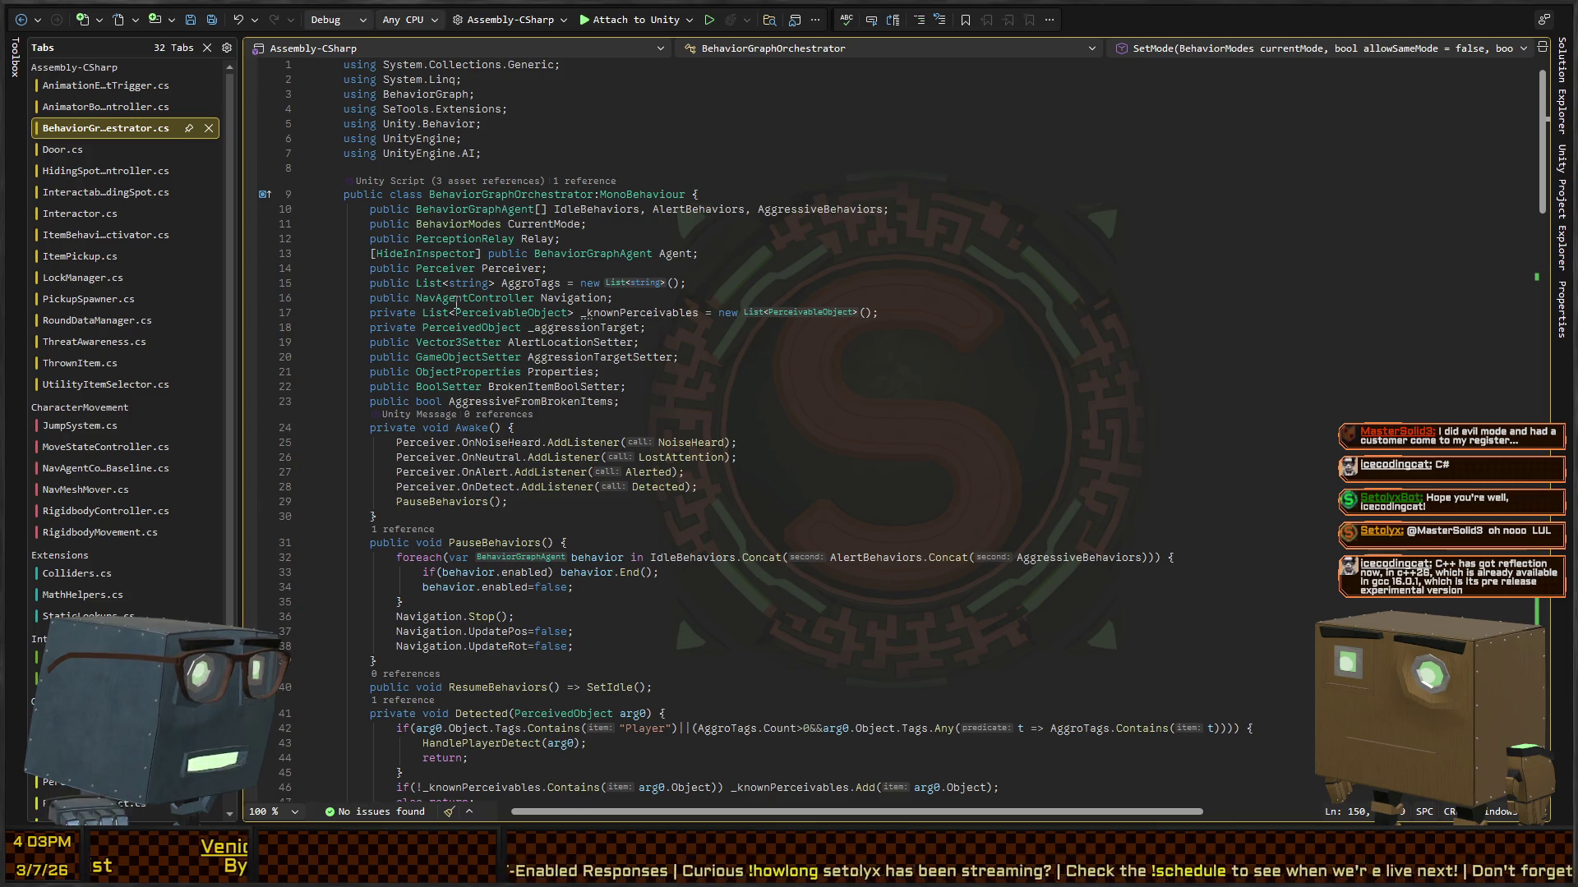
# Step: Start a 'public' field on a new line below BrokenItemBoolSetter, then review the file's methods
pyautogui.click(690, 386)
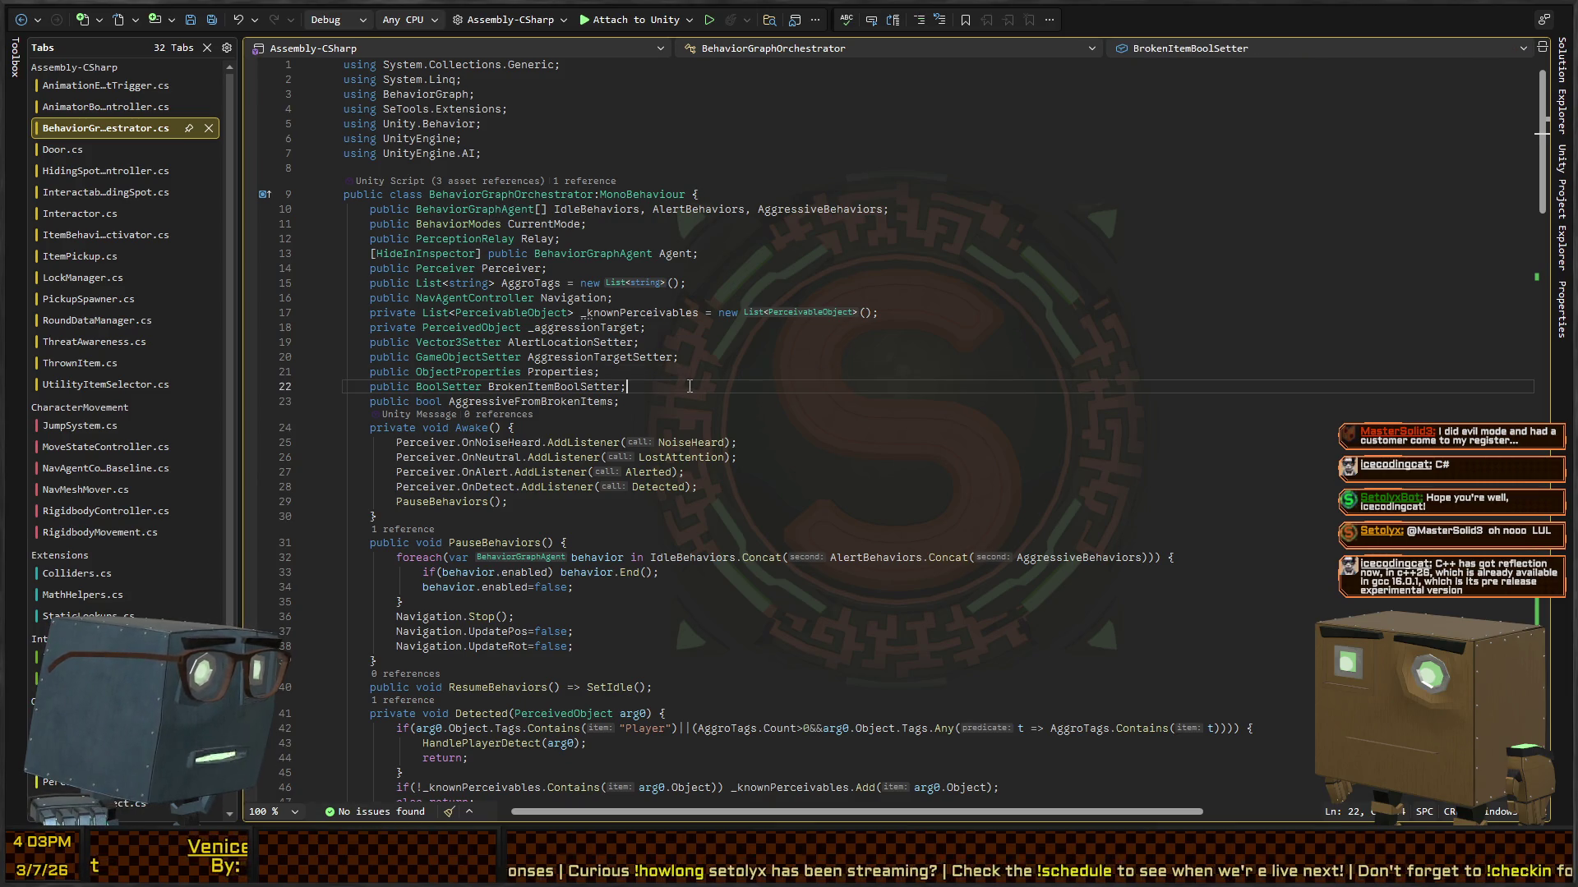
pyautogui.press('Return')
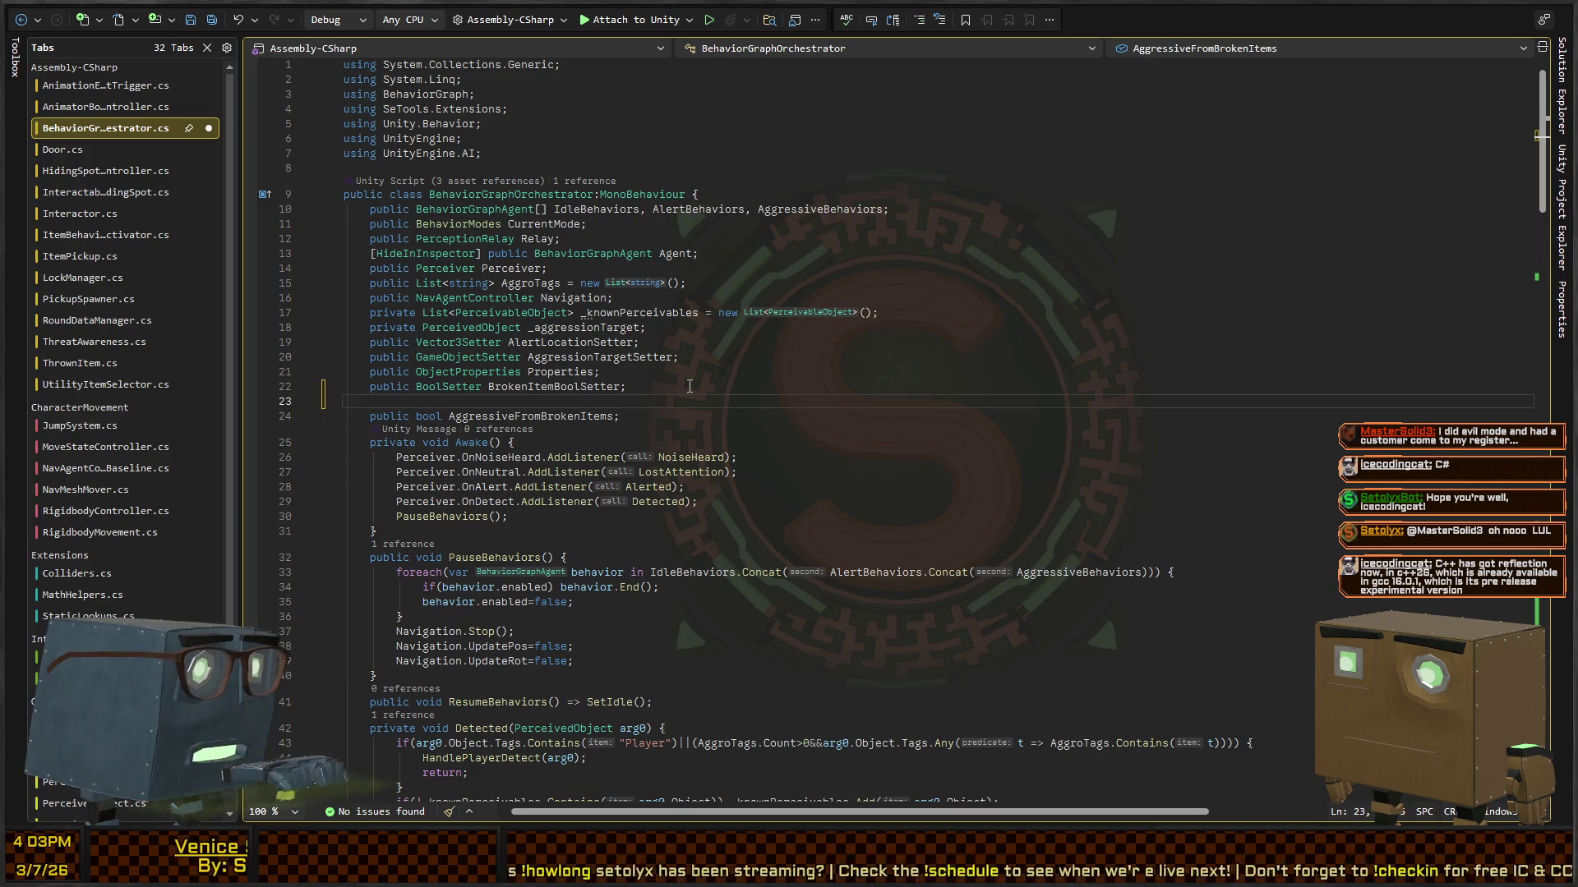
pyautogui.write('public Animator Animator;')
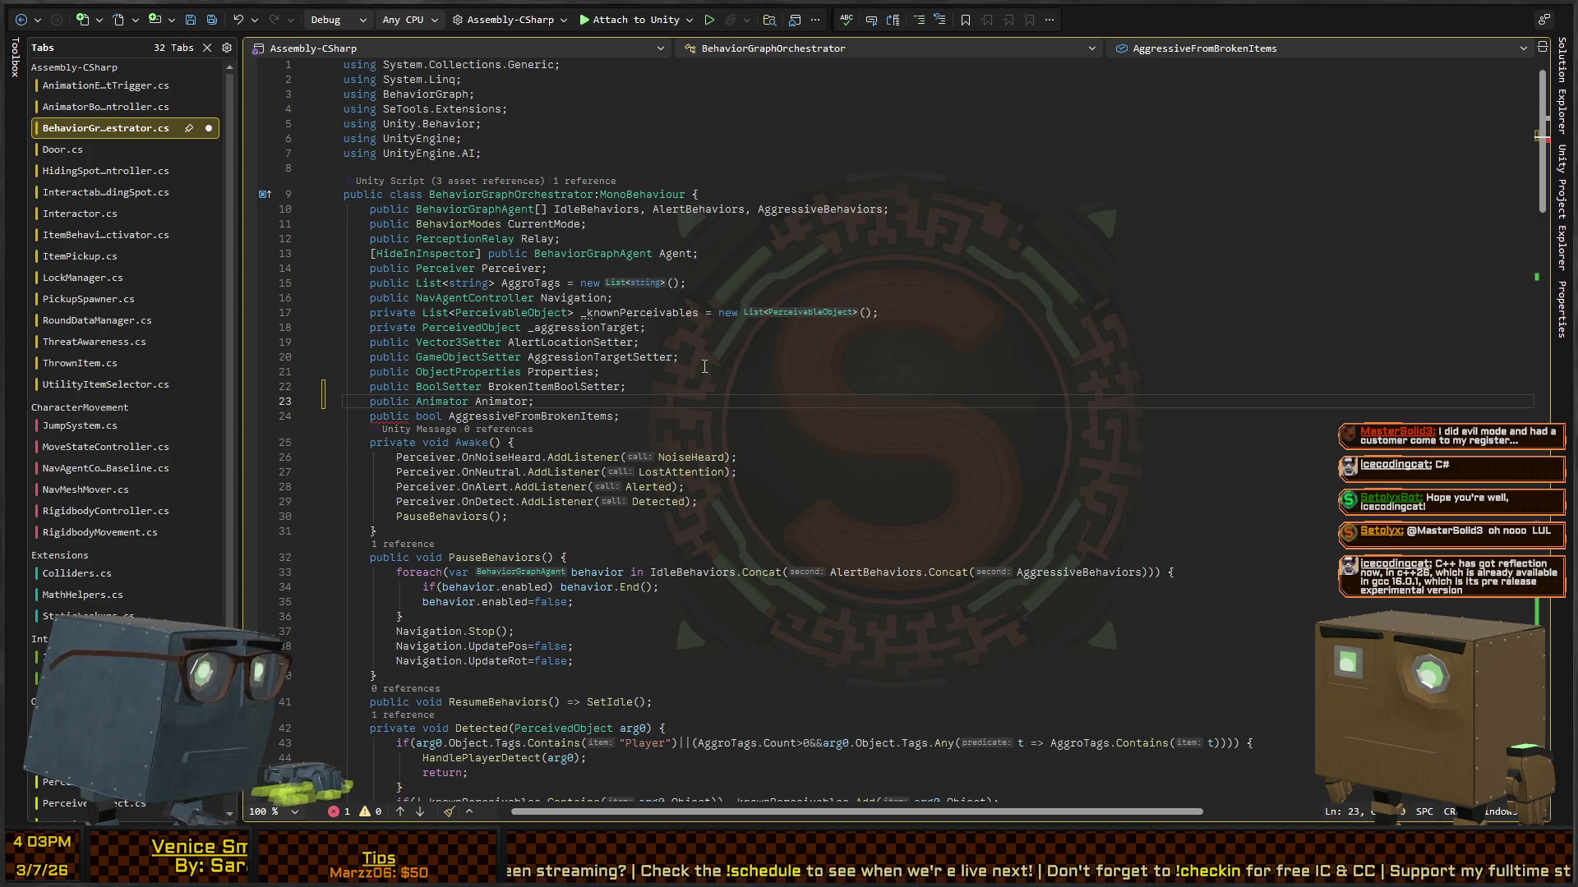
pyautogui.scroll(-20, 629, 217)
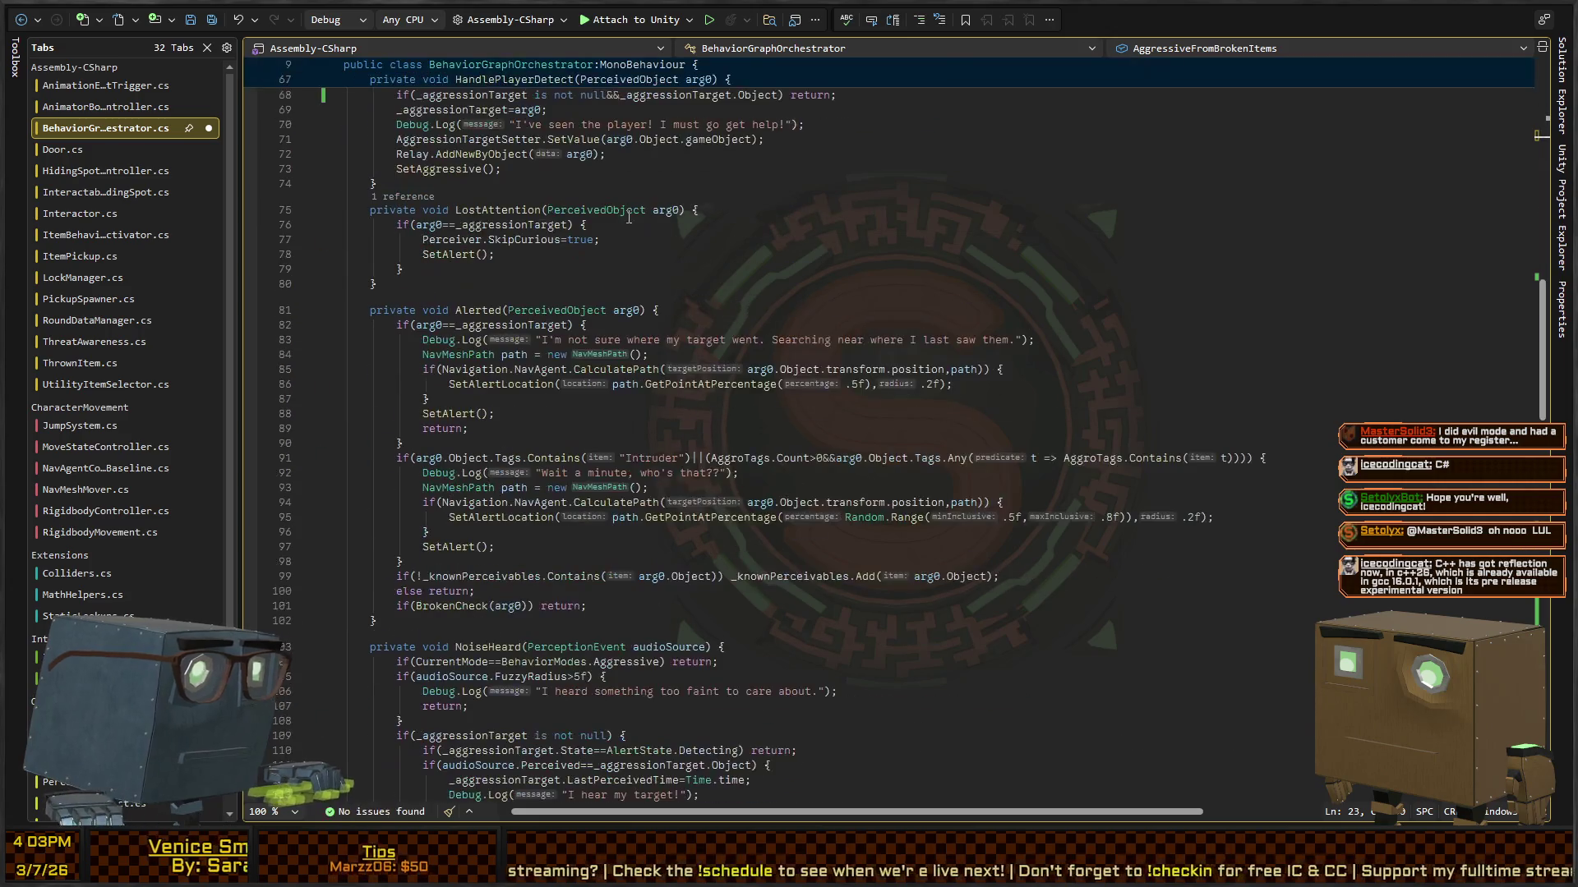
pyautogui.scroll(-20, 578, 357)
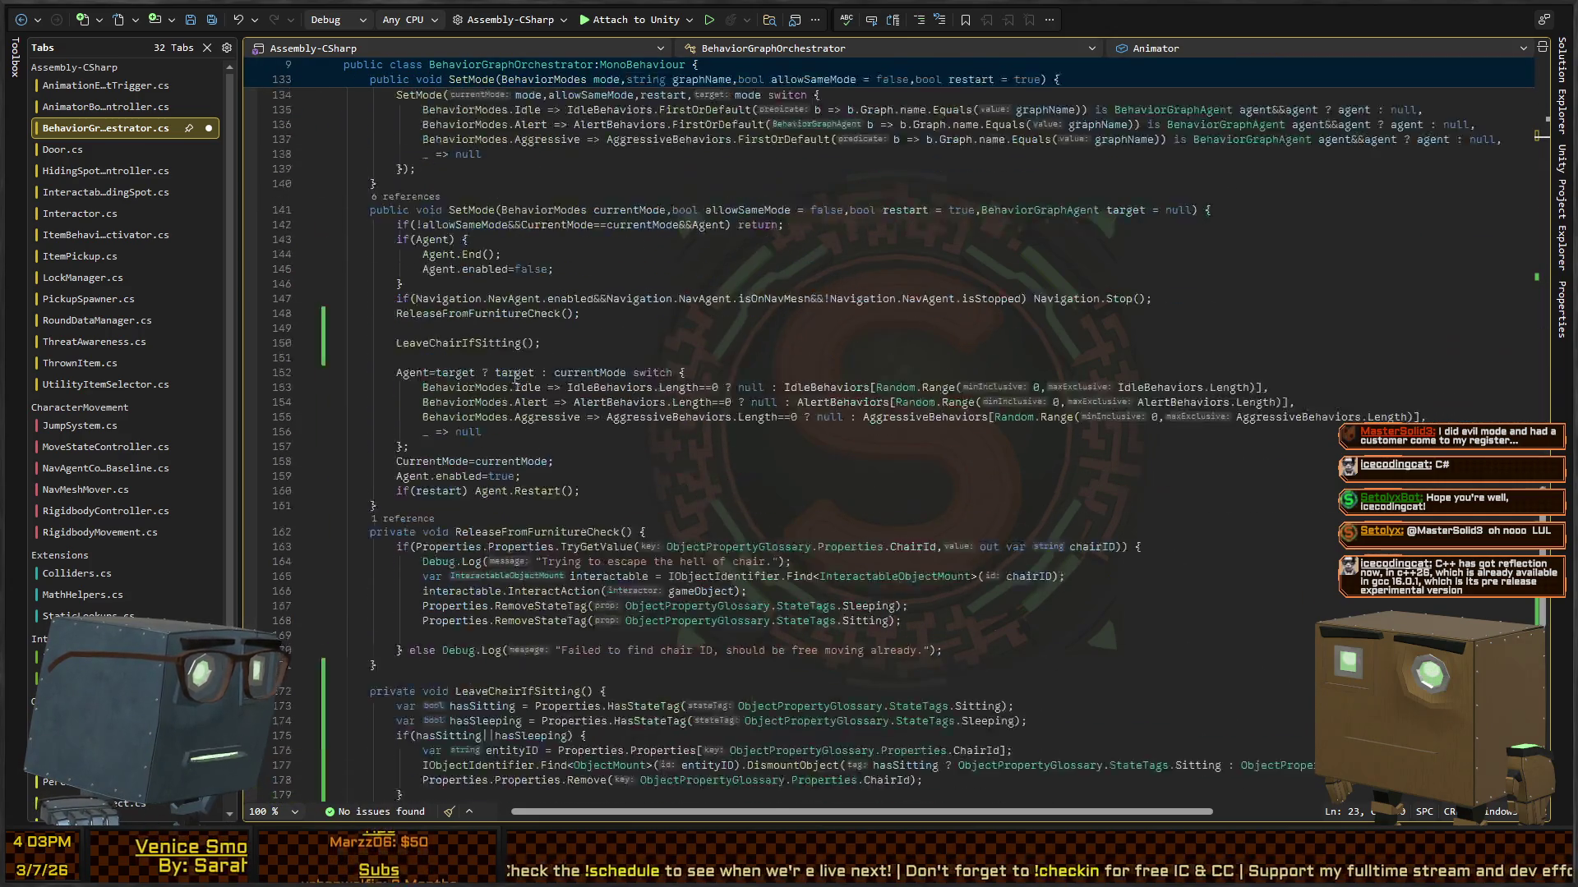
pyautogui.scroll(20, 519, 399)
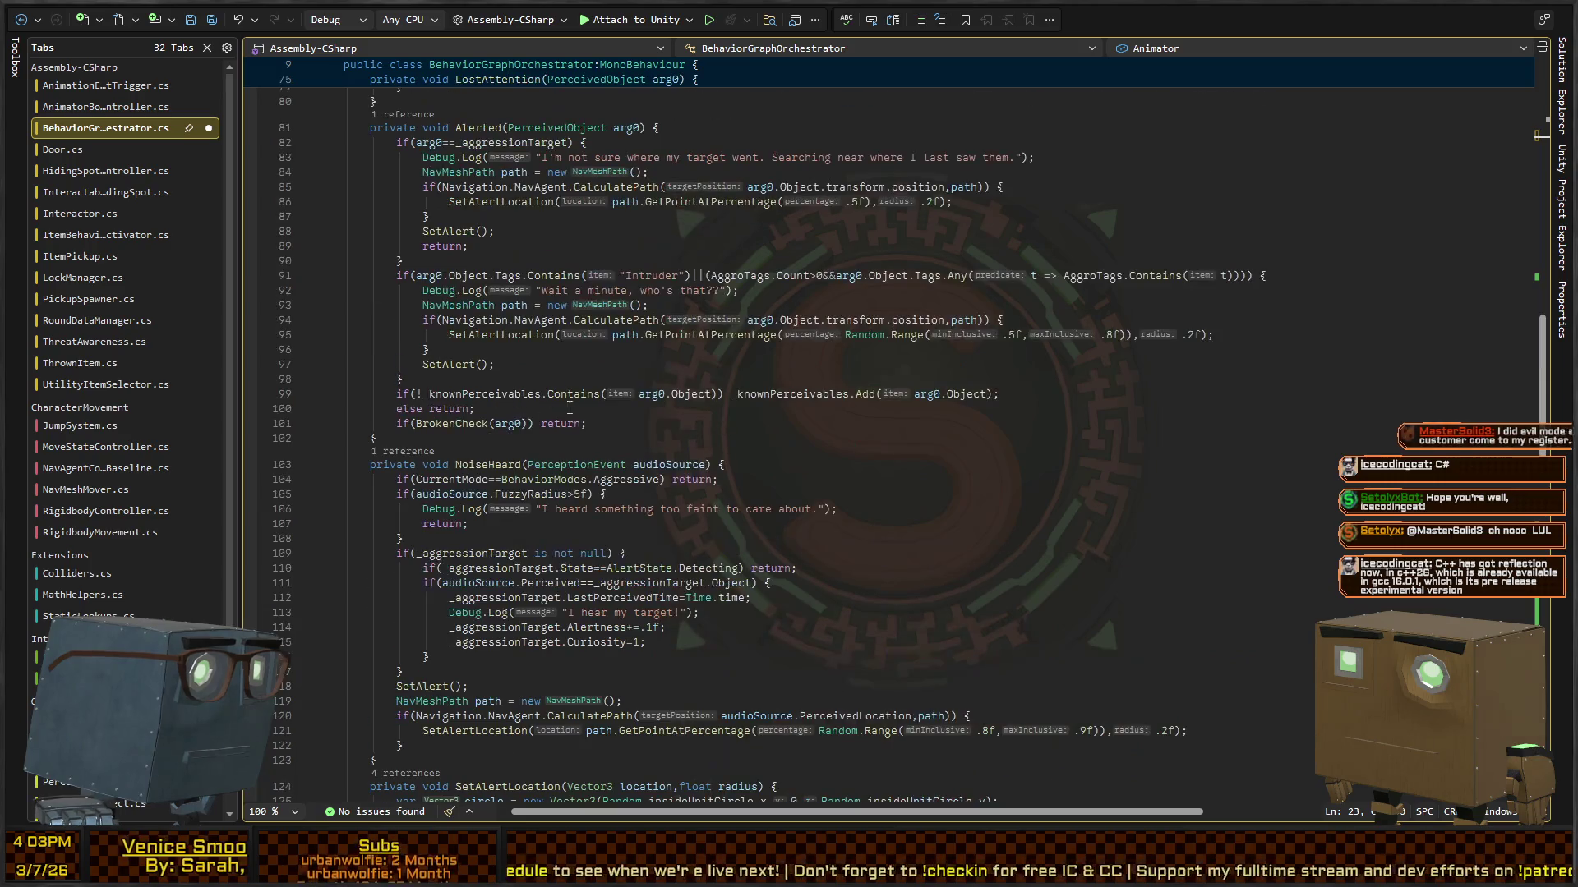
pyautogui.scroll(6, 577, 407)
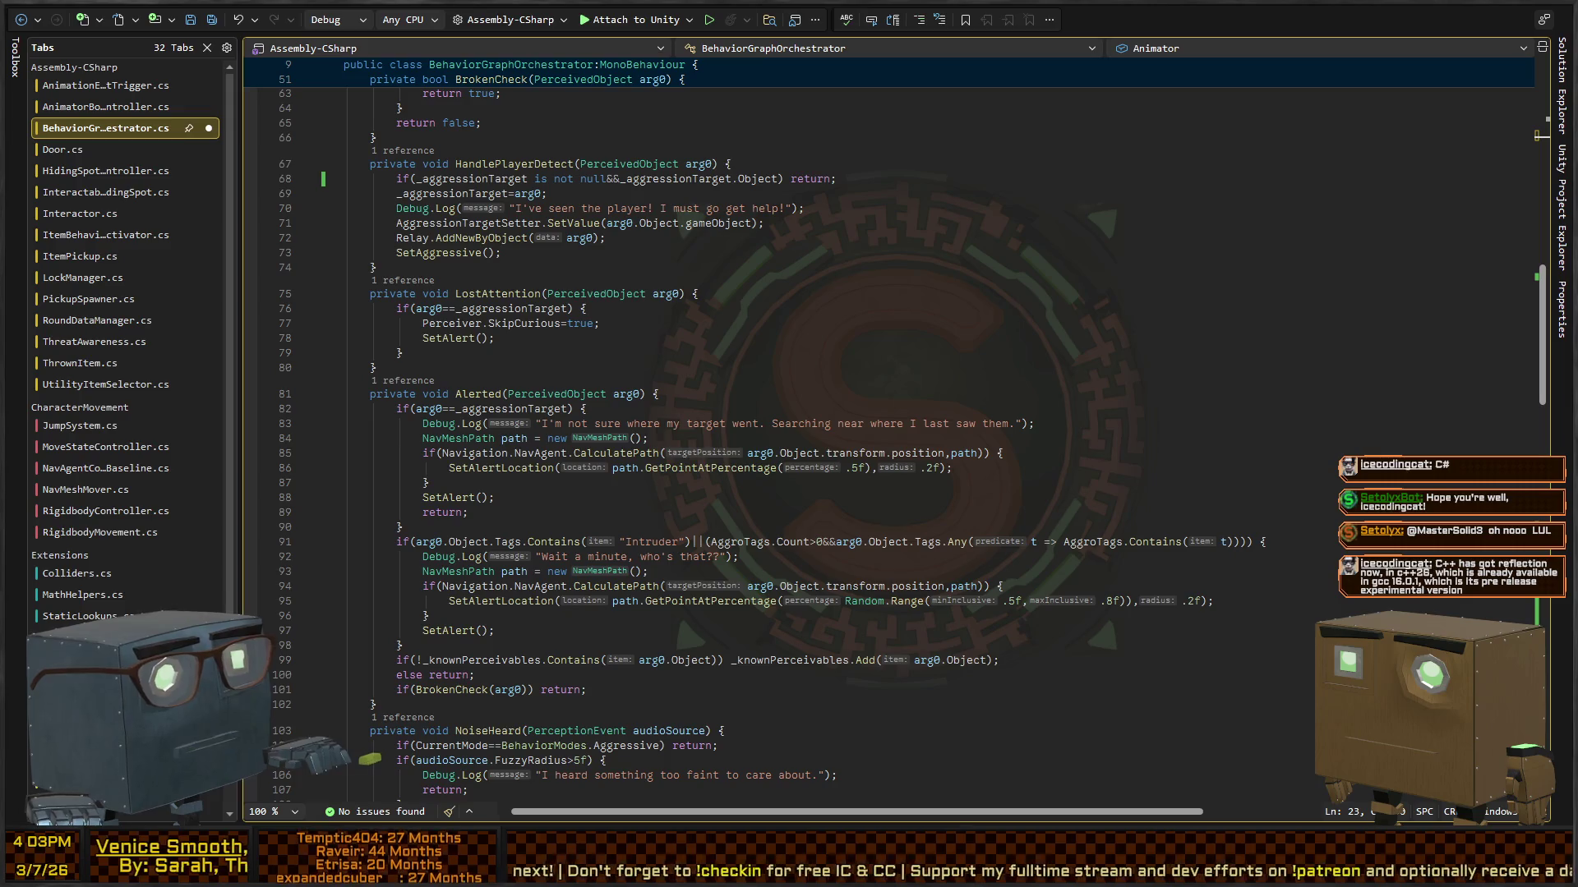
# Step: Switch to Unity and scroll the HumanMaintenance graph to the chair branch's Eating animator nodes
pyautogui.hotkey('alt', 'Tab')
pyautogui.scroll(-5, 631, 418)
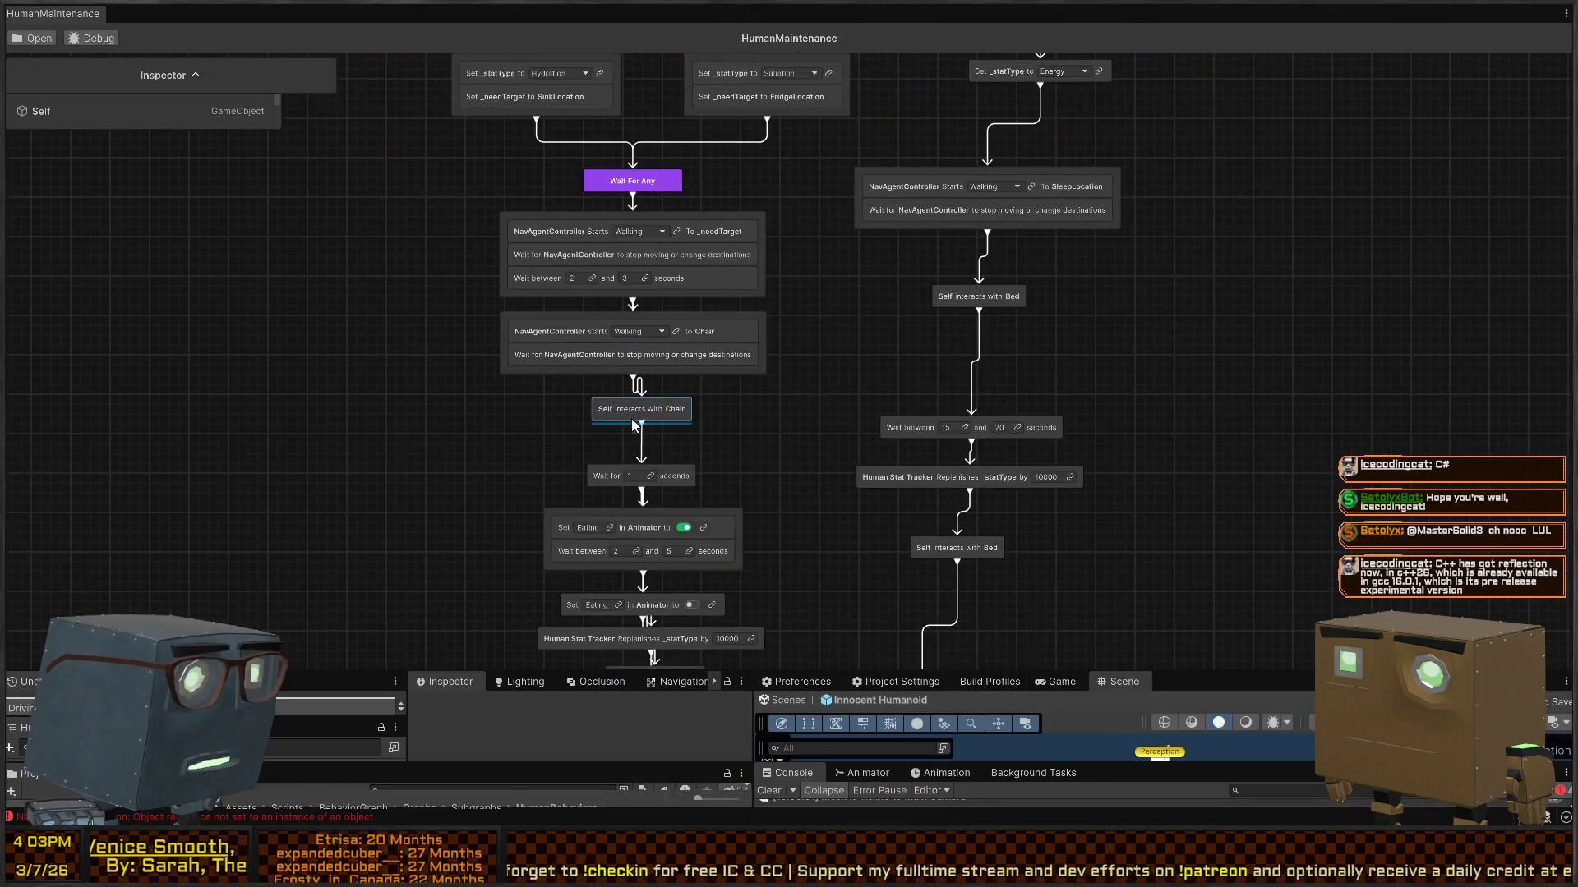
pyautogui.scroll(-2, 643, 427)
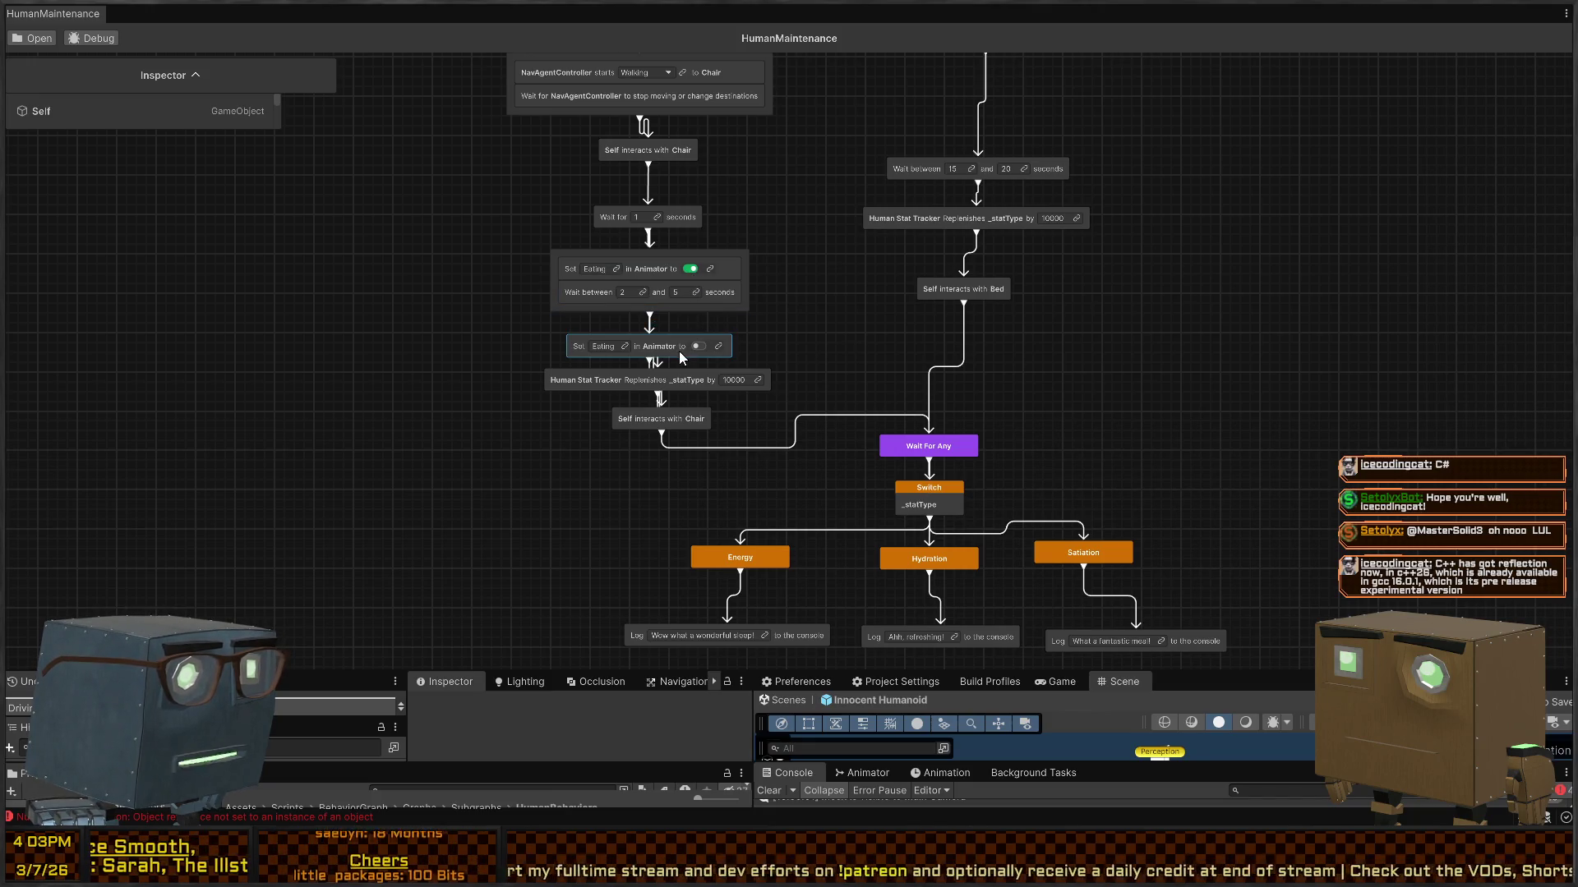
# Step: Add a ResetAnimatorStates(); call after ReleaseFromFurnitureCheck() in SetMode
pyautogui.hotkey('alt', 'Tab')
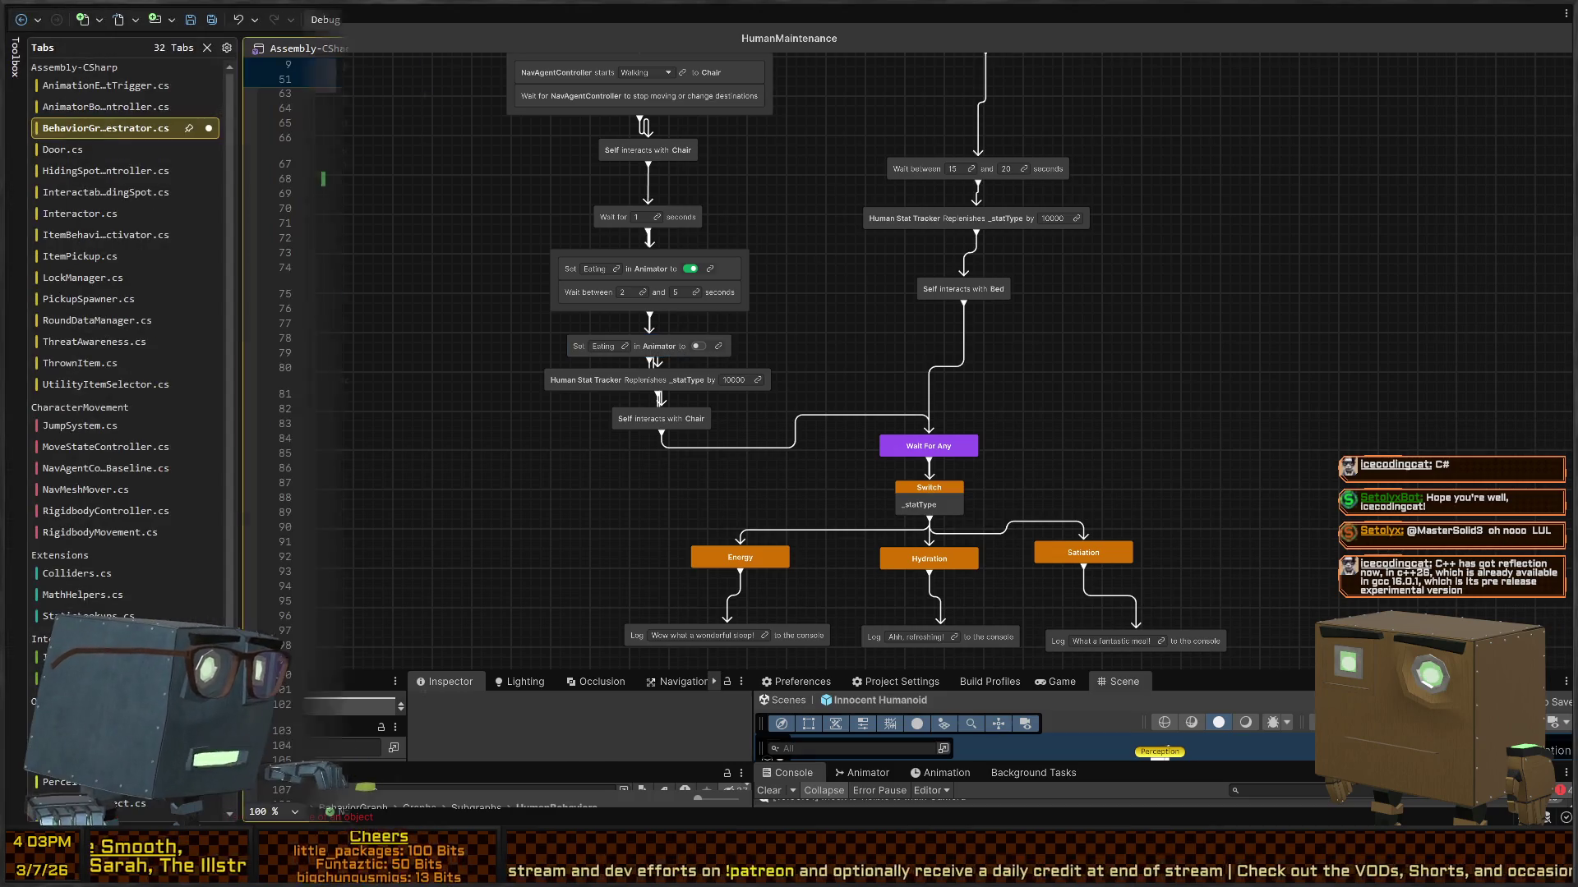
pyautogui.scroll(-20, 540, 391)
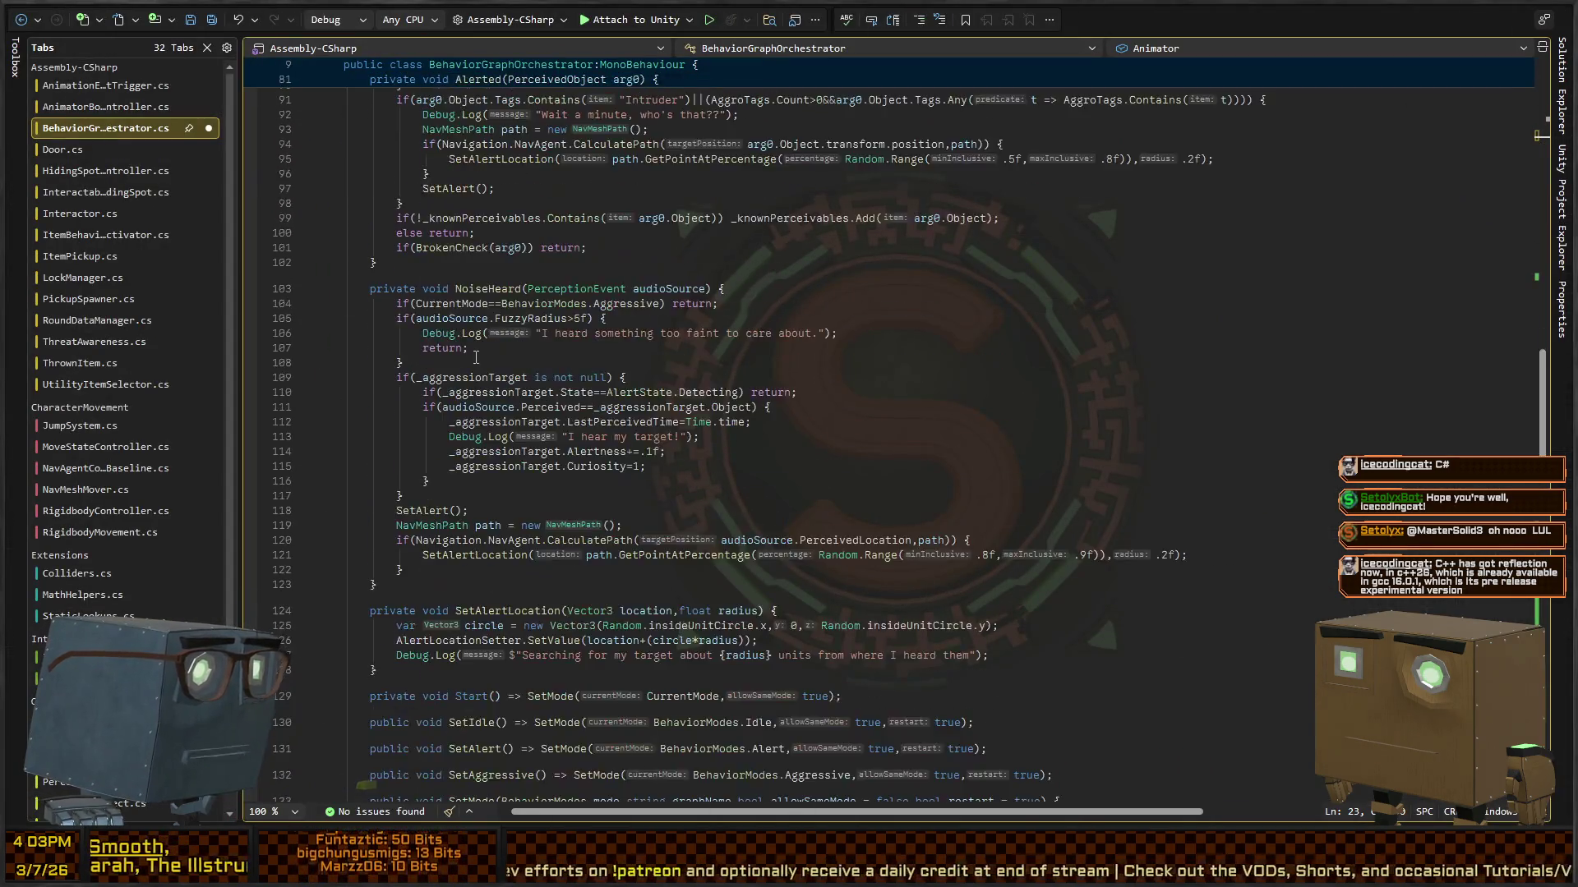
pyautogui.scroll(-15, 416, 382)
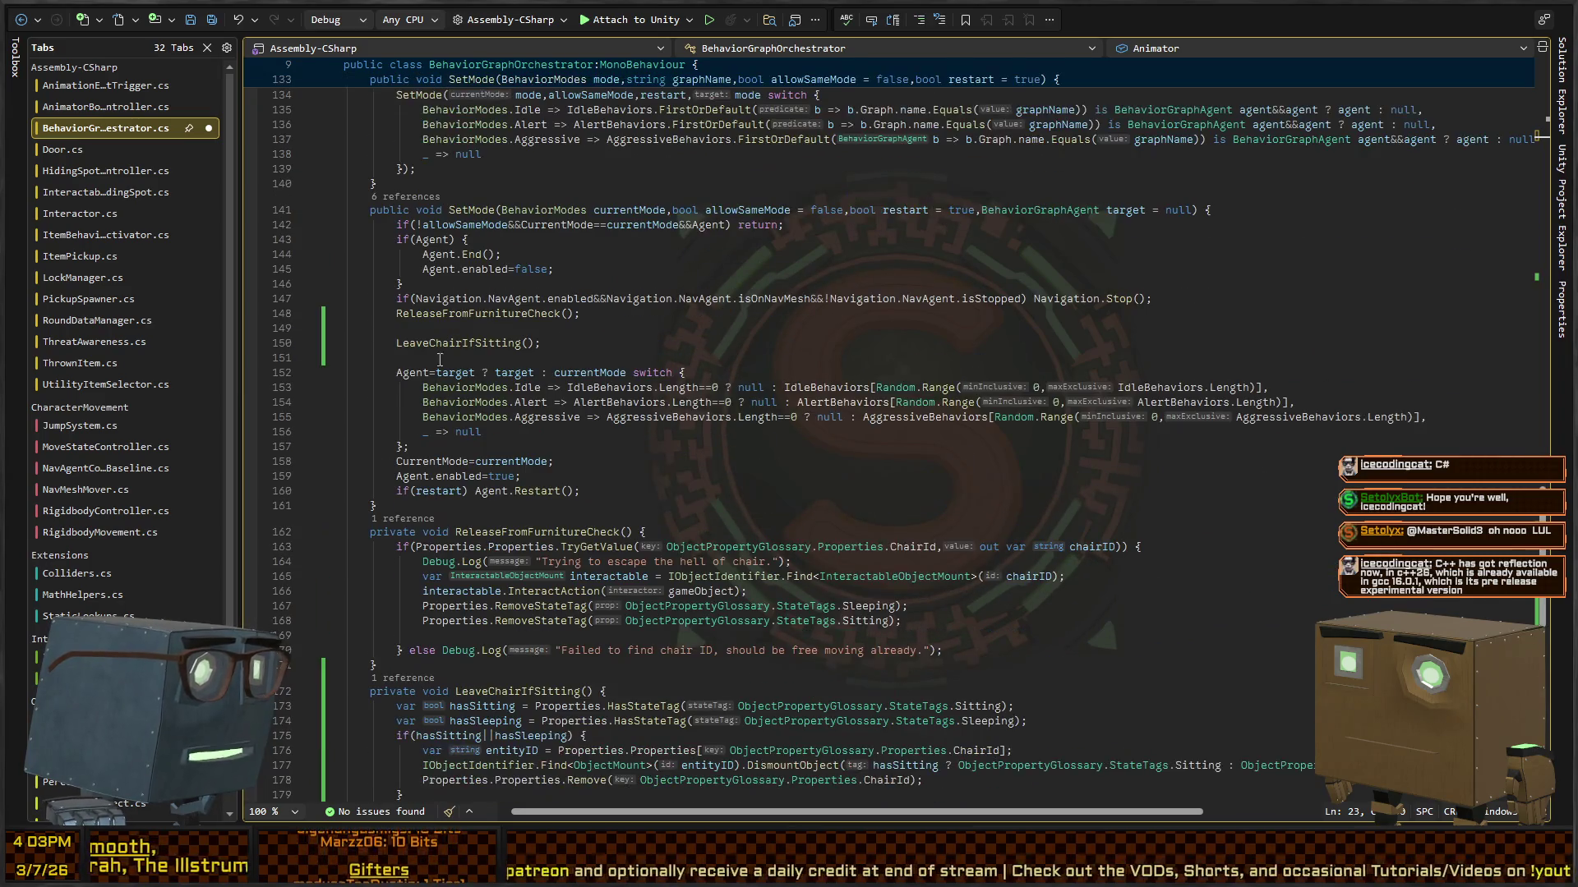
pyautogui.scroll(10, 463, 338)
pyautogui.click(657, 329)
pyautogui.write('ResetAnimator')
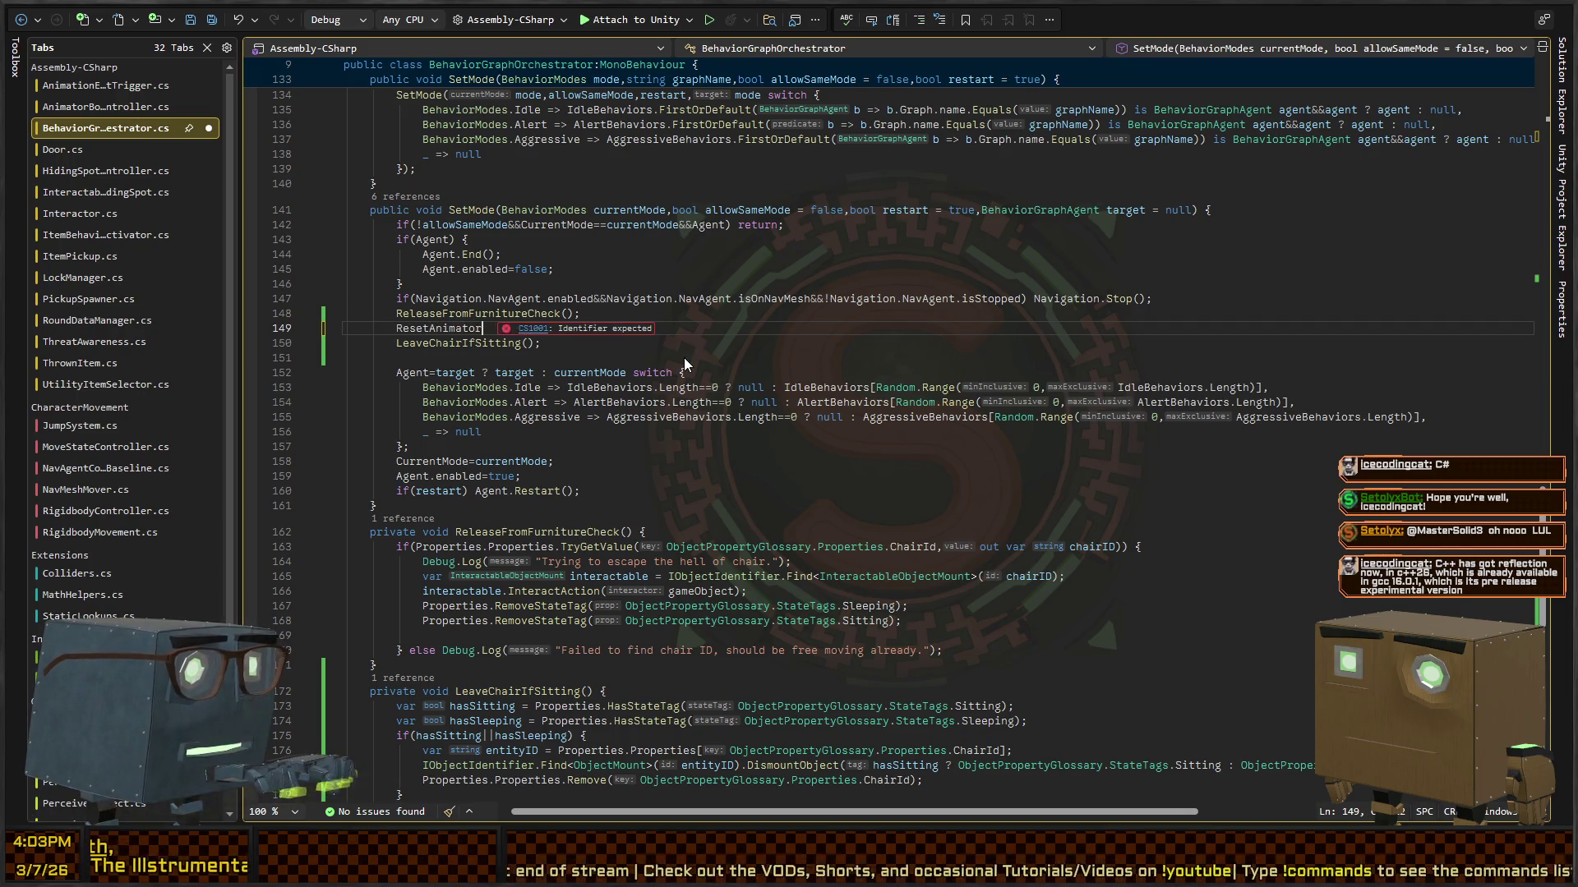
pyautogui.write('States(')
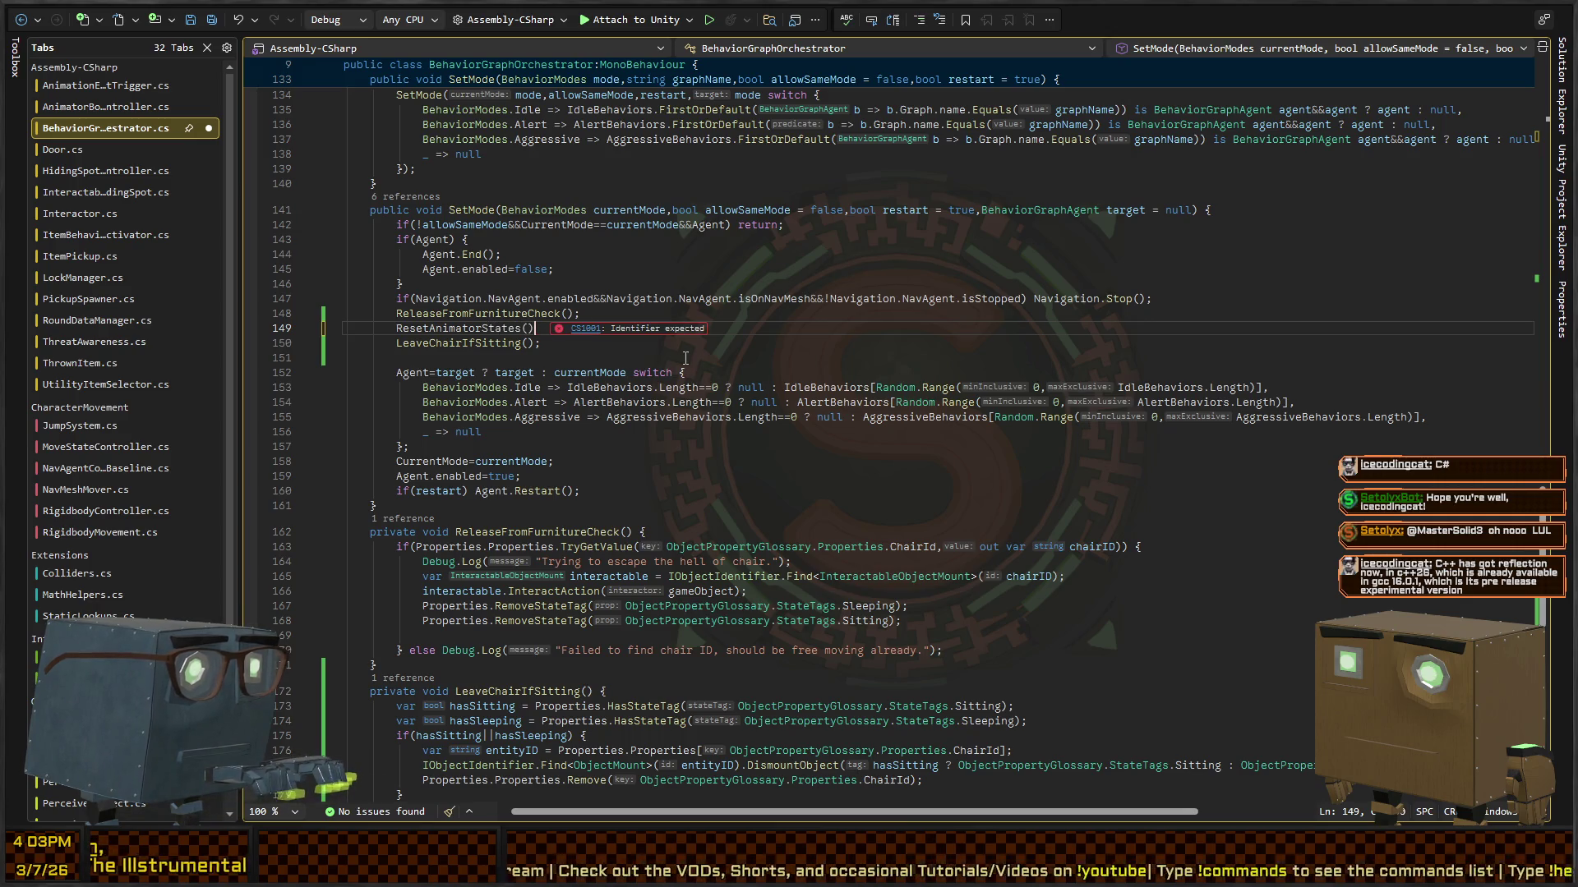
pyautogui.write(';')
pyautogui.scroll(-5, 685, 358)
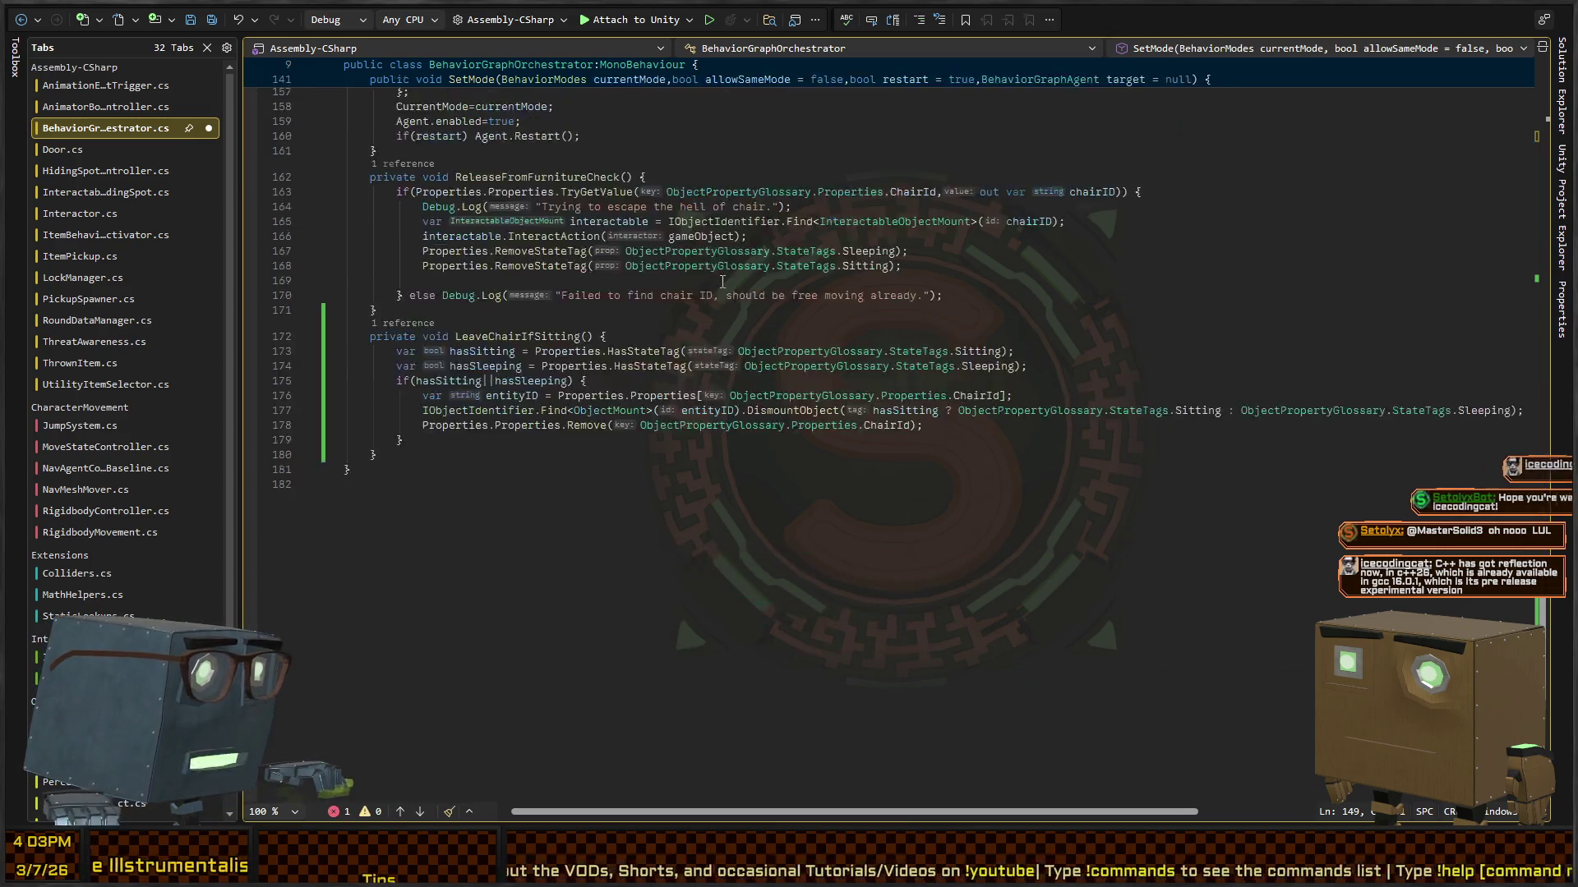
# Step: Define ResetAnimatorStates() at the class end to set the Eating animator bool to false
pyautogui.click(473, 598)
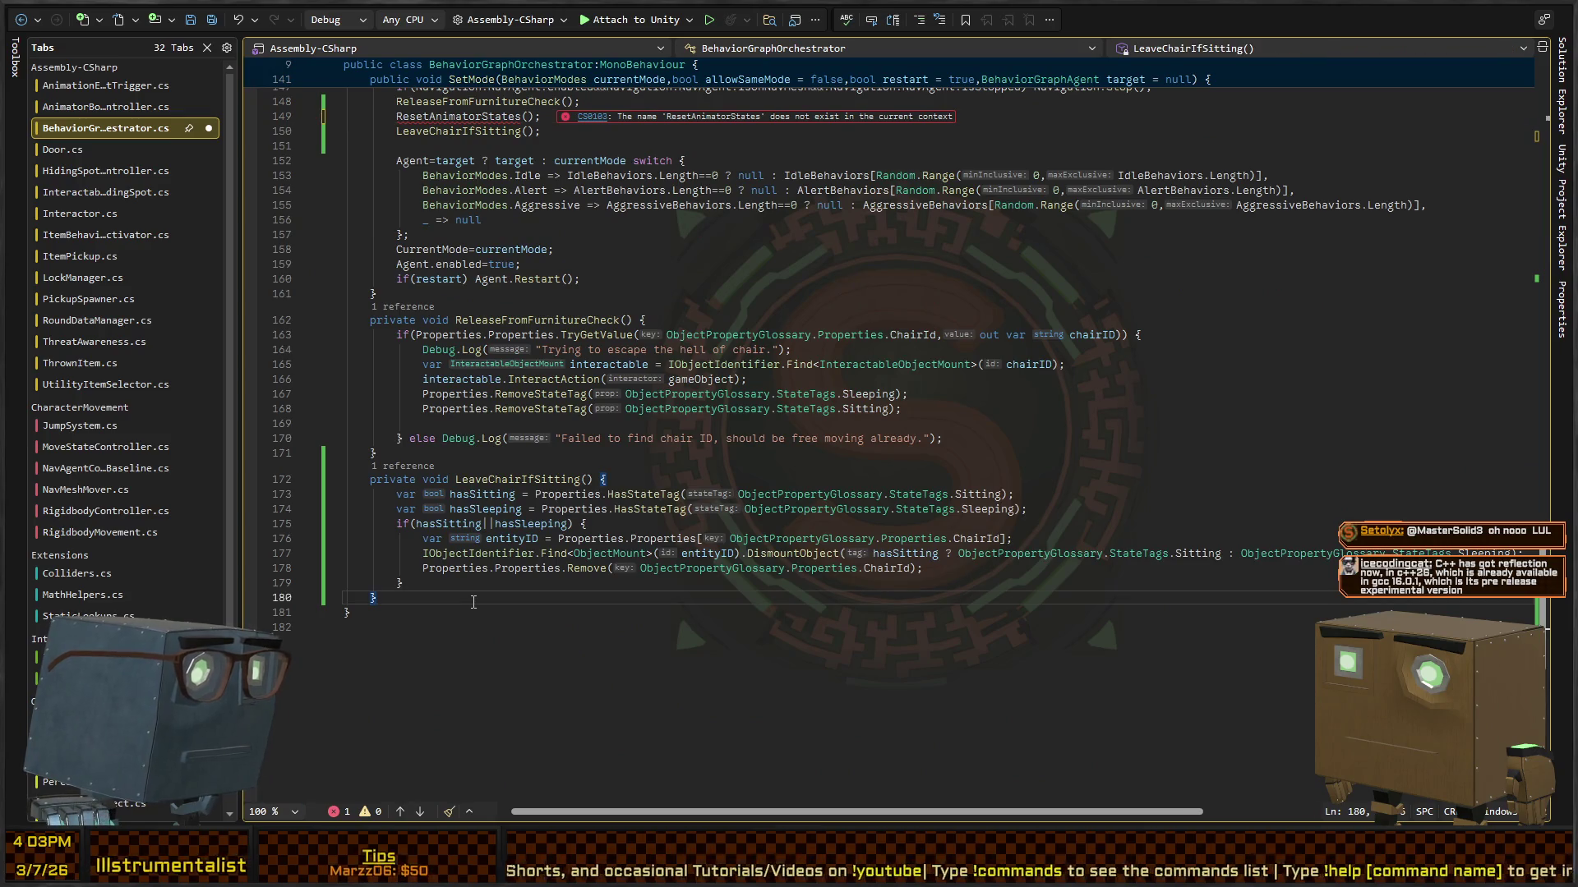
pyautogui.press('Return')
pyautogui.write('private void ResetAnimatorSt')
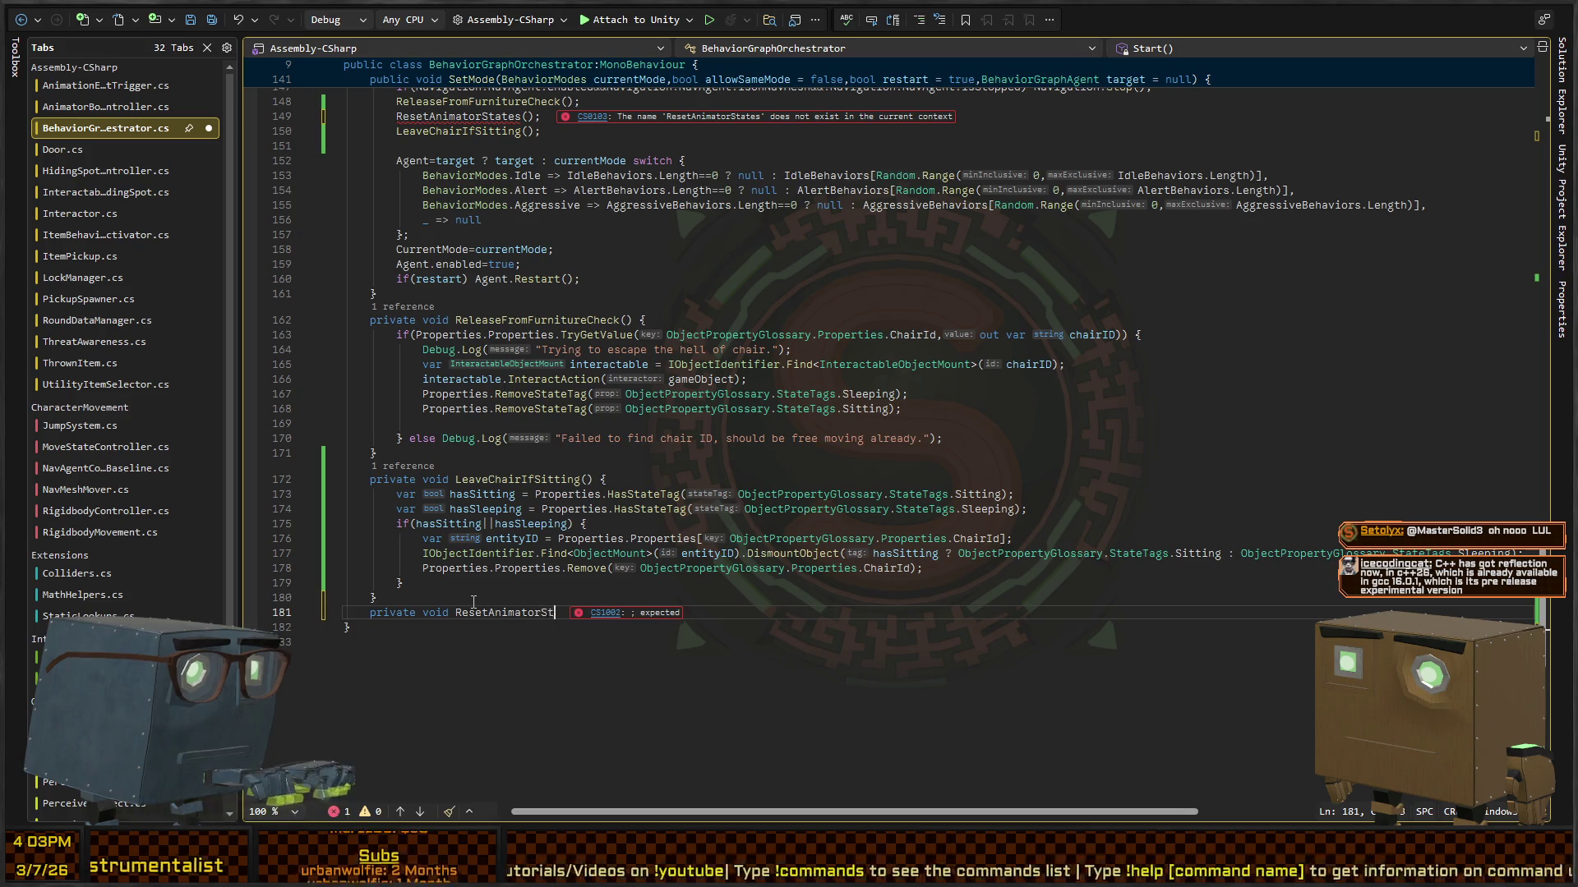
pyautogui.press('Tab')
pyautogui.scroll(5, 575, 493)
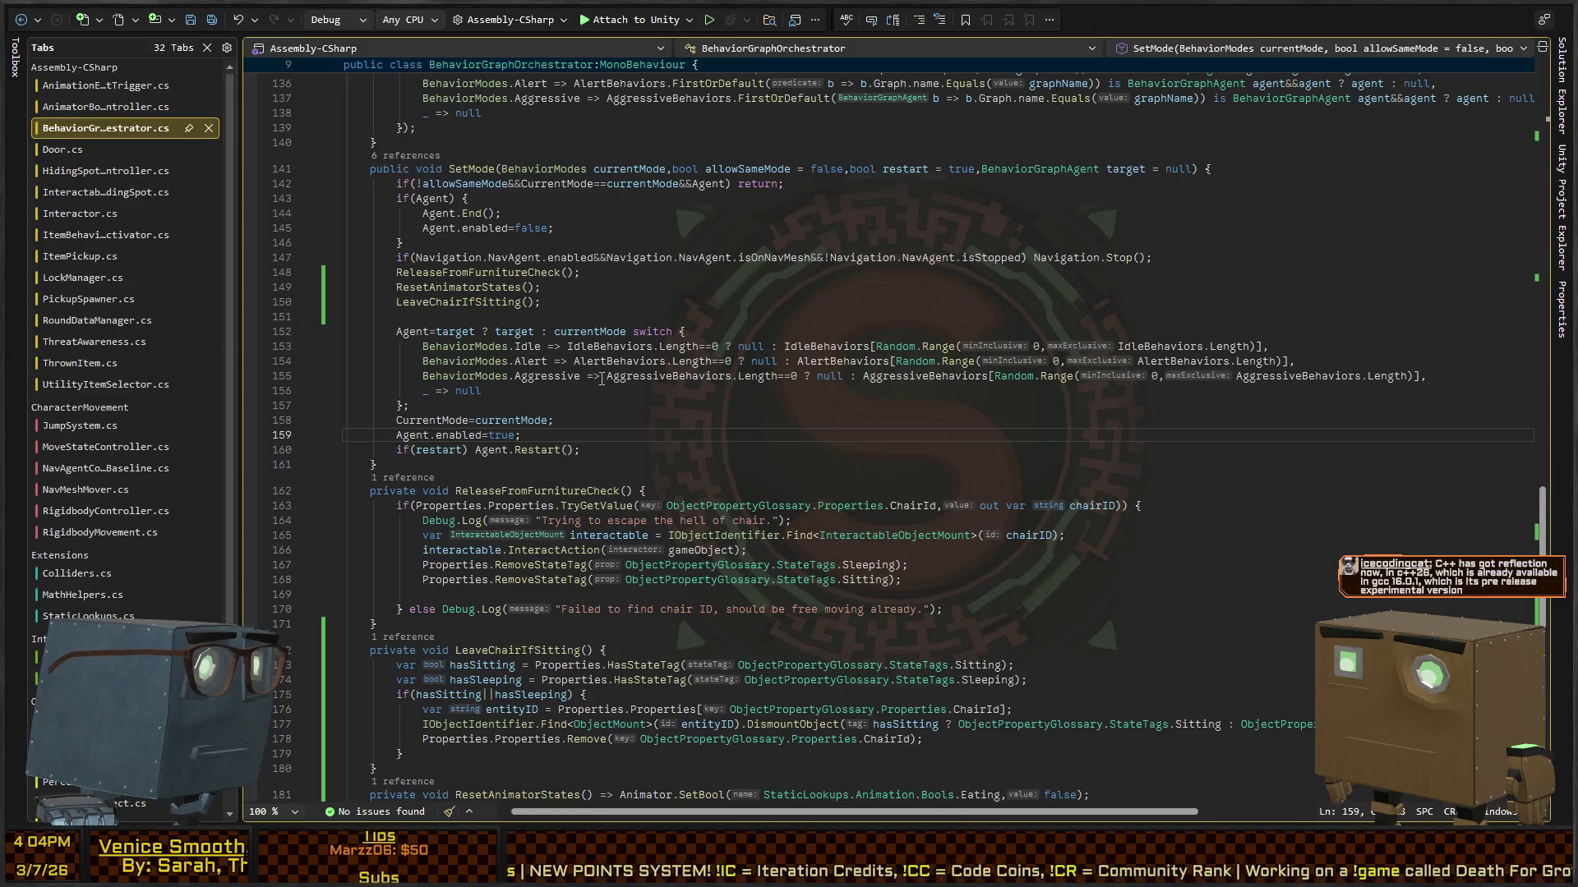
pyautogui.click(664, 524)
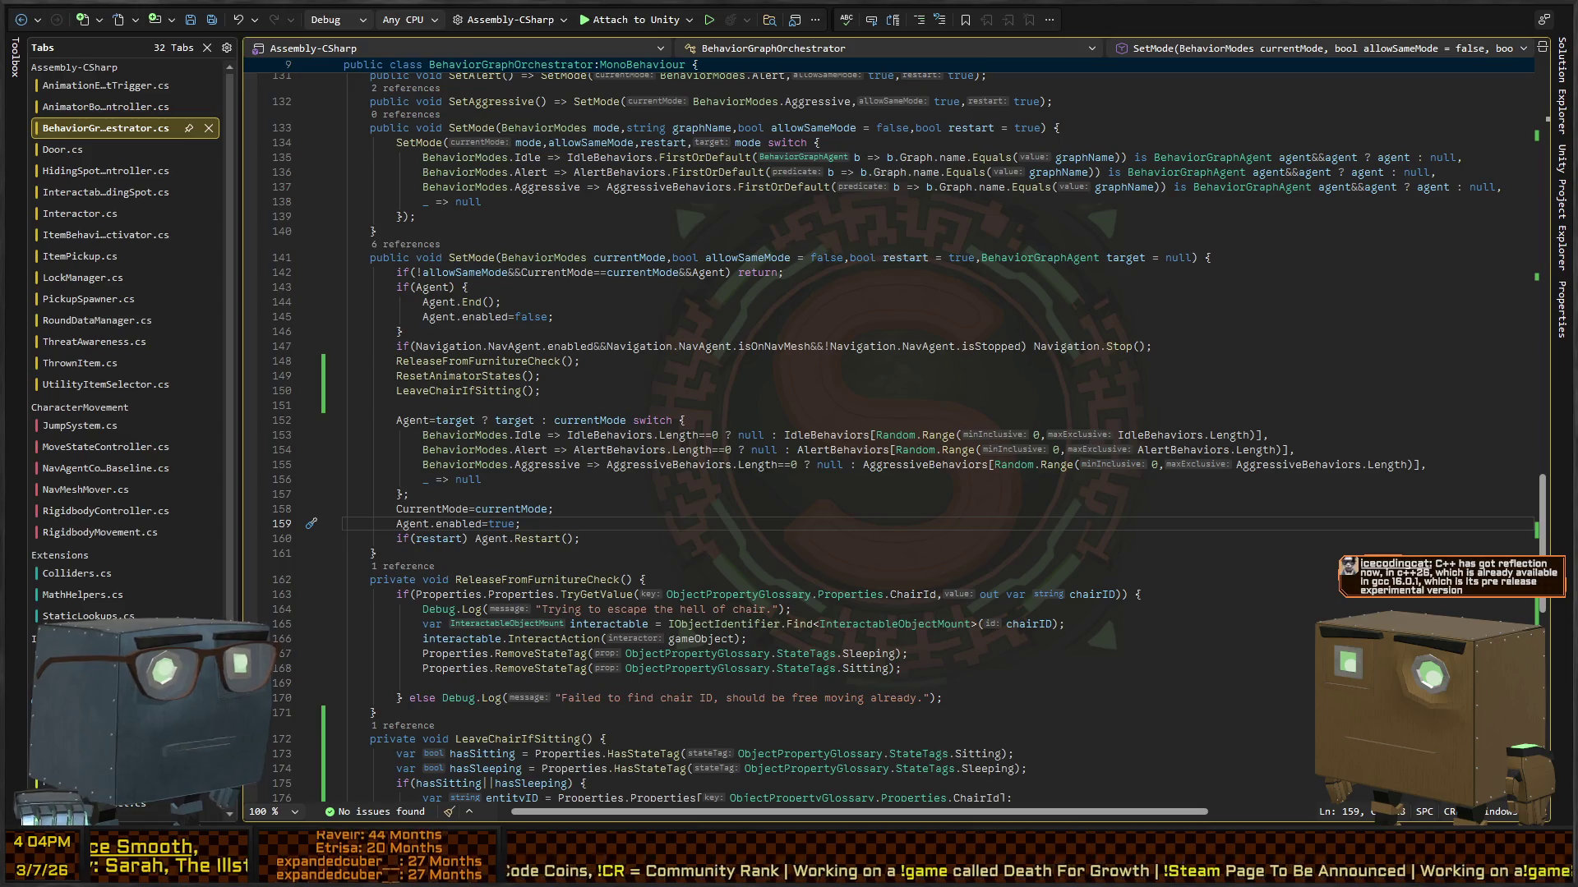
pyautogui.hotkey('alt', 'Tab')
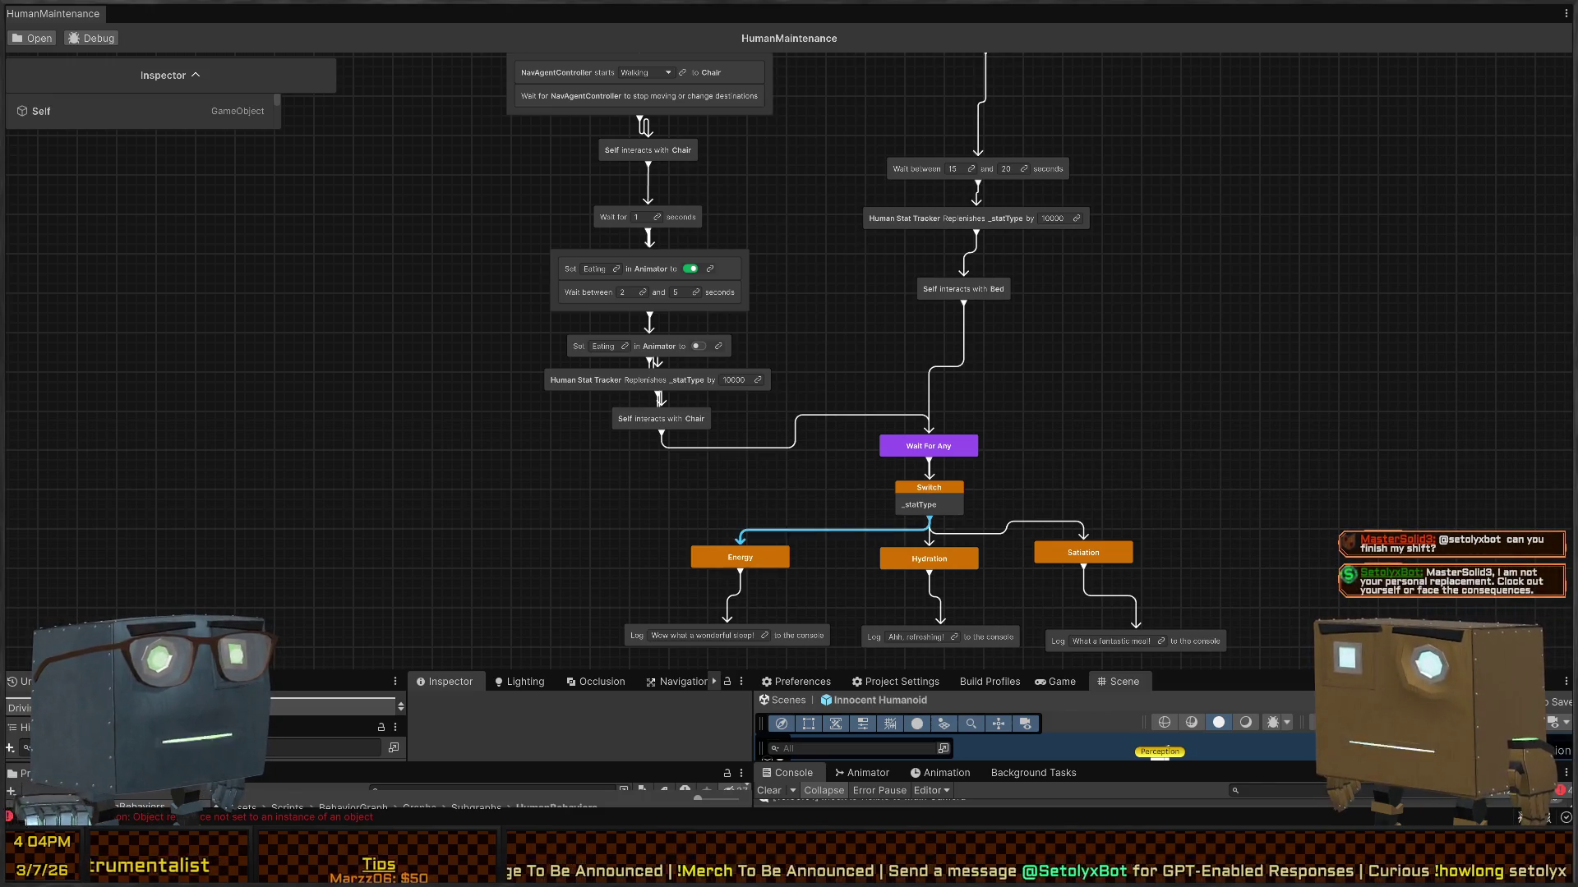
# Step: Pan and zoom over the Energy, Hydration and Satiation branches, then dock the graph window again
pyautogui.moveTo(1048, 668); pyautogui.dragTo(1009, 324)
pyautogui.scroll(10, 1010, 325)
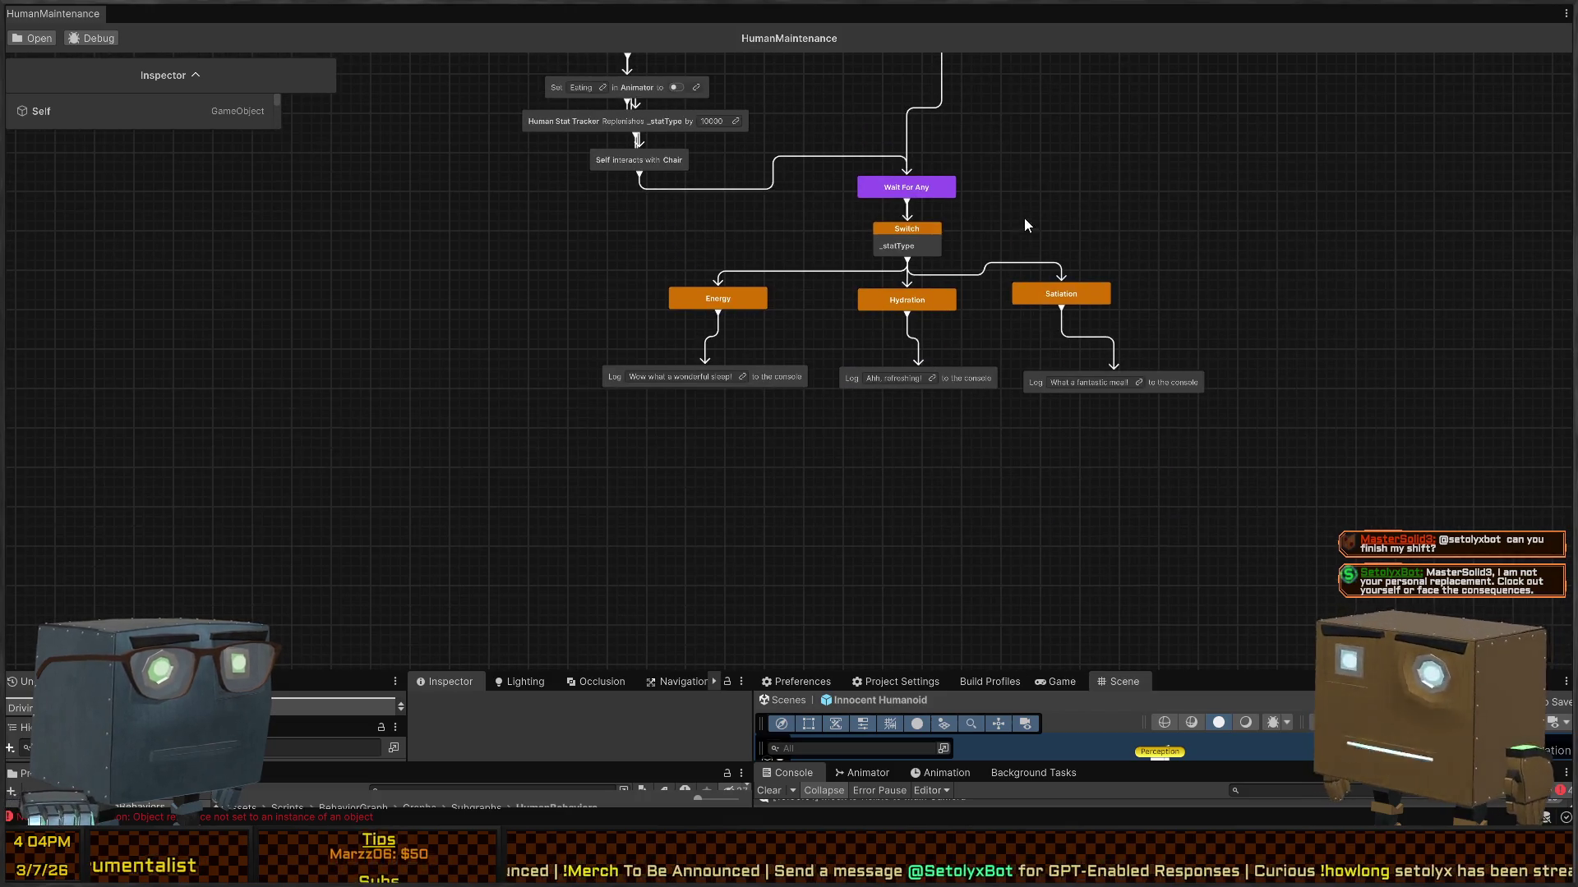
pyautogui.scroll(2, 952, 278)
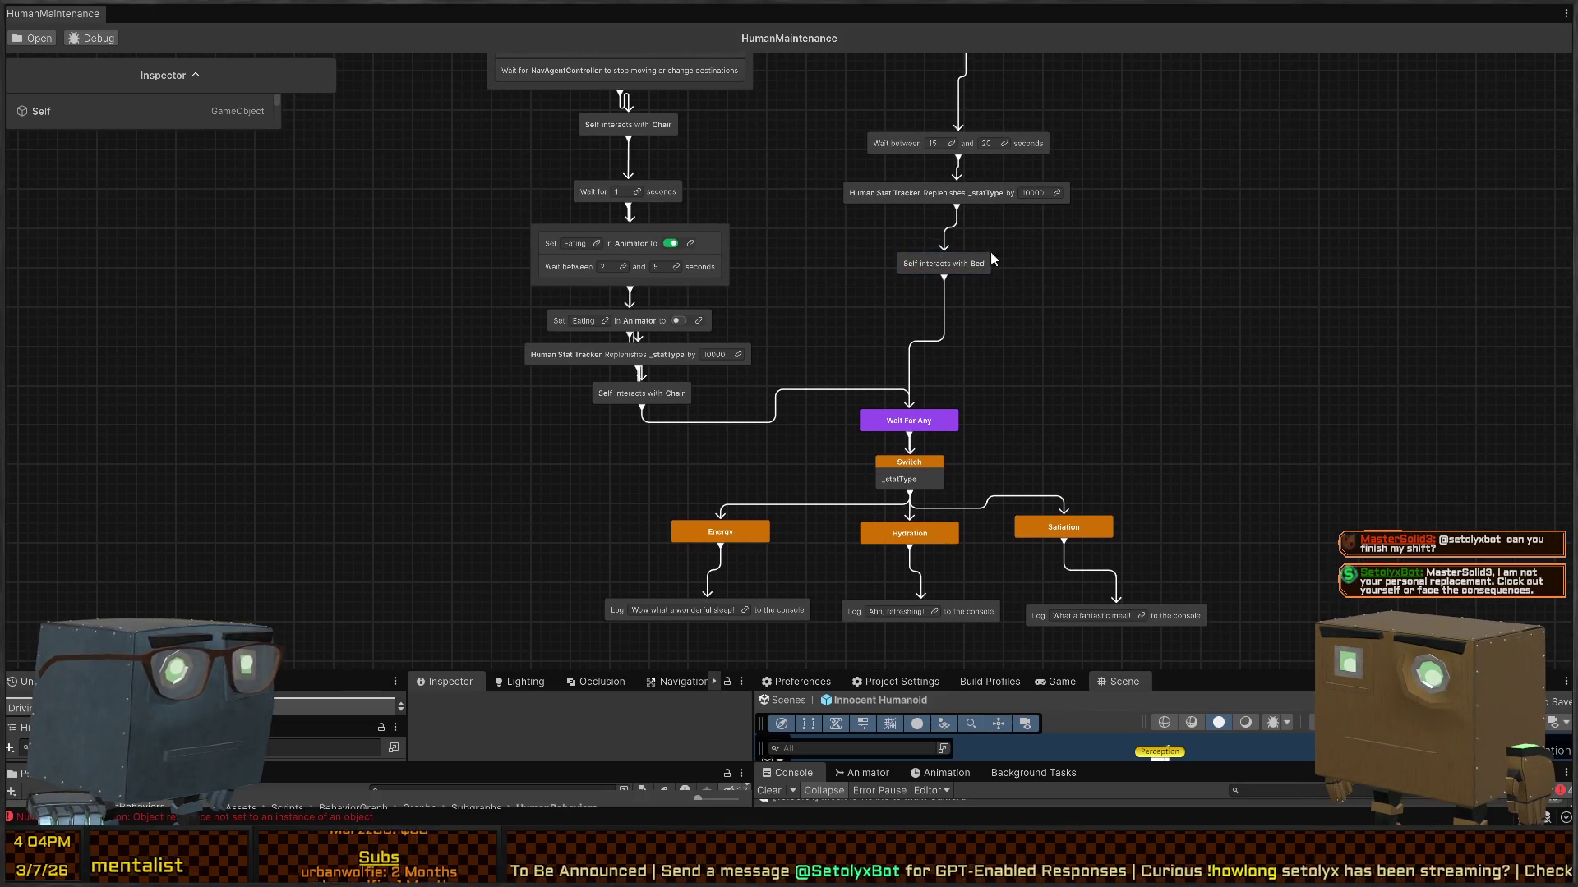
pyautogui.scroll(-5, 904, 319)
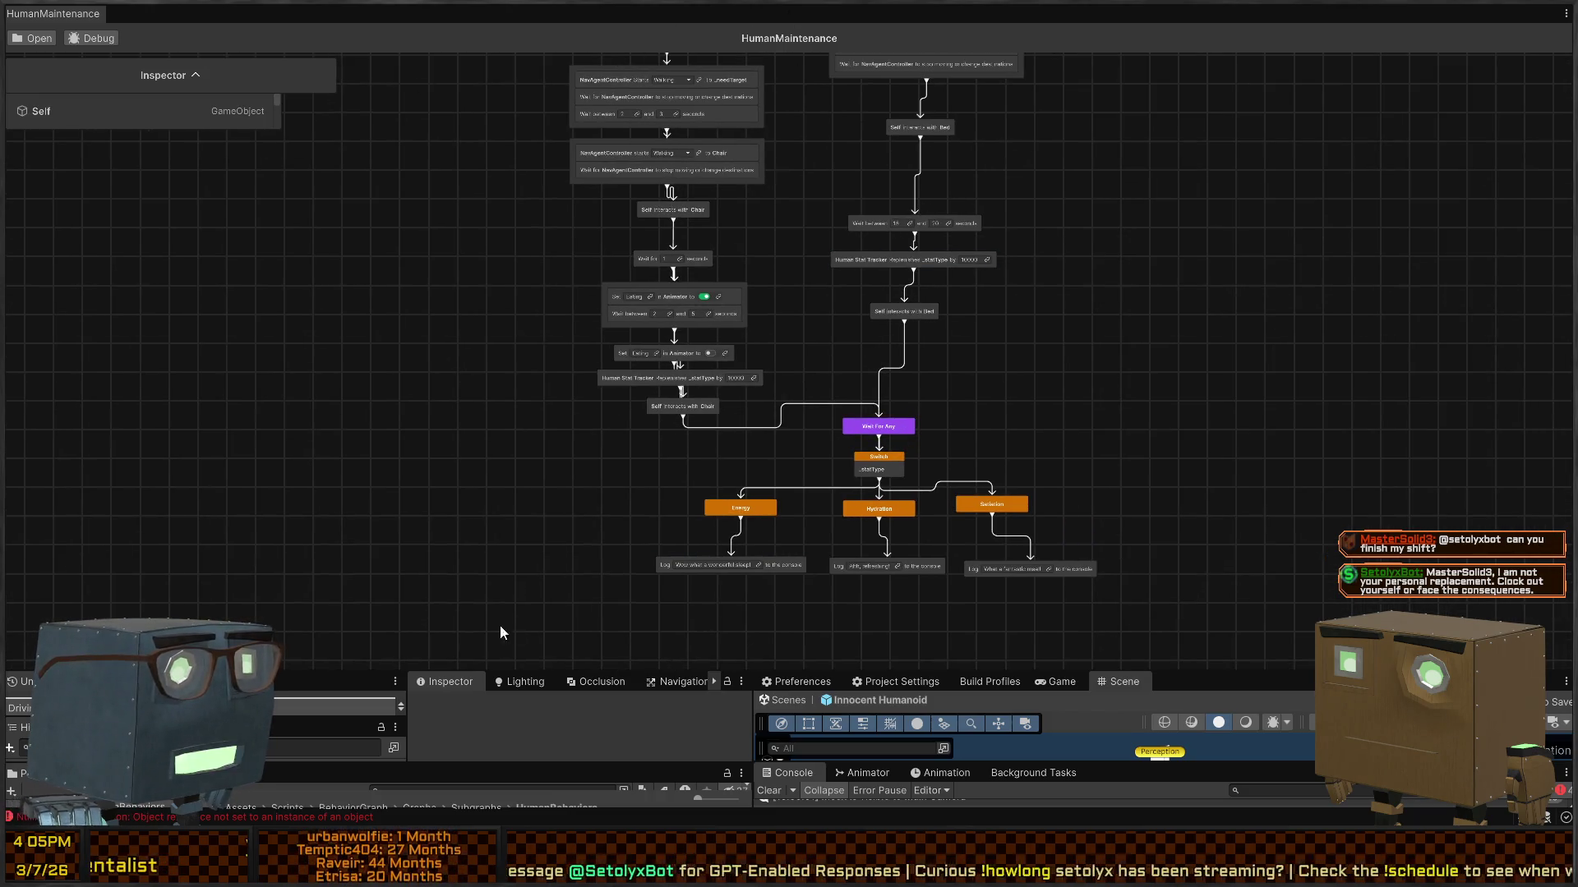
pyautogui.doubleClick(66, 21)
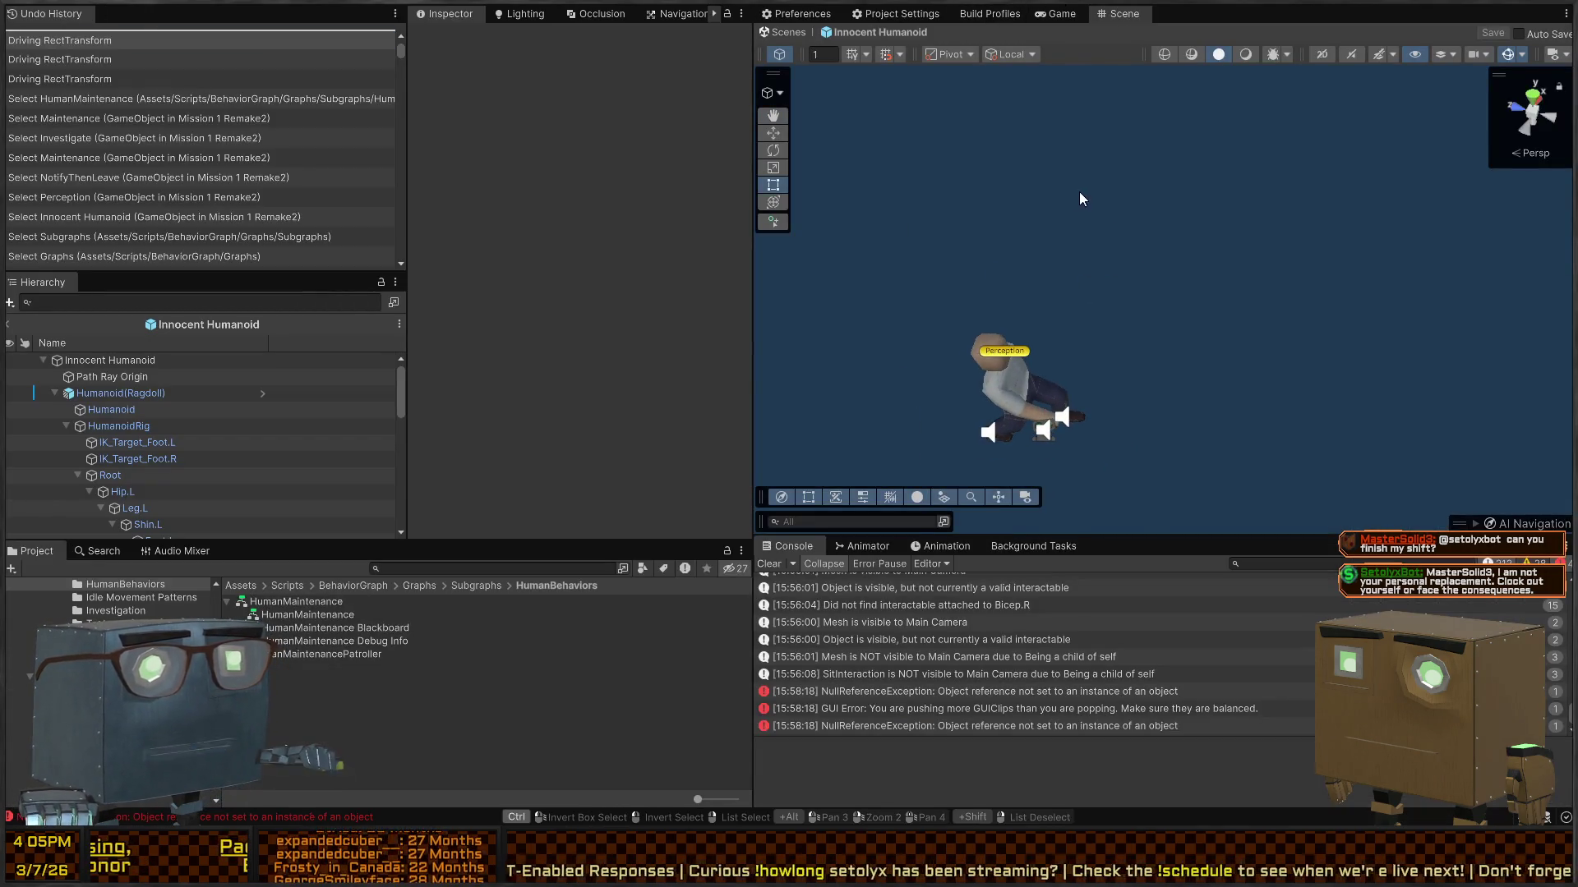
# Step: Play-test the mission from the Game view briefly, then exit play mode
pyautogui.click(1062, 13)
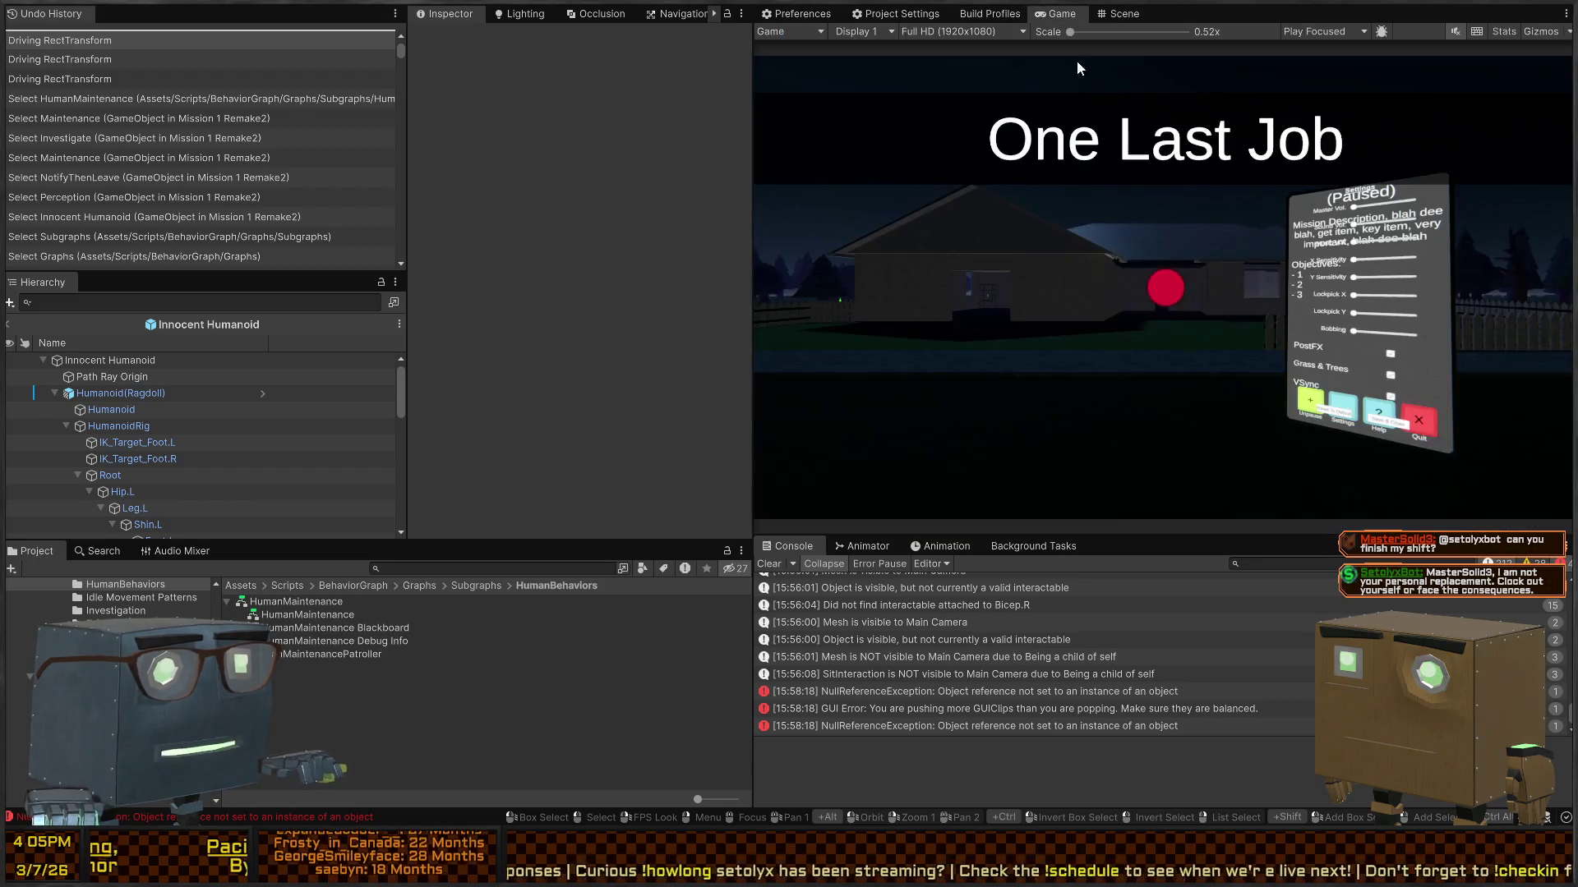
pyautogui.hotkey('ctrl', 'p')
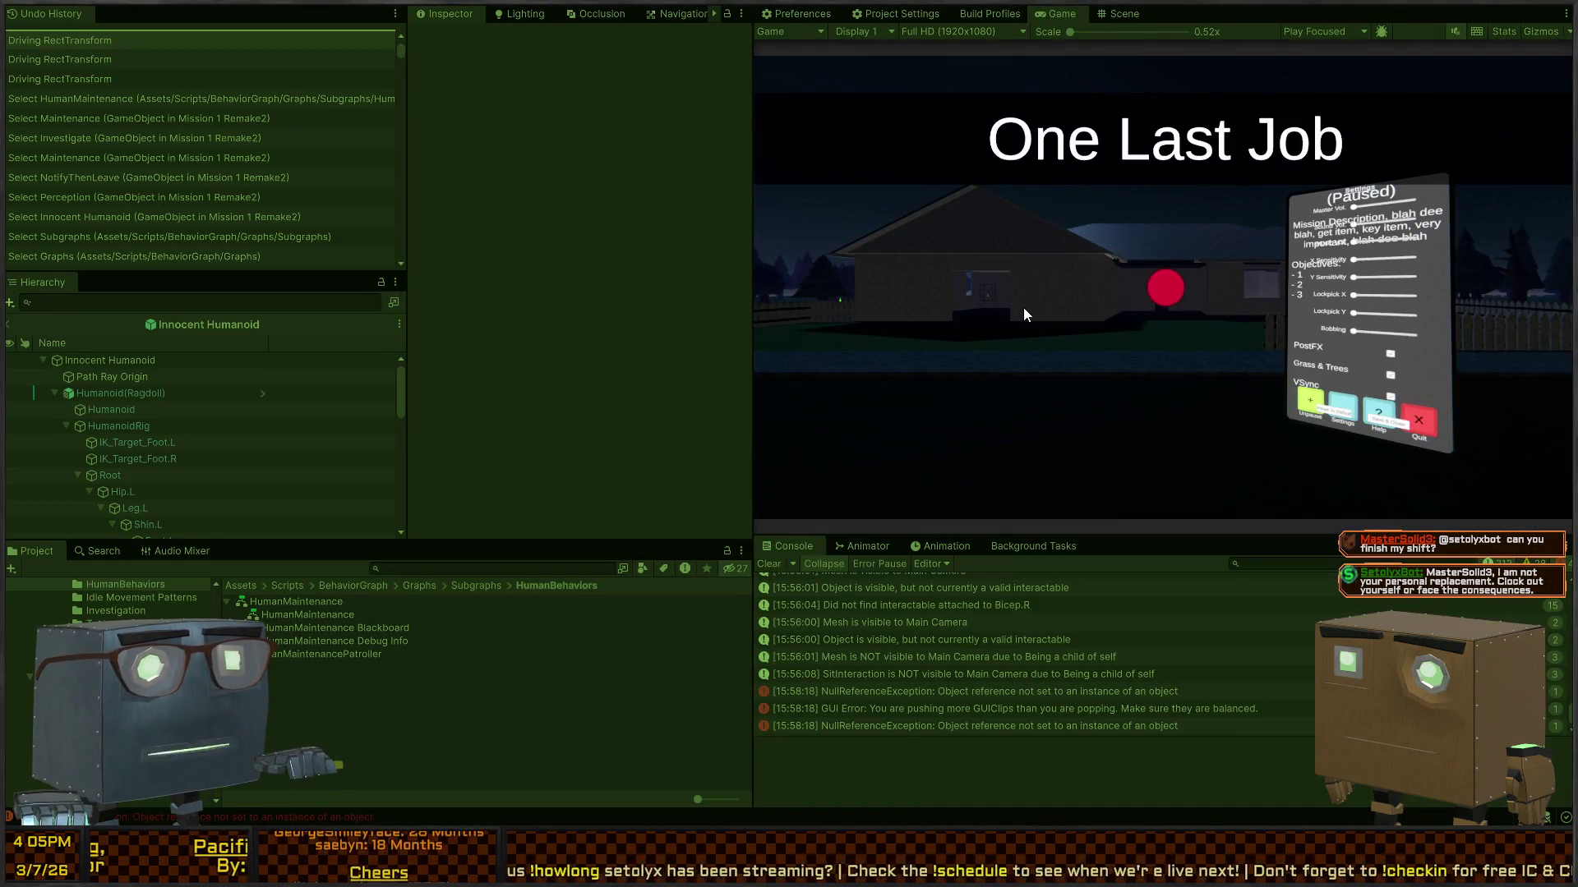
pyautogui.click(1023, 315)
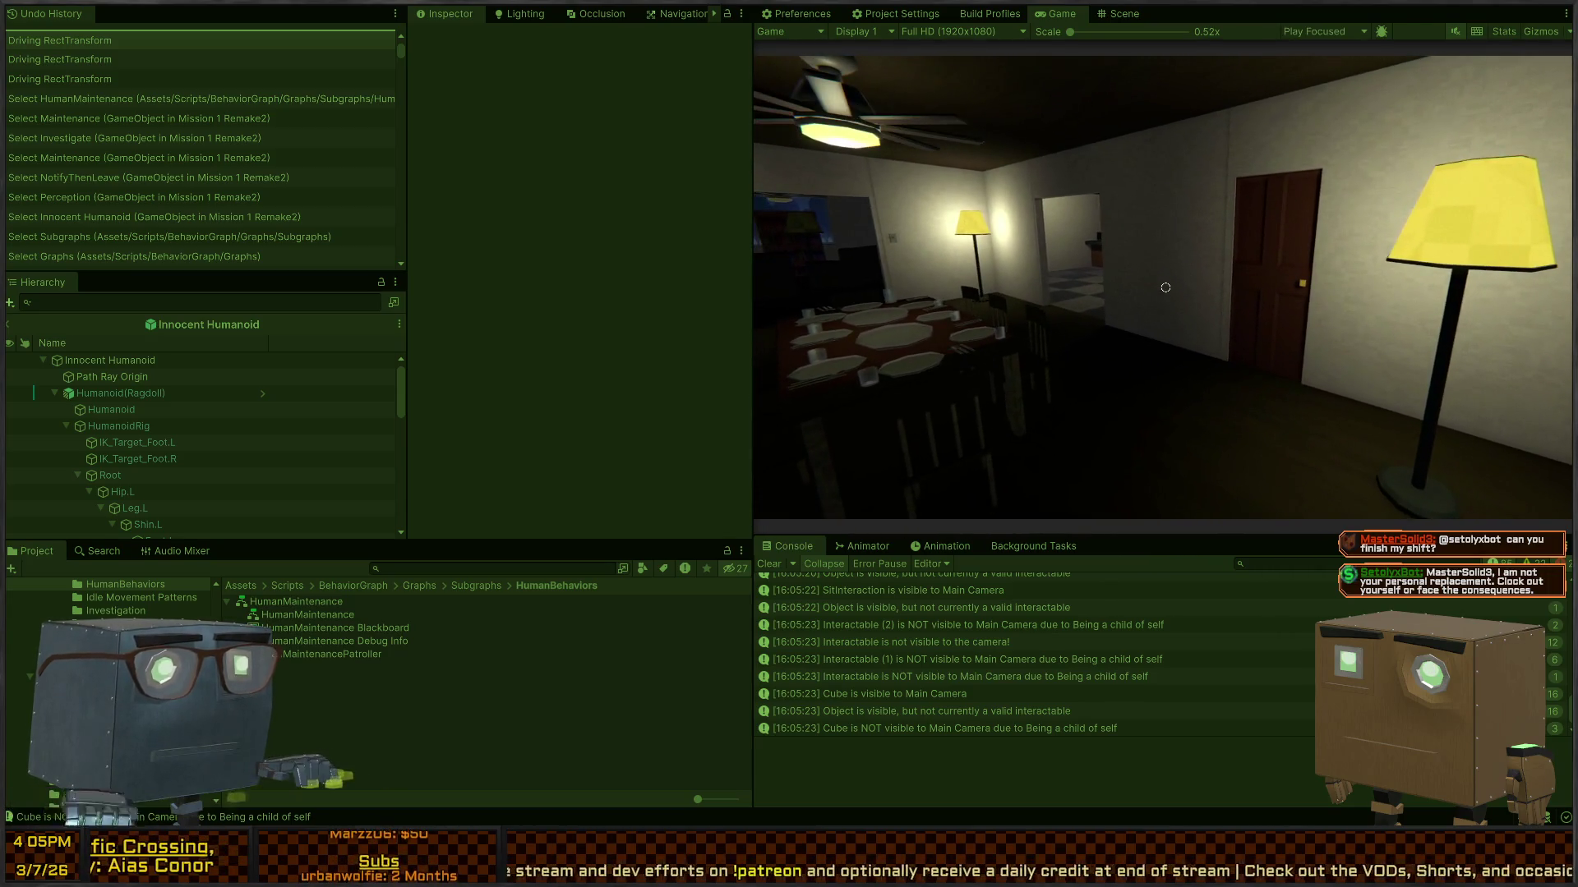
pyautogui.hotkey('shift', 'space')
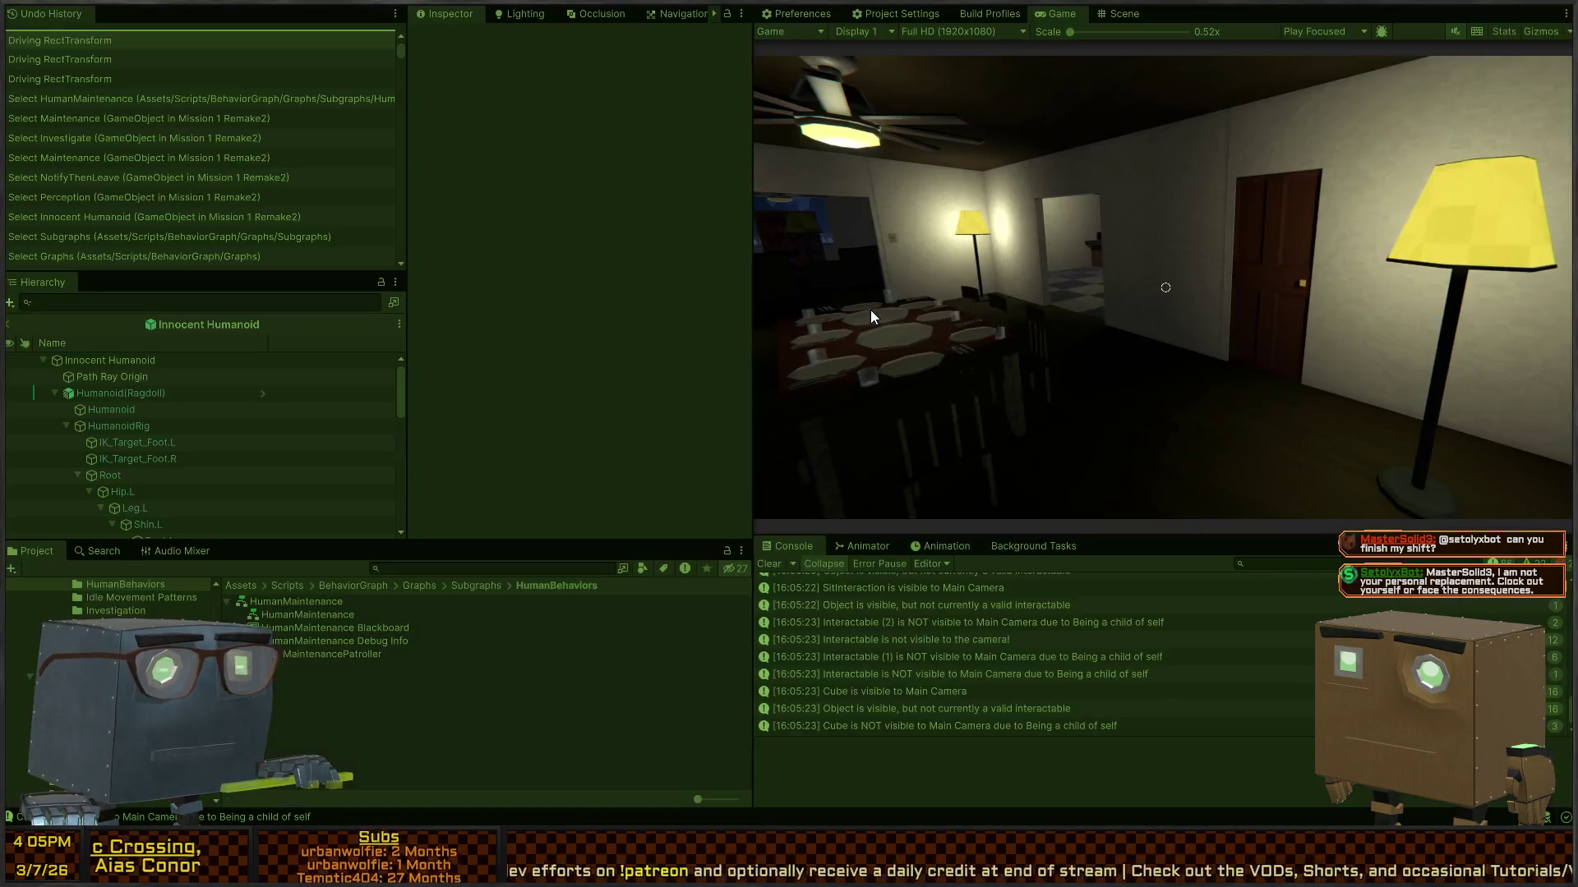
pyautogui.scroll(5, 1152, 633)
pyautogui.hotkey('ctrl', 'p')
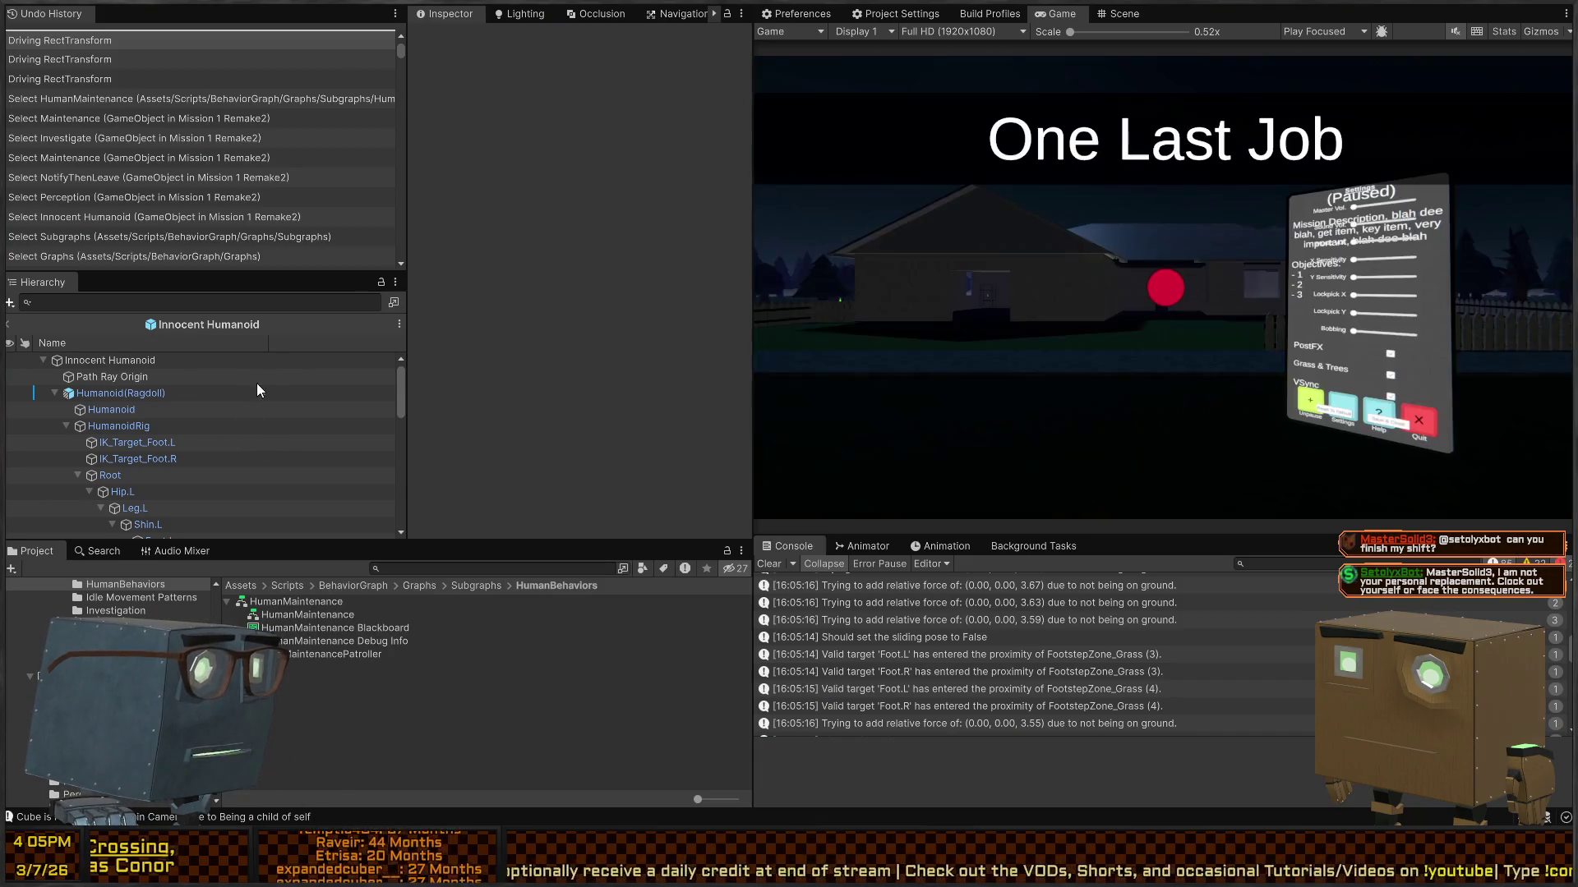
# Step: Drag Humanoid(Ragdoll) into BehaviorOrchestrator's Animator field in the Inspector
pyautogui.scroll(-10, 124, 416)
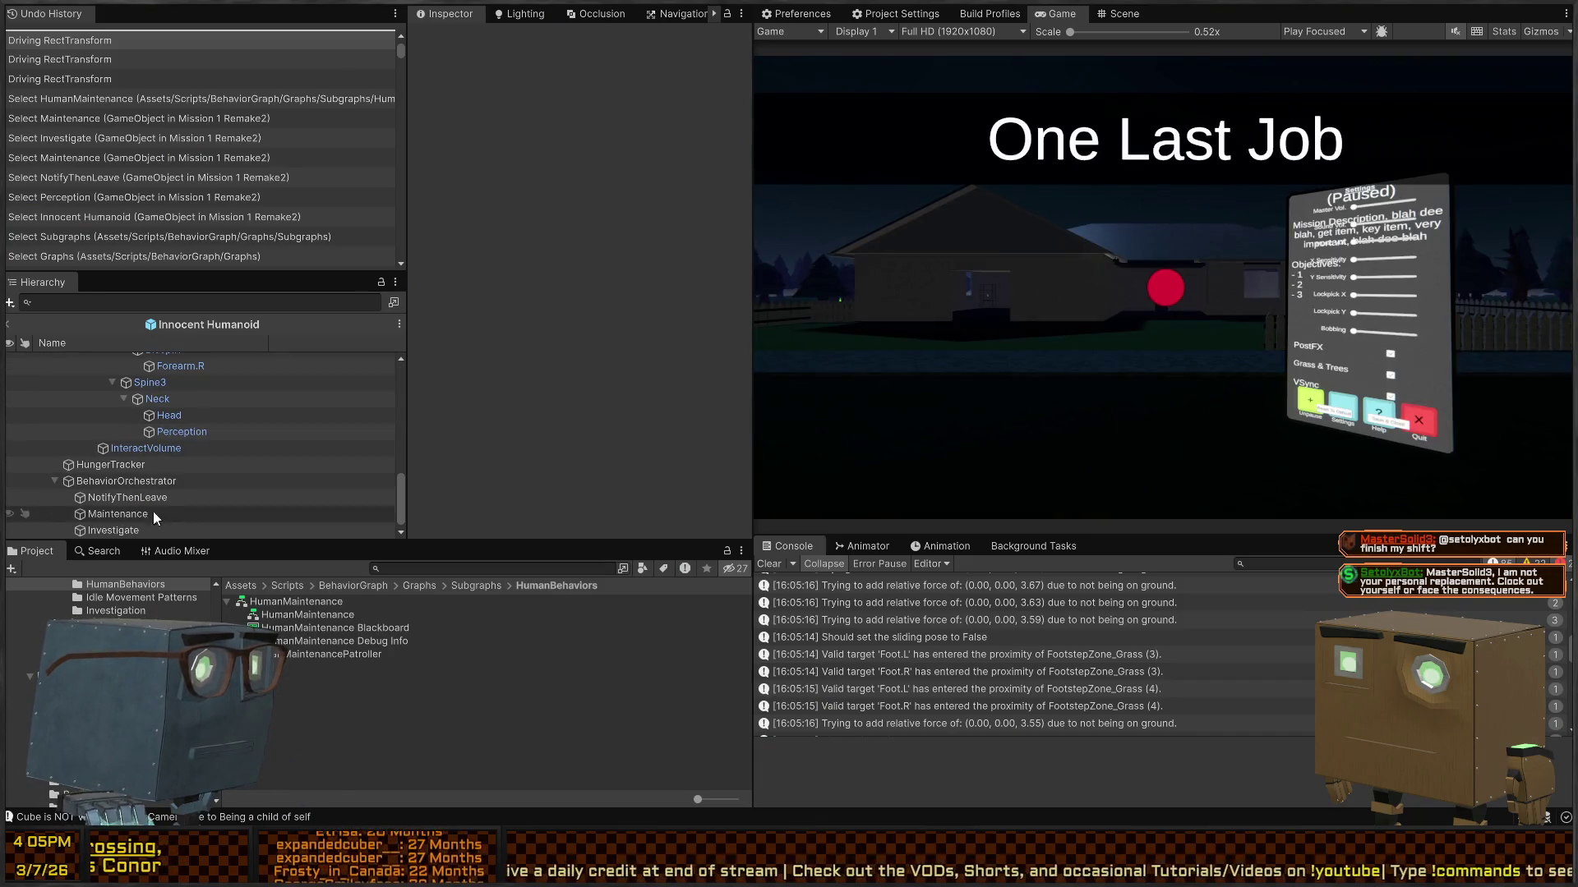
pyautogui.click(146, 485)
pyautogui.scroll(-5, 580, 259)
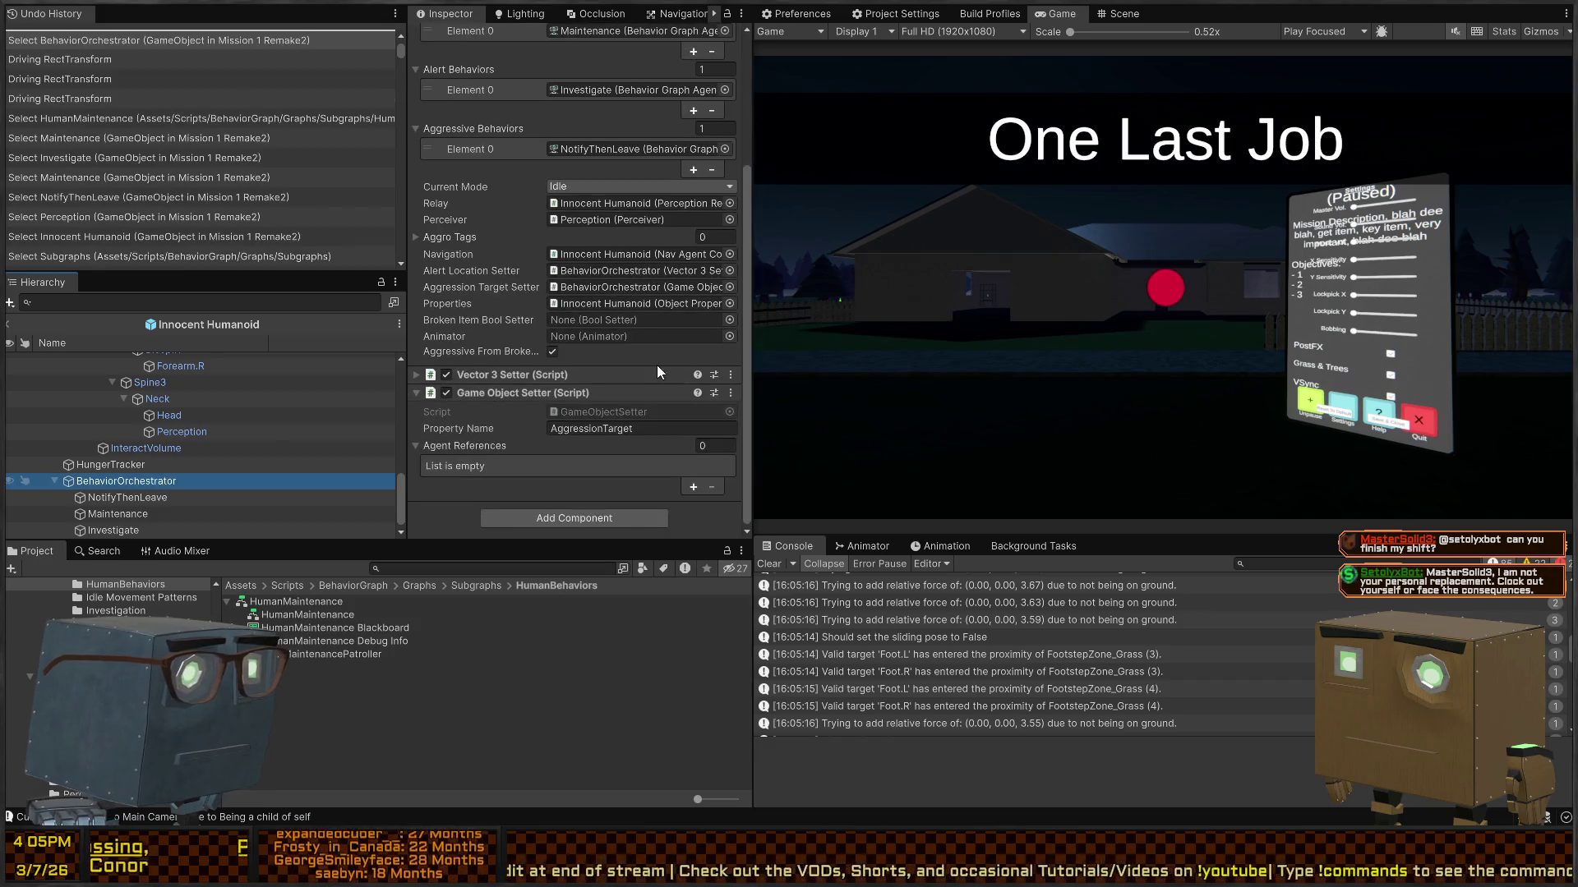
pyautogui.moveTo(729, 338); pyautogui.dragTo(731, 338)
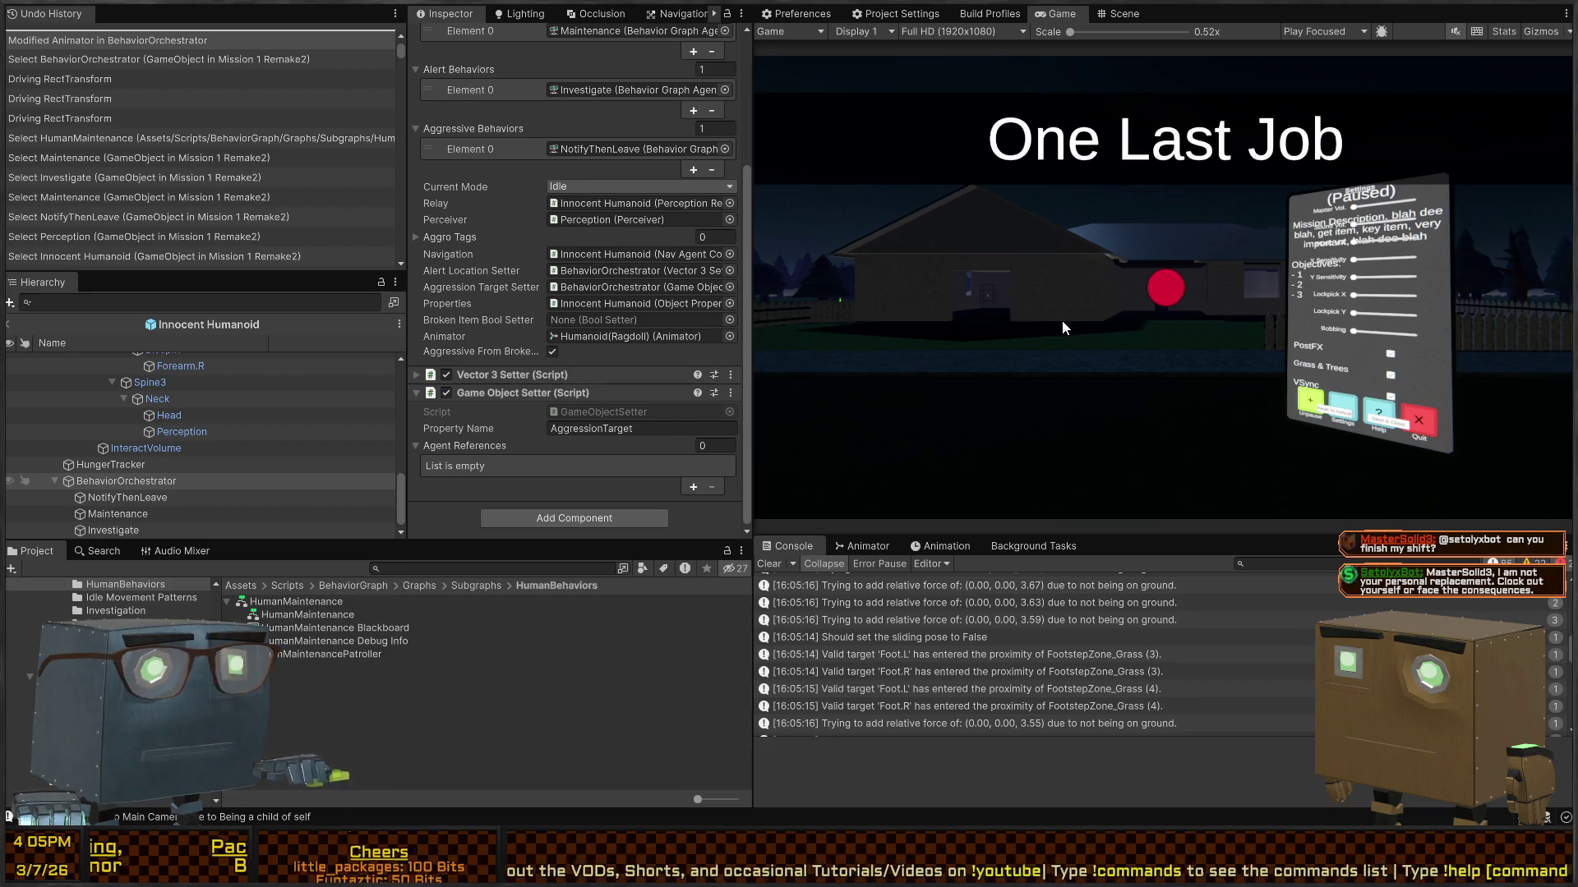
pyautogui.hotkey('shift', 'space')
# Step: Walk the player through the window and kitchen up to the dining table with seated NPCs
pyautogui.click(929, 385)
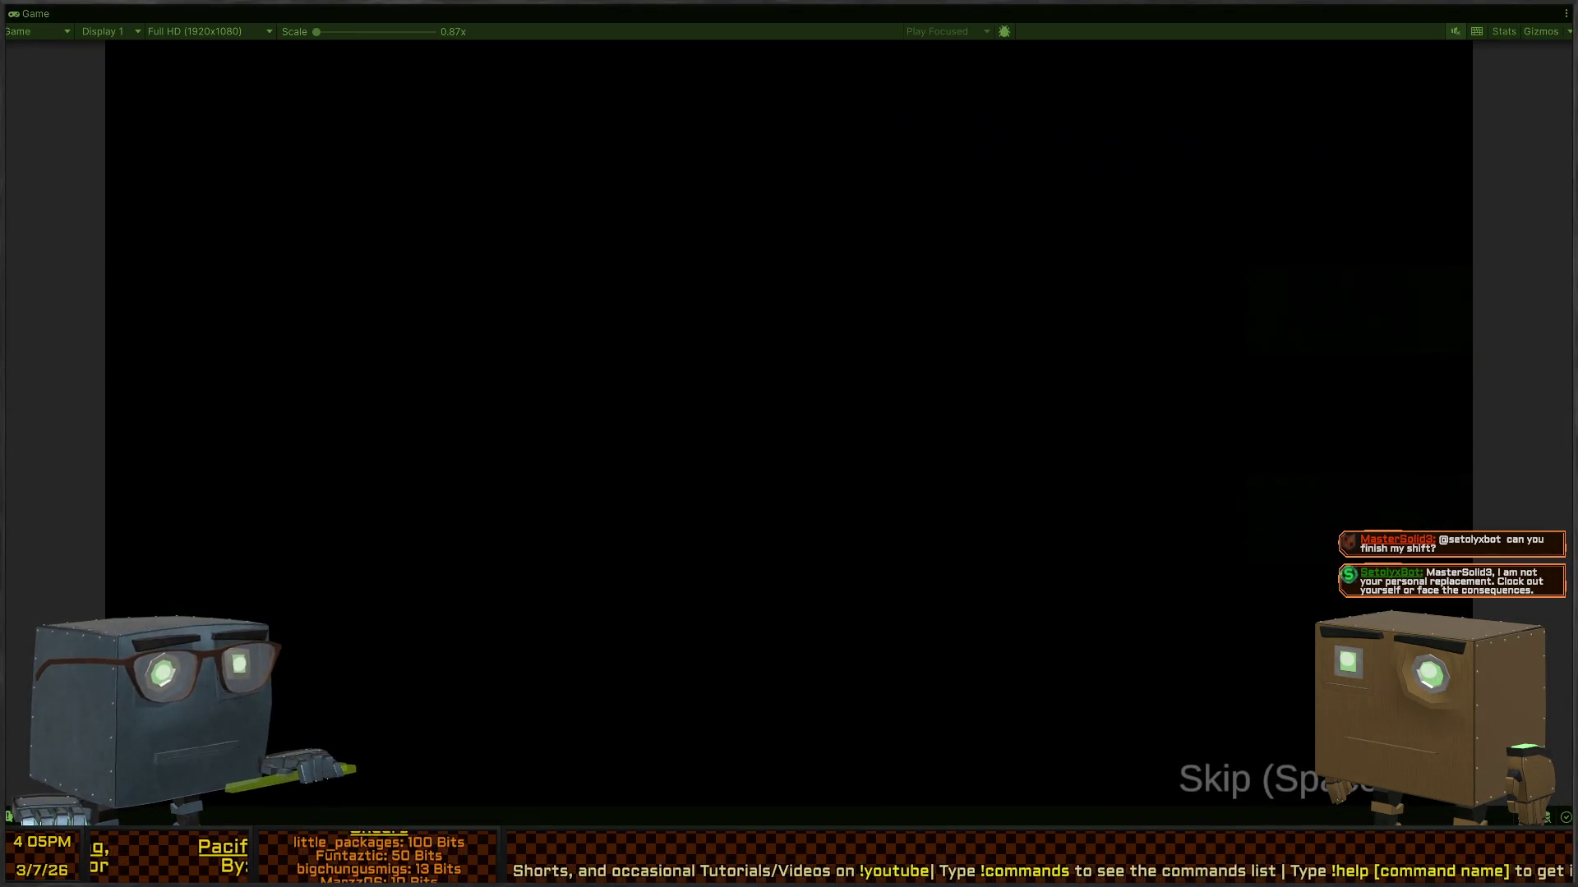
pyautogui.press('w')
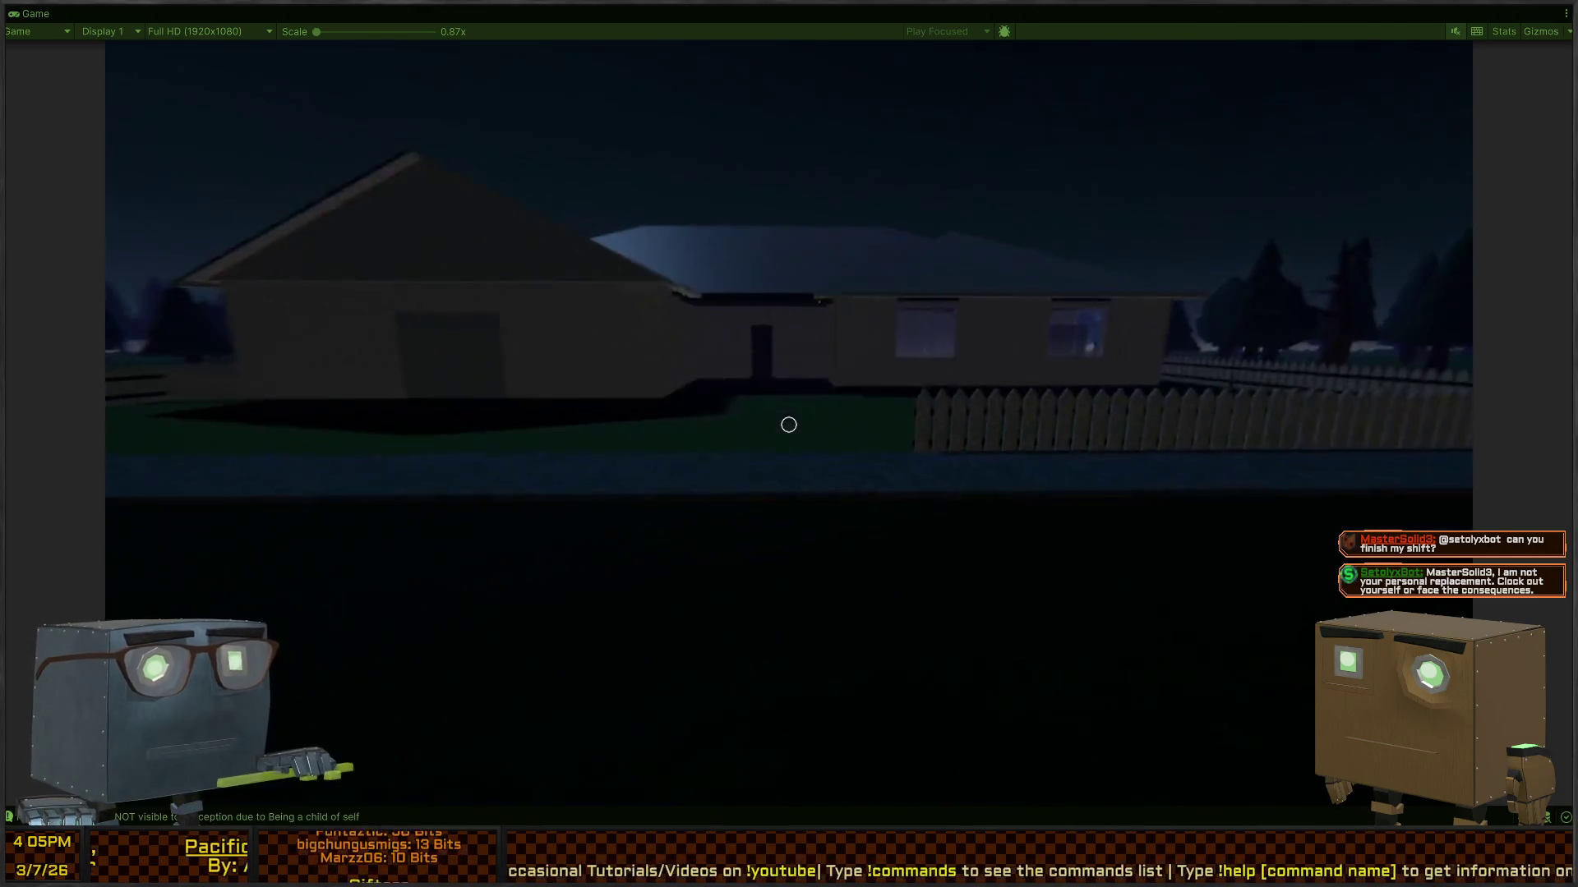
pyautogui.press('w')
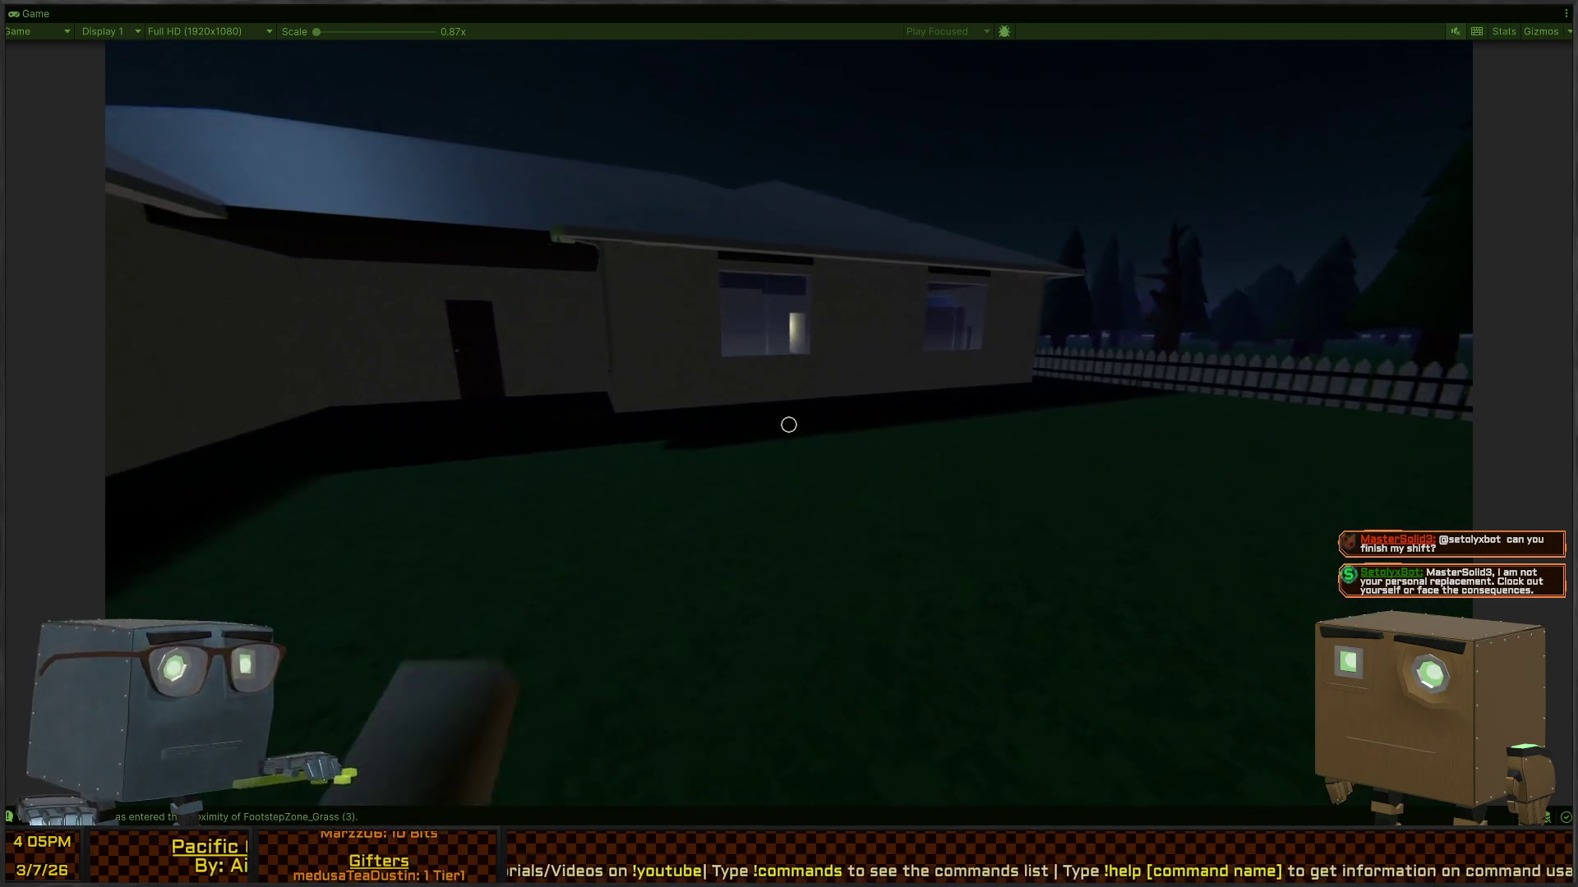
pyautogui.press('w')
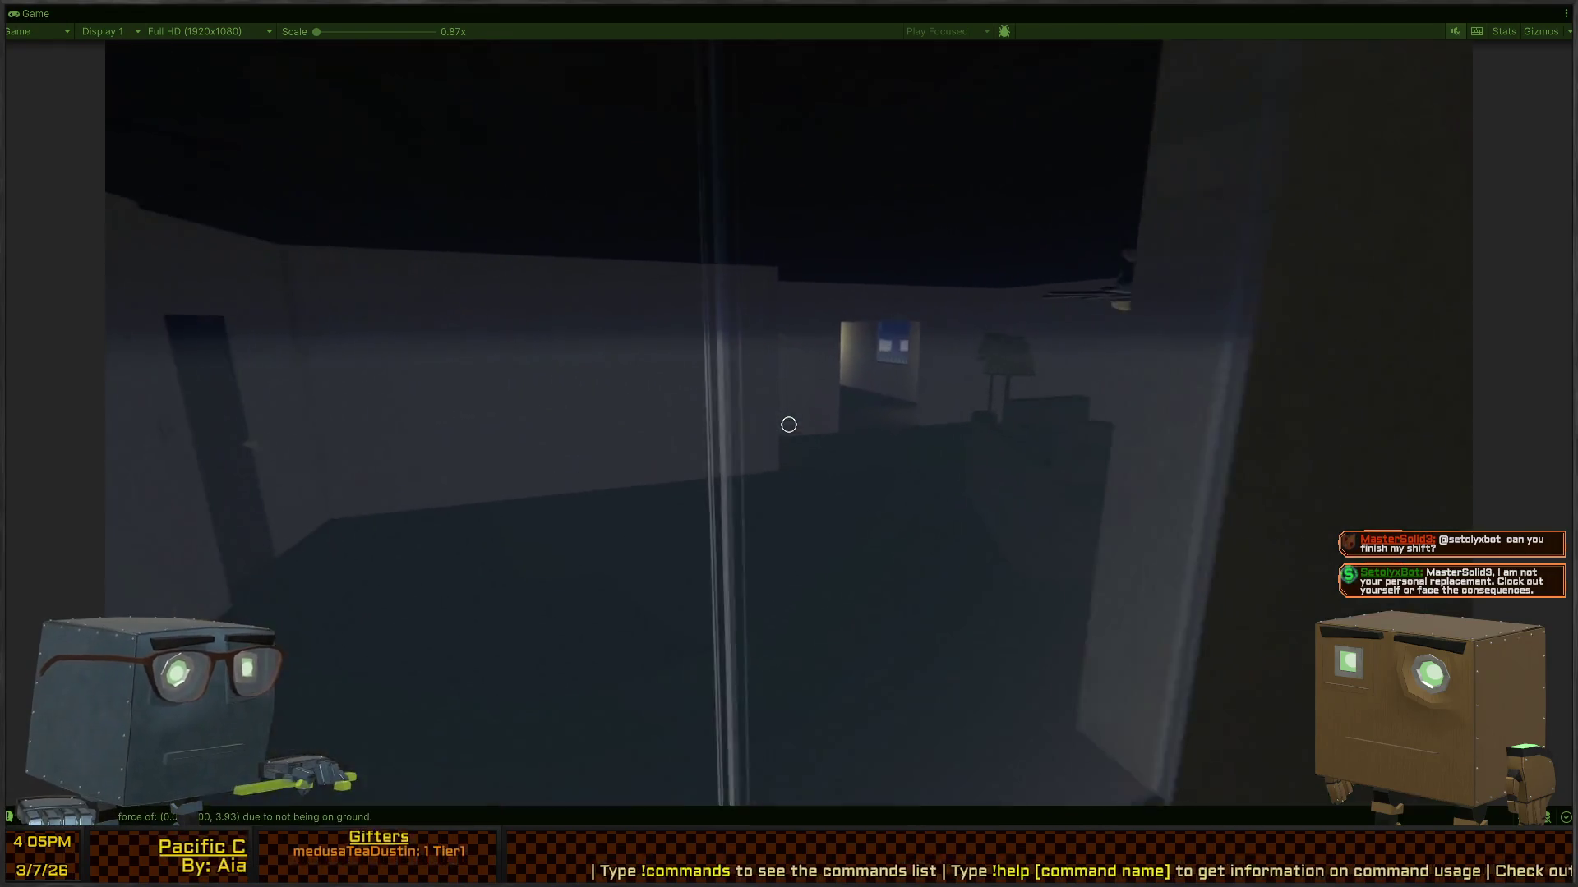
pyautogui.press('w')
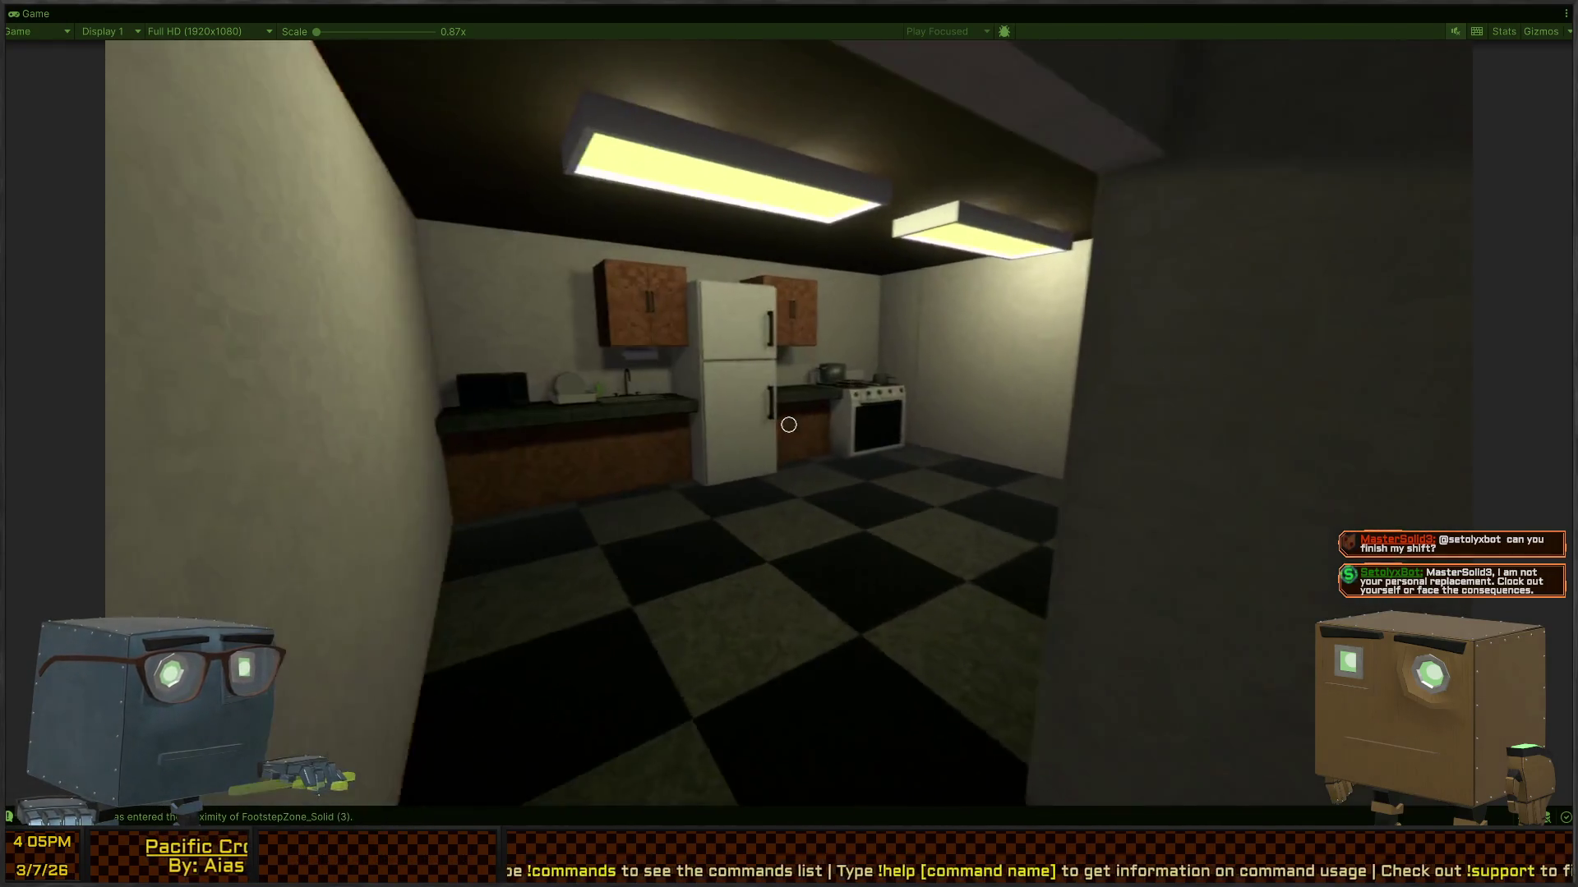
pyautogui.press('w')
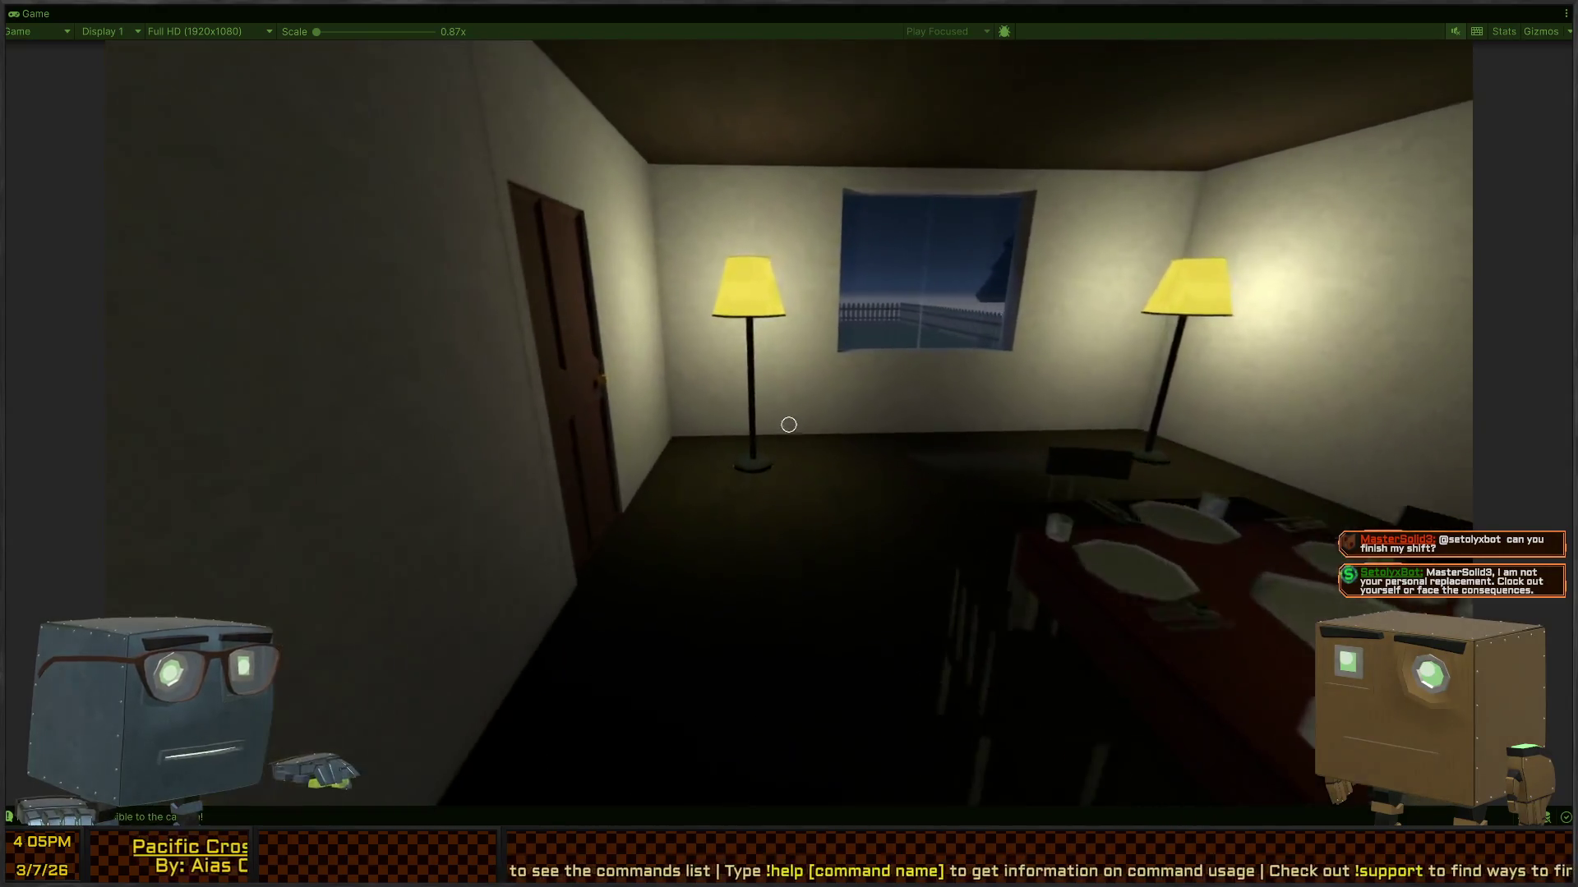
pyautogui.press('w')
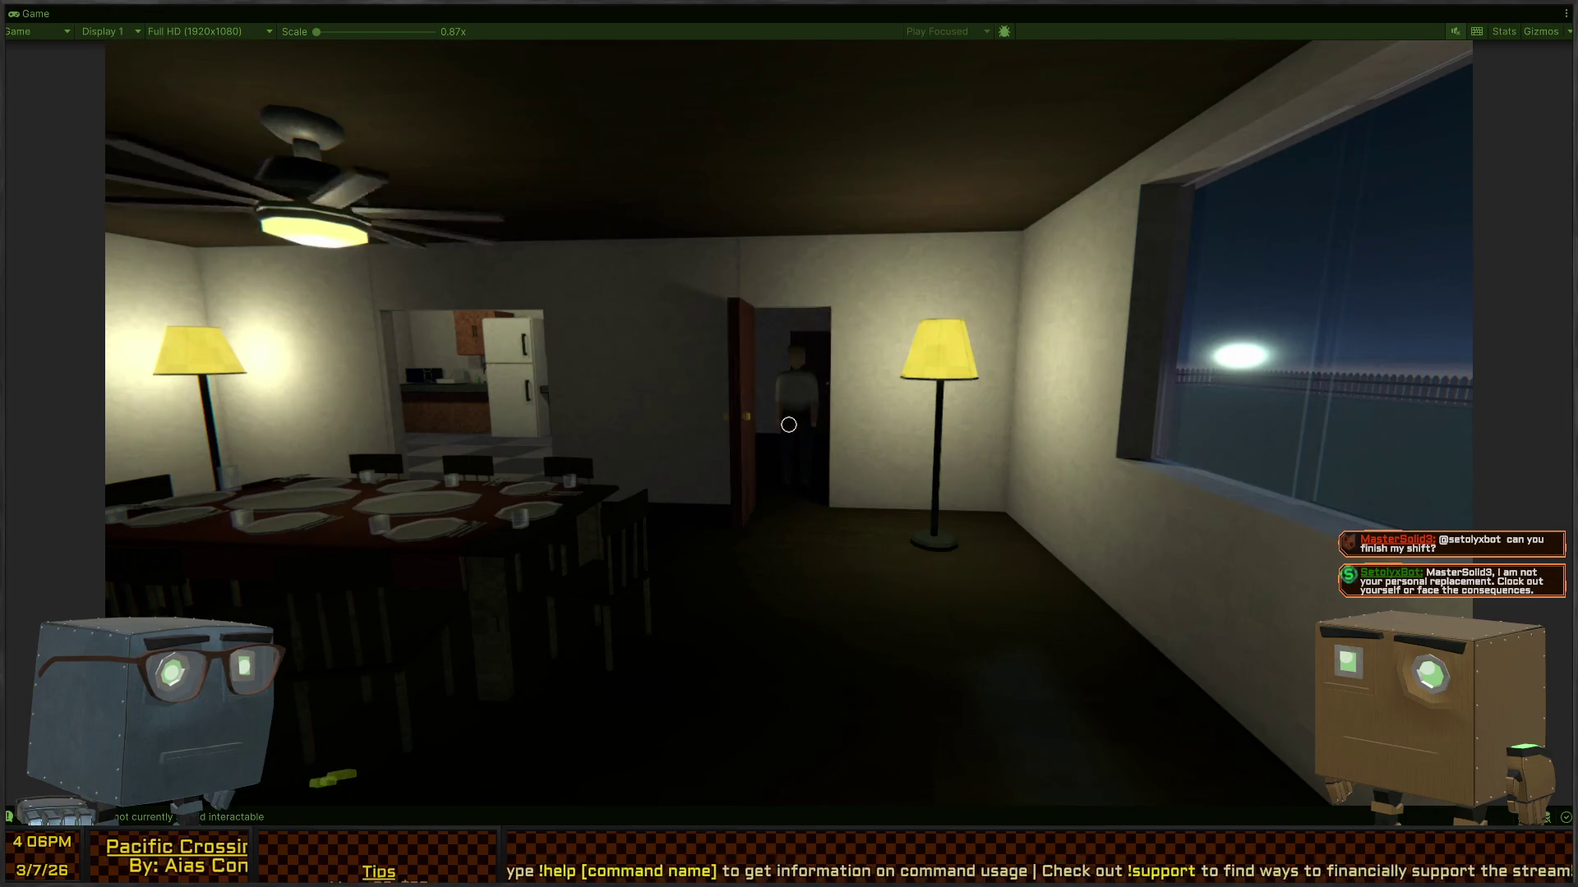
pyautogui.press('w')
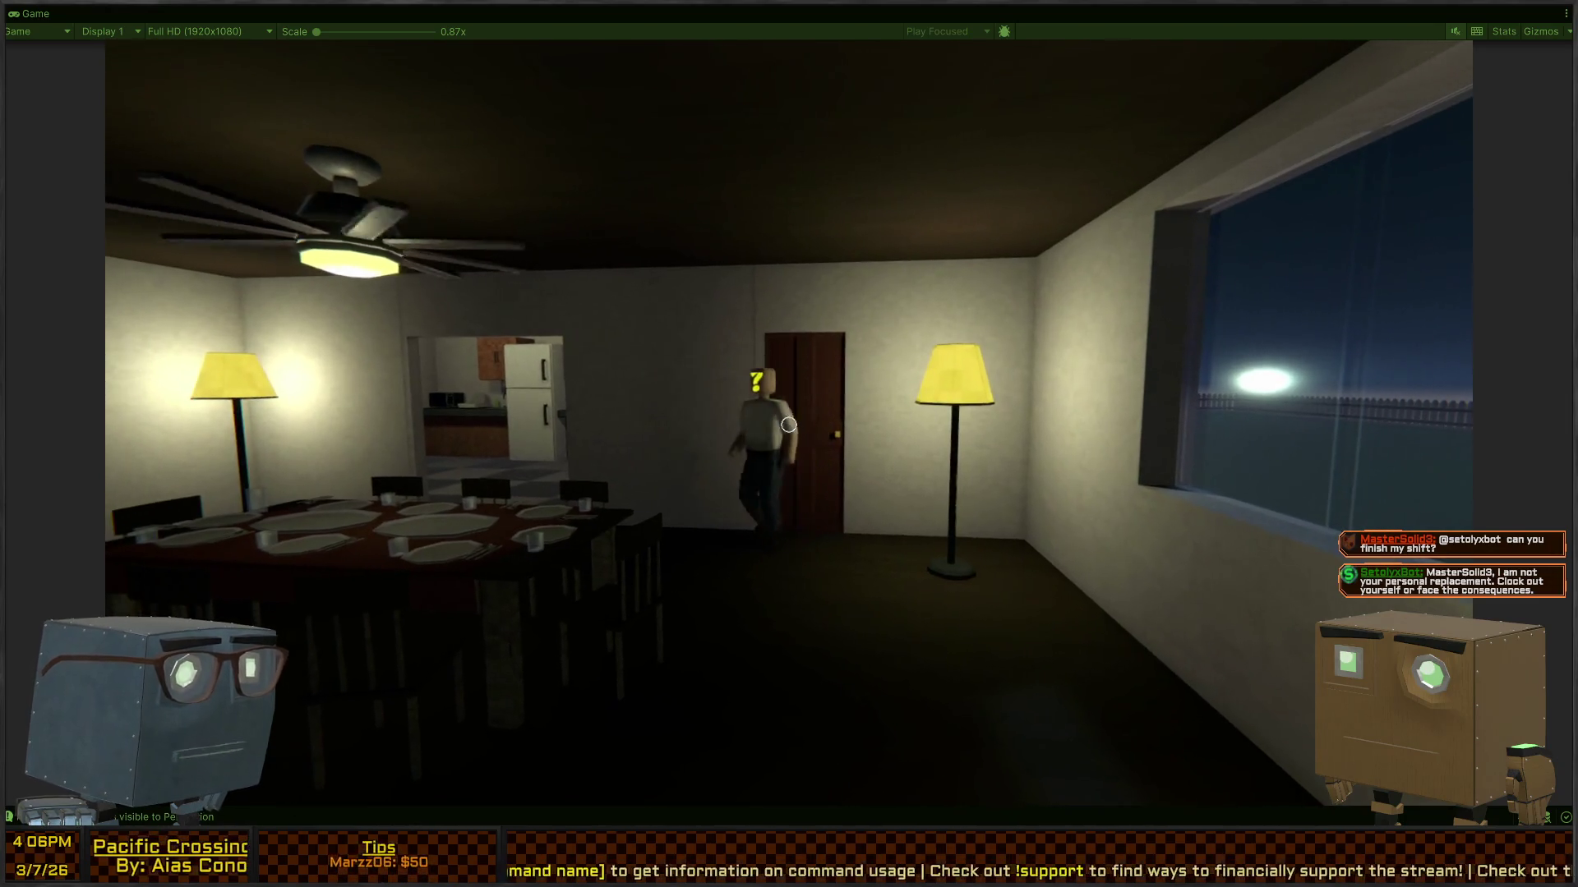
pyautogui.press('w')
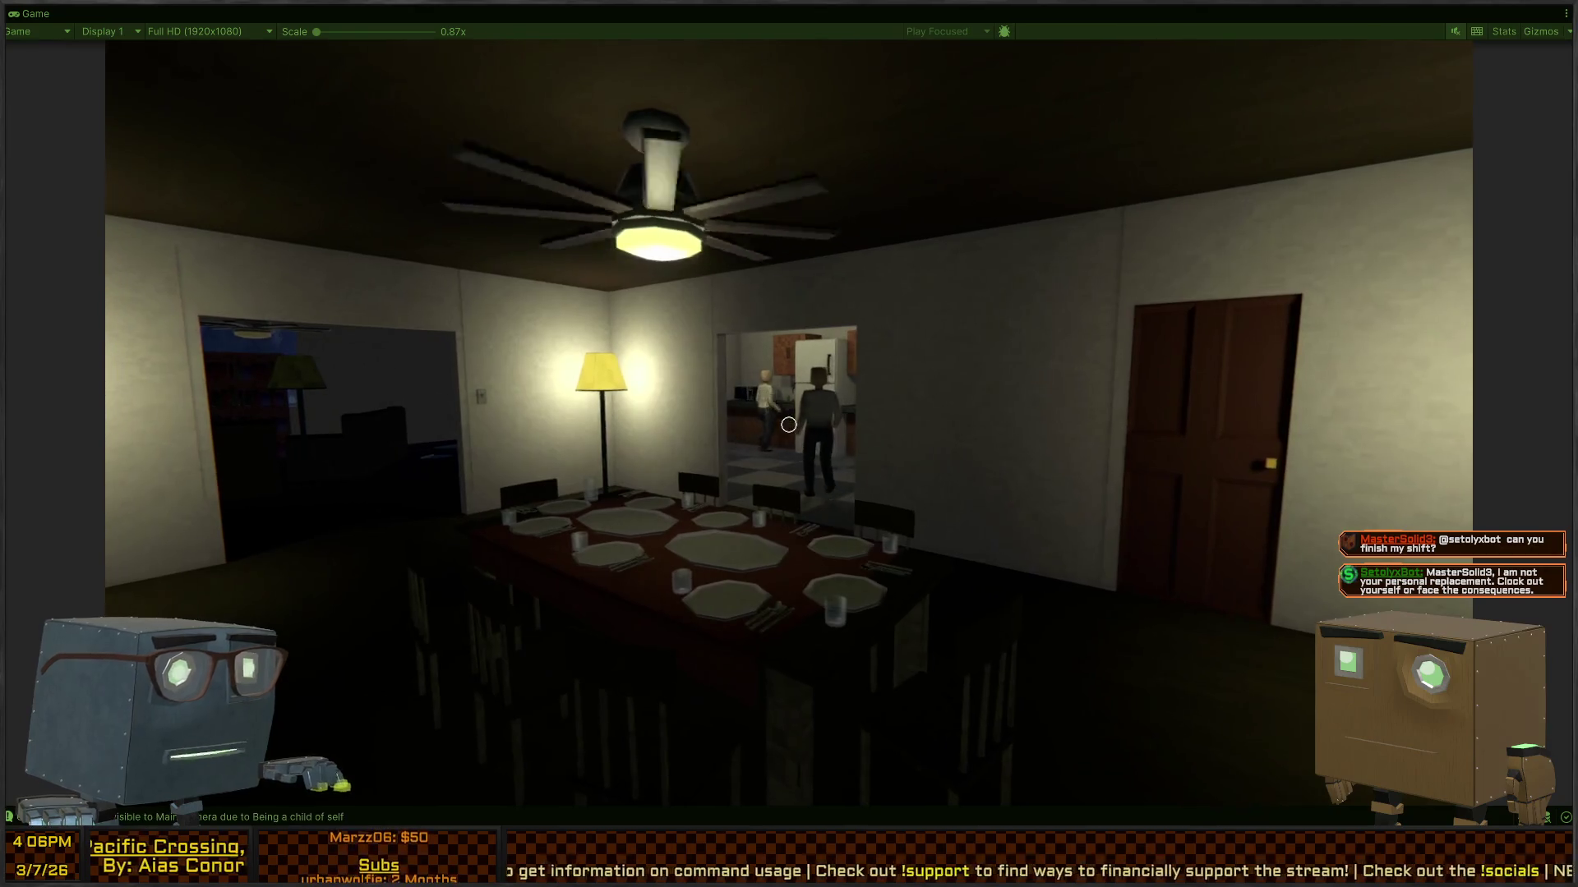
pyautogui.press('w')
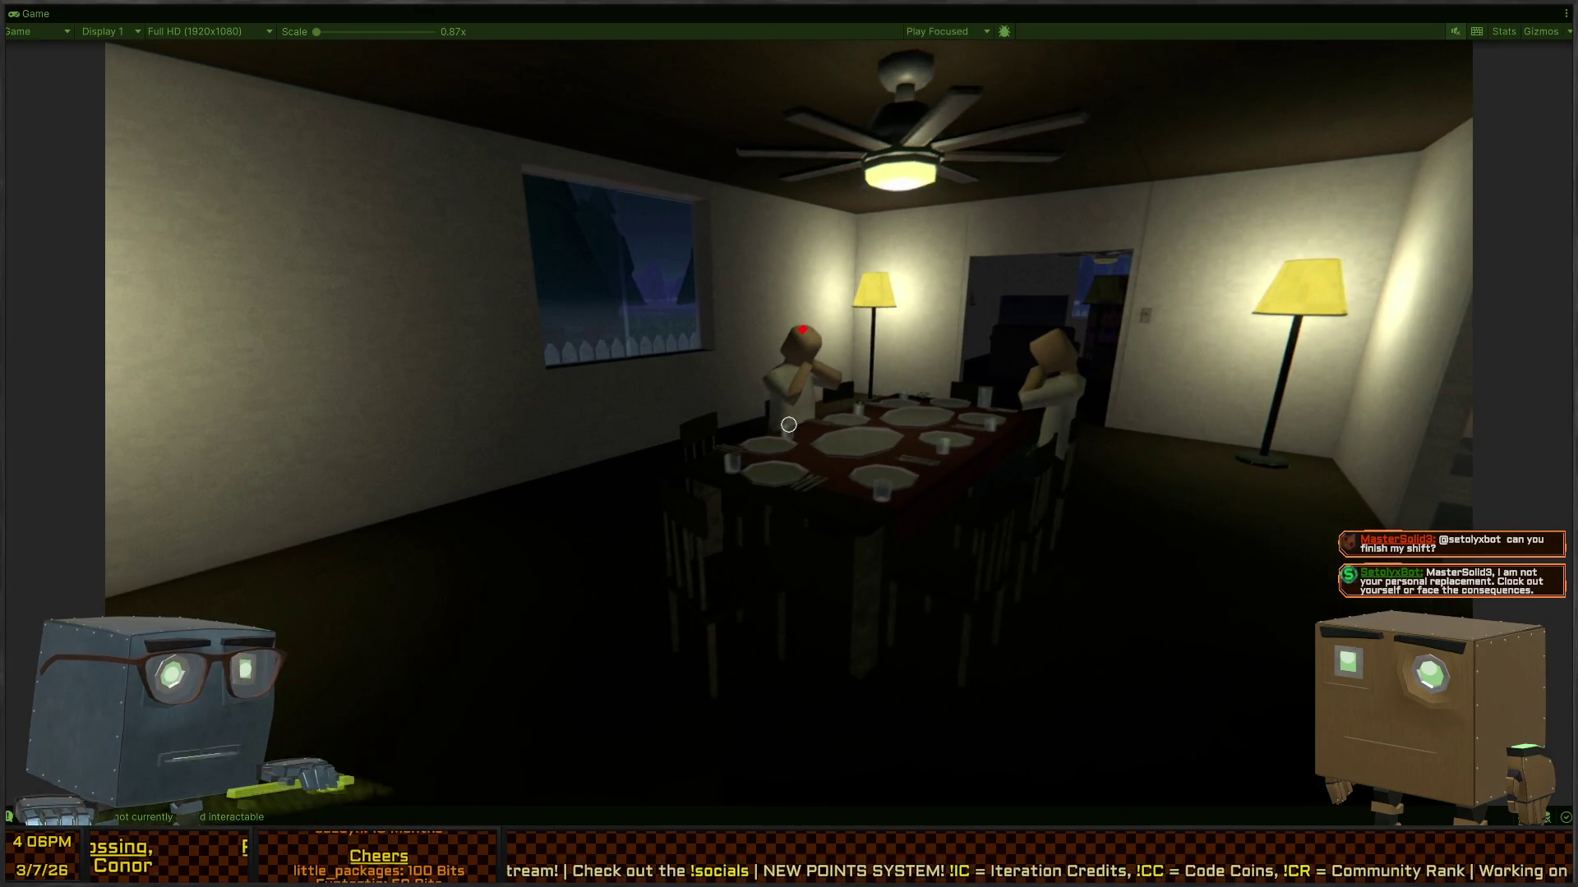
pyautogui.hotkey('shift', 'space')
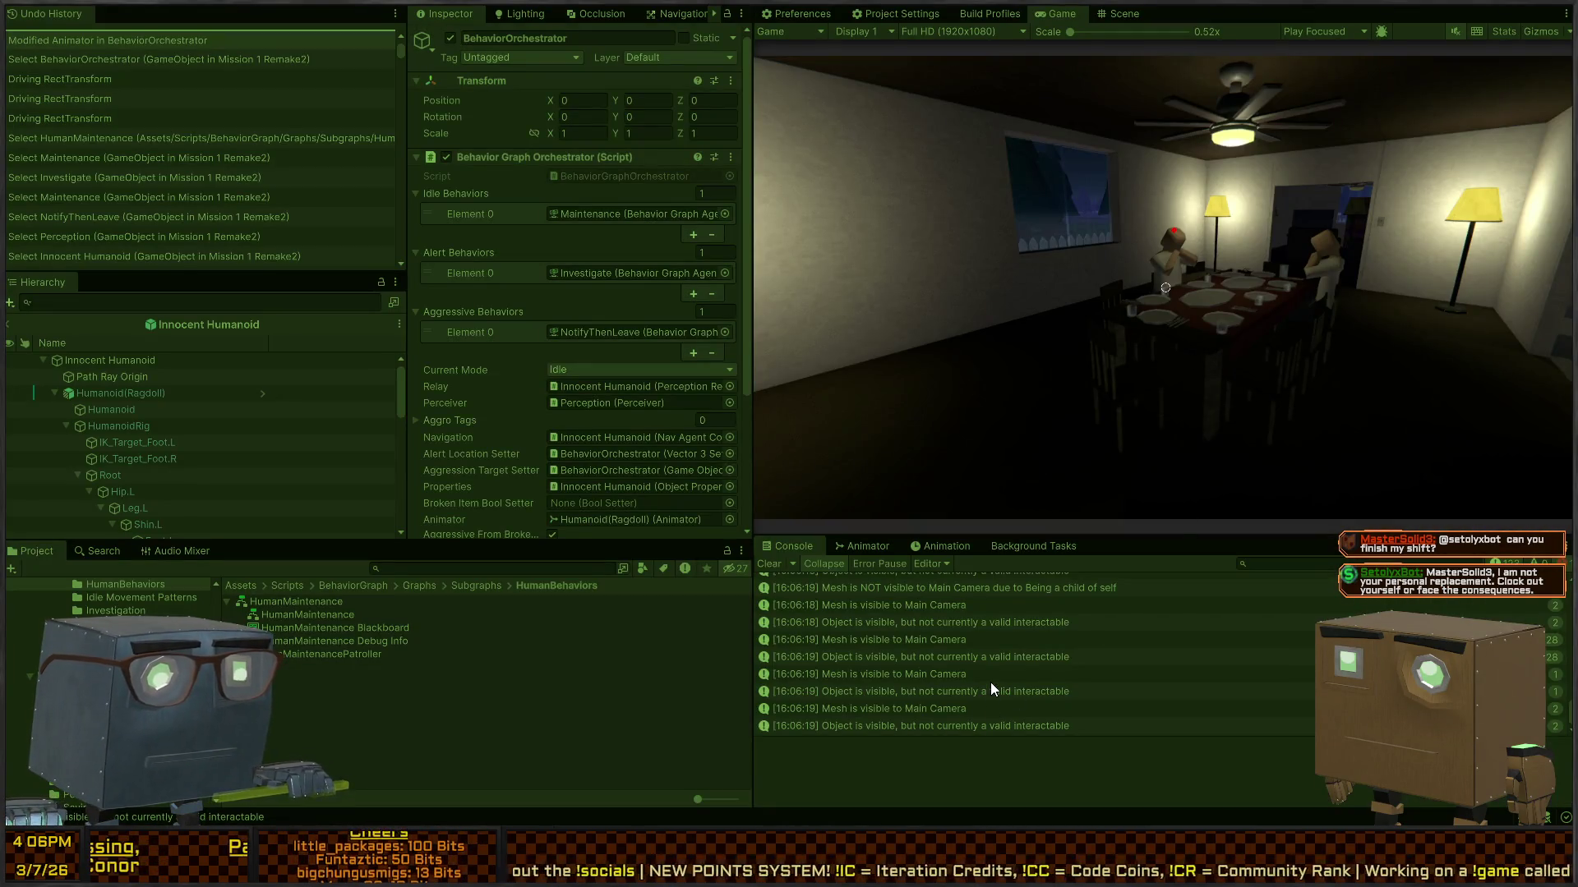
# Step: Switch to the Scene view and exit the Innocent Humanoid prefab, saving its changes
pyautogui.scroll(10, 989, 682)
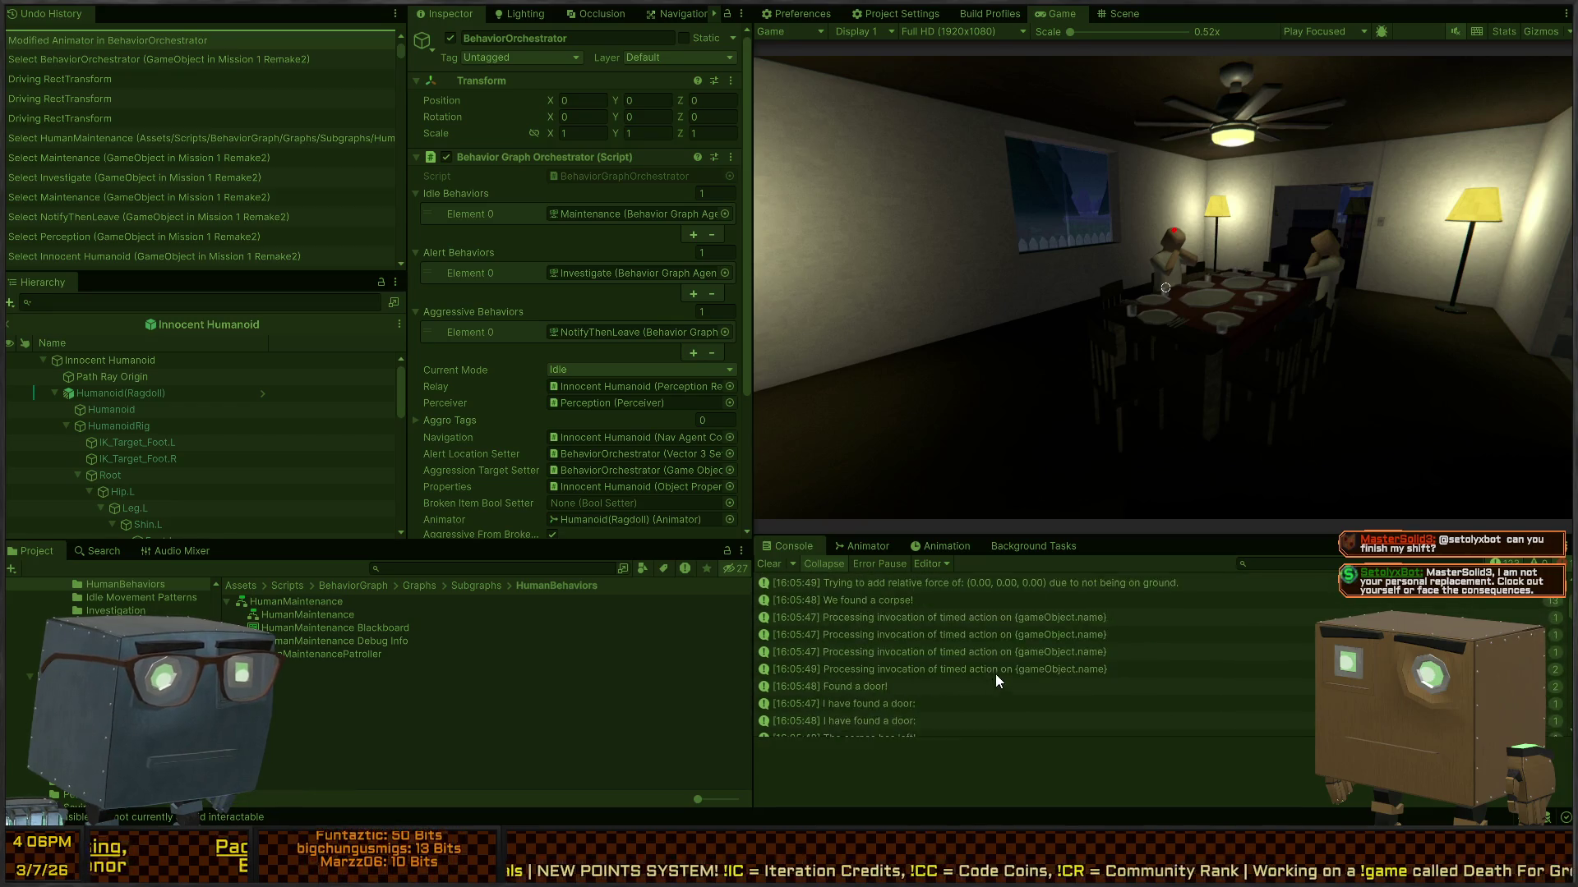
pyautogui.scroll(3, 996, 672)
pyautogui.click(1123, 14)
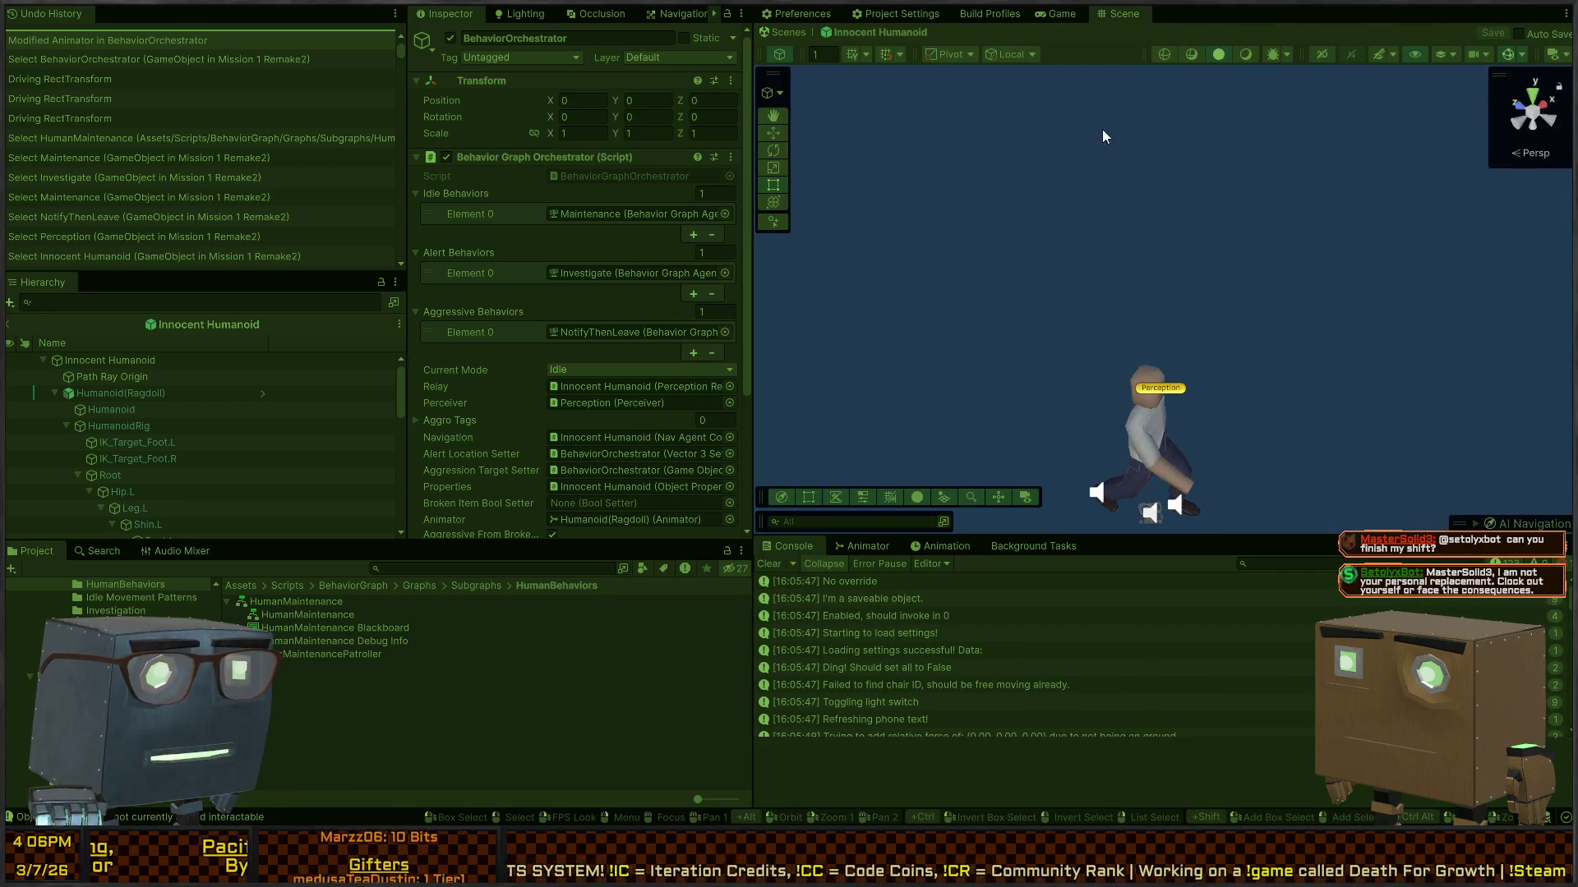
pyautogui.click(788, 32)
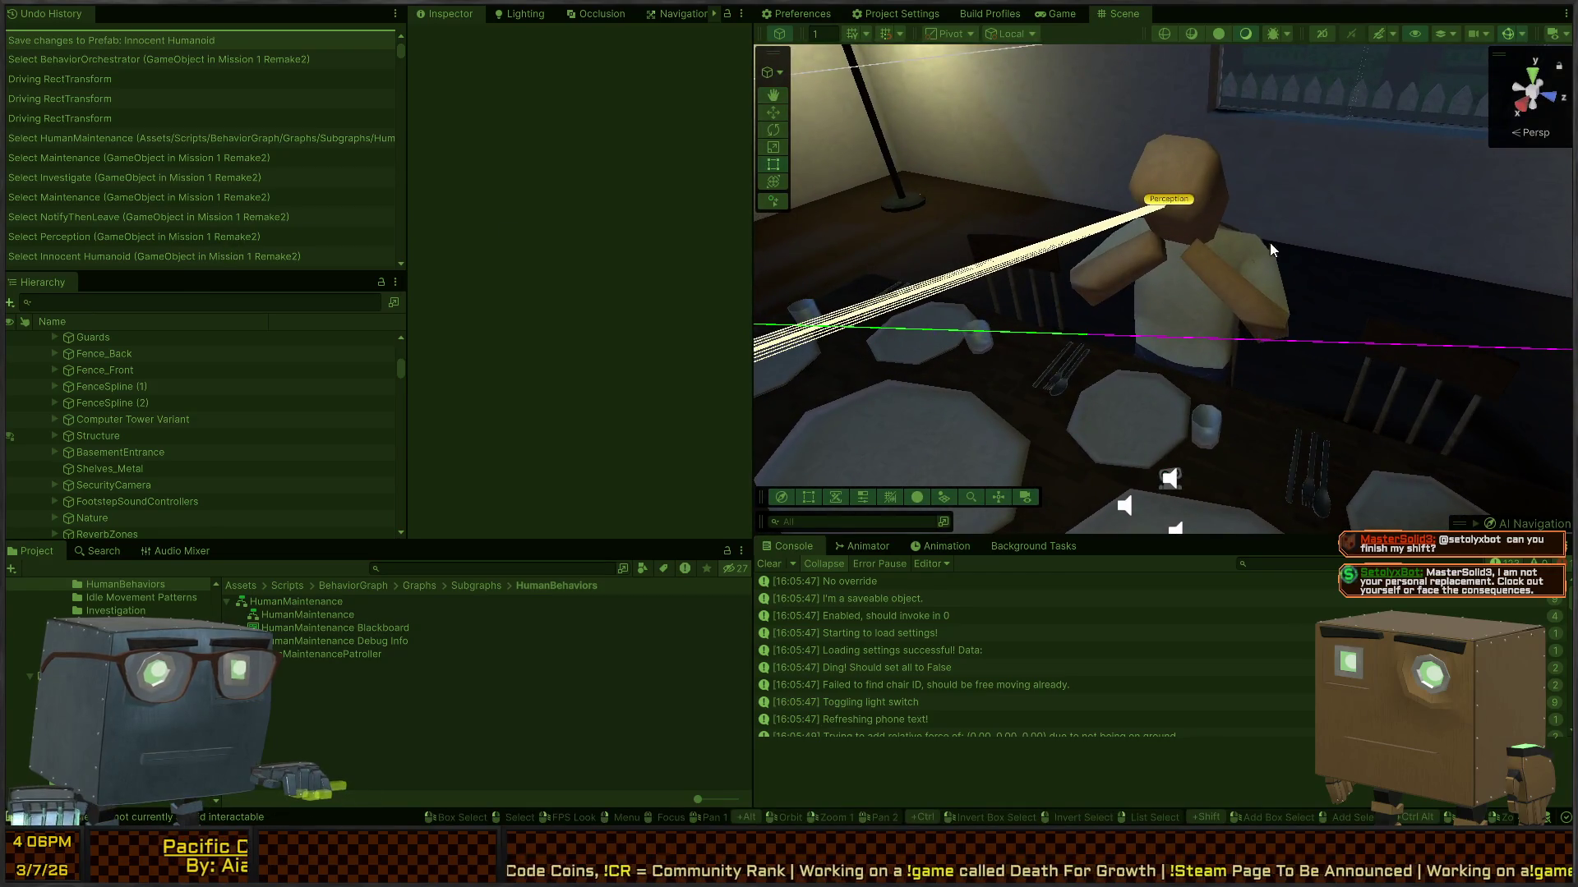
# Step: Orbit to the seated NPC and select its Perception, then its BehaviorOrchestrator object
pyautogui.moveTo(1270, 244)
pyautogui.mouseDown()
pyautogui.moveTo(1088, 308)
pyautogui.moveTo(988, 282)
pyautogui.mouseUp()
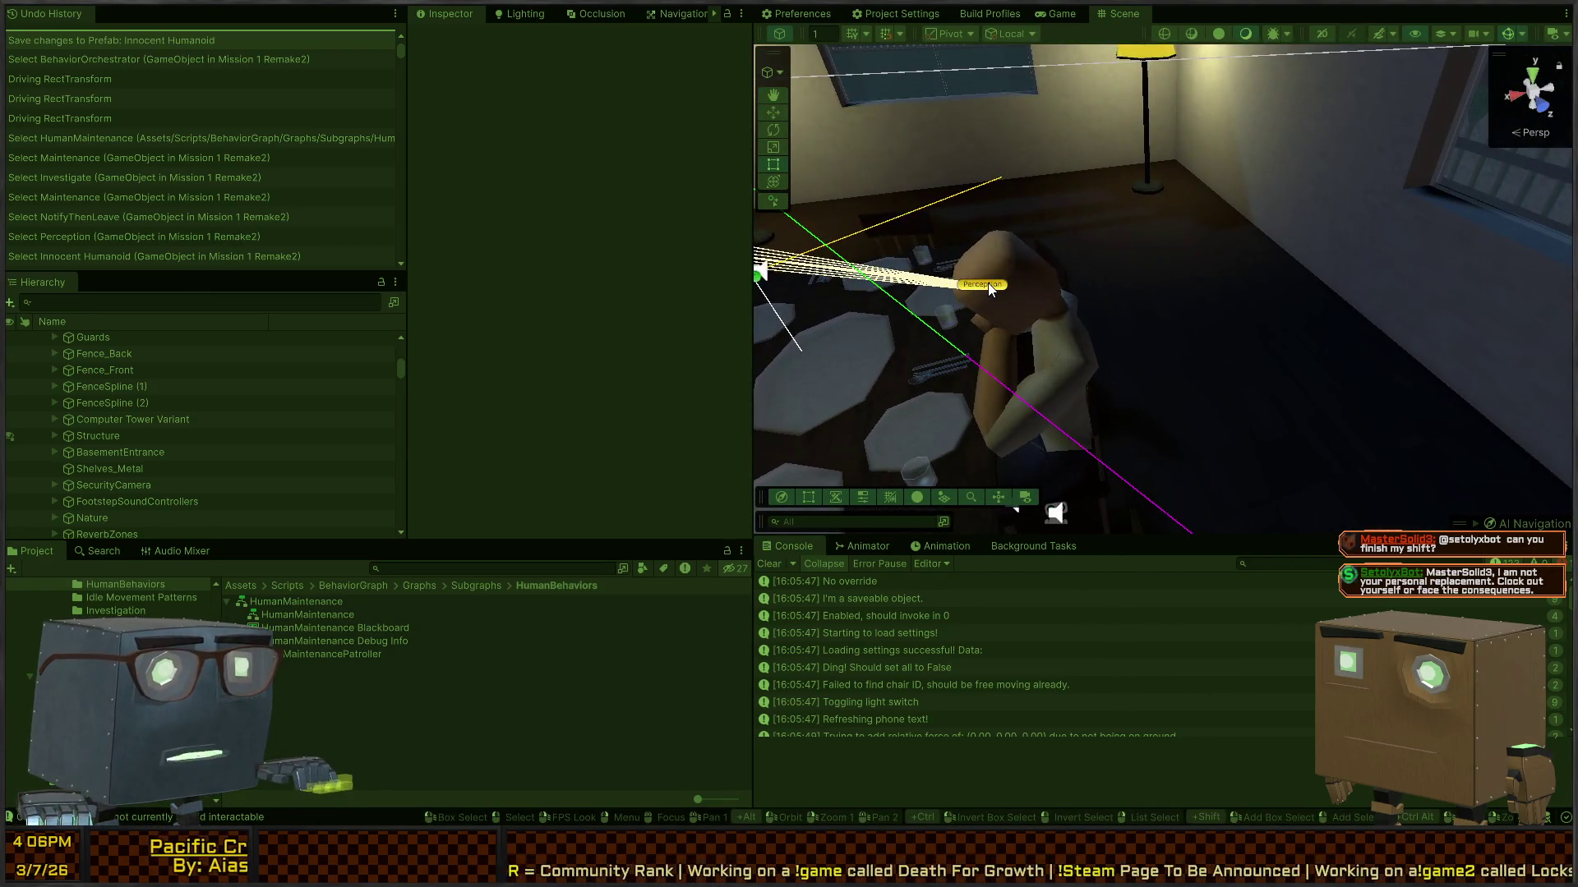
pyautogui.click(988, 284)
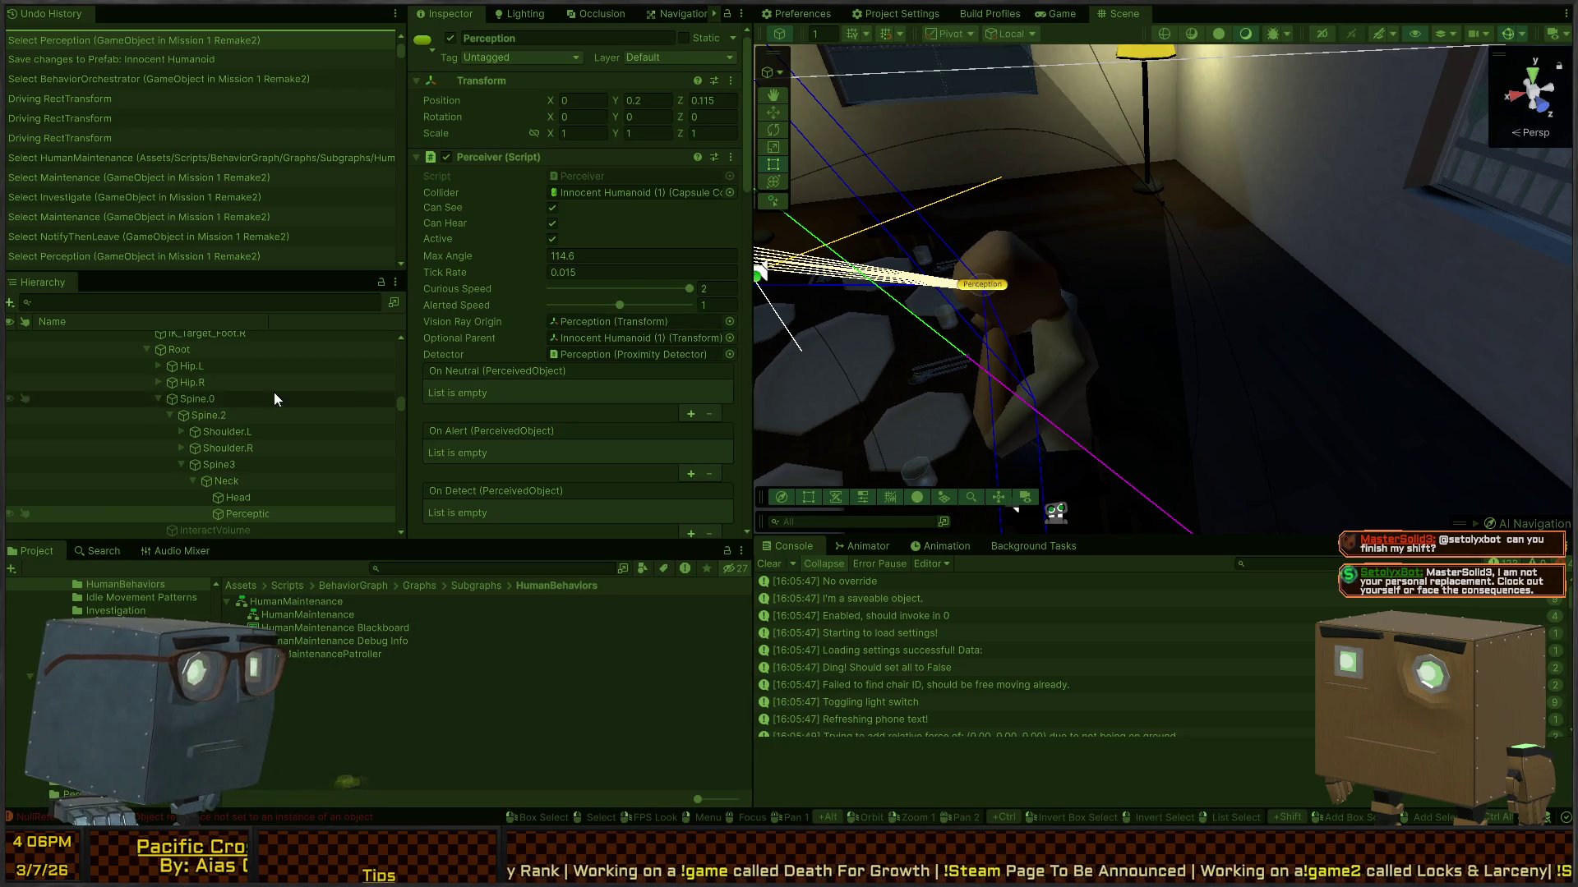
pyautogui.scroll(-3, 191, 392)
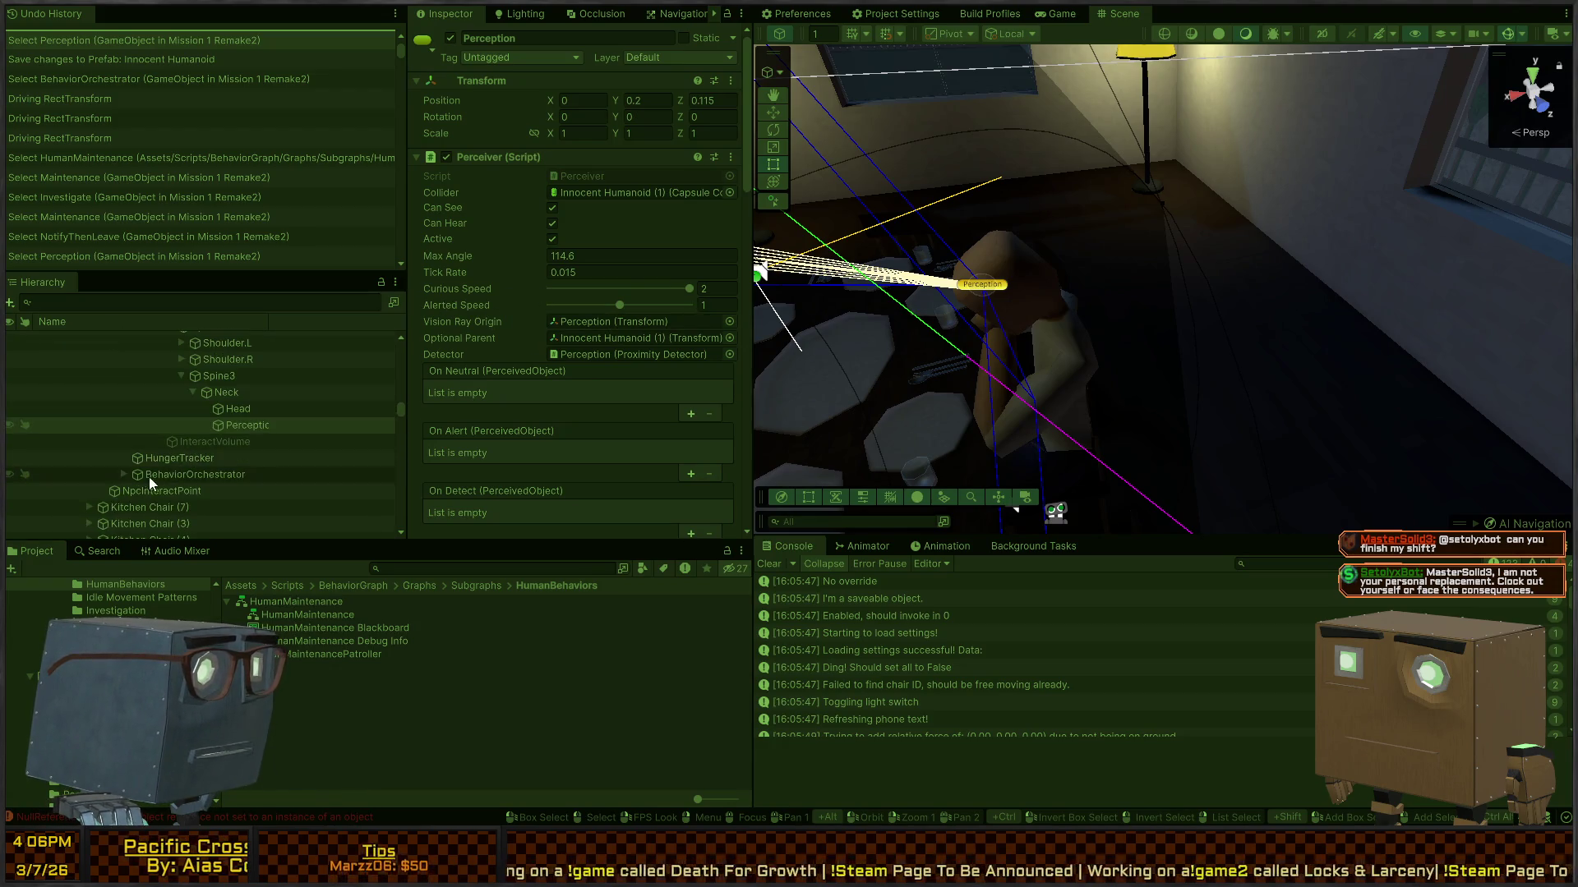
pyautogui.scroll(-2, 148, 468)
pyautogui.click(124, 429)
pyautogui.click(164, 430)
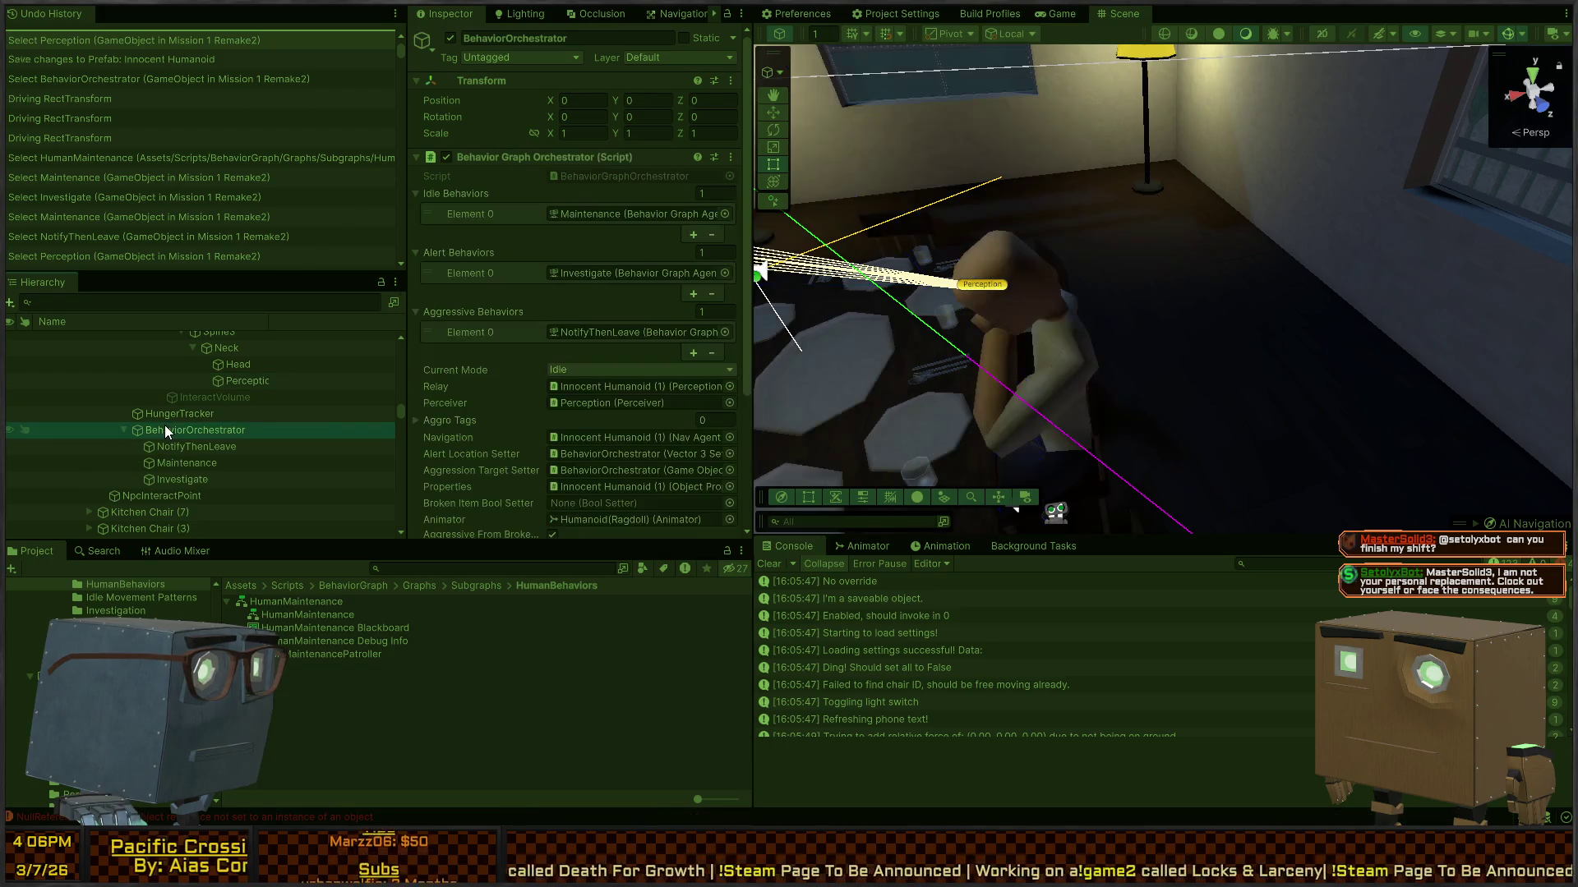
pyautogui.scroll(-4, 477, 307)
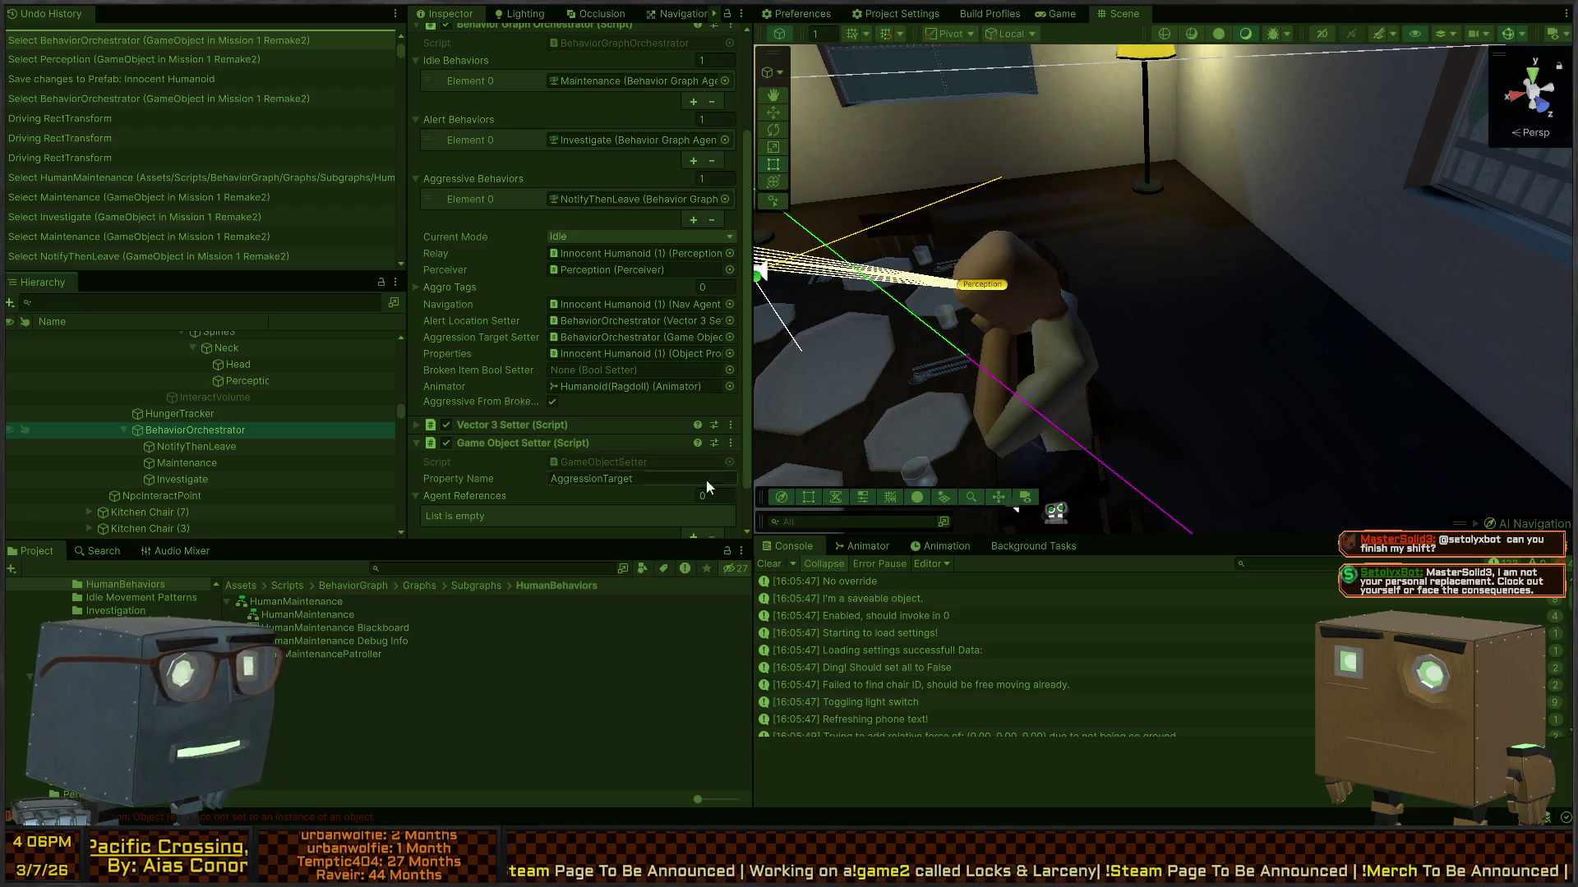
pyautogui.scroll(-2, 490, 320)
pyautogui.moveTo(1007, 269)
pyautogui.mouseDown()
pyautogui.moveTo(1254, 331)
pyautogui.moveTo(1386, 344)
pyautogui.moveTo(1107, 320)
pyautogui.moveTo(1399, 535)
pyautogui.mouseUp()
# Step: Filter the Console by 'player' and open the player-sighting and chair-escape log sources
pyautogui.click(1332, 562)
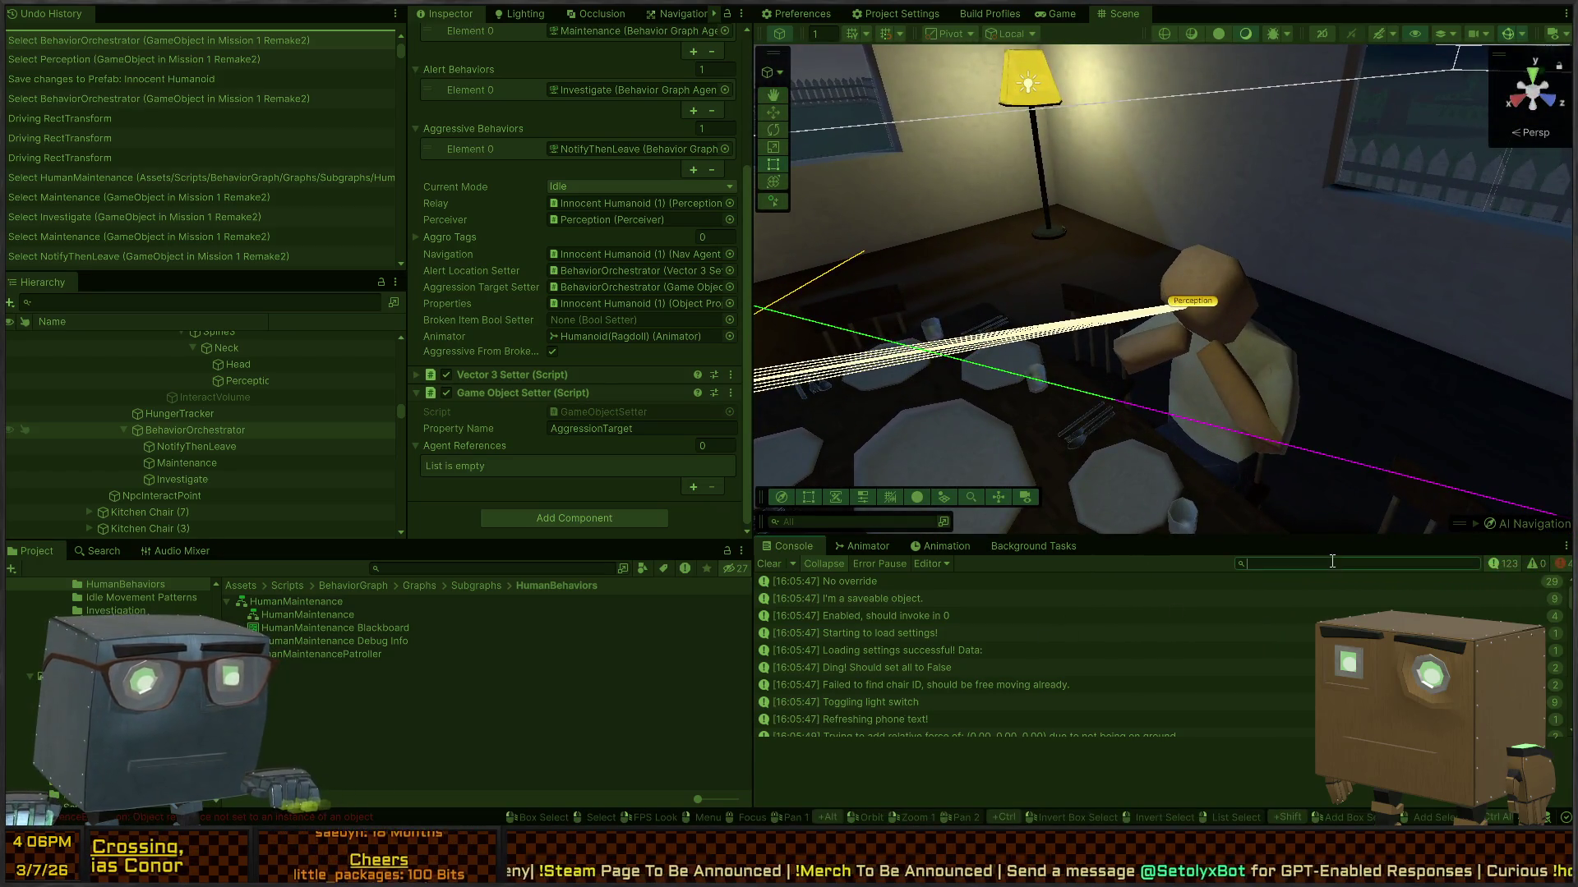
pyautogui.write('player')
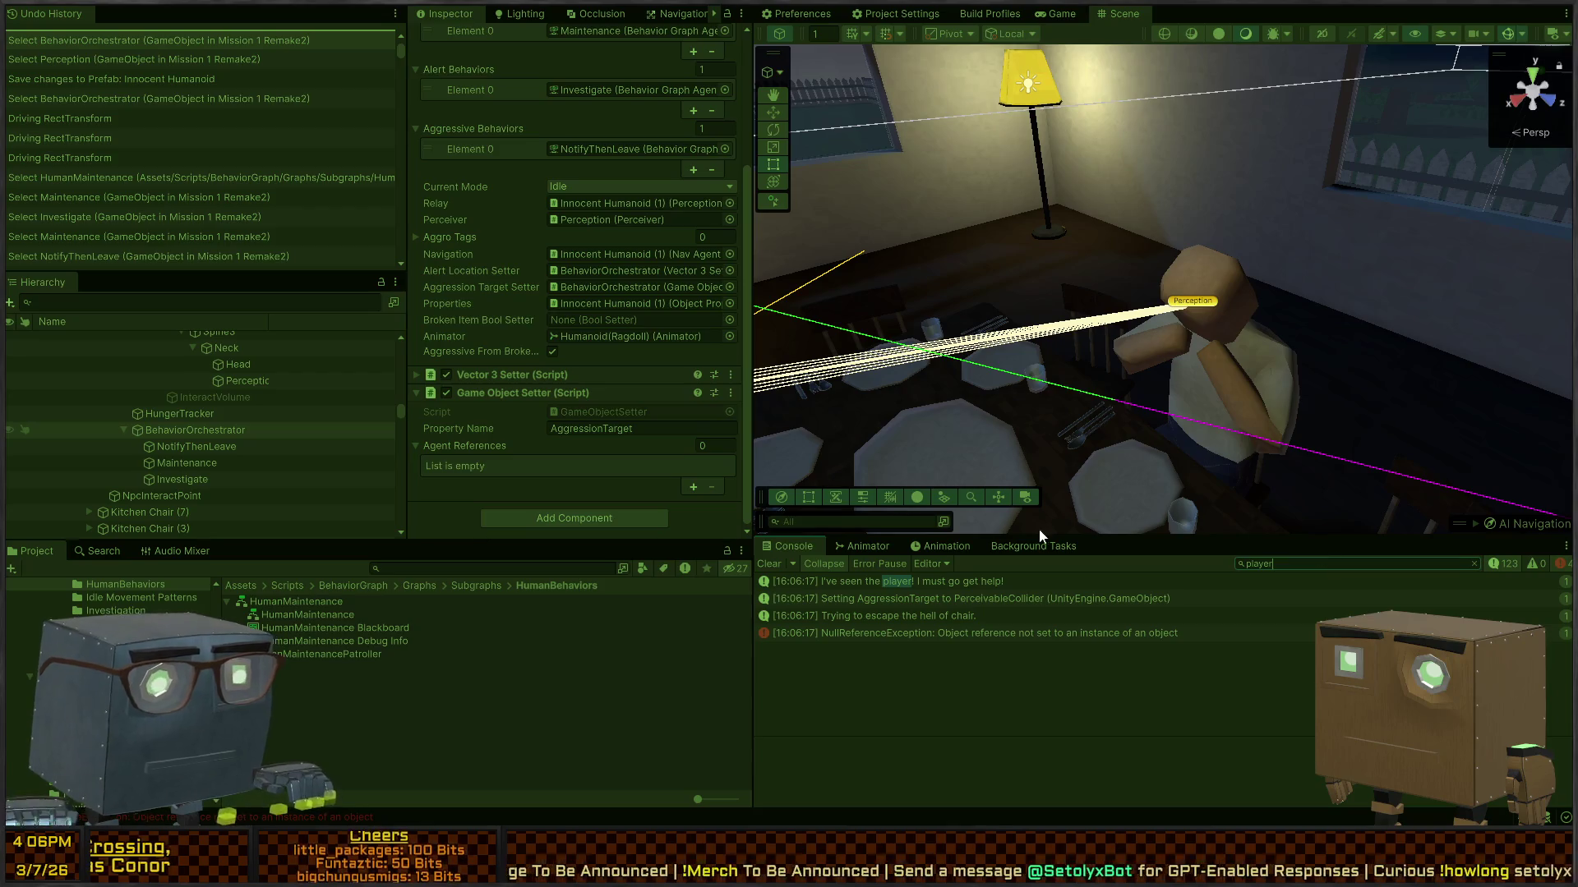
pyautogui.click(902, 584)
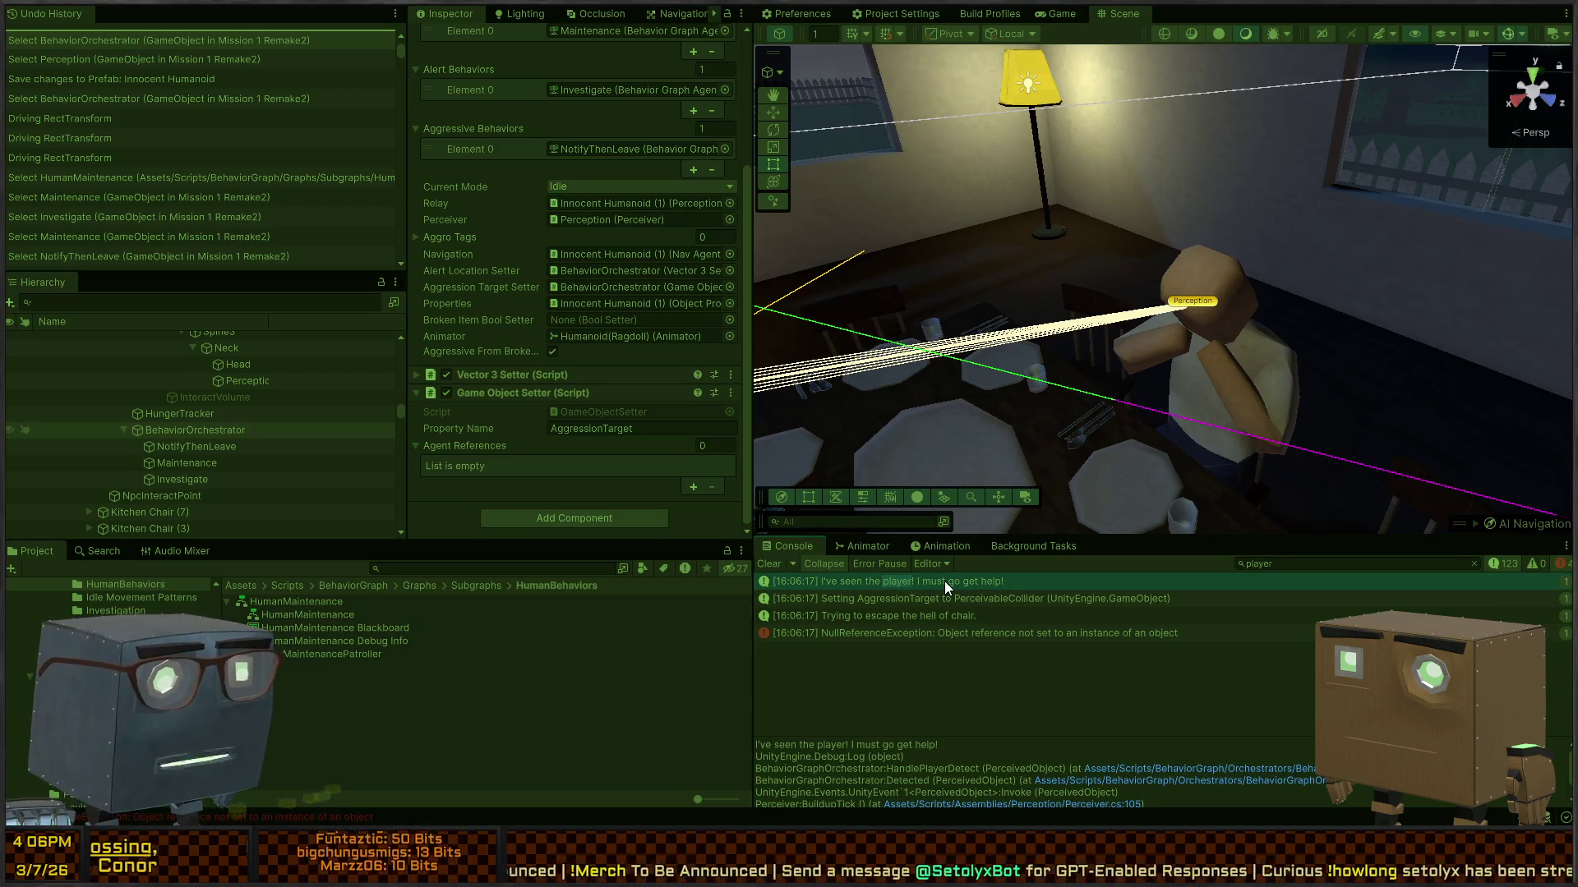
pyautogui.doubleClick(944, 580)
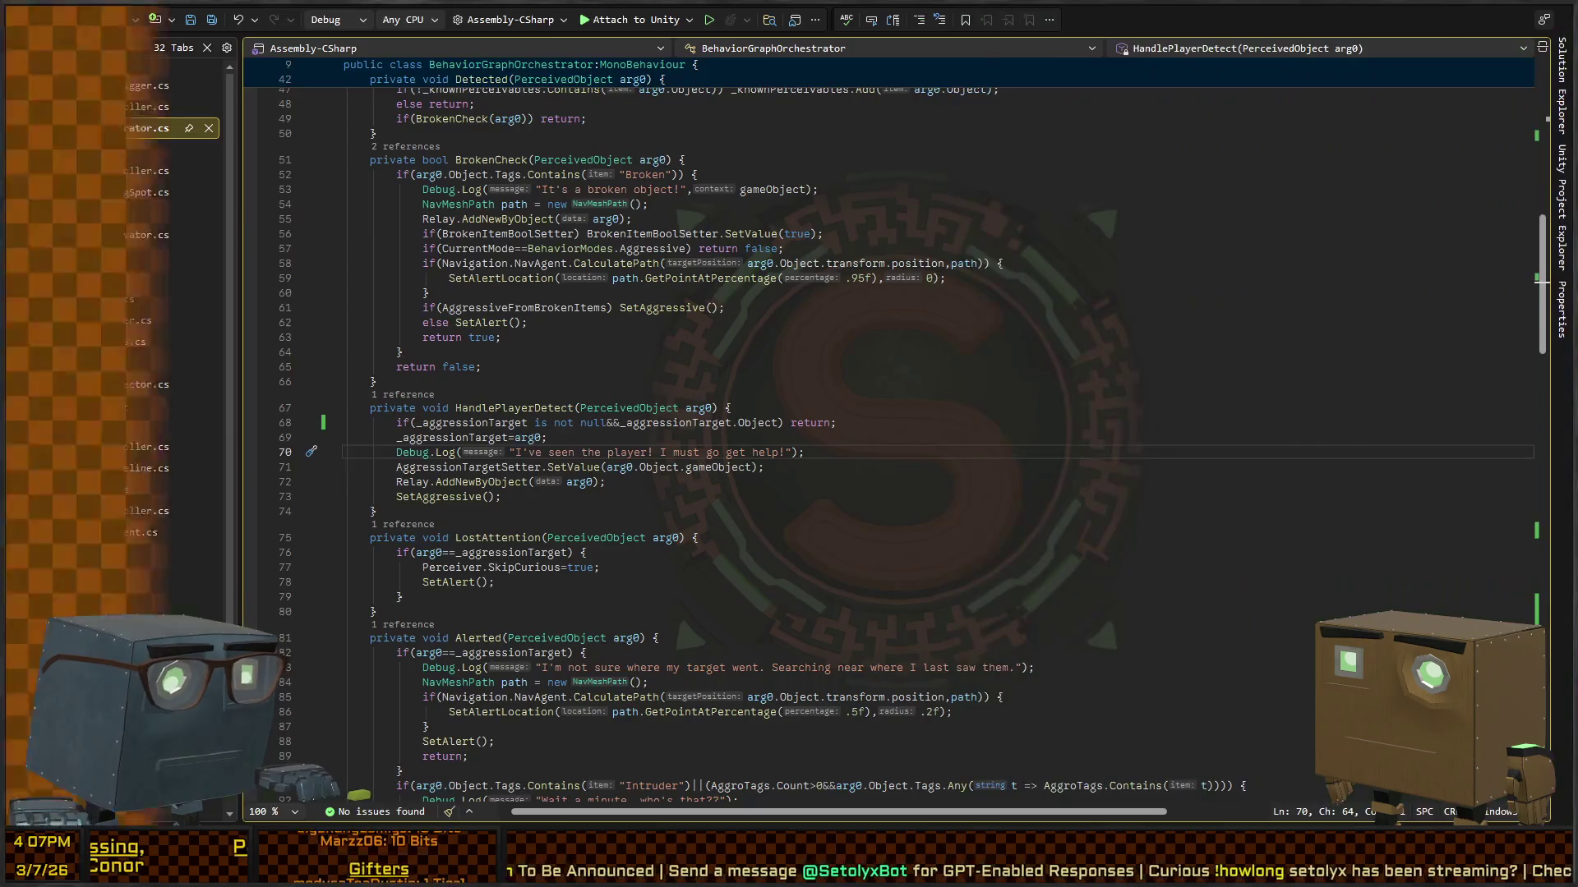
pyautogui.hotkey('alt', 'Tab')
pyautogui.click(859, 615)
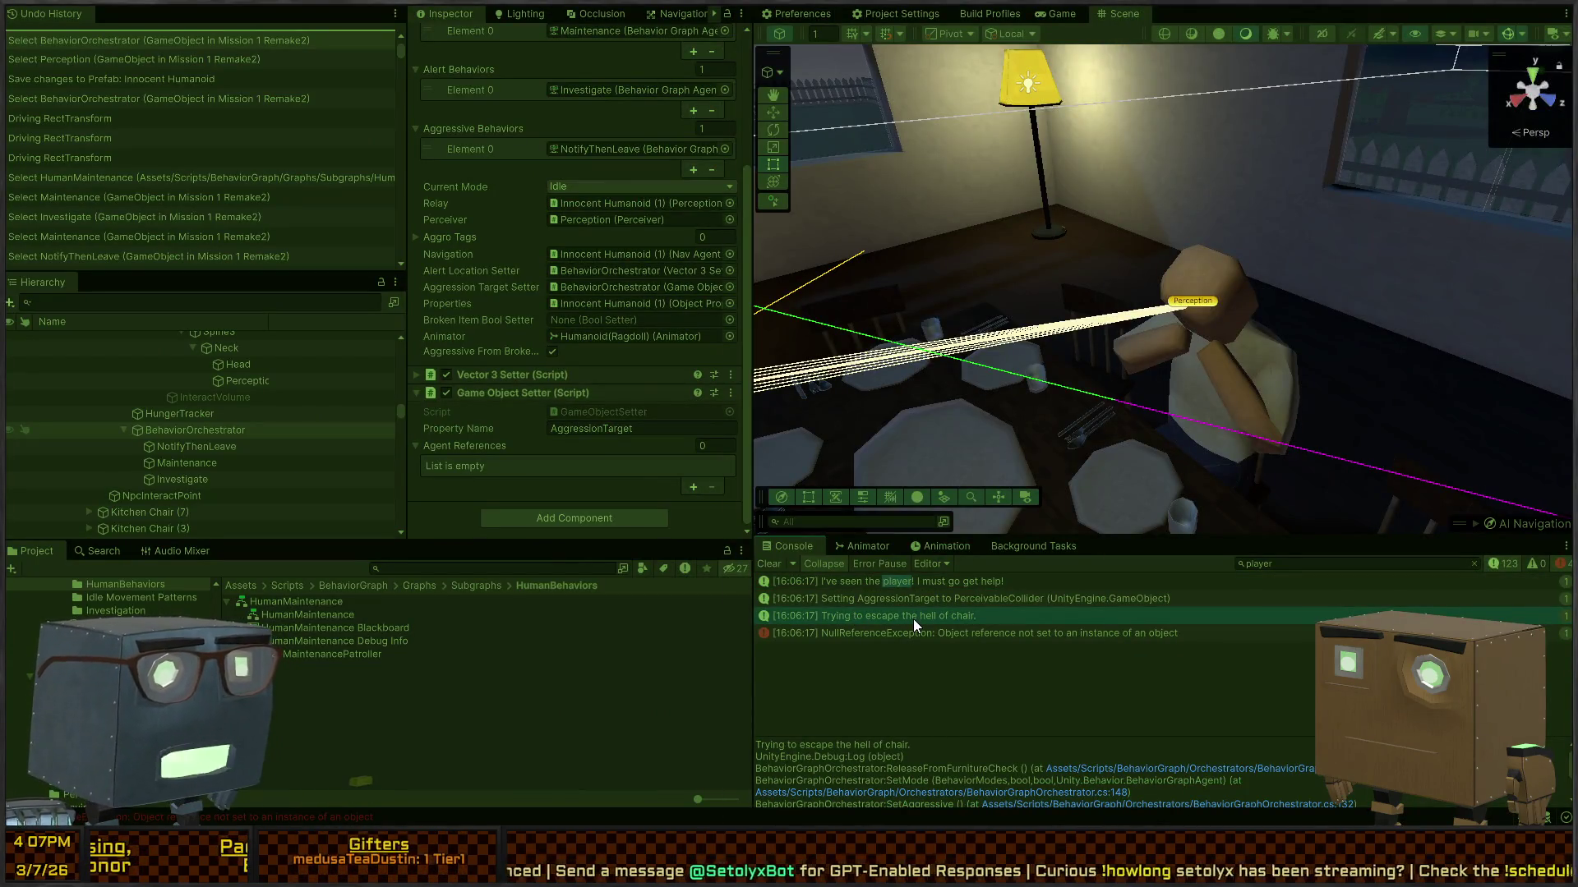
pyautogui.doubleClick(914, 618)
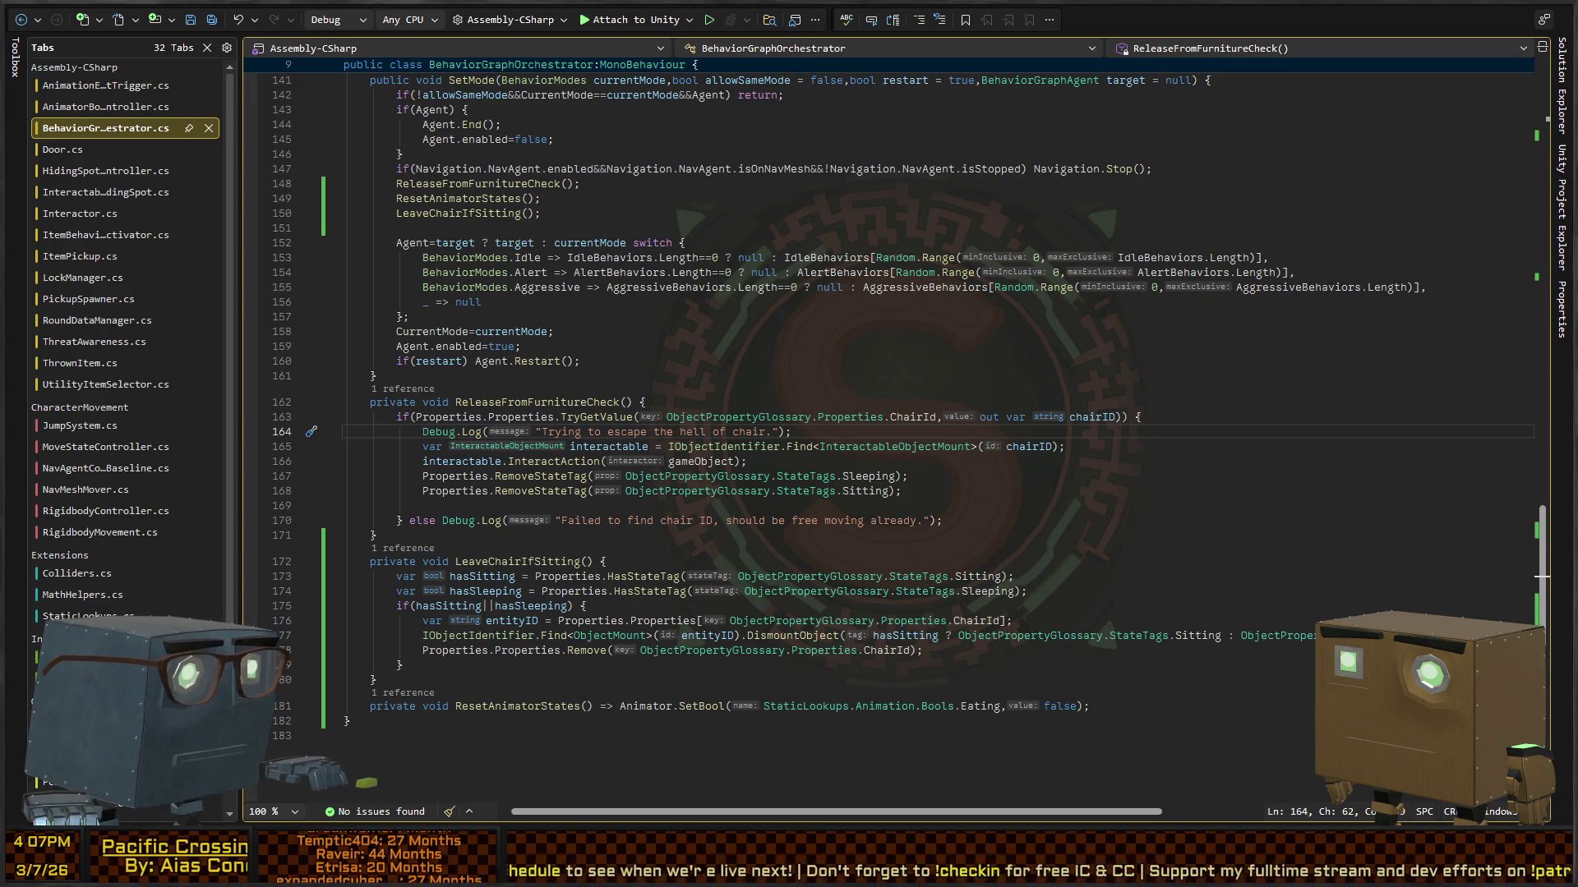
# Step: Open the NullReferenceException's source and inspect the chairID interactable lookup on line 165
pyautogui.hotkey('alt', 'Tab')
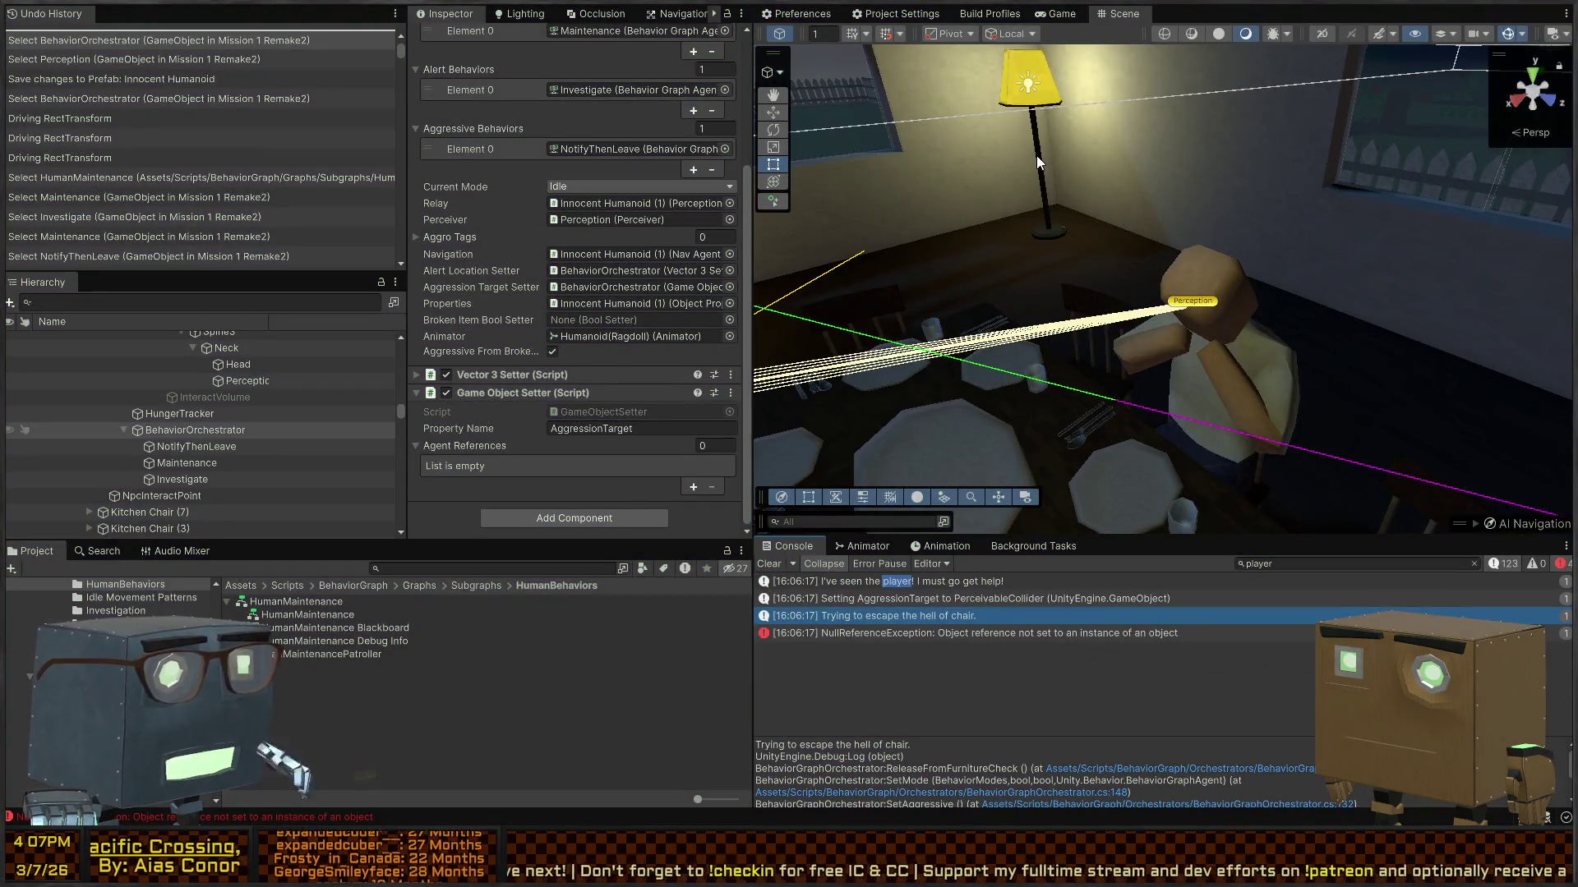
pyautogui.click(1047, 635)
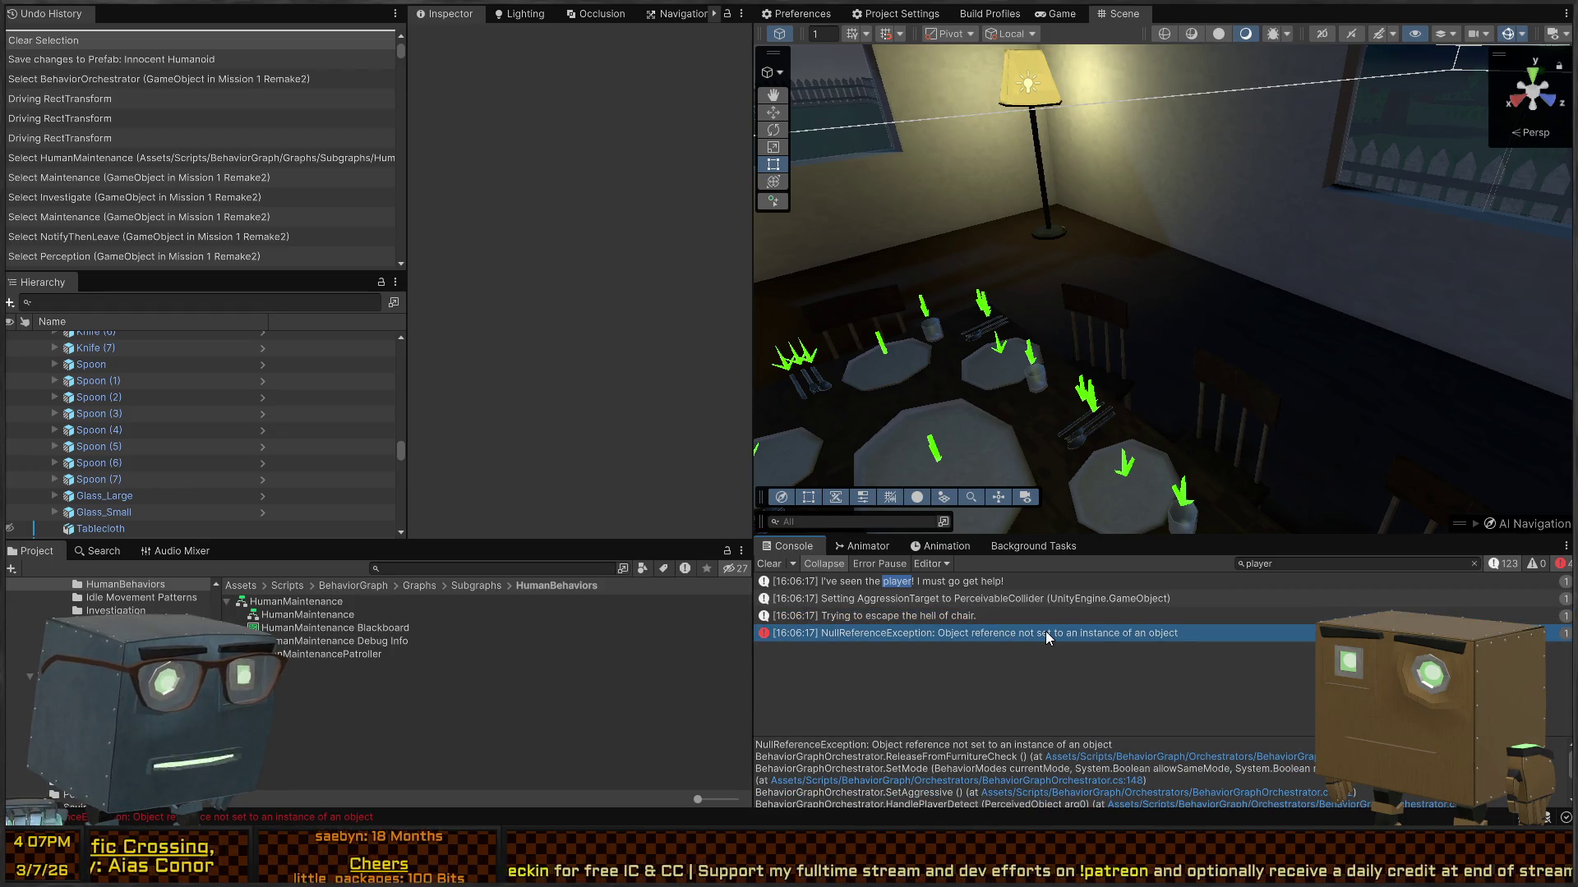
pyautogui.doubleClick(1049, 634)
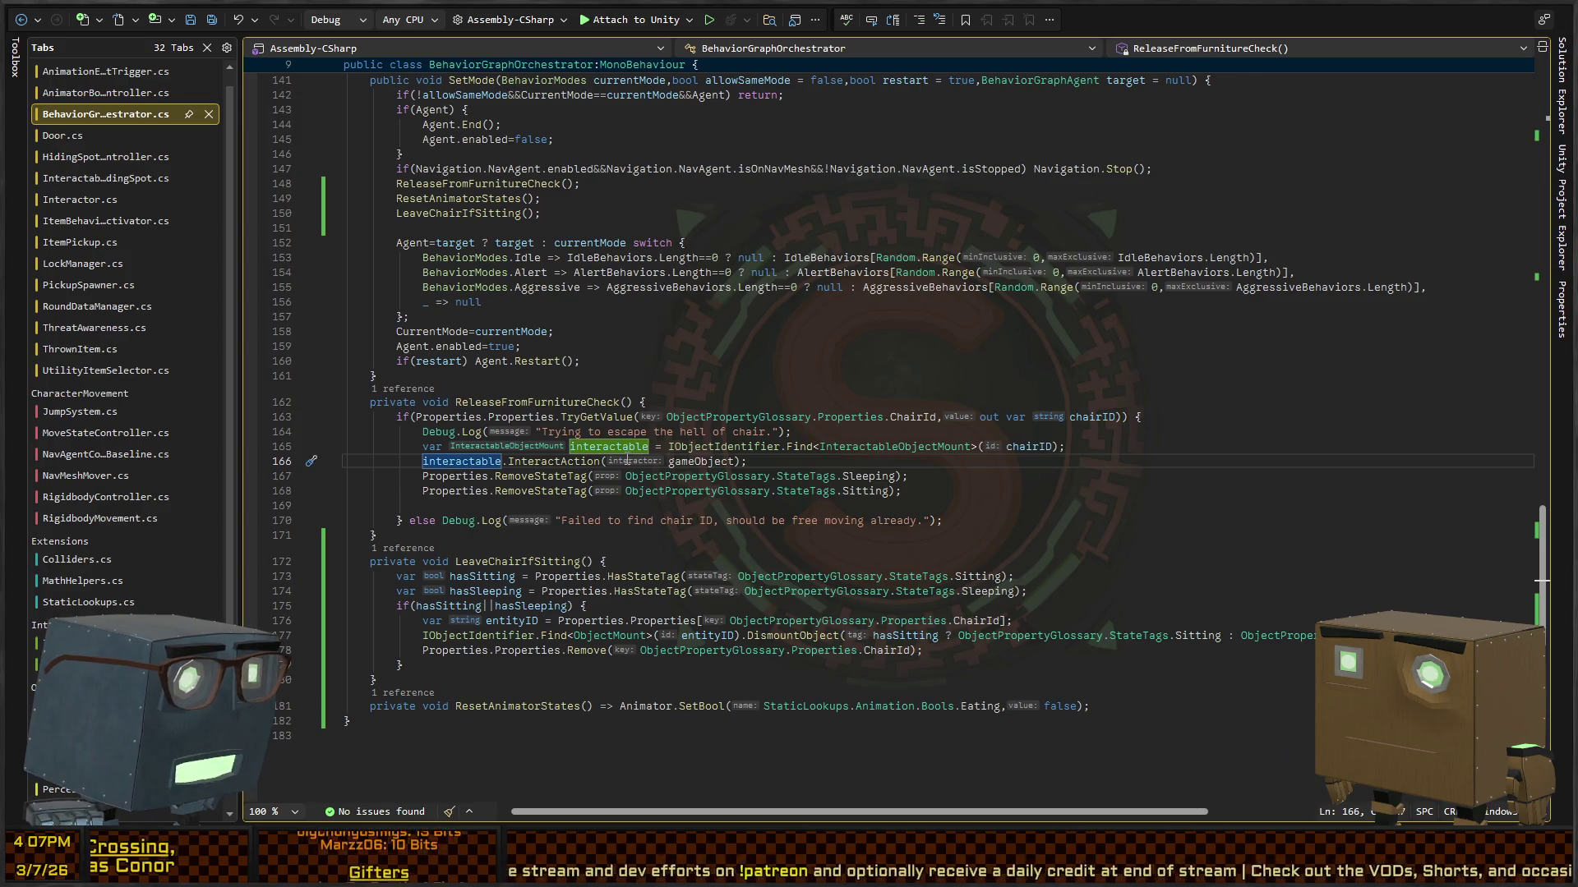
pyautogui.click(703, 446)
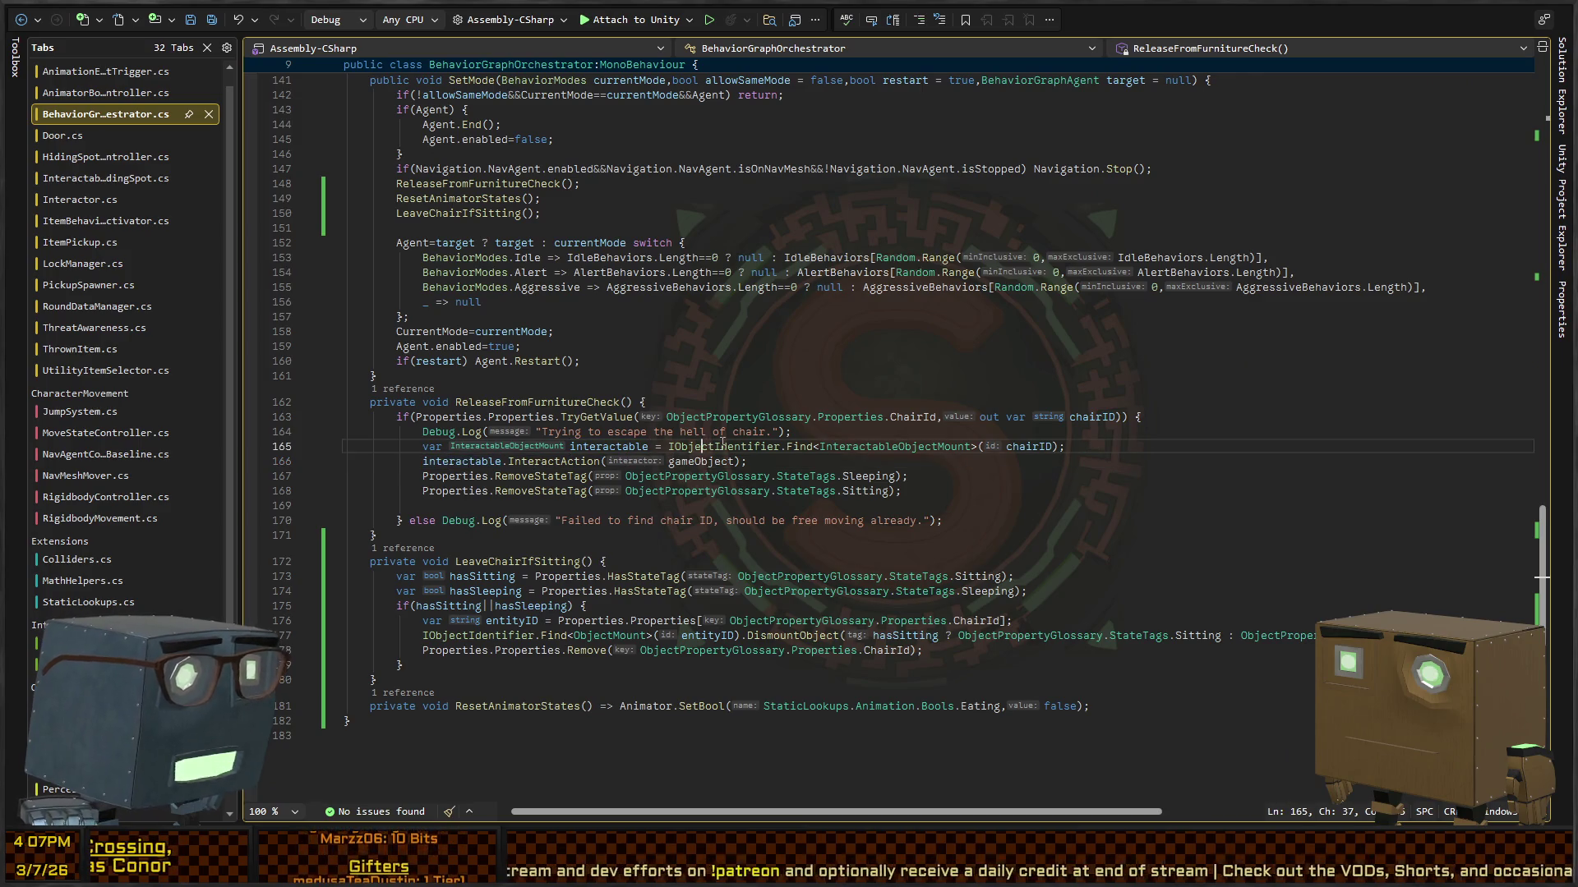
pyautogui.click(1022, 446)
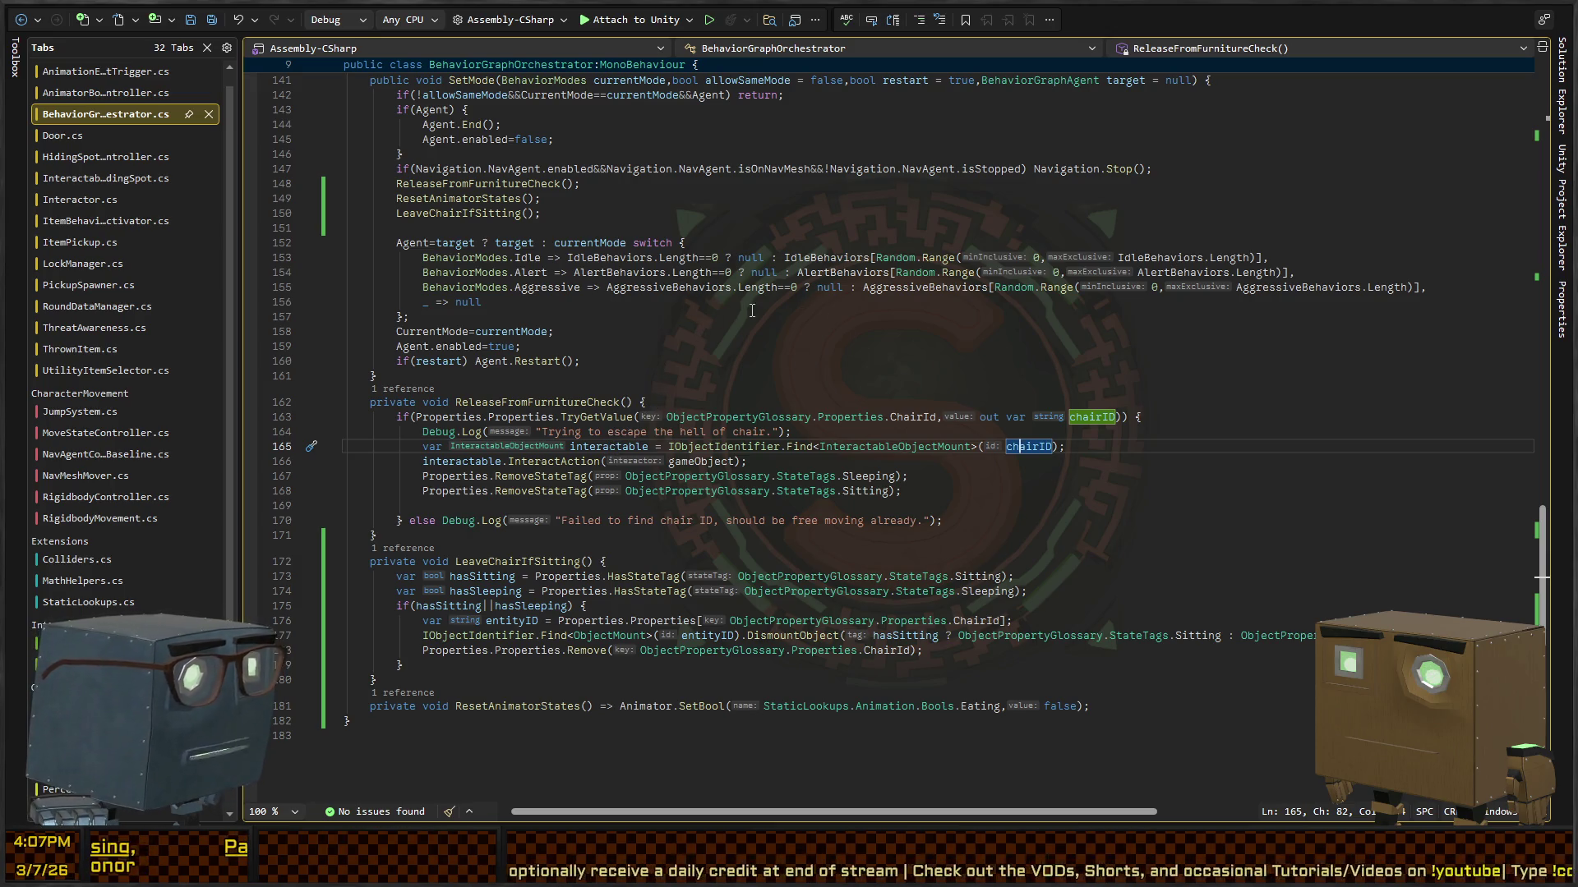
# Step: Edit the HumanMaintenance graph enlarged and open InteractWithMountAction.cs from the chair node
pyautogui.hotkey('alt', 'Tab')
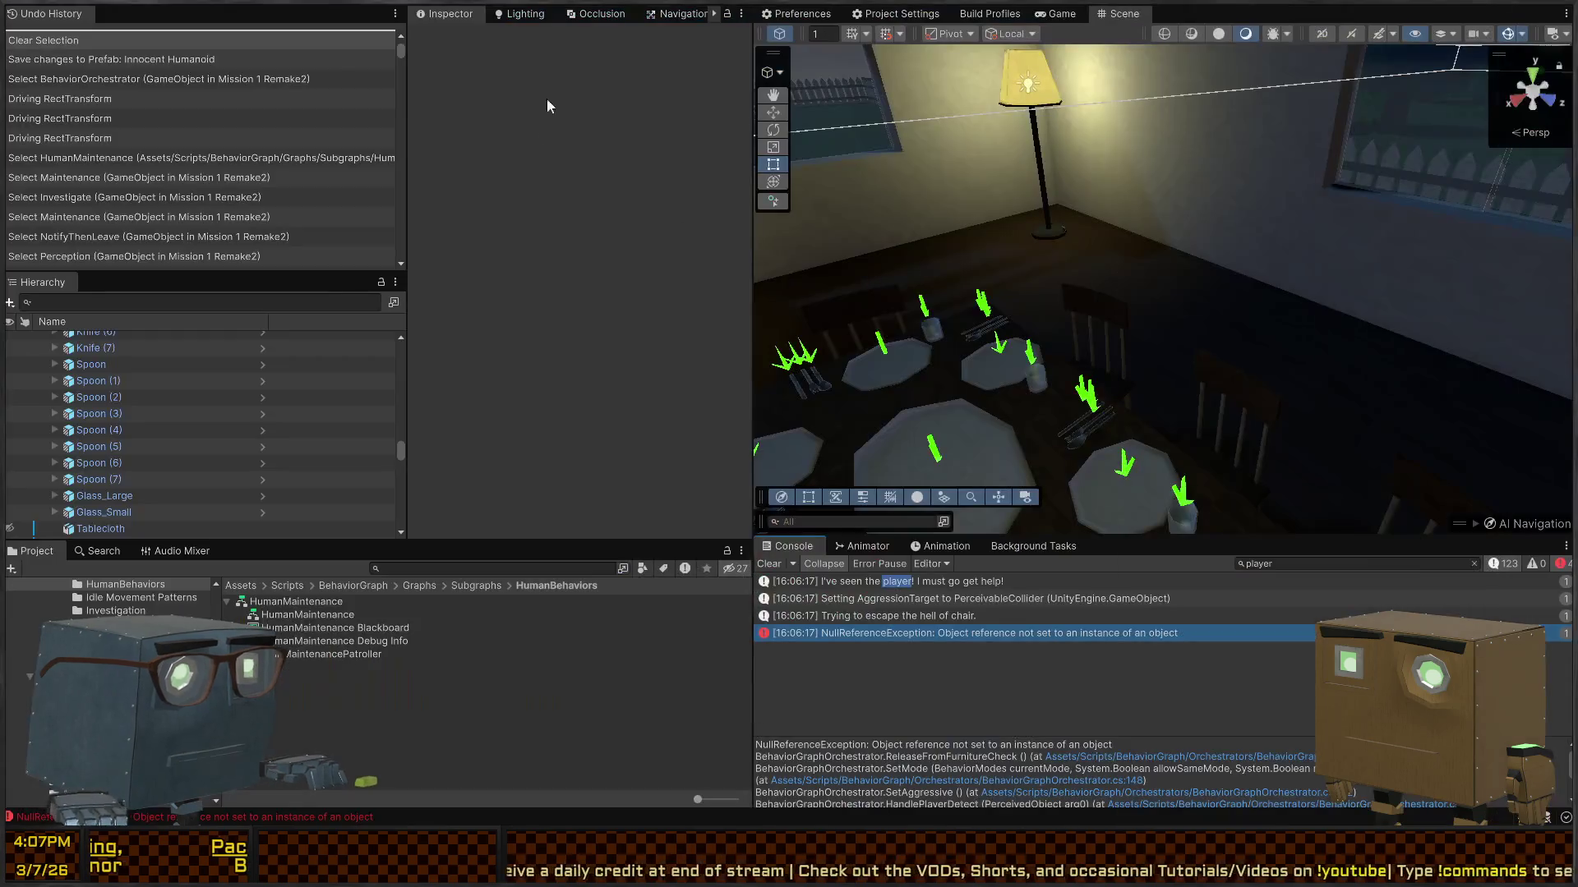
pyautogui.click(296, 601)
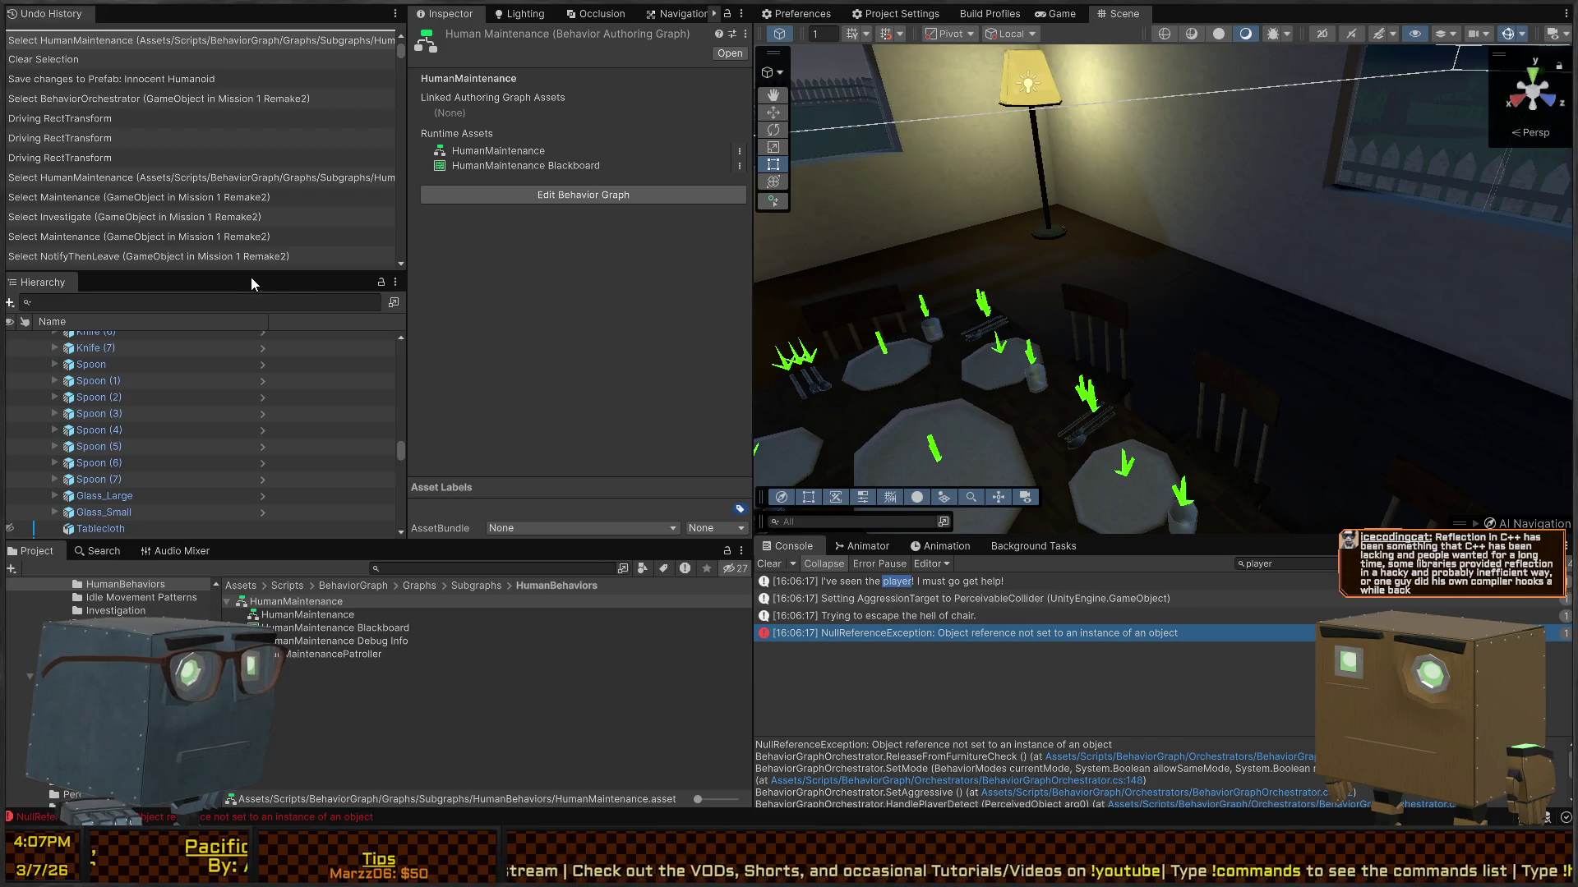
pyautogui.click(584, 195)
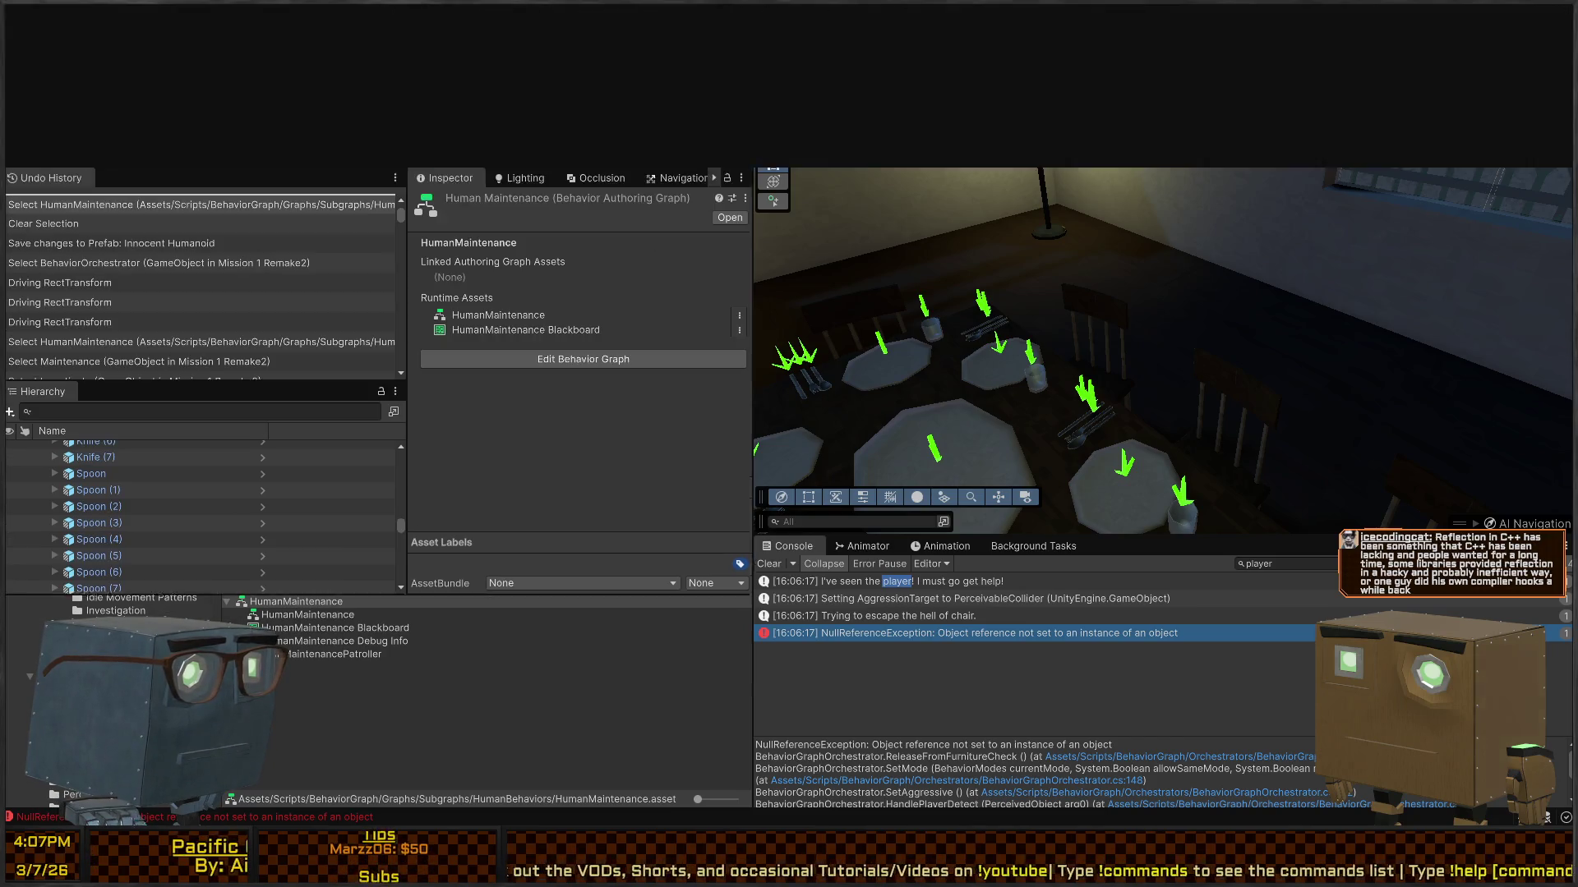
pyautogui.moveTo(1244, 166); pyautogui.dragTo(1224, 664)
pyautogui.scroll(10, 978, 441)
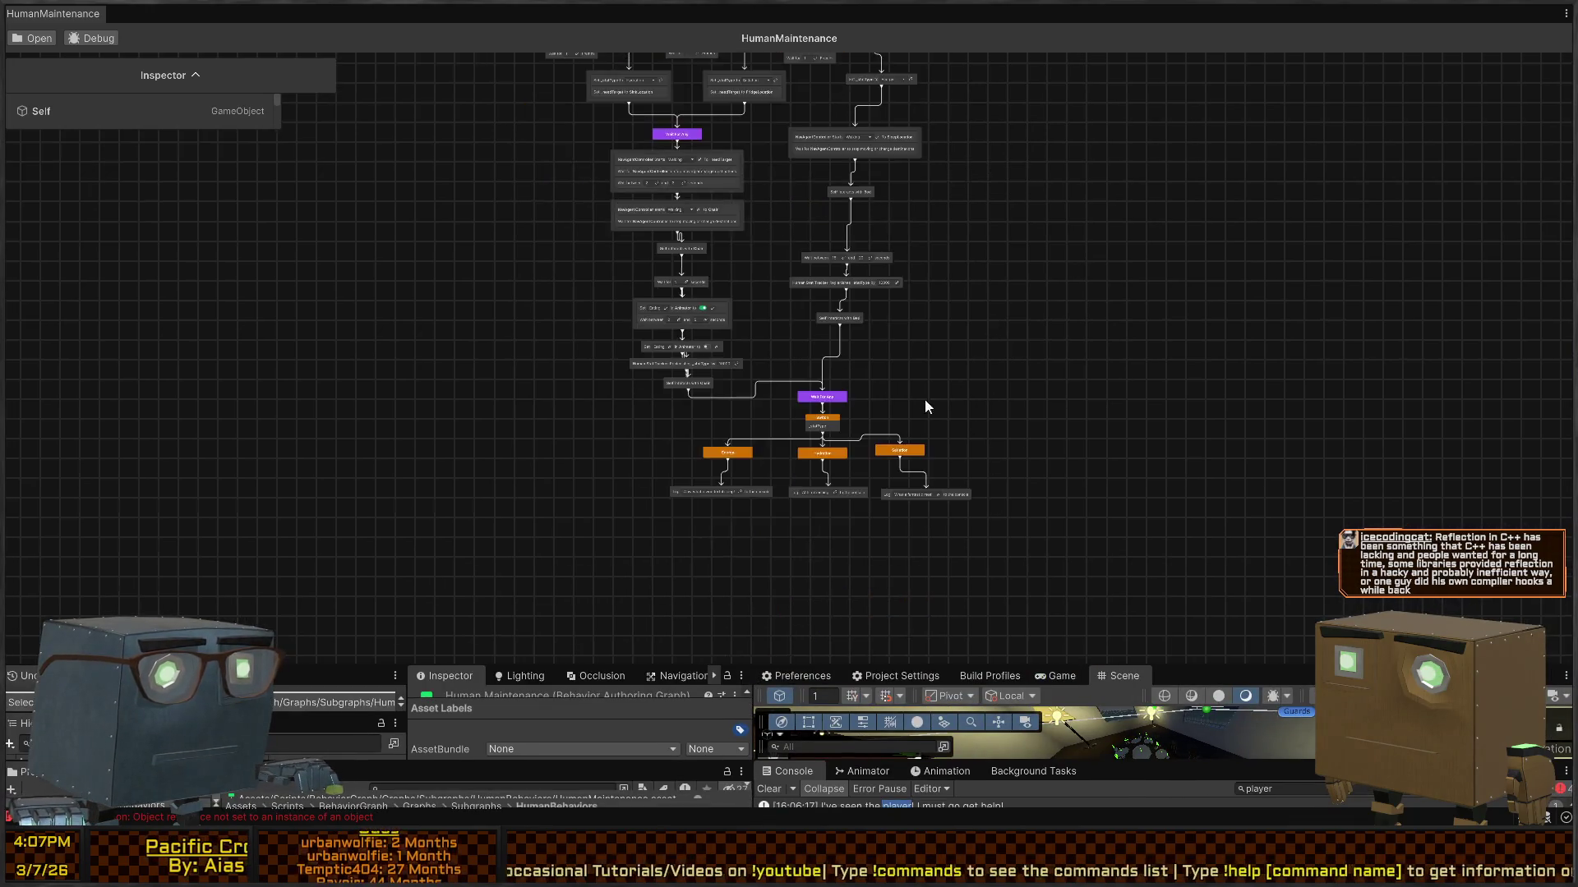
pyautogui.scroll(-3, 688, 286)
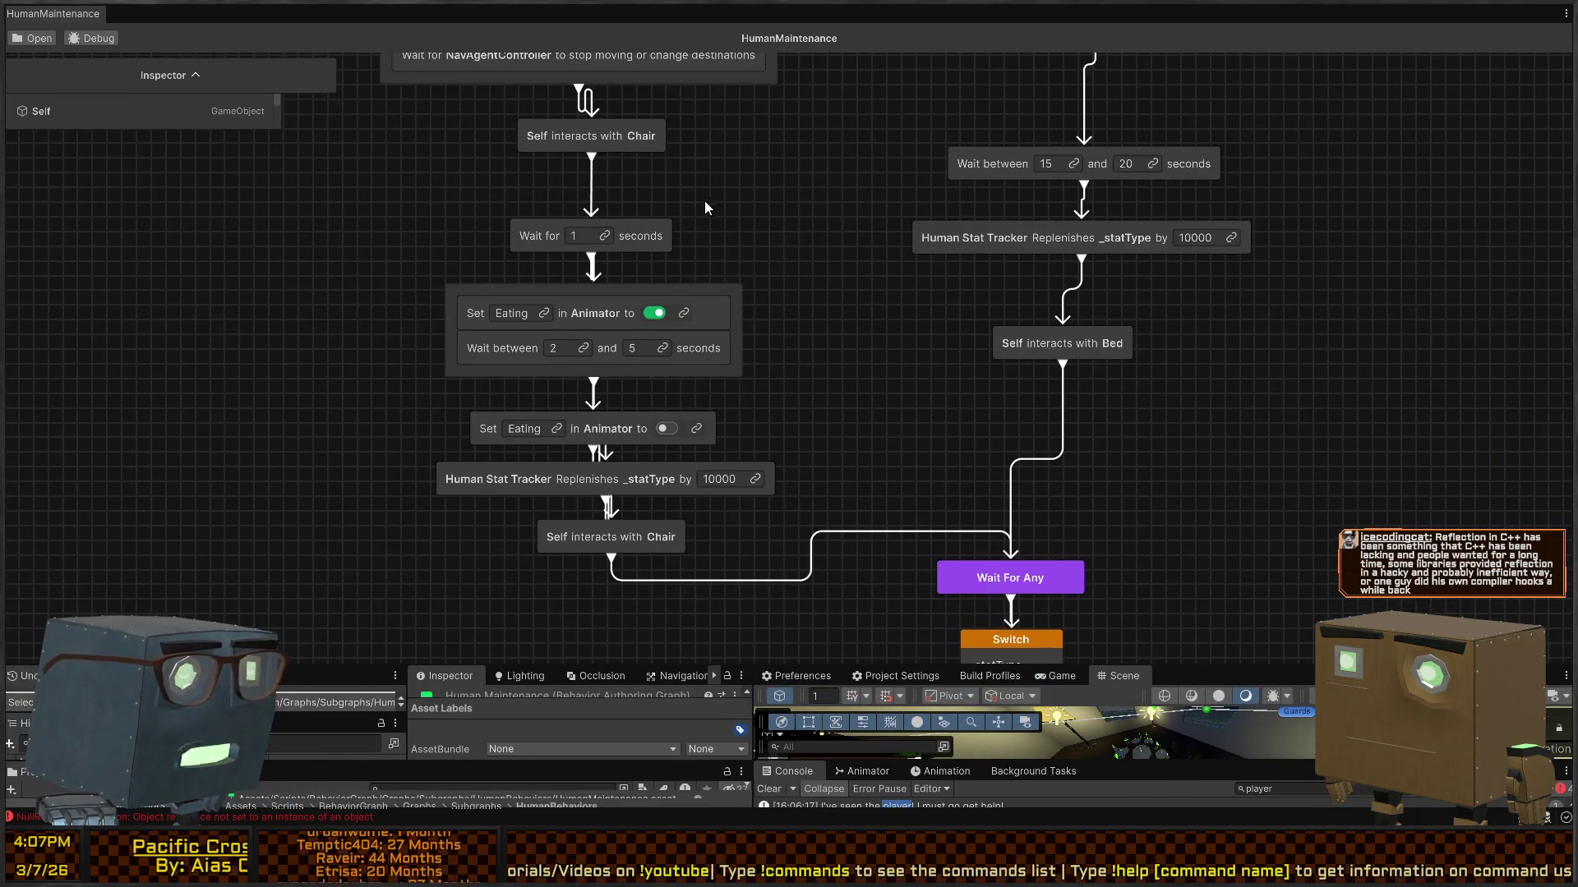
pyautogui.scroll(3, 704, 201)
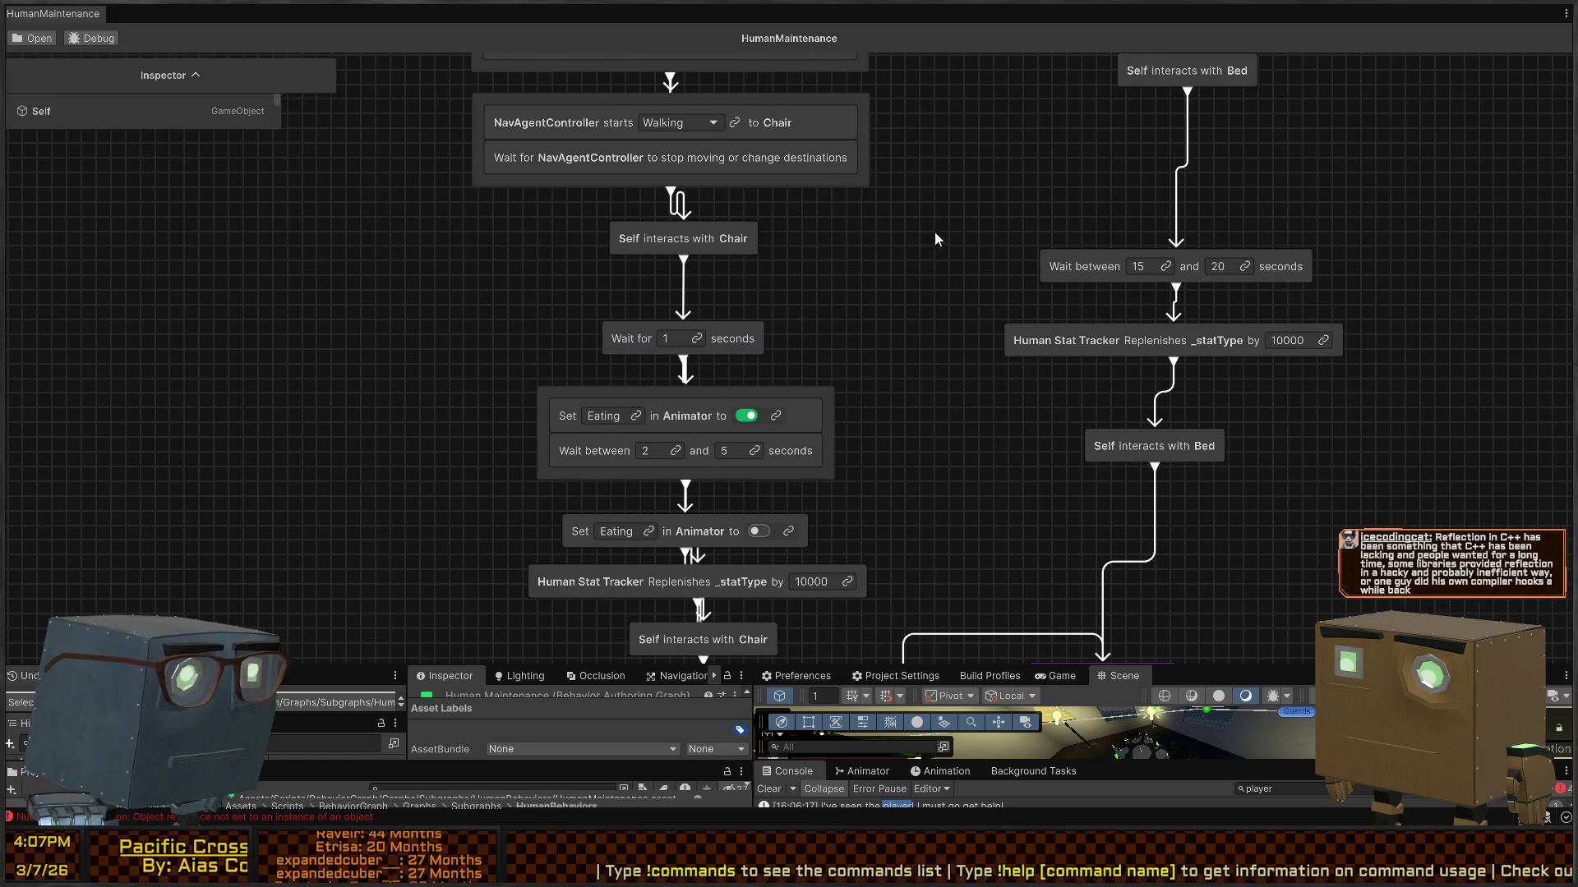
pyautogui.scroll(-3, 875, 337)
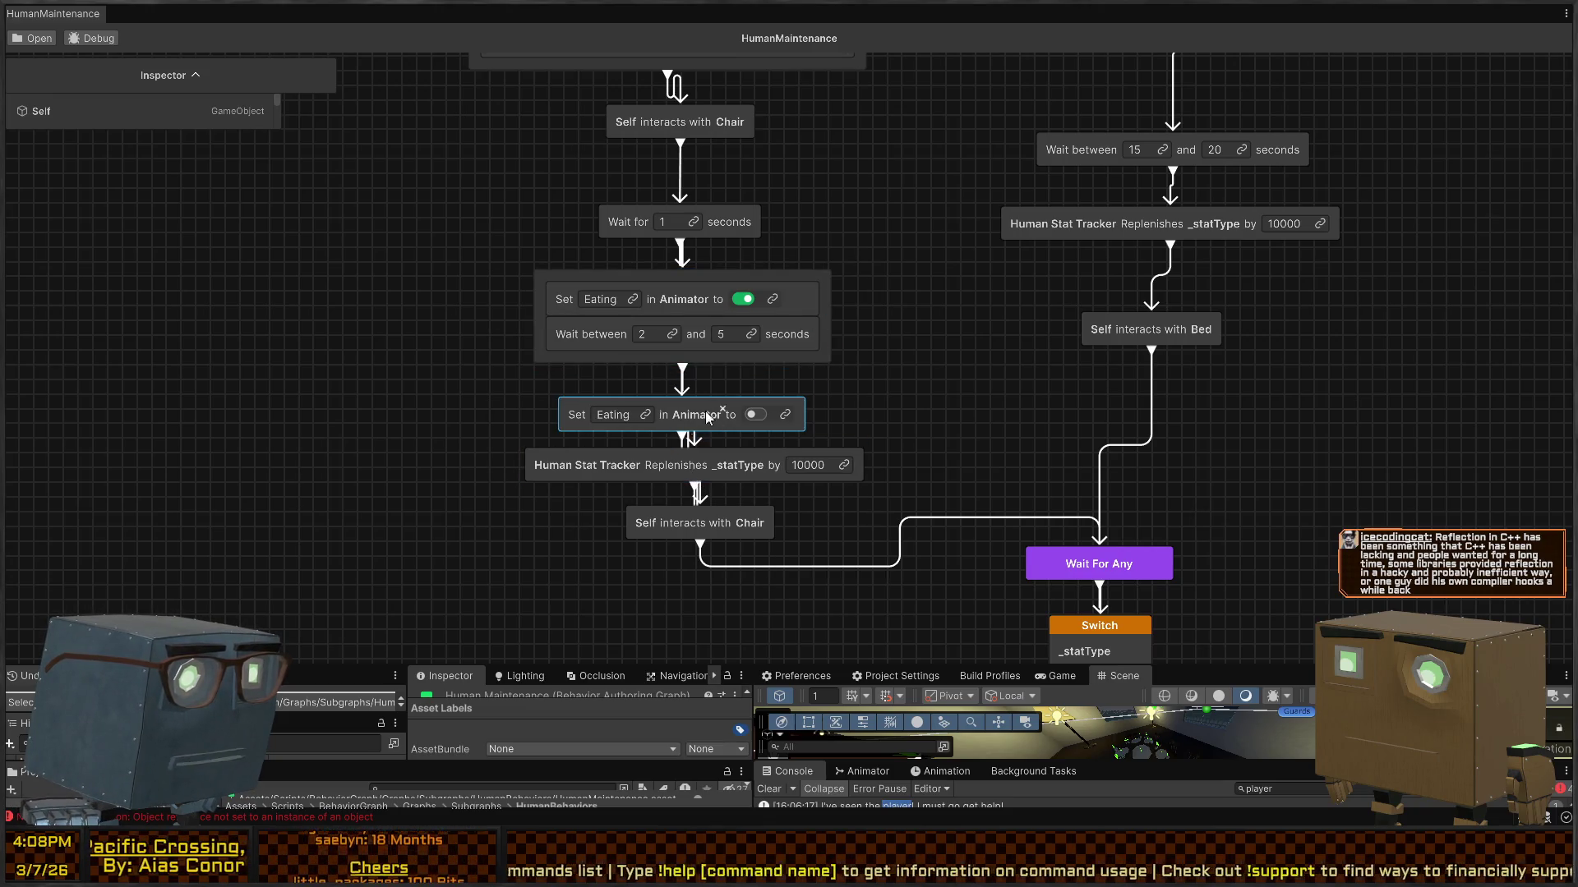
pyautogui.scroll(-1, 732, 358)
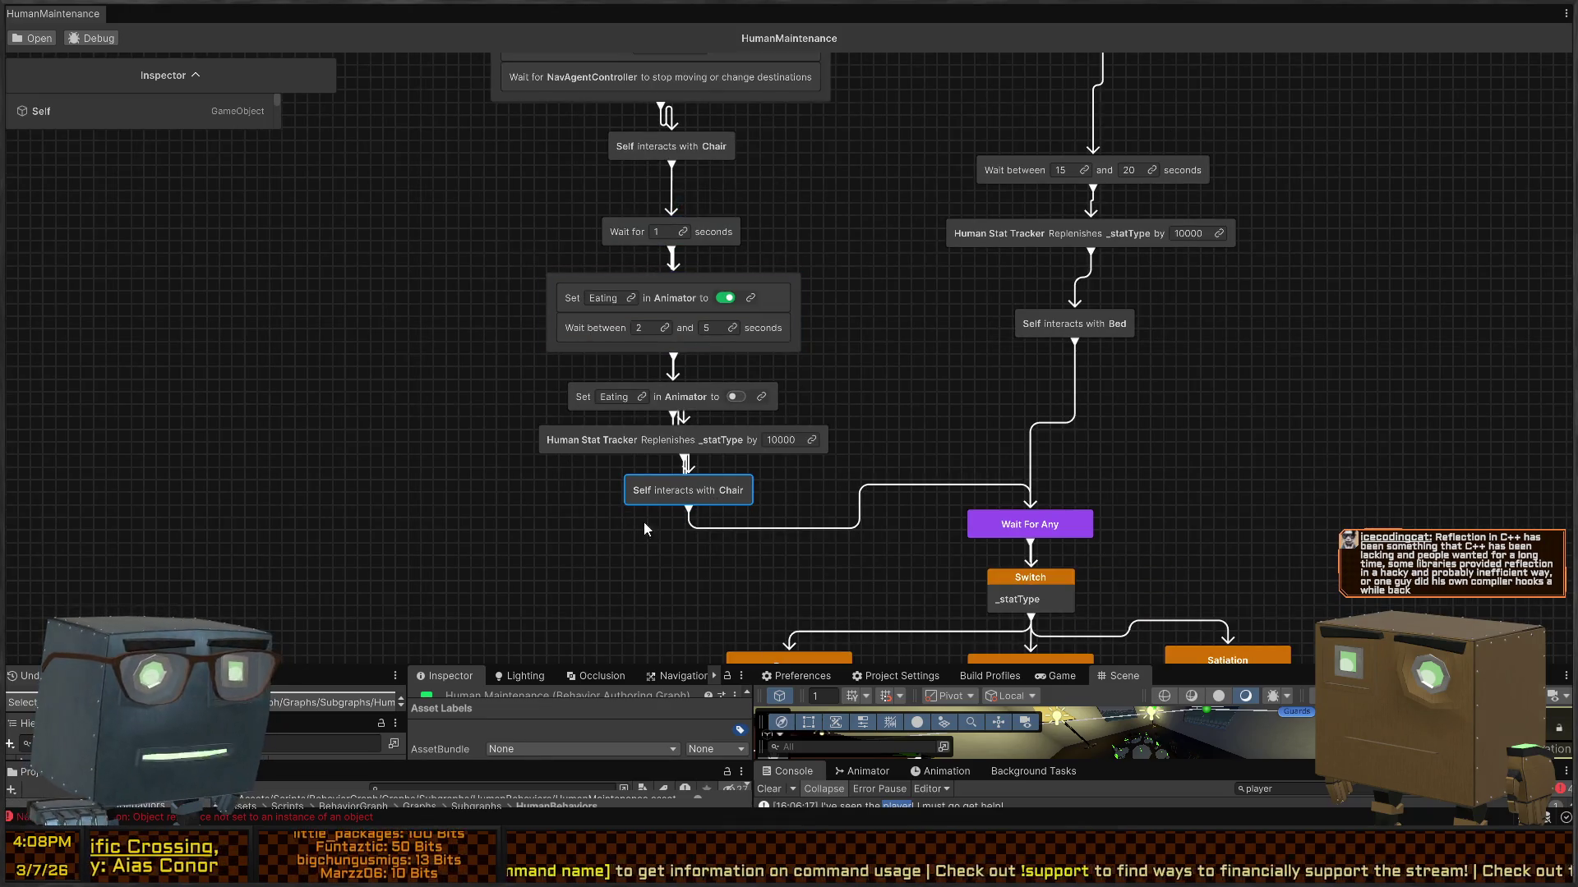
pyautogui.doubleClick(658, 491)
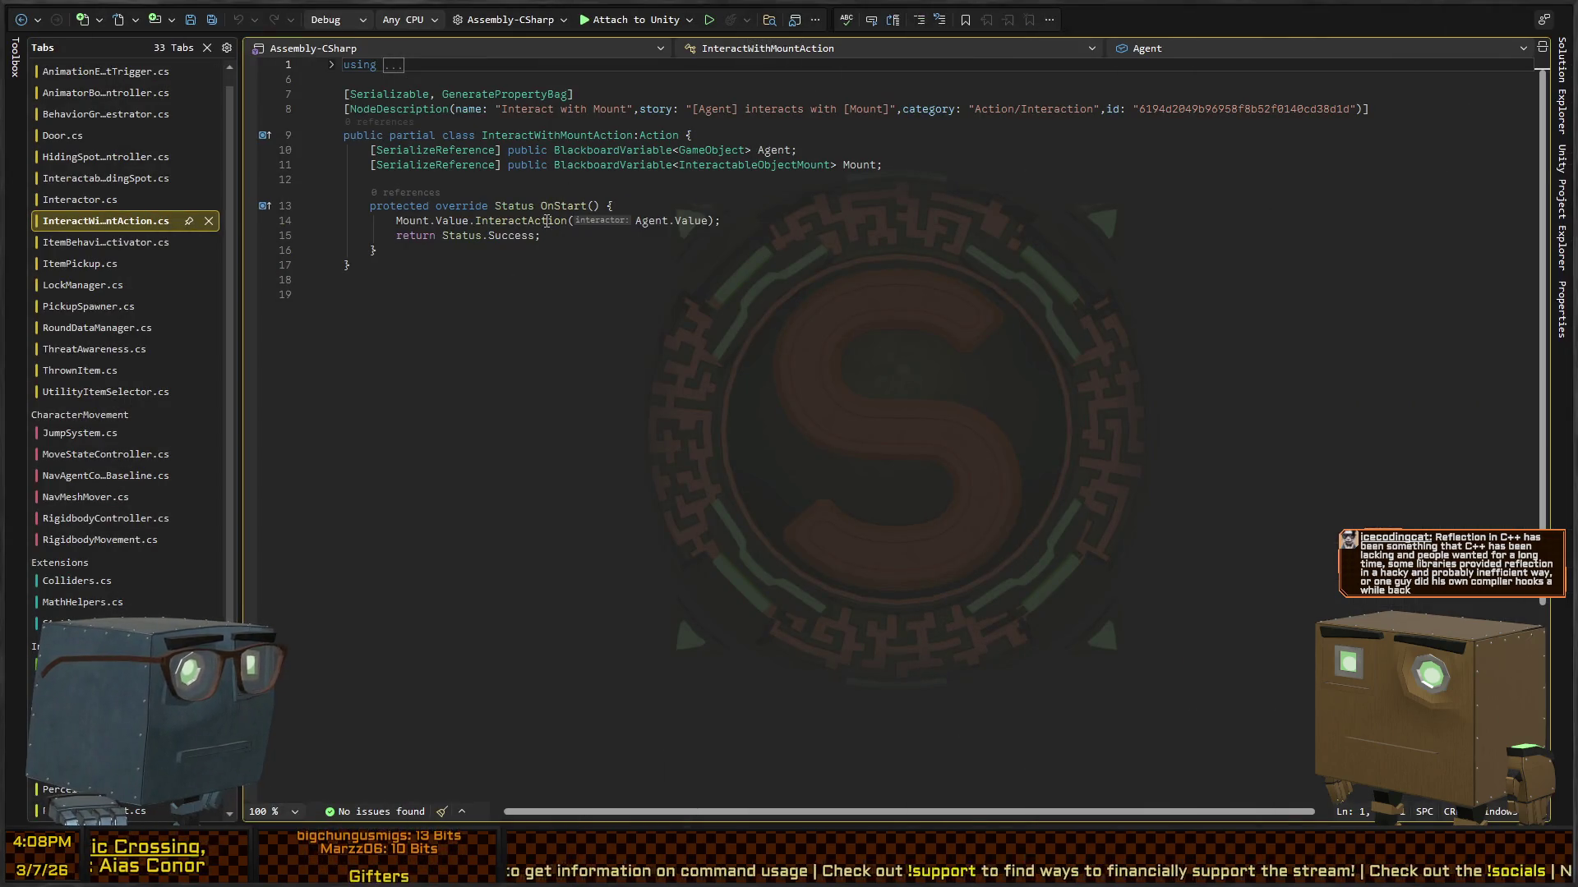
# Step: Follow OnStart's InteractAction call to its definition in InteractableObjectMount
pyautogui.click(547, 221)
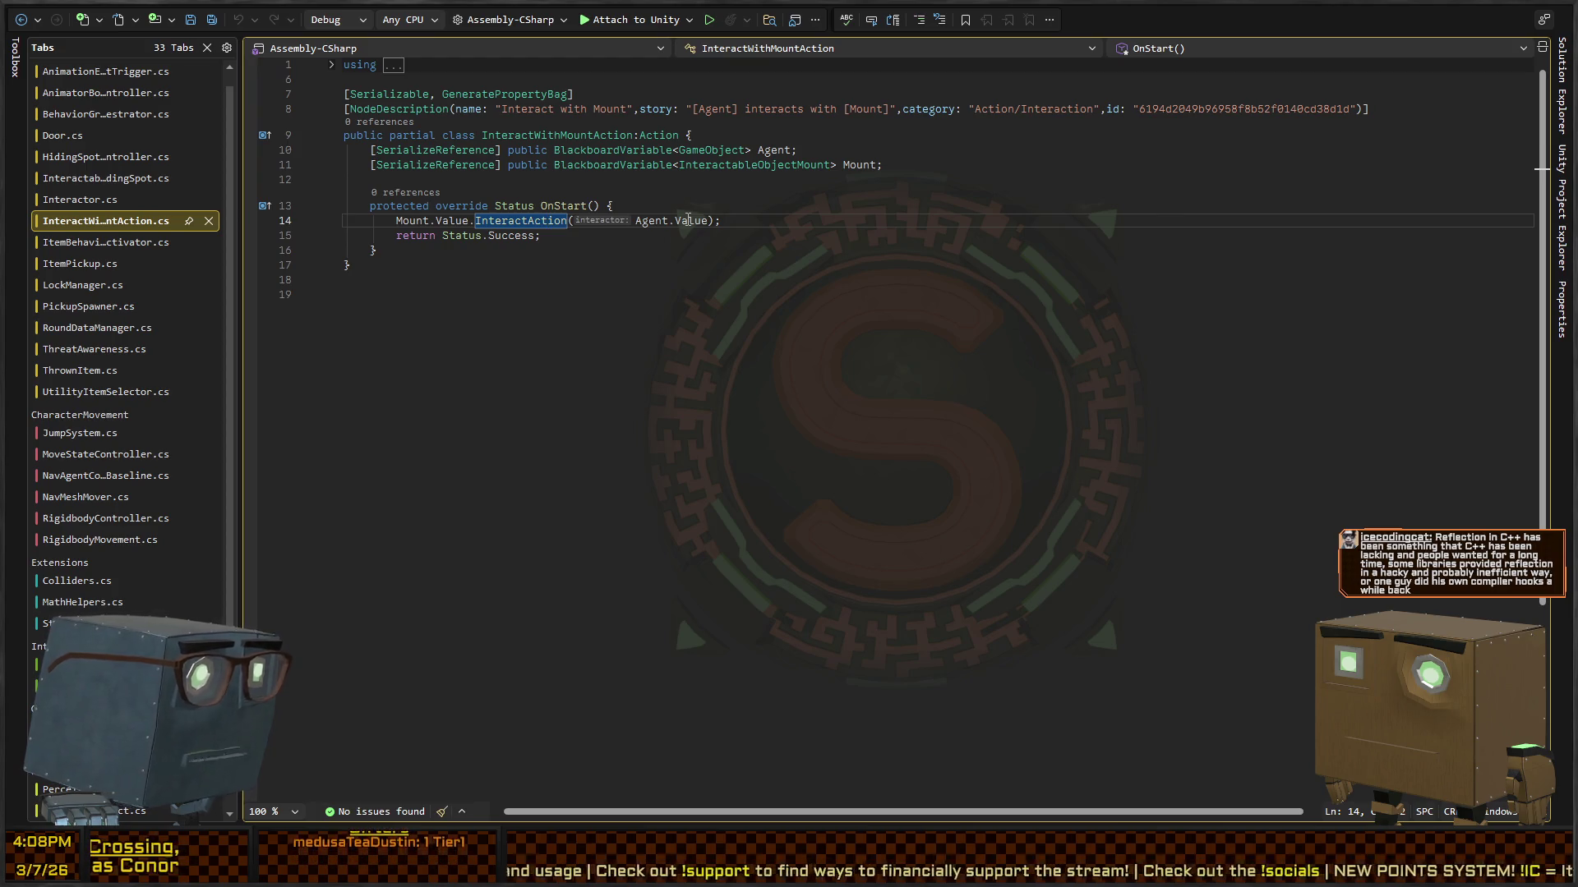
pyautogui.hotkey('alt', 'Tab')
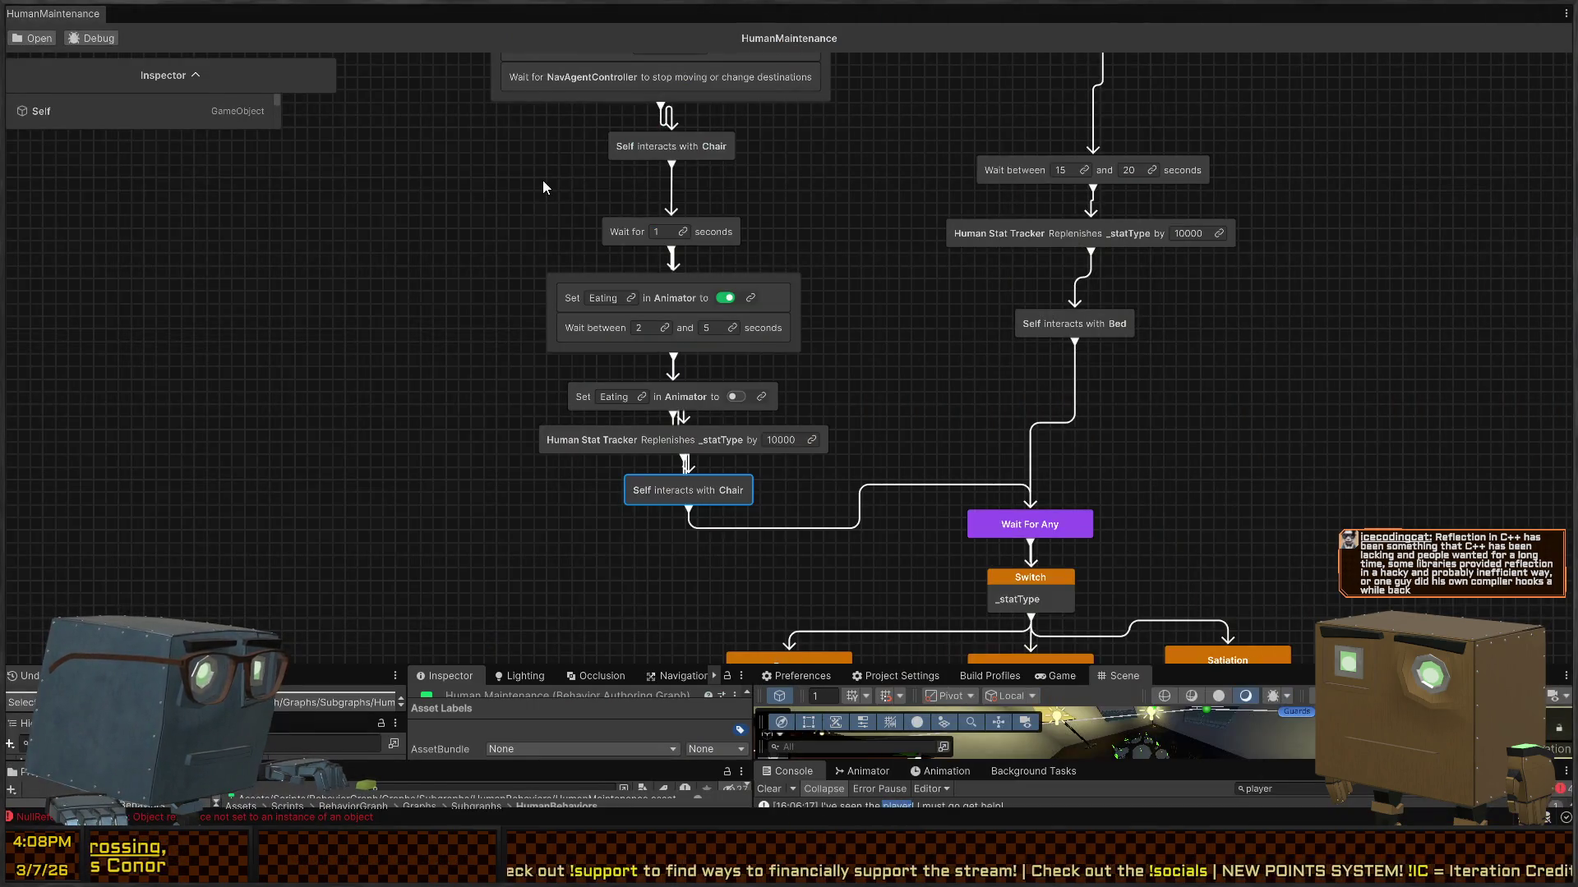
pyautogui.hotkey('alt', 'Tab')
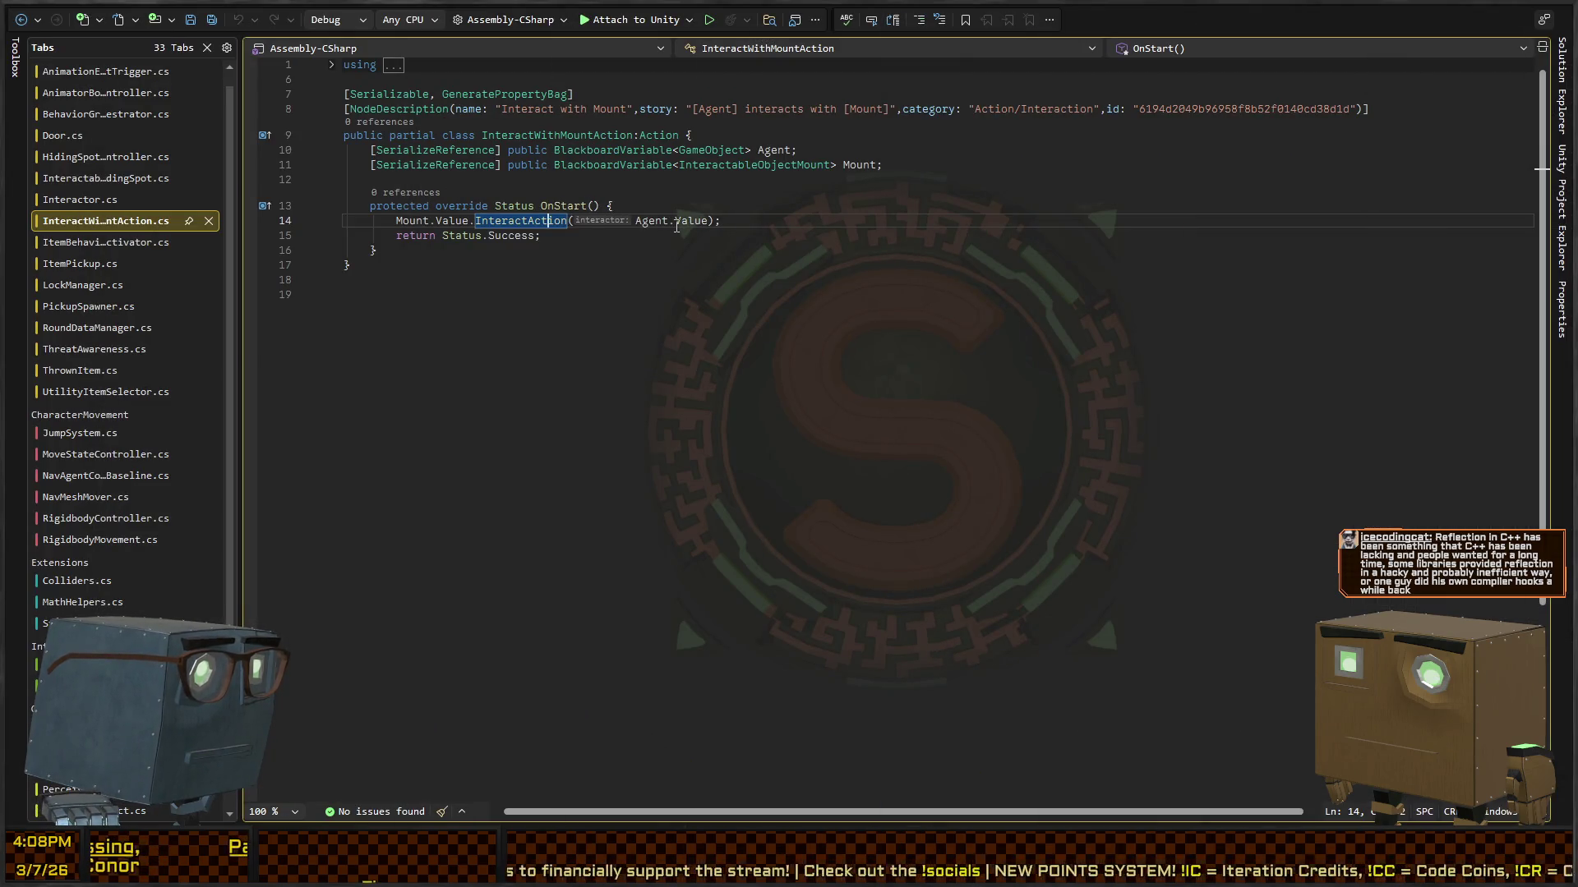
pyautogui.keyDown('ctrl'); pyautogui.click(509, 220); pyautogui.keyUp('ctrl')
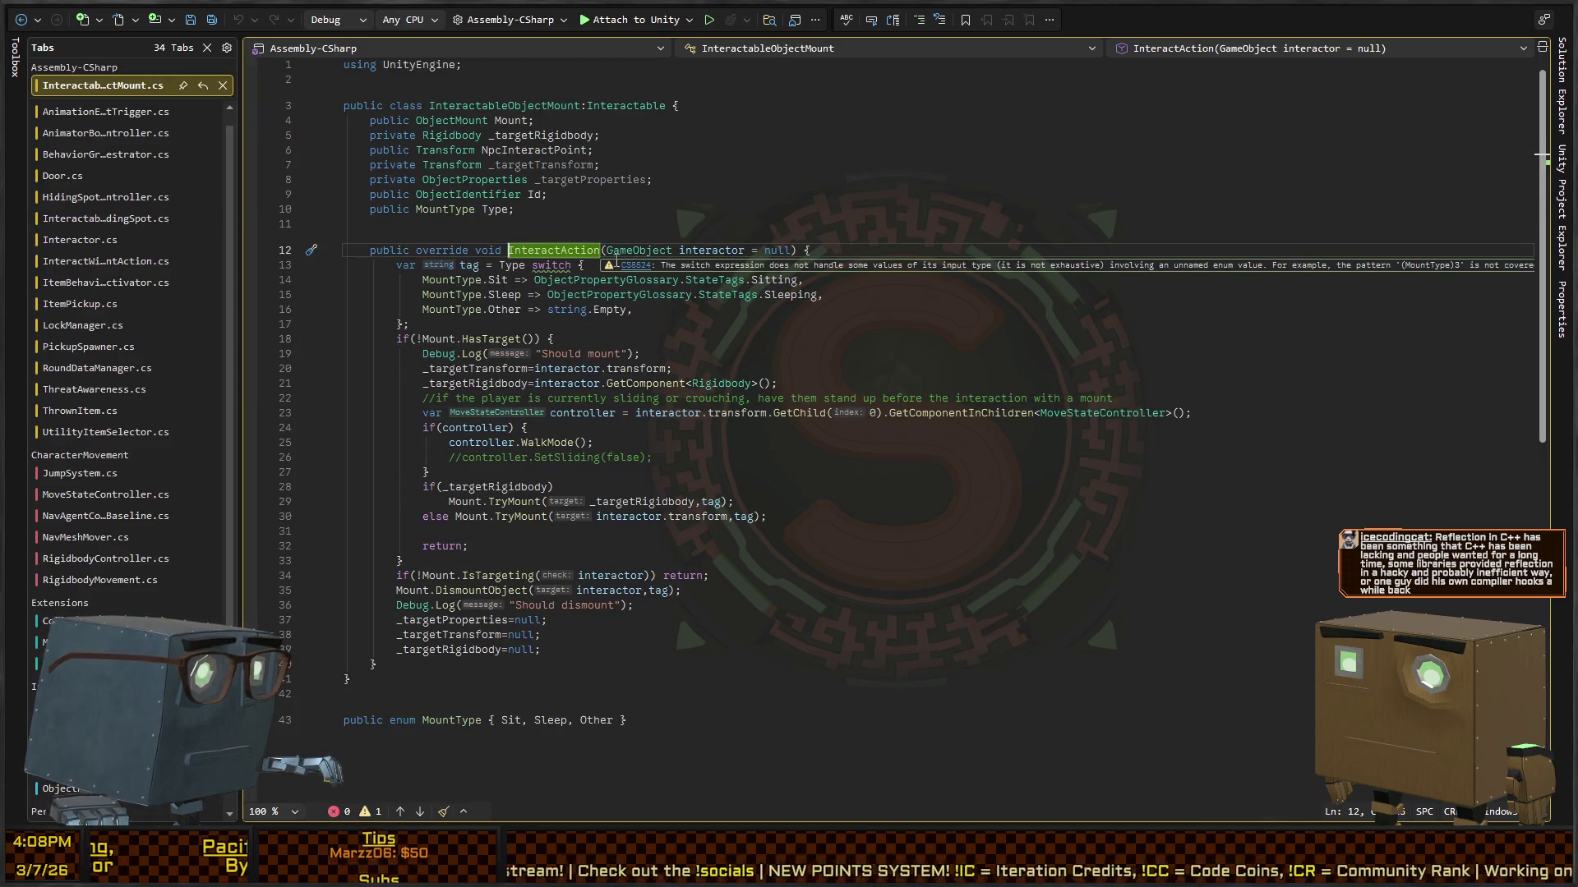
pyautogui.hotkey('alt', 'Tab')
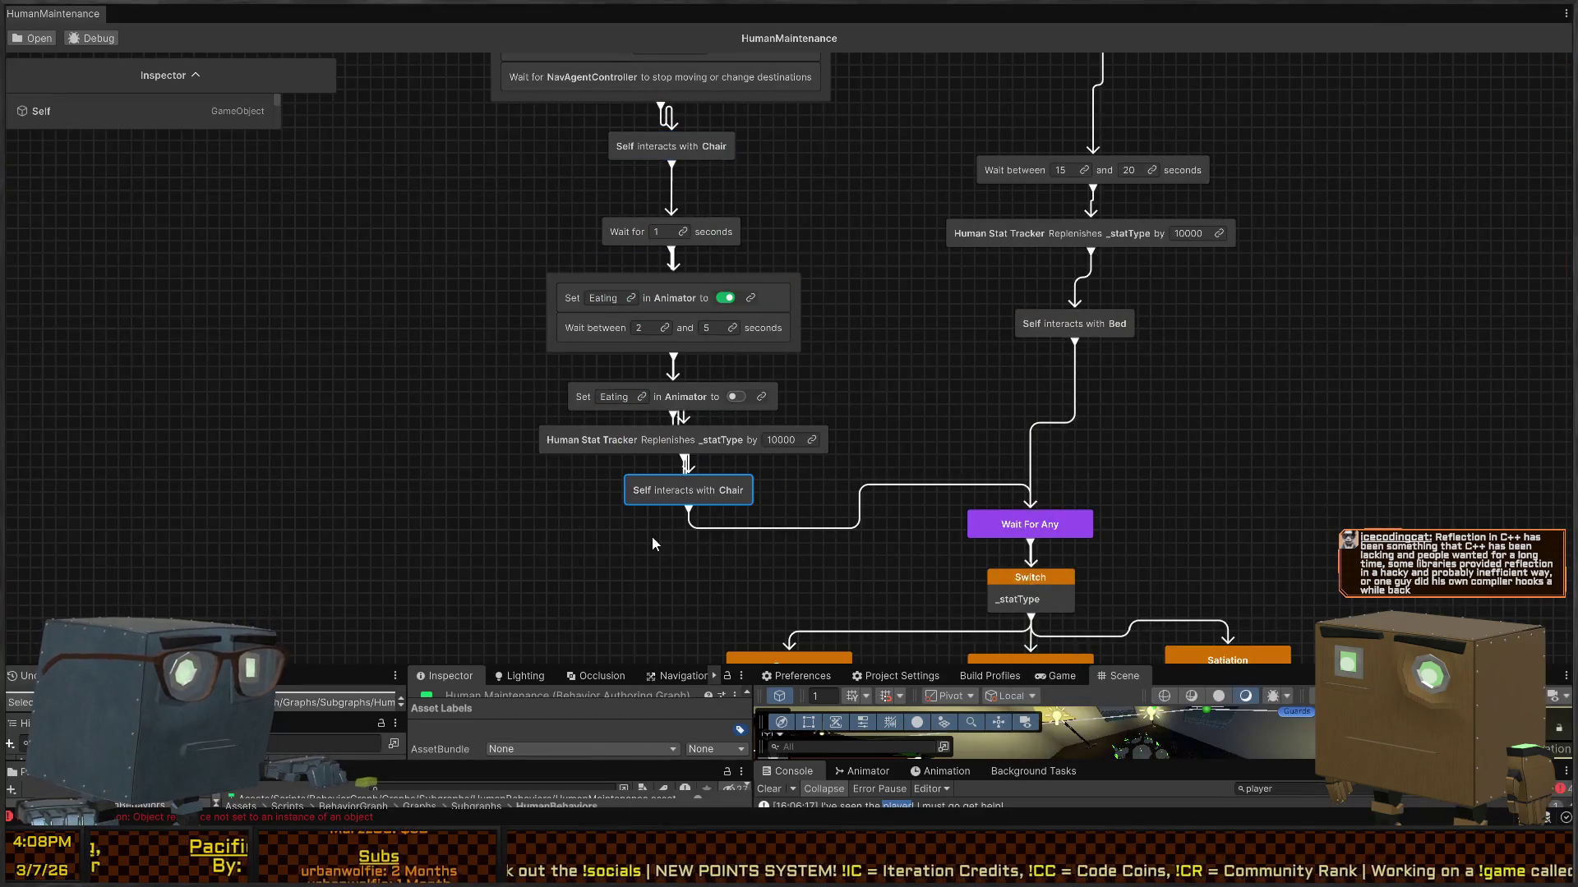
# Step: Show the chair node's Agent and Mount settings in an enlarged graph Inspector below the Blackboard
pyautogui.click(204, 75)
pyautogui.moveTo(226, 128)
pyautogui.mouseDown()
pyautogui.moveTo(228, 333)
pyautogui.moveTo(226, 318)
pyautogui.mouseUp()
pyautogui.moveTo(274, 80); pyautogui.dragTo(200, 304)
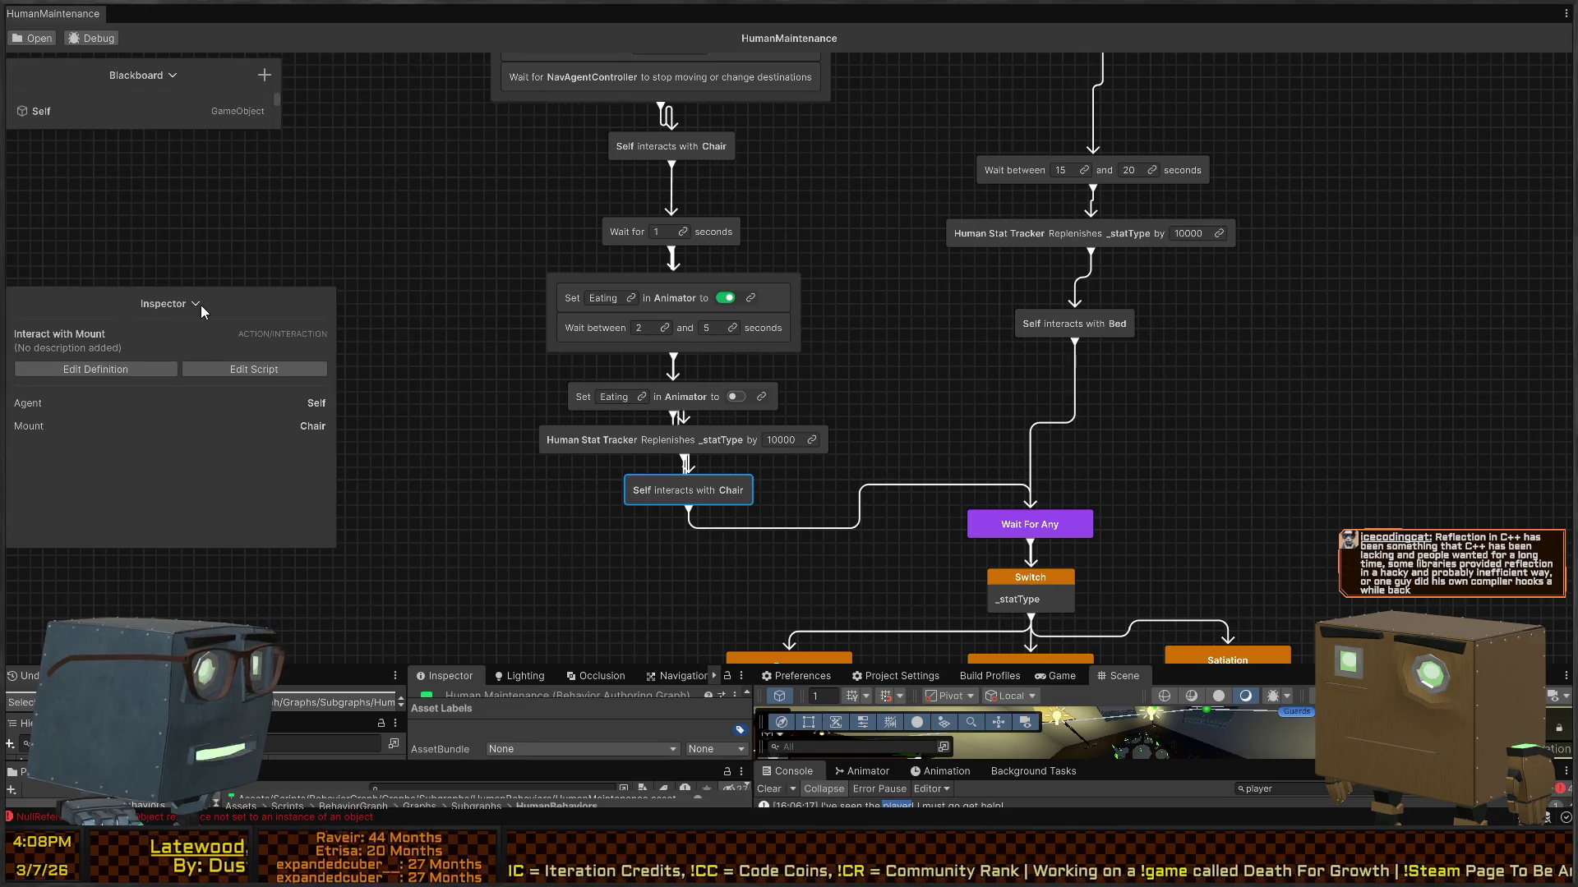
# Step: Reopen the InteractAction definition and highlight every use of the interactor parameter
pyautogui.doubleClick(643, 492)
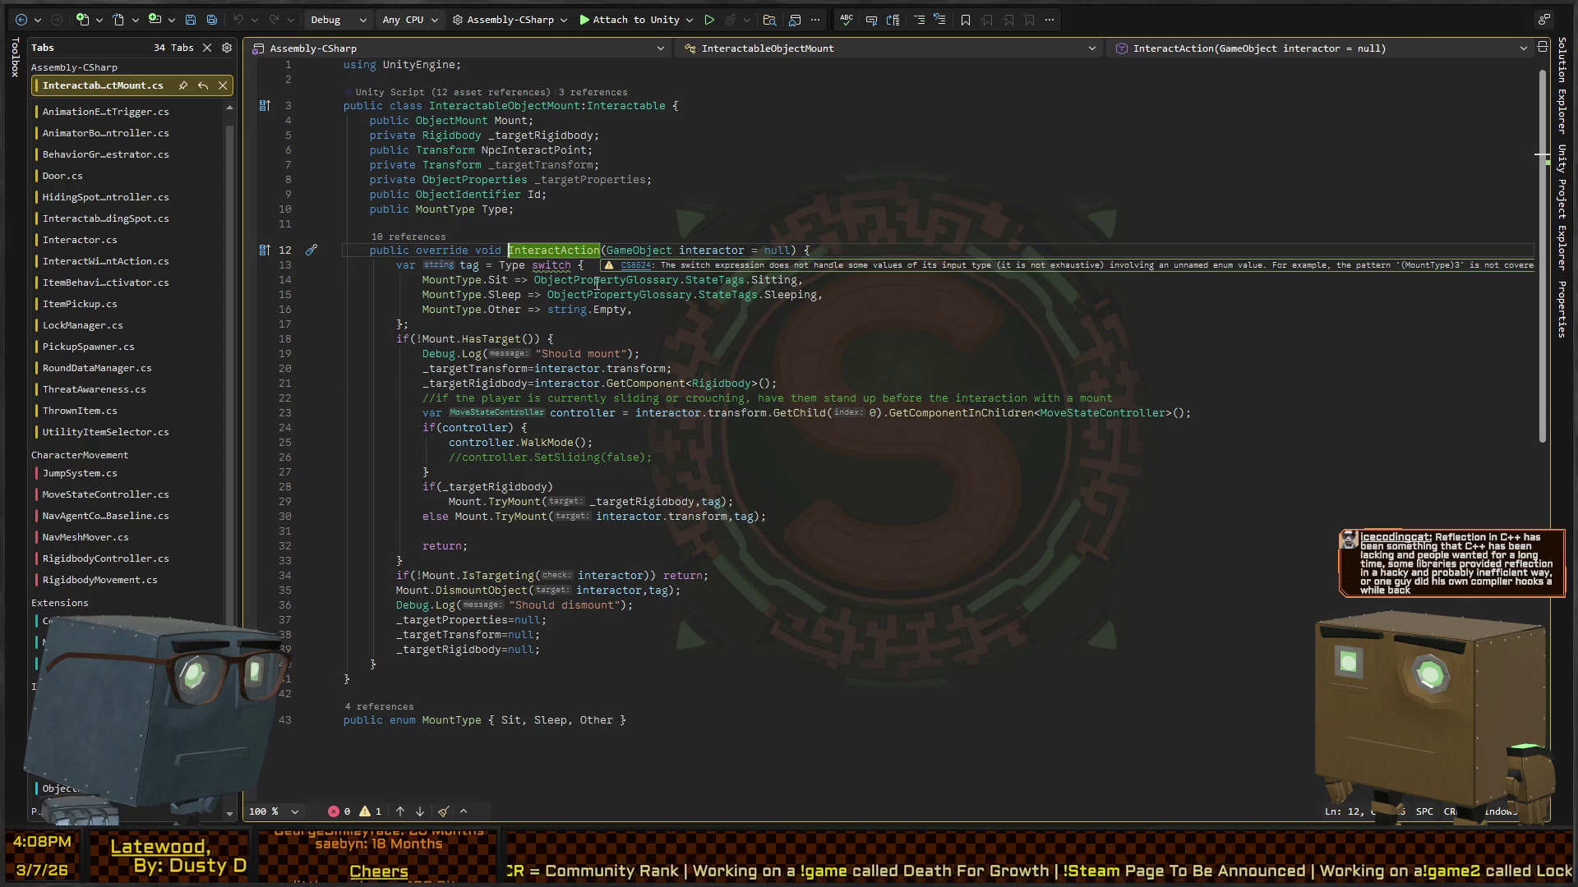
pyautogui.hotkey('ctrl', '-')
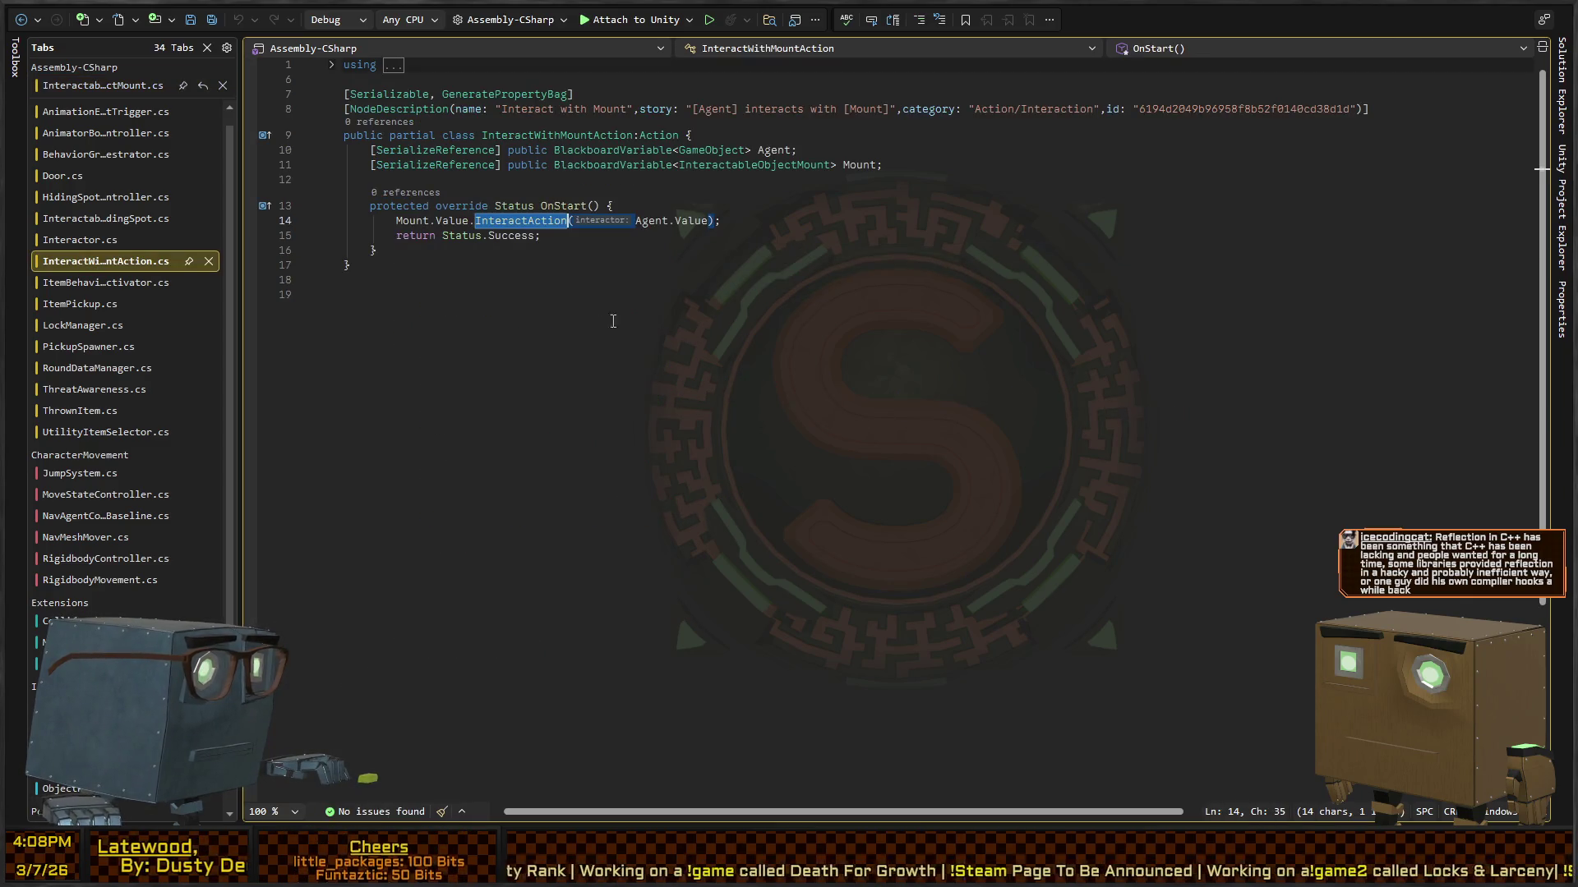
pyautogui.keyDown('ctrl'); pyautogui.click(529, 220); pyautogui.keyUp('ctrl')
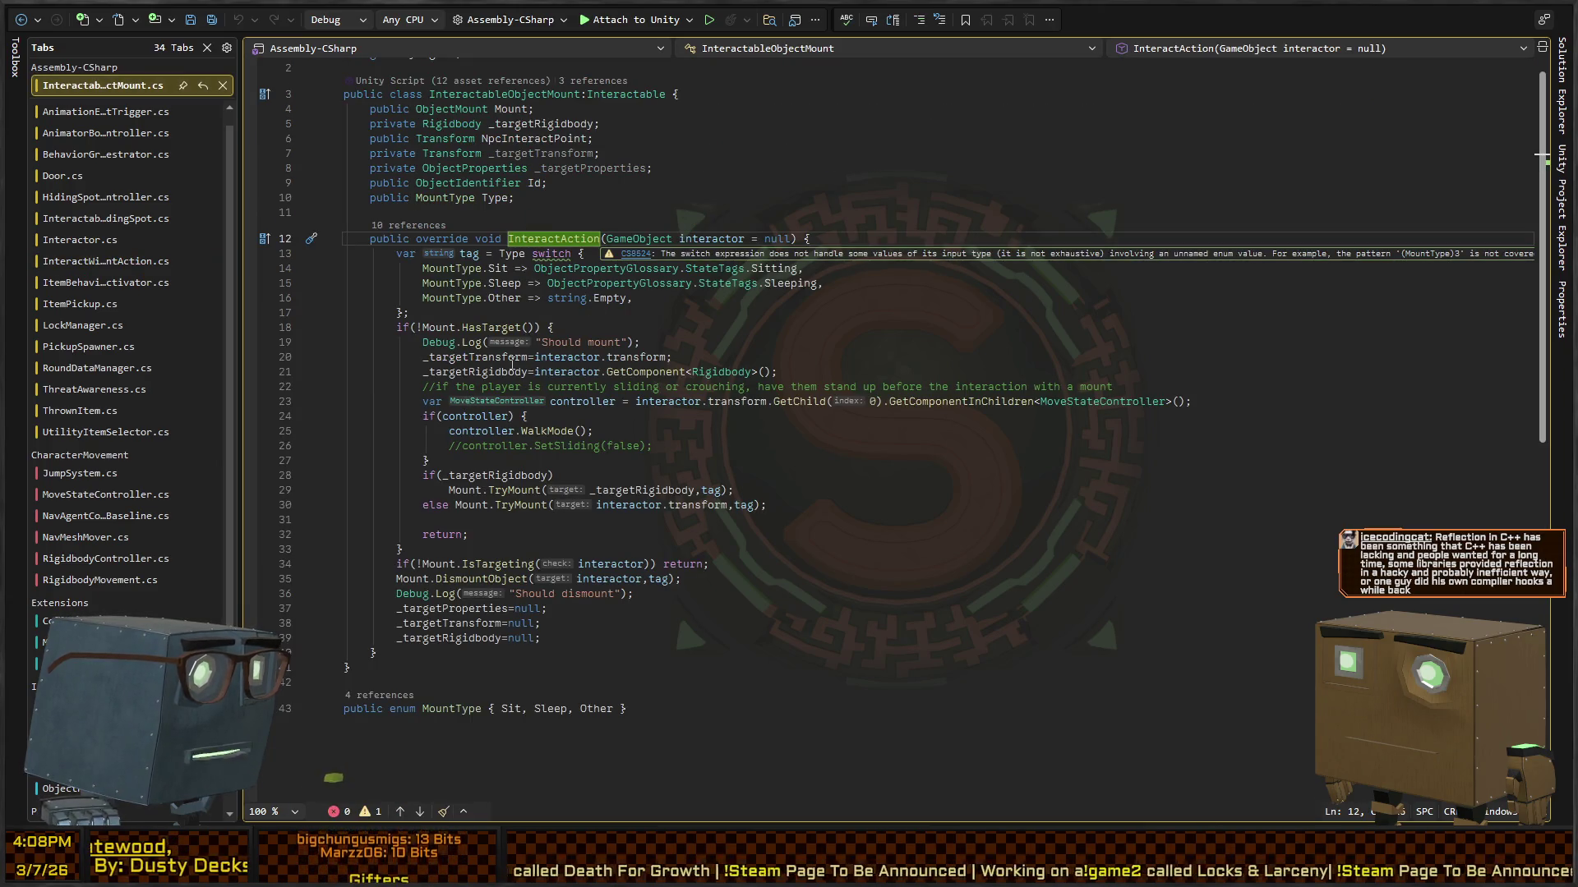
pyautogui.click(693, 239)
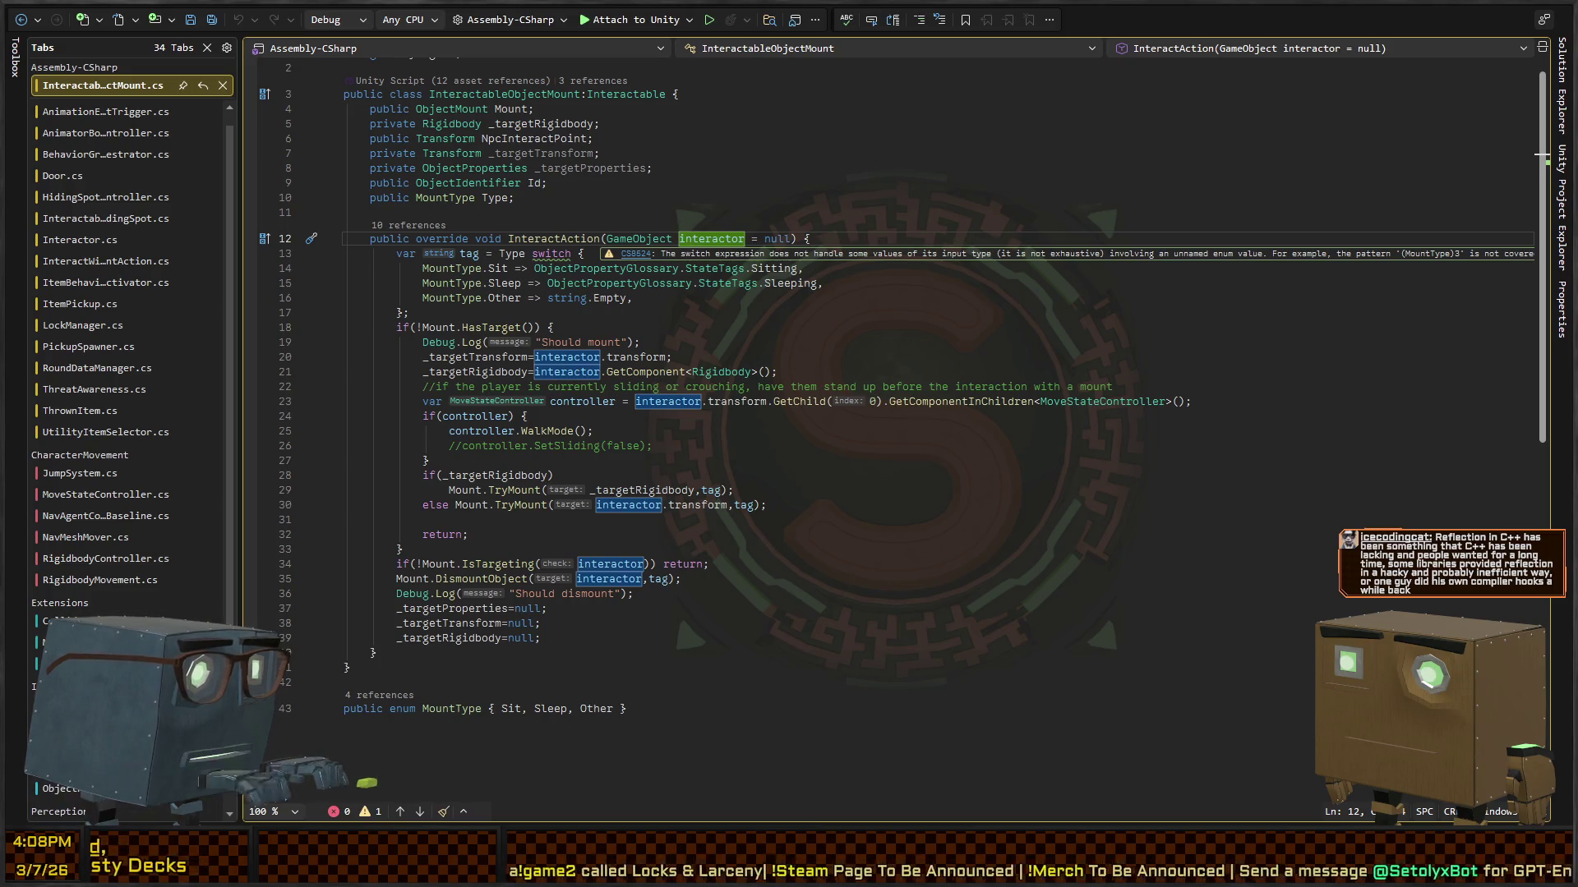
pyautogui.hotkey('alt', 'Tab')
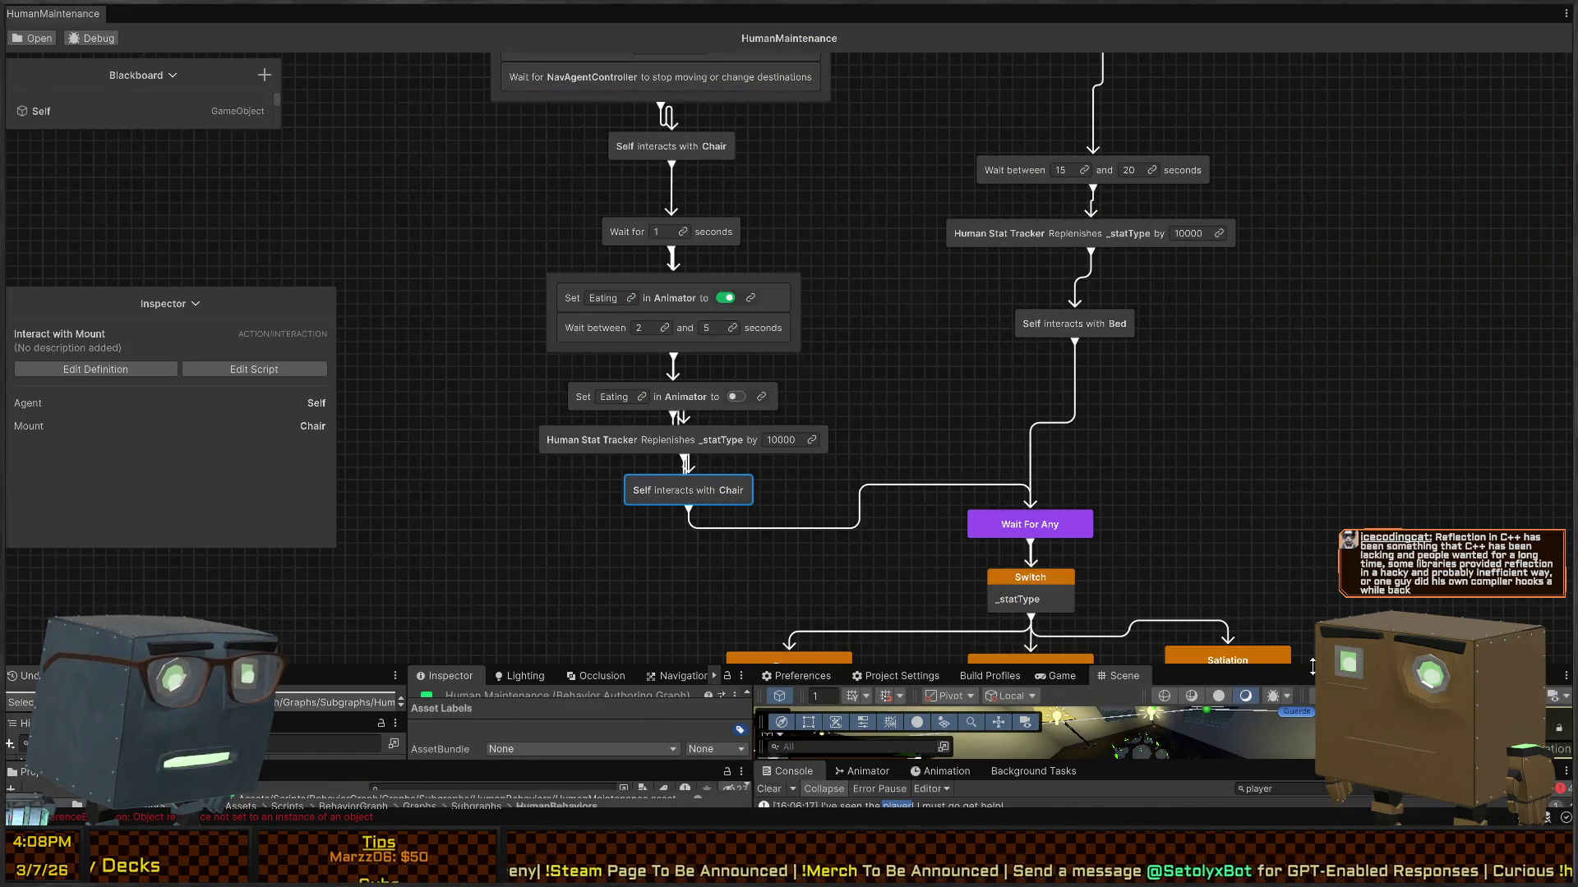
# Step: Shrink the graph window, select Innocent Humanoid in the Scene and open its prefab's BehaviorOrchestrator
pyautogui.moveTo(1240, 664); pyautogui.dragTo(1240, 251)
pyautogui.scroll(-5, 94, 535)
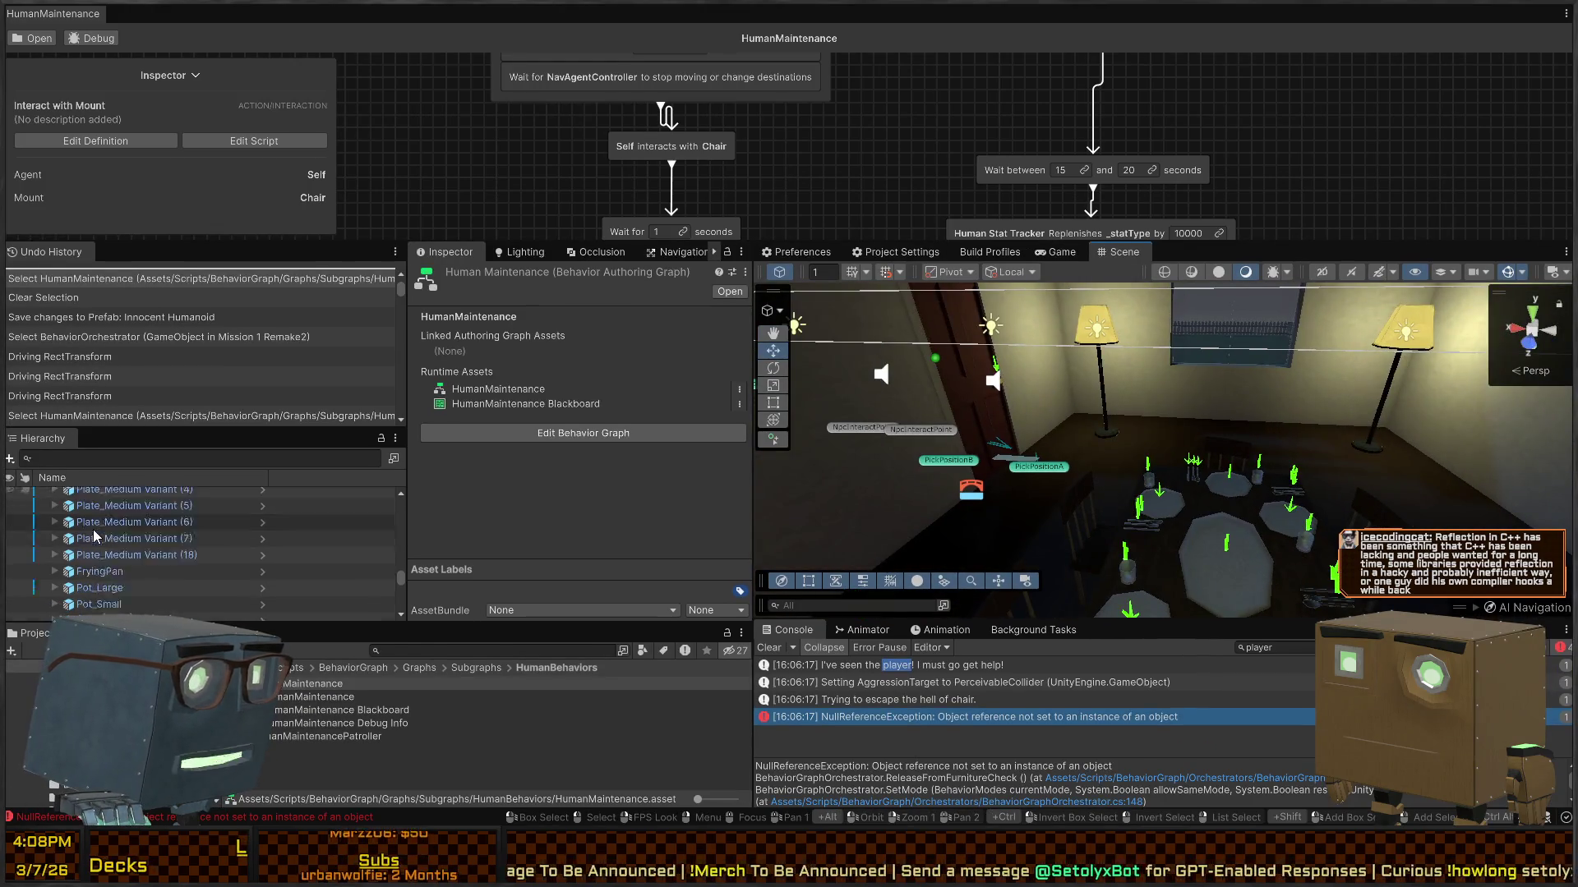
pyautogui.doubleClick(95, 533)
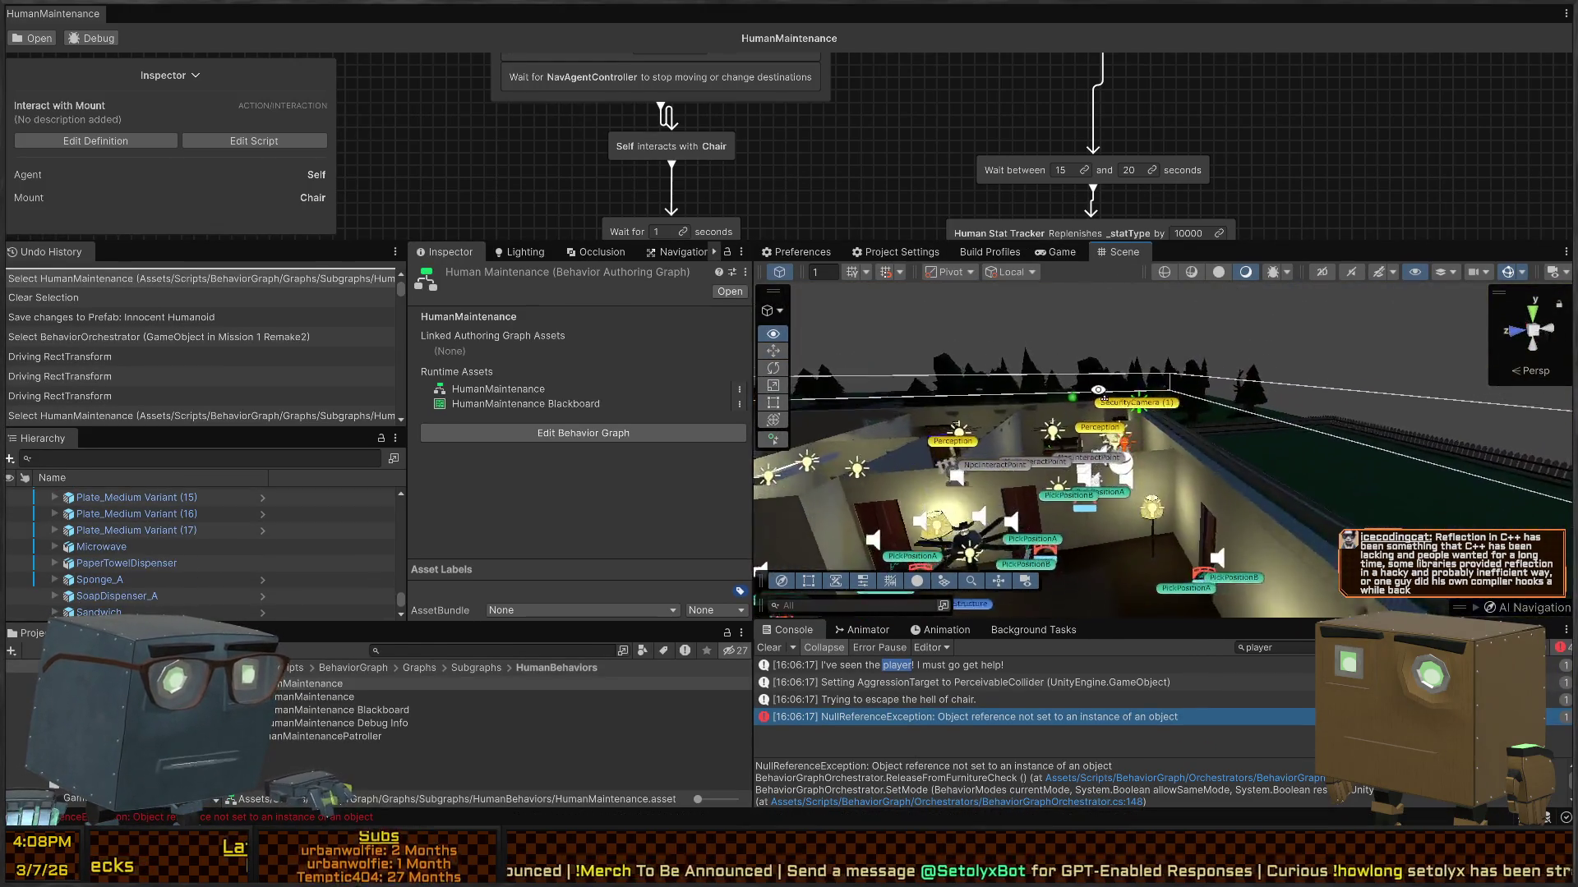
pyautogui.click(1127, 395)
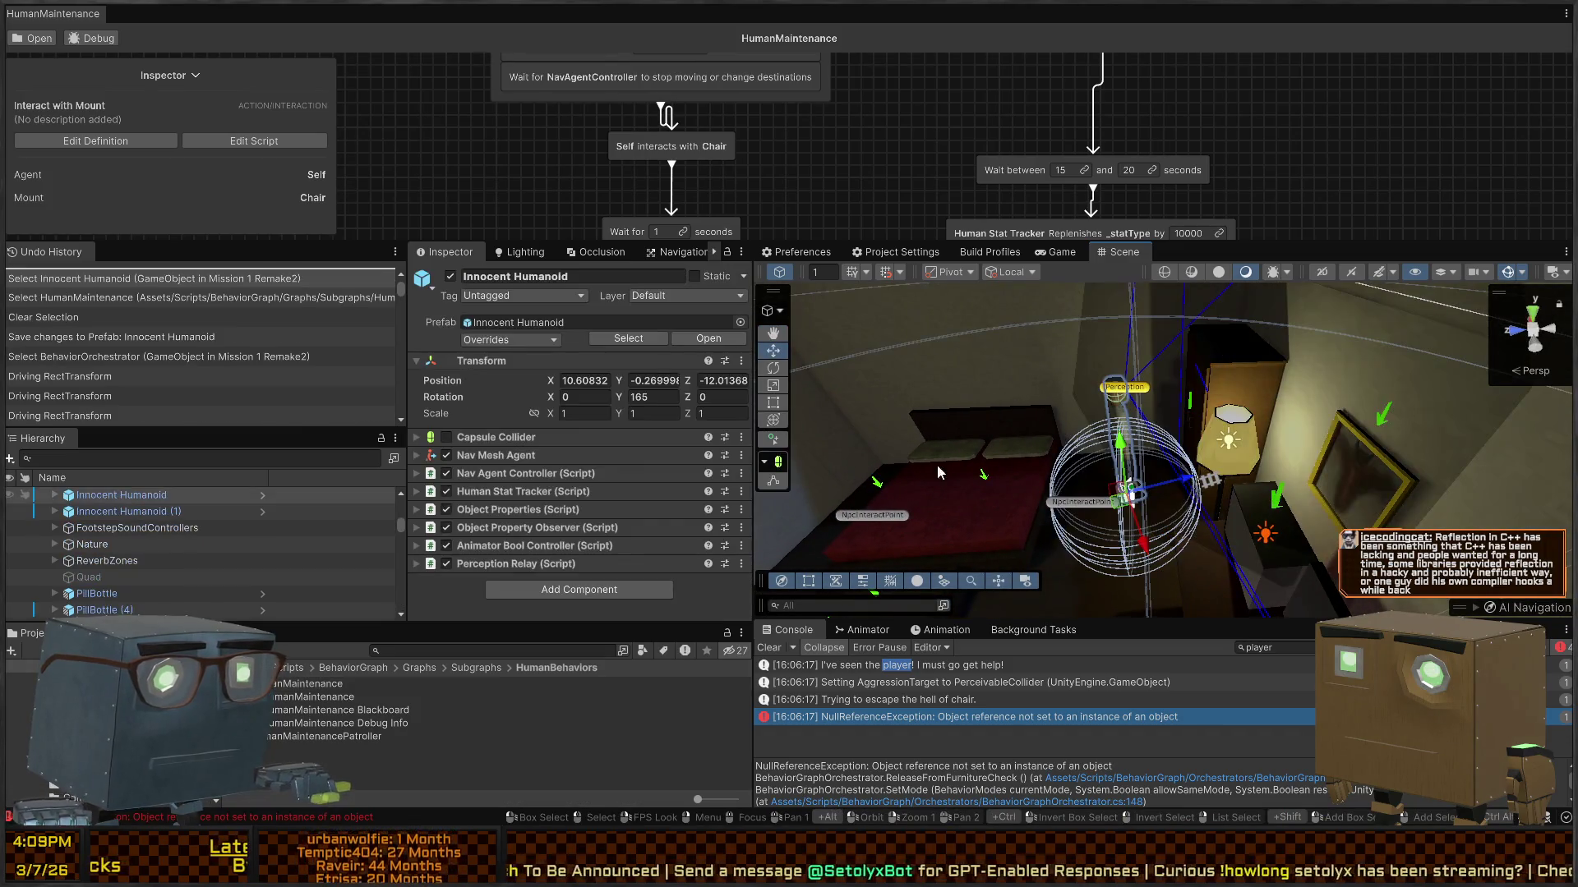
pyautogui.click(255, 544)
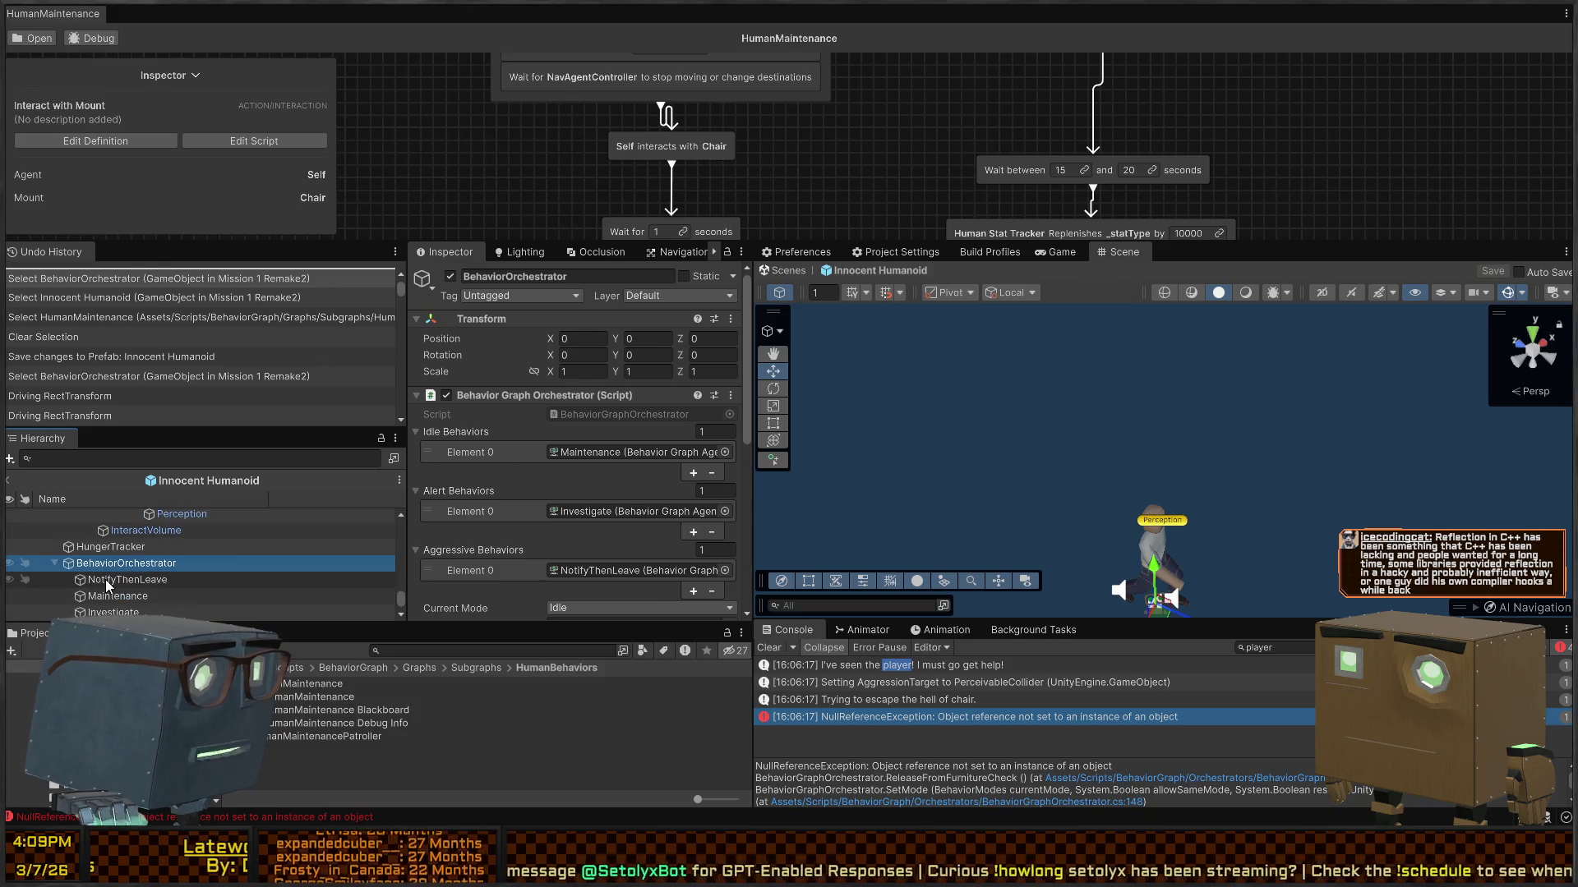
# Step: Inspect the NotifyThenLeave, Maintenance and Investigate agents, noting Investigate's InvestigatePoint graph
pyautogui.click(106, 579)
pyautogui.click(105, 595)
pyautogui.click(106, 612)
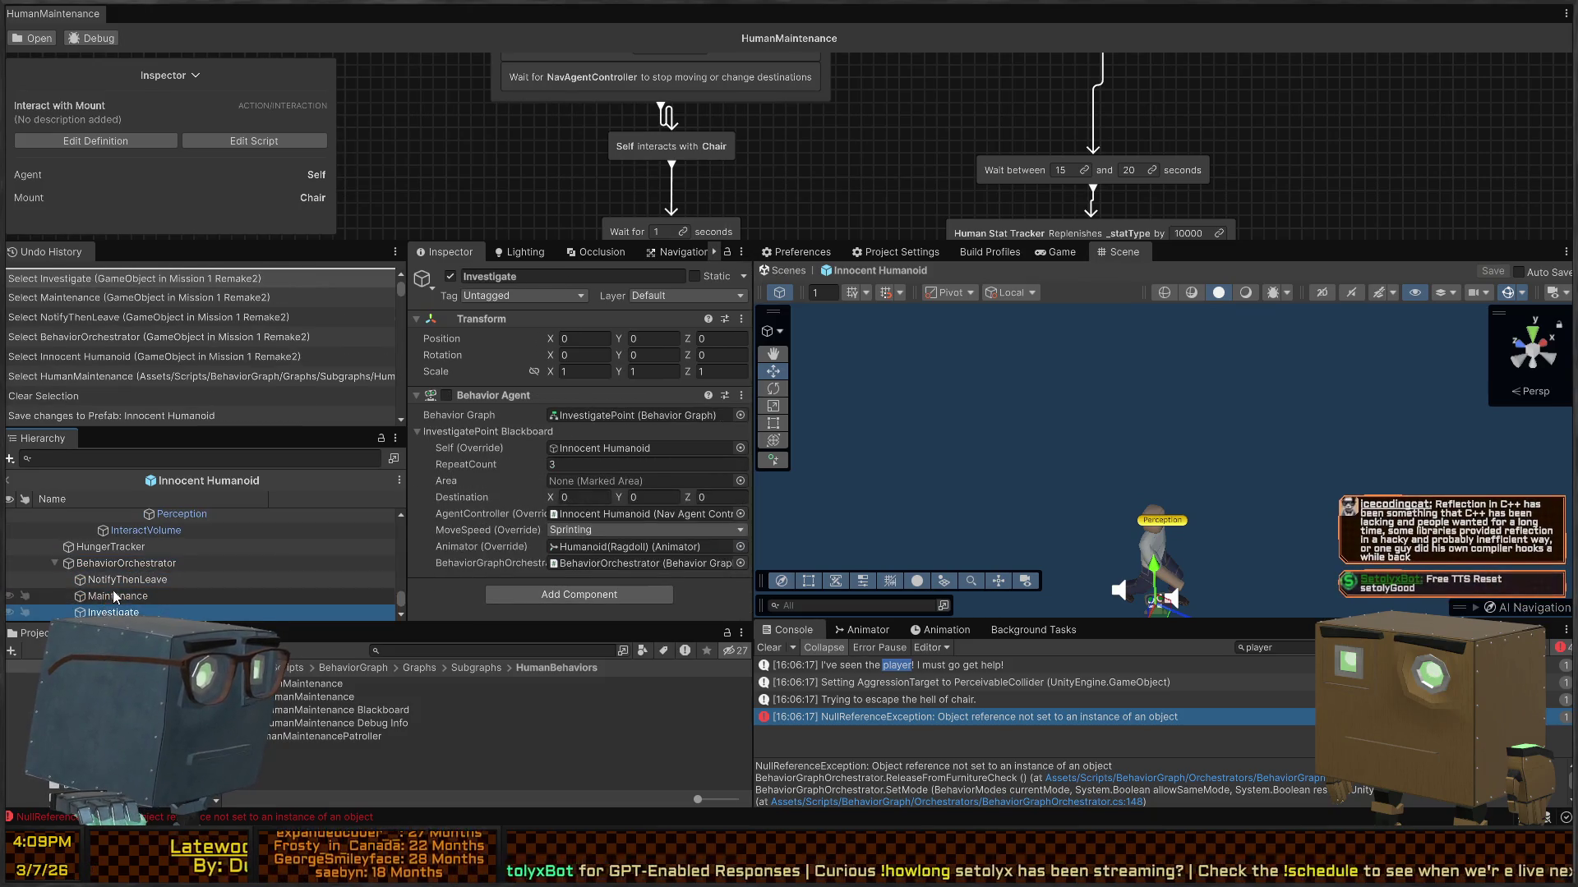
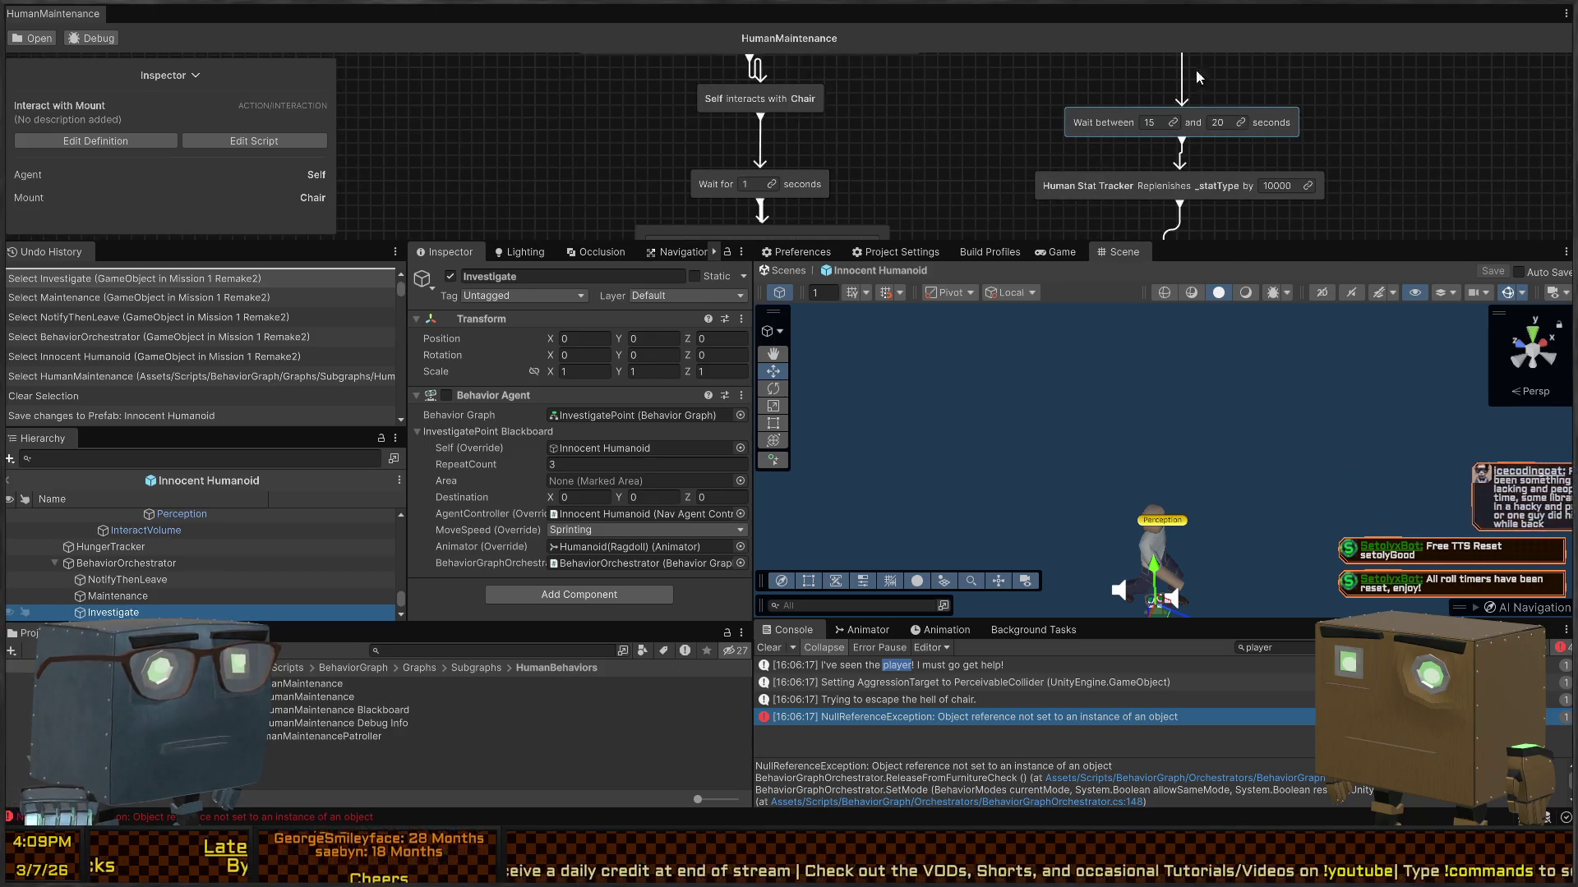
# Step: Enlarge the Behavior Graph panel and pan across the HumanMaintenance nodes
pyautogui.moveTo(1313, 243); pyautogui.dragTo(1282, 452)
pyautogui.moveTo(1235, 209)
pyautogui.mouseDown()
pyautogui.moveTo(1208, 271)
pyautogui.moveTo(1134, 166)
pyautogui.moveTo(1104, 289)
pyautogui.moveTo(1133, 573)
pyautogui.mouseUp()
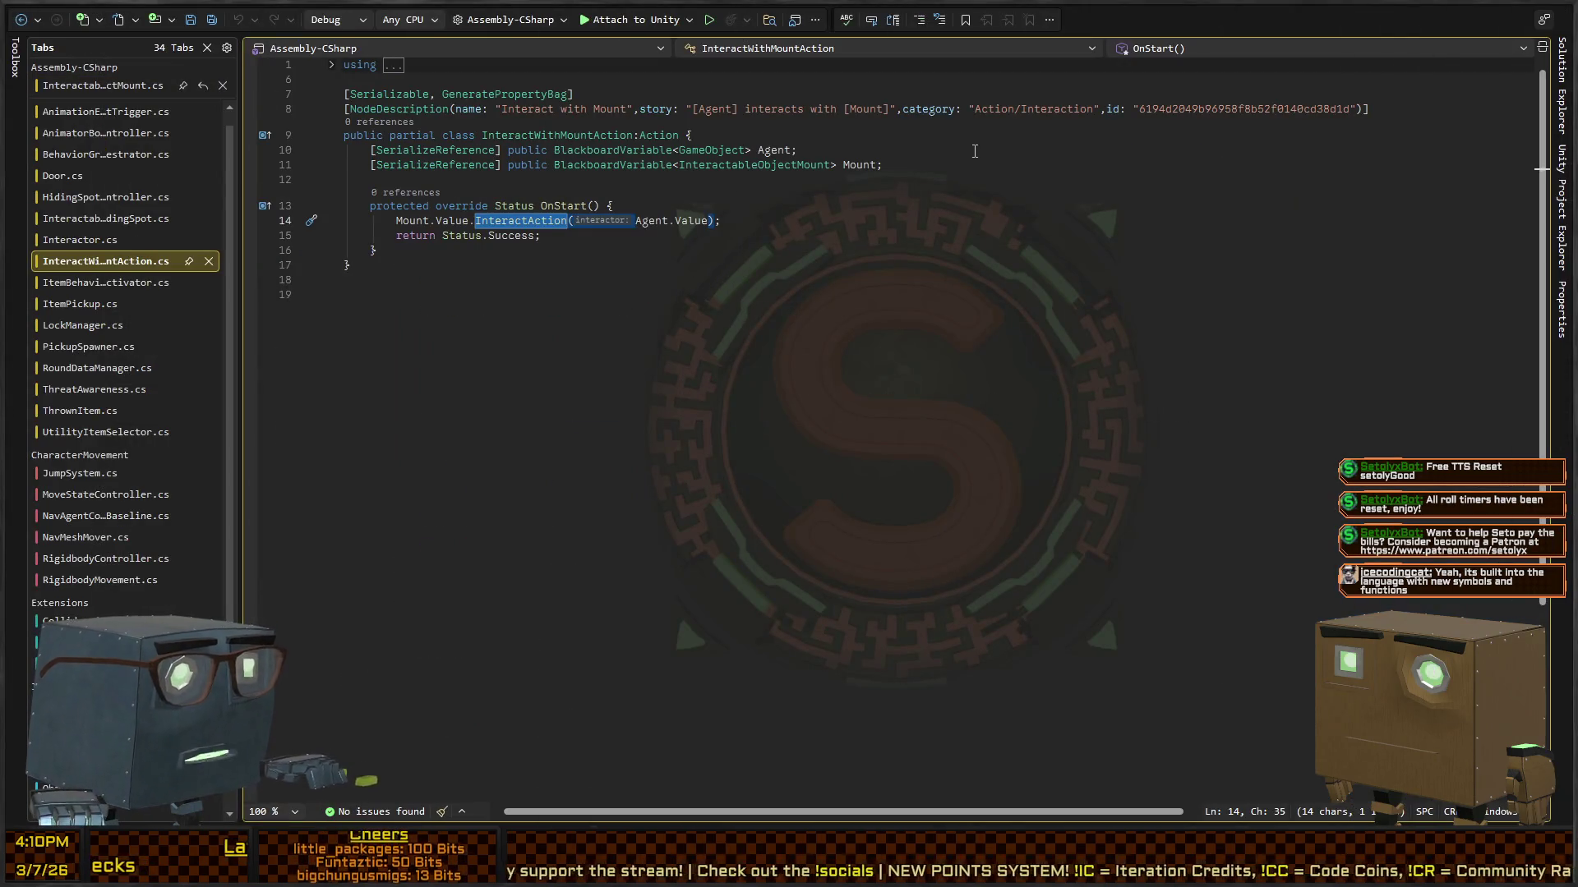
# Step: Below Mount, declare [SerializeReference] BlackboardVariable<GameObject> AgentOverride with ObjectValue=null
pyautogui.click(920, 173)
pyautogui.press('Return')
pyautogui.write('[')
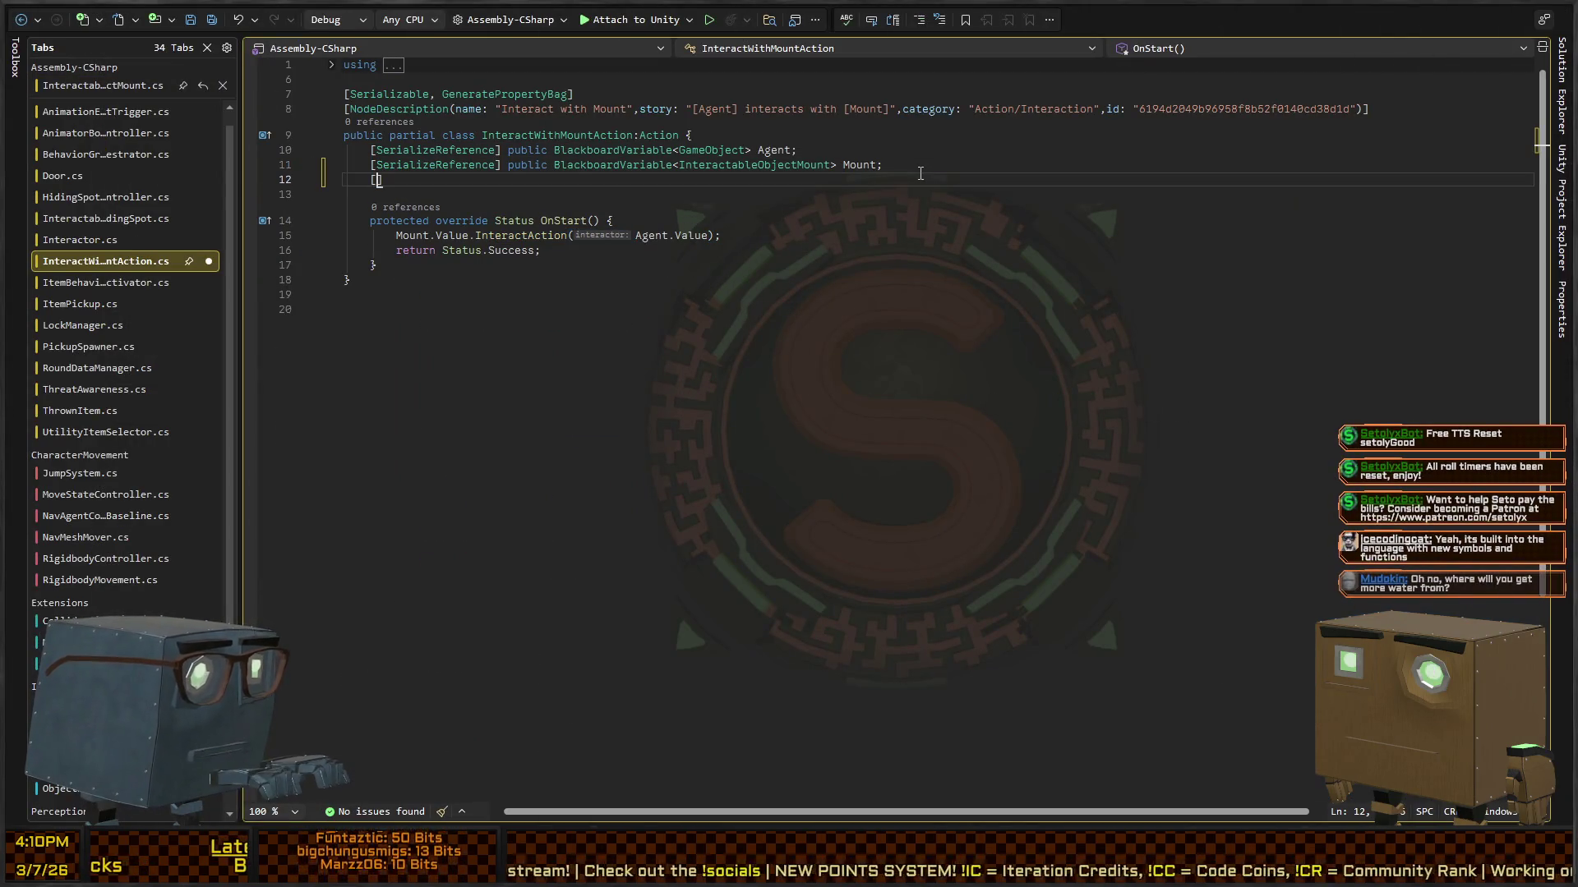
pyautogui.write('SerializeR')
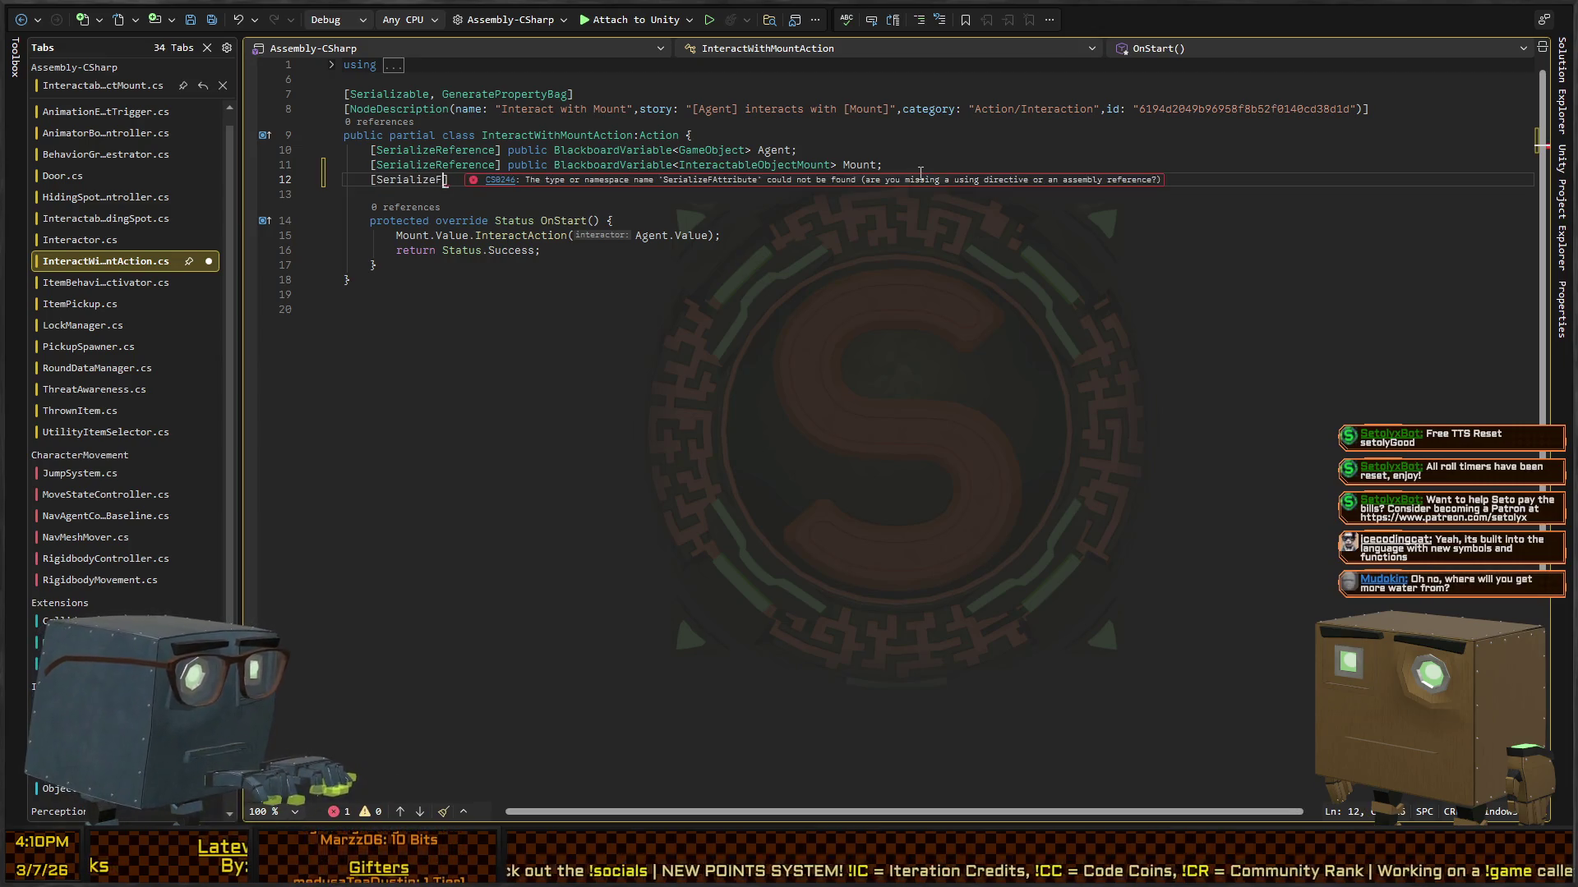
pyautogui.write('eference] pub')
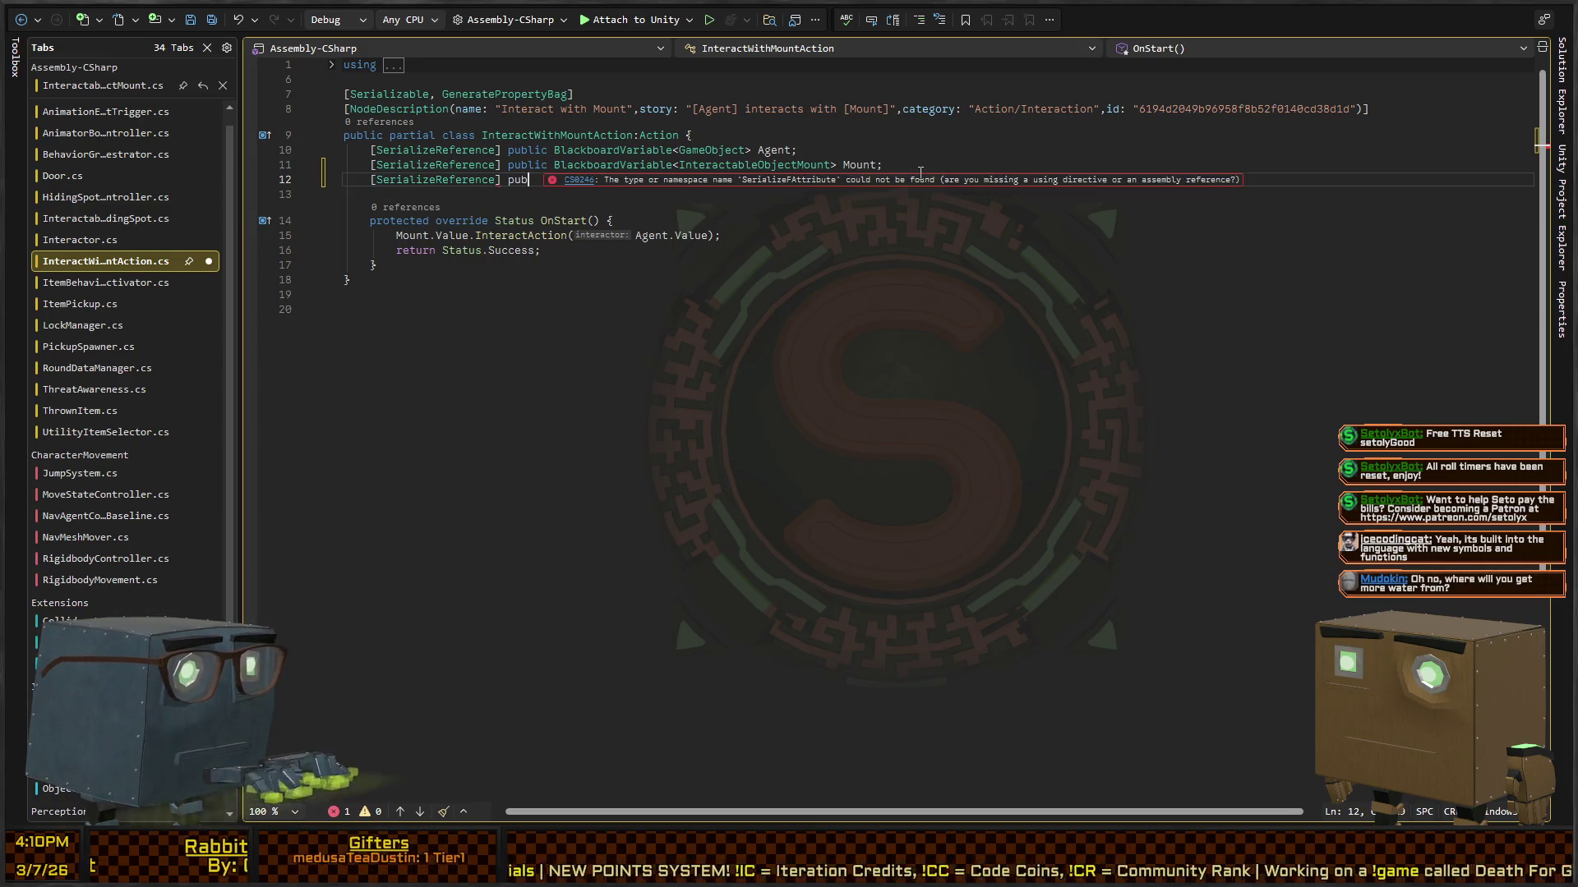
pyautogui.write('lic BlackboardVa')
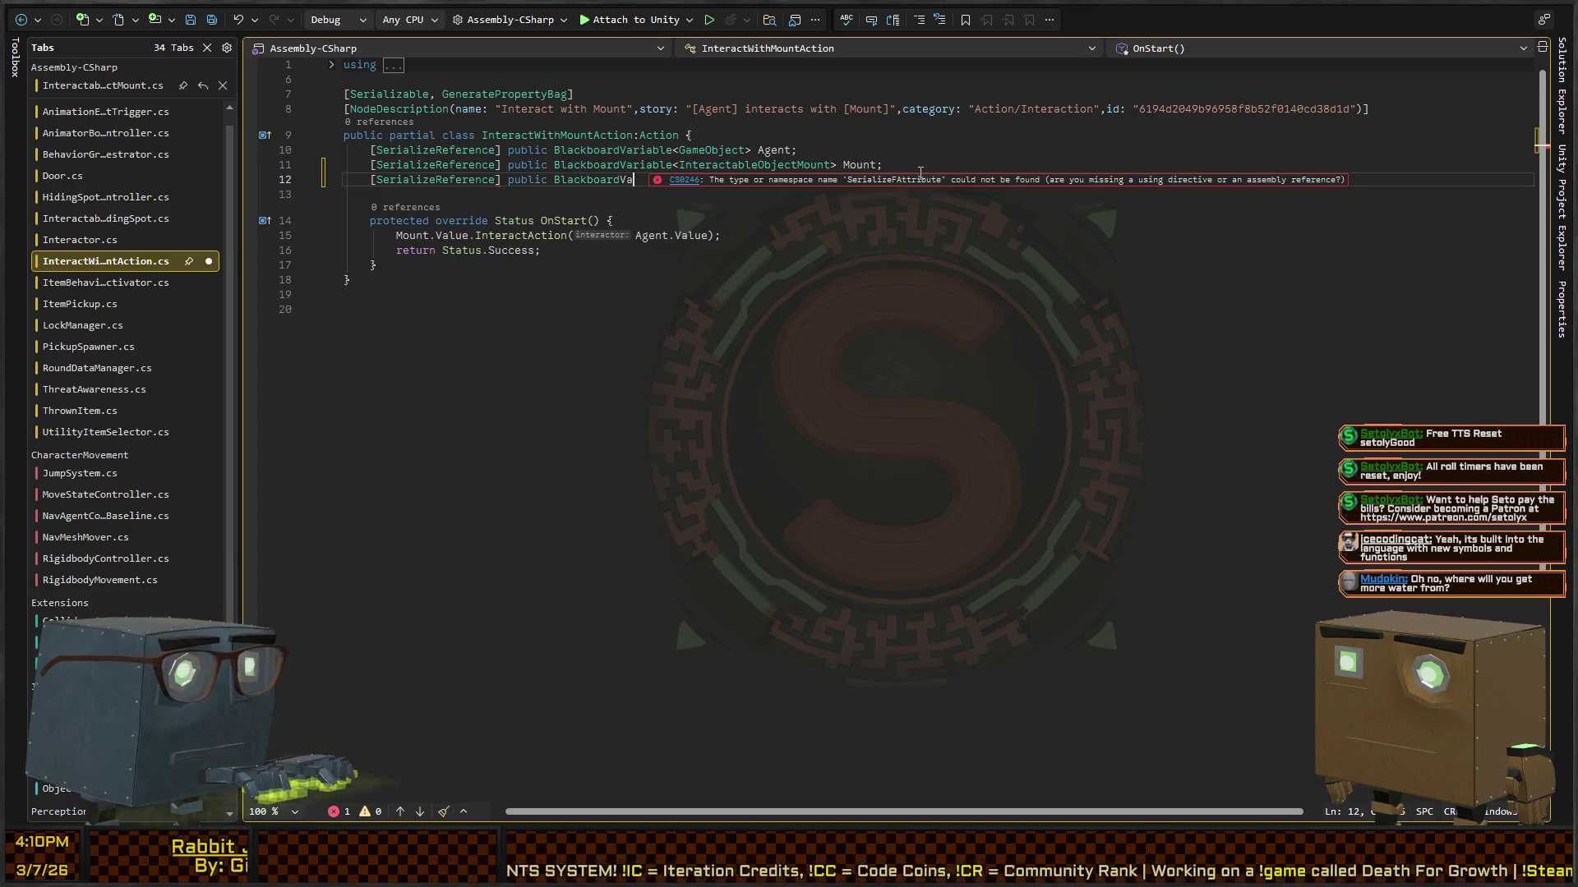
pyautogui.write('riable<Tran')
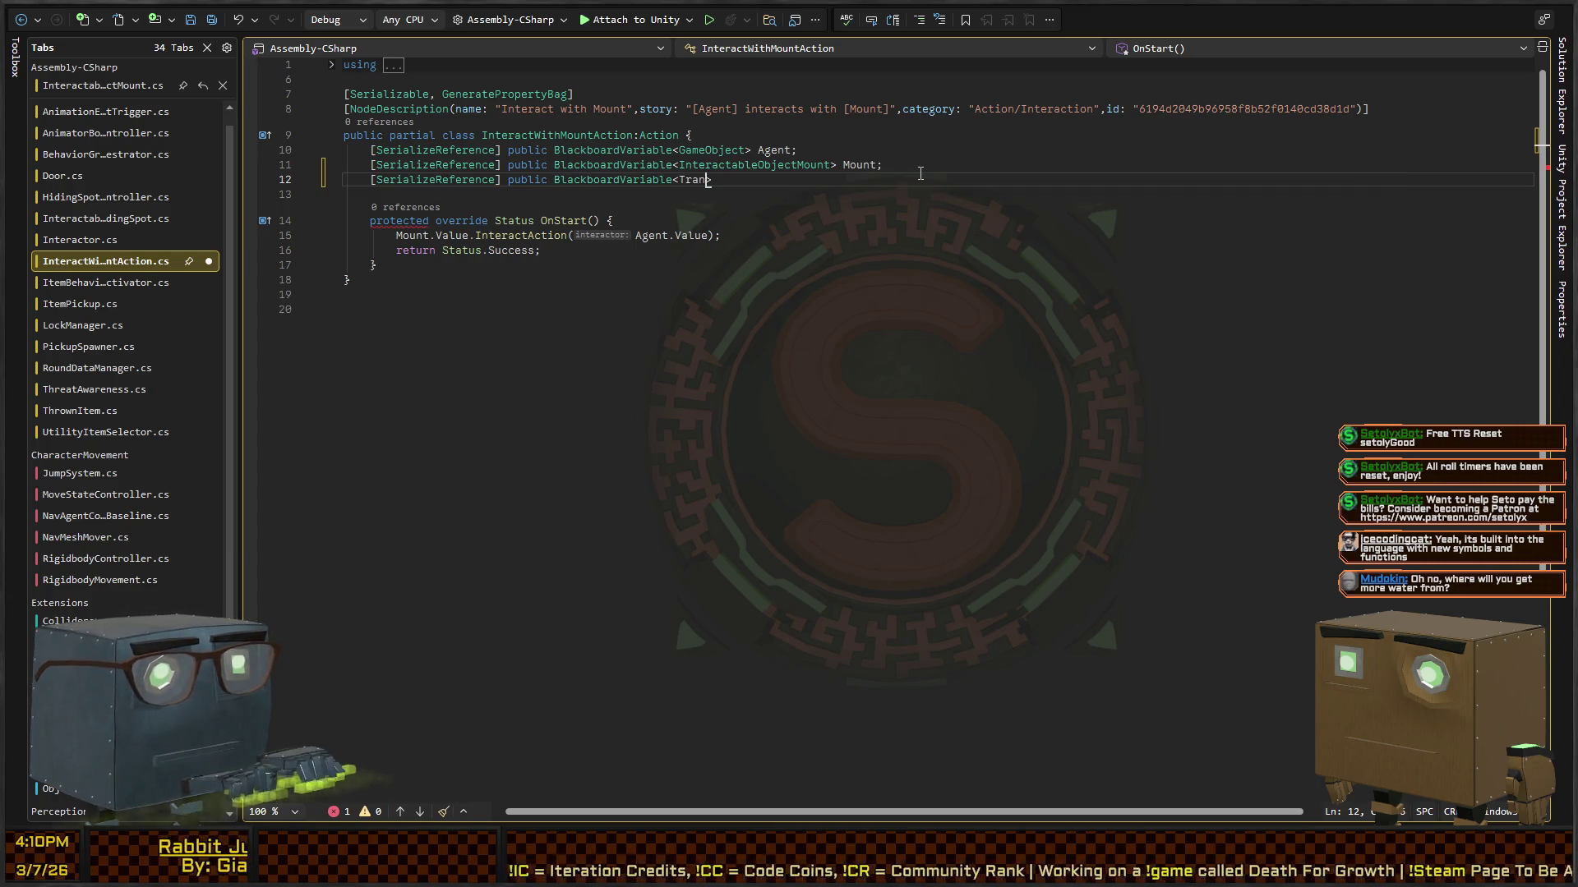
pyautogui.write('sform>')
pyautogui.hotkey('ctrl', 'BackSpace')
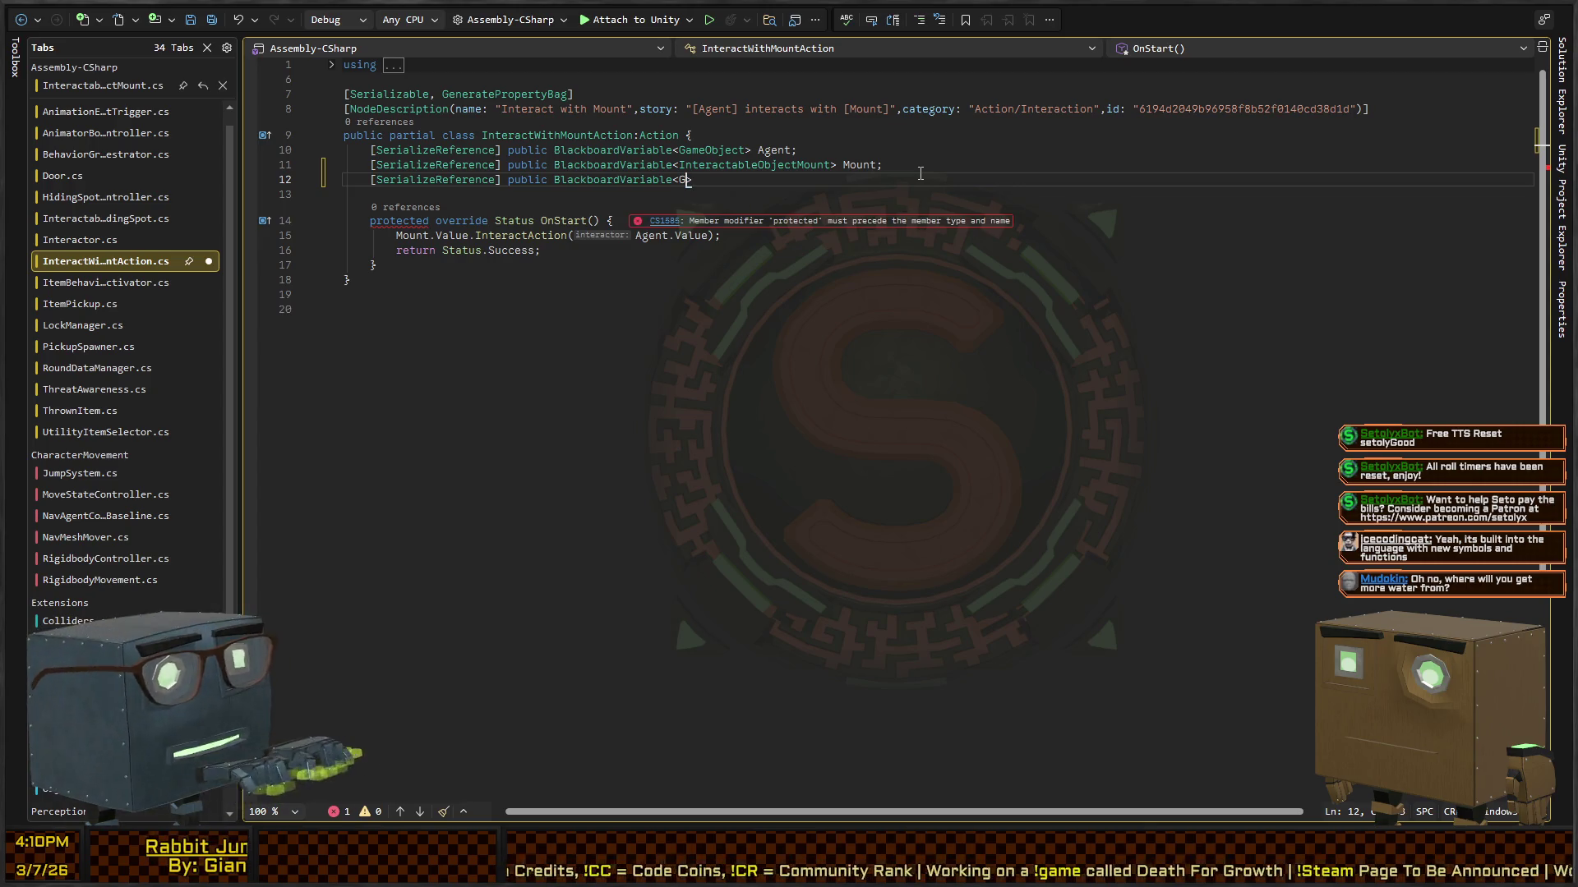
pyautogui.write('ject> A')
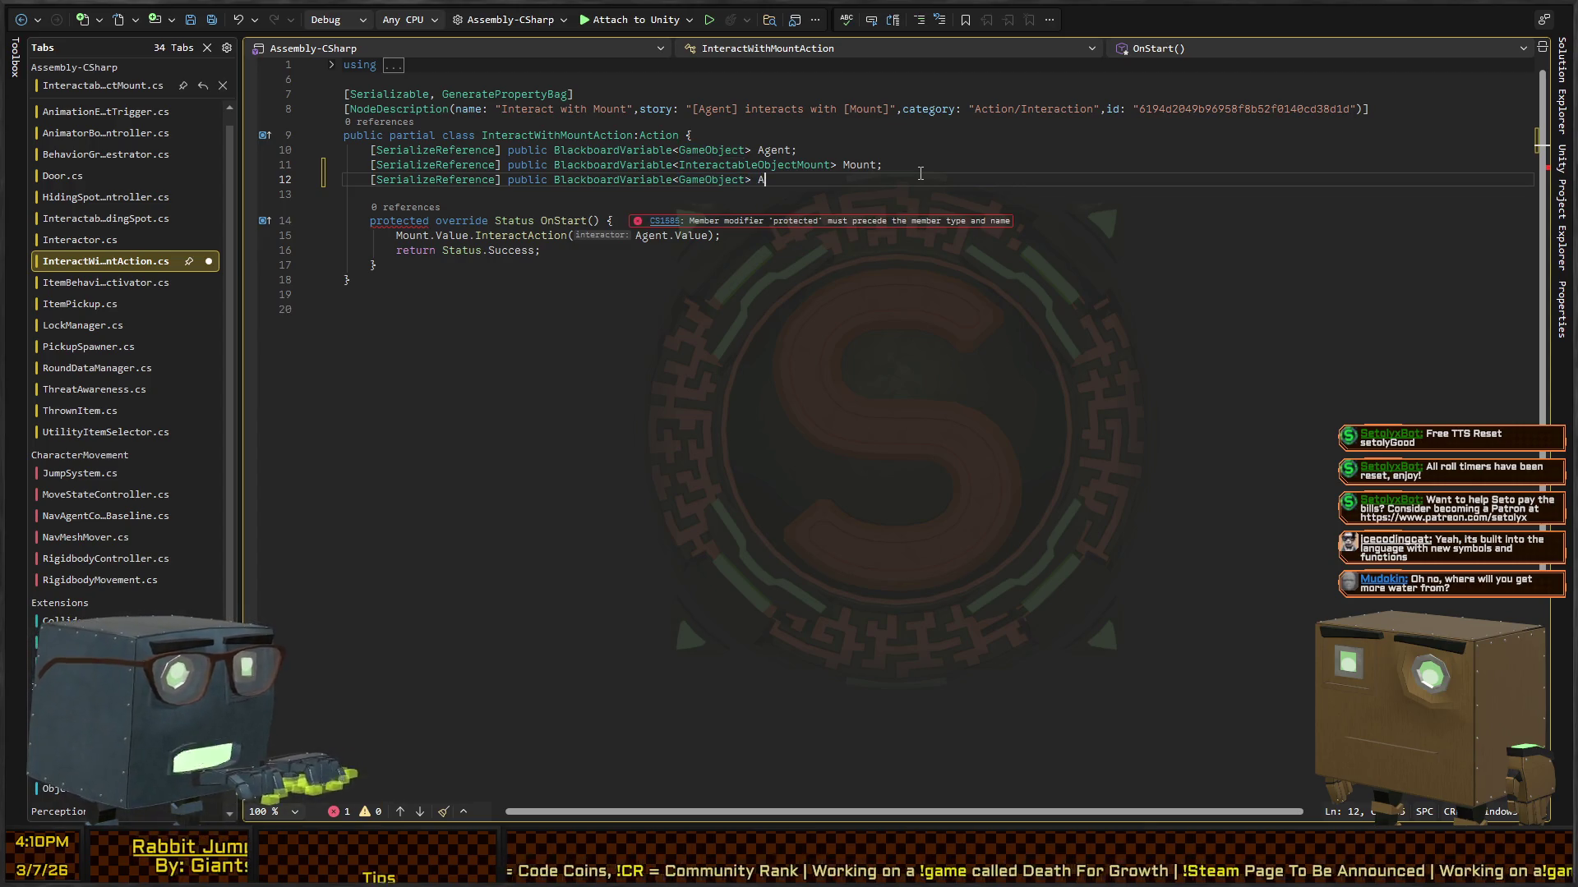
pyautogui.write('gentOverride =')
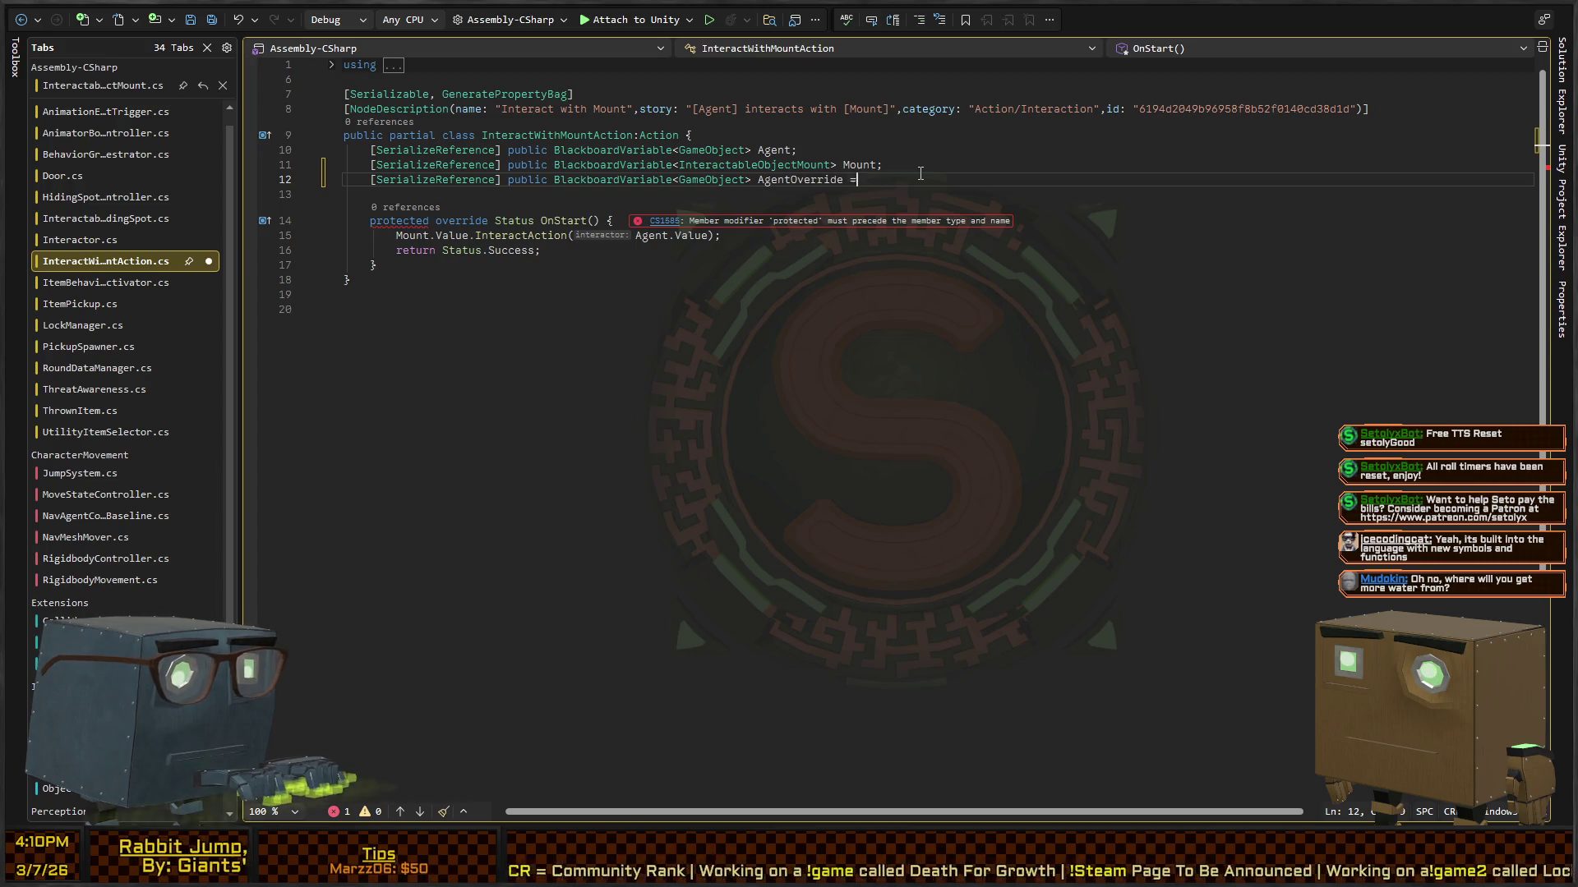
pyautogui.write(' new()')
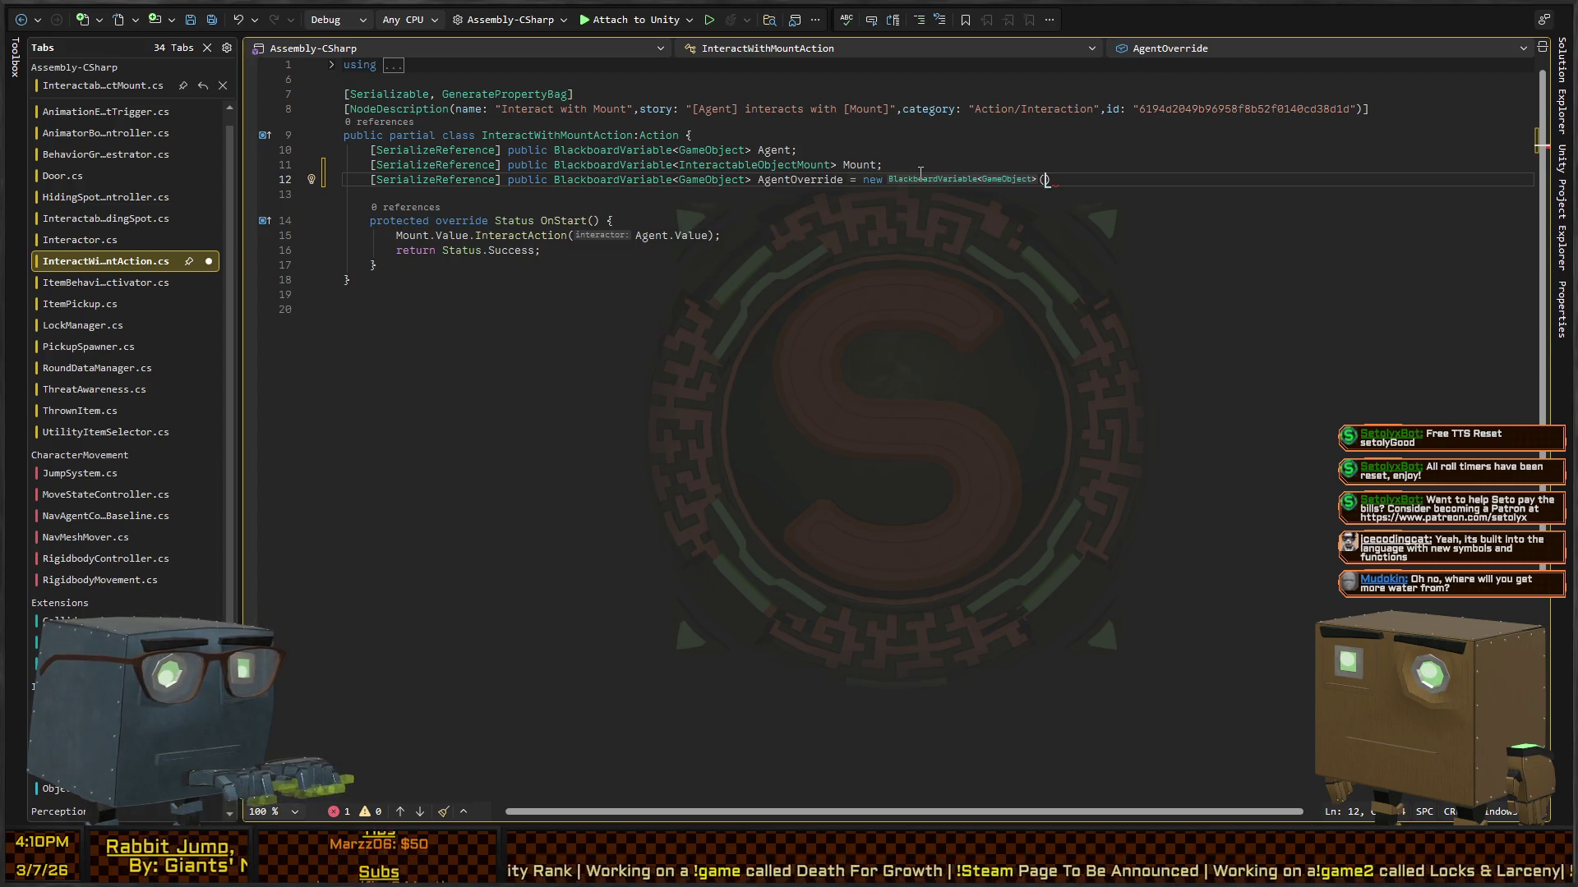
pyautogui.write(' { ')
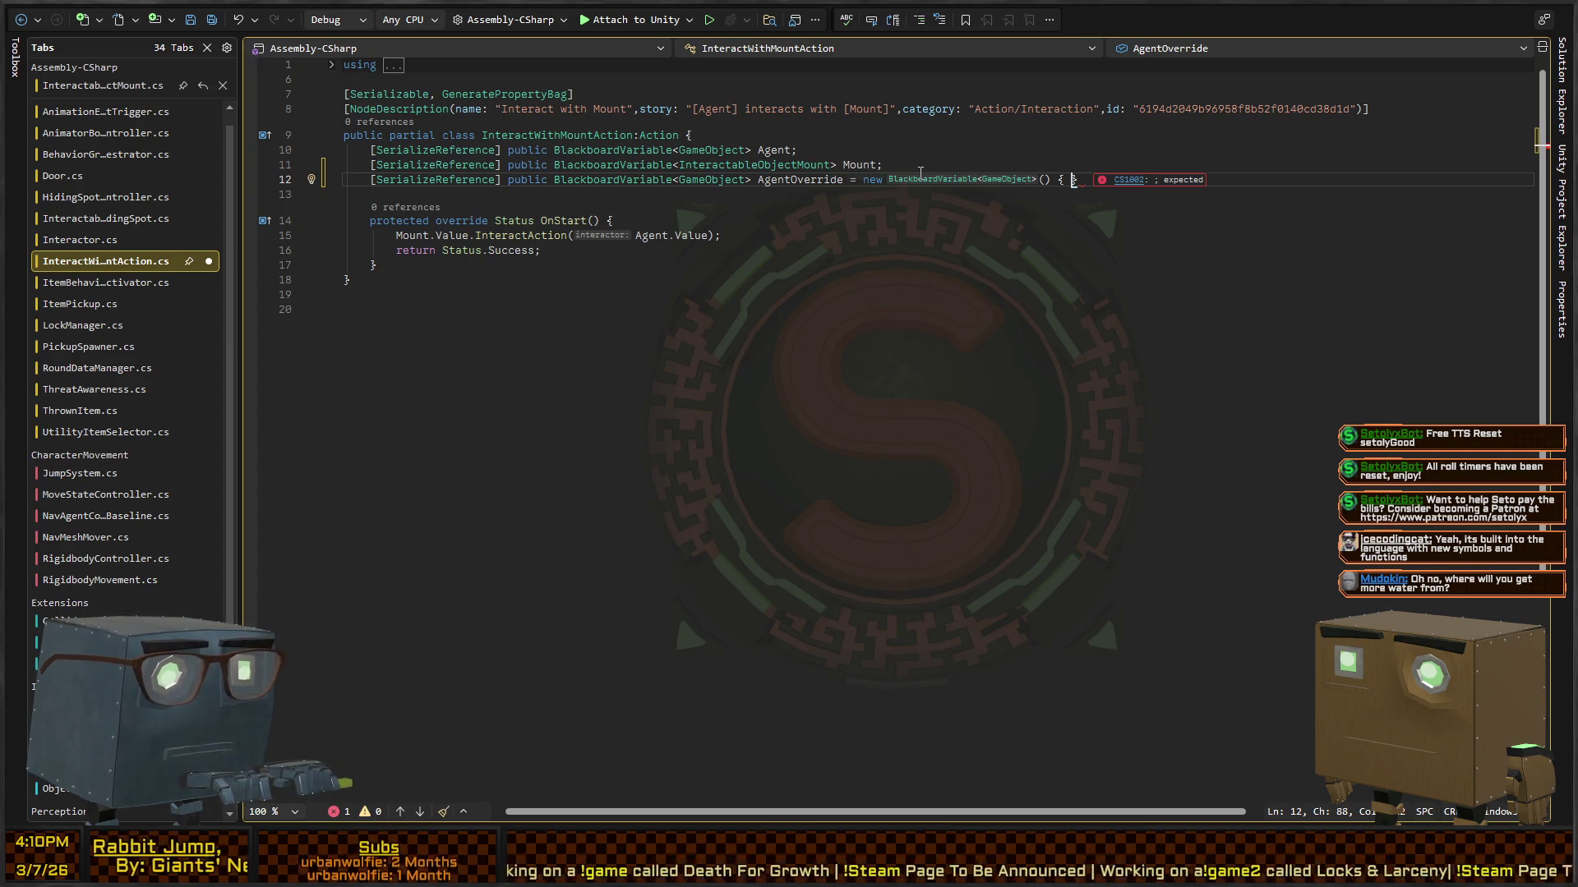
pyautogui.write('ObjectValue=null')
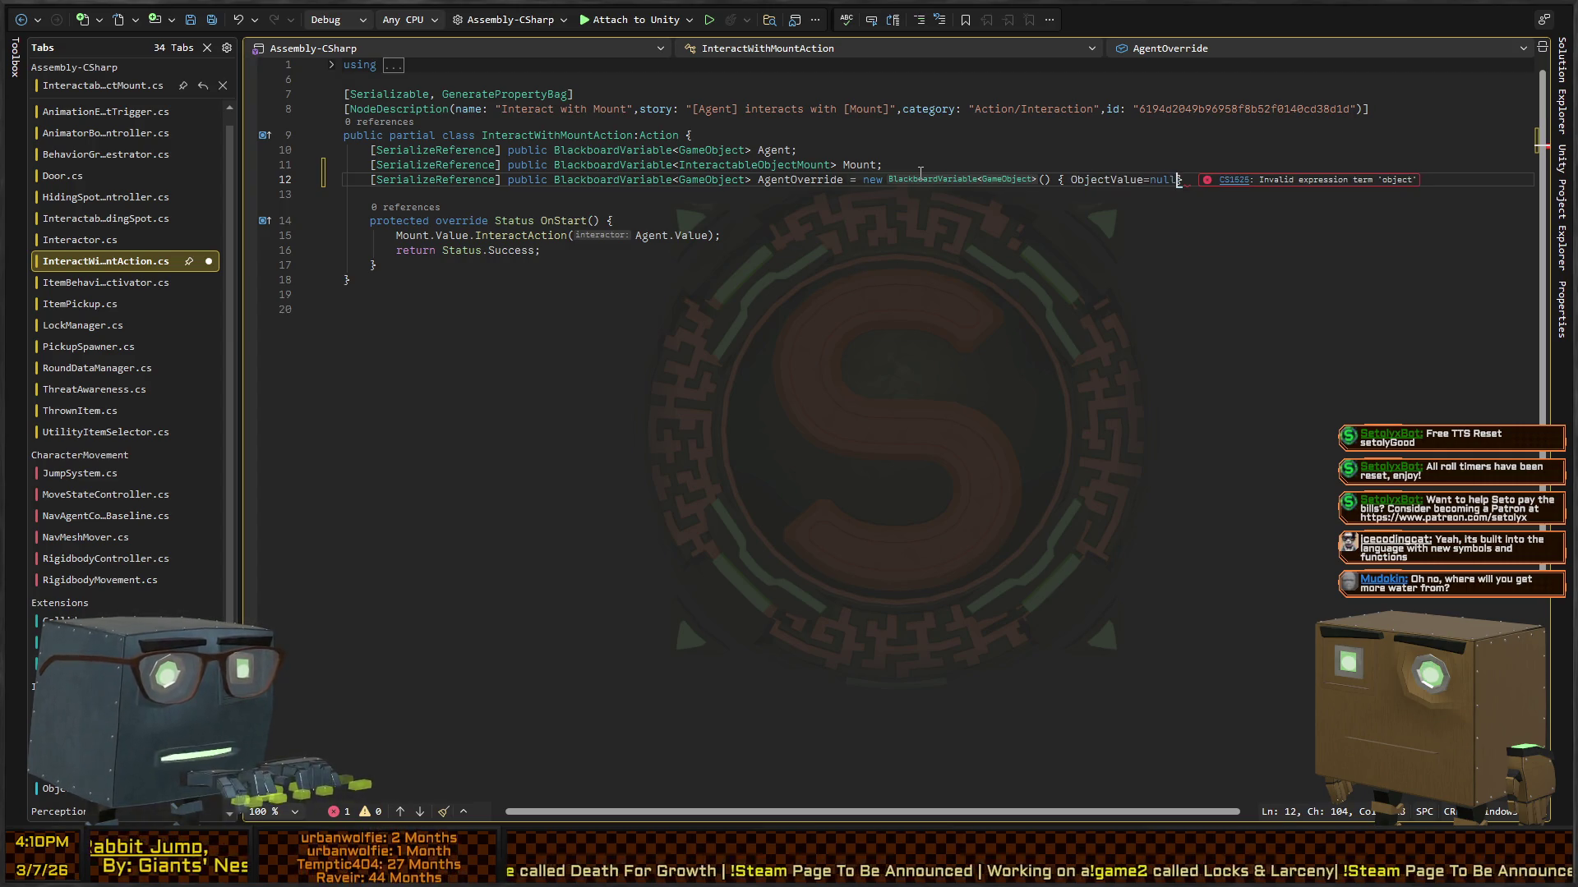
pyautogui.write(' };')
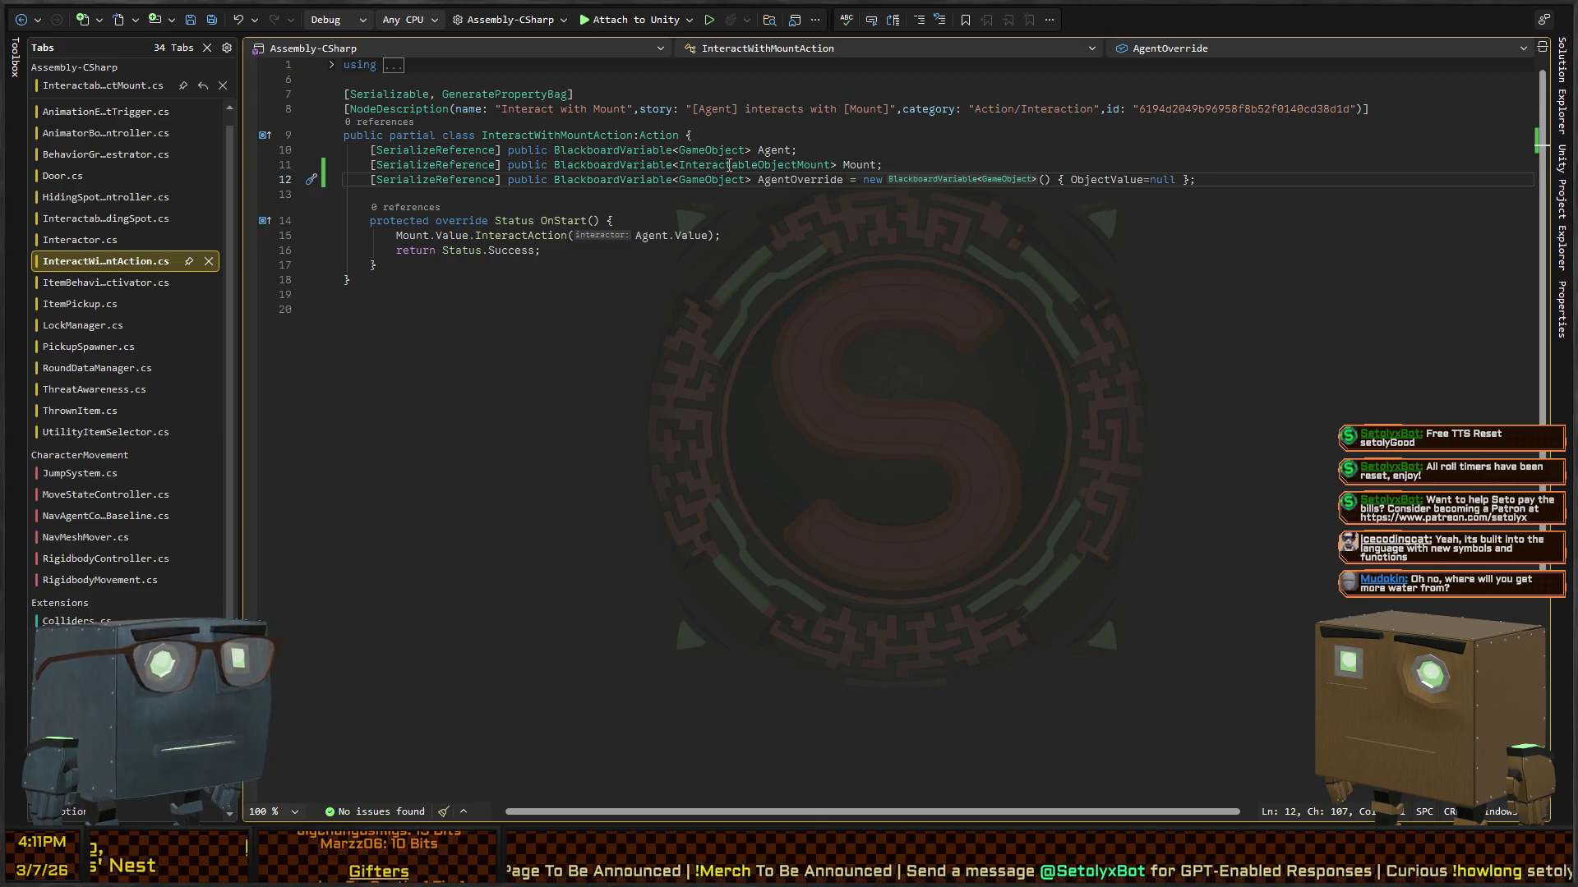
pyautogui.click(826, 237)
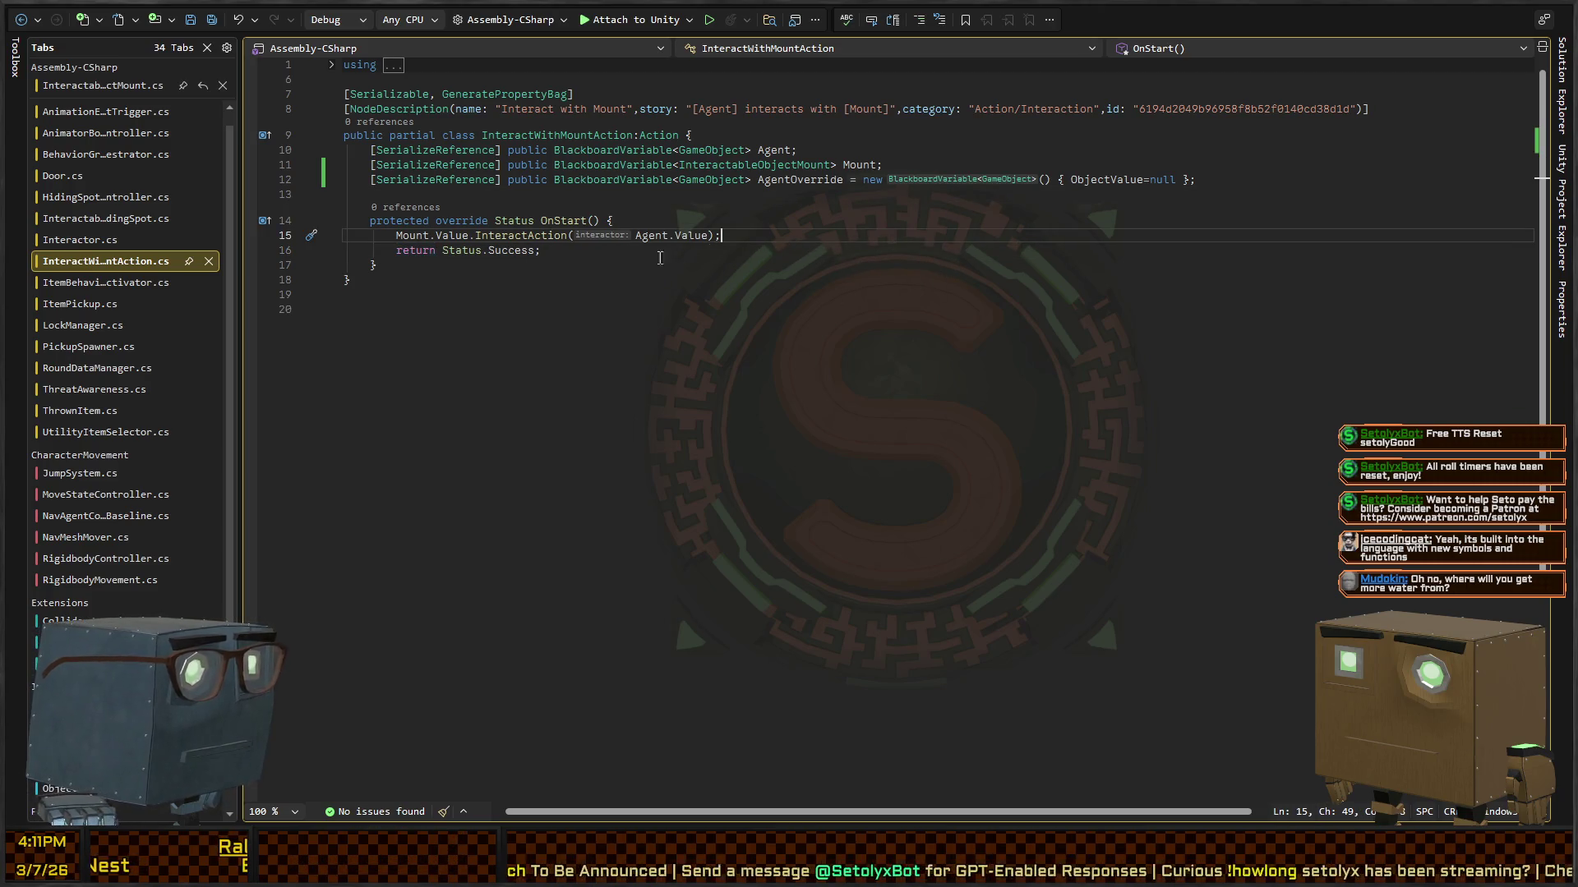
# Step: Replace the InteractAction argument with AgentOverride.Value ? AgentOverride.Value : Agent.Value and reformat it
pyautogui.moveTo(669, 236); pyautogui.dragTo(635, 236)
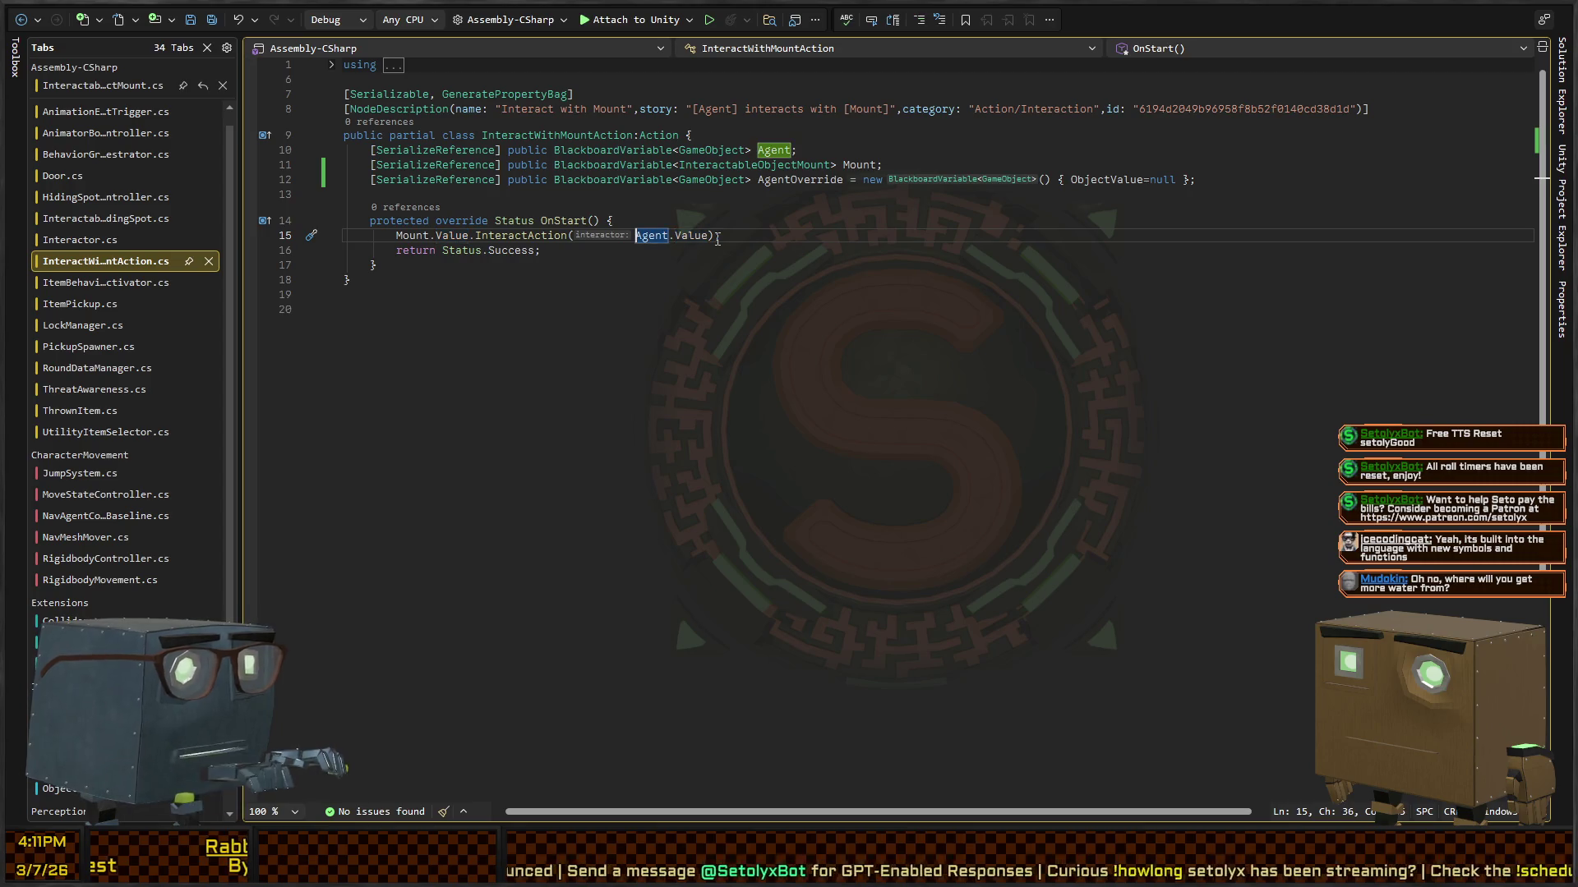
pyautogui.write('AgentOver')
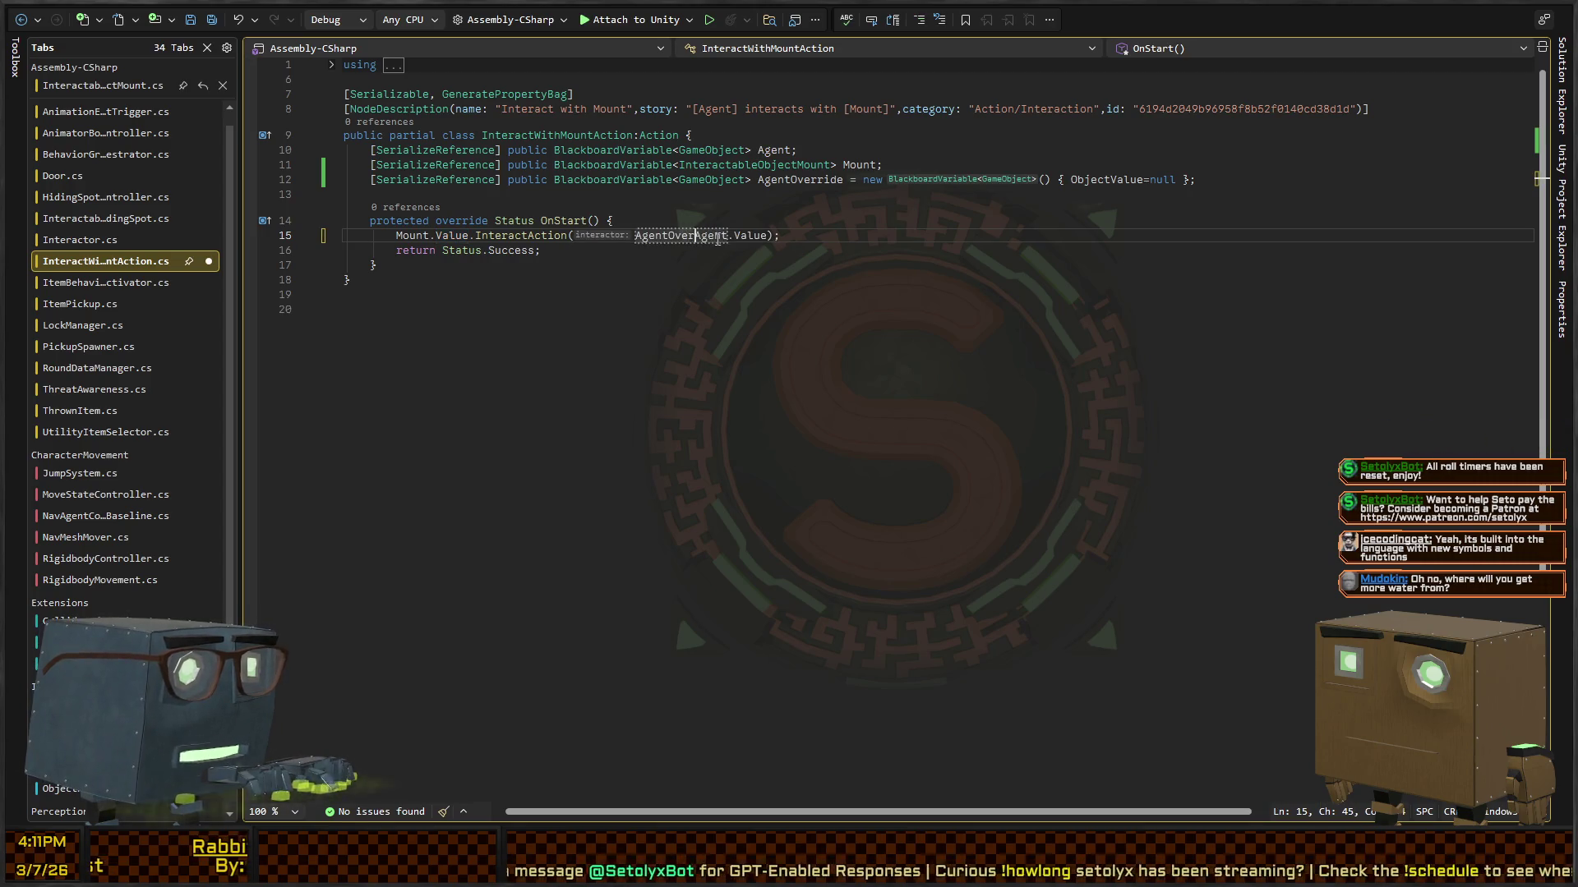
pyautogui.write('ride.Value?')
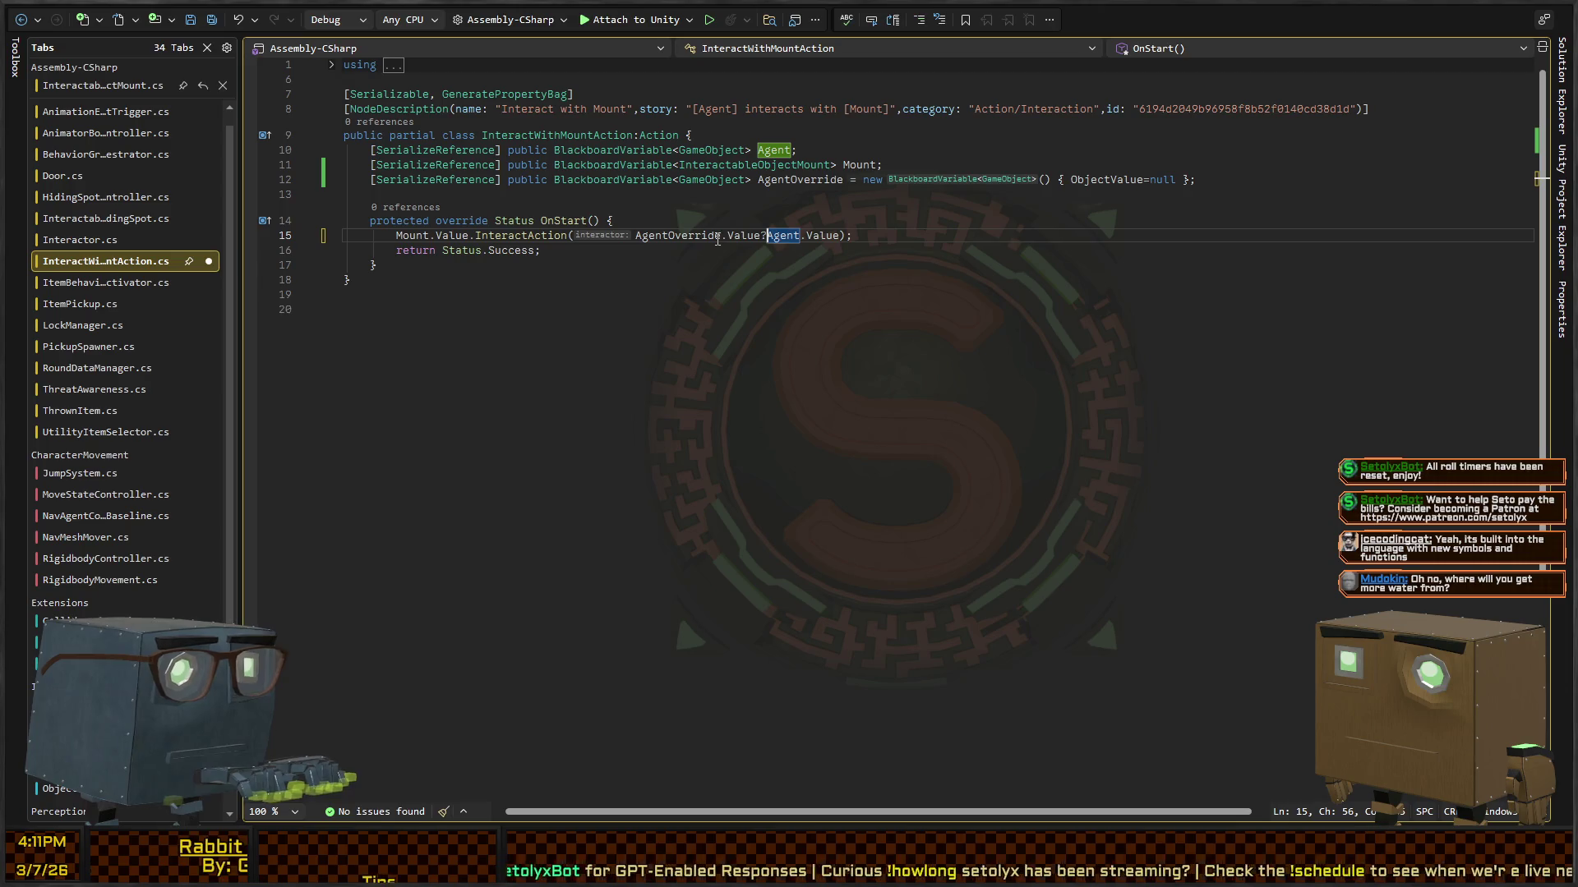
pyautogui.write('AgentOverride.')
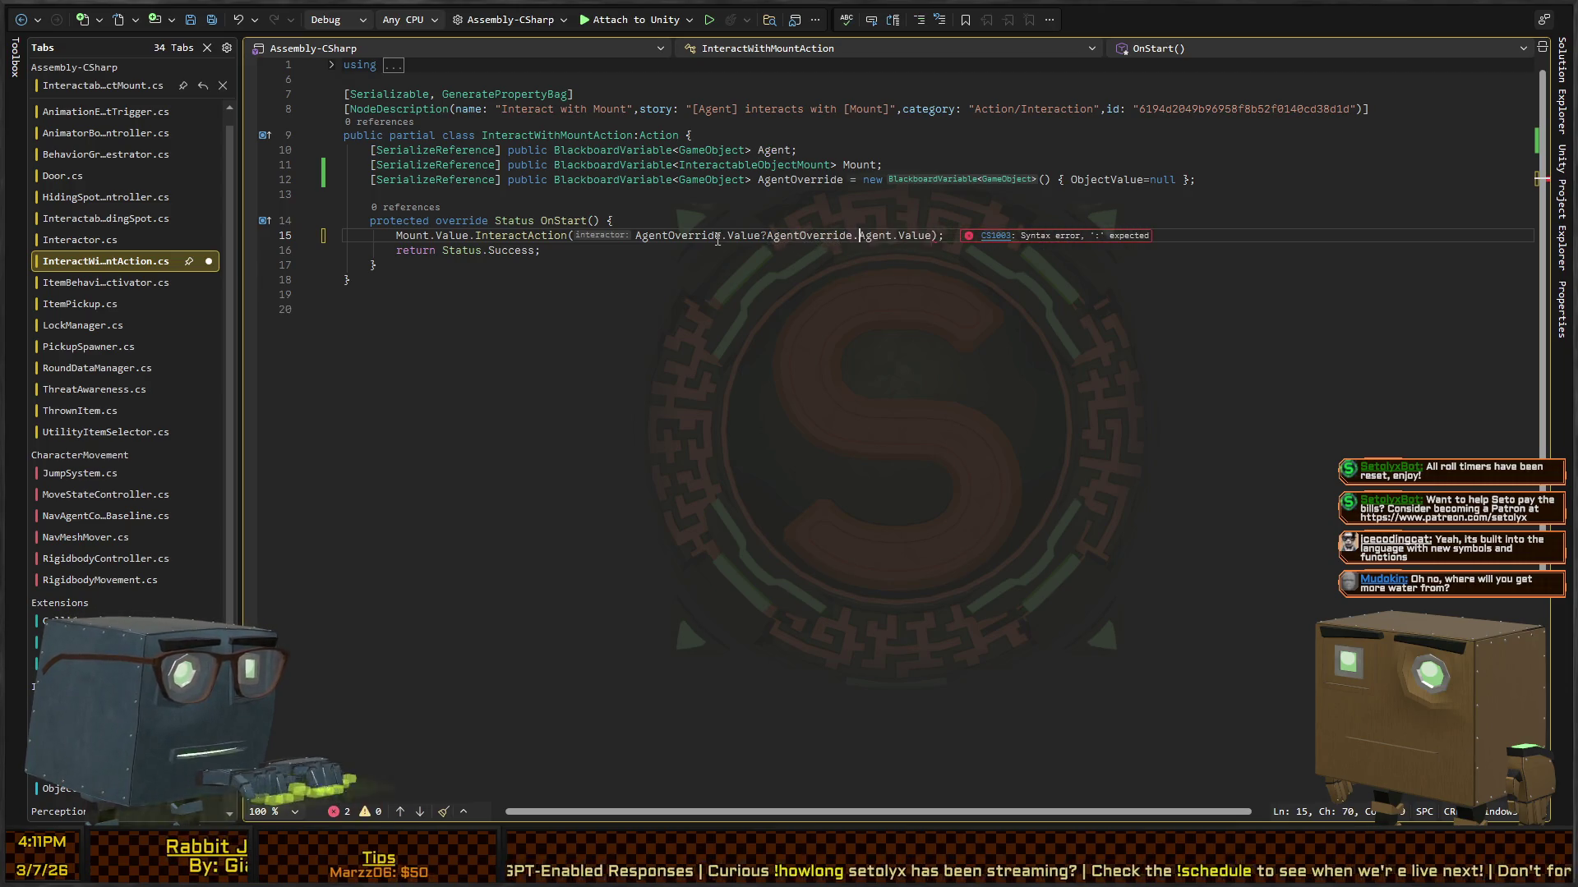
pyautogui.write('Value:')
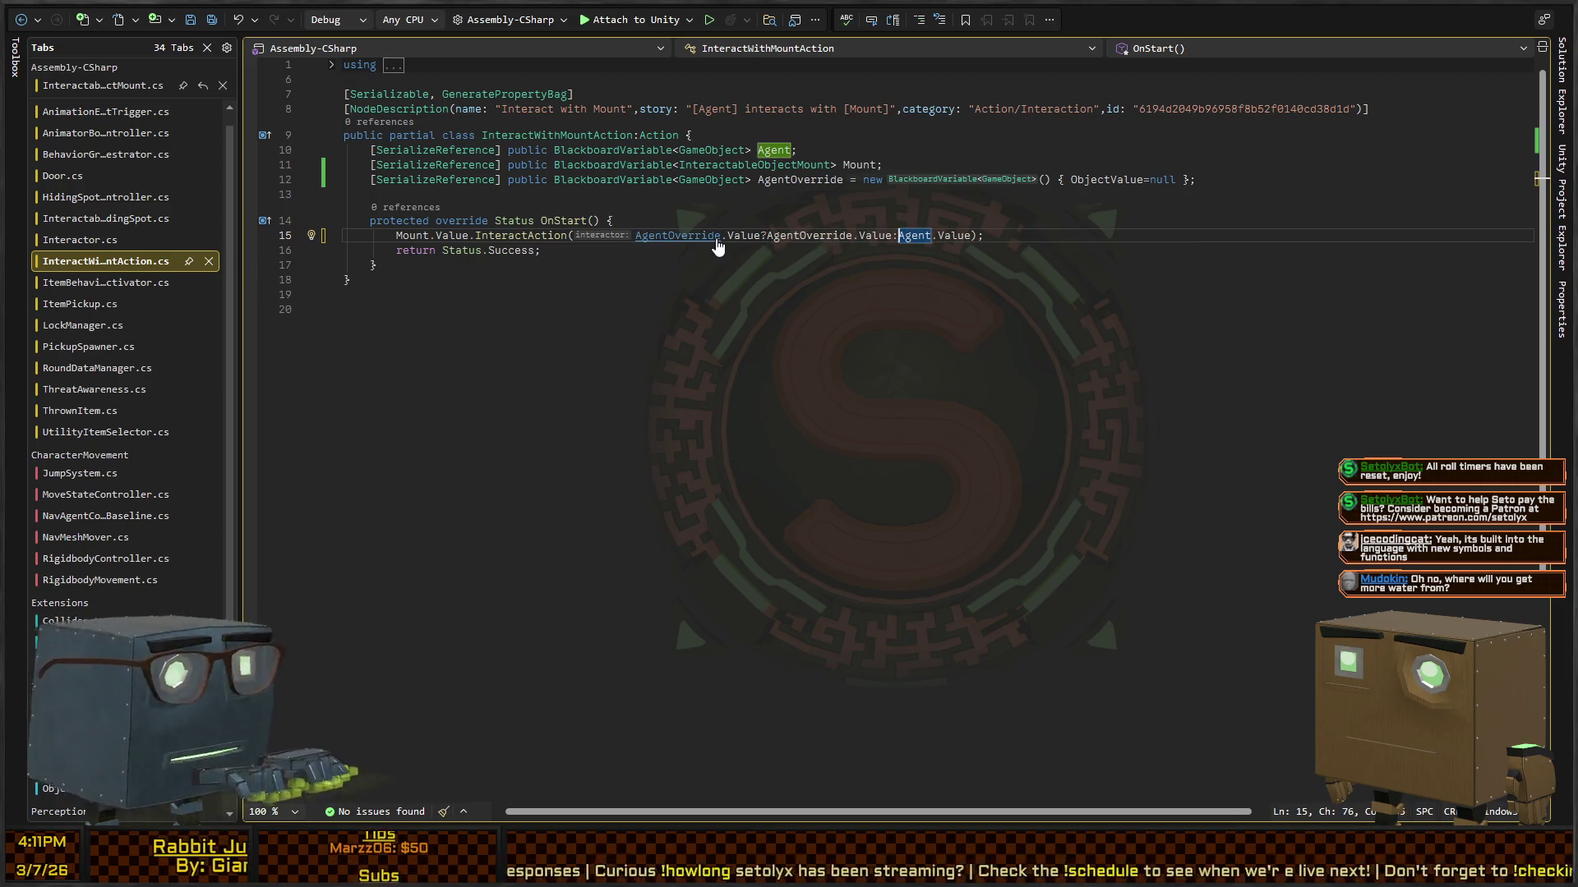
pyautogui.hotkey('ctrl', 'k')
pyautogui.hotkey('ctrl', 'd')
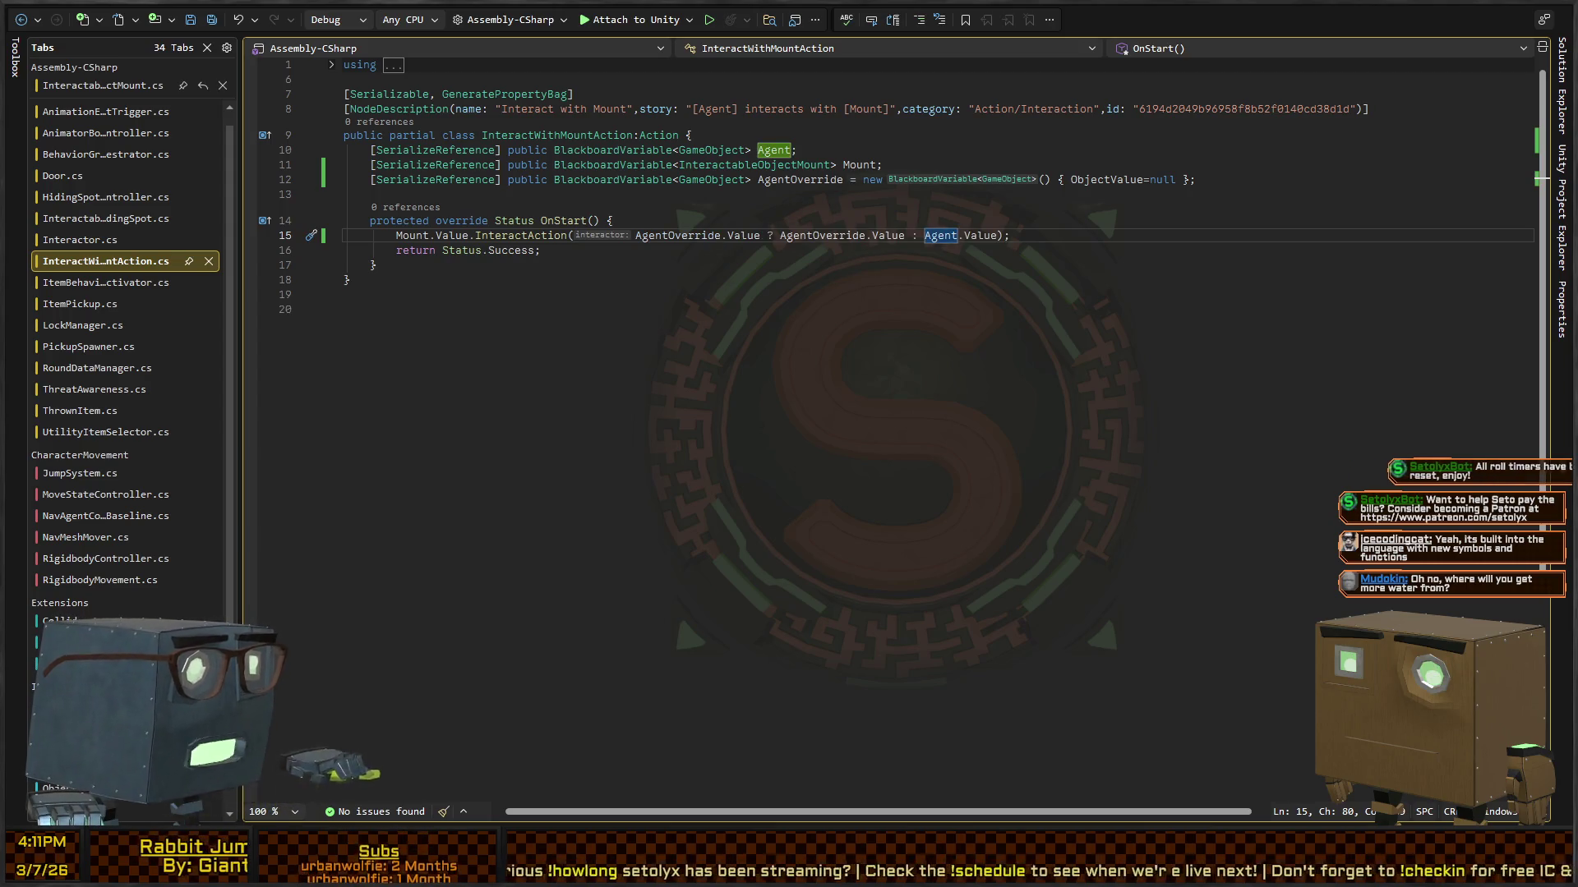
pyautogui.tripleClick(830, 182)
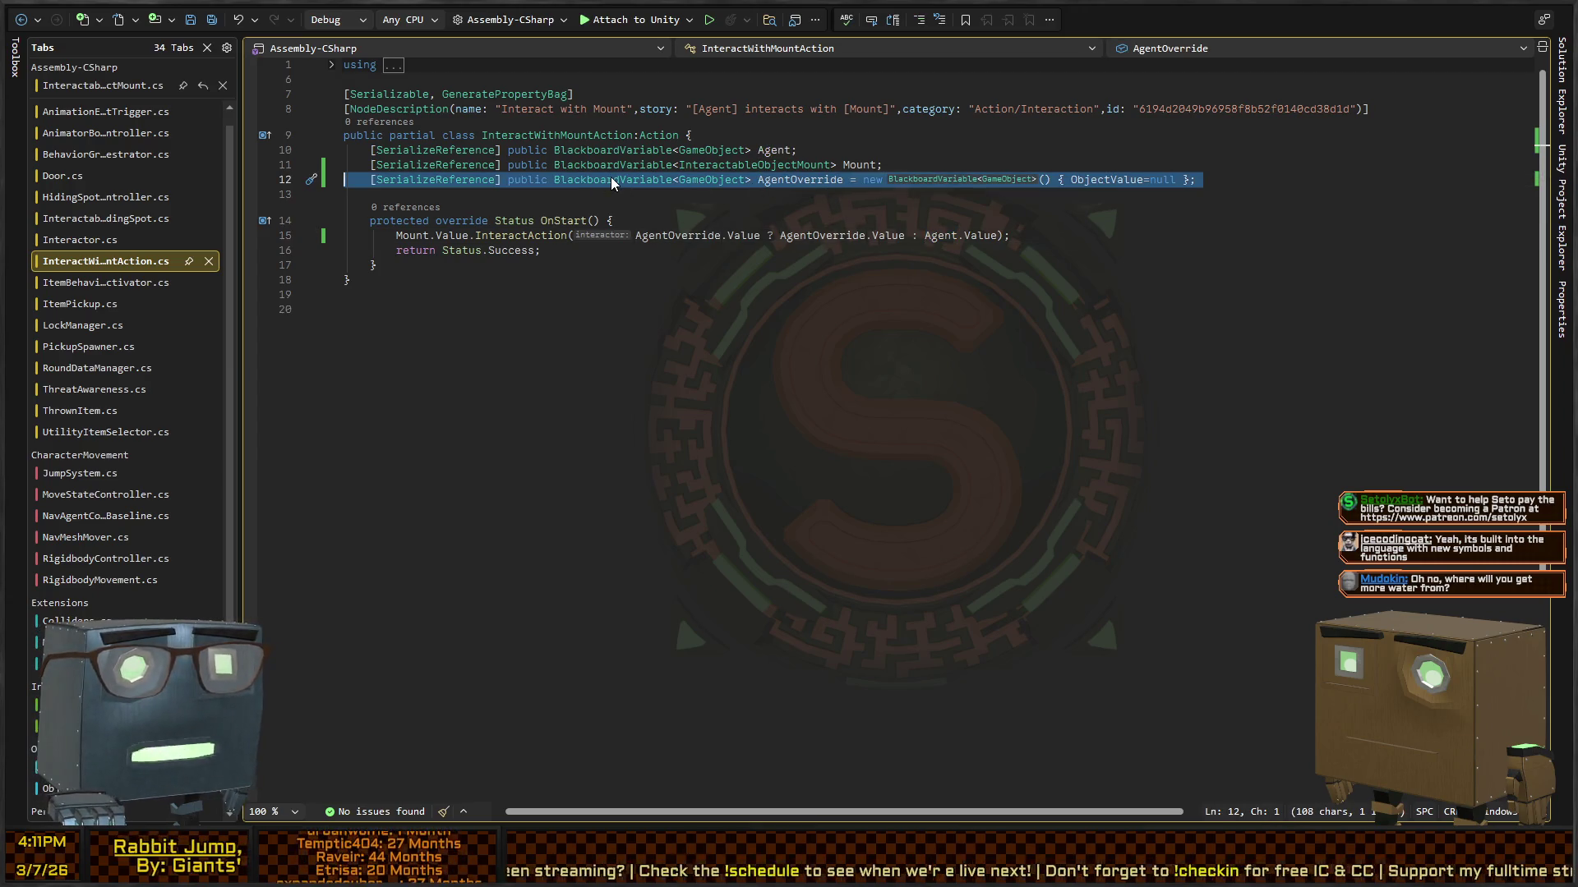
pyautogui.doubleClick(804, 109)
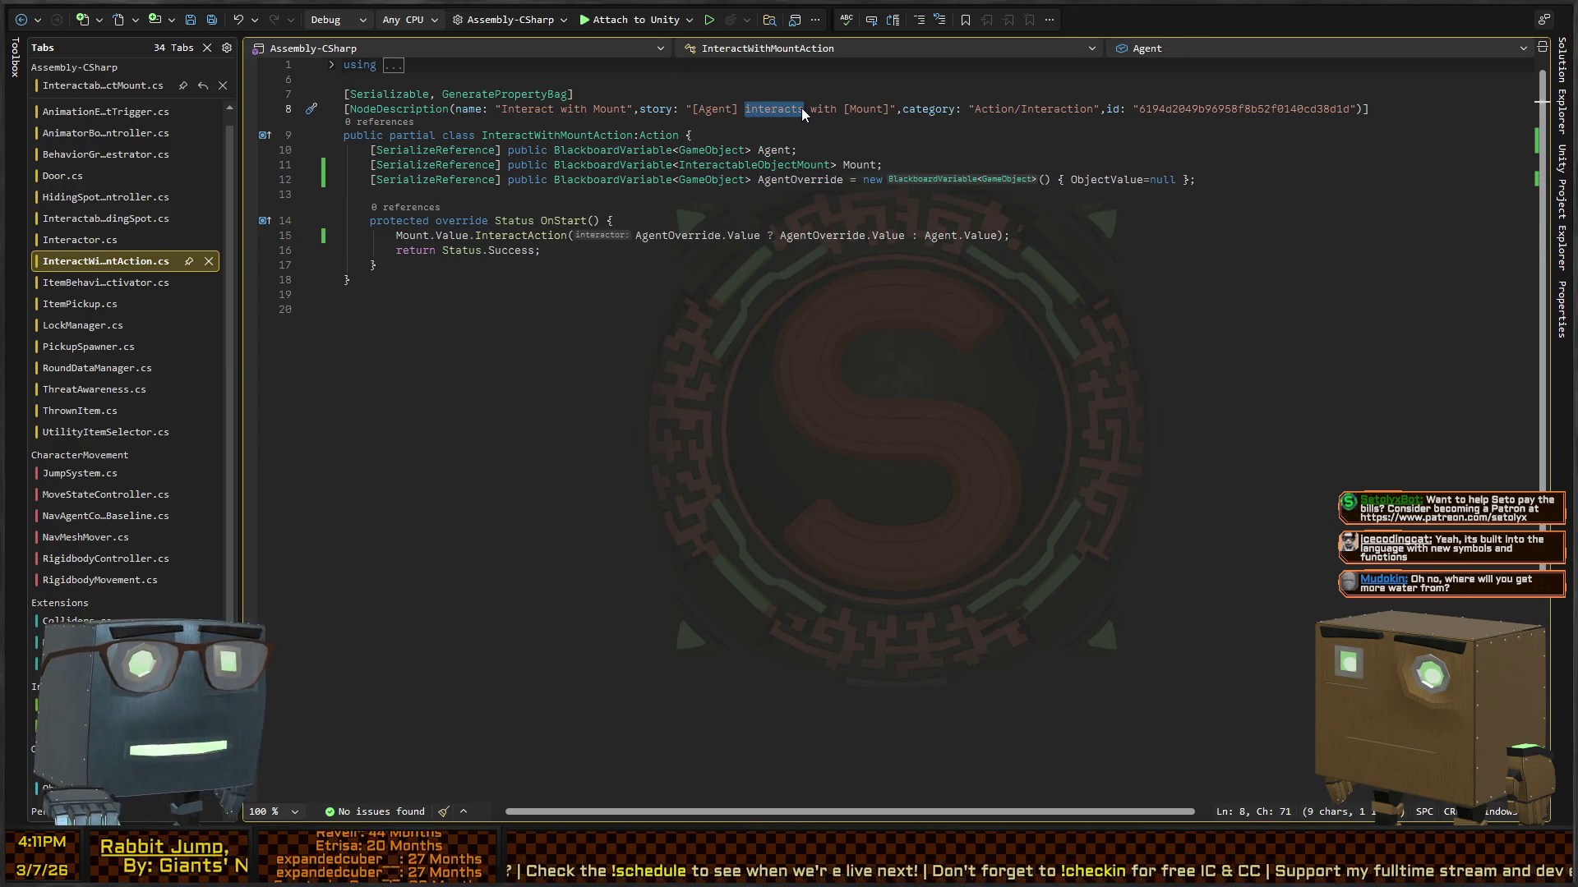
pyautogui.click(820, 199)
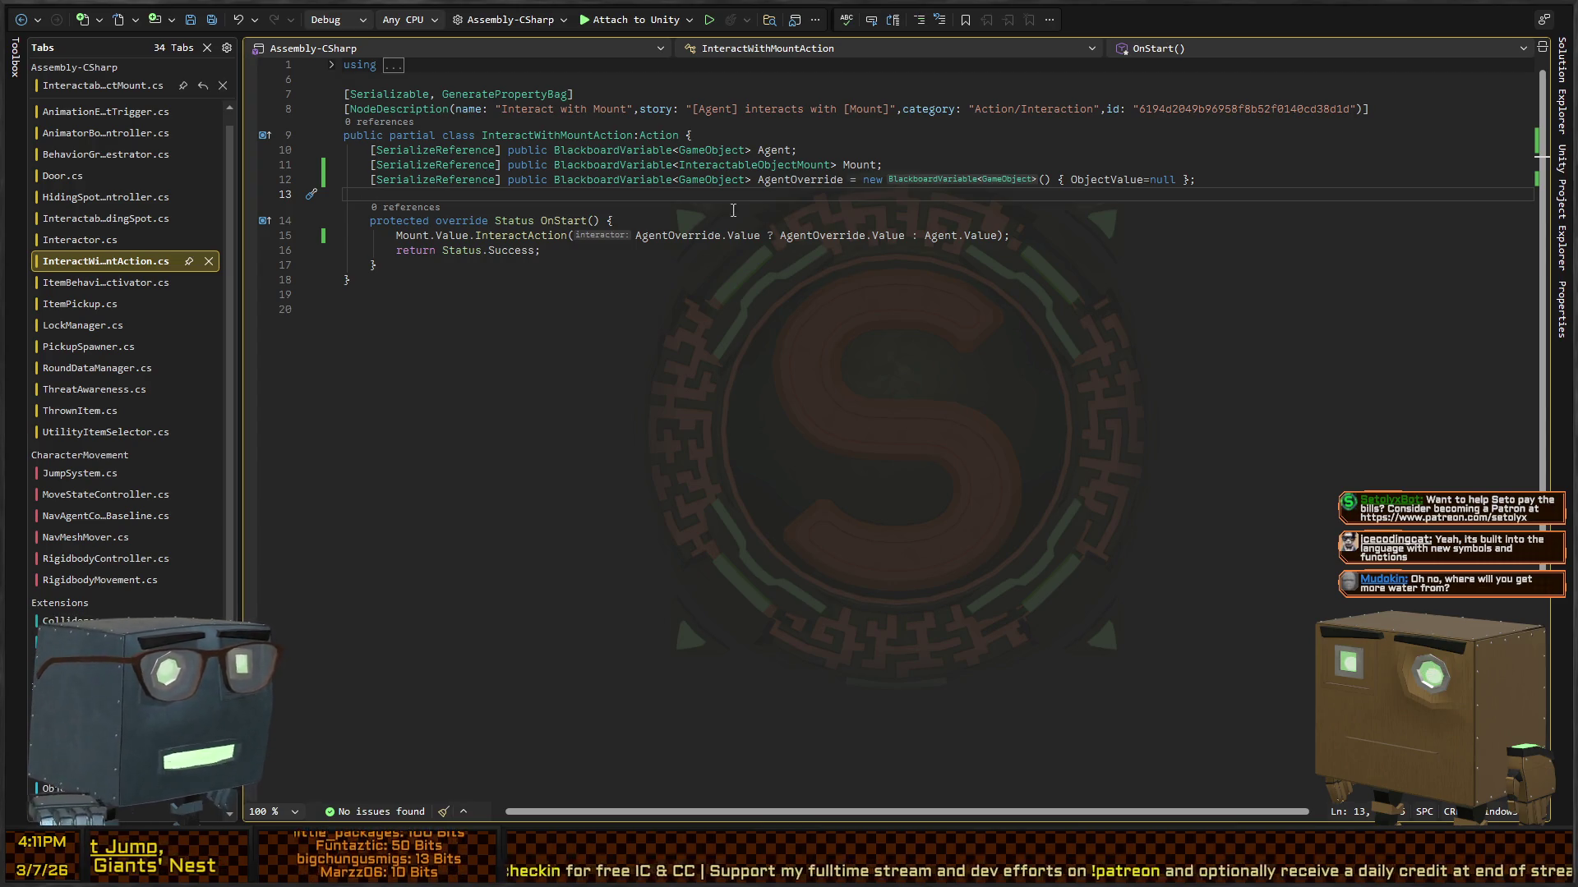
# Step: Select the 'Self interacts with Chair' node and zoom to check its new Agent Override field
pyautogui.hotkey('alt', 'Tab')
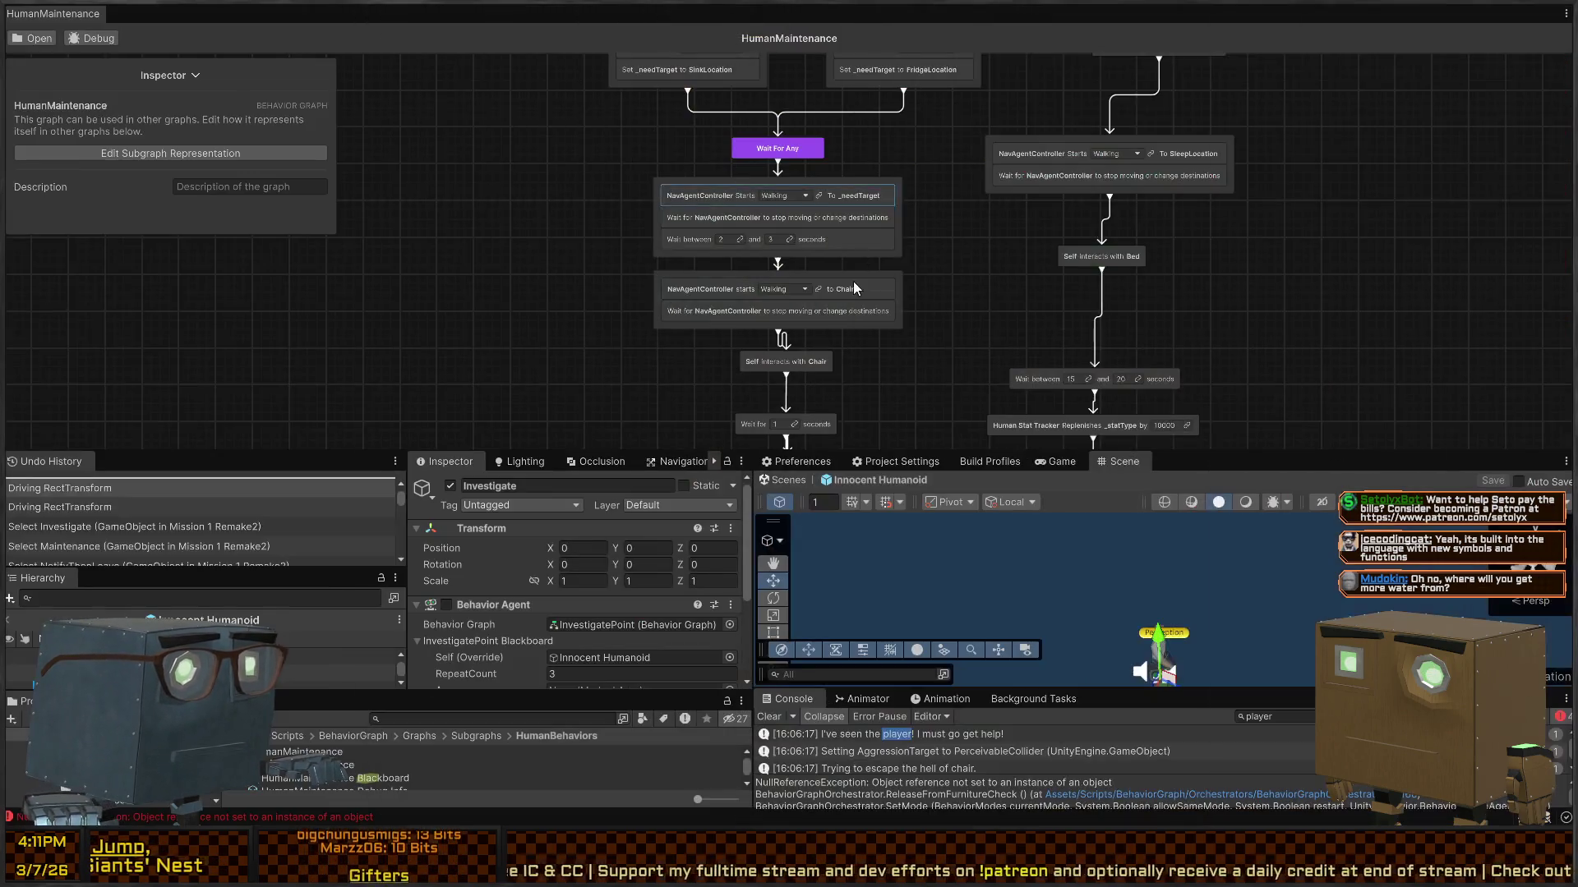
pyautogui.moveTo(853, 281)
pyautogui.mouseDown()
pyautogui.moveTo(800, 186)
pyautogui.moveTo(886, 181)
pyautogui.mouseUp()
pyautogui.click(799, 175)
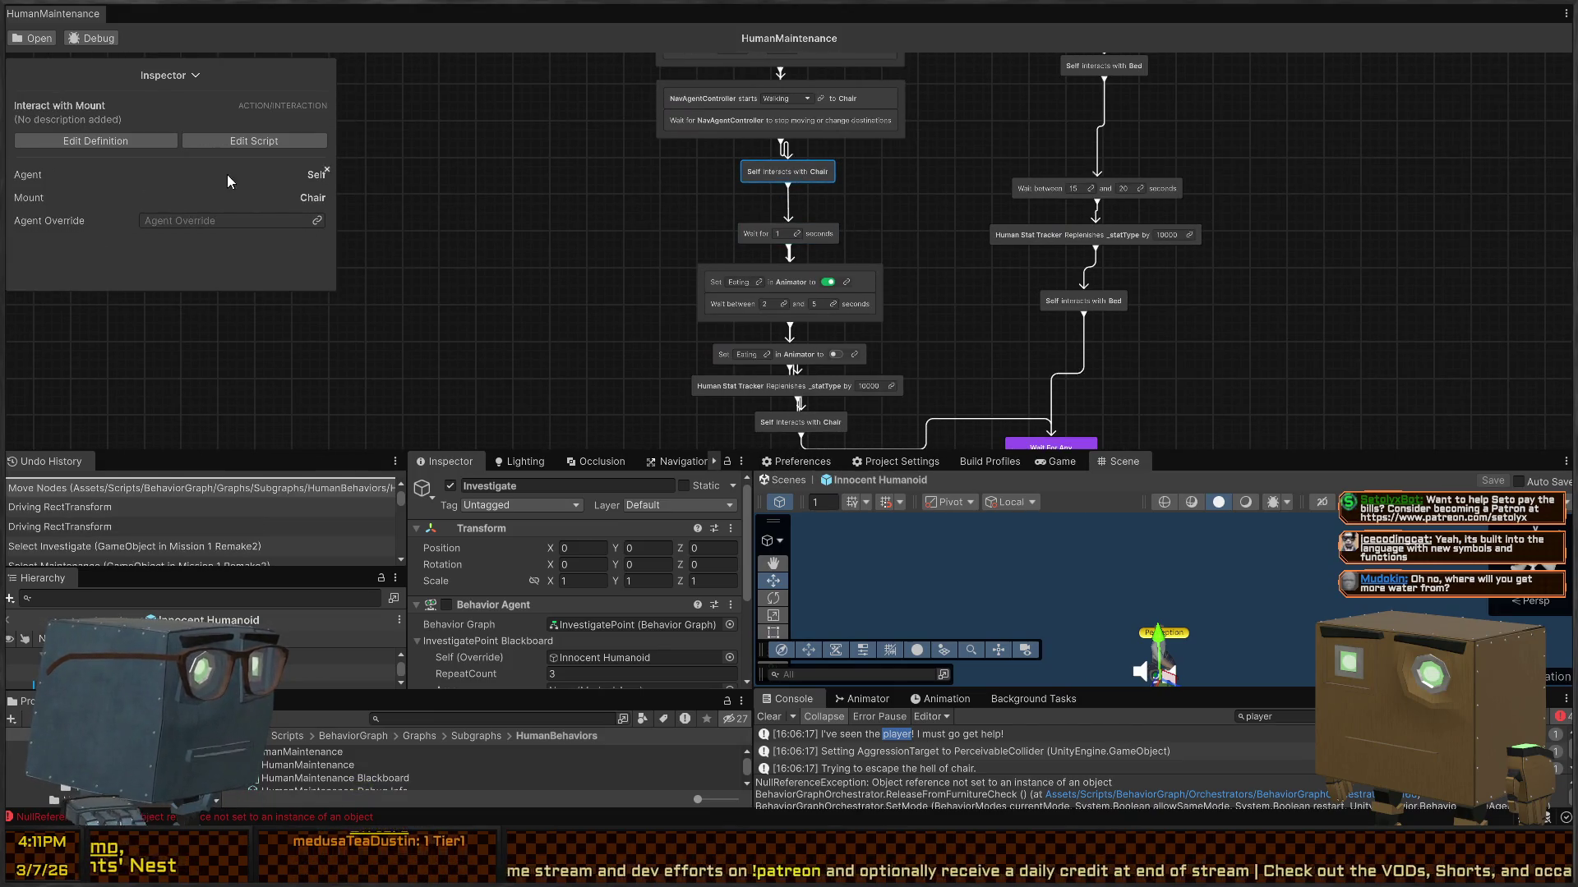
pyautogui.scroll(3, 837, 243)
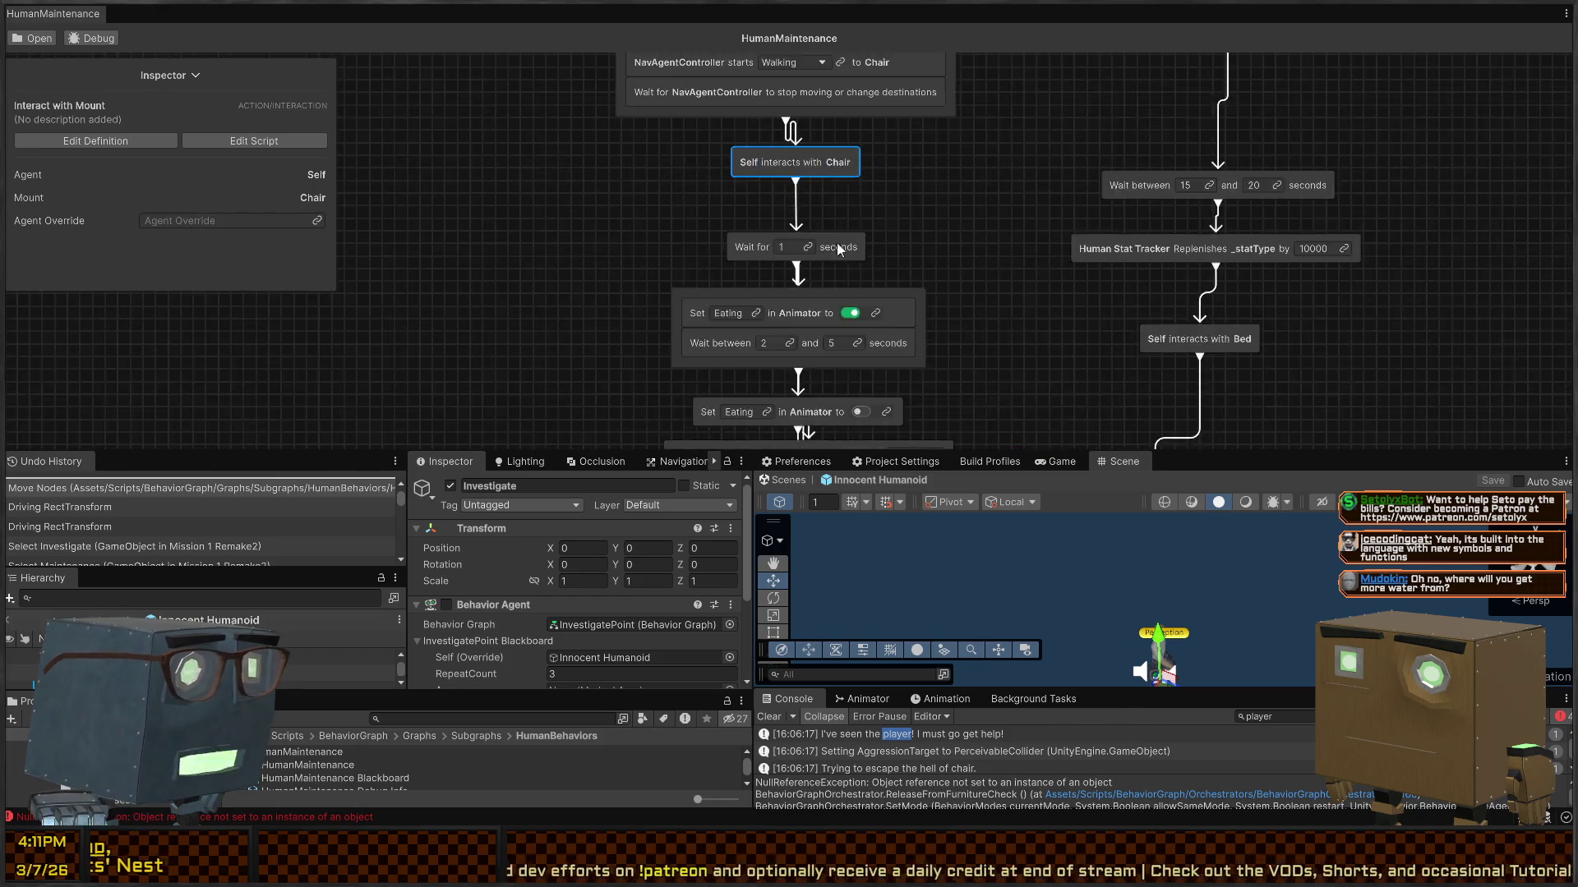
pyautogui.scroll(2, 854, 294)
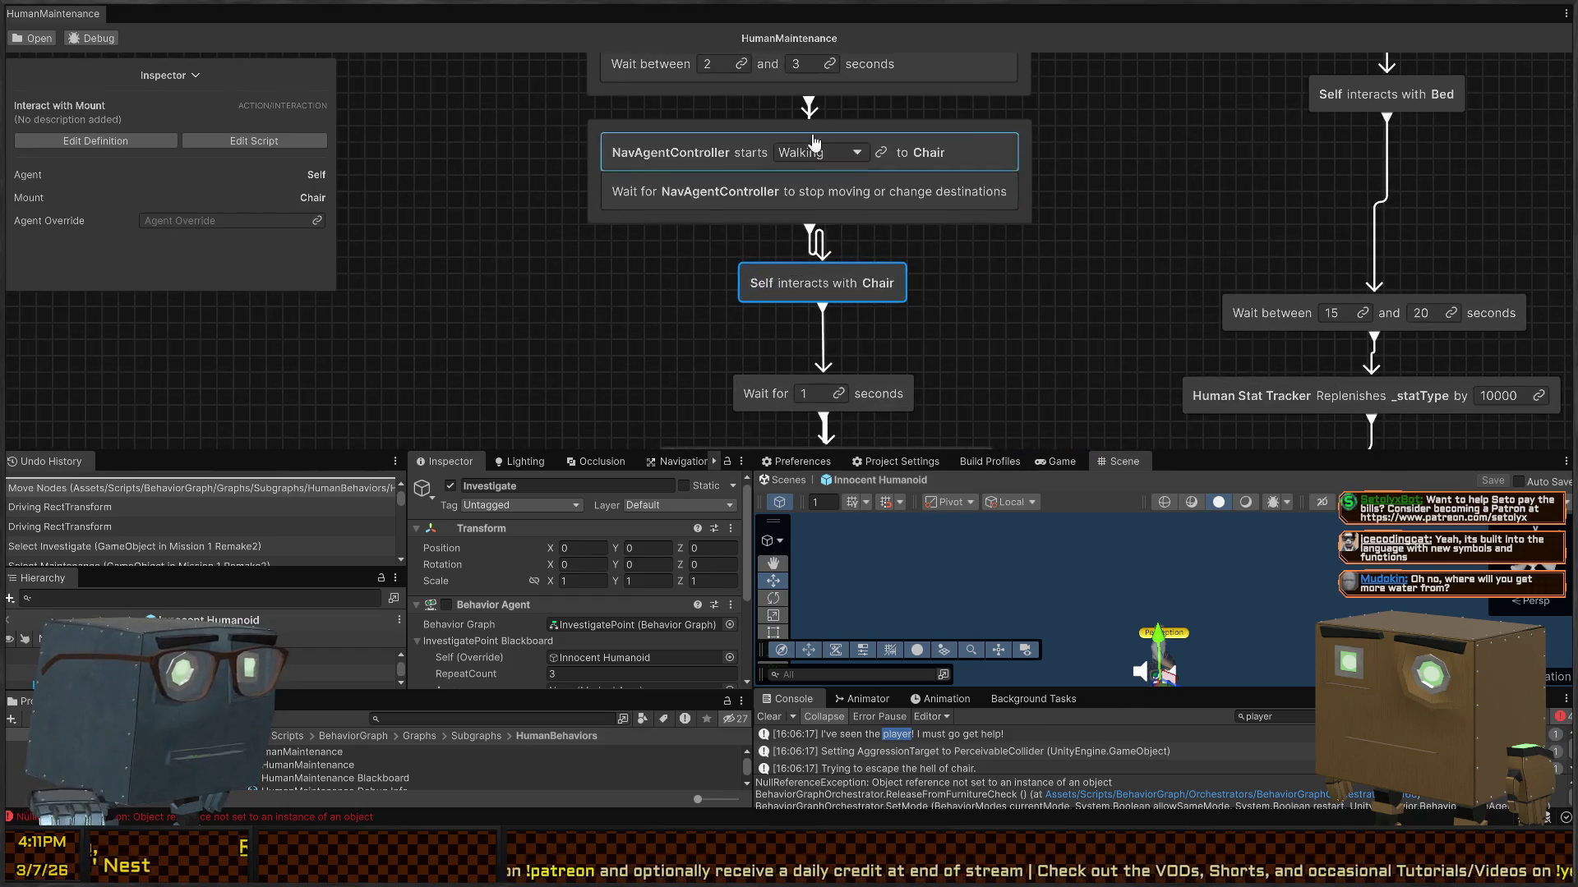
pyautogui.scroll(-5, 954, 249)
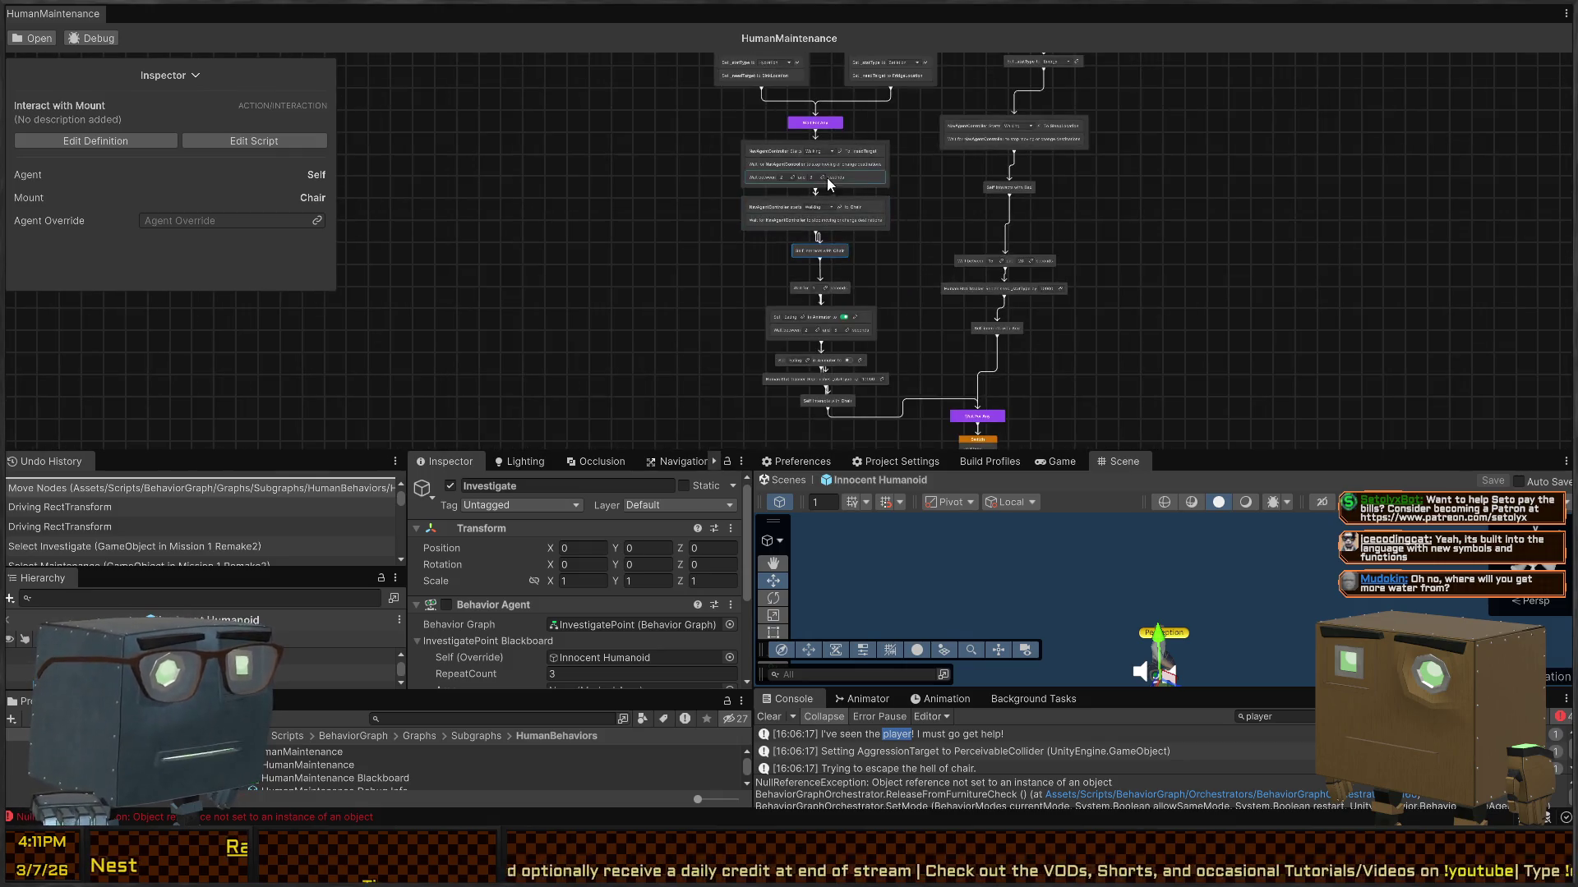
pyautogui.scroll(-2, 943, 342)
pyautogui.scroll(2, 877, 259)
pyautogui.scroll(4, 877, 259)
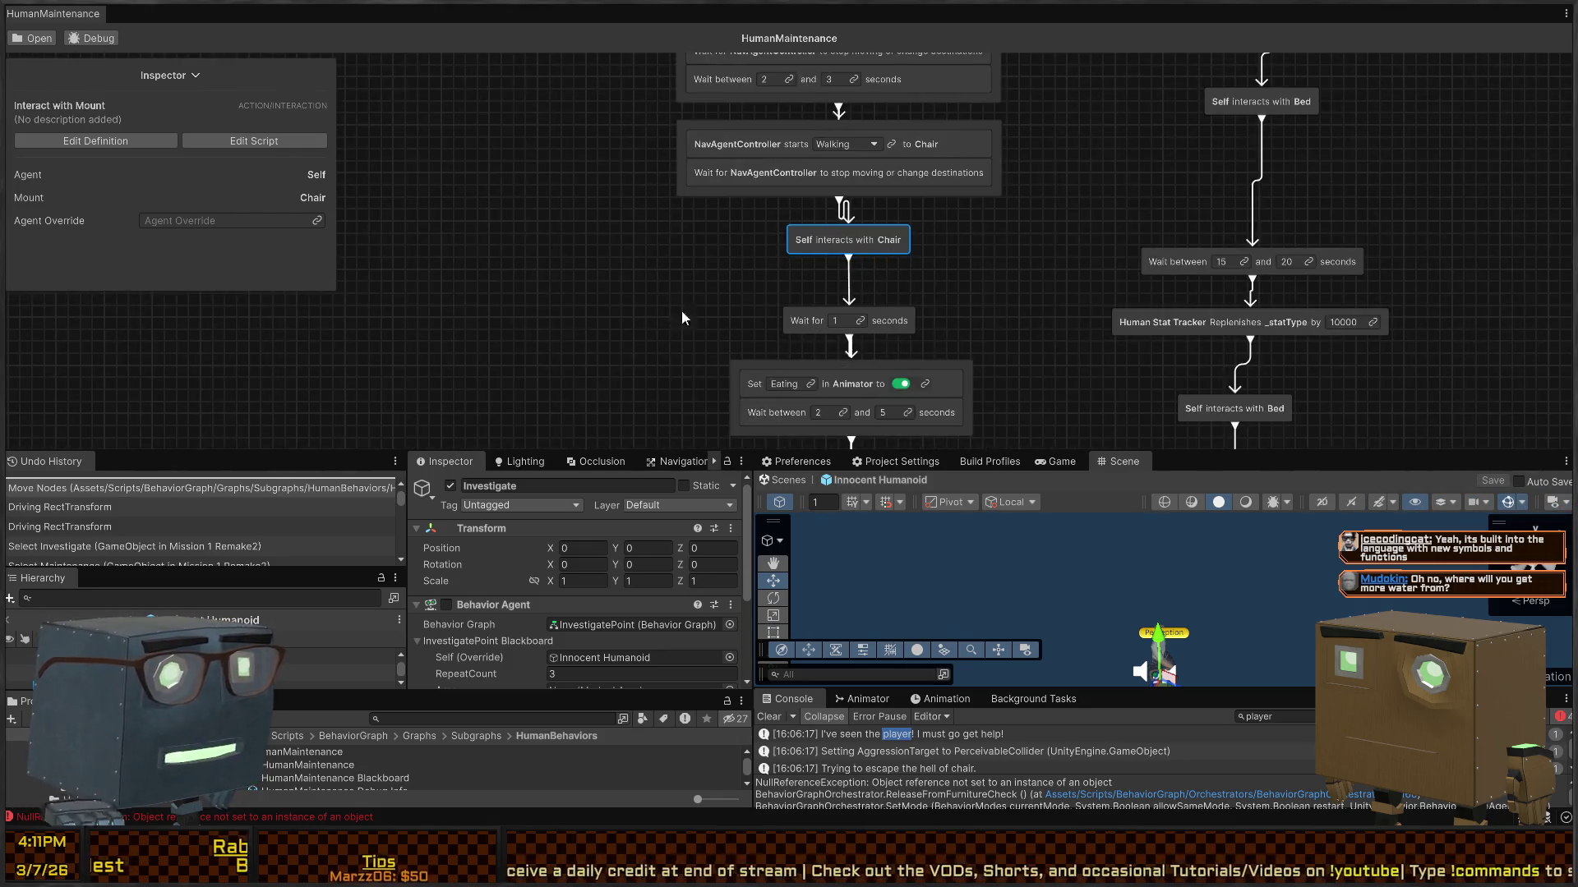
pyautogui.scroll(-3, 836, 204)
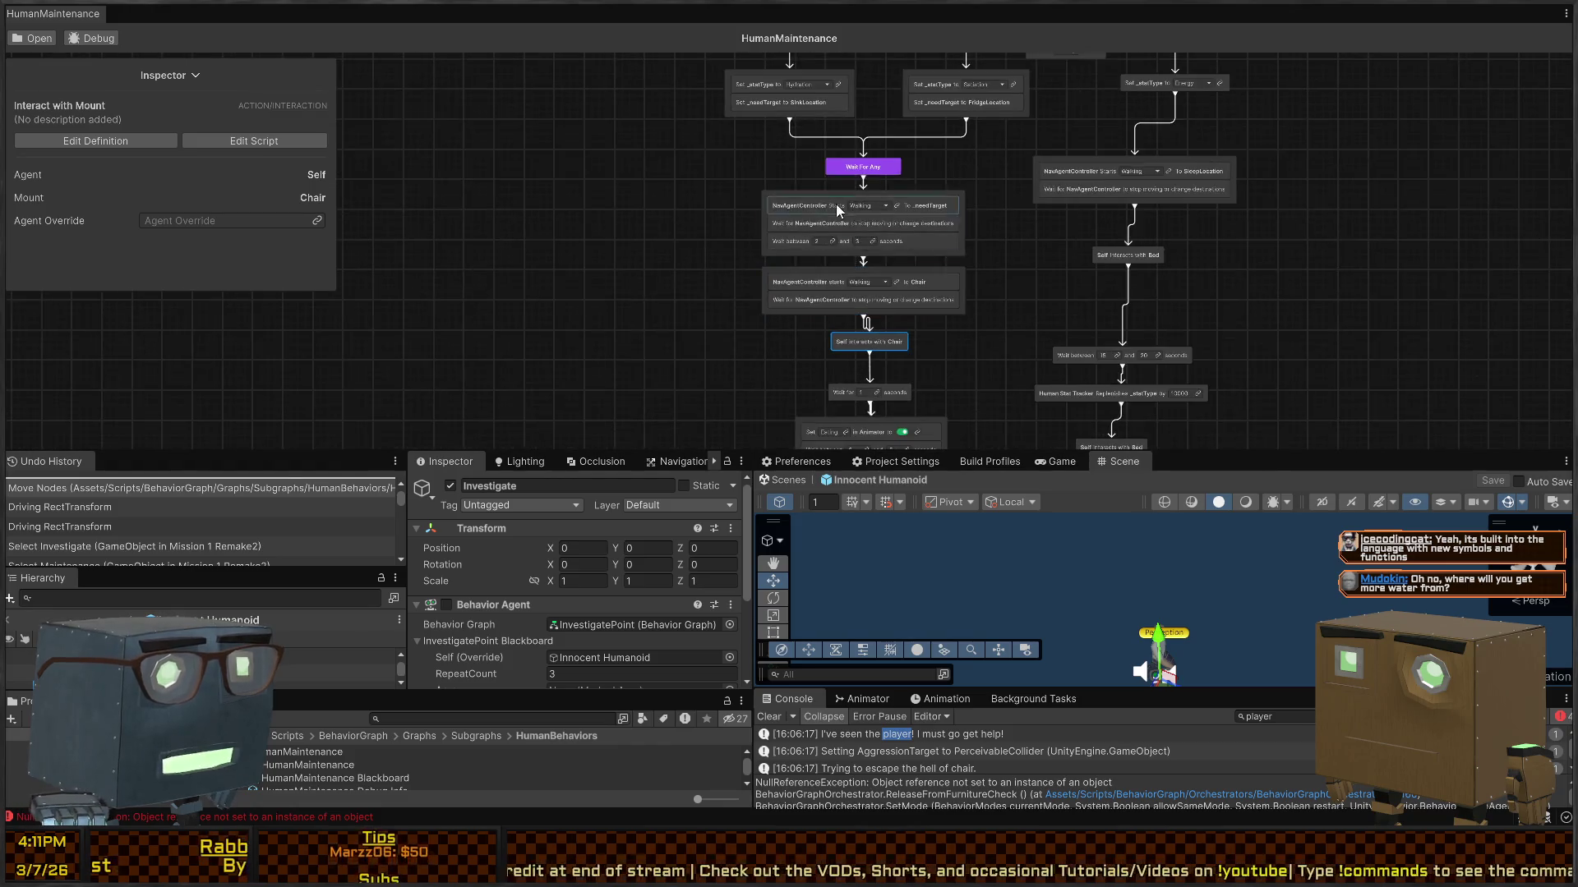
pyautogui.scroll(-3, 862, 190)
pyautogui.scroll(3, 861, 190)
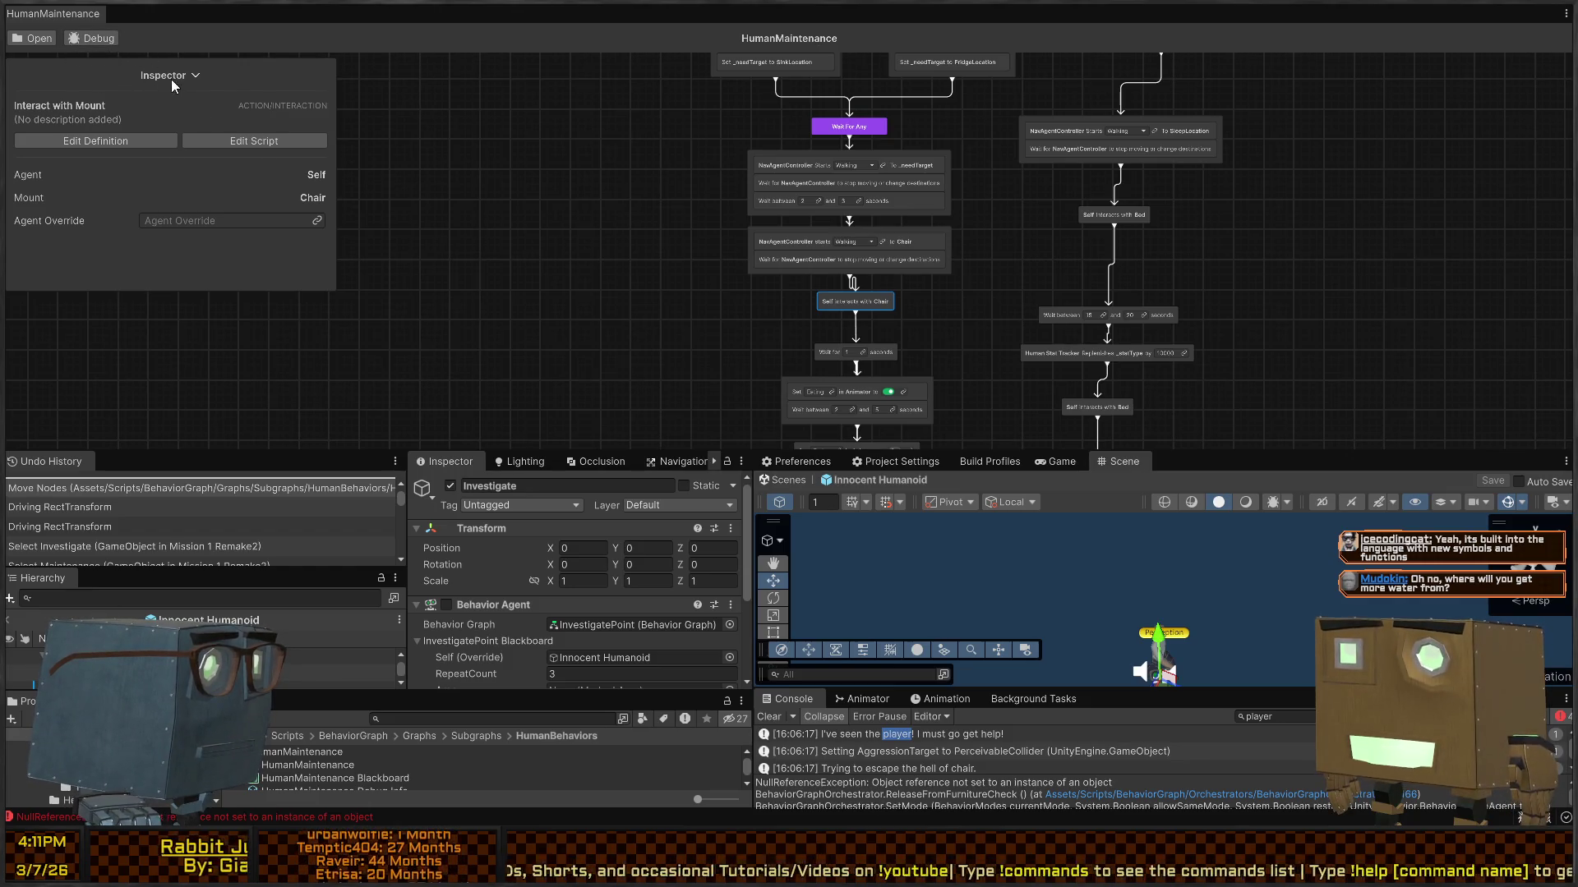
# Step: Reveal the Blackboard and add a GameObject variable named RootOverride
pyautogui.moveTo(171, 78)
pyautogui.mouseDown()
pyautogui.moveTo(188, 146)
pyautogui.moveTo(165, 241)
pyautogui.mouseUp()
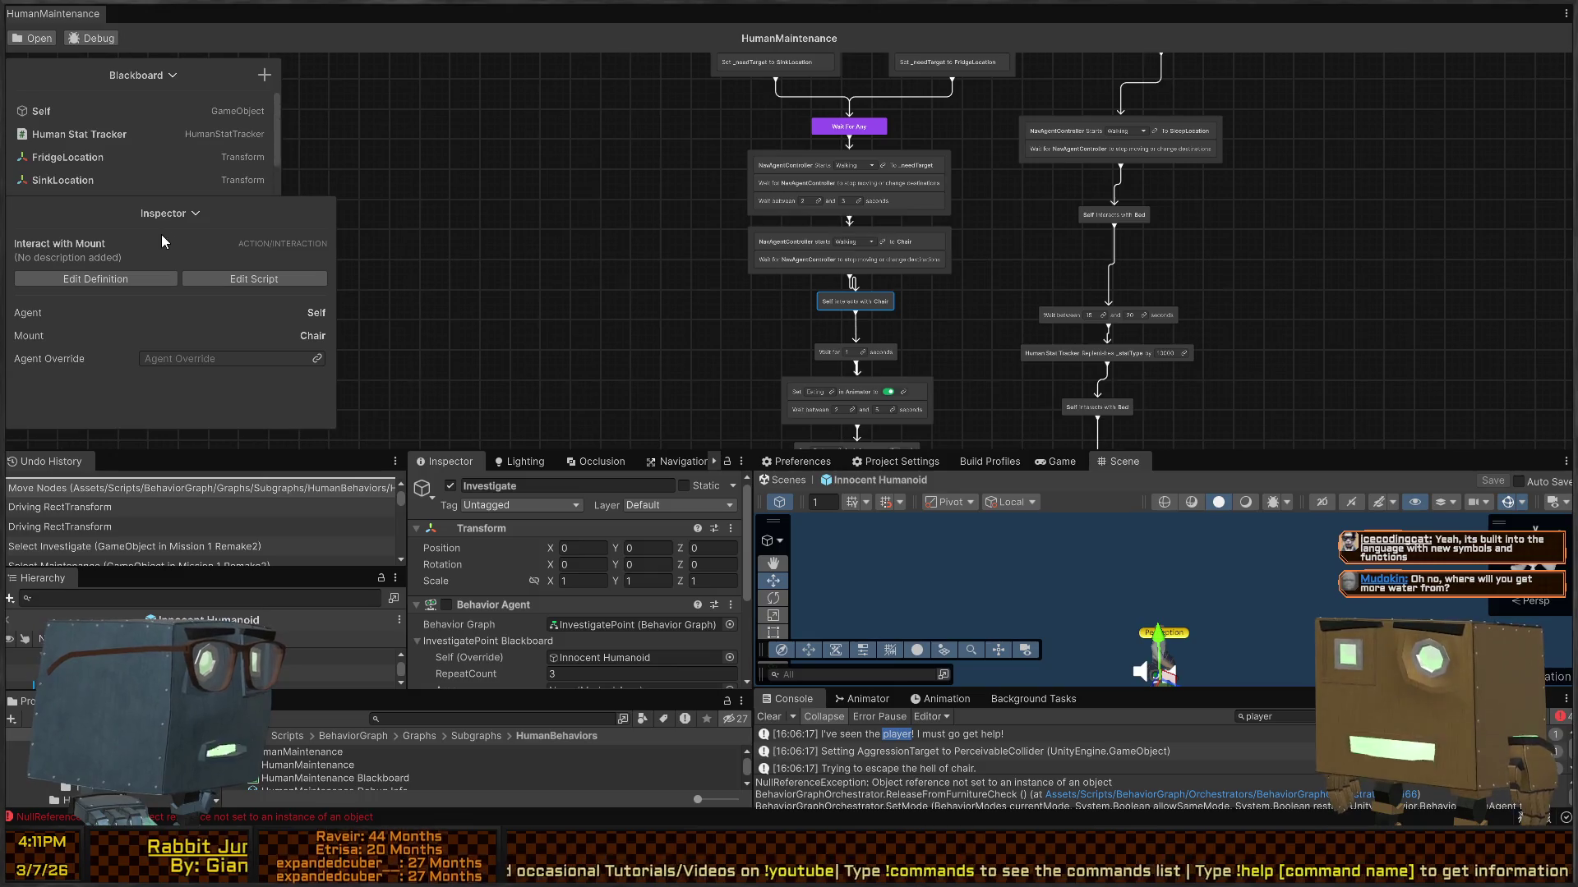
pyautogui.moveTo(280, 96); pyautogui.dragTo(427, 95)
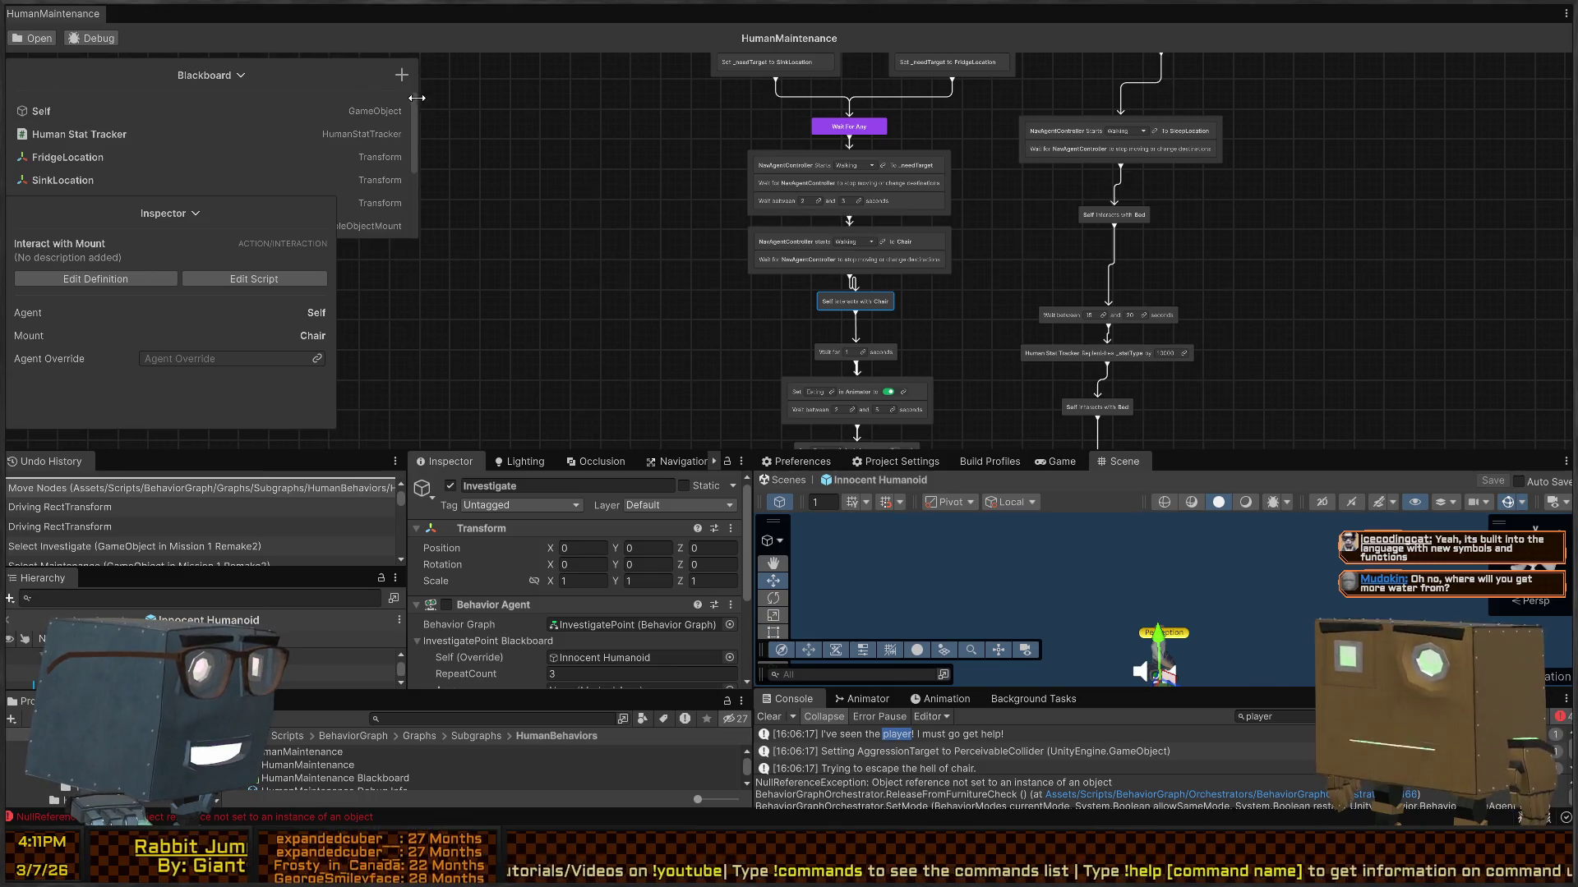
pyautogui.moveTo(276, 66); pyautogui.dragTo(713, 91)
pyautogui.scroll(-2, 582, 197)
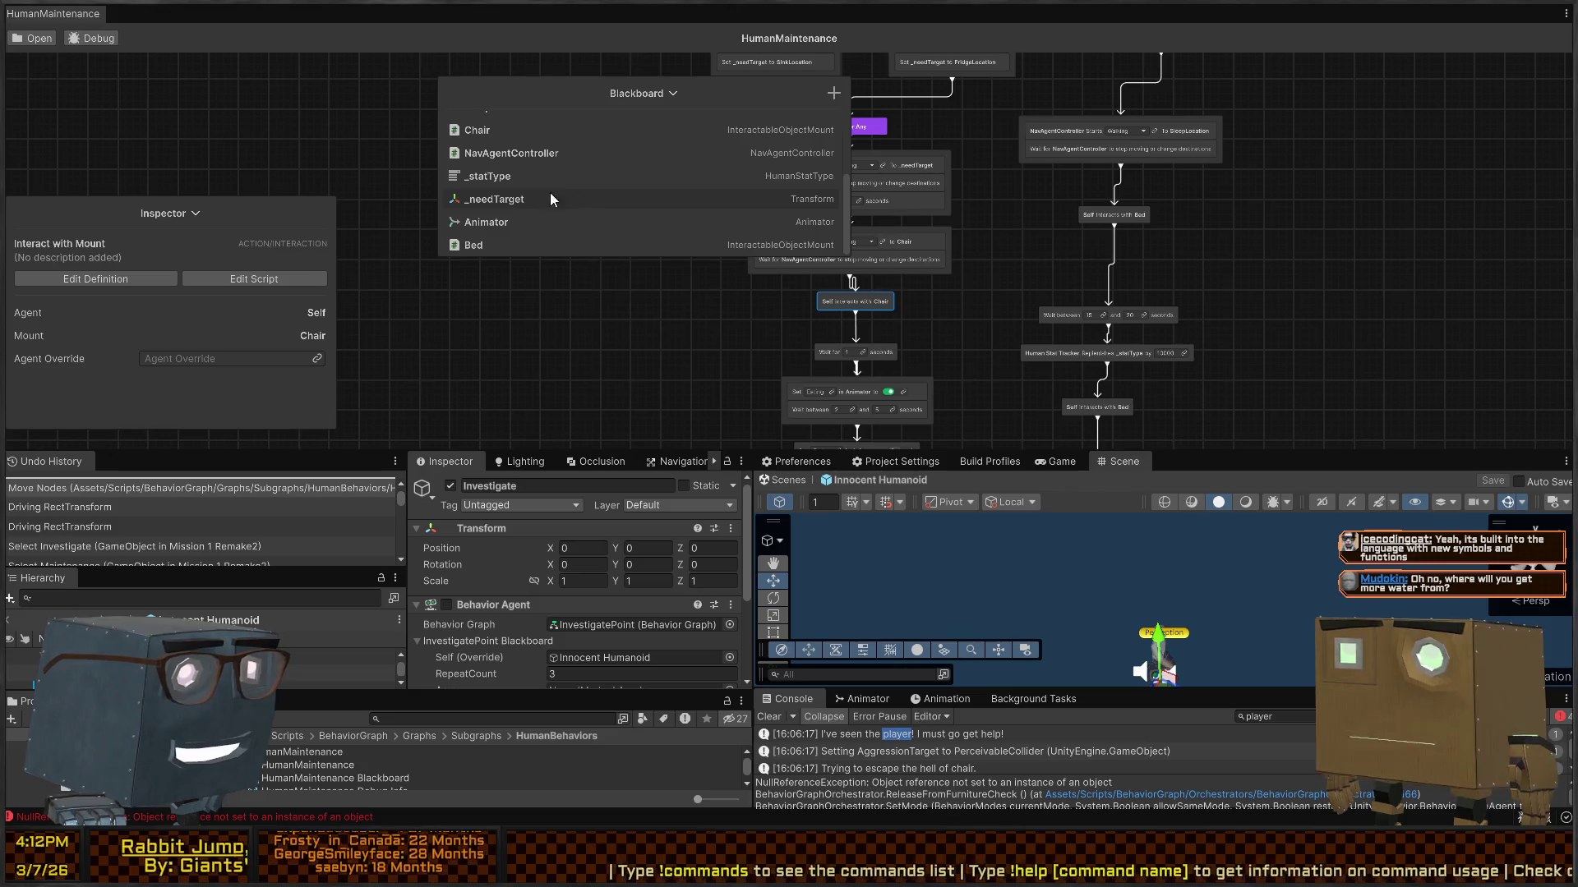
pyautogui.scroll(3, 553, 190)
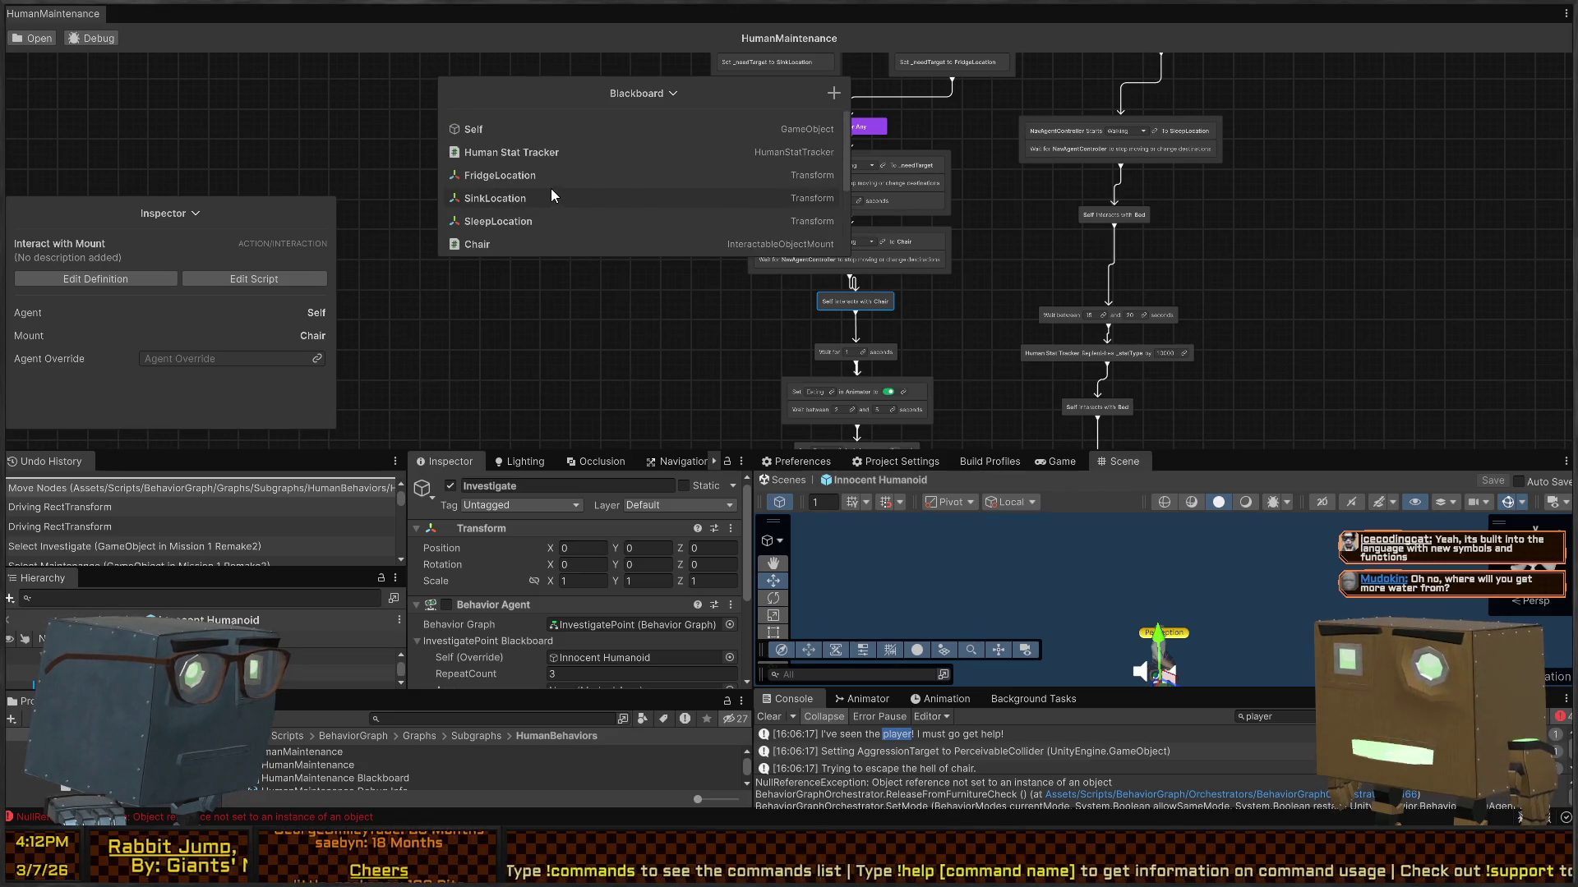
pyautogui.click(834, 94)
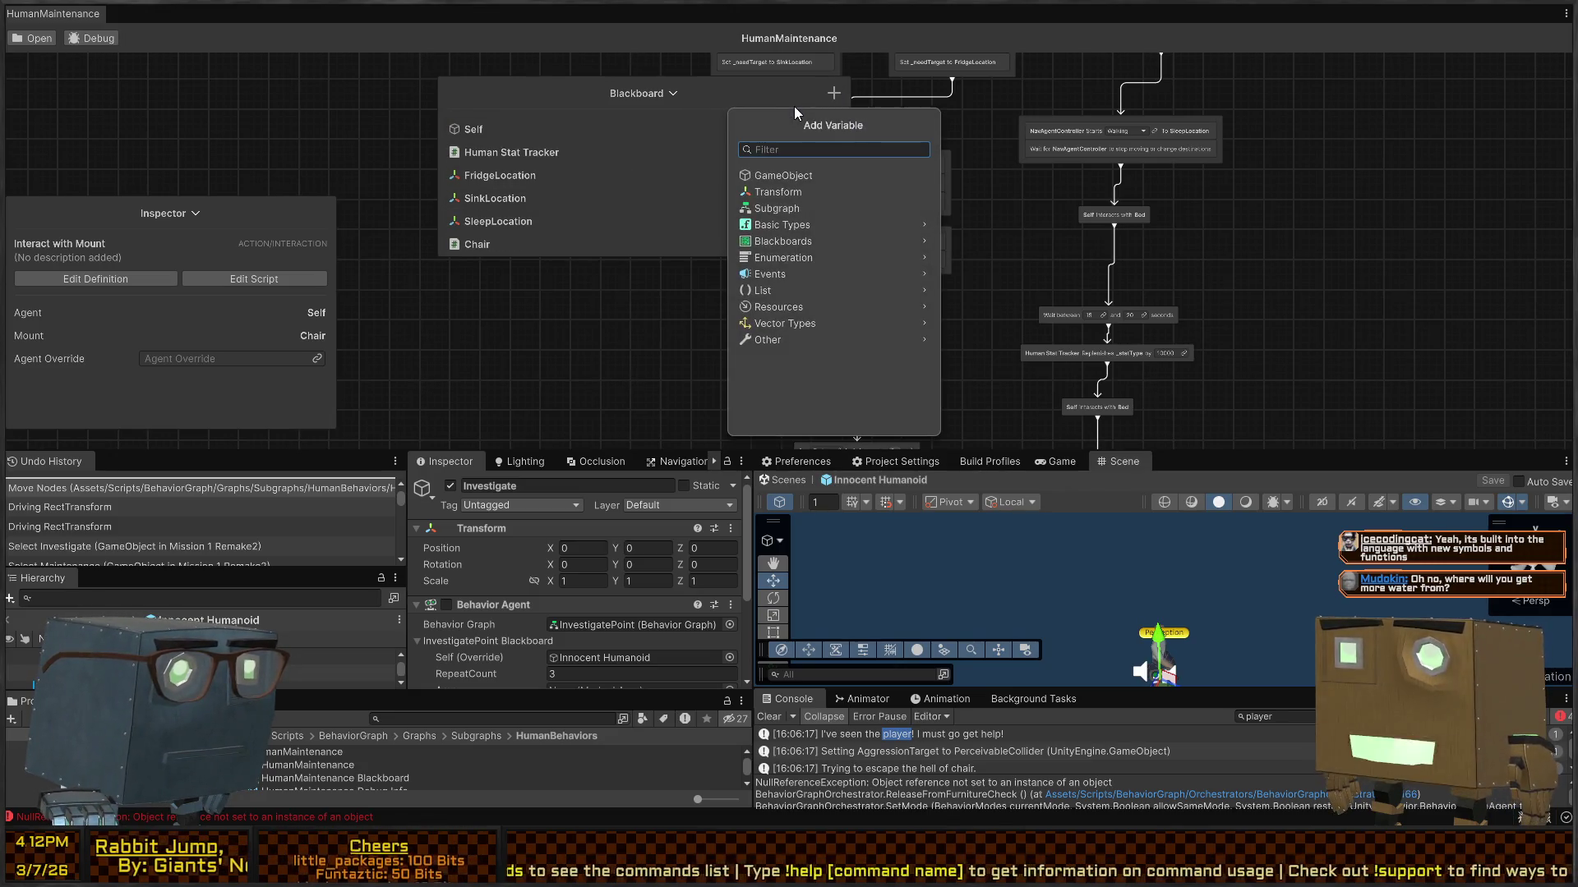
pyautogui.click(789, 175)
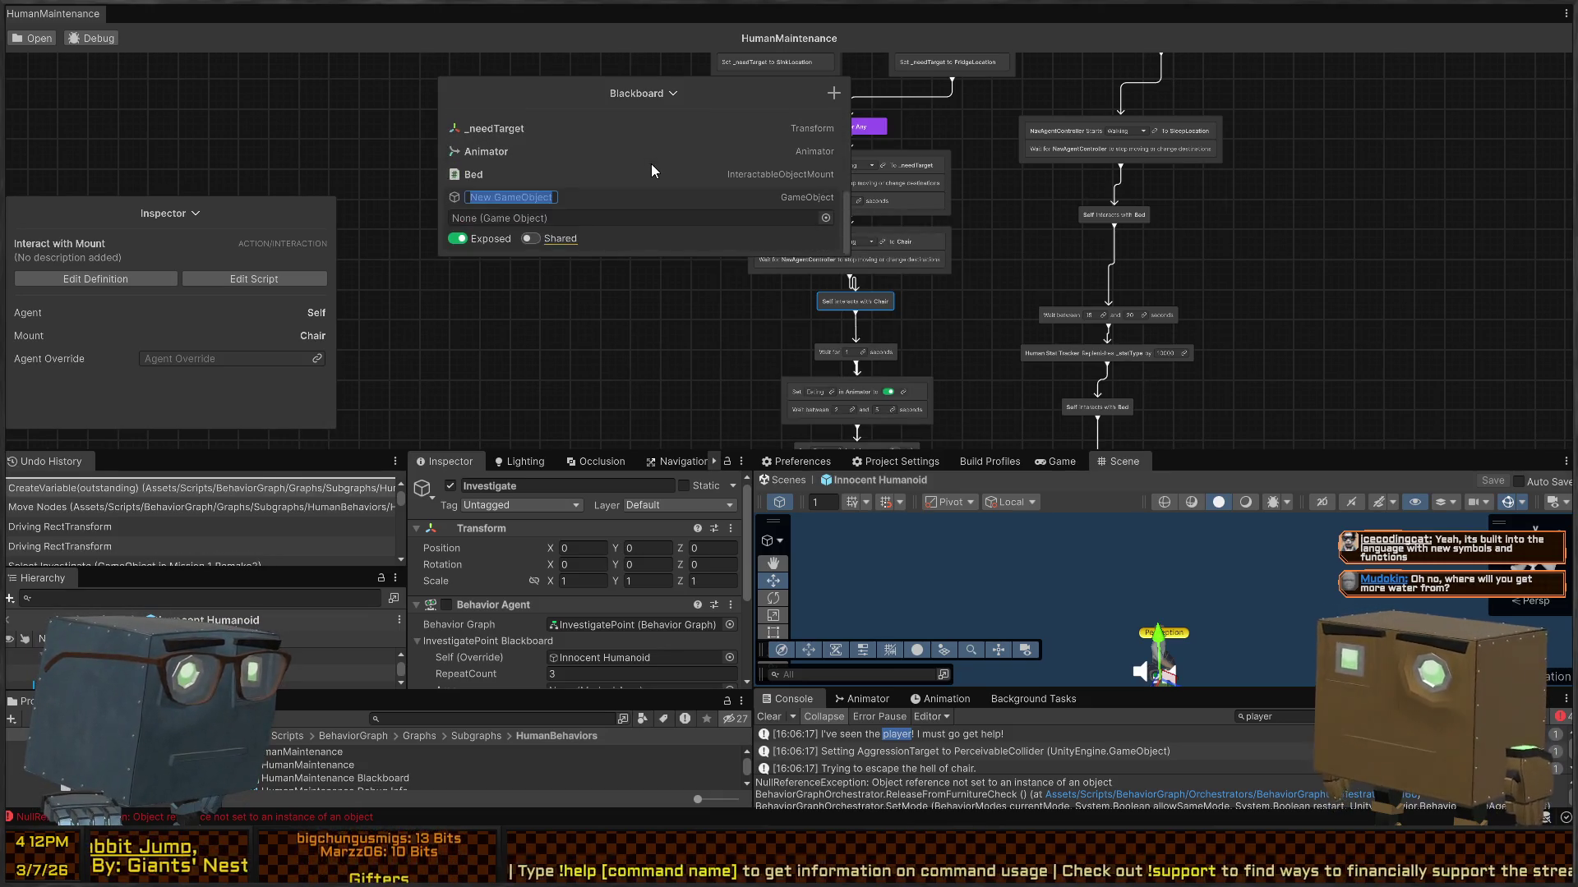
pyautogui.write('RootOverr')
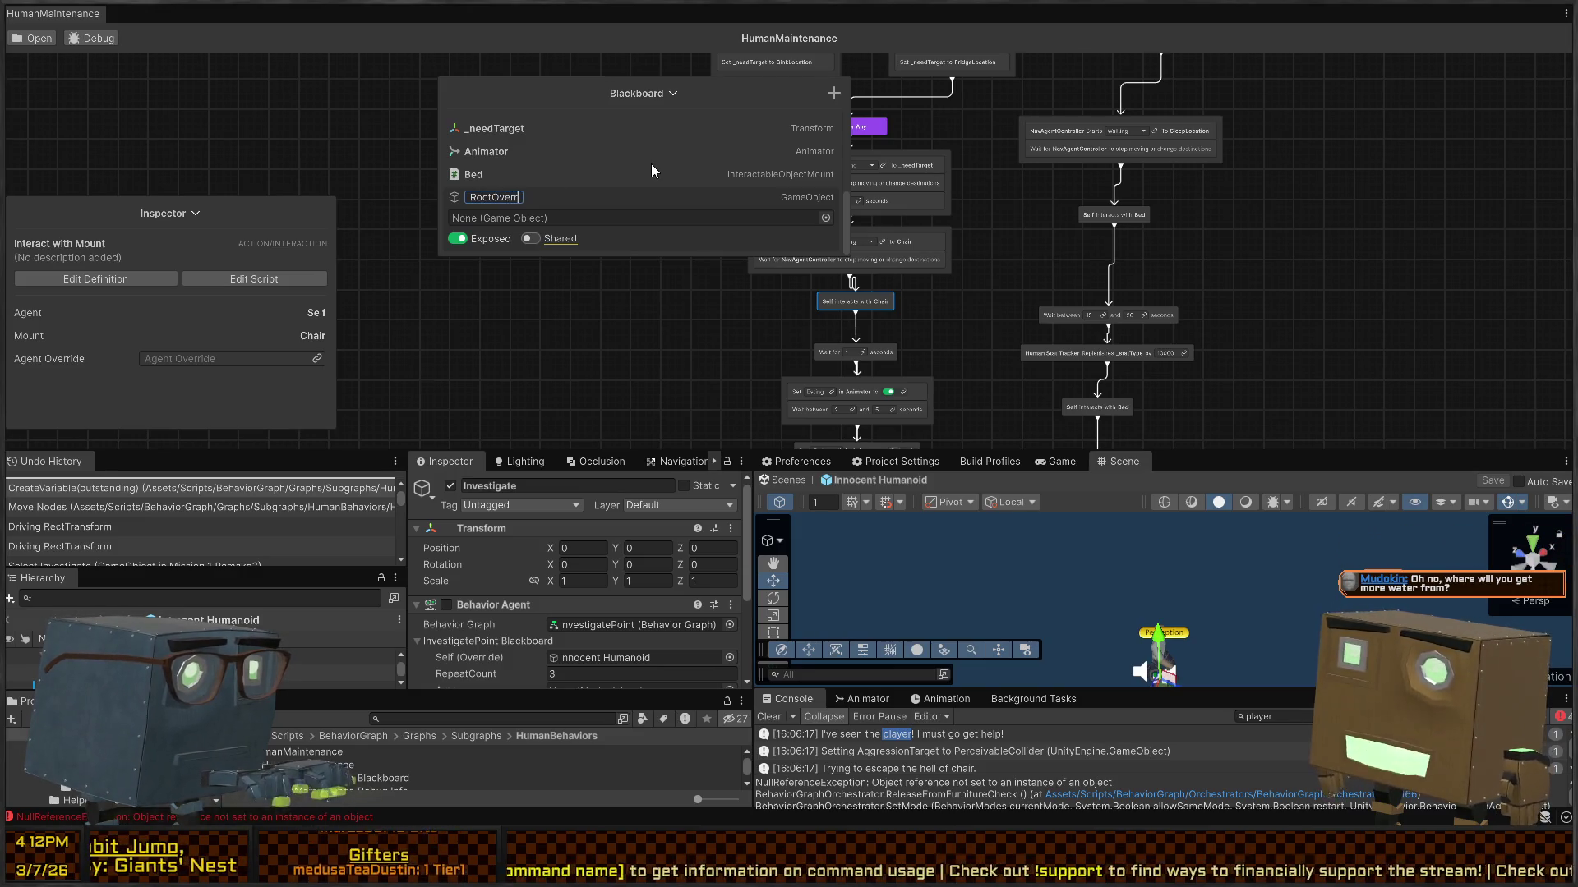
pyautogui.write('ide')
pyautogui.press('Return')
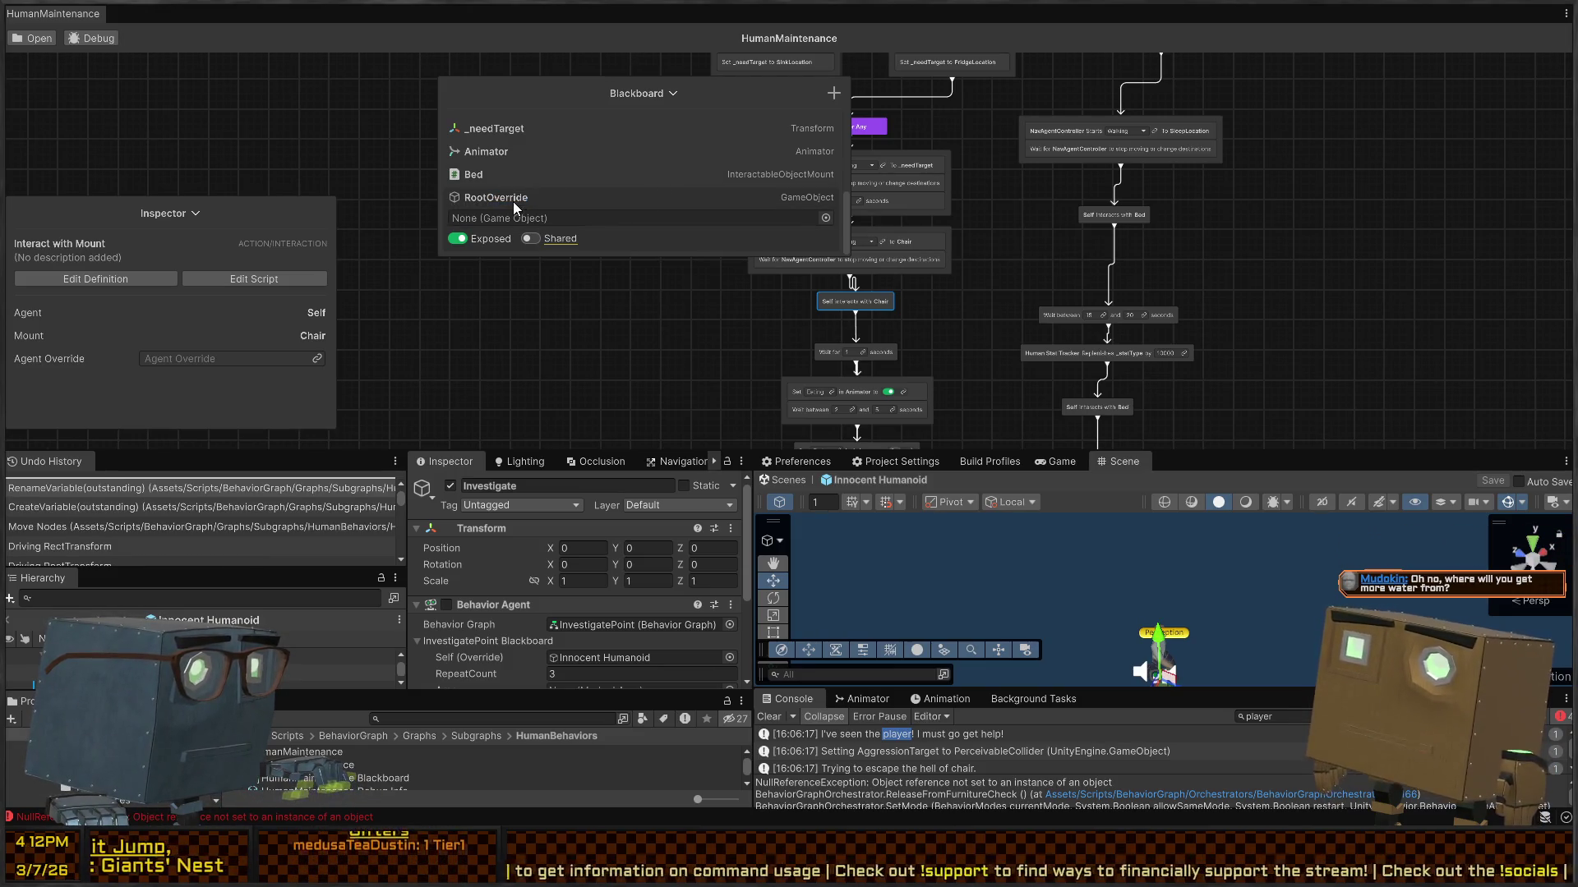
# Step: Assign RootOverride to the Agent Override of the interact nodes, including Self interacts with Chair
pyautogui.moveTo(513, 200); pyautogui.dragTo(225, 360)
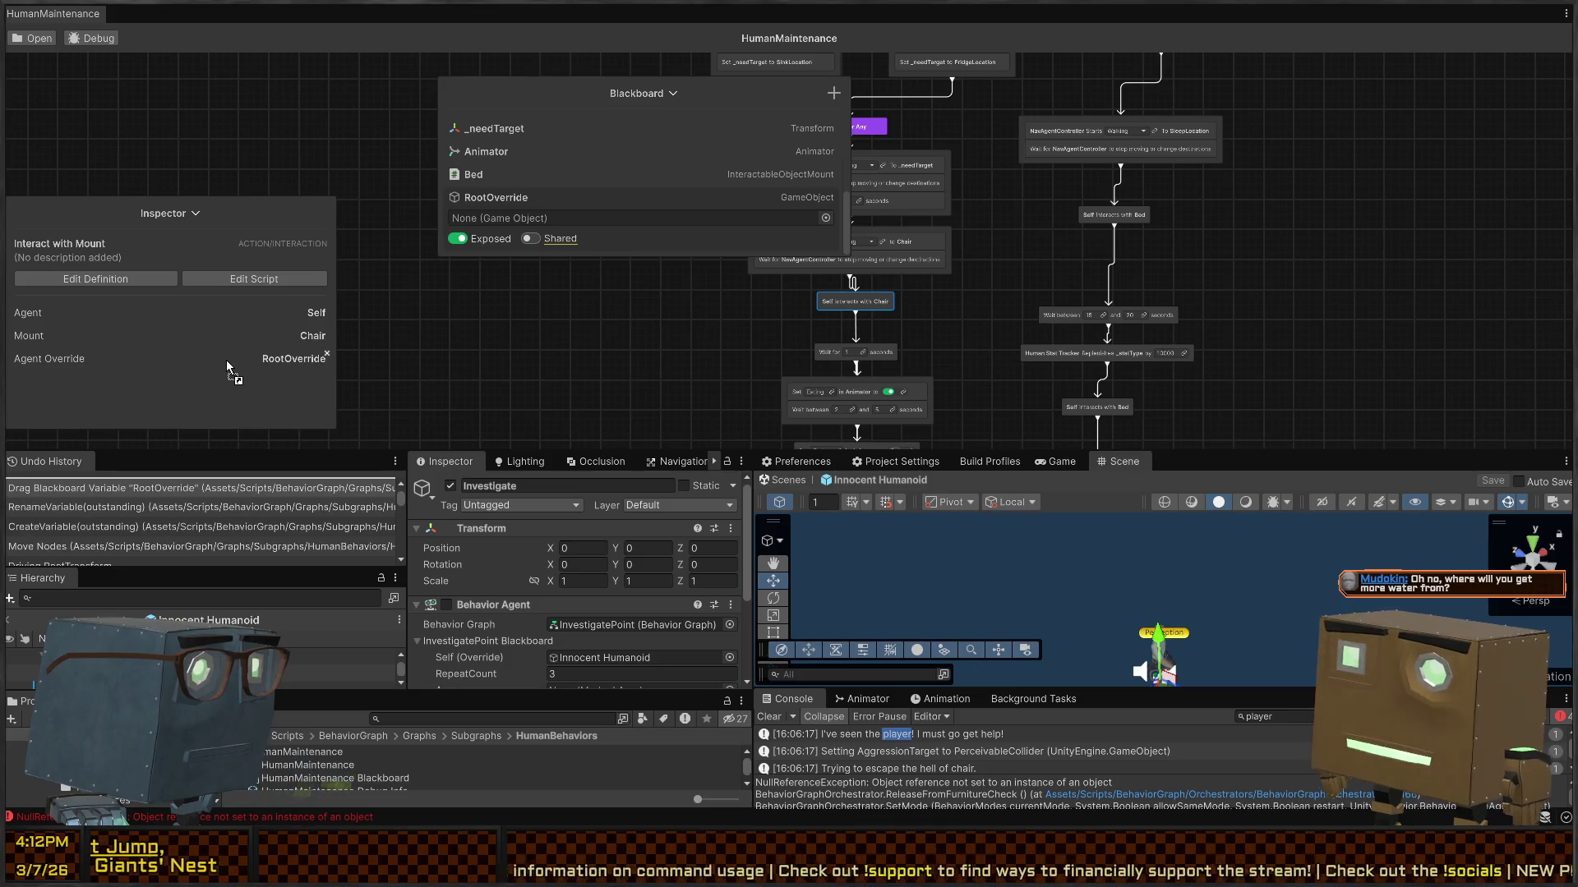
pyautogui.click(717, 335)
pyautogui.moveTo(910, 318); pyautogui.dragTo(927, 227)
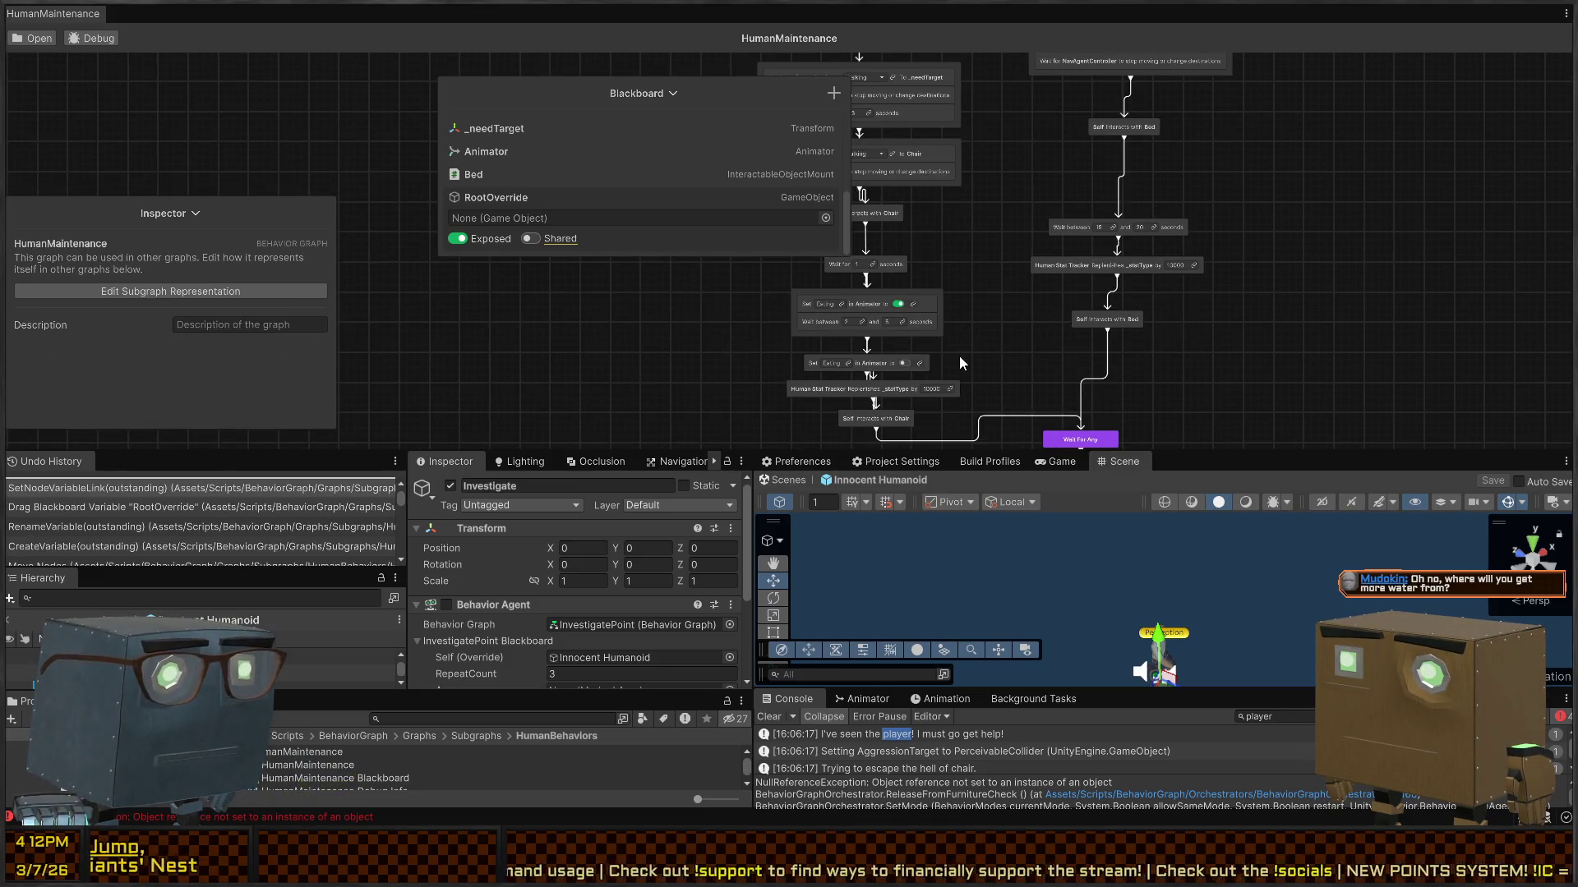
pyautogui.moveTo(959, 357); pyautogui.dragTo(975, 303)
pyautogui.click(876, 368)
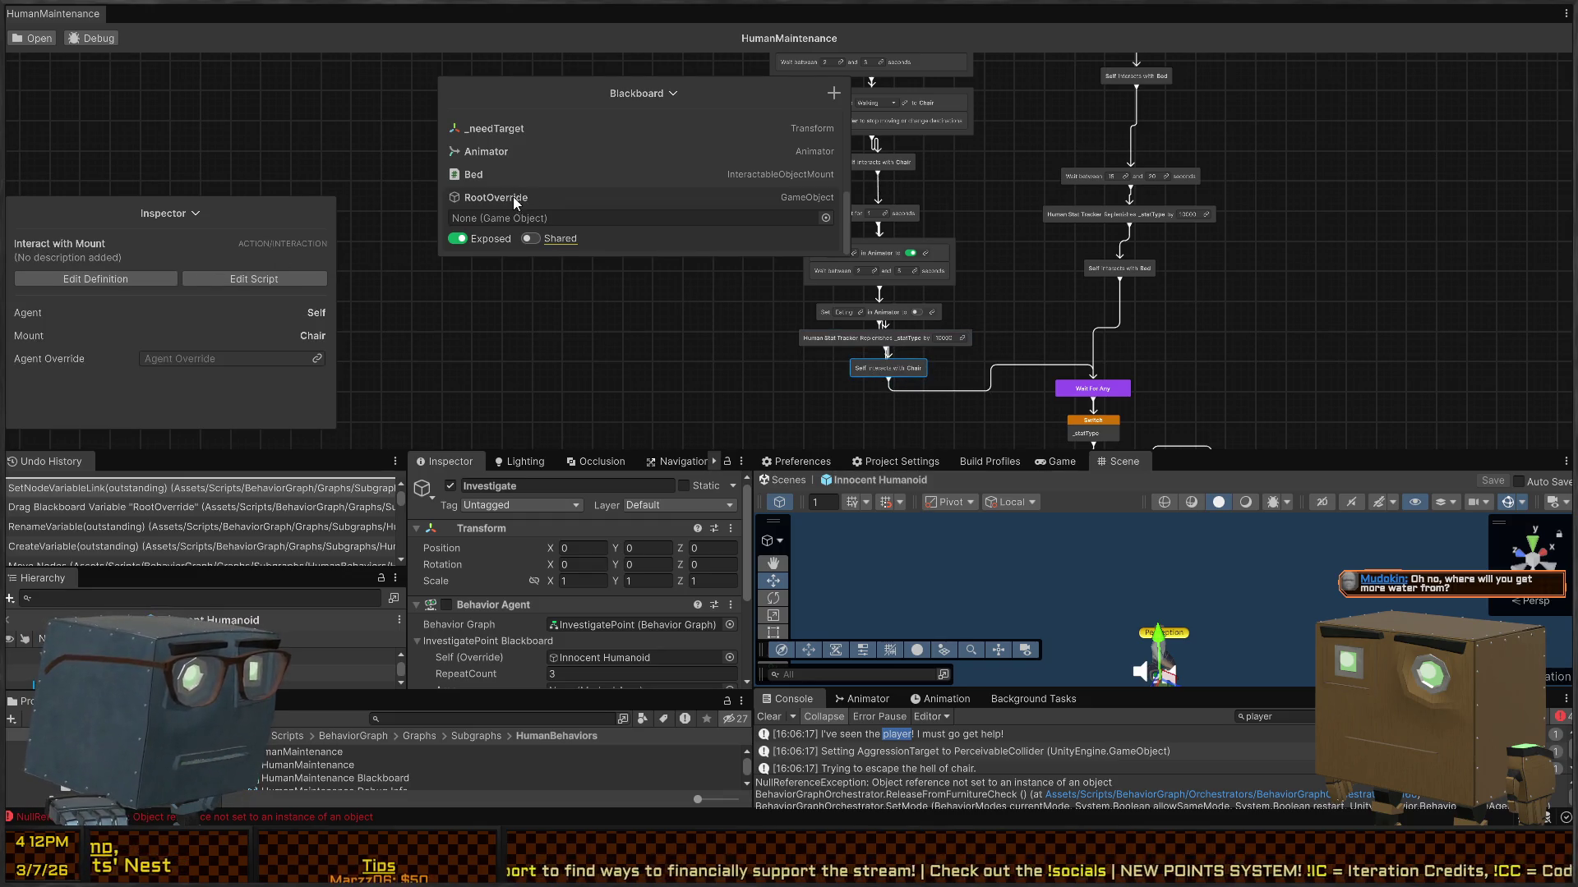
pyautogui.moveTo(513, 197); pyautogui.dragTo(220, 366)
pyautogui.click(717, 340)
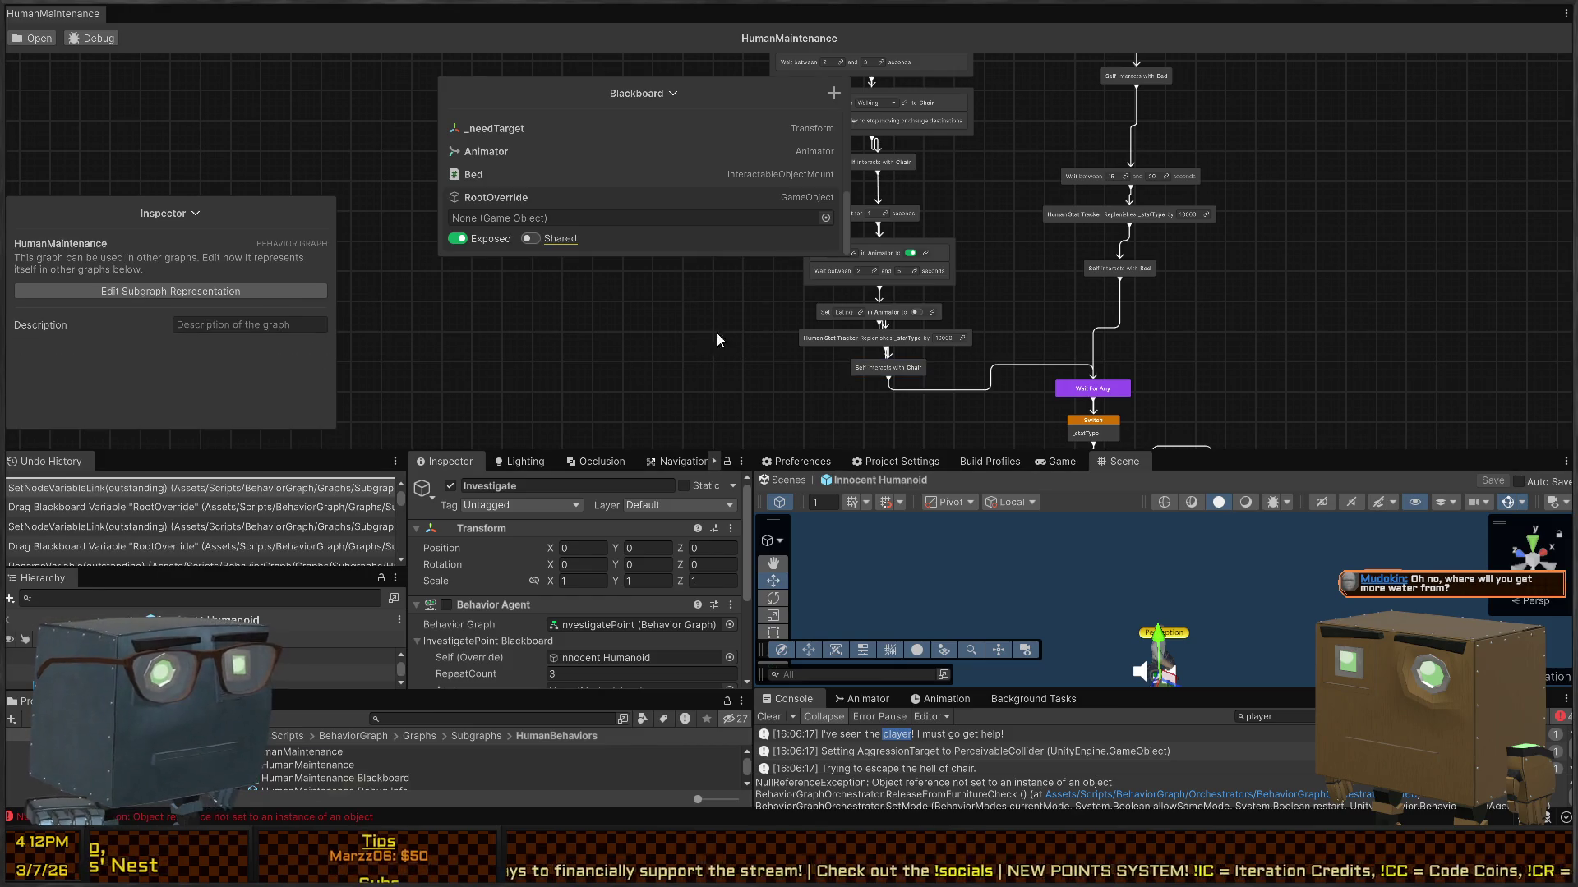
pyautogui.click(551, 198)
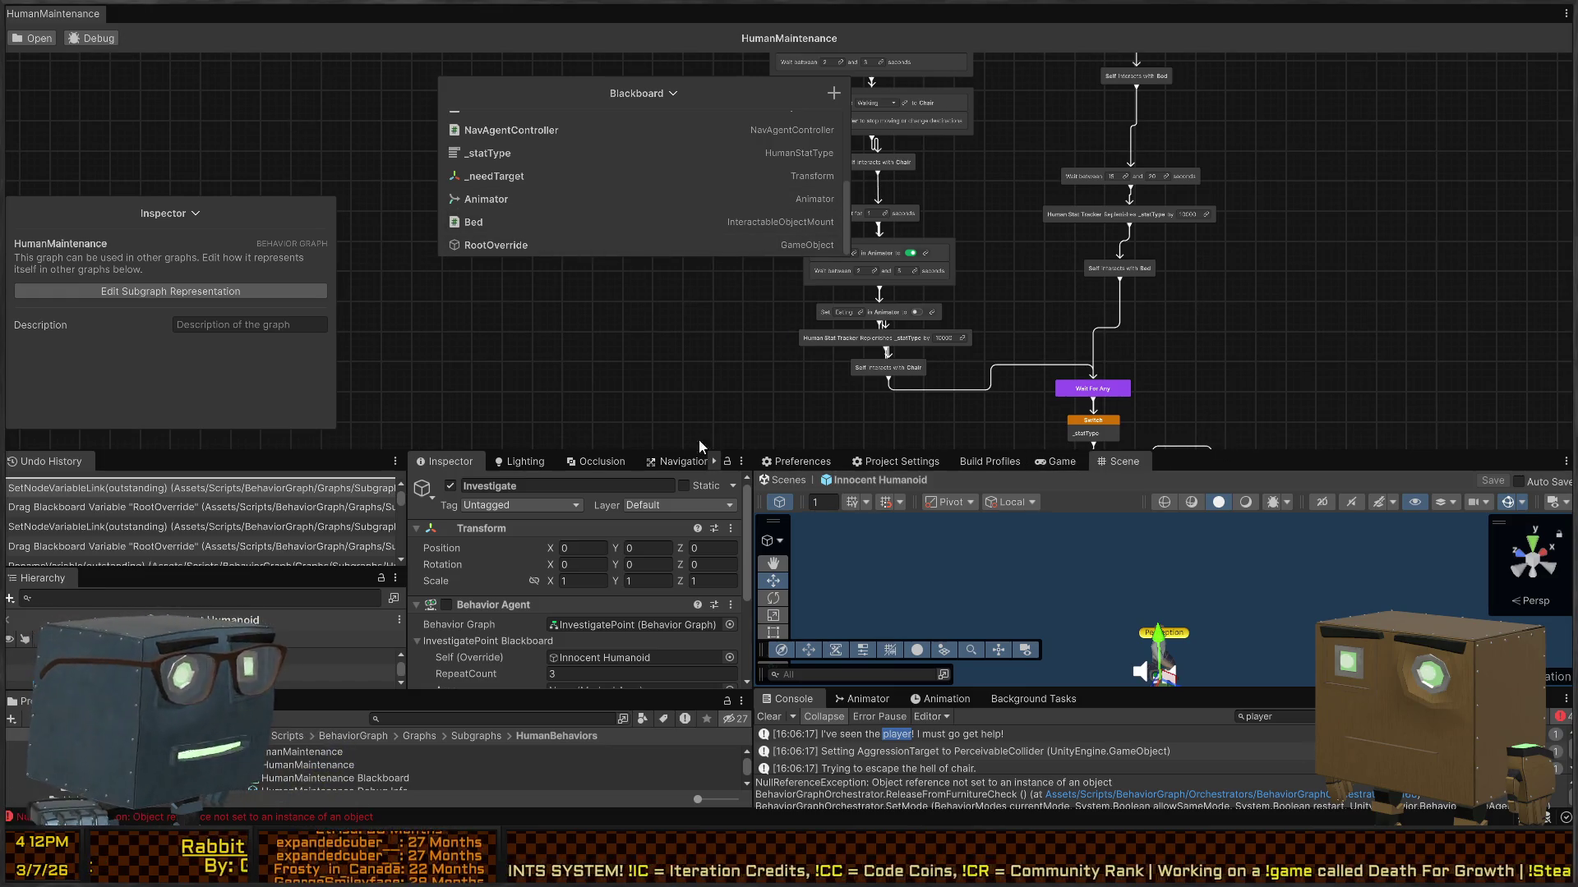
pyautogui.click(853, 492)
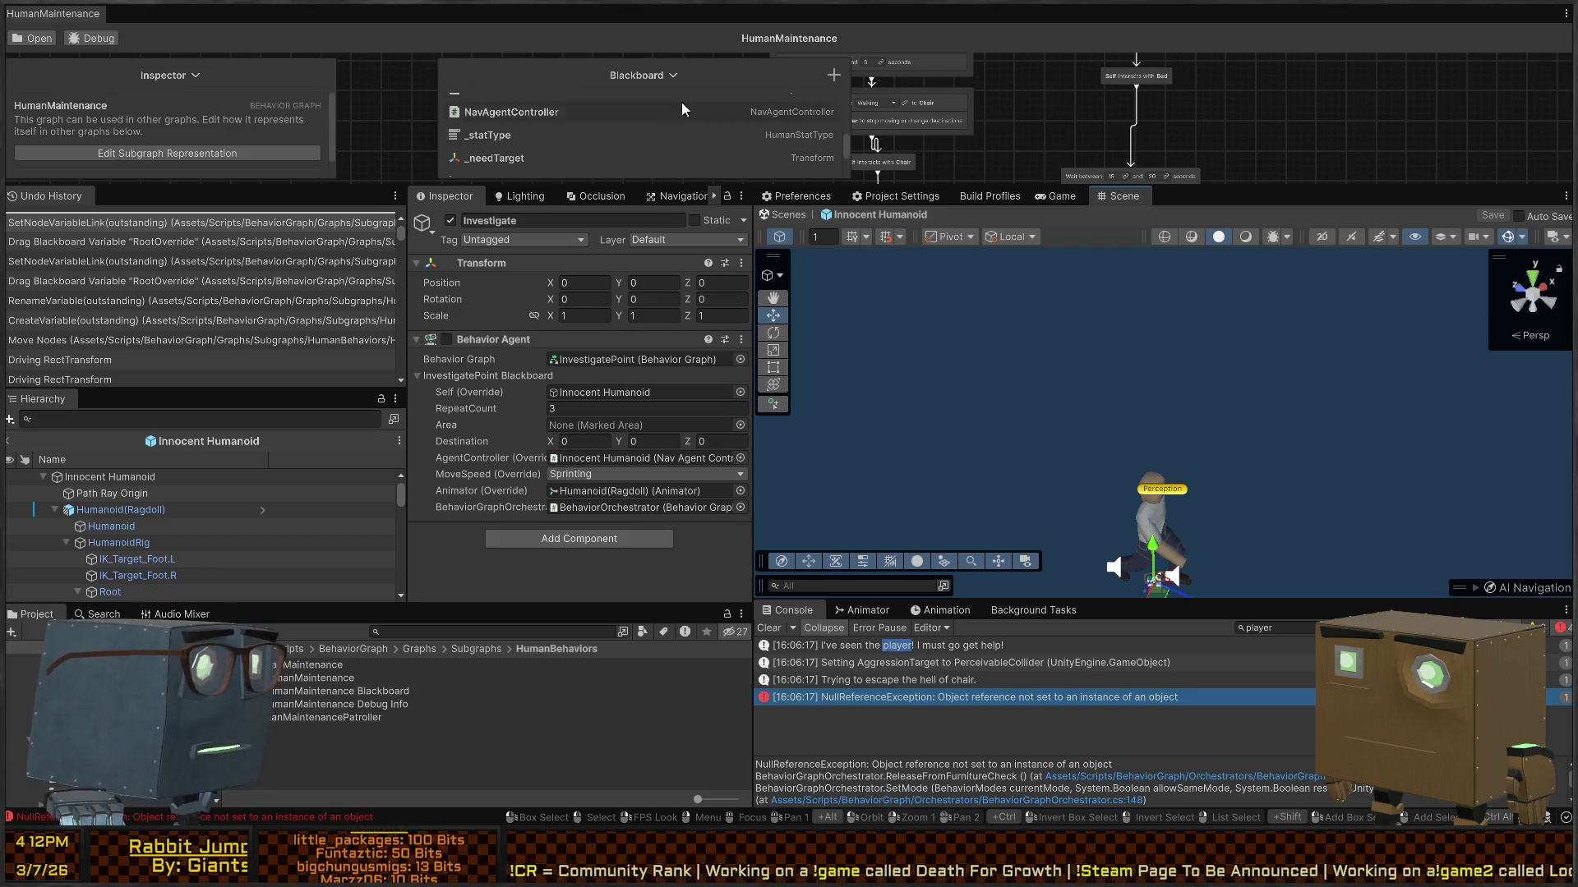
pyautogui.scroll(-2, 574, 115)
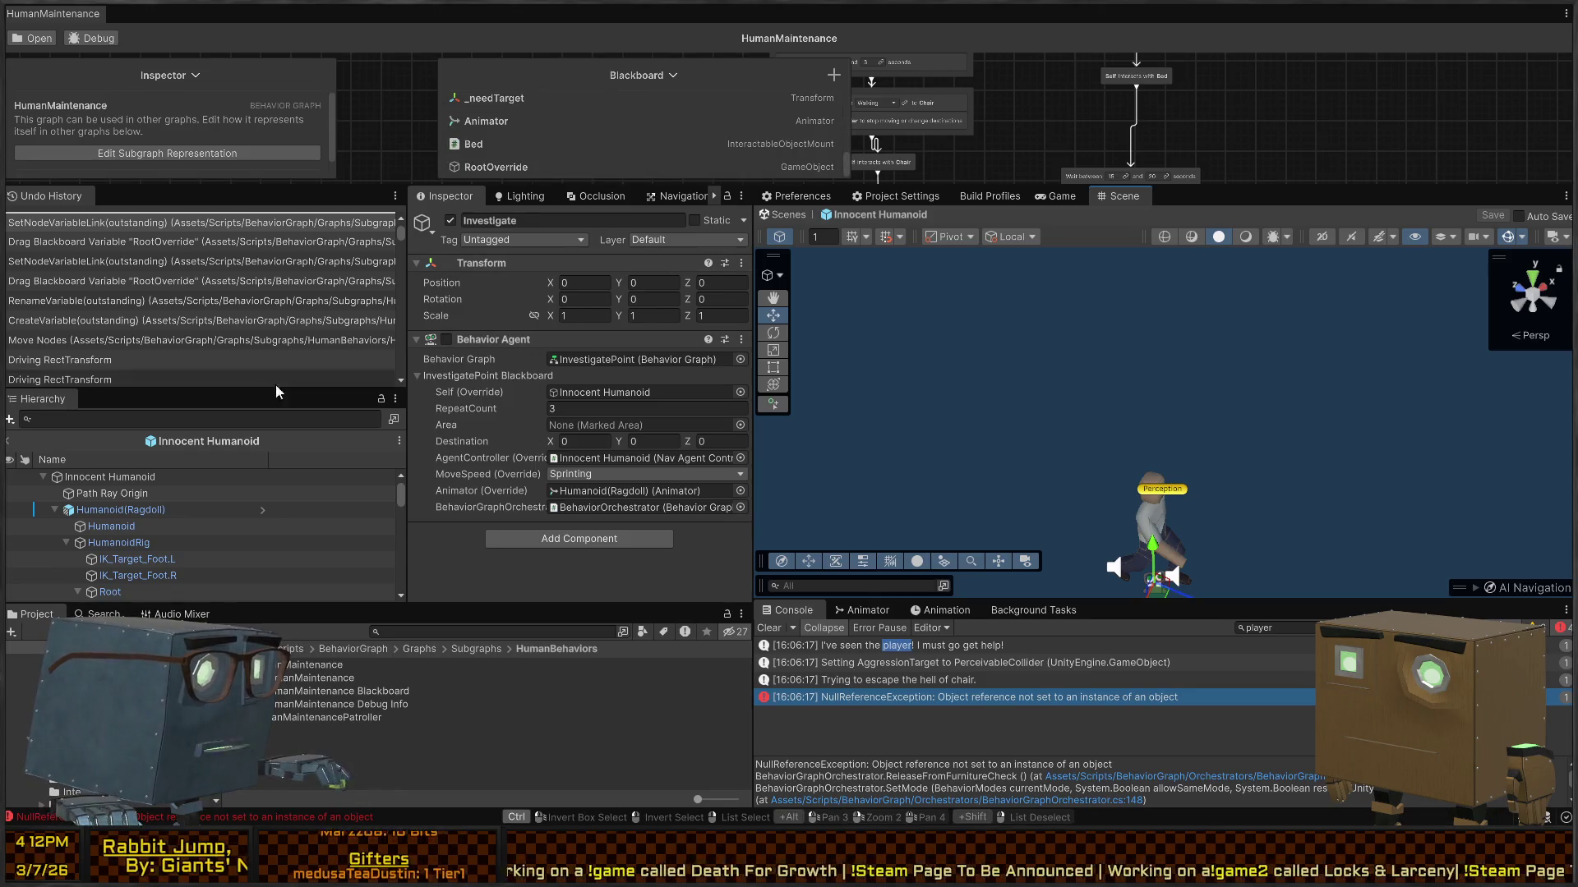
pyautogui.scroll(-10, 152, 501)
# Step: Set the Maintenance object's RootOverride to Innocent Humanoid and save the prefab
pyautogui.click(123, 577)
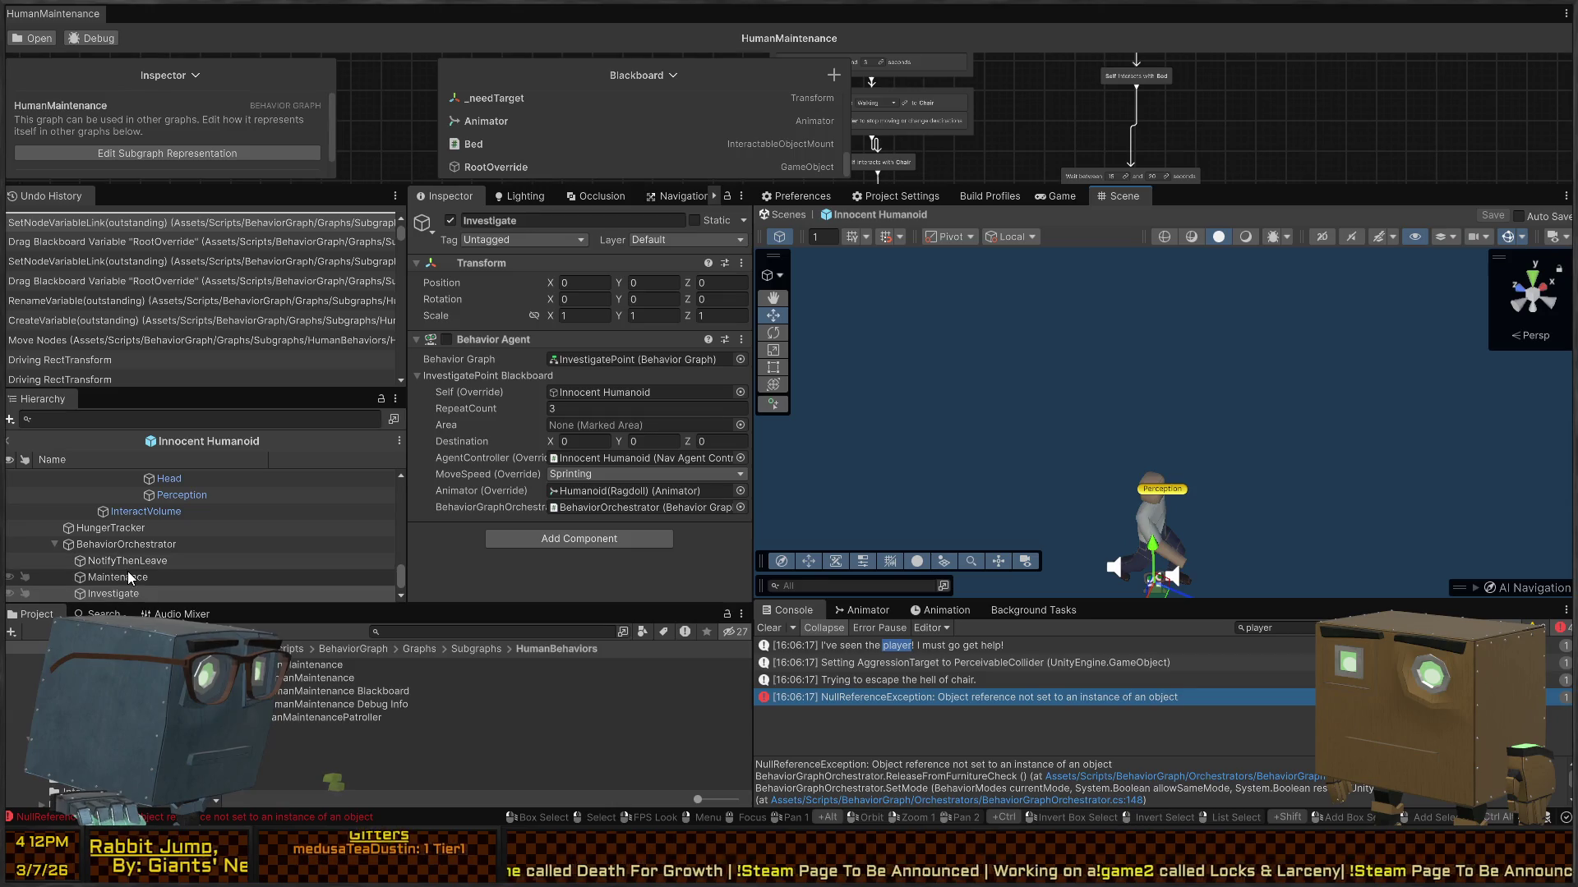
pyautogui.scroll(10, 141, 522)
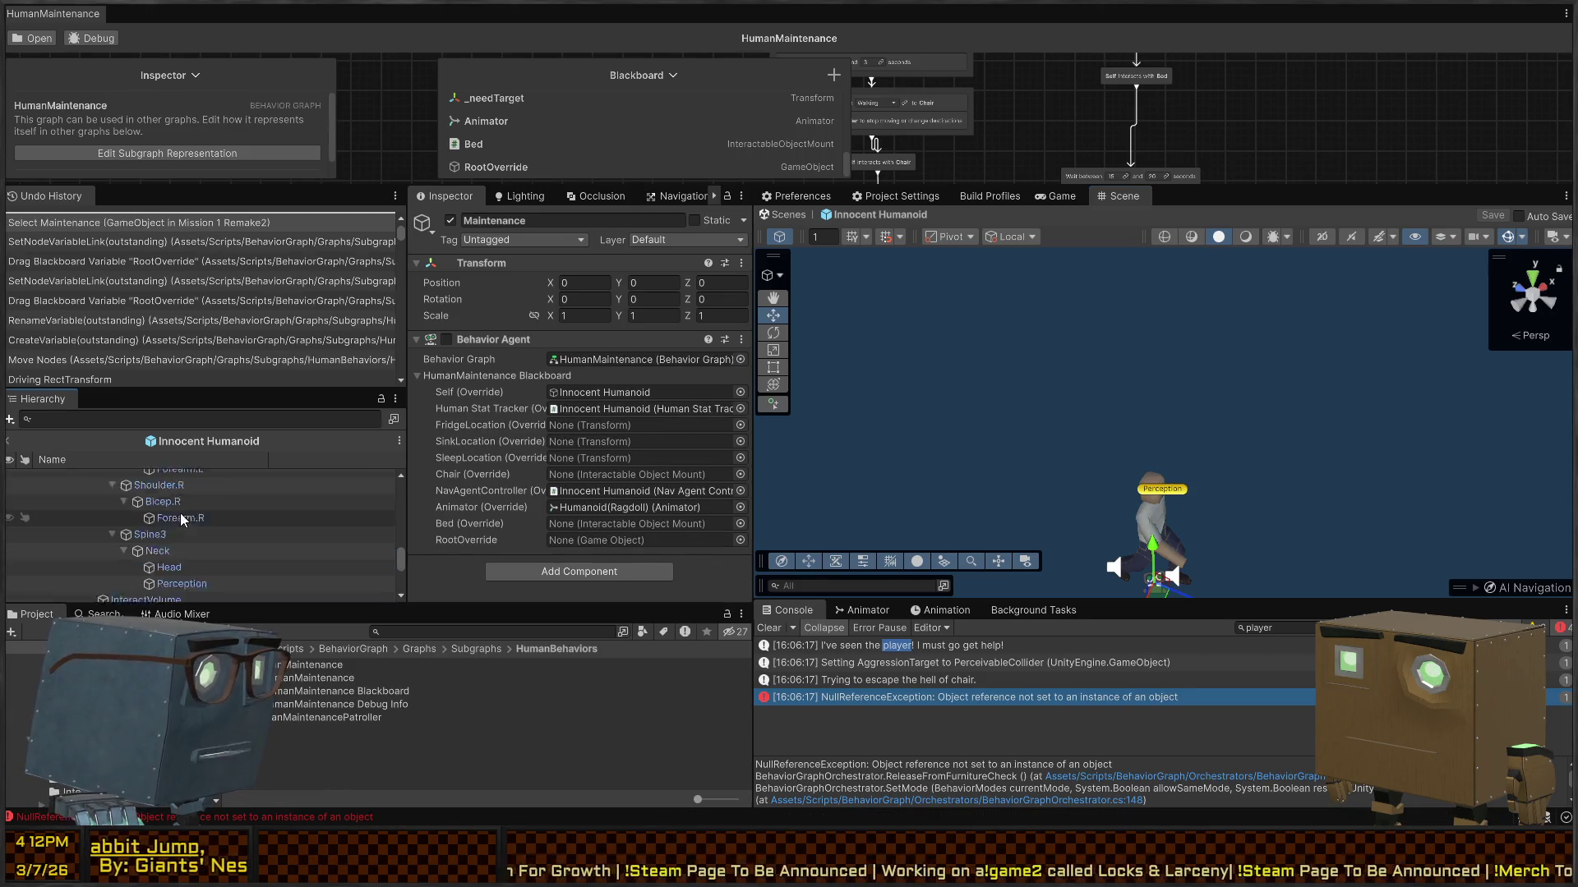
pyautogui.moveTo(104, 477); pyautogui.dragTo(608, 537)
pyautogui.hotkey('ctrl', 's')
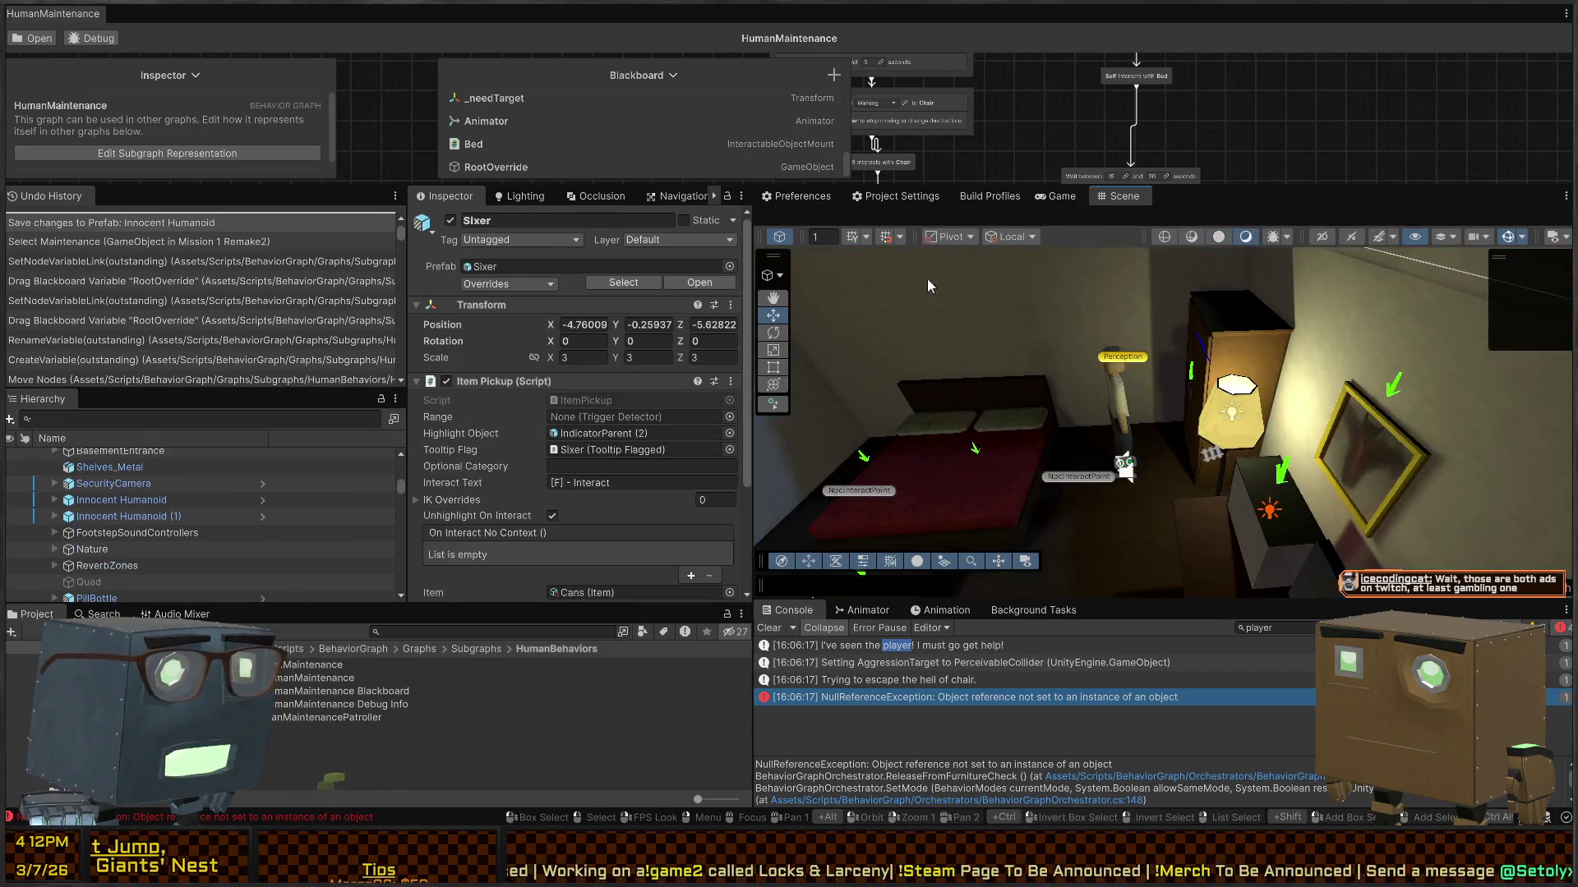
# Step: Return to the bedroom scene and start Play mode with the Game view maximized
pyautogui.hotkey('shift', 'space')
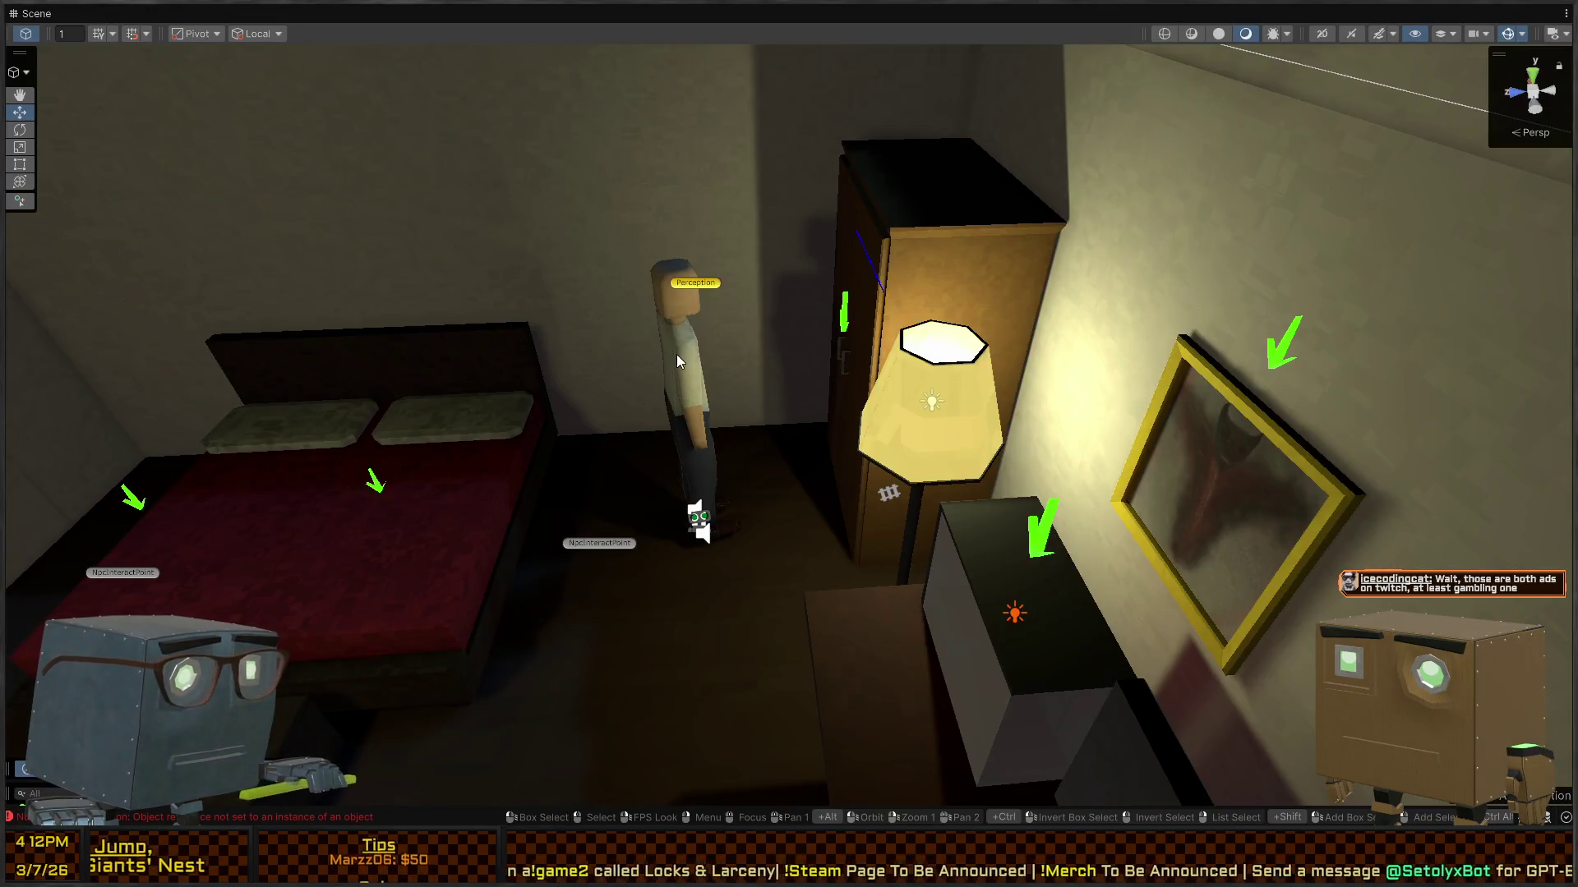
pyautogui.hotkey('shift', 'space')
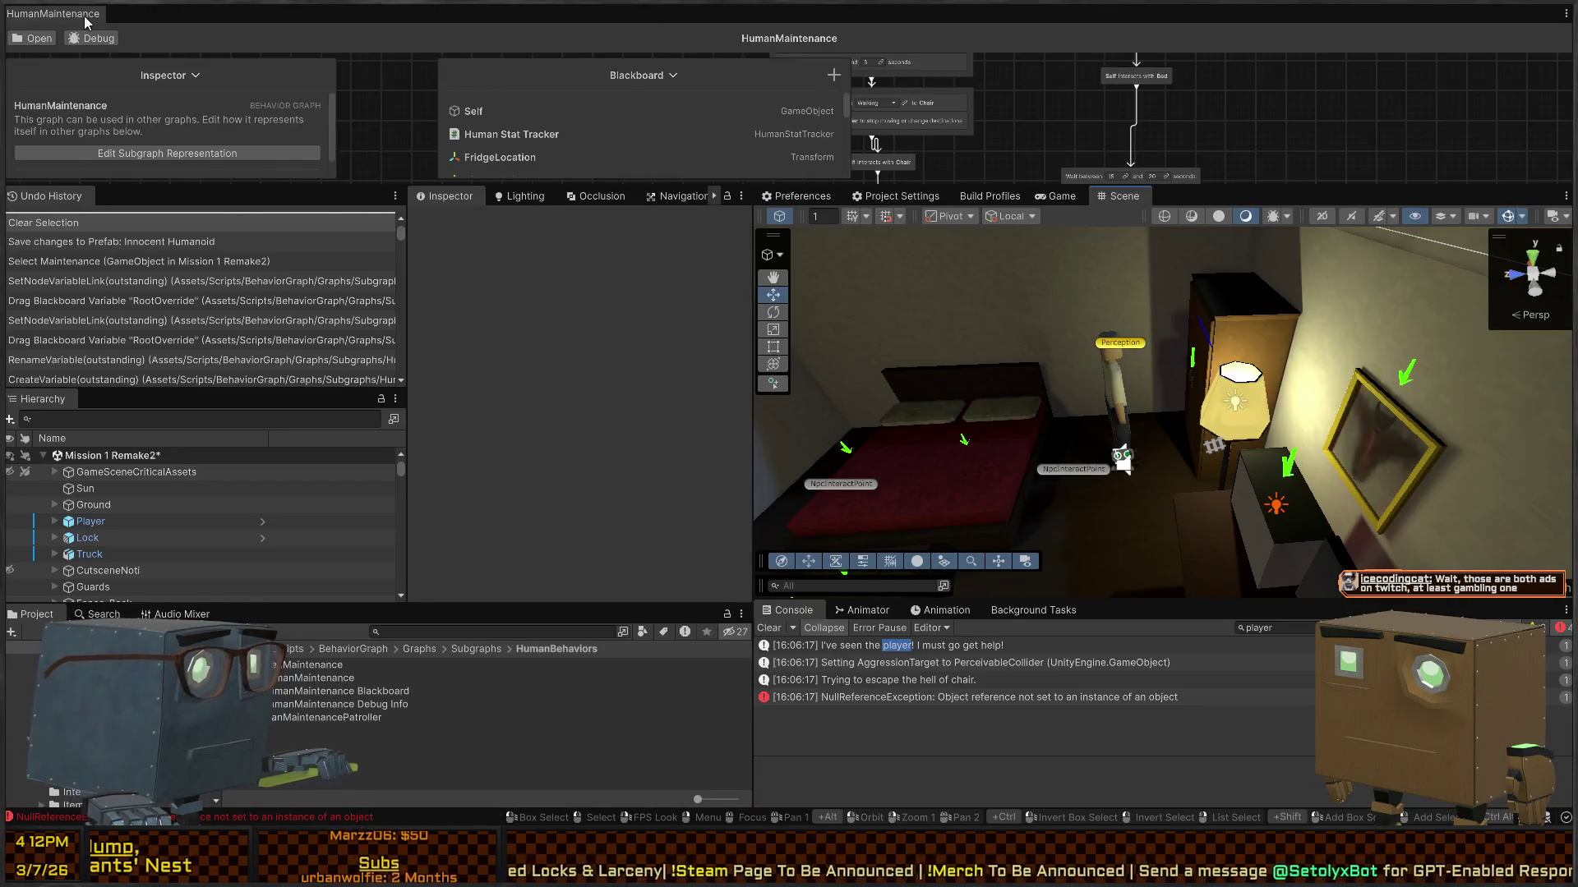
pyautogui.hotkey('ctrl', 'p')
pyautogui.hotkey('shift', 'space')
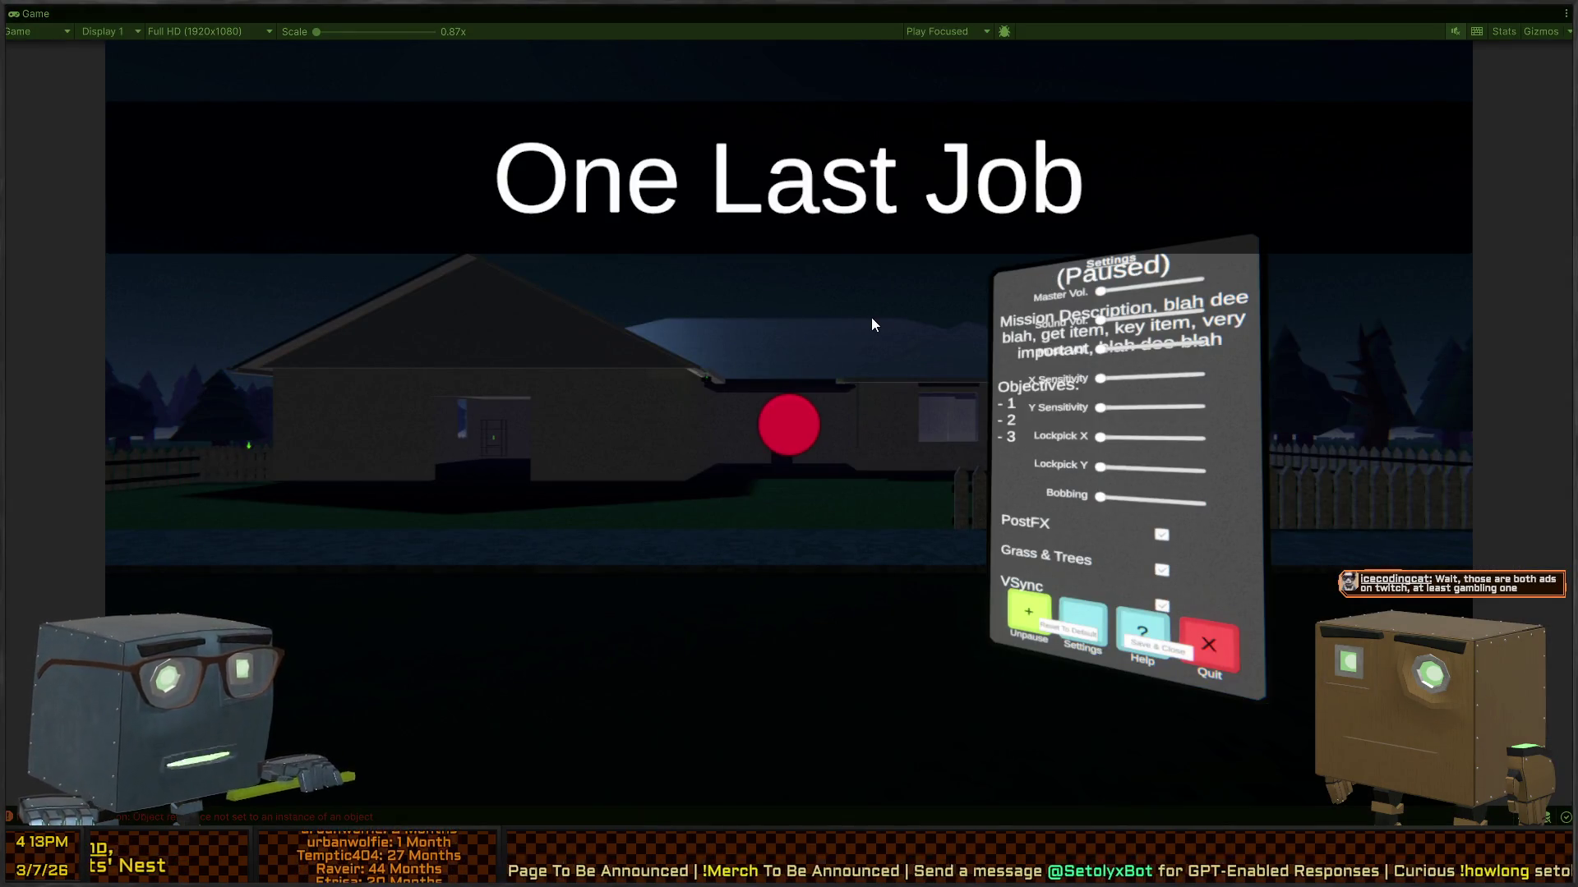
# Step: Play through the house to the dining room until the ReleaseFromFurnitureCheck NullReferenceException appears
pyautogui.click(871, 324)
pyautogui.press('w')
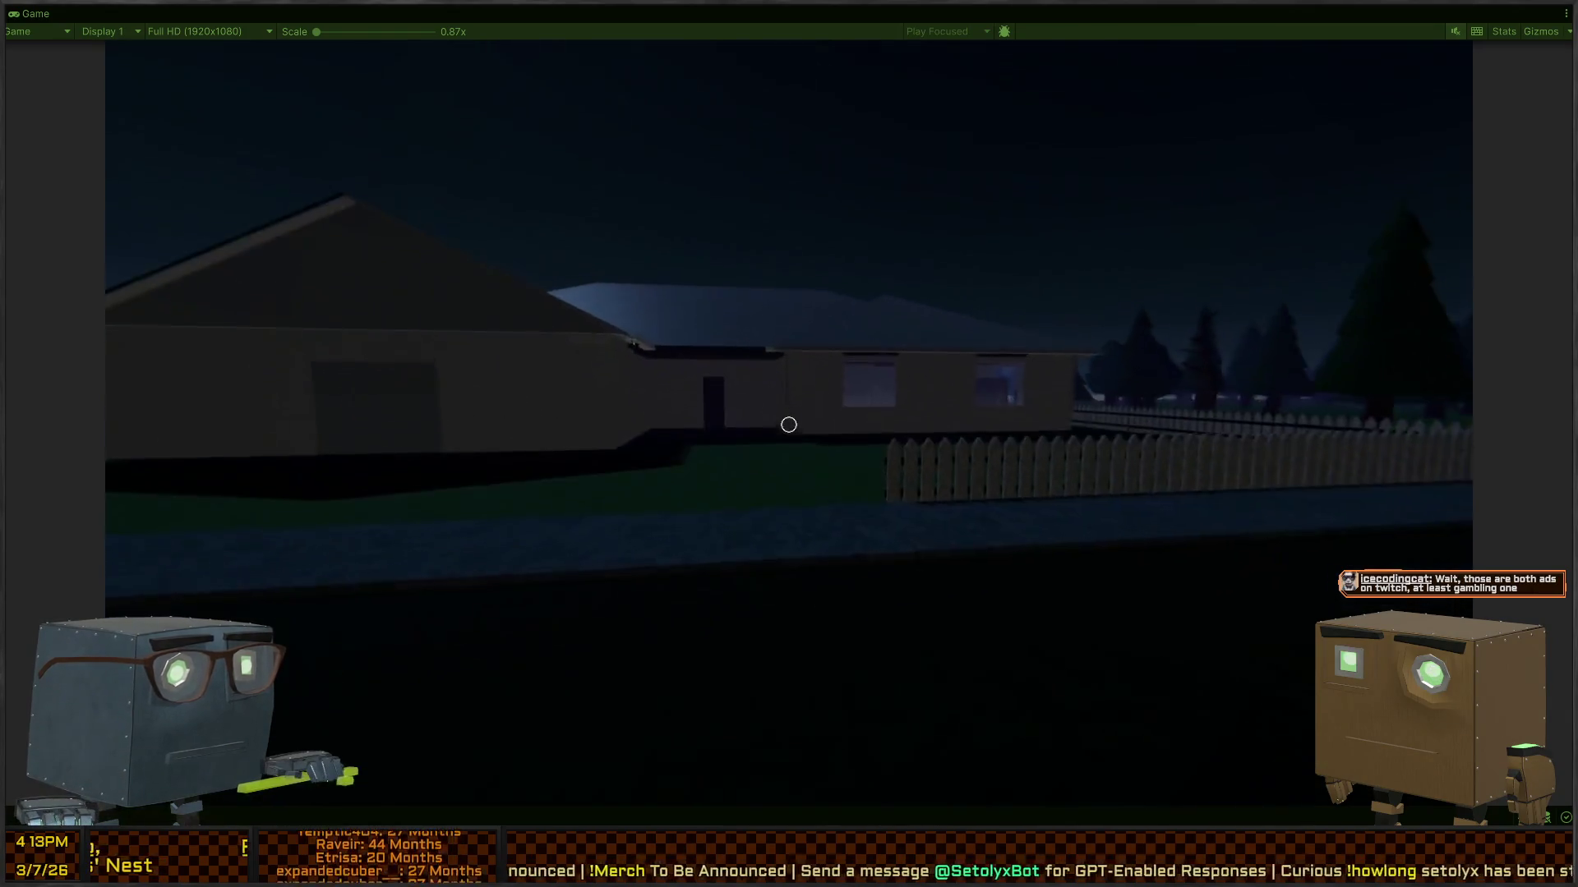
pyautogui.press('w')
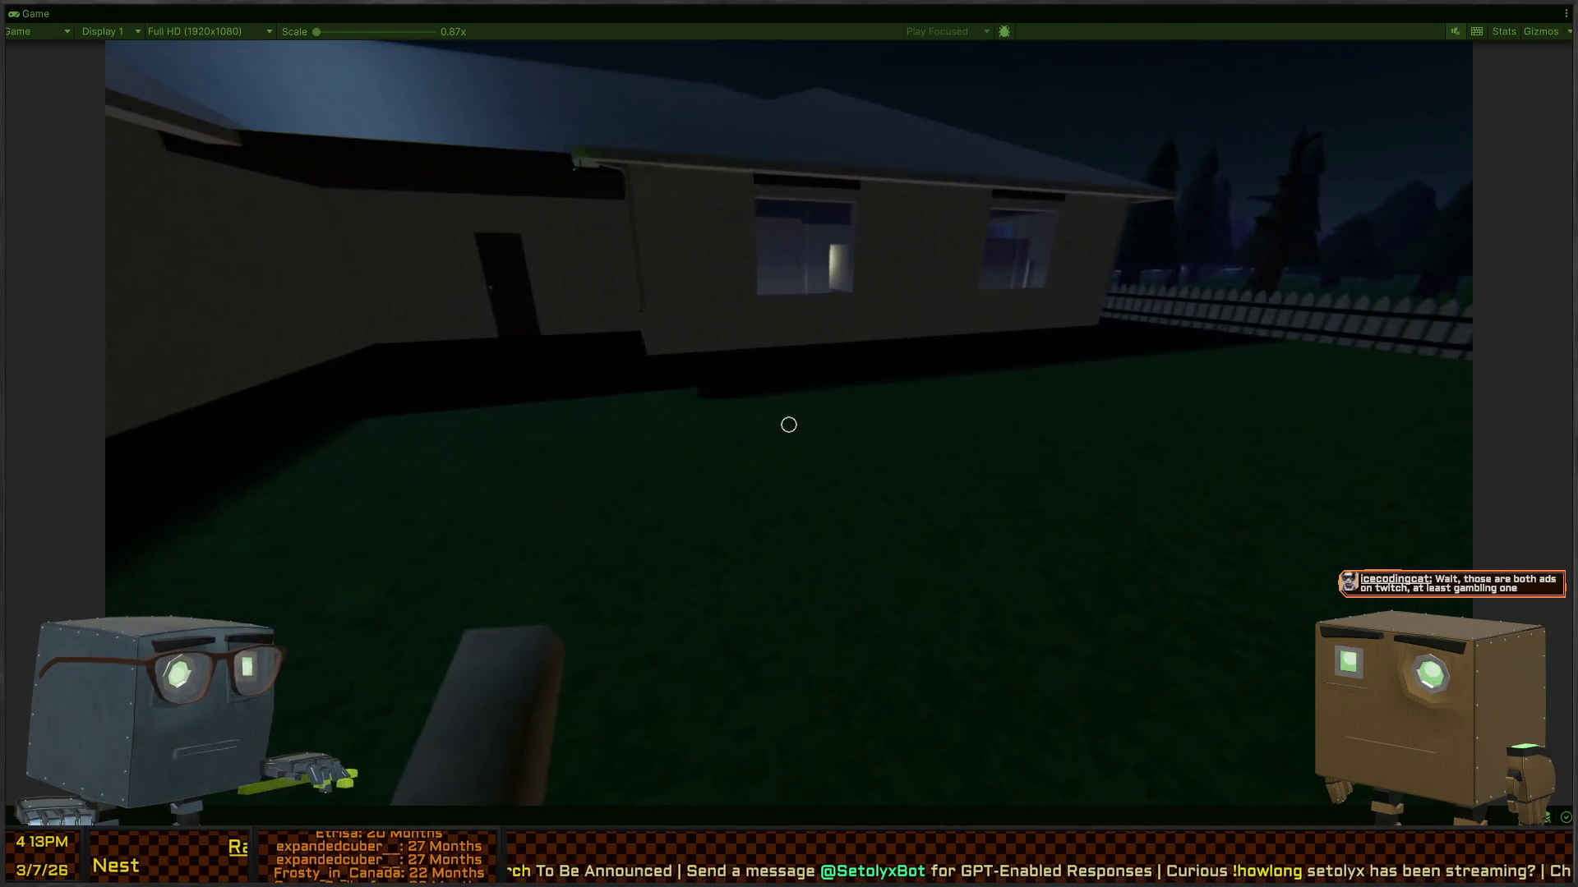
pyautogui.press('w')
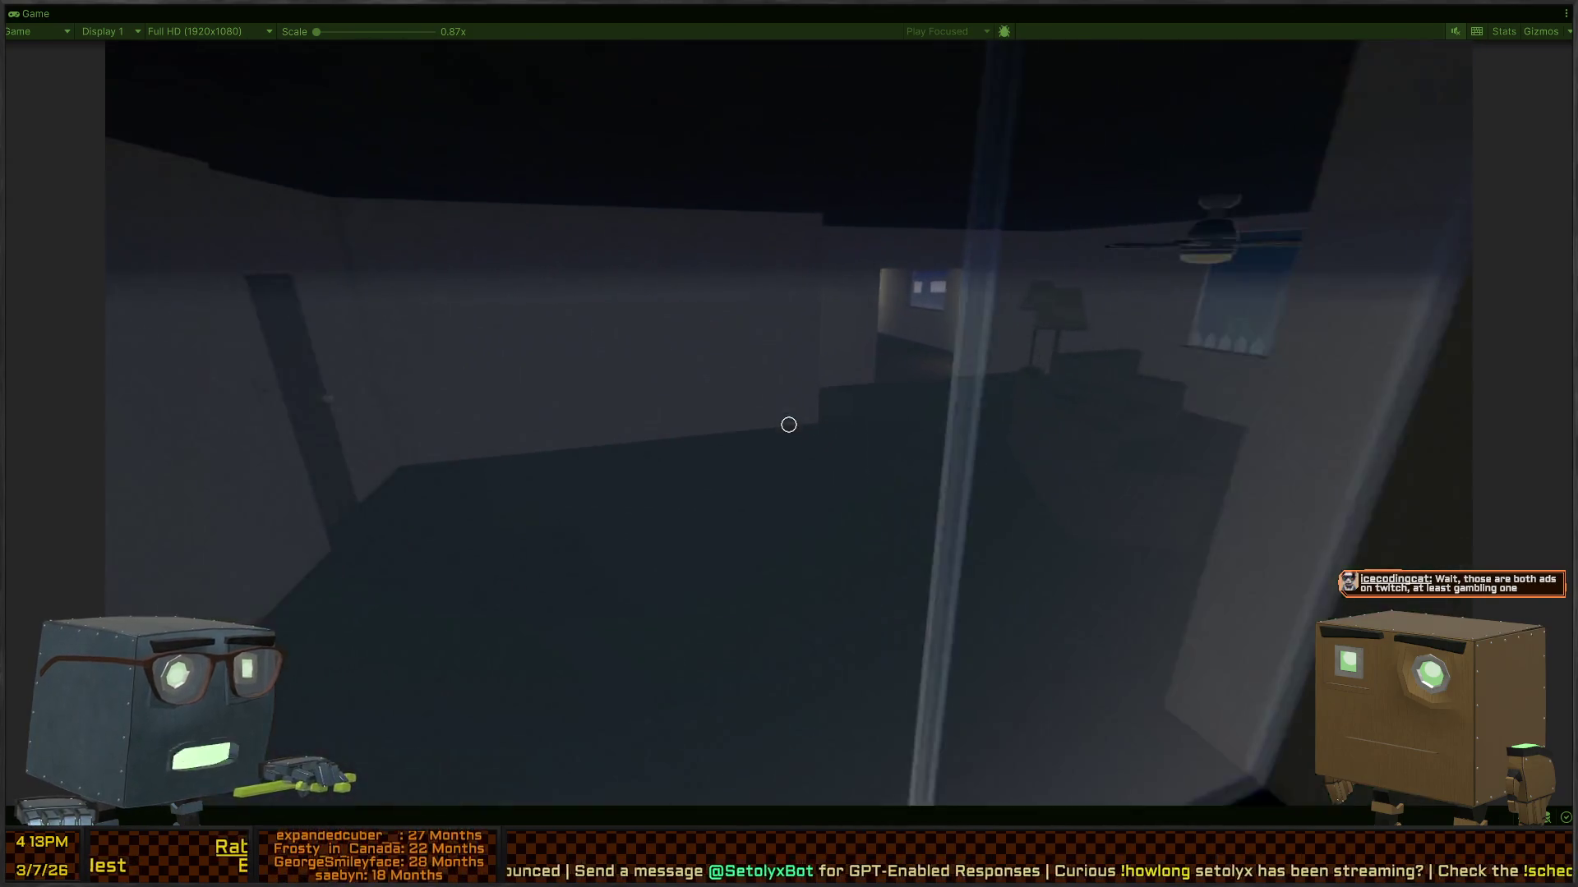
pyautogui.press('w')
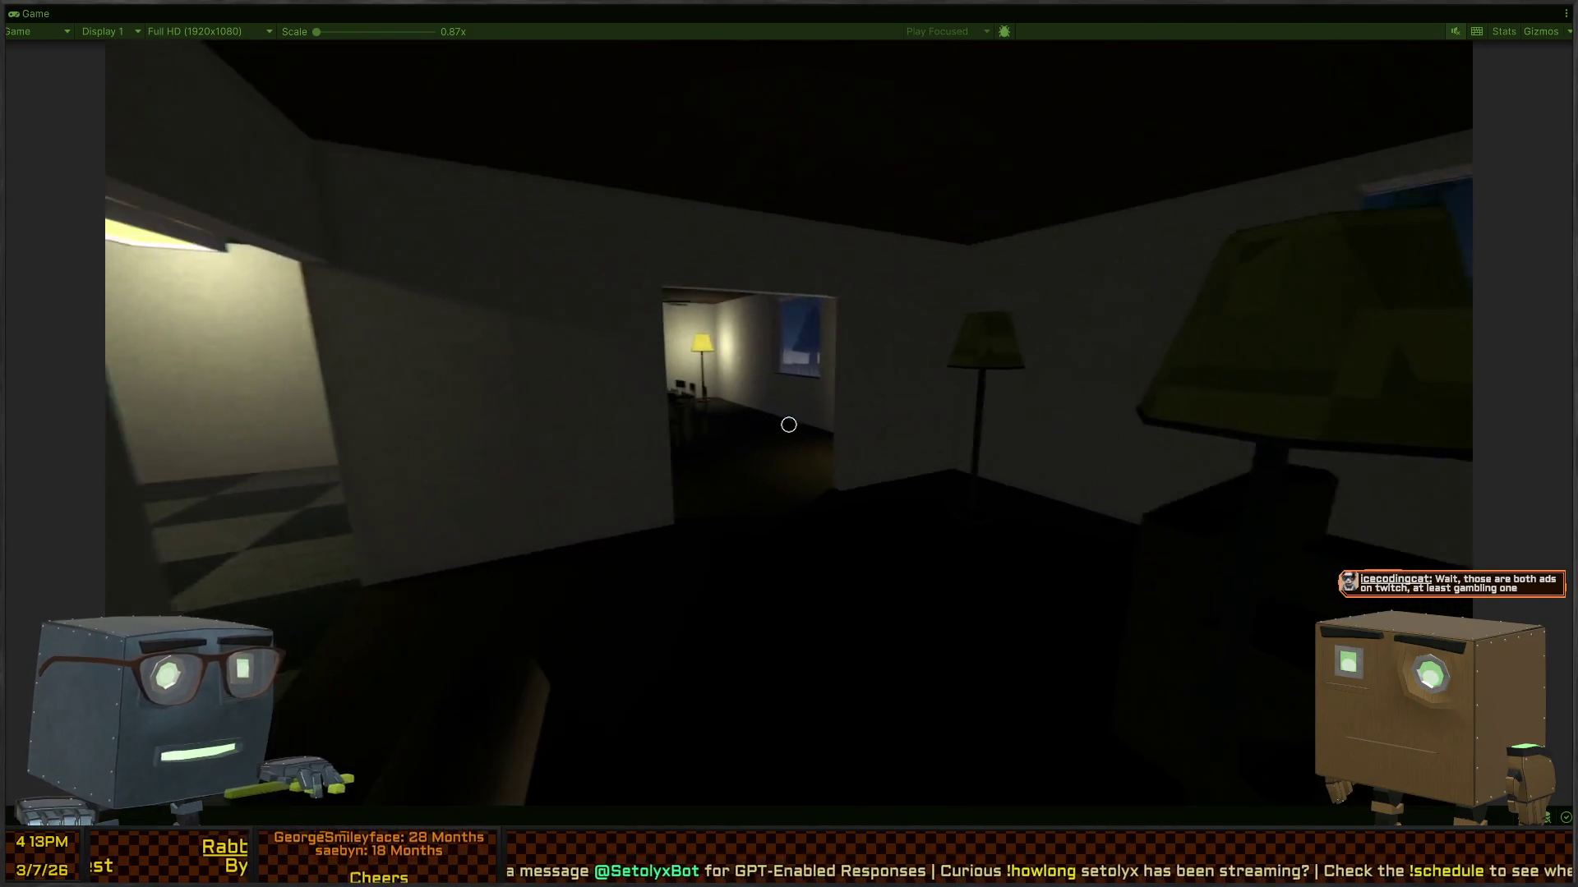
pyautogui.press('w')
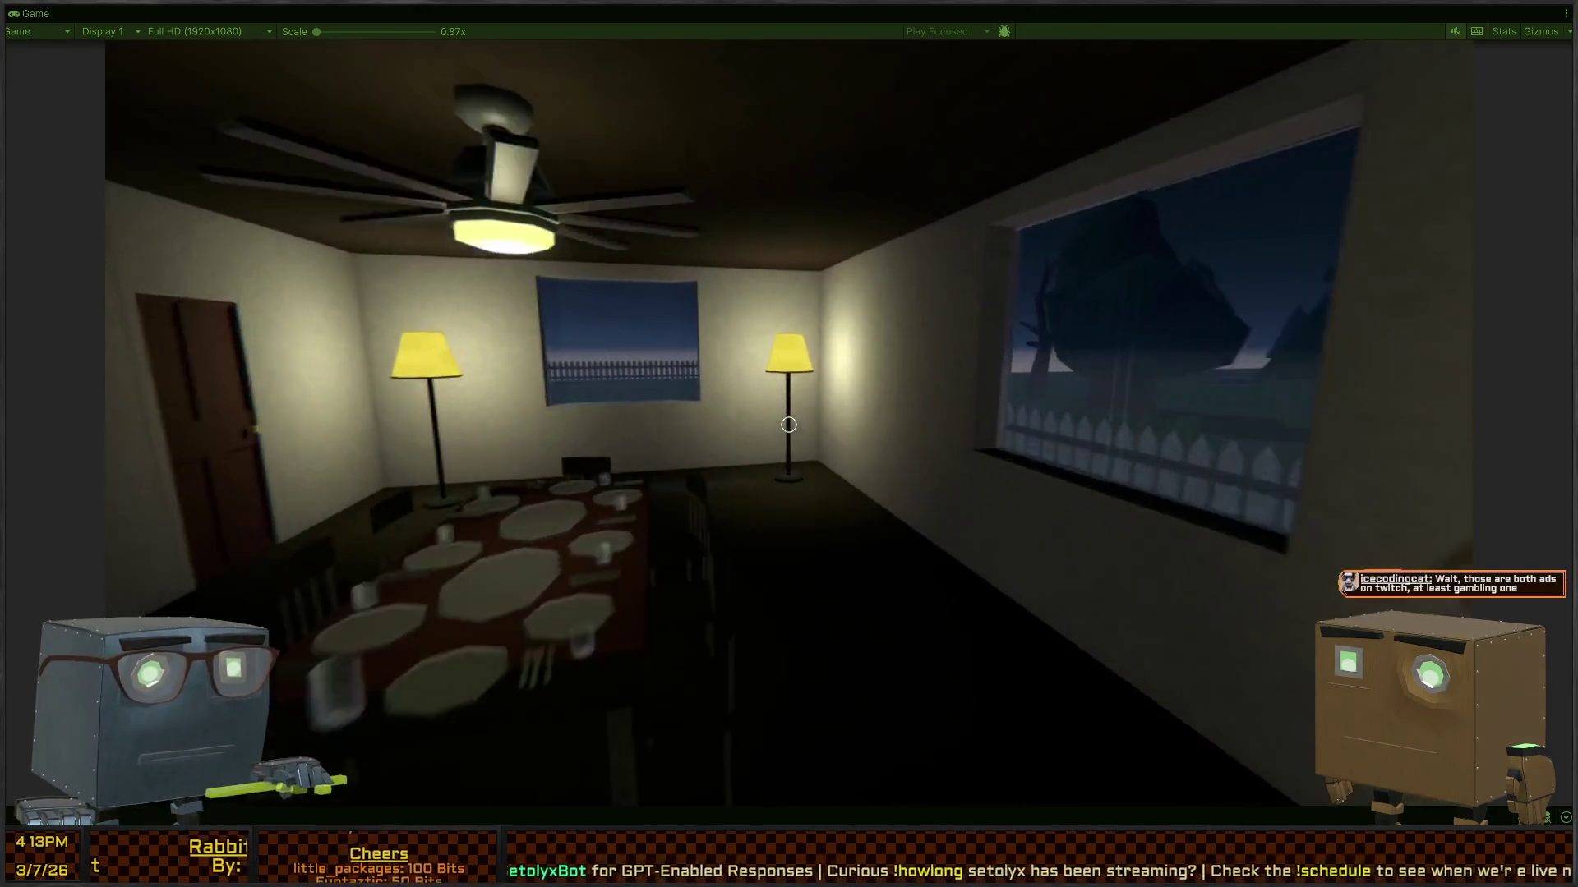
pyautogui.press('w')
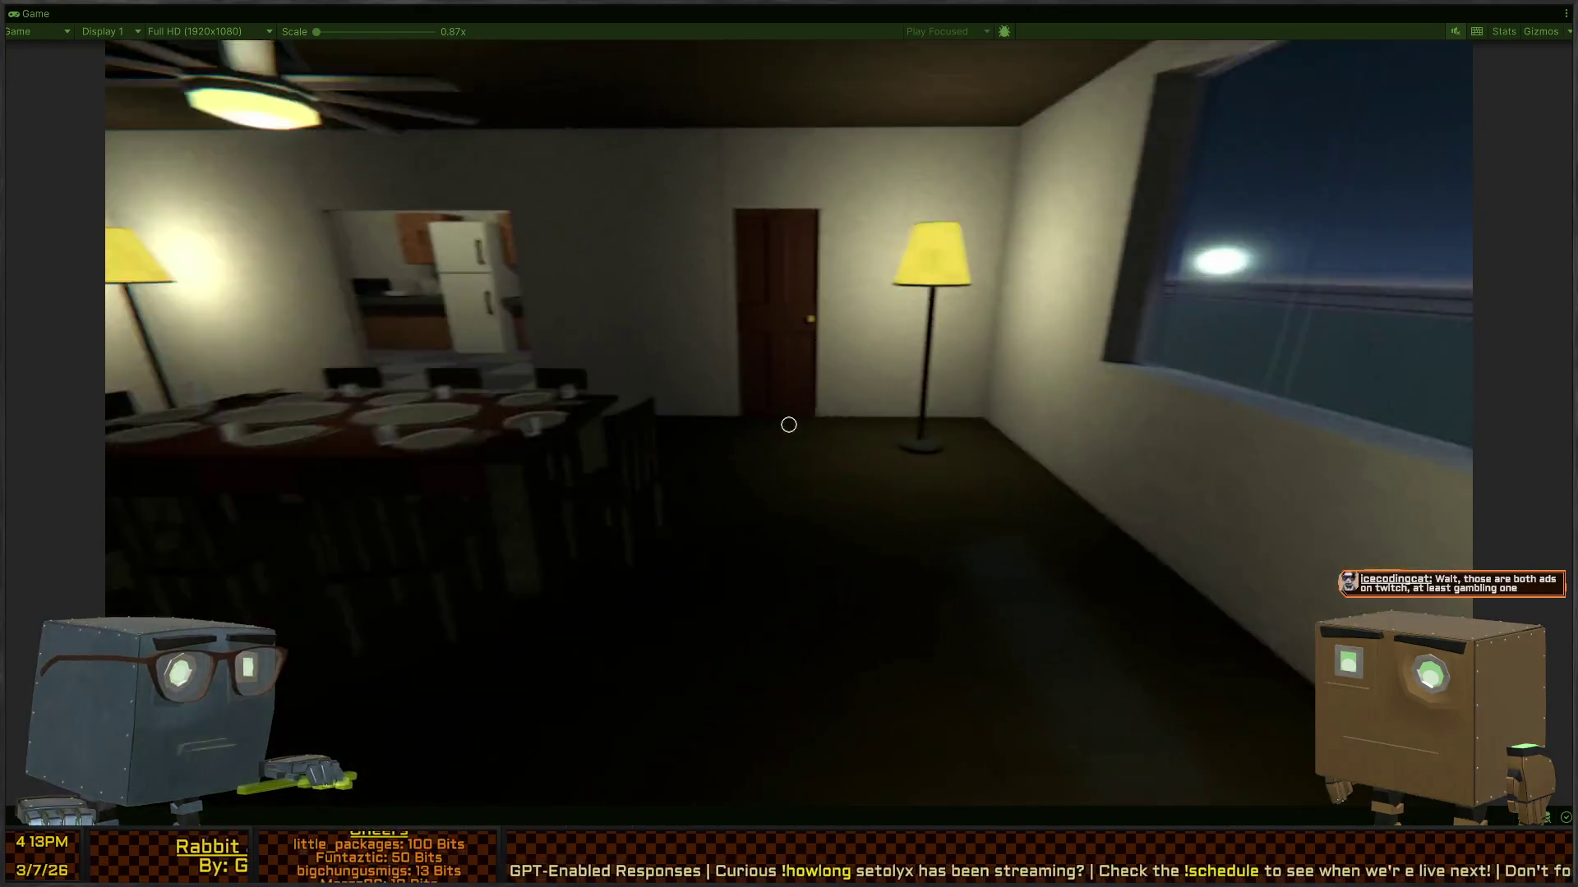
pyautogui.press('w')
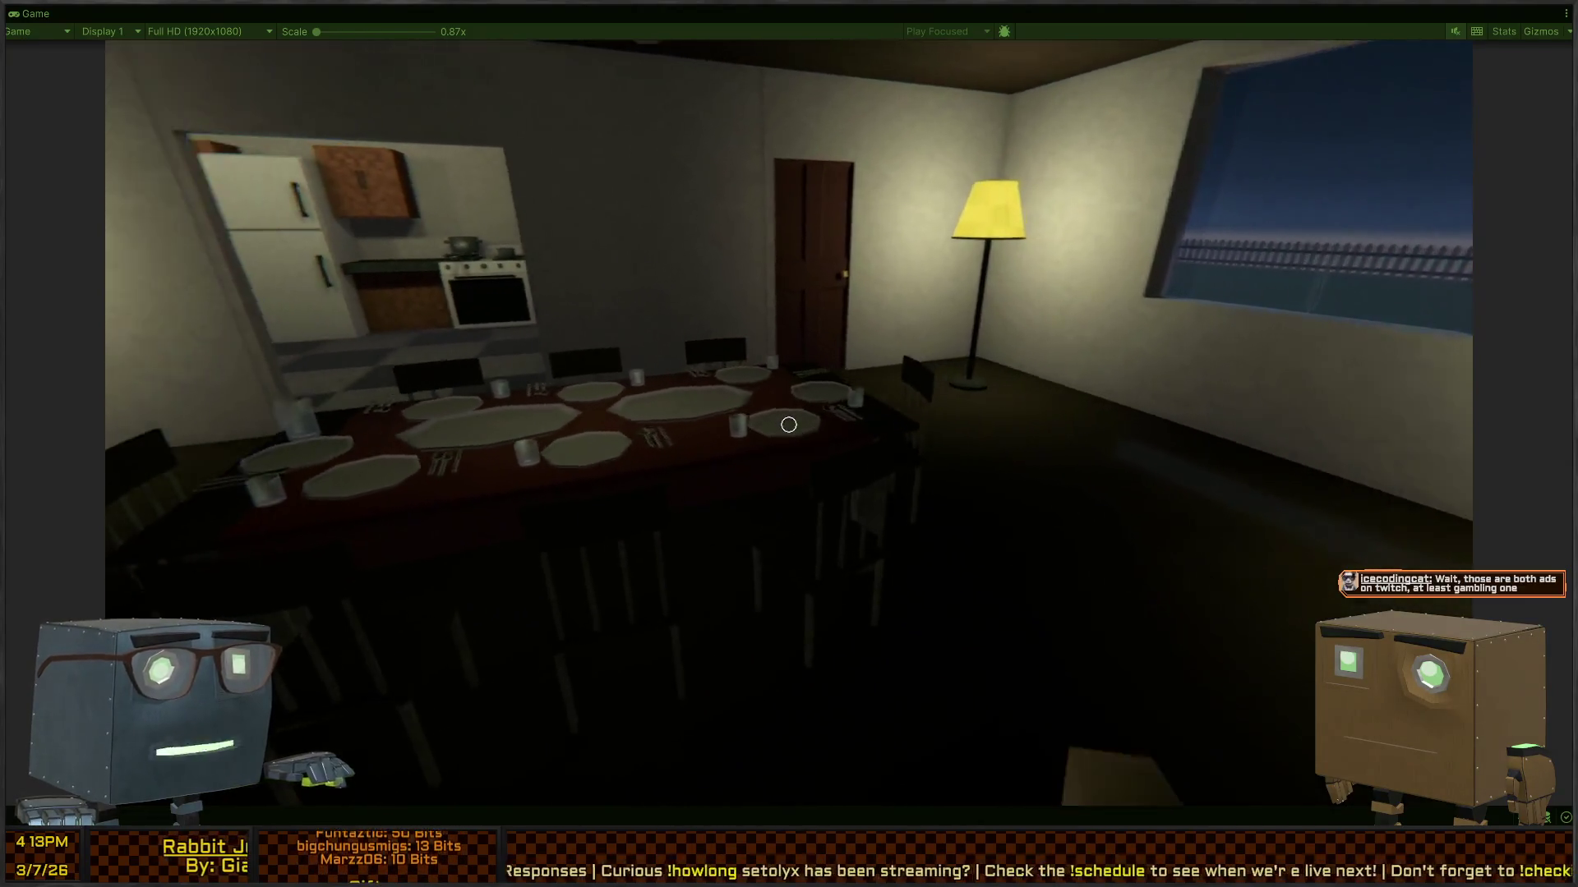
pyautogui.press('w')
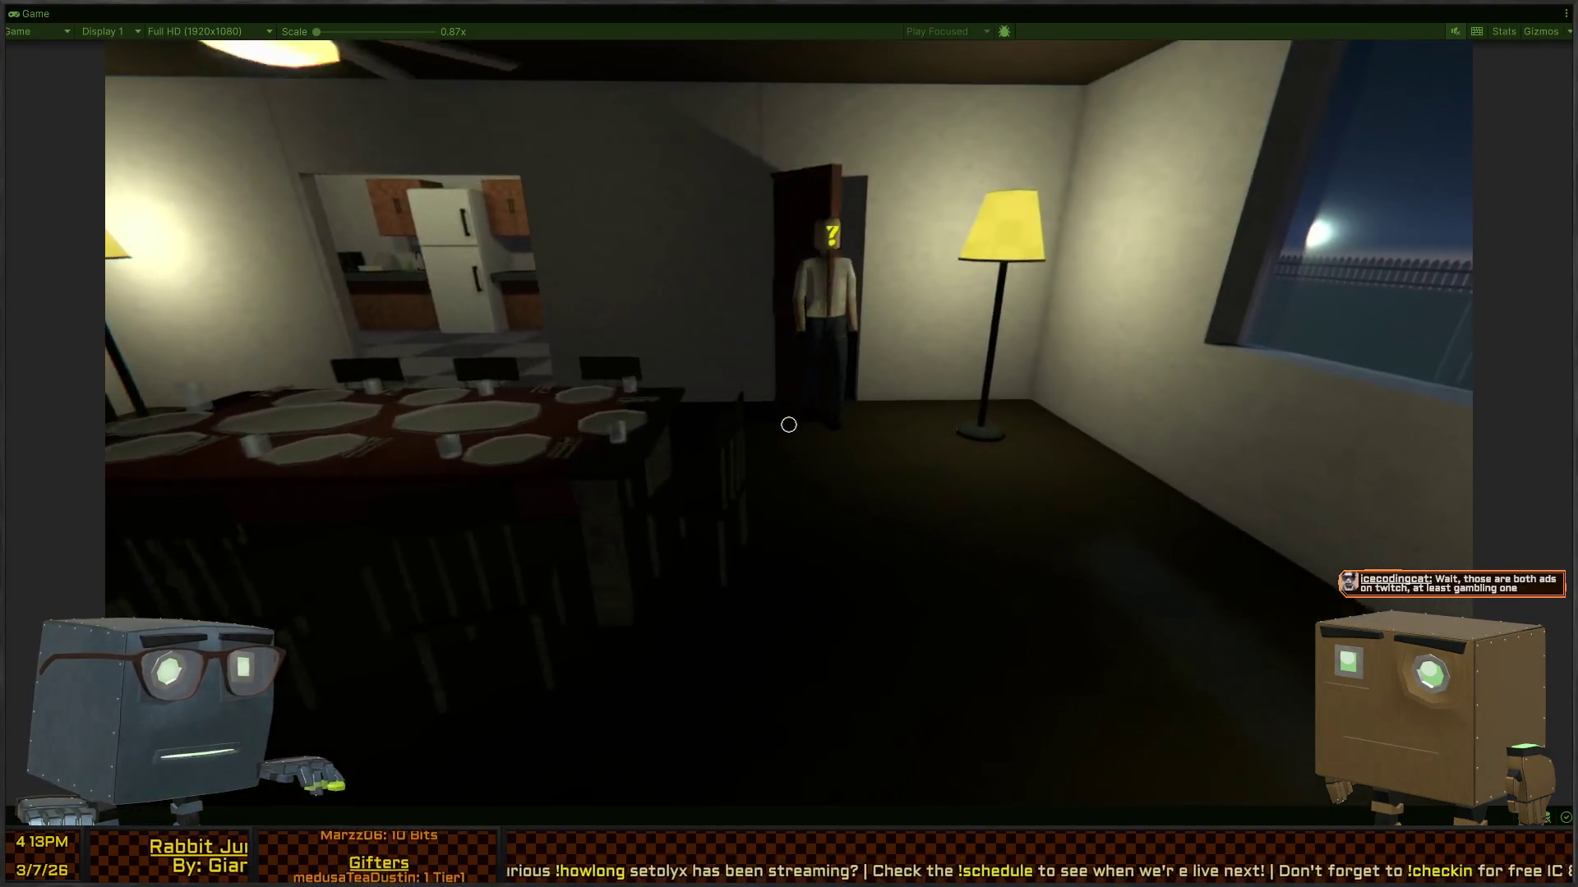
pyautogui.press('w')
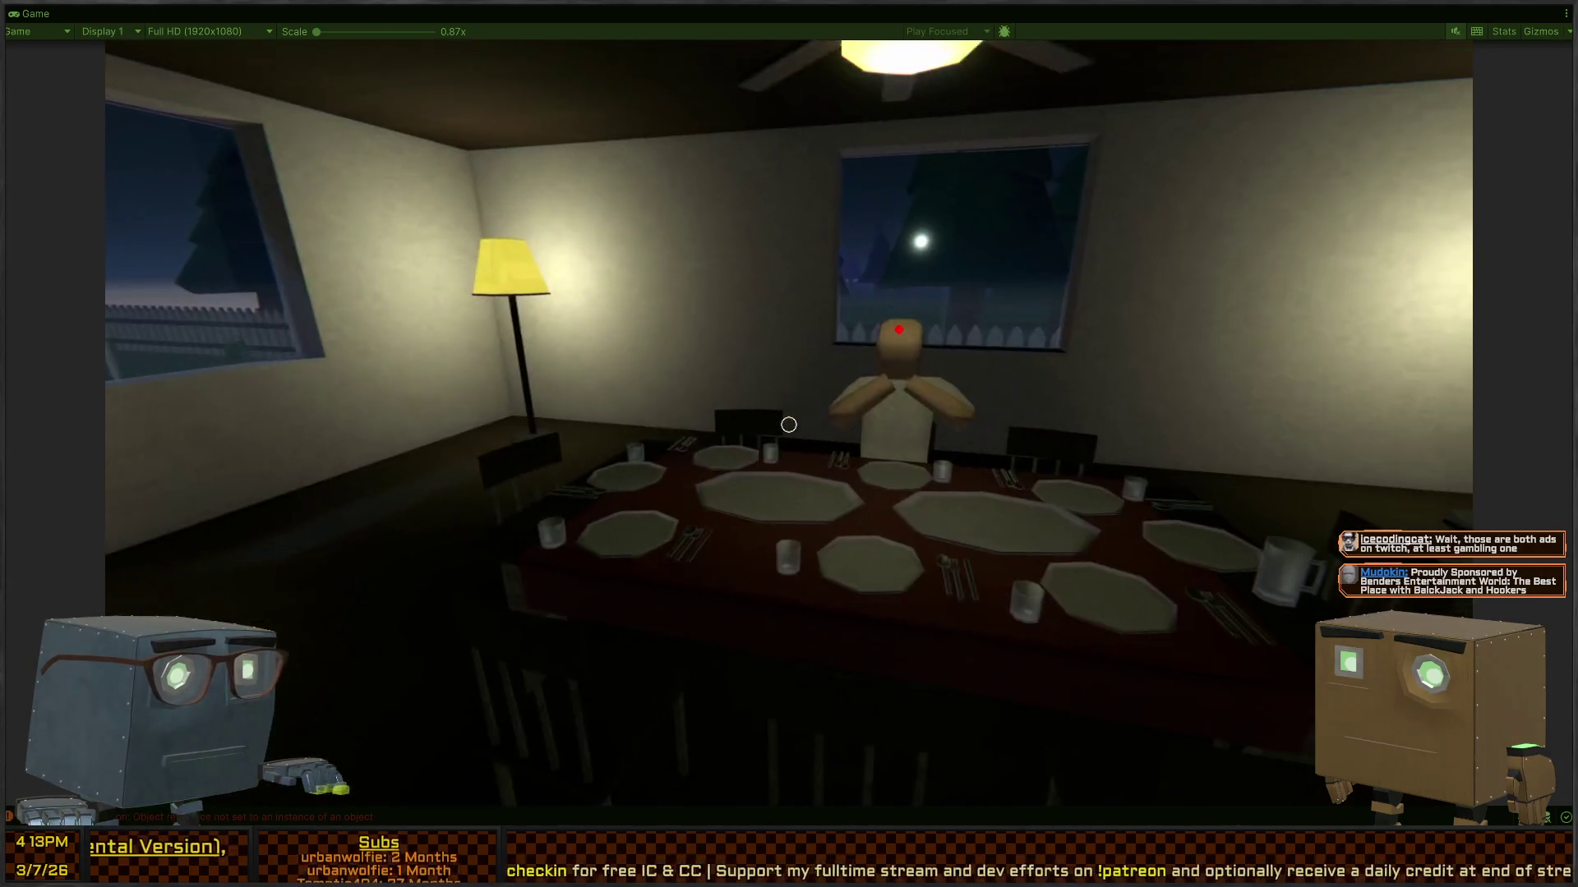
pyautogui.hotkey('ctrl', 'p')
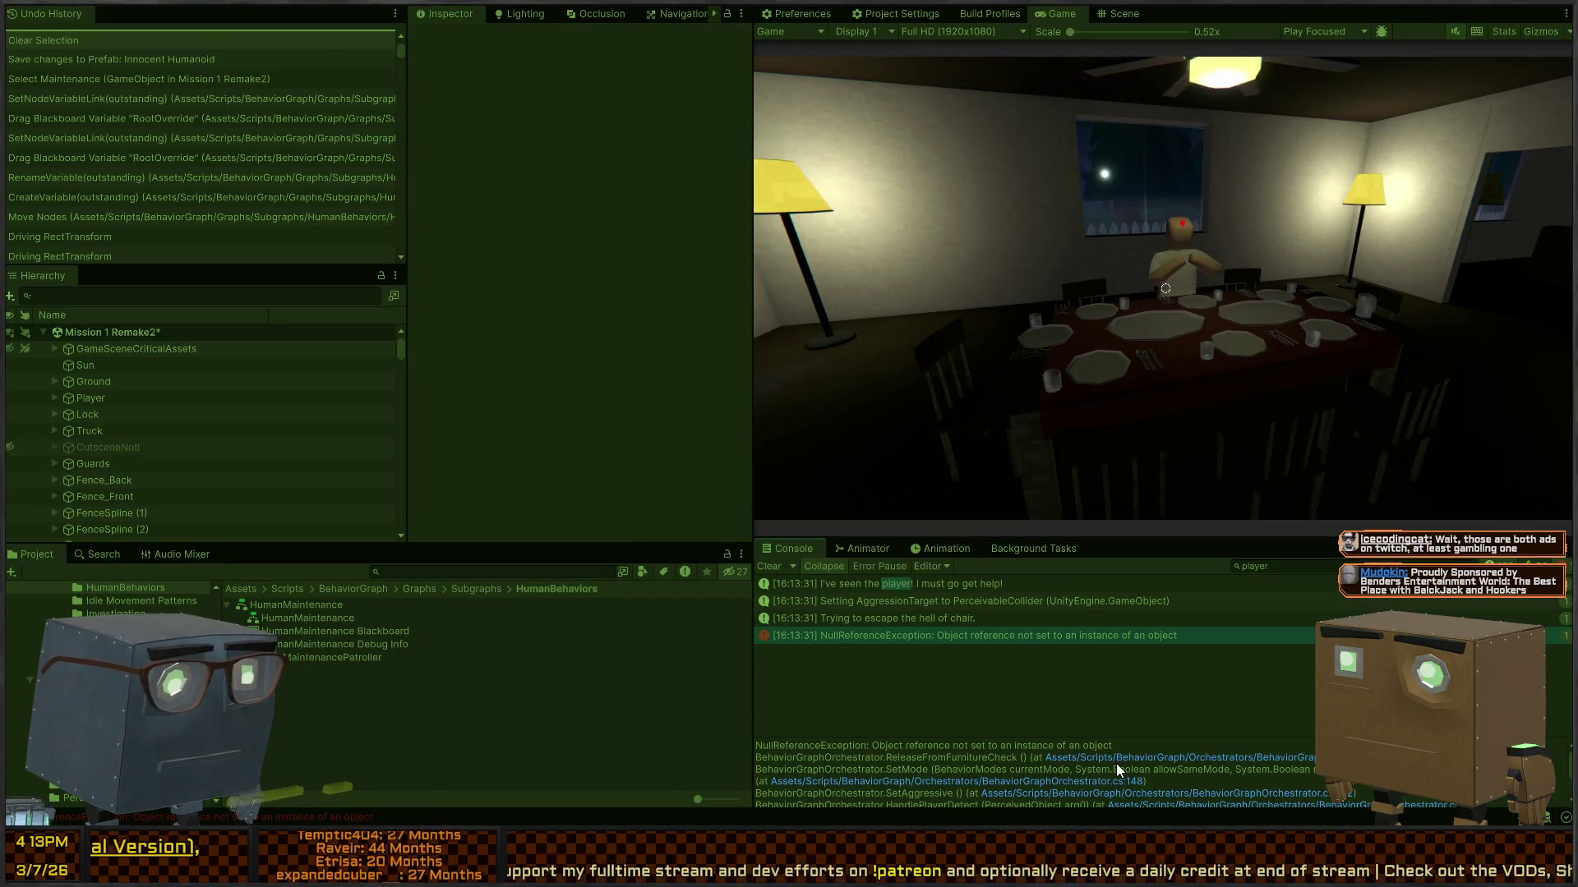
# Step: Open BehaviorGraphOrchestrator.cs at ReleaseFromFurnitureCheck and inspect the chairID-based InteractableObjectMount lookup
pyautogui.click(1142, 760)
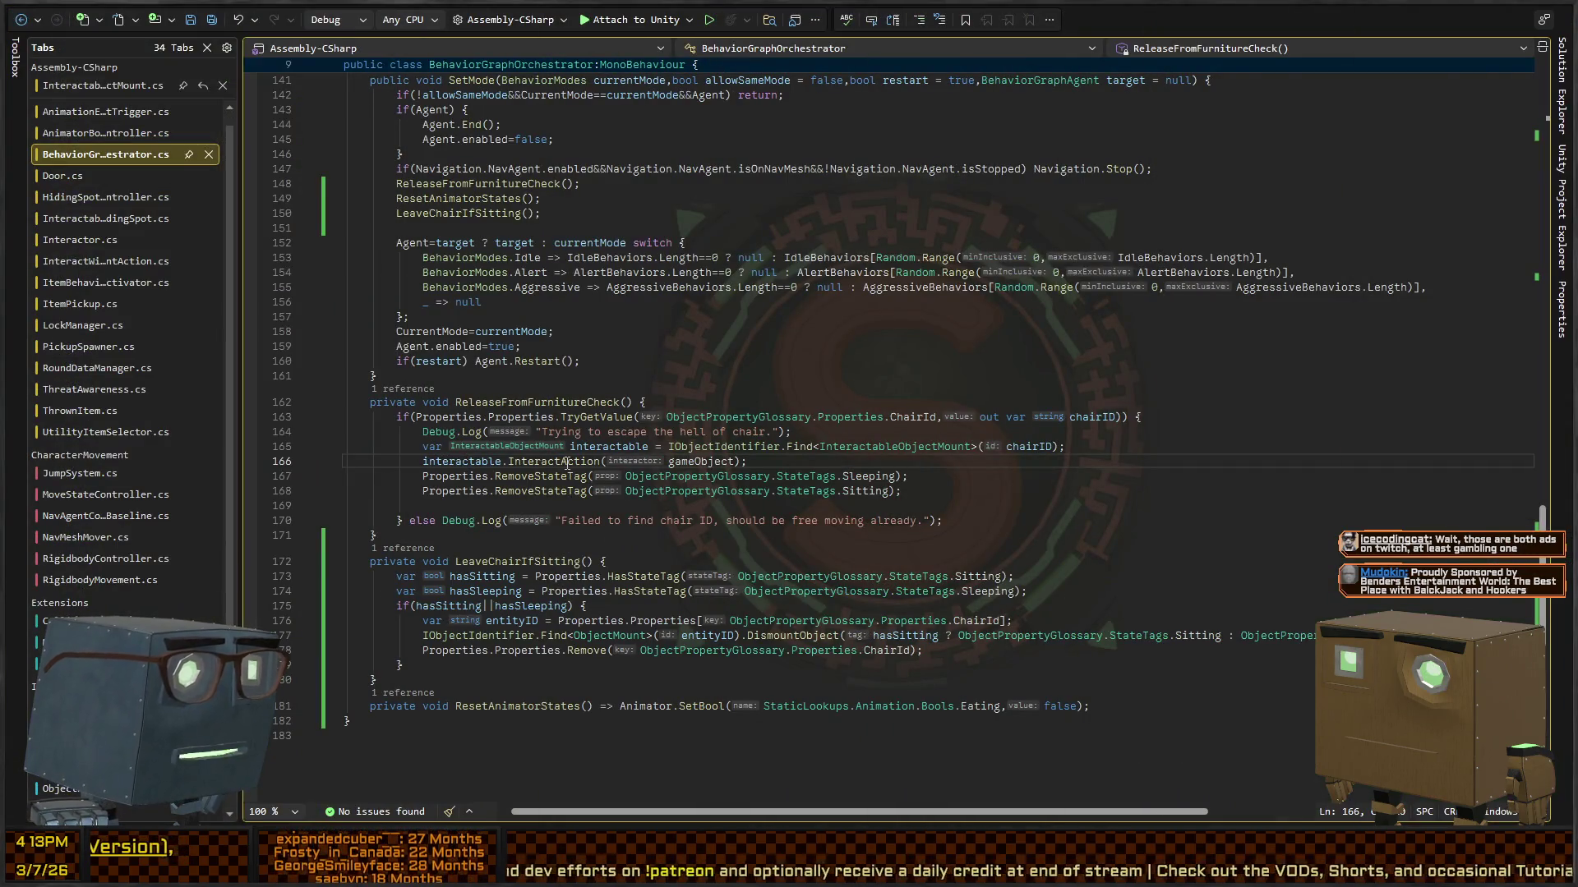
pyautogui.click(703, 446)
pyautogui.click(893, 446)
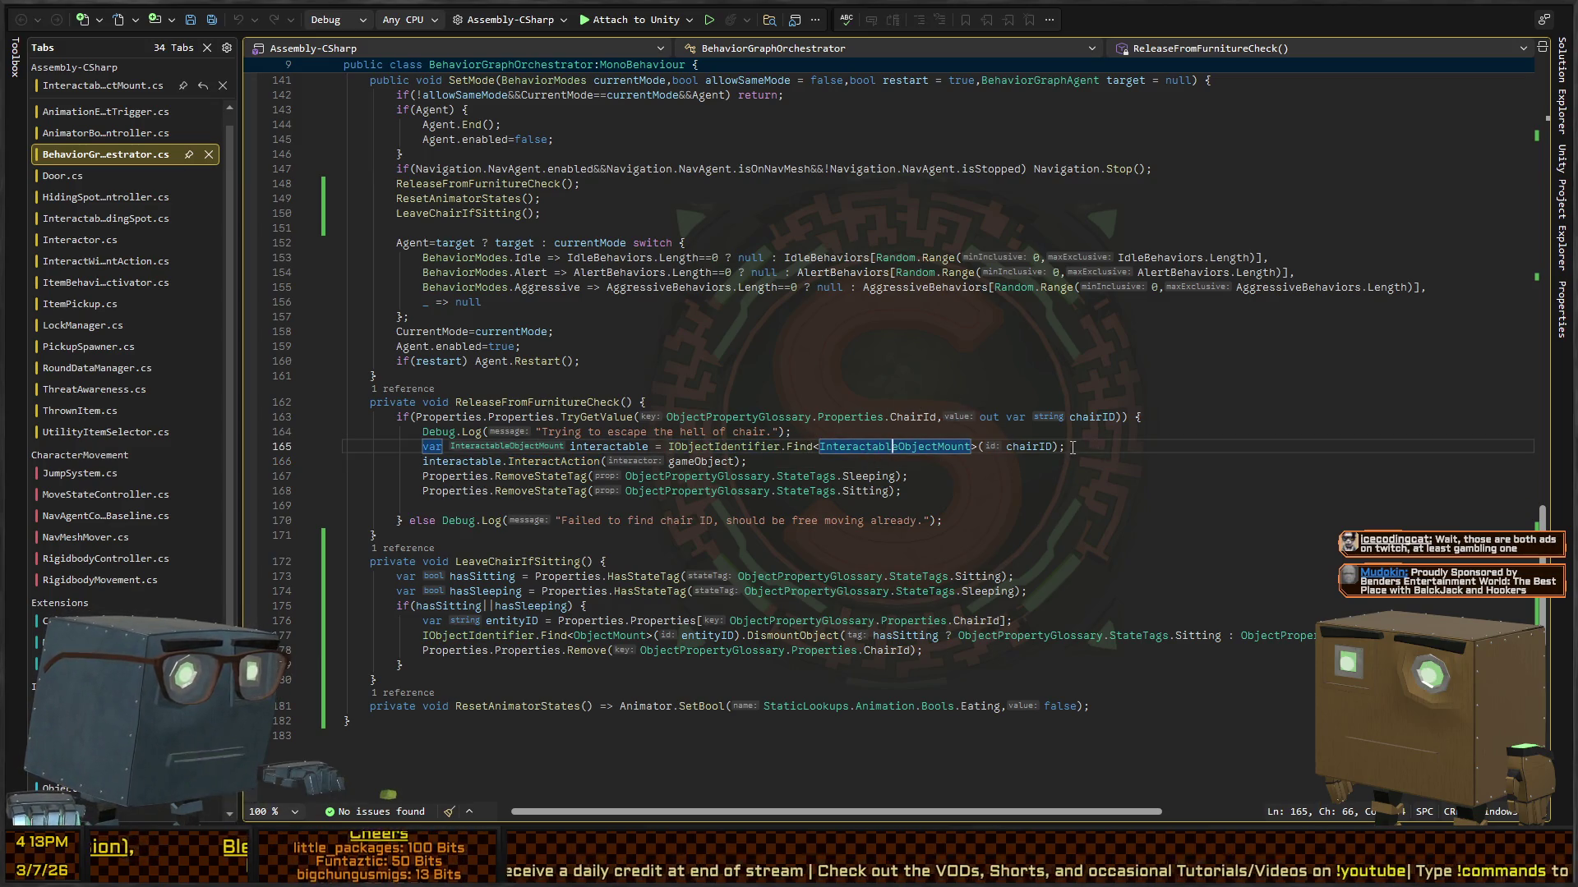
pyautogui.click(1039, 447)
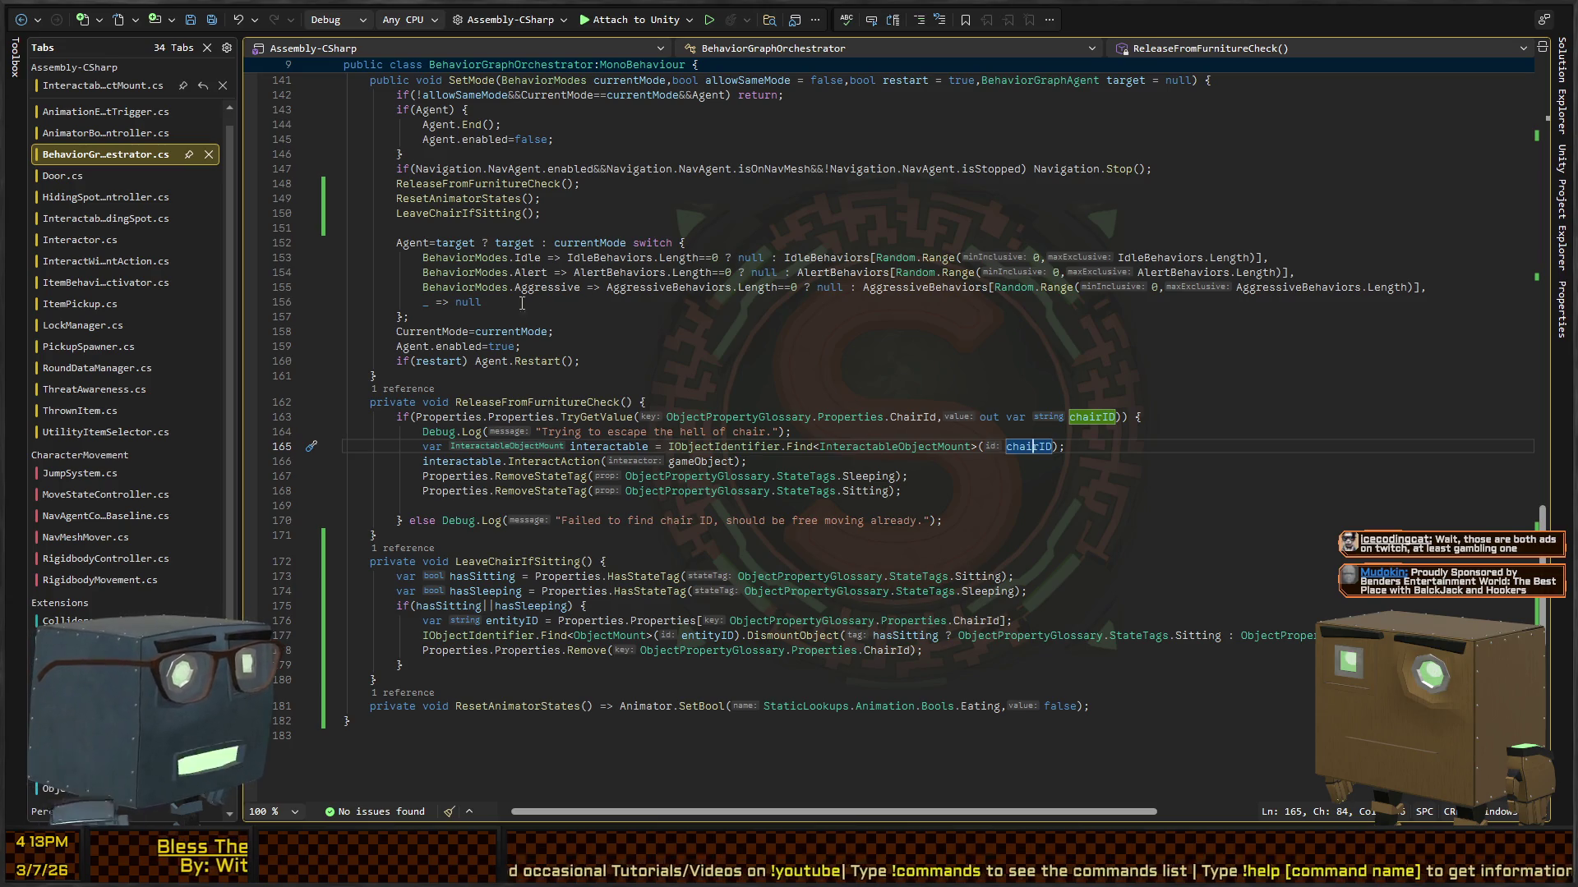
pyautogui.click(1102, 417)
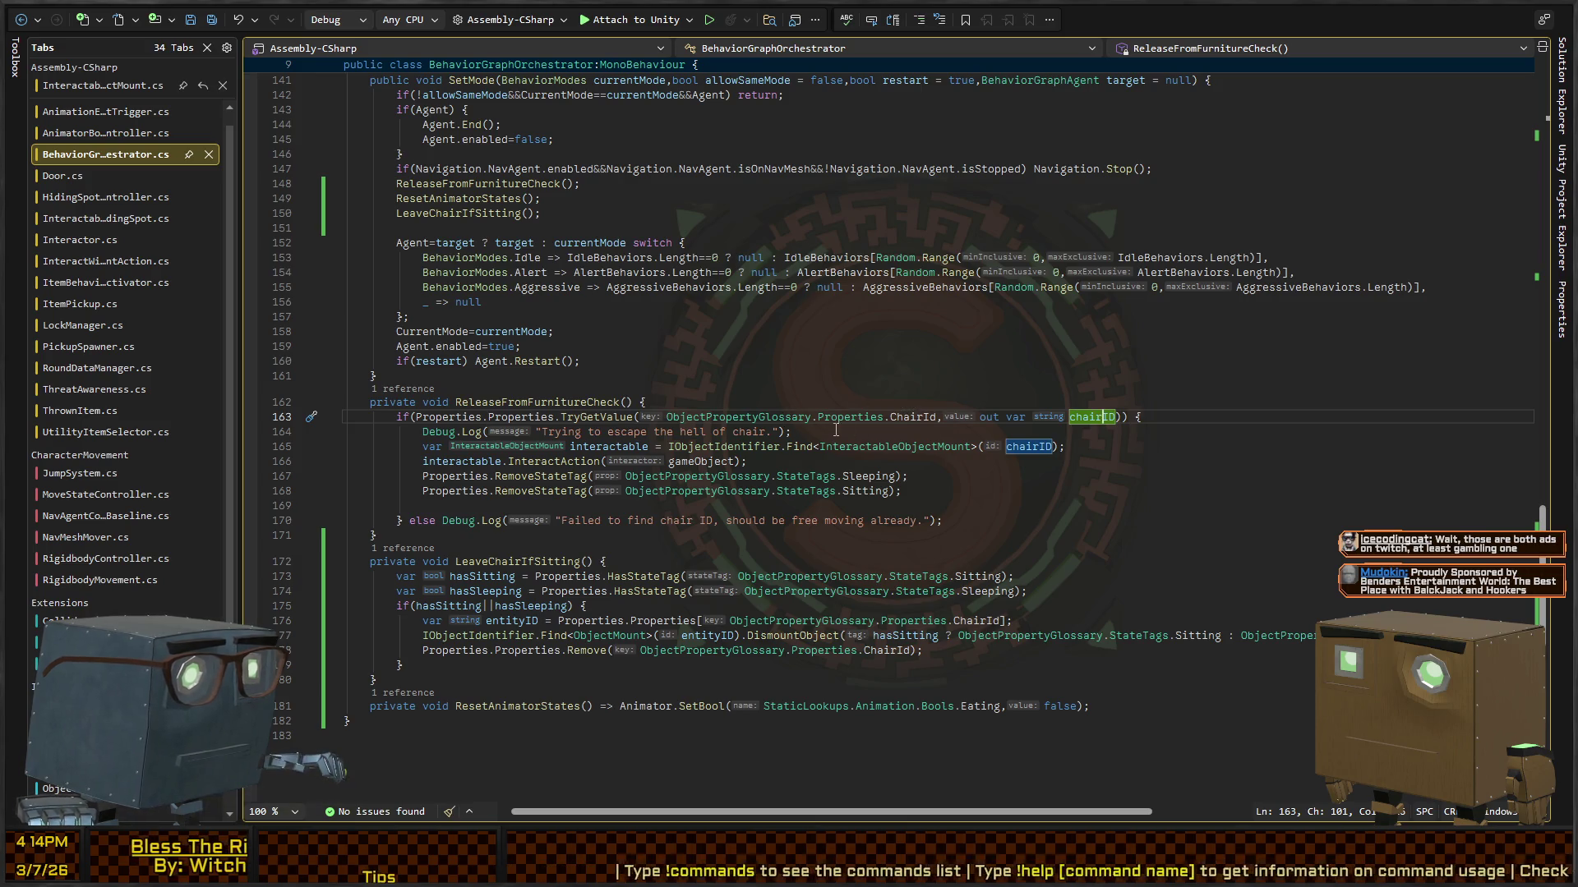
# Step: Review InteractableObjectMount.cs, then return to the paused game in Unity
pyautogui.hotkey('ctrl', 'Tab')
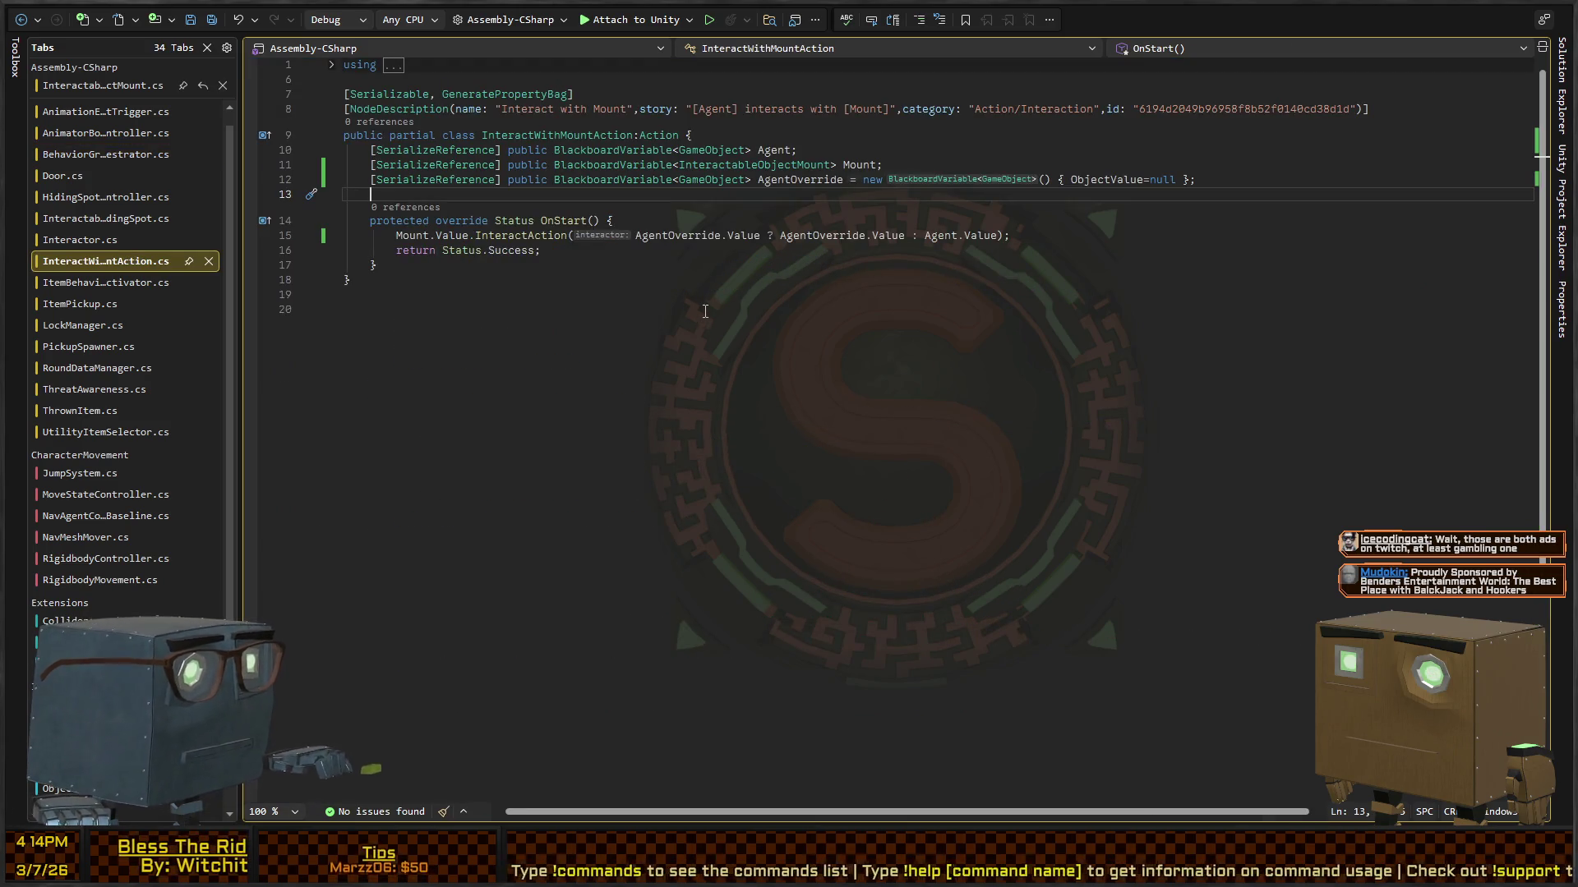
pyautogui.hotkey('ctrl', 'Tab')
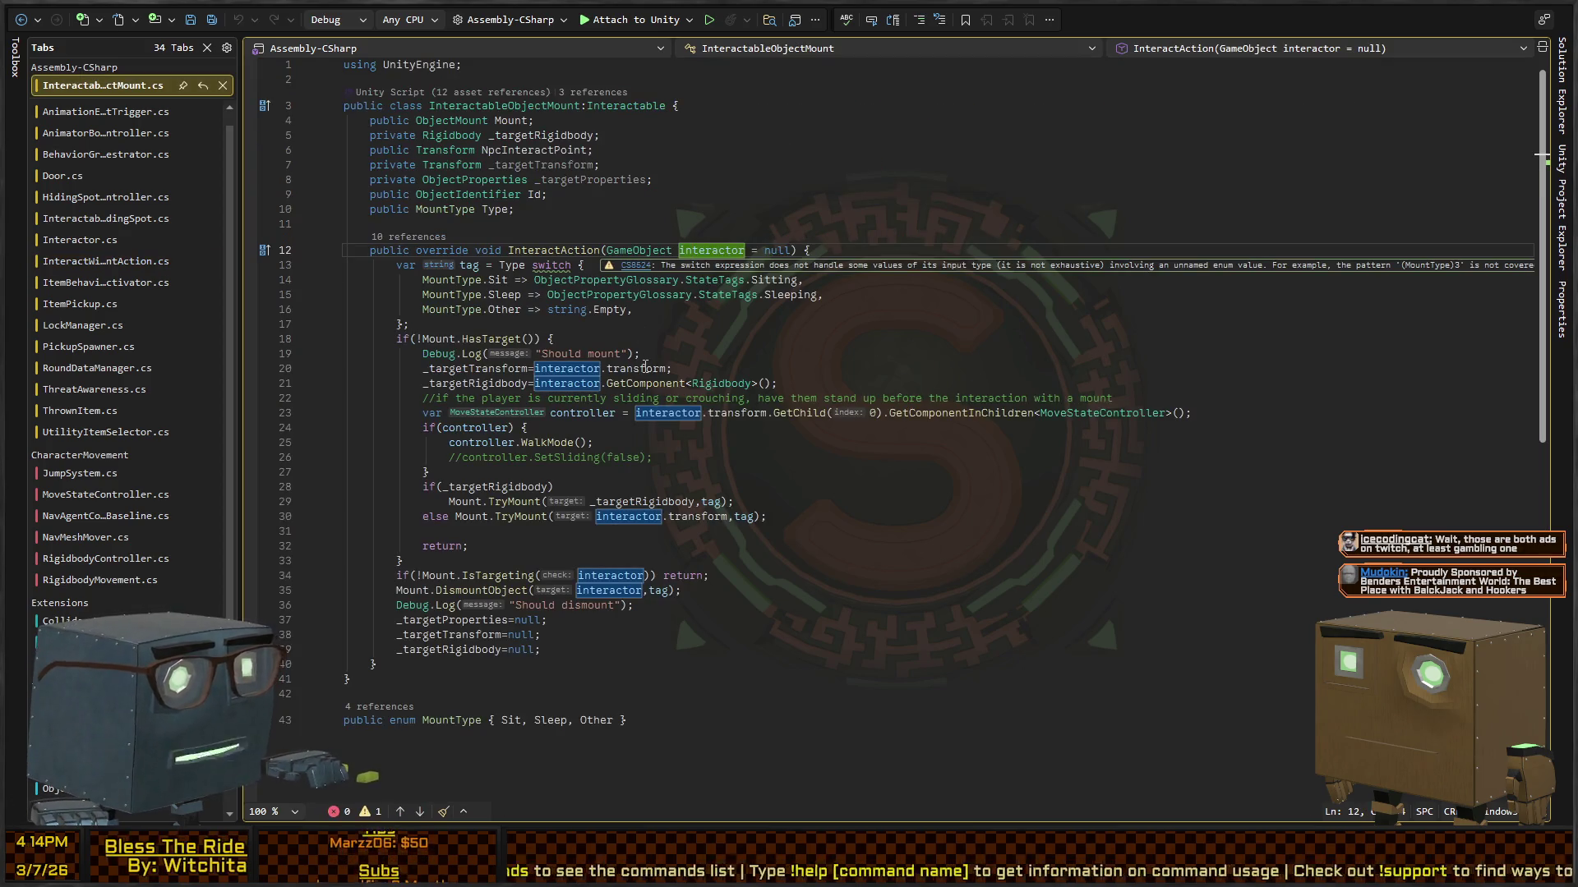
pyautogui.click(737, 329)
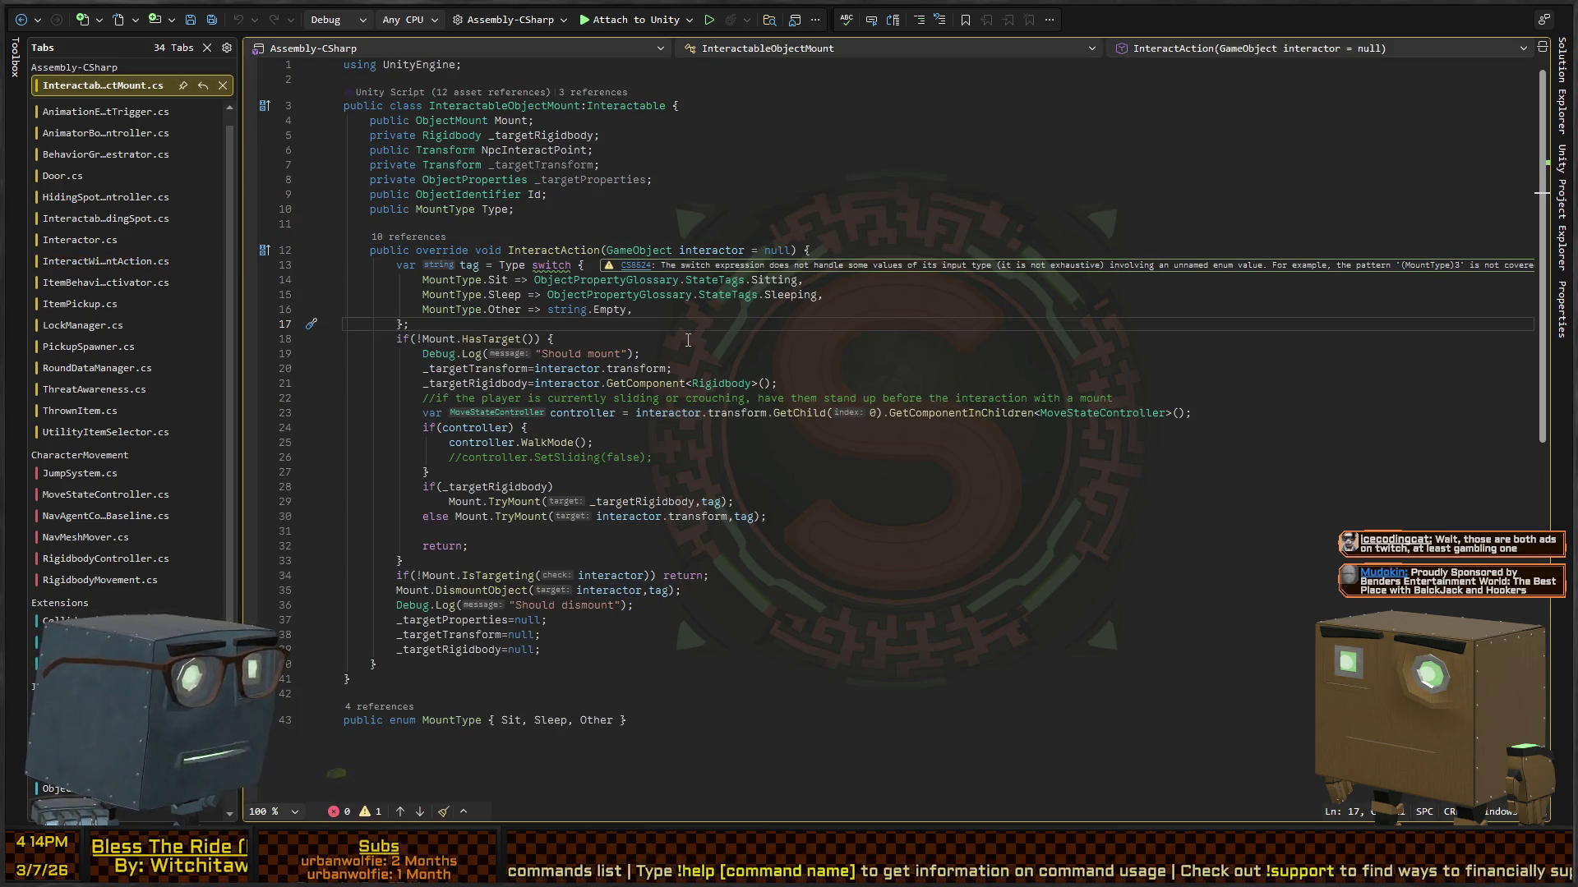
pyautogui.hotkey('alt', 'Tab')
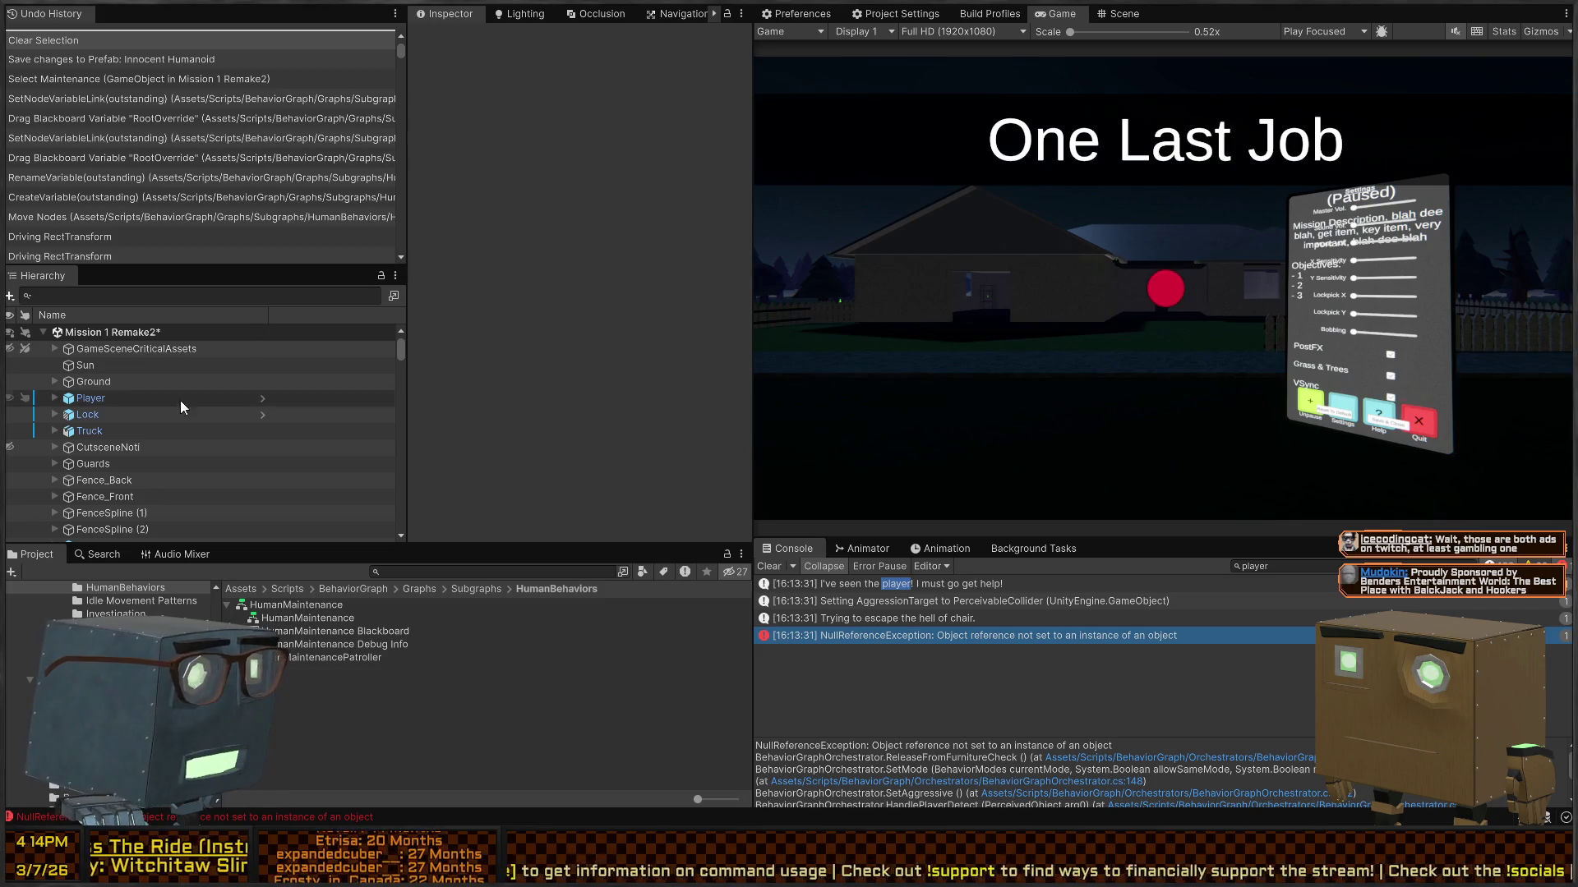
# Step: Select Innocent Humanoid and expand its Object Properties component, whose state-tag lists are empty
pyautogui.scroll(-15, 154, 402)
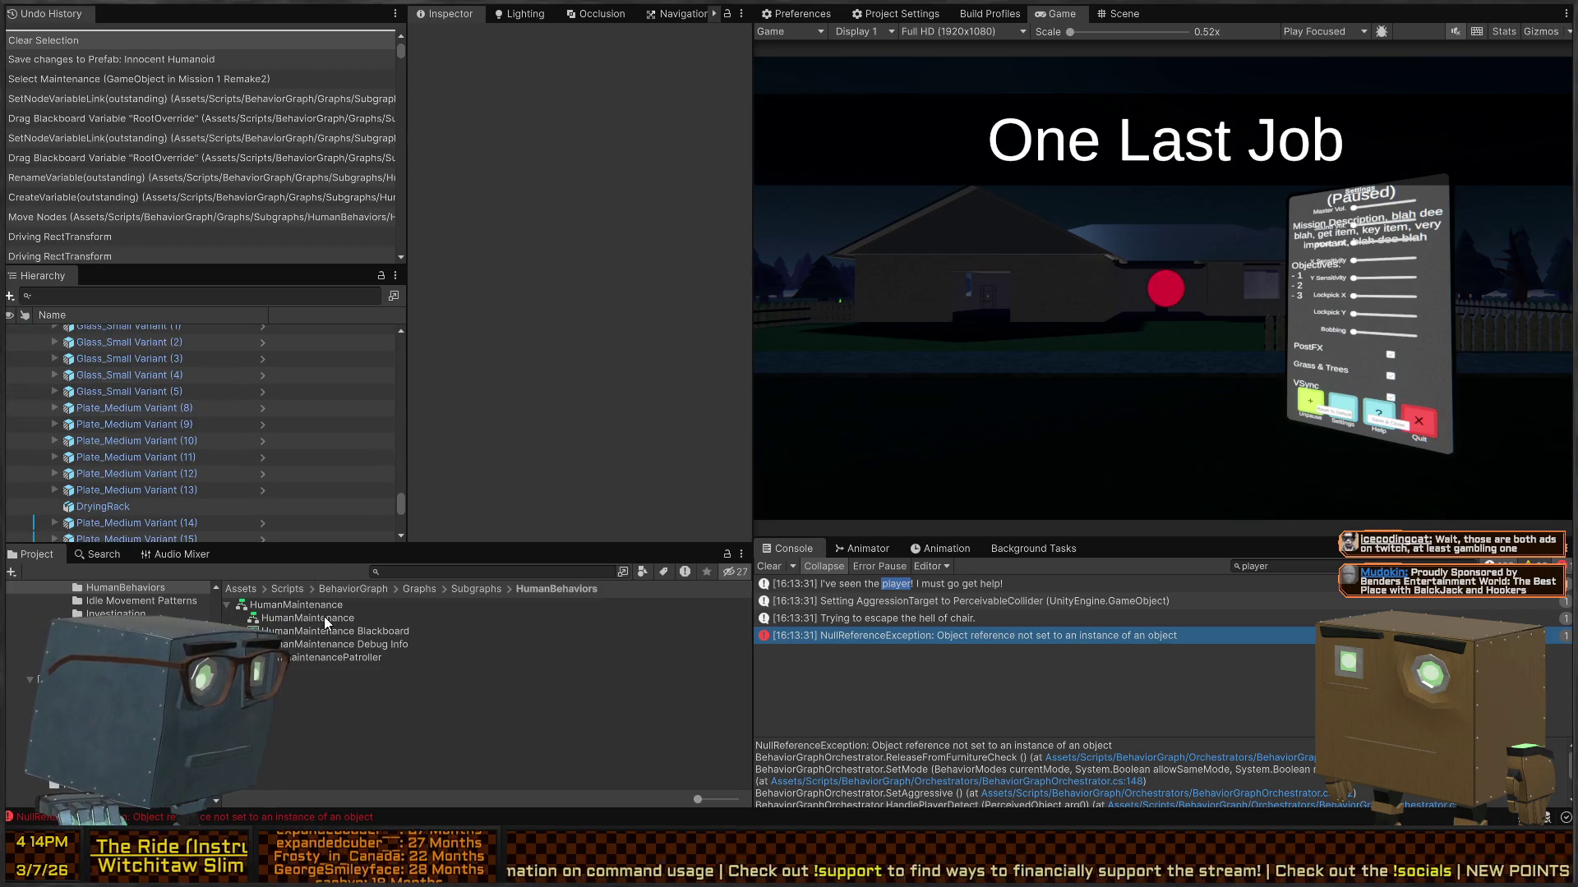
pyautogui.scroll(10, 239, 420)
pyautogui.scroll(3, 193, 414)
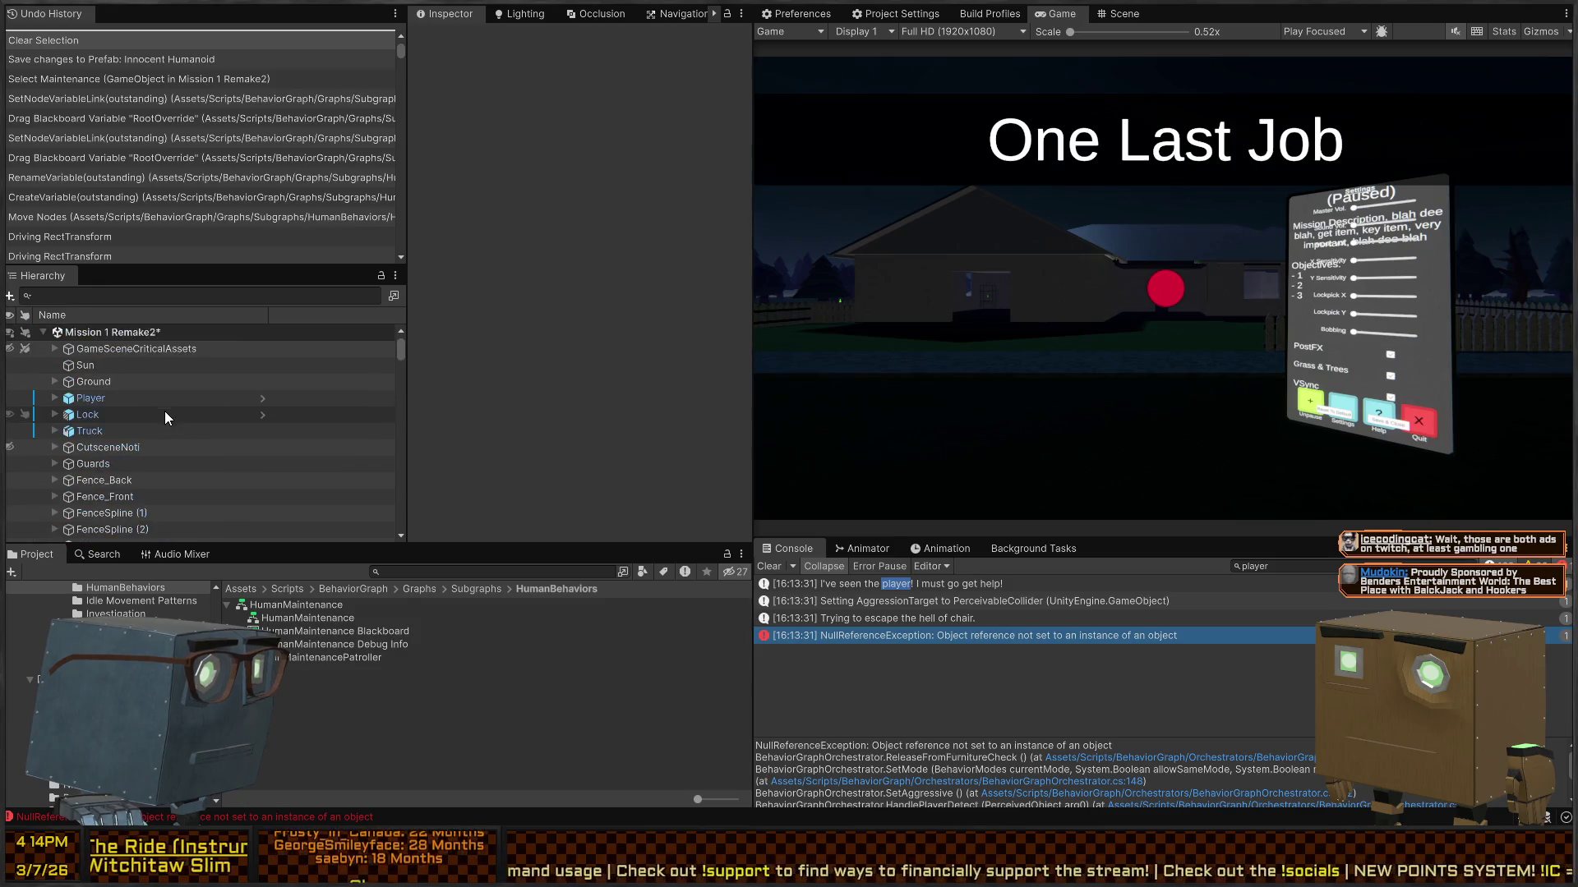
pyautogui.click(142, 450)
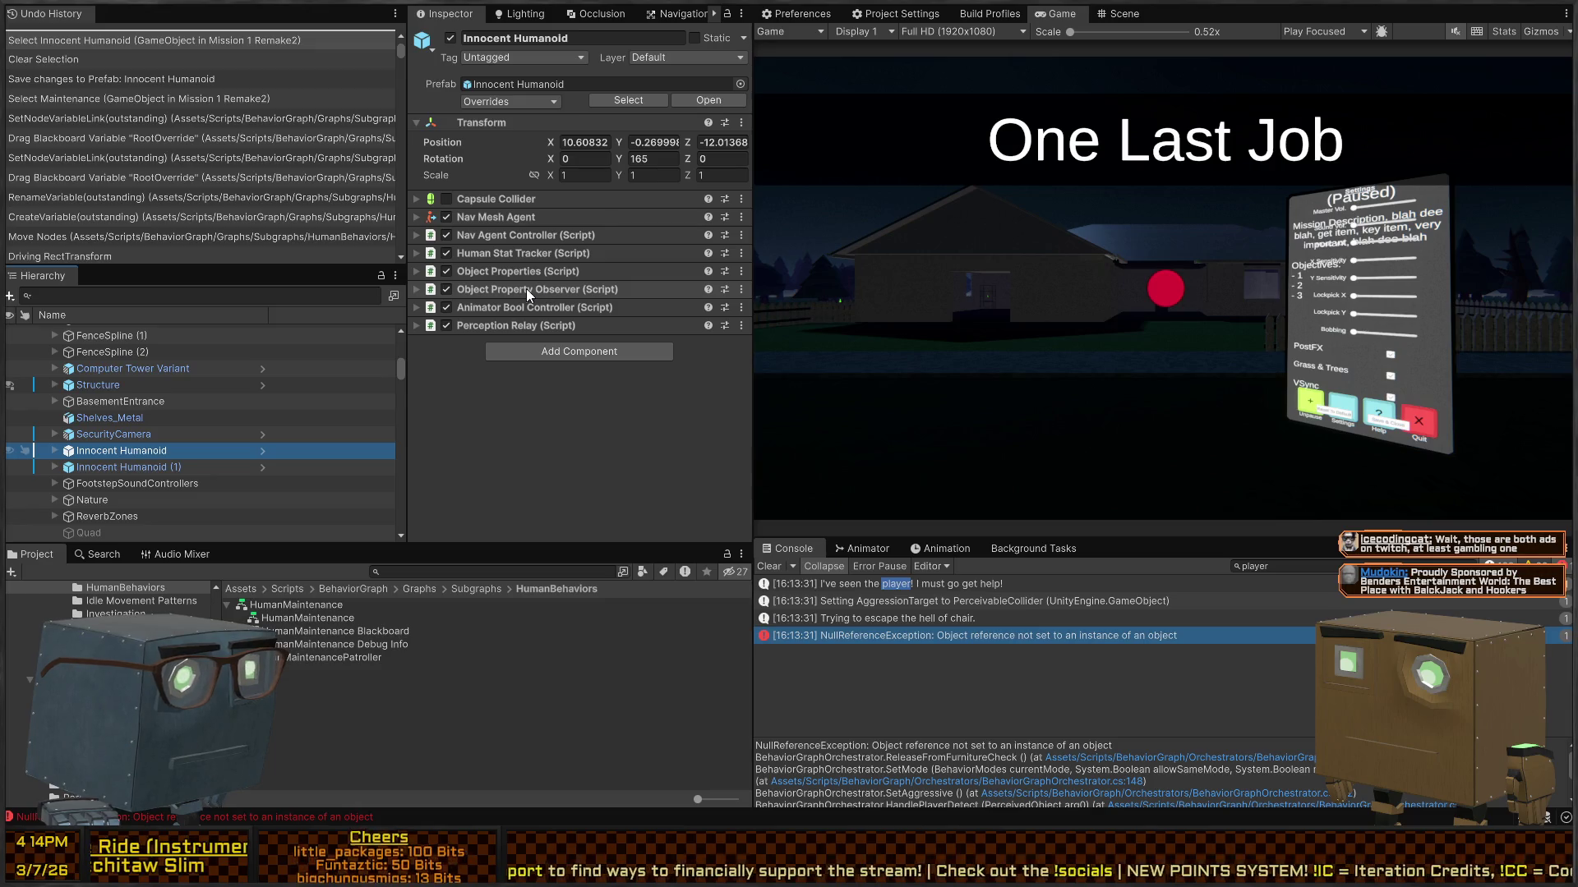
pyautogui.click(540, 273)
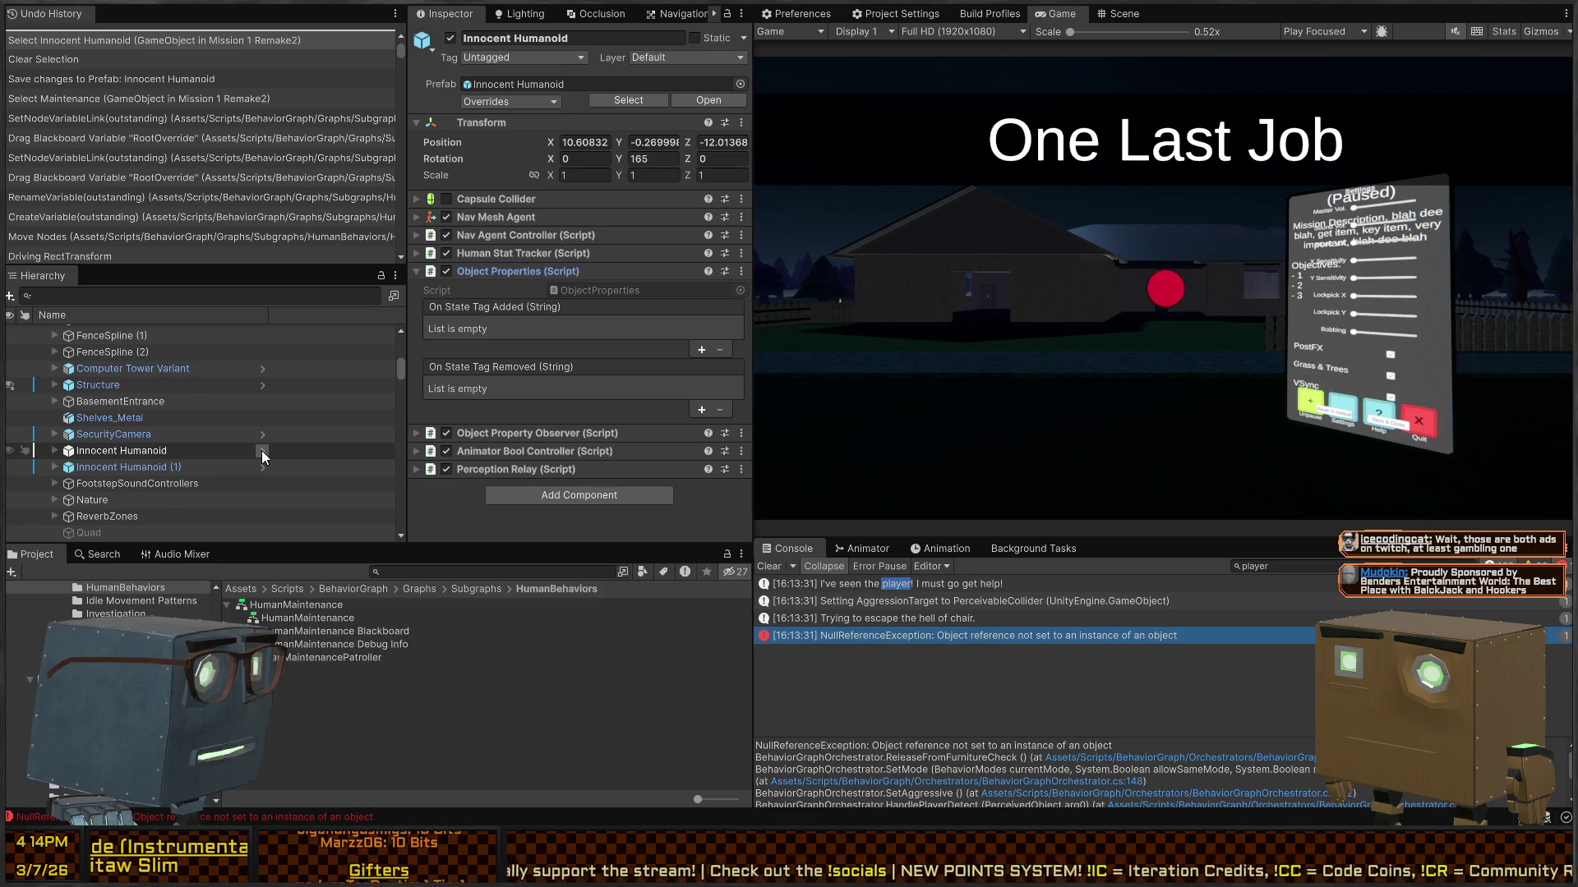
pyautogui.hotkey('alt', 'Tab')
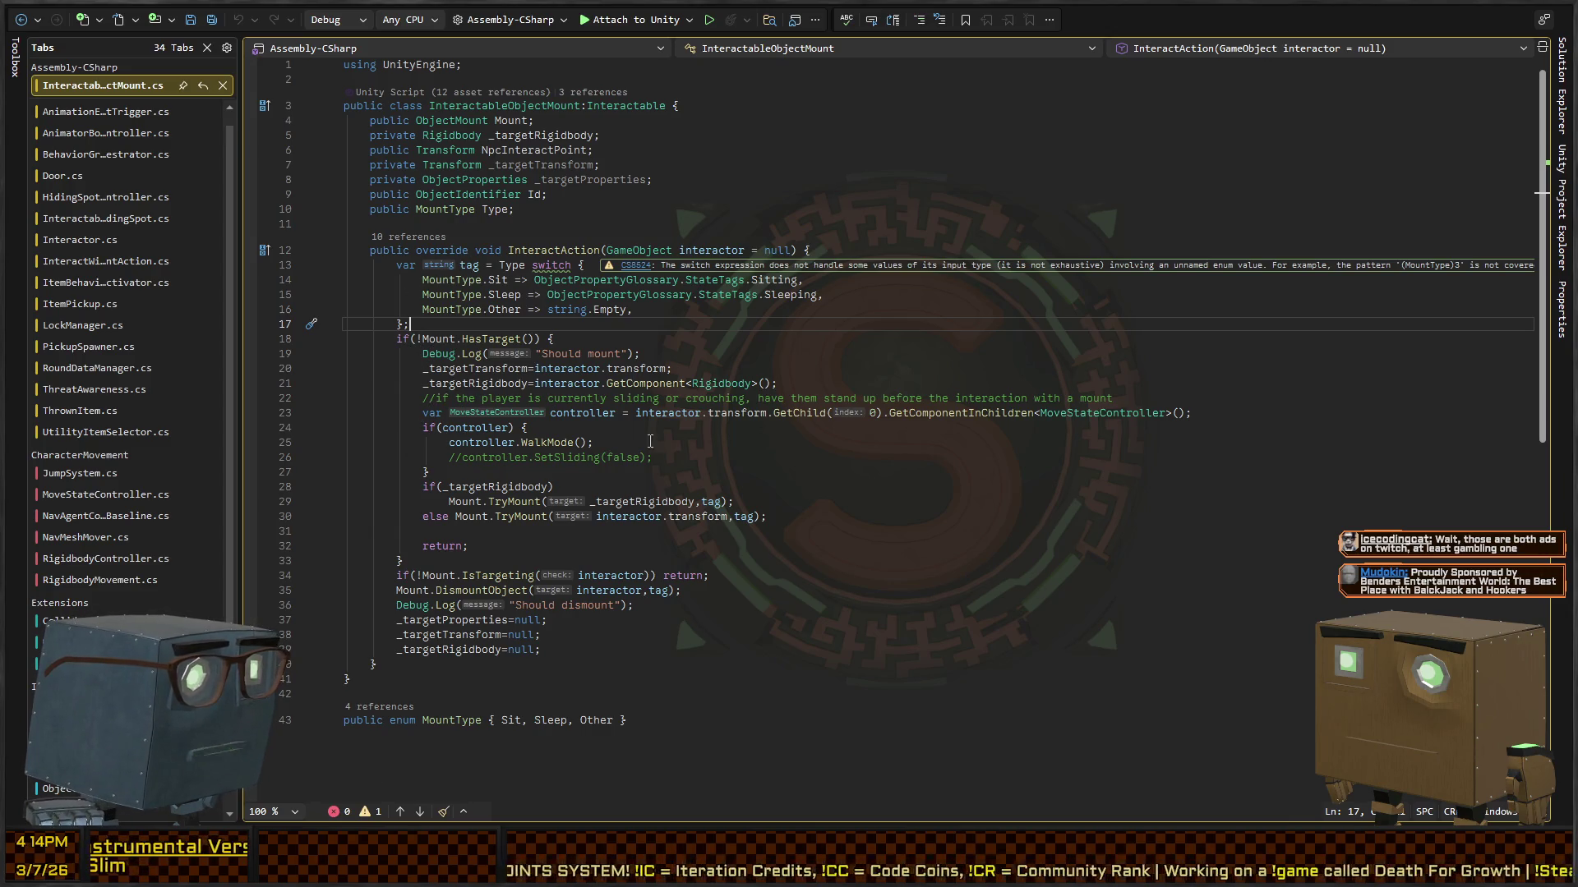
# Step: Inspect lines 20–23 of InteractAction: target transform and interactor's MoveStateController lookup
pyautogui.click(581, 368)
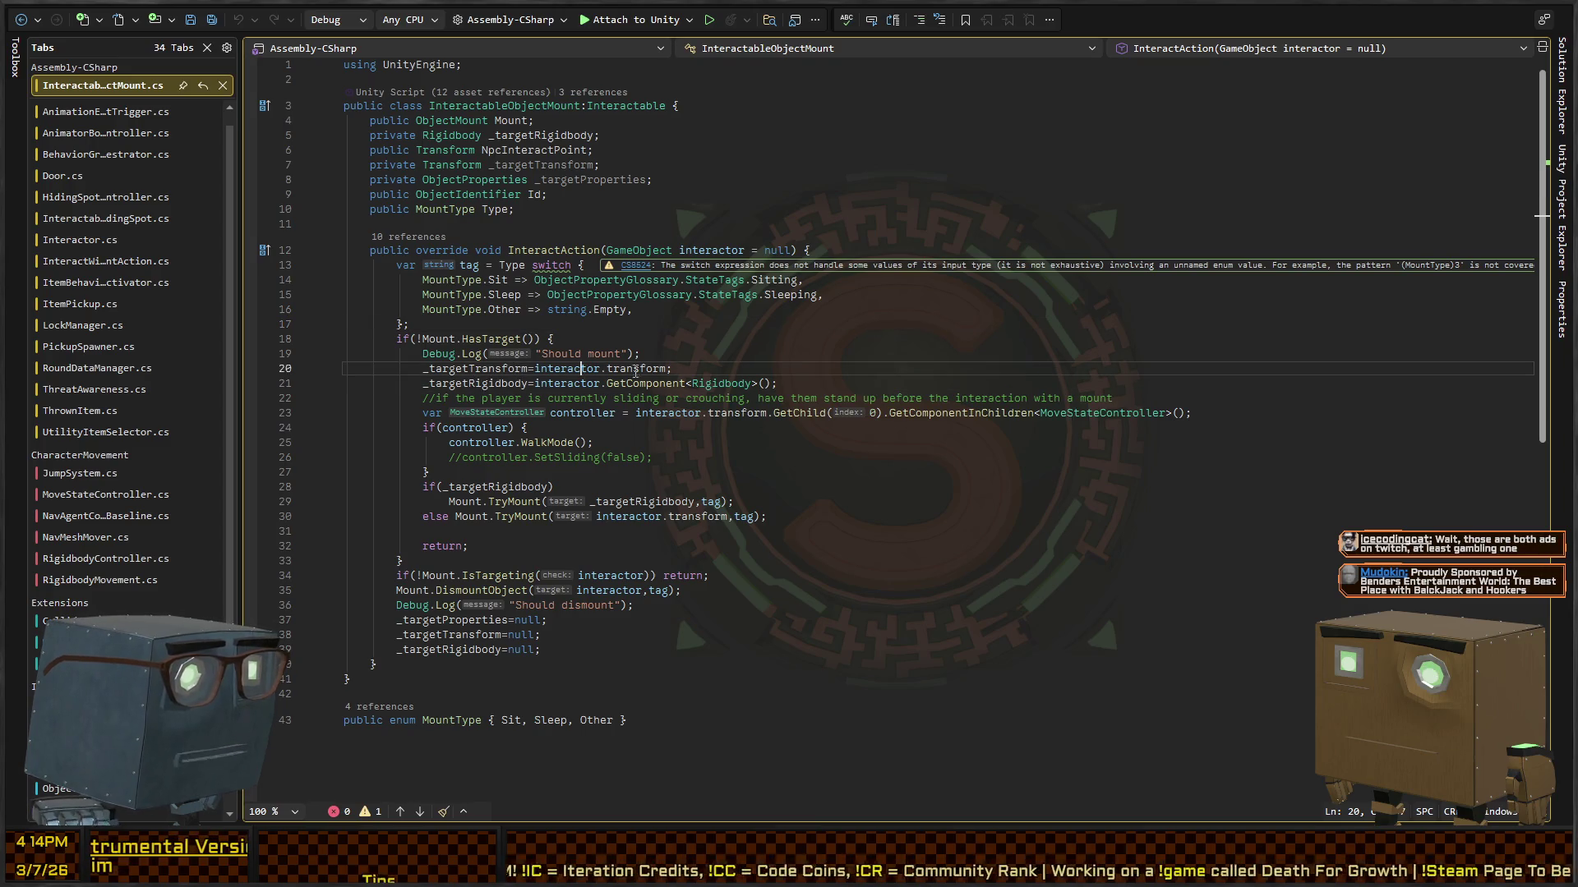
pyautogui.click(561, 383)
pyautogui.click(641, 383)
pyautogui.click(579, 413)
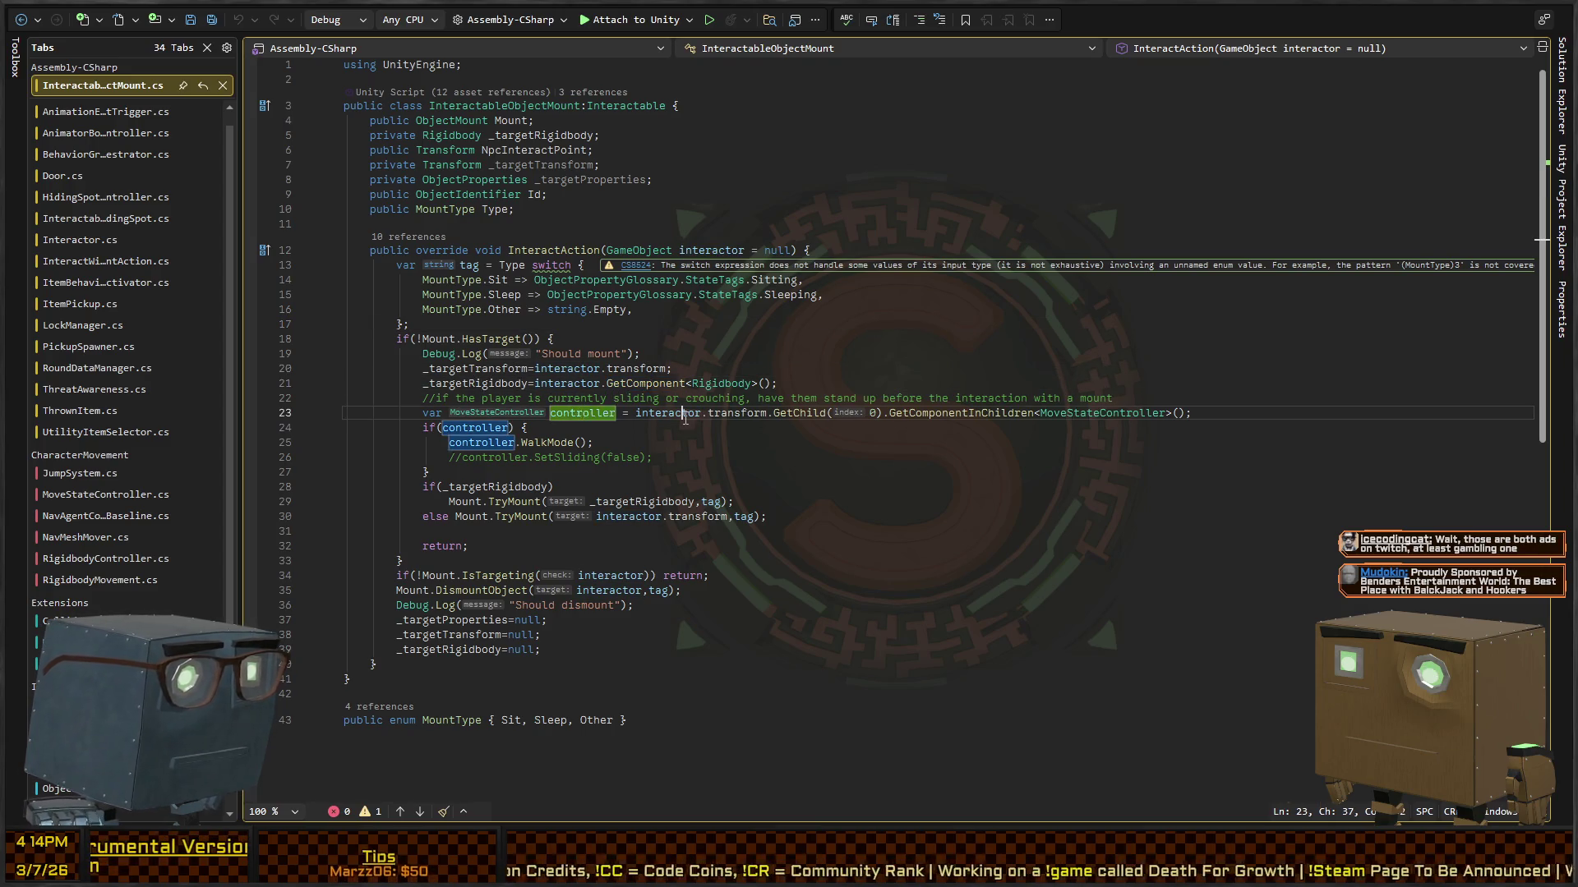
pyautogui.click(802, 413)
pyautogui.click(909, 412)
pyautogui.click(968, 413)
pyautogui.click(1074, 412)
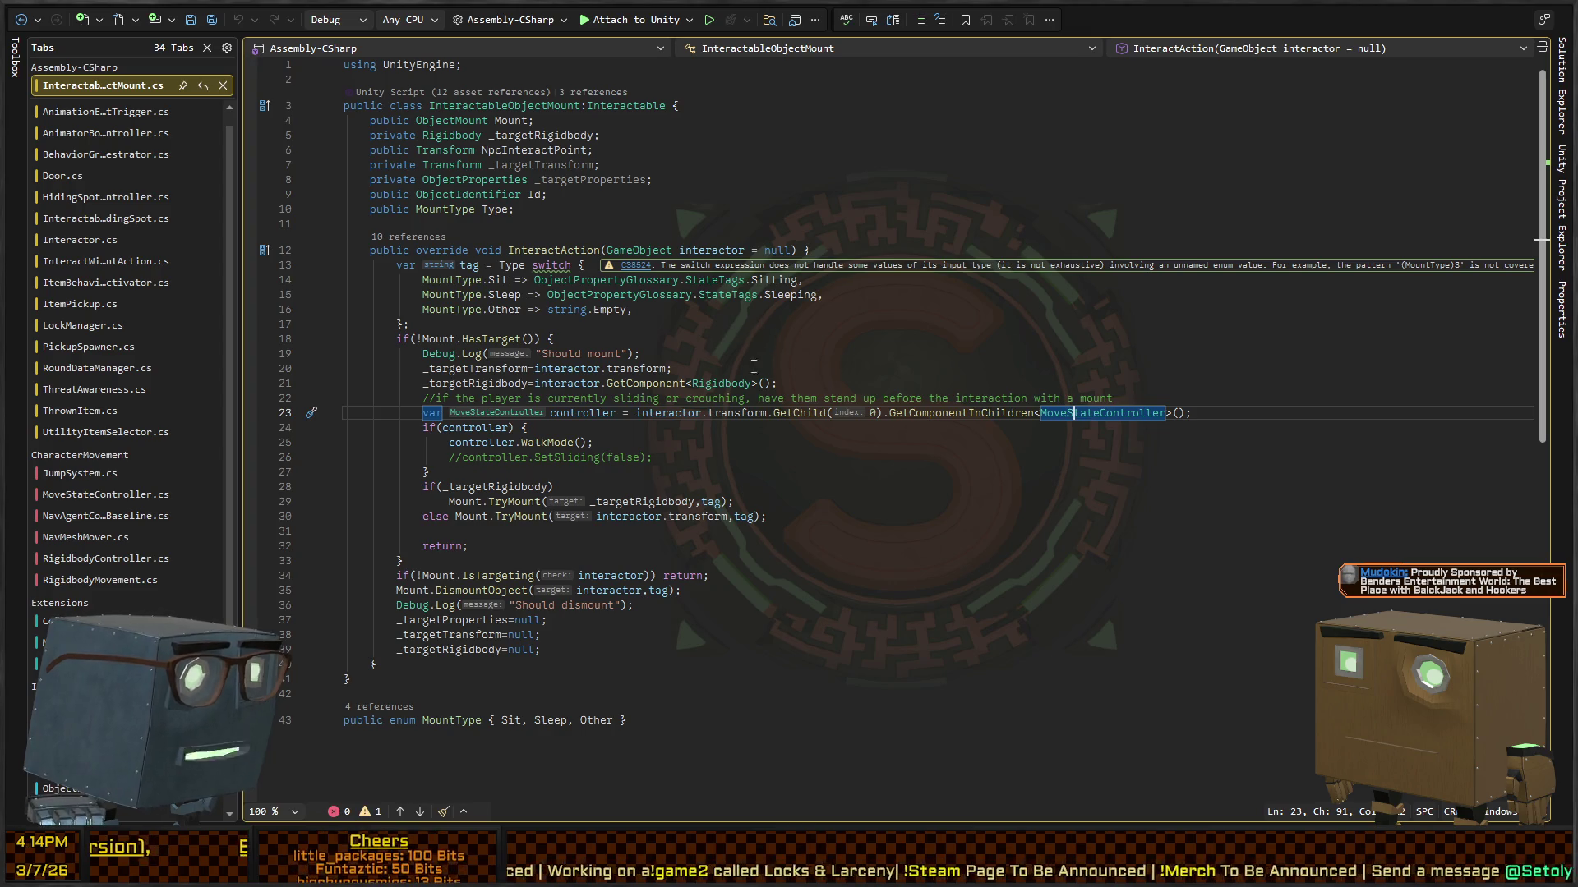
# Step: Check _targetProperties and the MountType tag switch, then go to TryMount's definition in ObjectMount.cs
pyautogui.click(611, 179)
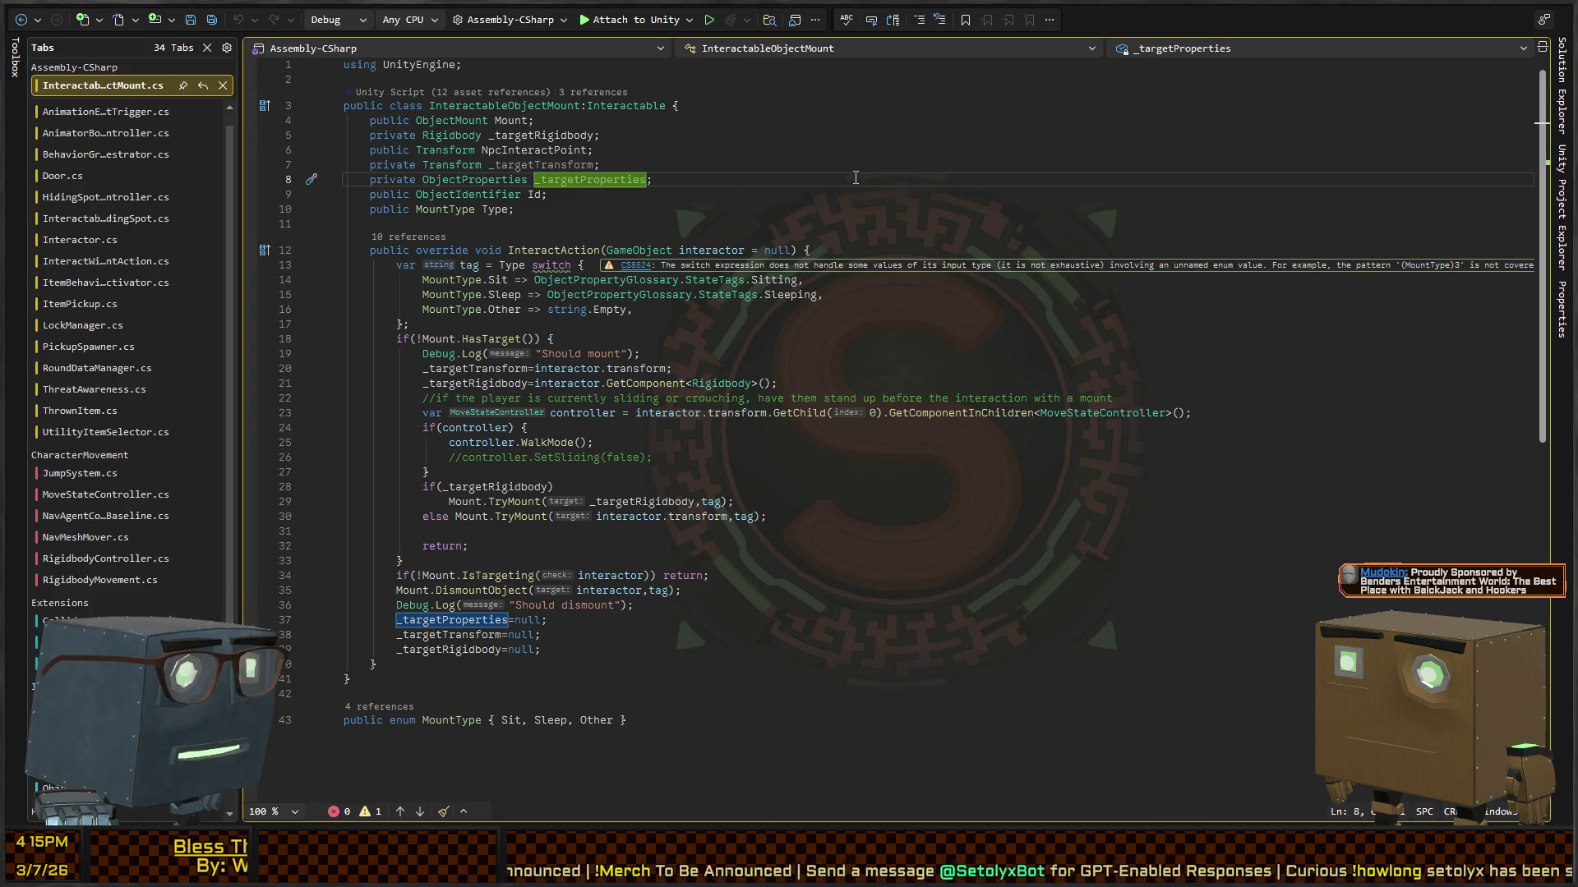
pyautogui.click(461, 264)
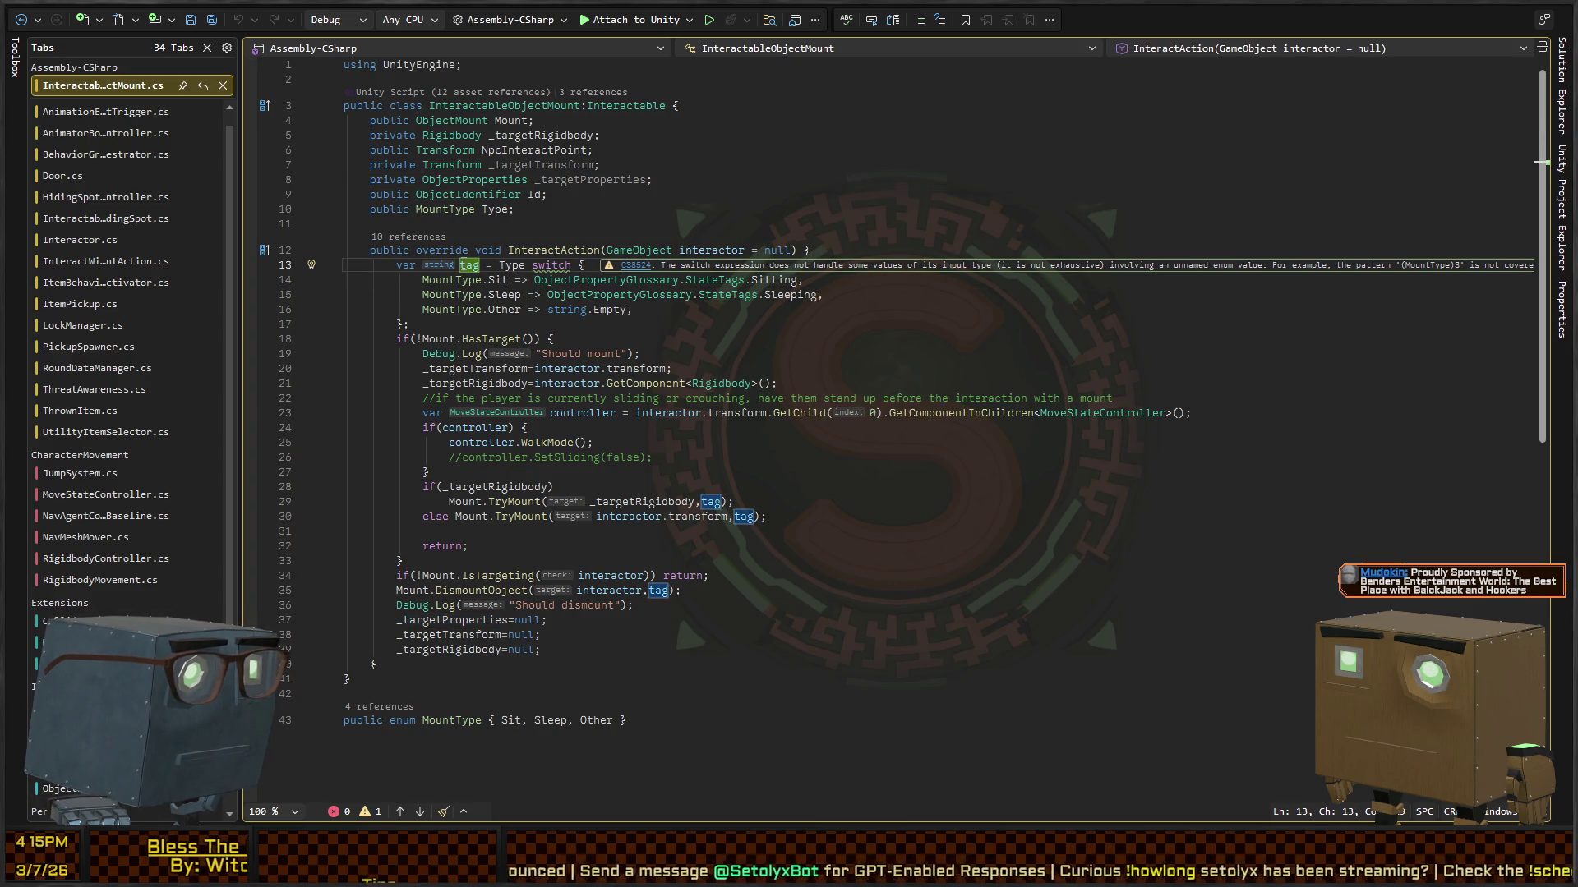
pyautogui.click(525, 503)
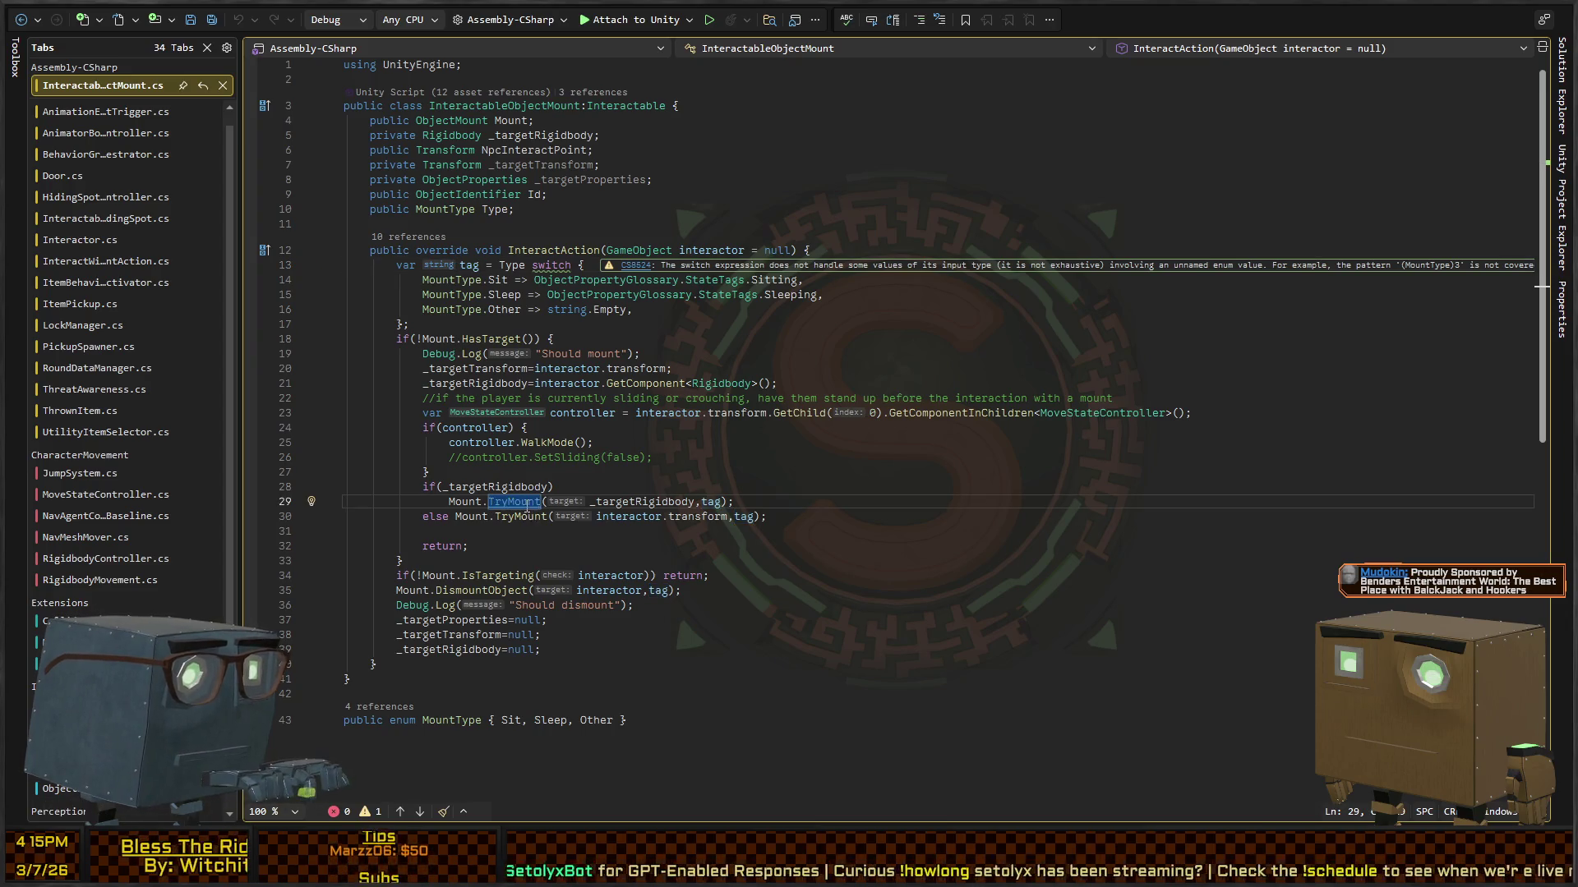
pyautogui.keyDown('ctrl'); pyautogui.click(526, 503); pyautogui.keyUp('ctrl')
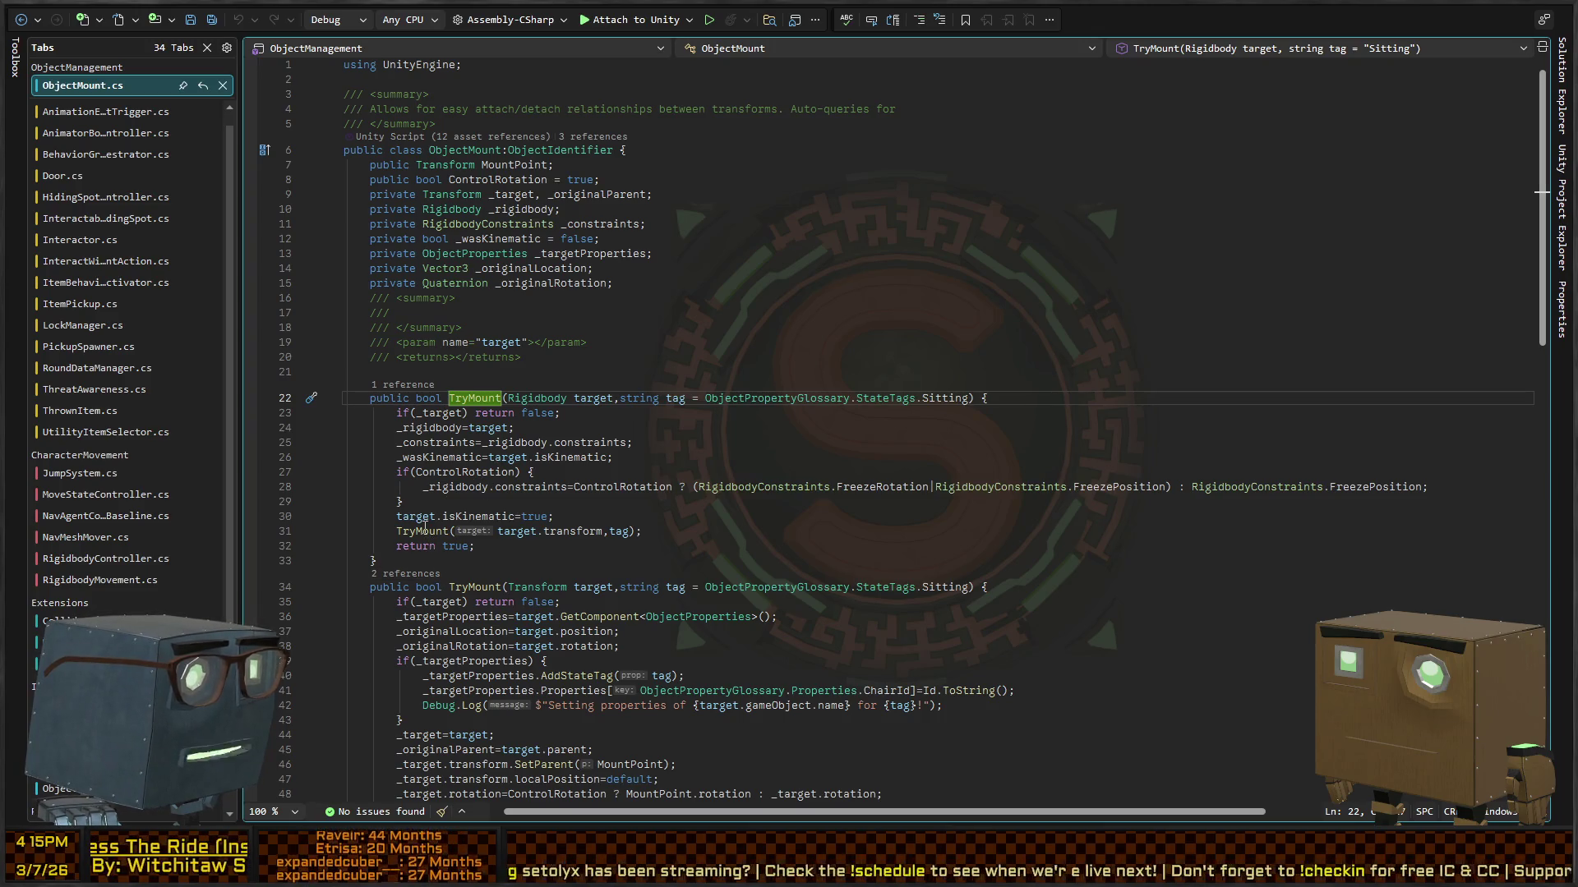
# Step: Read the TryMount(Transform) overload's line 41 setting ChairId, then navigate back to InteractableObjectMount.cs
pyautogui.keyDown('ctrl'); pyautogui.click(421, 531); pyautogui.keyUp('ctrl')
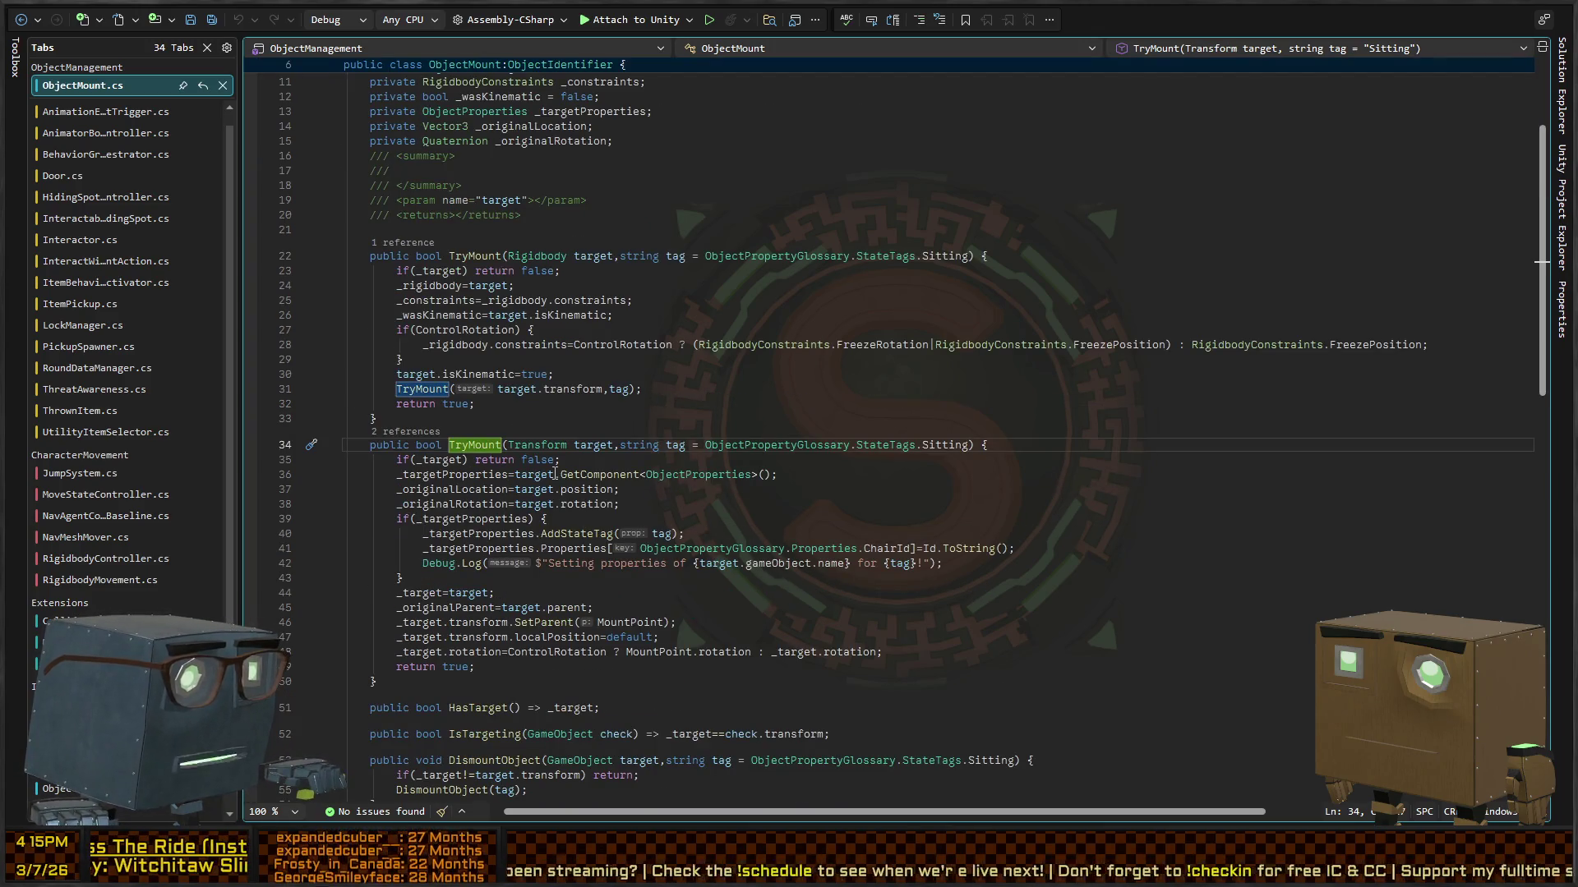
pyautogui.click(589, 552)
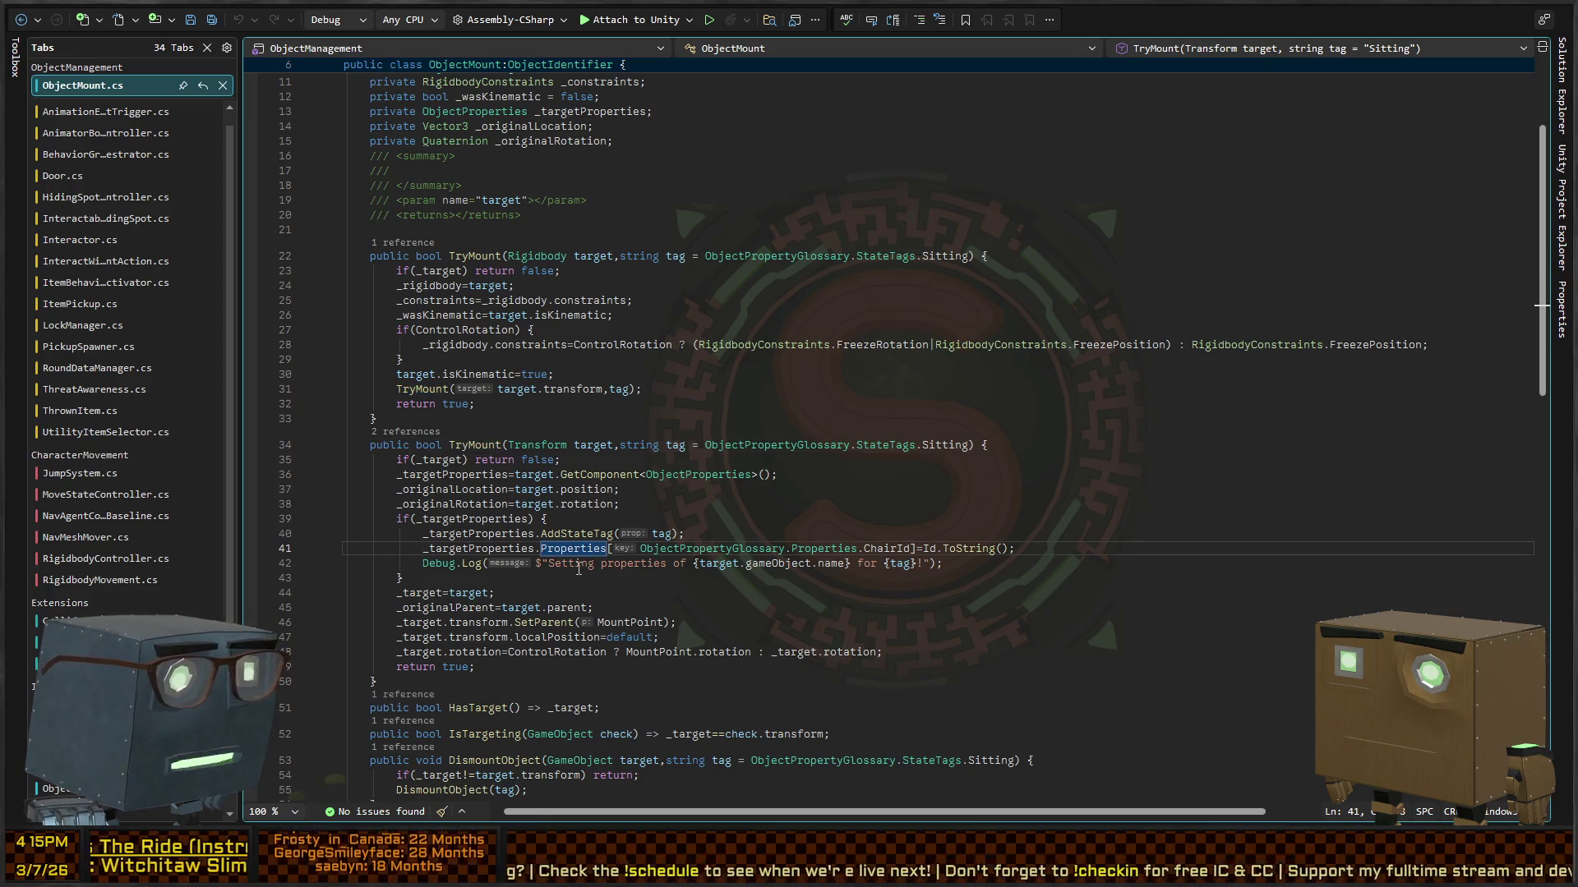
pyautogui.click(477, 548)
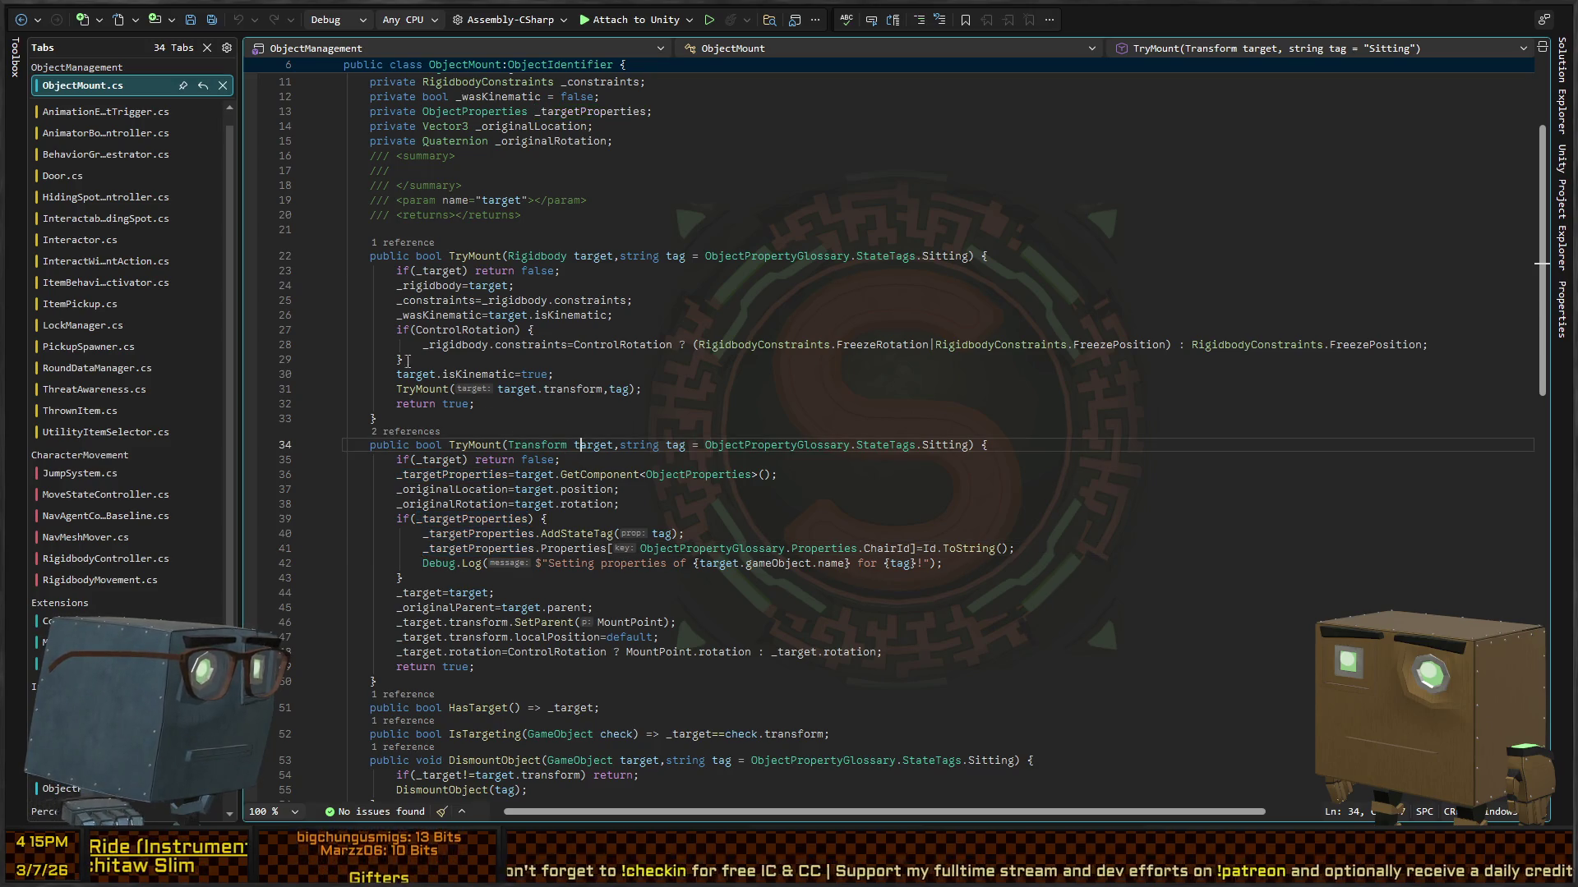
pyautogui.click(21, 20)
pyautogui.click(22, 21)
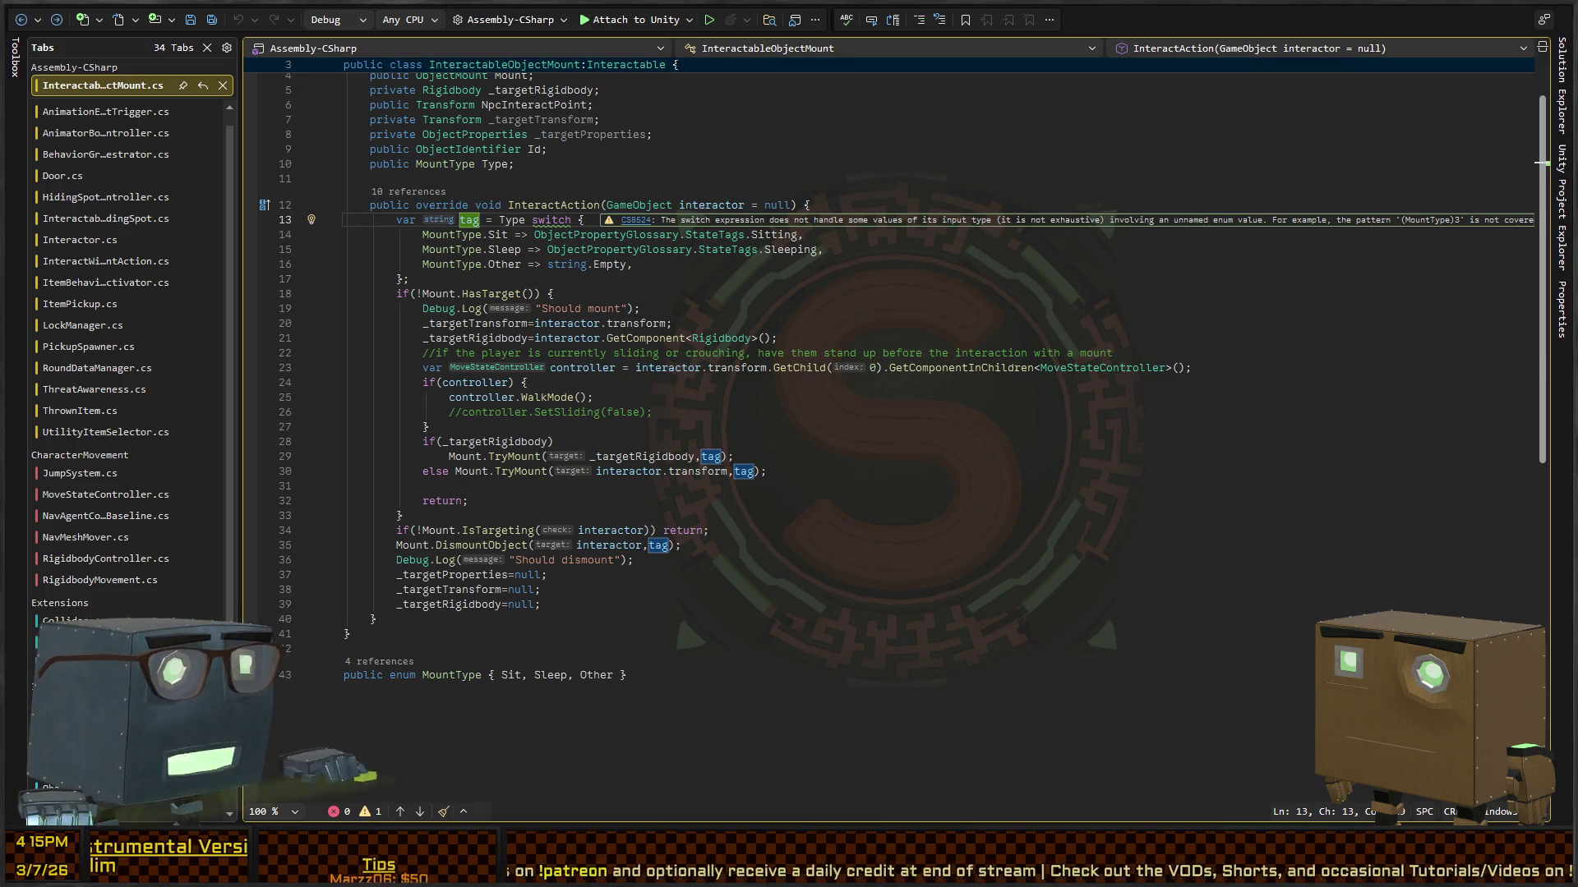
# Step: Show Unity's Scene view and pull the camera back to an overhead view of the house
pyautogui.hotkey('alt', 'Tab')
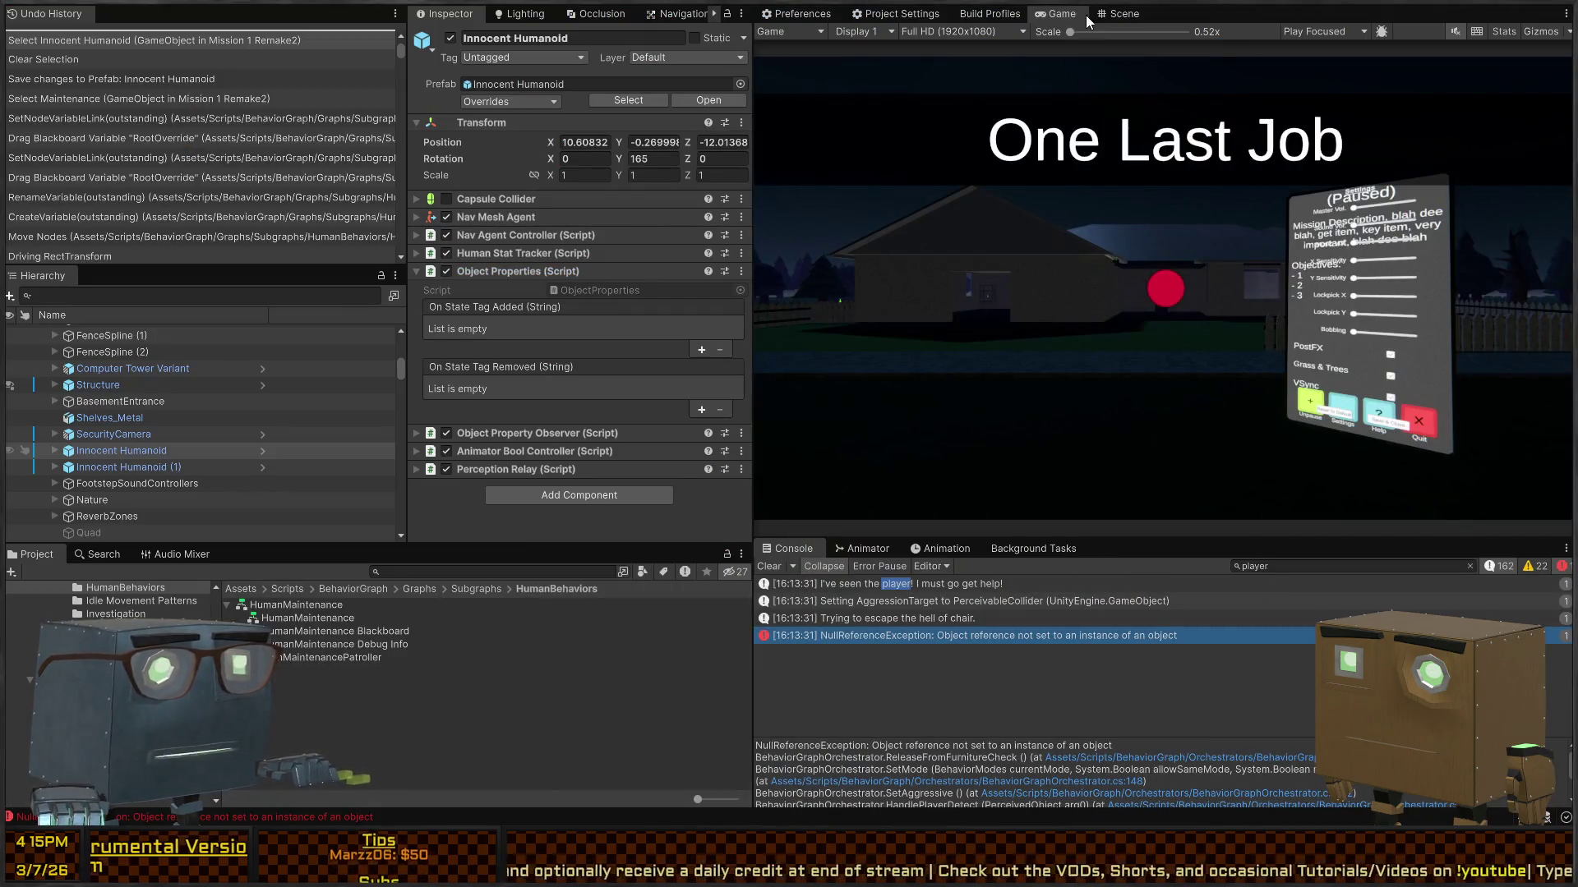
pyautogui.click(1121, 14)
pyautogui.moveTo(1196, 263); pyautogui.dragTo(1101, 287)
pyautogui.moveTo(277, 330)
pyautogui.mouseDown()
pyautogui.moveTo(318, 338)
pyautogui.moveTo(357, 269)
pyautogui.moveTo(718, 318)
pyautogui.moveTo(411, 314)
pyautogui.moveTo(613, 322)
pyautogui.moveTo(200, 277)
pyautogui.moveTo(1545, 284)
pyautogui.moveTo(457, 368)
pyautogui.mouseUp()
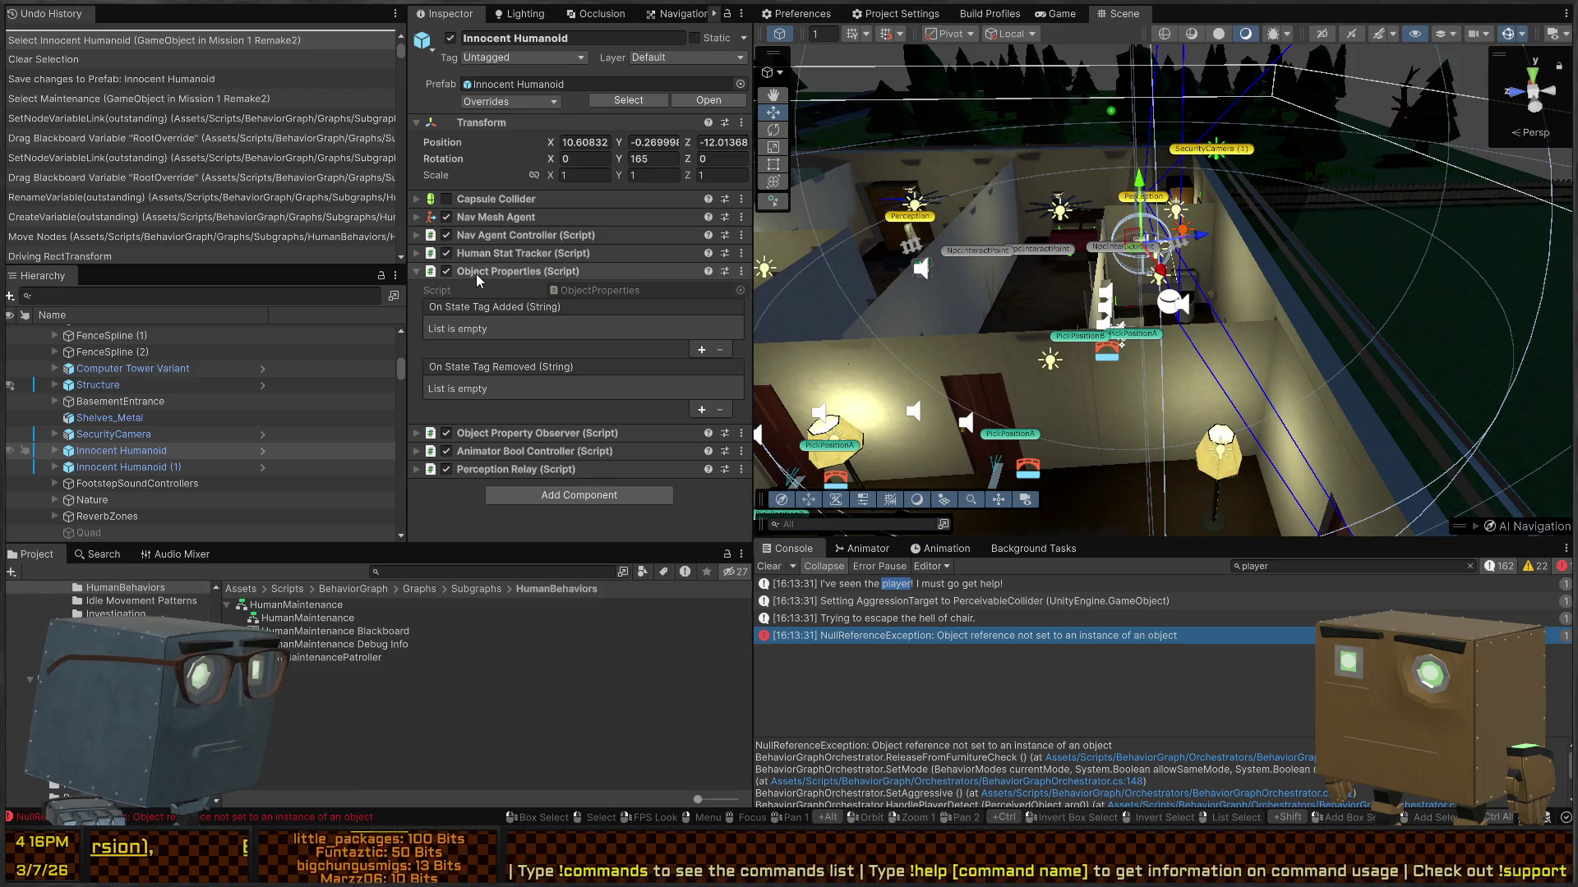
# Step: Search the Hierarchy for 'ObjectProperties' and select the Innocent Humanoid it finds
pyautogui.click(238, 452)
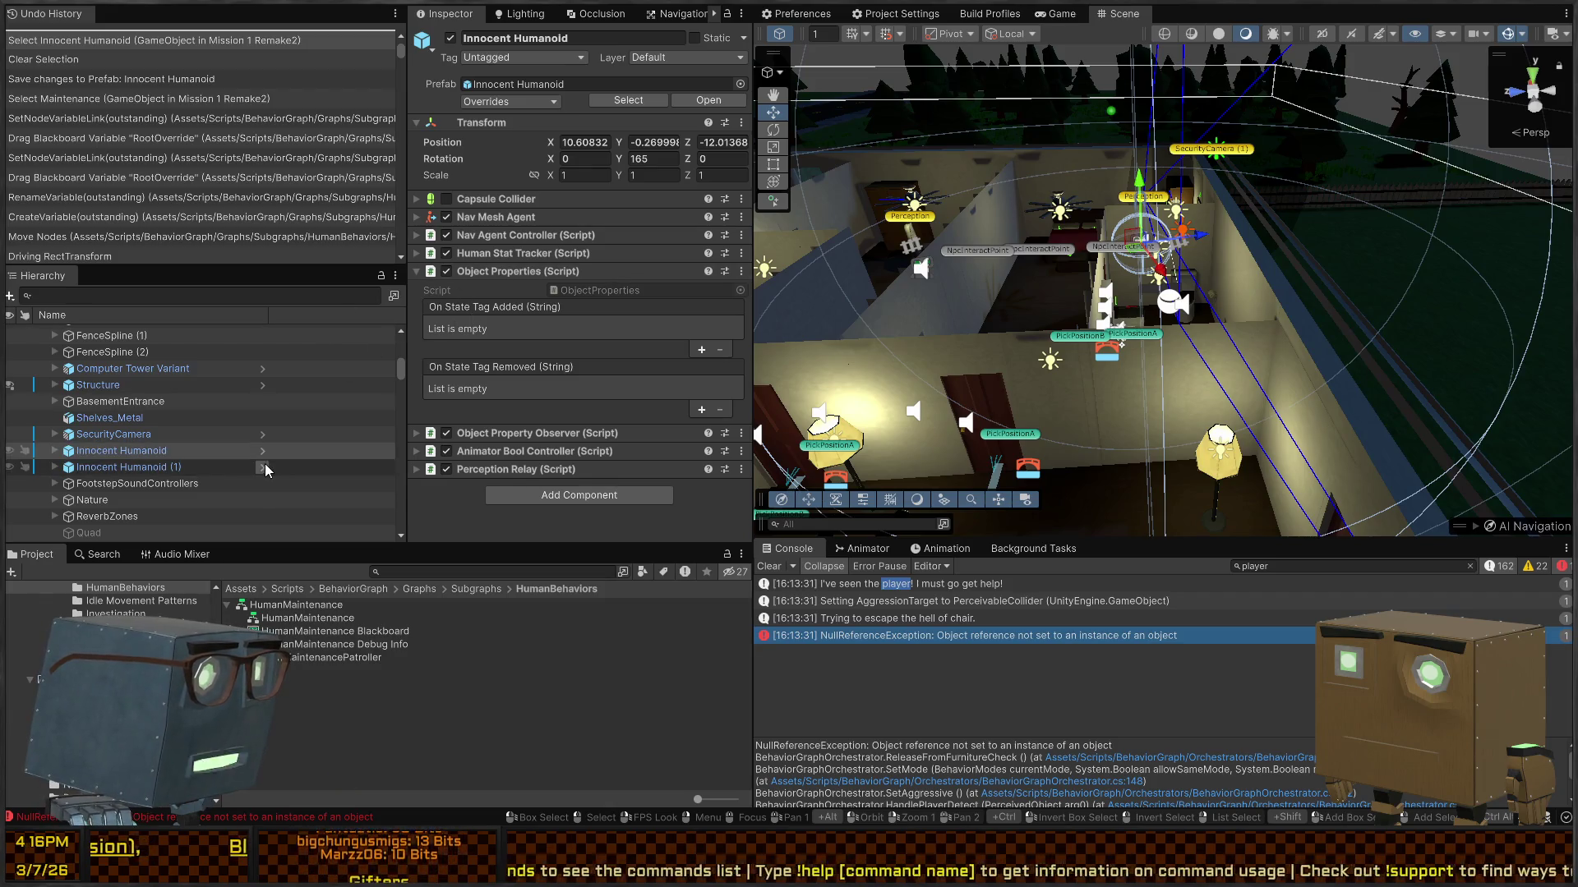
pyautogui.click(262, 454)
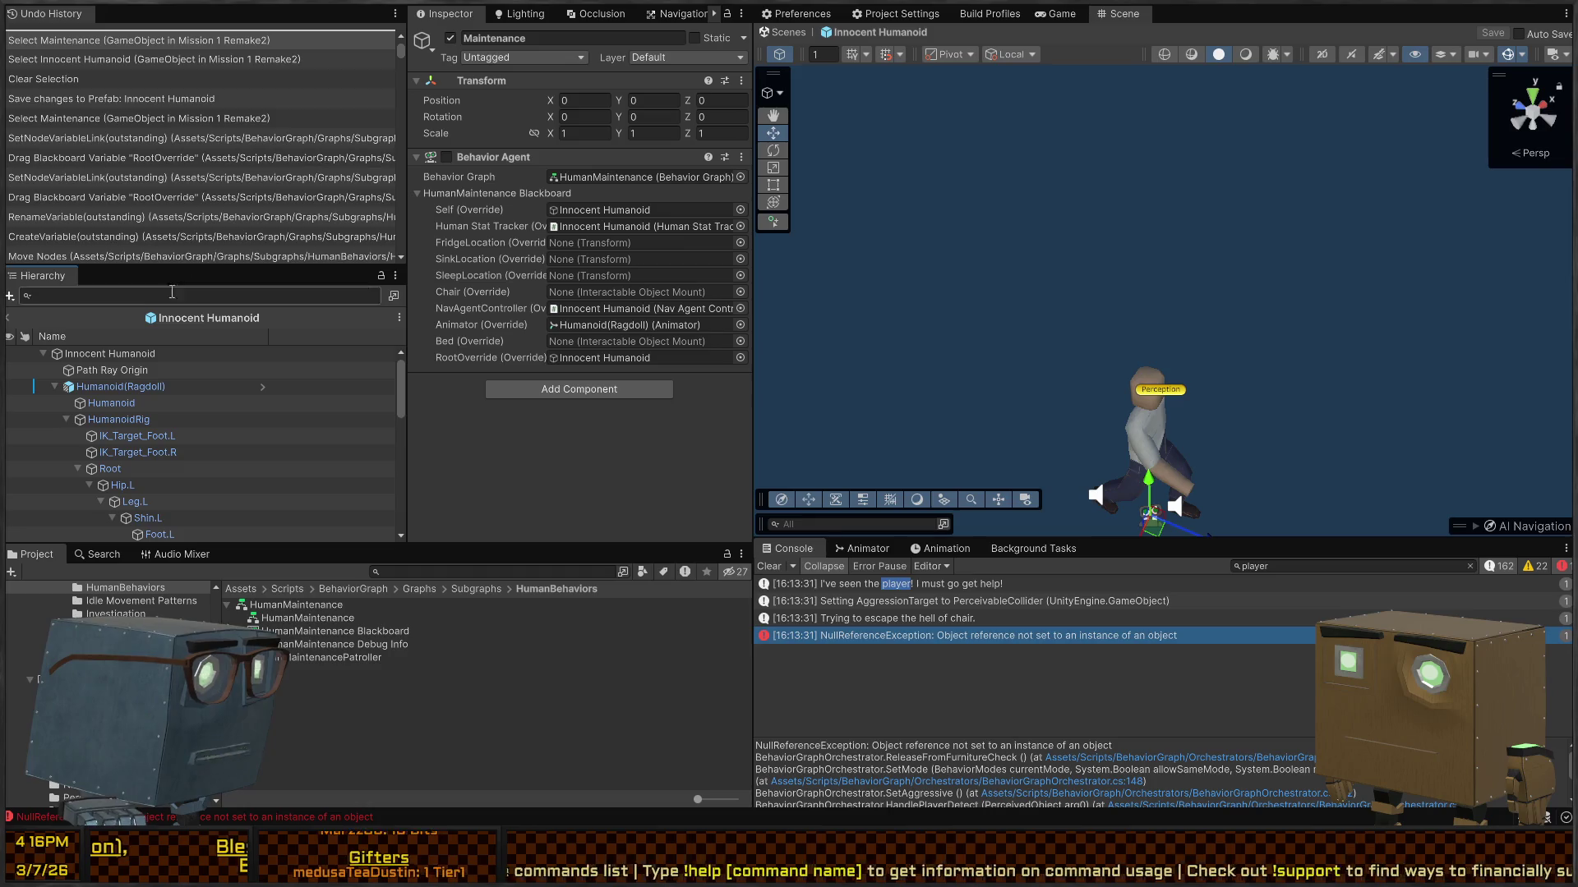
pyautogui.write('t=ObjectPropert')
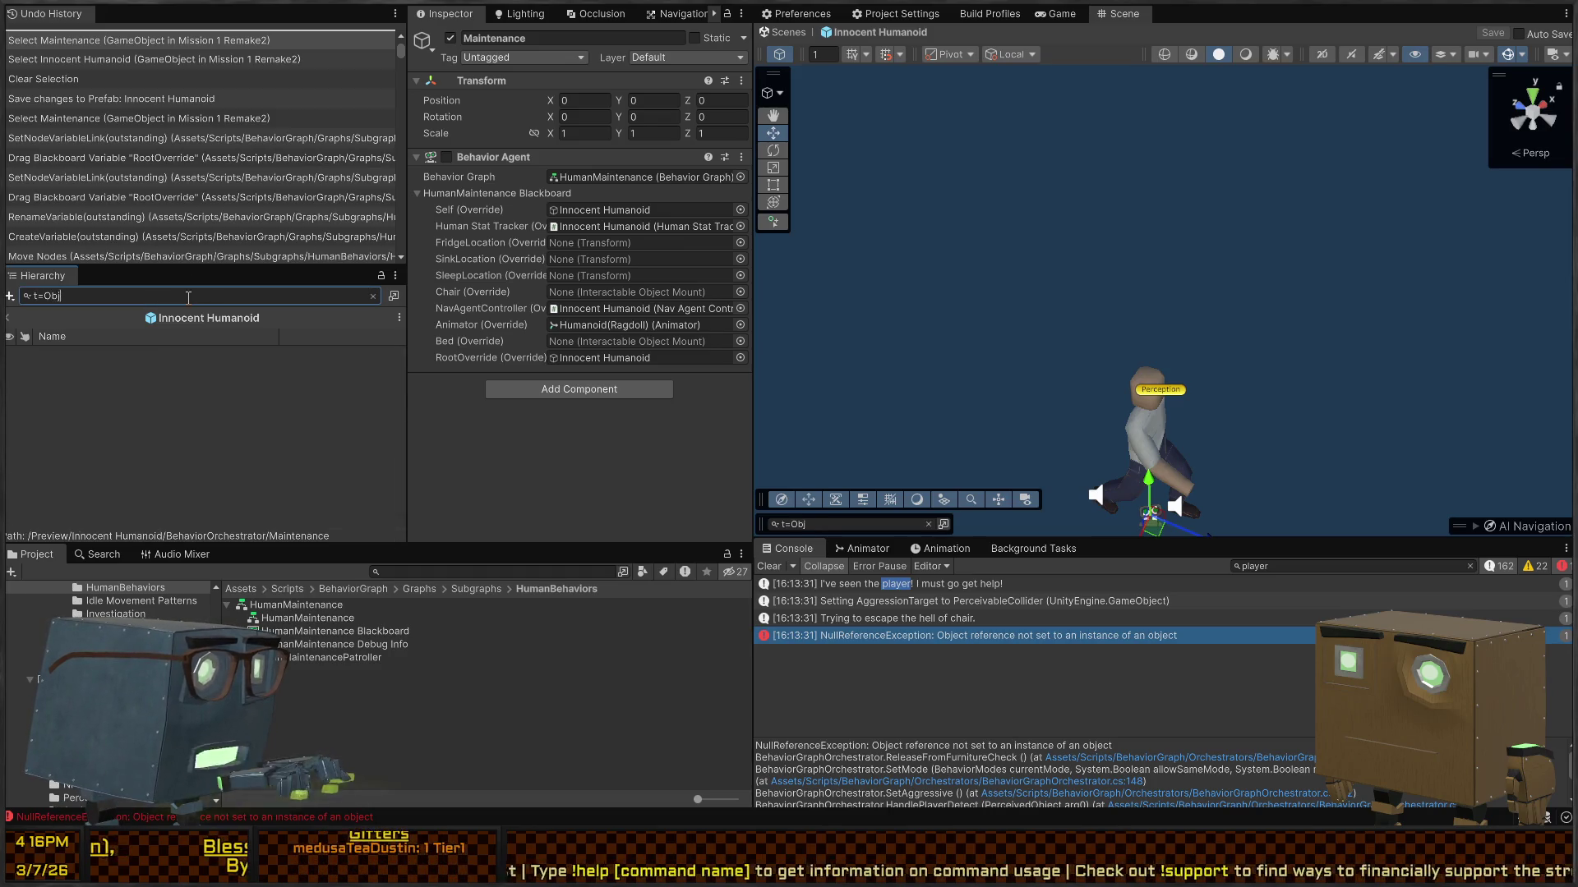
pyautogui.press('BackSpace')
pyautogui.press('BackSpace')
pyautogui.press('BackSpace')
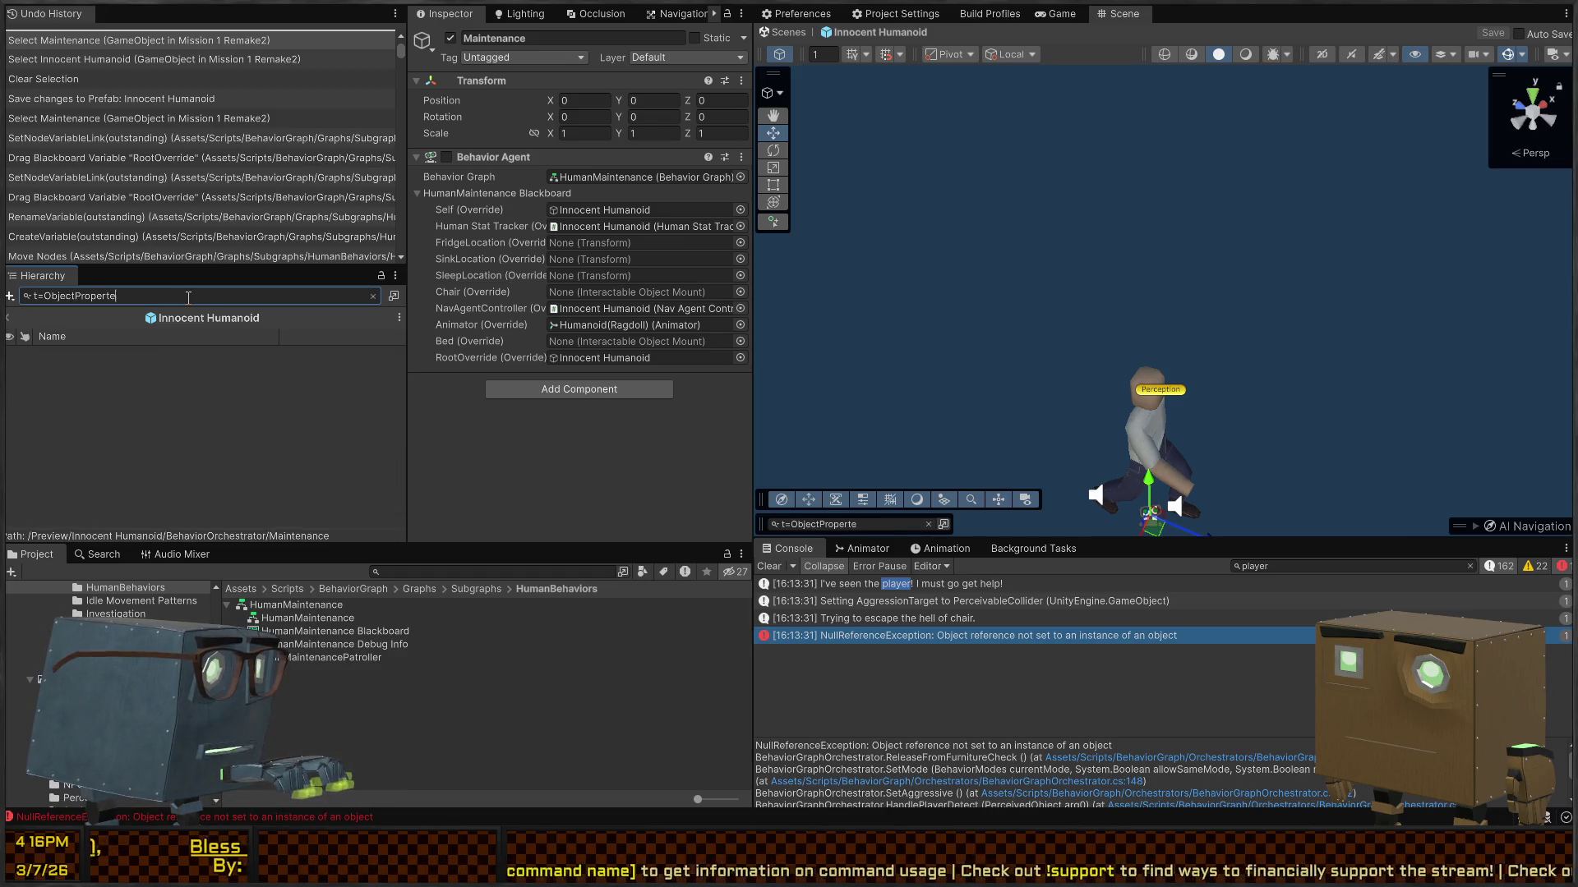
pyautogui.write('ies')
pyautogui.click(165, 355)
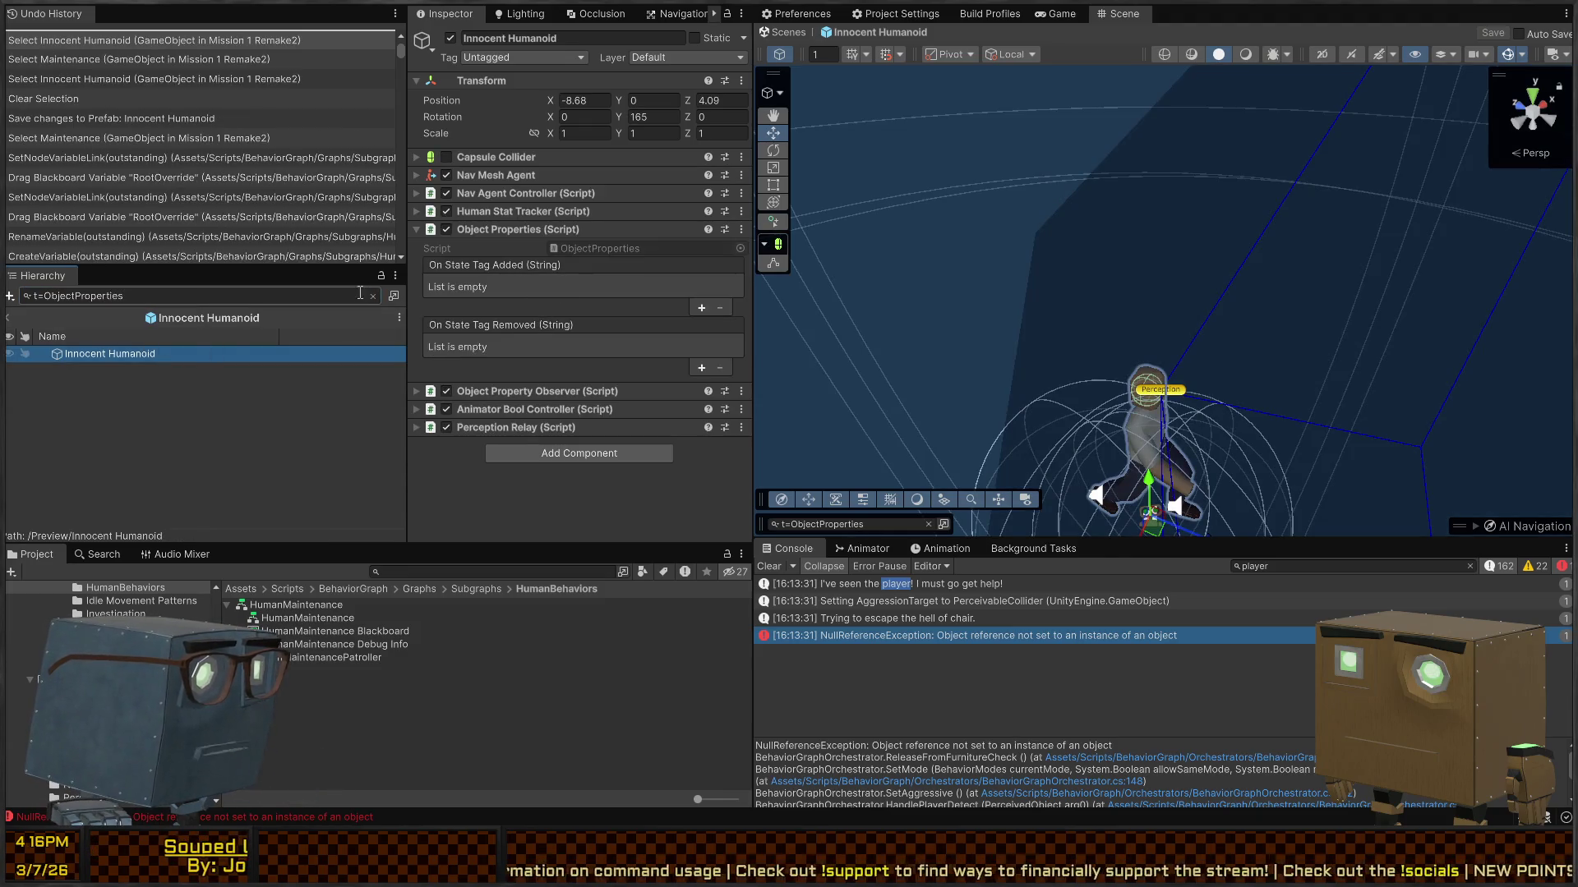
# Step: Clear the Hierarchy filter, inspect NotifyThenLeave, Investigate and Maintenance, and ping the RootOverride object
pyautogui.click(372, 296)
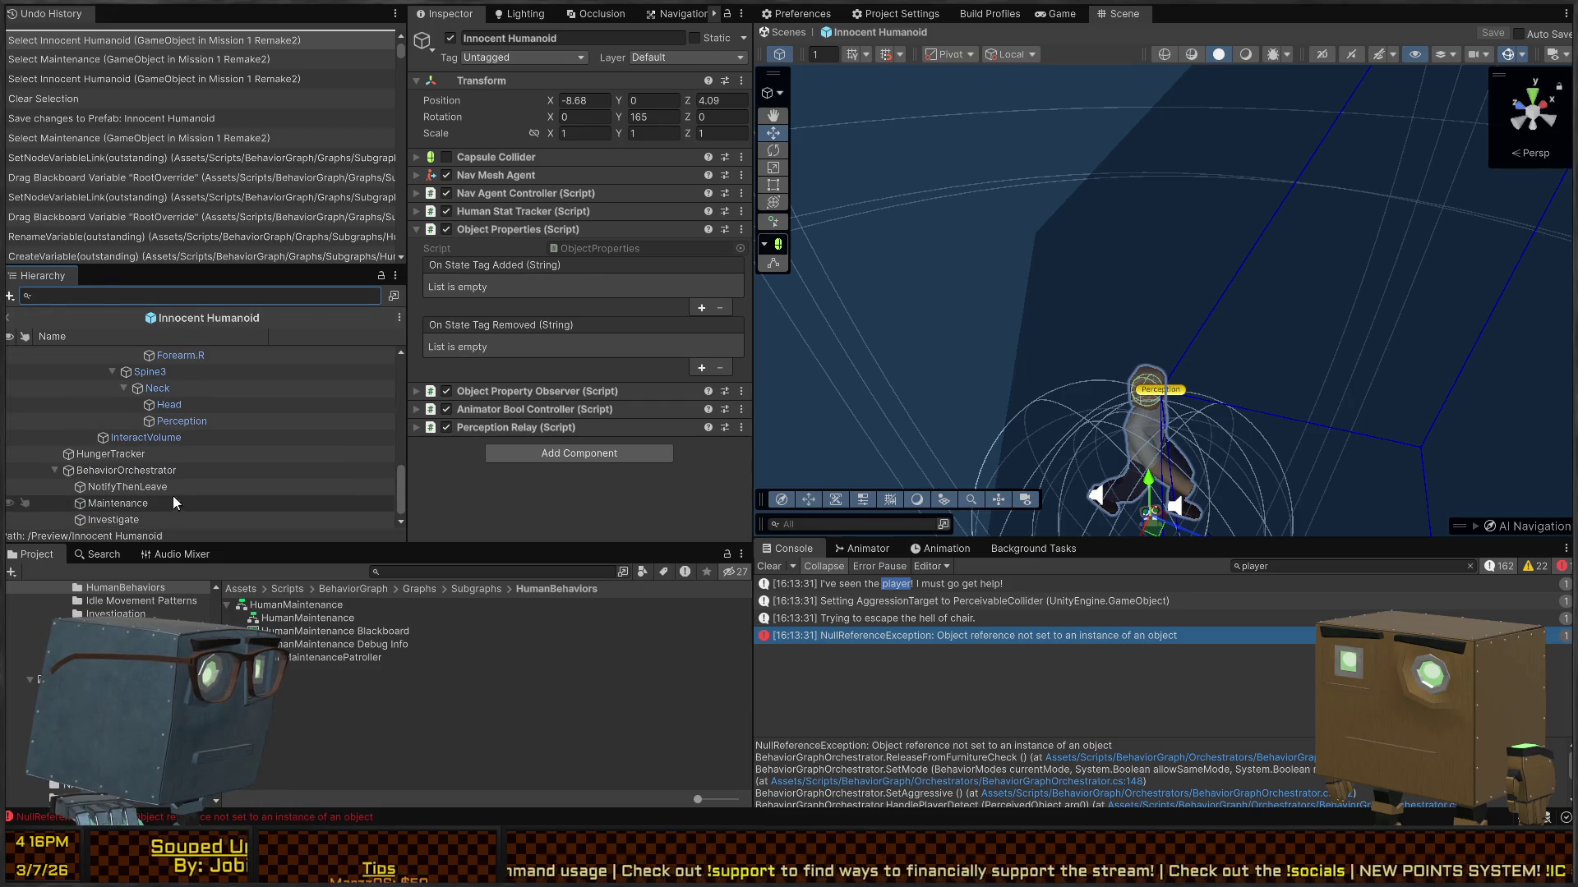
pyautogui.click(136, 501)
pyautogui.click(125, 531)
pyautogui.click(154, 517)
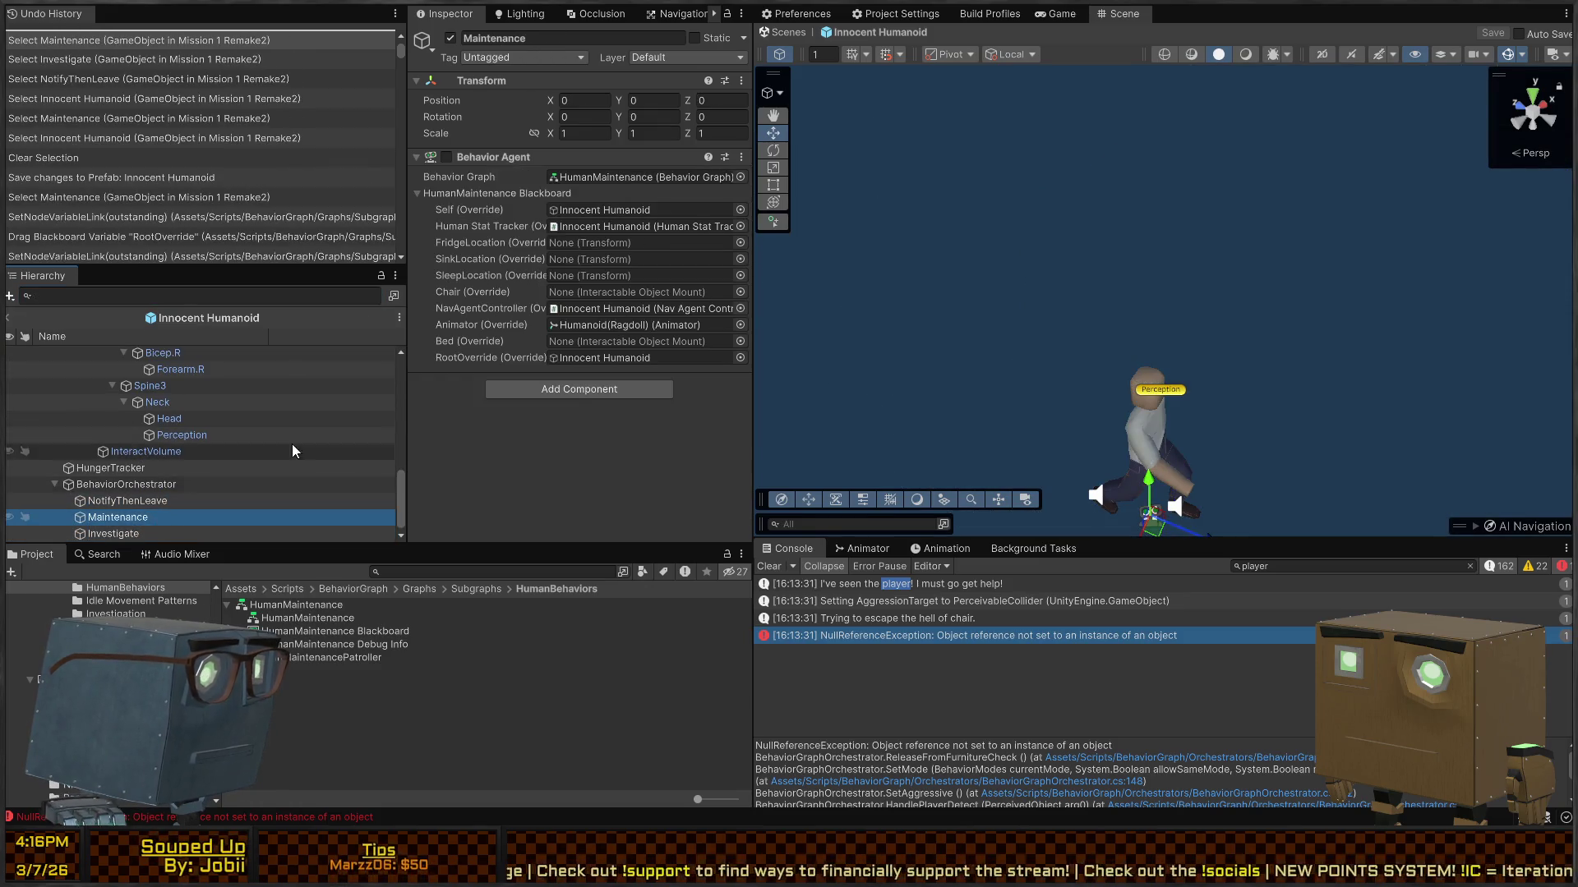
pyautogui.click(623, 356)
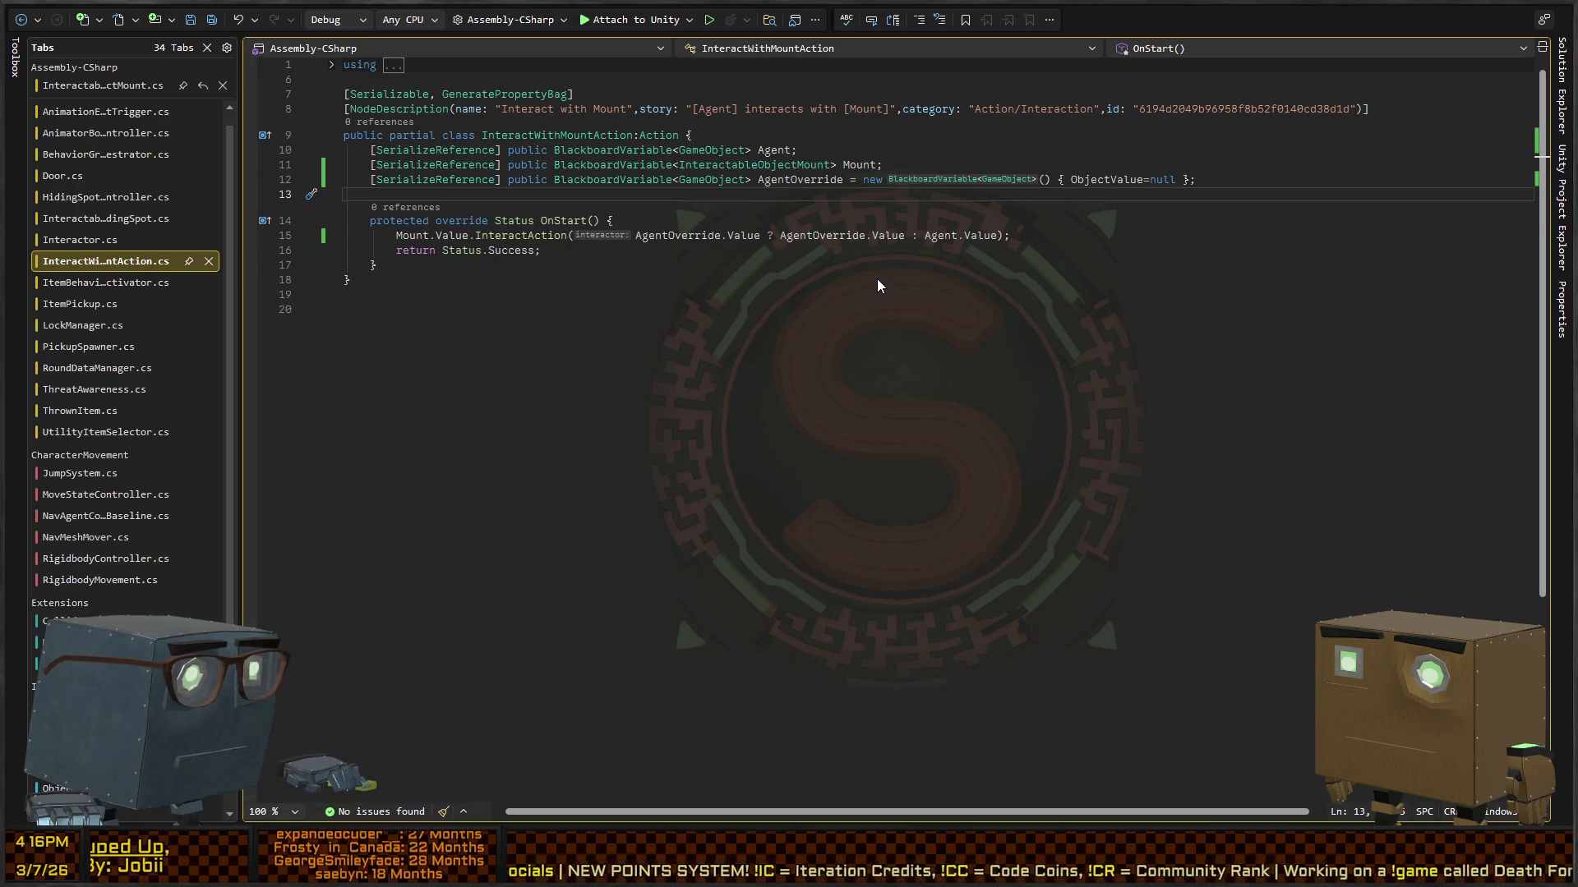
# Step: Switch to InteractableObjectMount.cs and scroll up to its InteractAction method
pyautogui.hotkey('ctrl', 'Tab')
pyautogui.scroll(1, 595, 260)
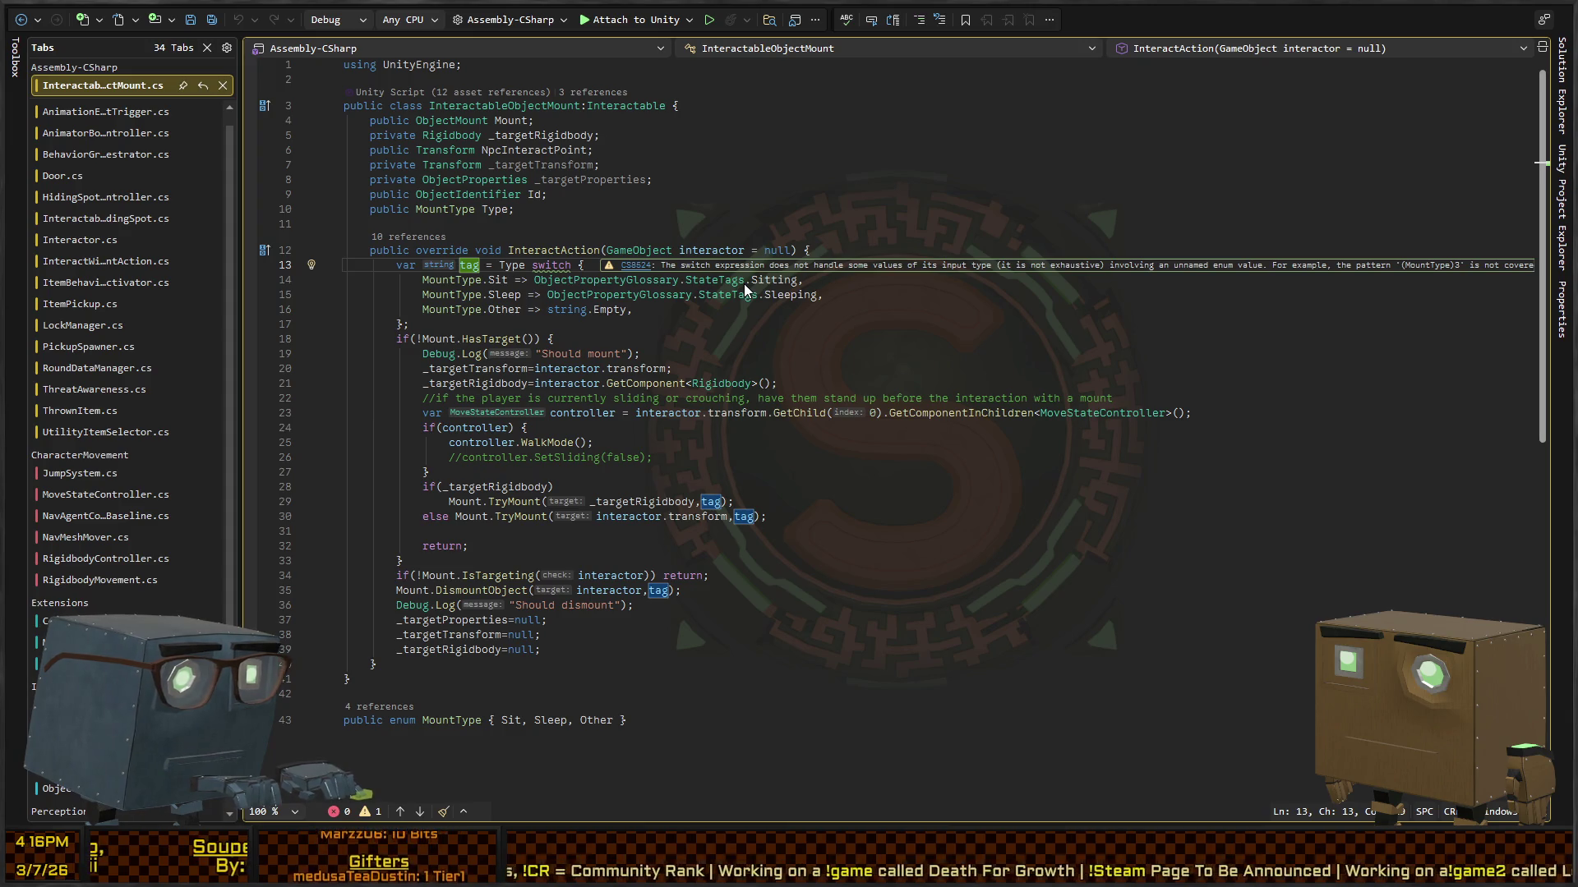
# Step: Open the HumanMaintenance behaviour graph asset in Unity, then return to InteractWithMountAction.cs
pyautogui.hotkey('alt', 'Tab')
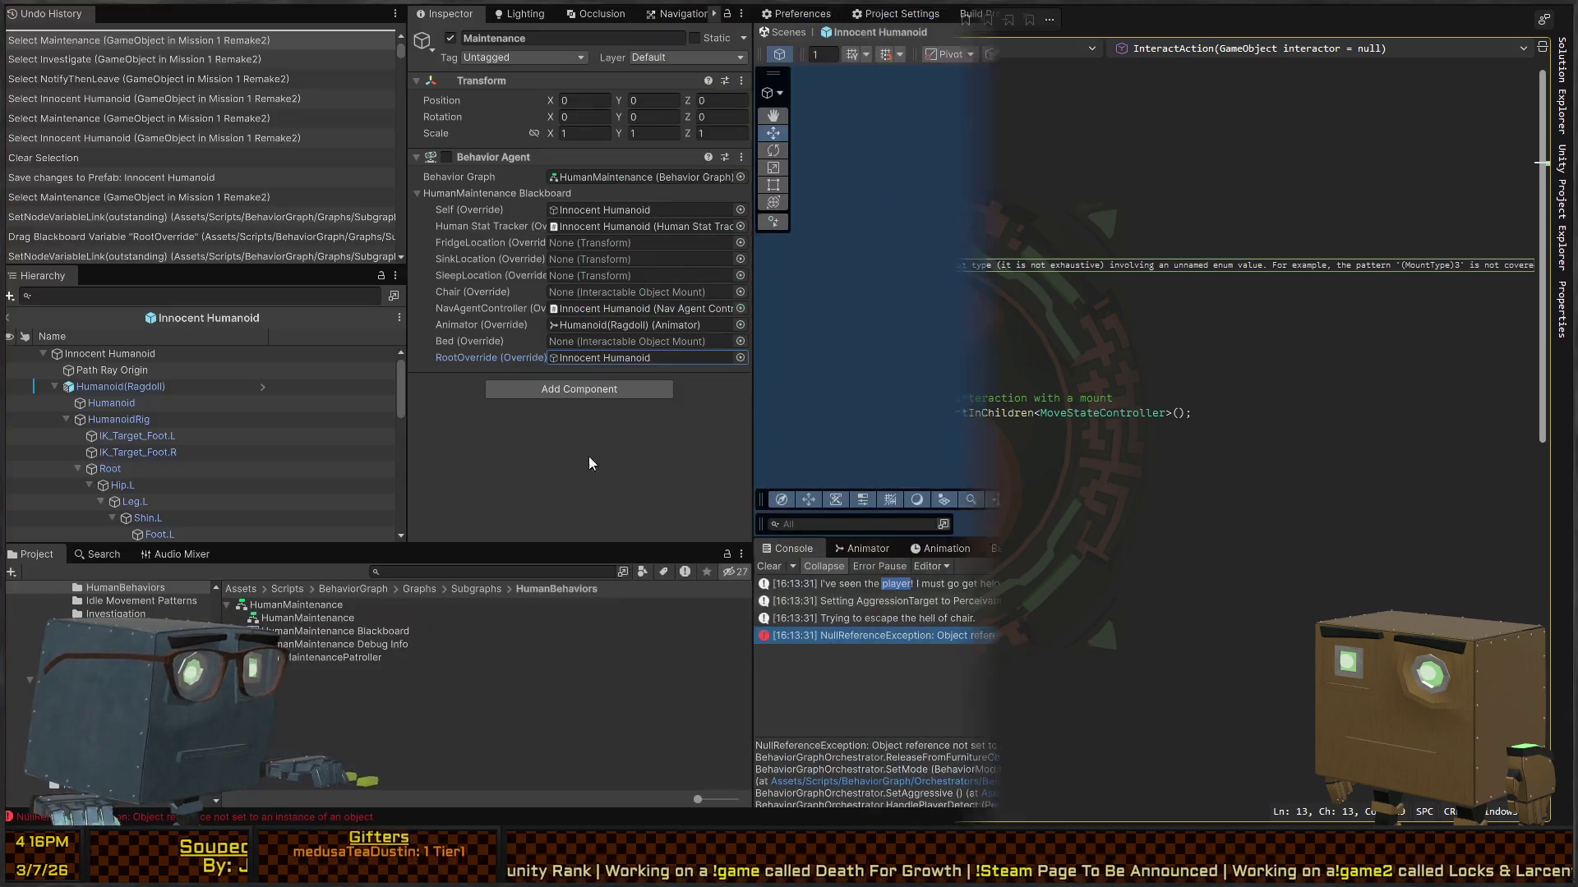
pyautogui.doubleClick(520, 211)
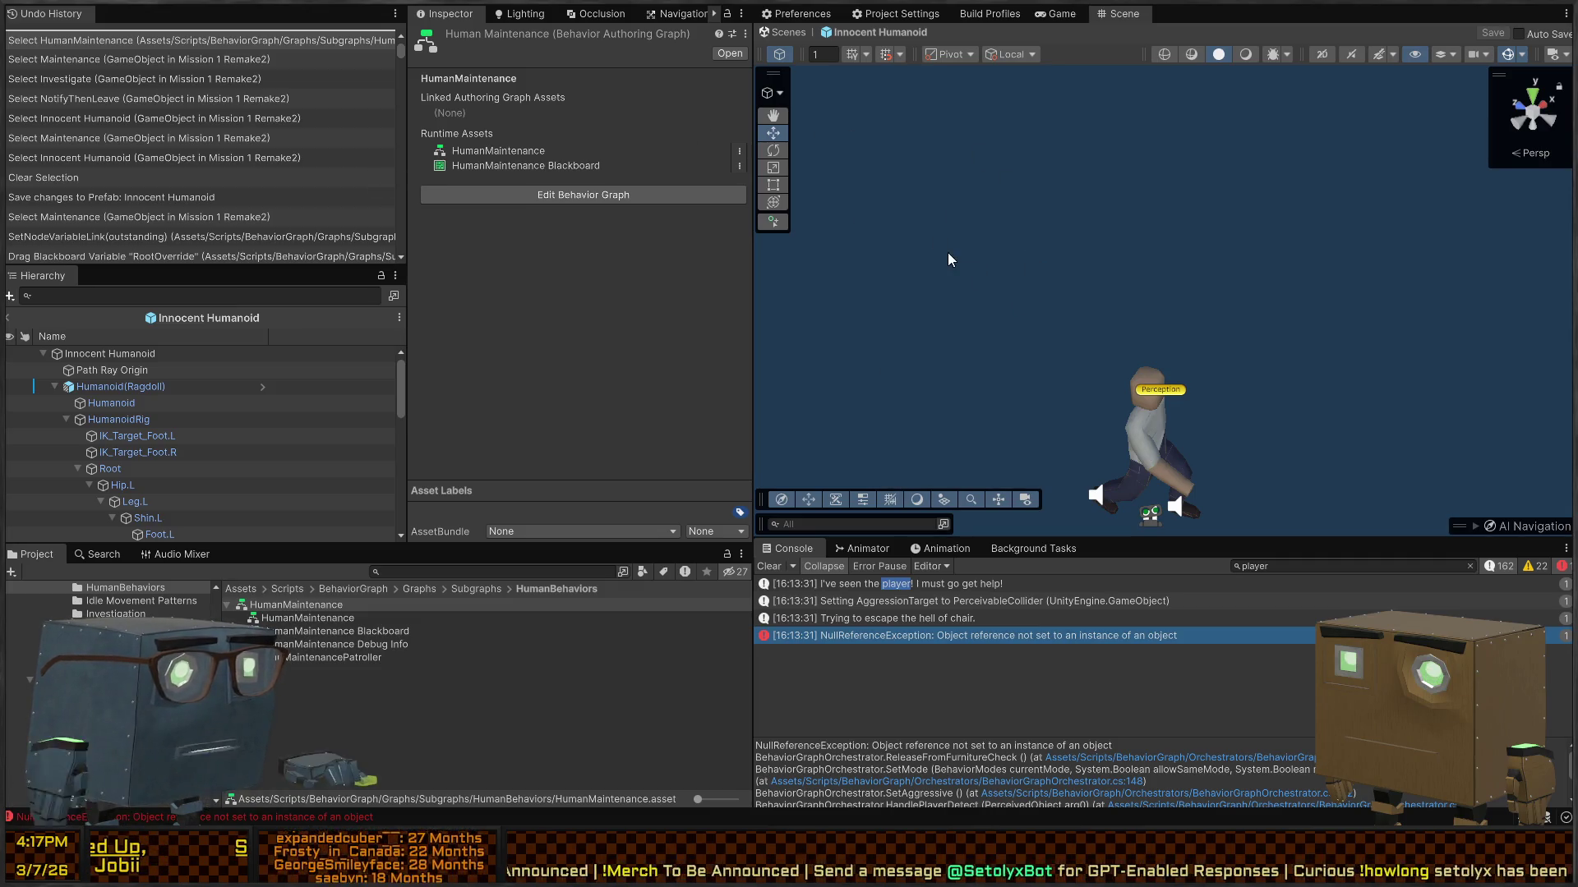
pyautogui.hotkey('alt', 'Tab')
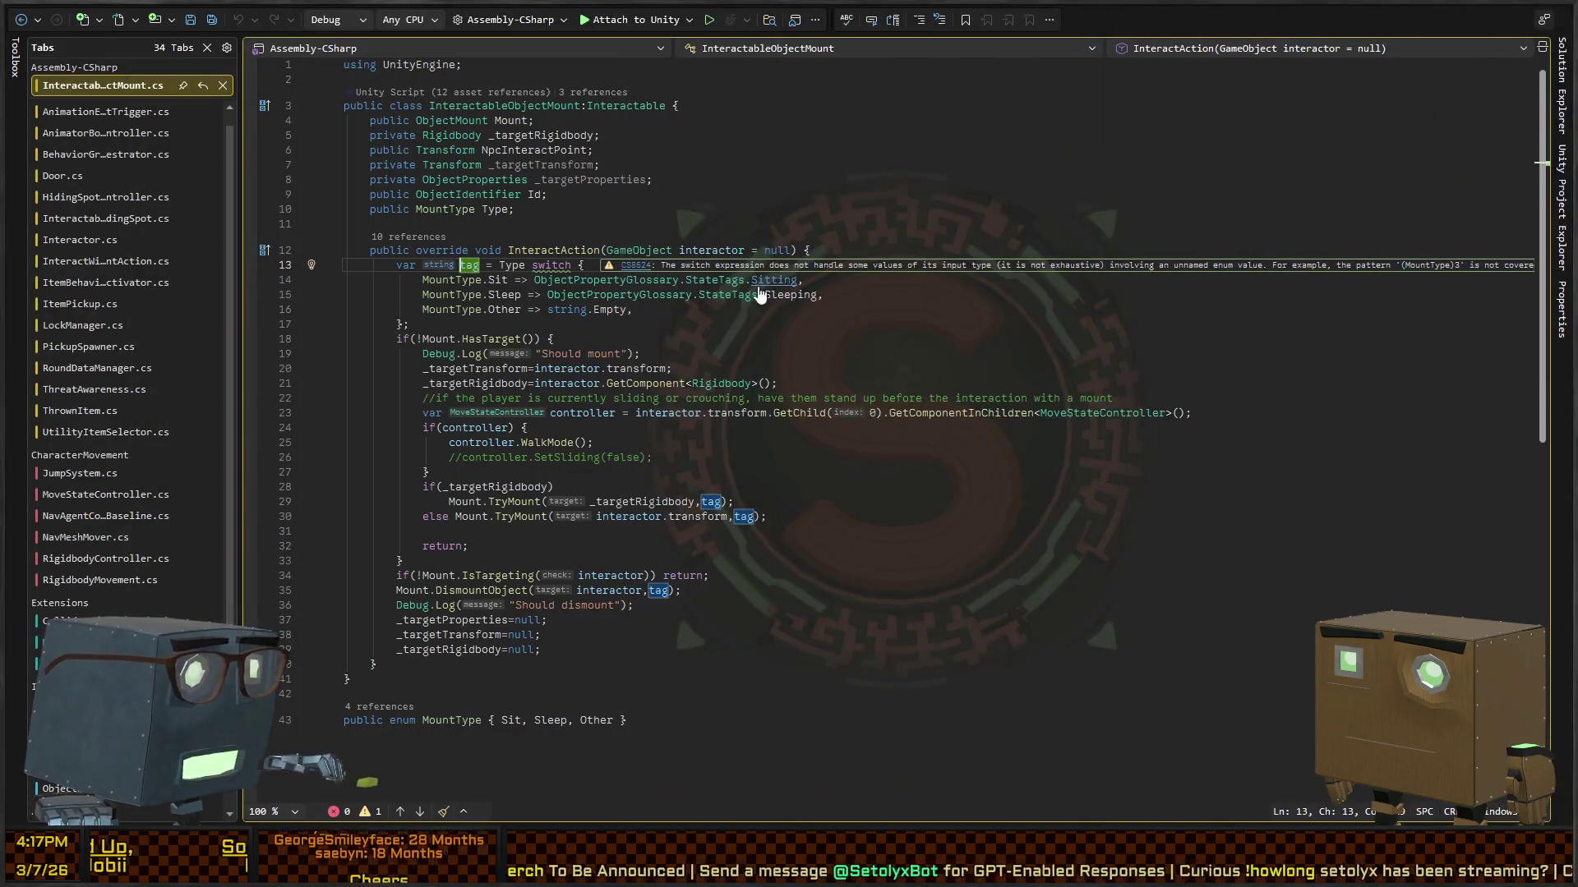
pyautogui.hotkey('alt', 'Tab')
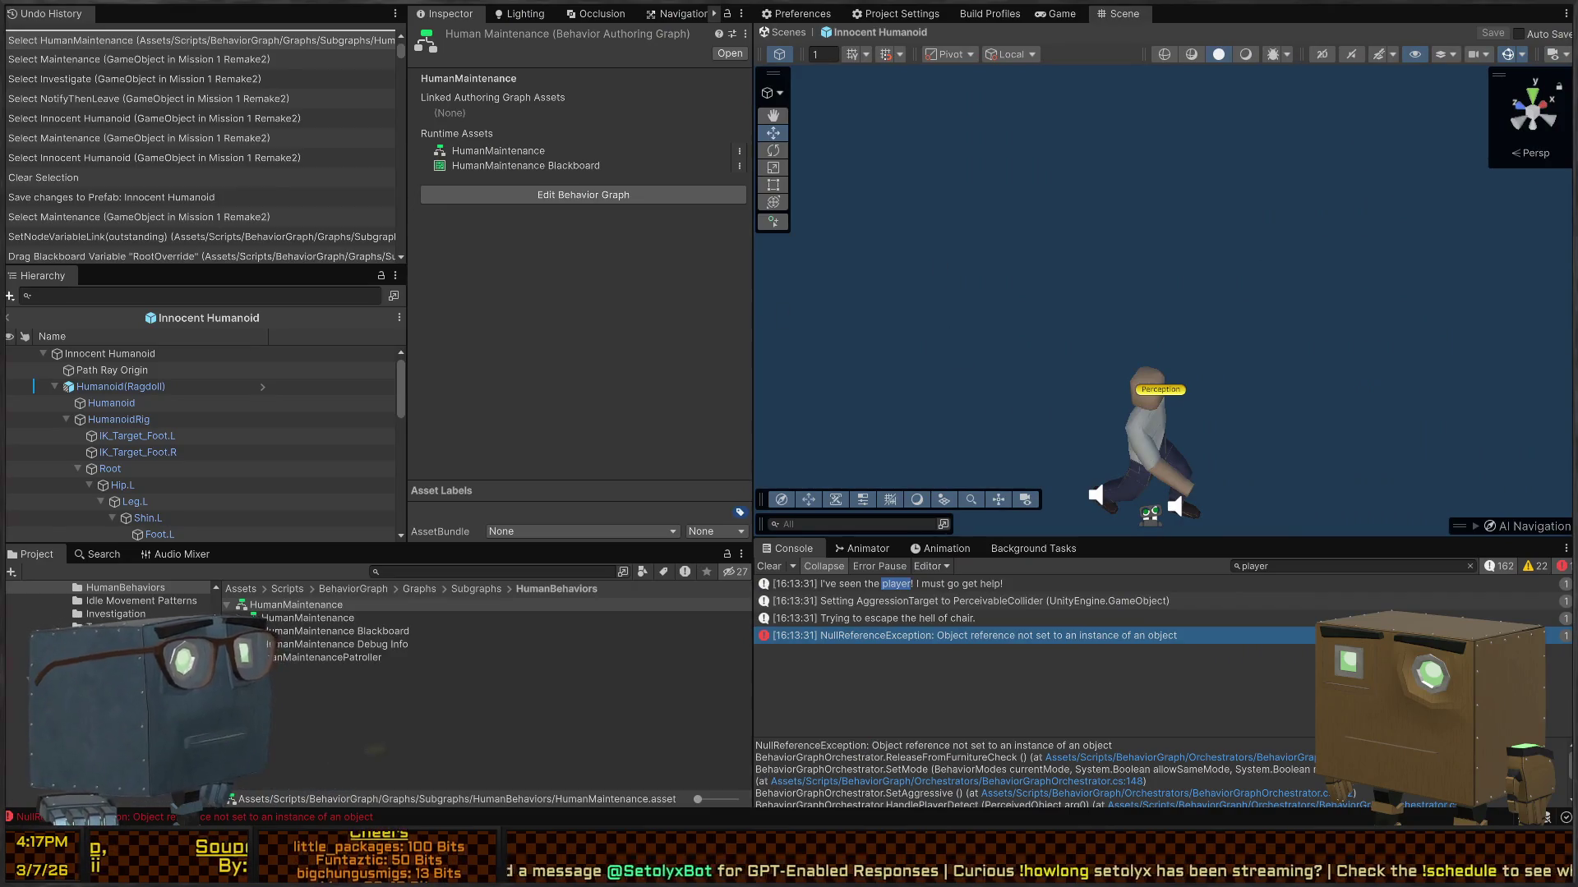
pyautogui.hotkey('alt', 'Tab')
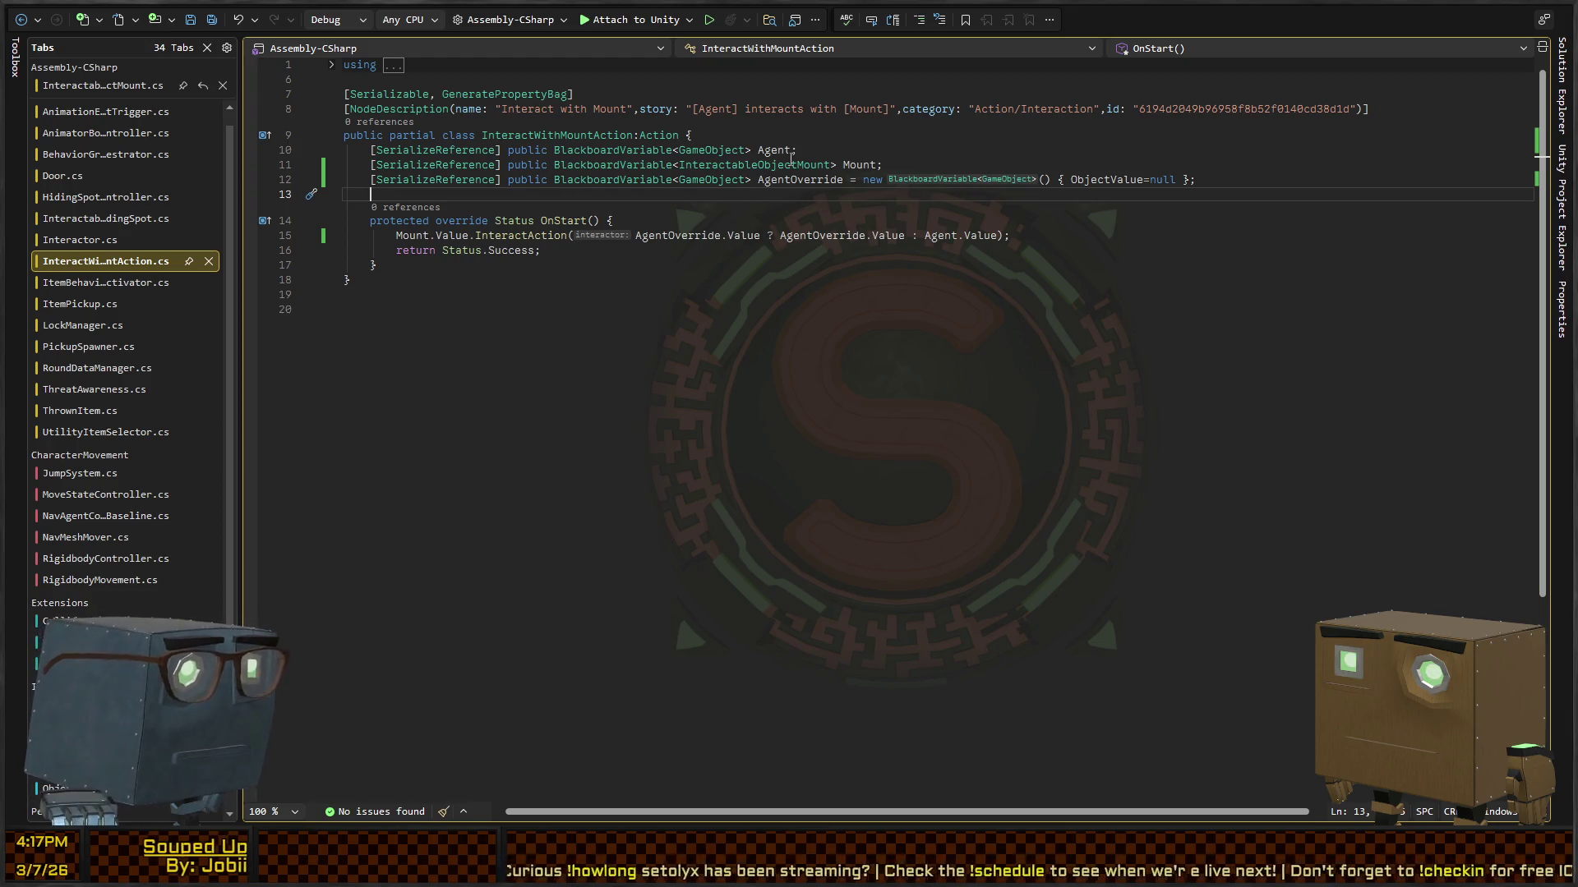
# Step: On line 15, replace the first AgentOverride.Value with 'AgentOverride.ObjectValue is not null'
pyautogui.click(761, 180)
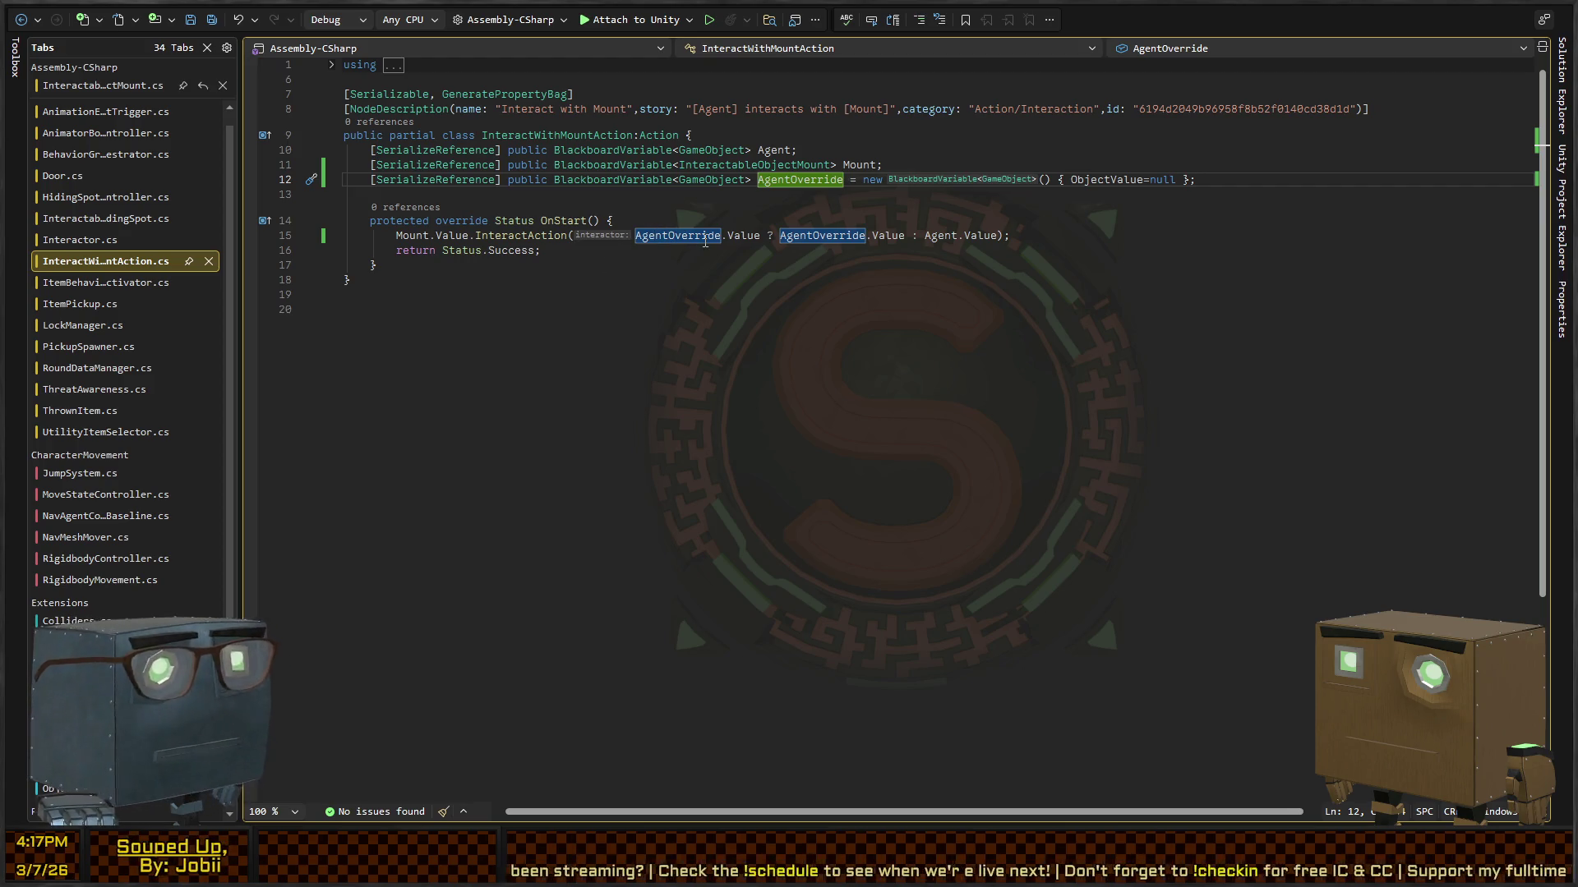
pyautogui.click(743, 236)
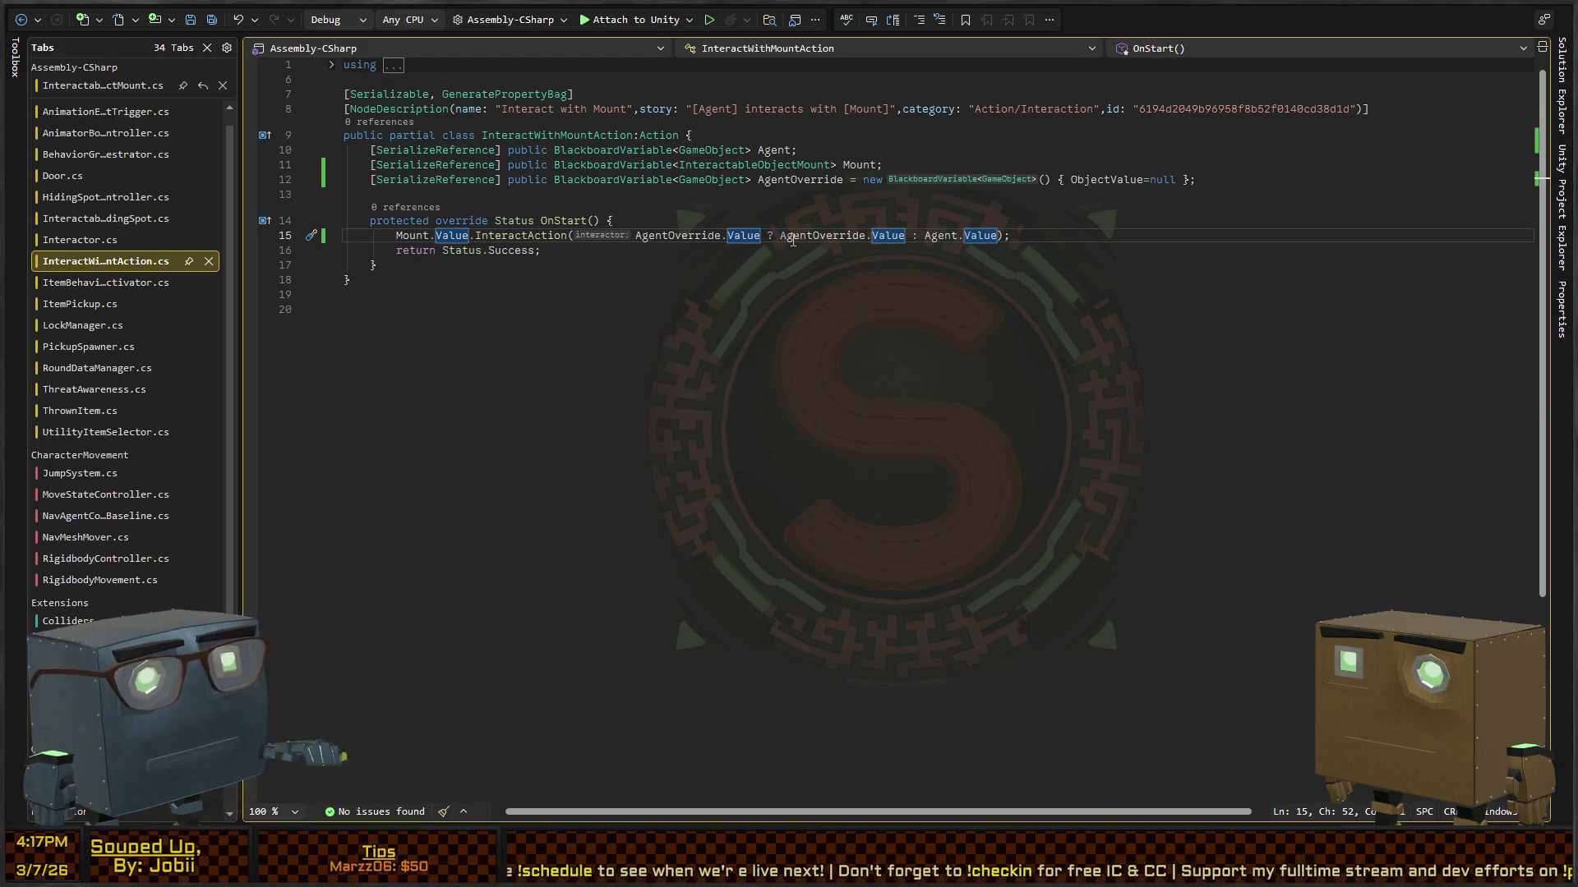
pyautogui.press('BackSpace')
pyautogui.press('BackSpace')
pyautogui.press('Delete')
pyautogui.press('Delete')
pyautogui.press('Delete')
pyautogui.write('o')
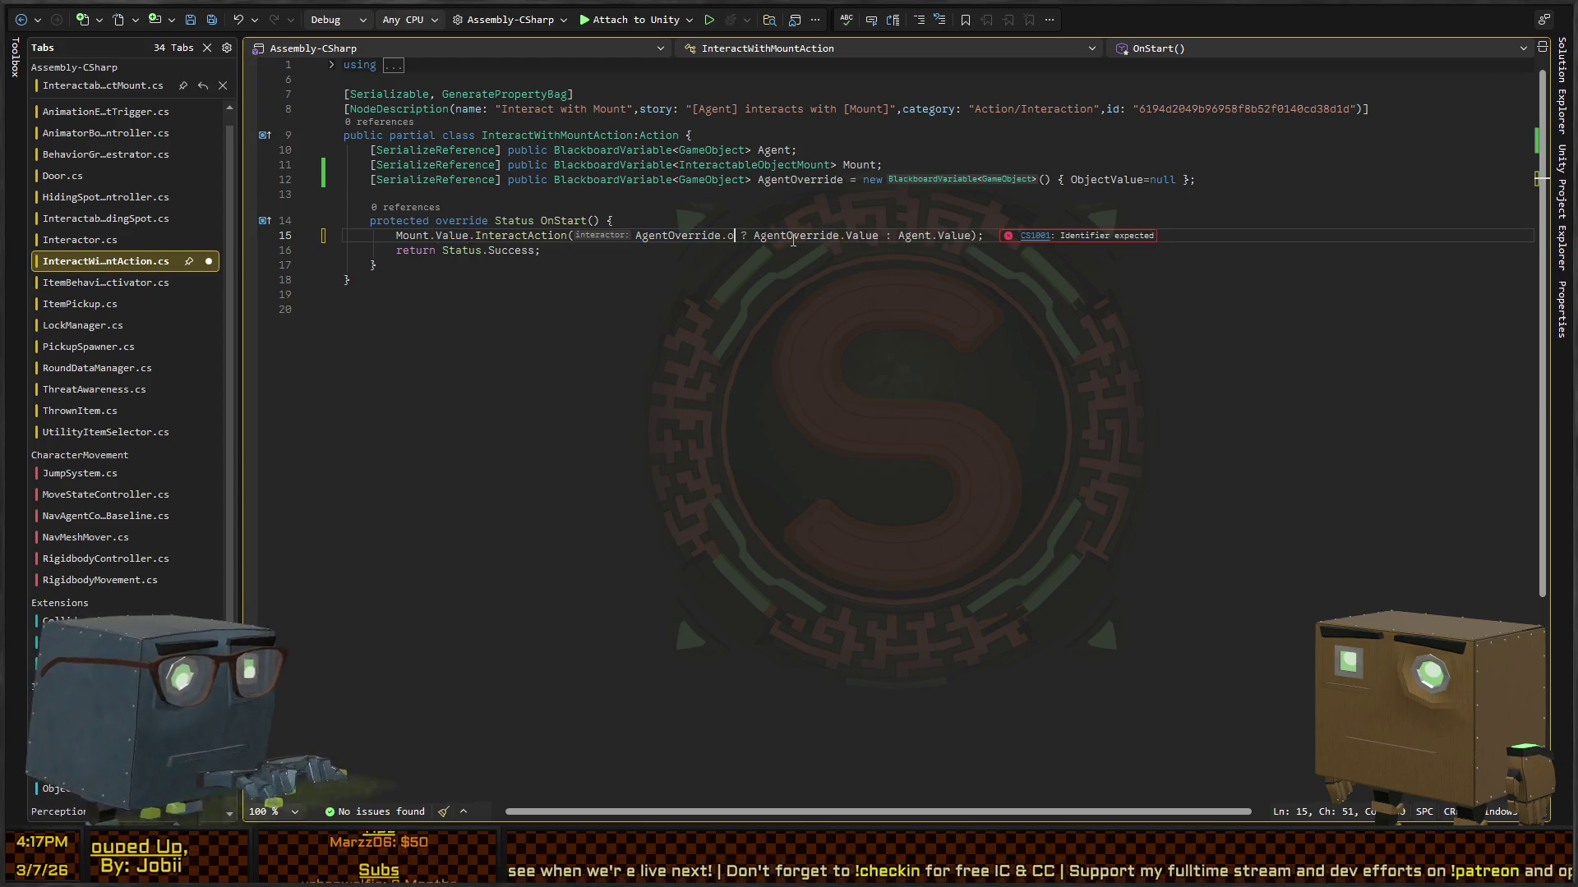
pyautogui.write('bject')
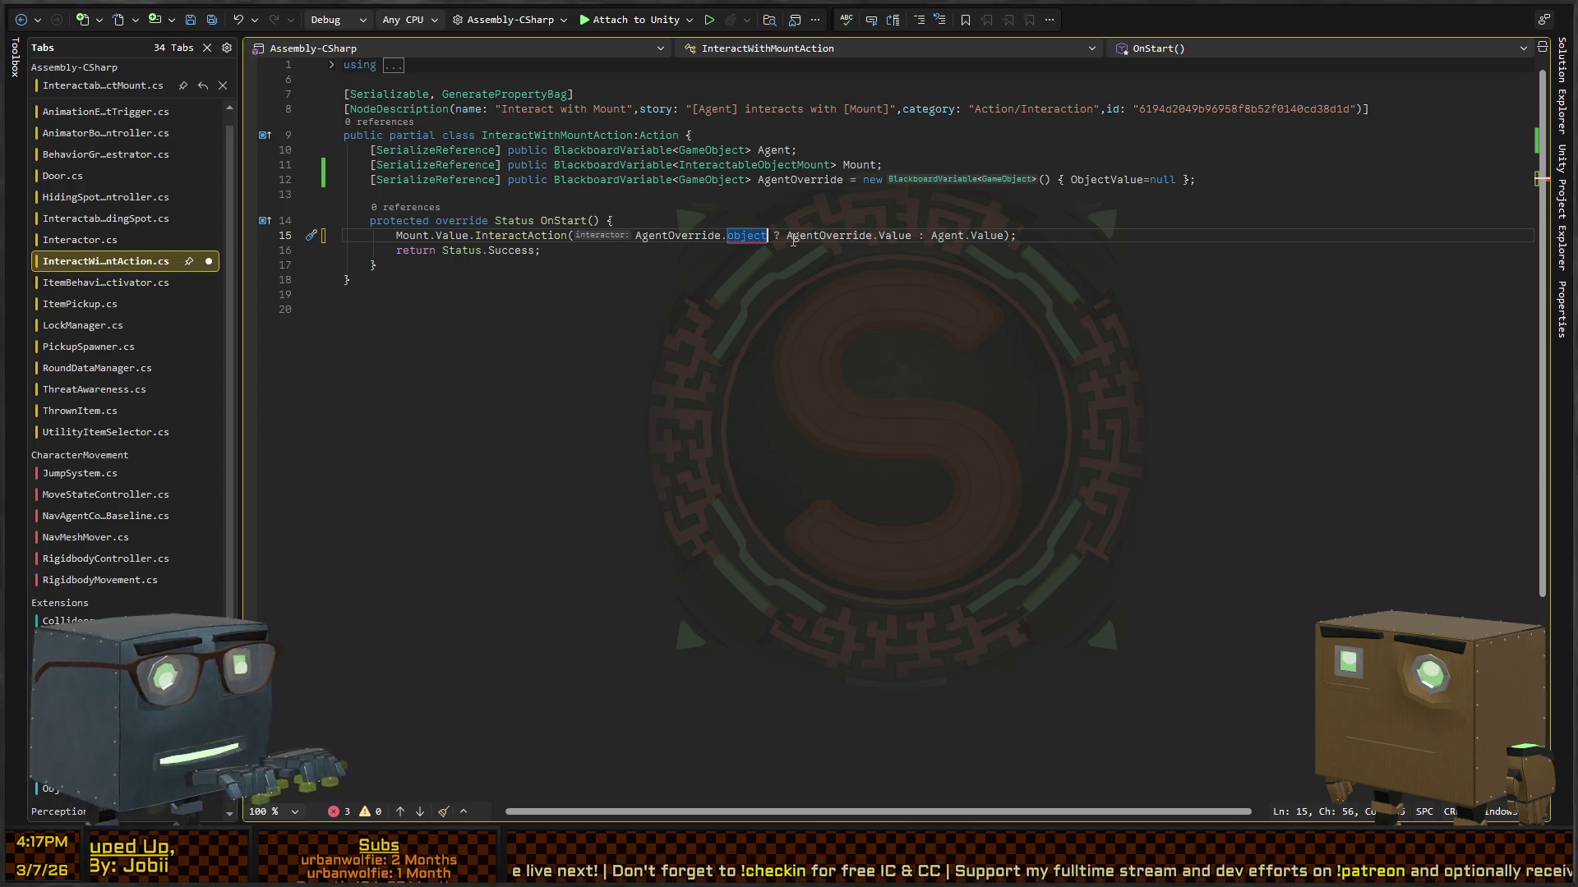
pyautogui.write('ObjectValue is not')
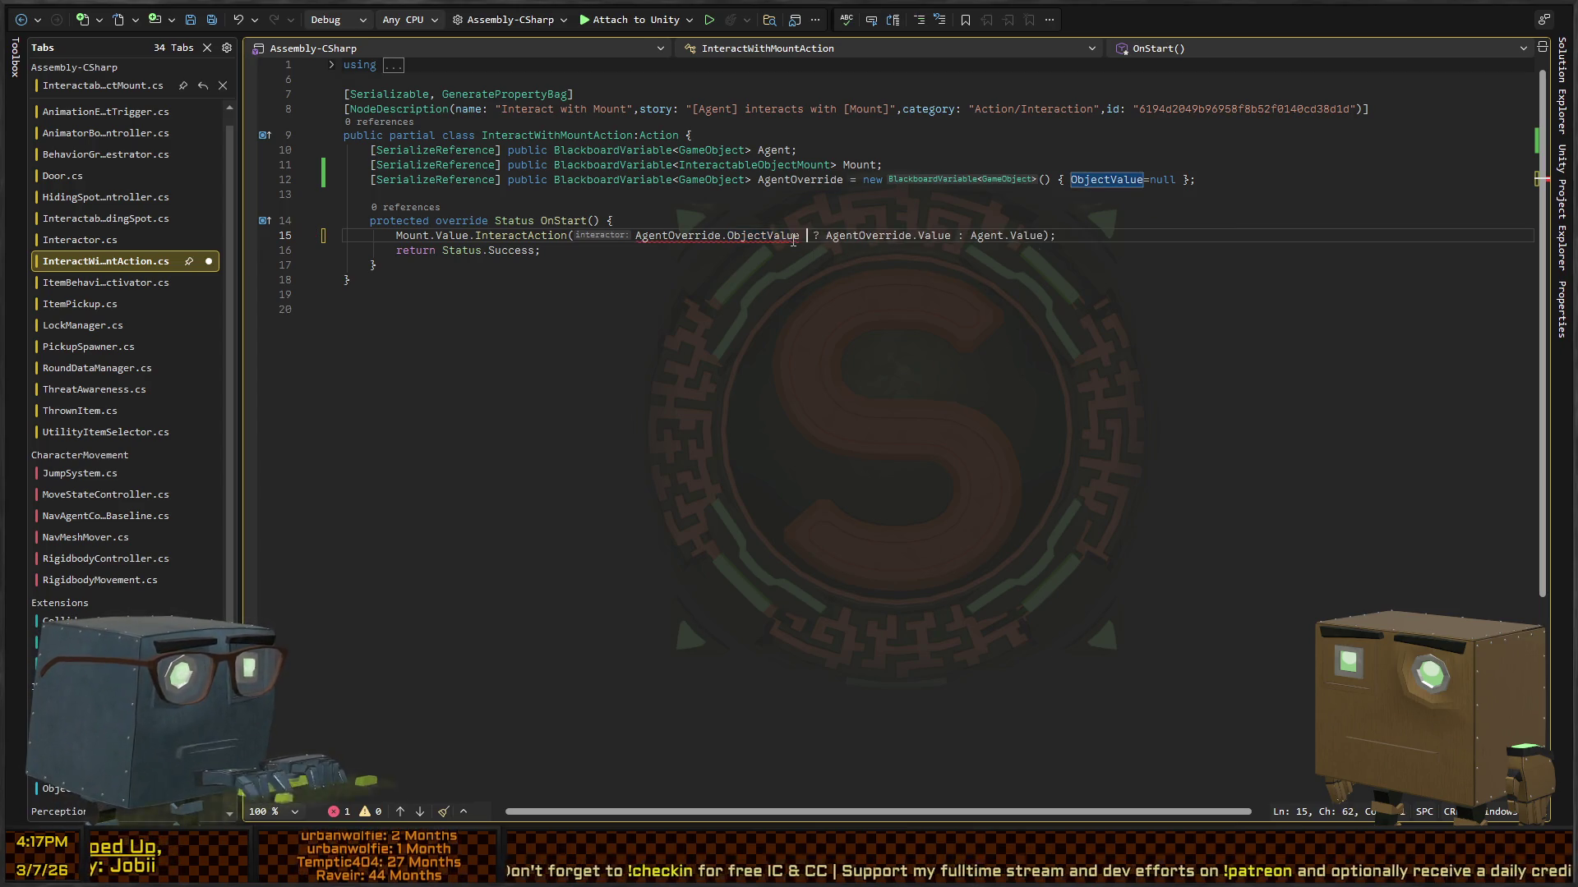
pyautogui.write(' null')
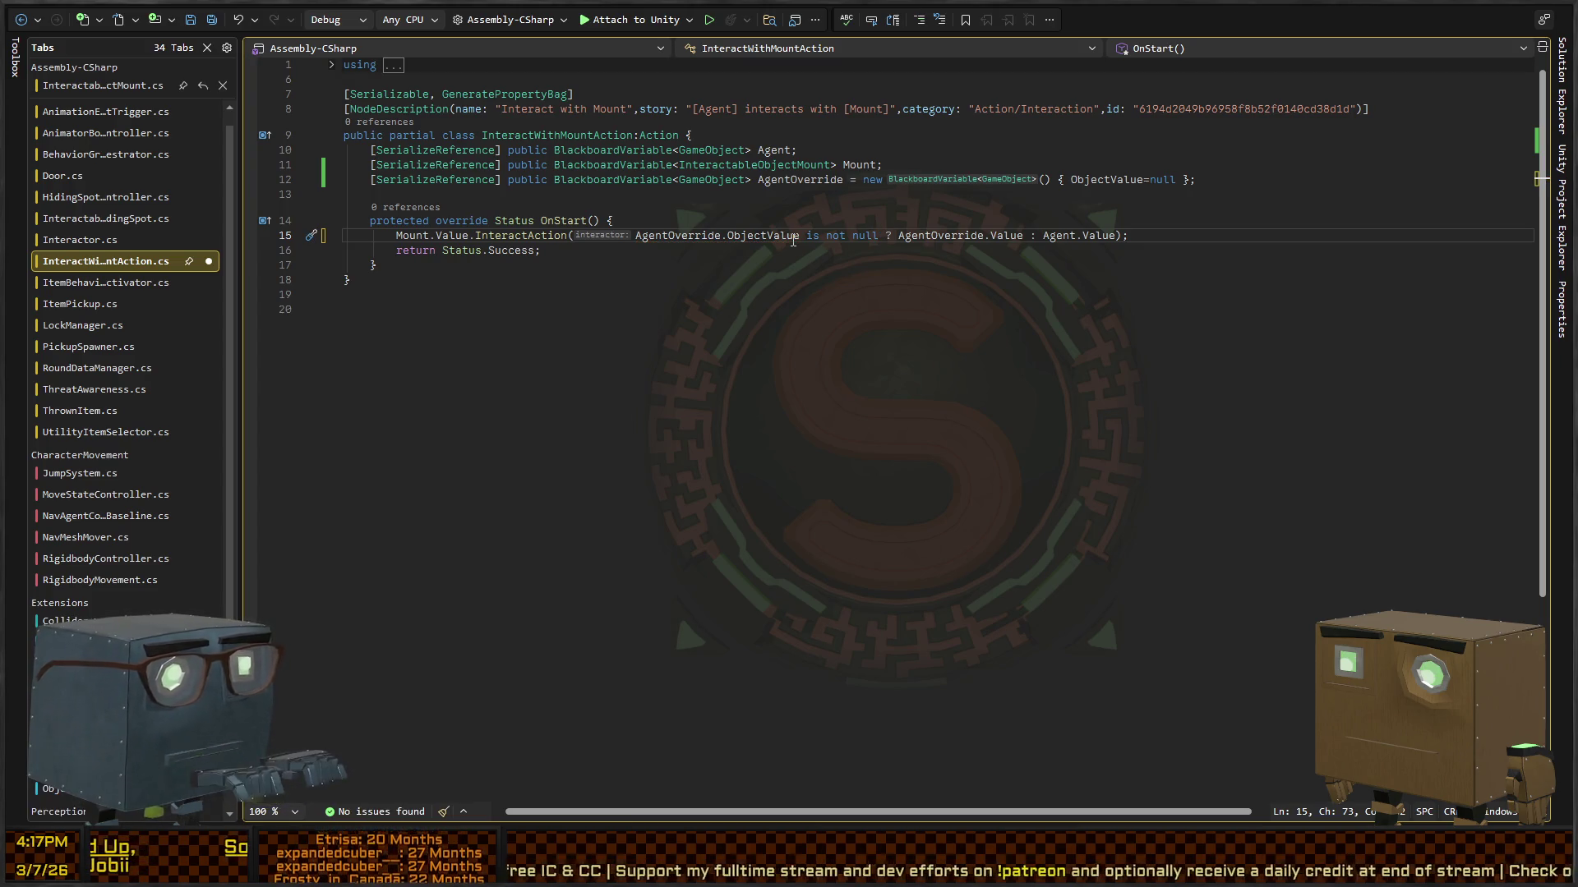
# Step: Go to the InteractAction definition in InteractableObjectMount.cs with F12
pyautogui.press('Down')
pyautogui.press('Up')
pyautogui.hotkey('ctrl', 'Left')
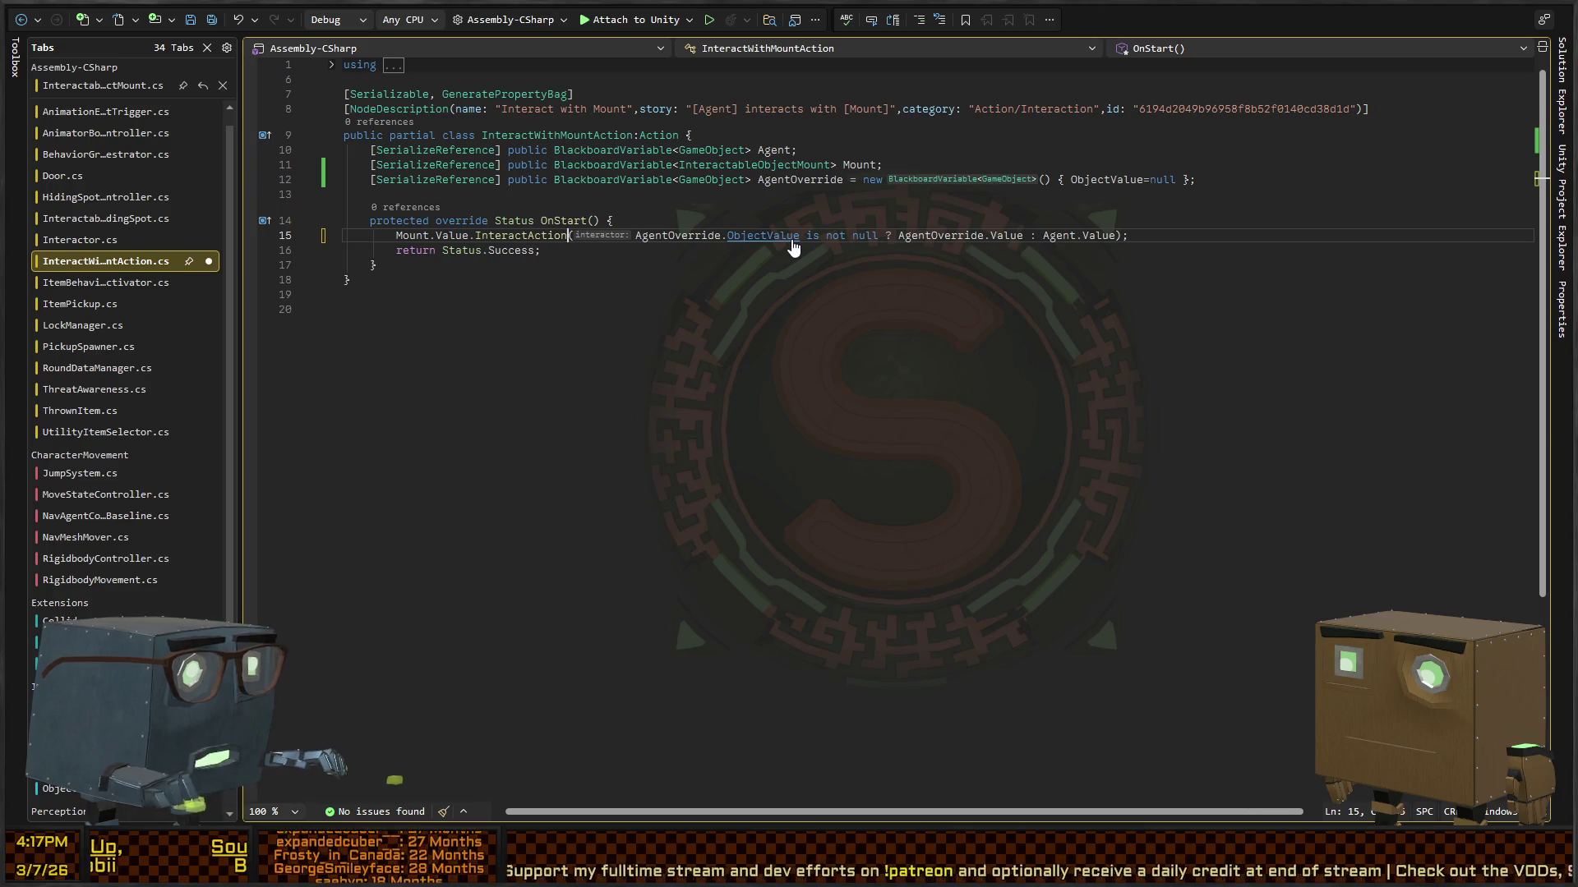
pyautogui.hotkey('ctrl', 'Left')
pyautogui.press('F12')
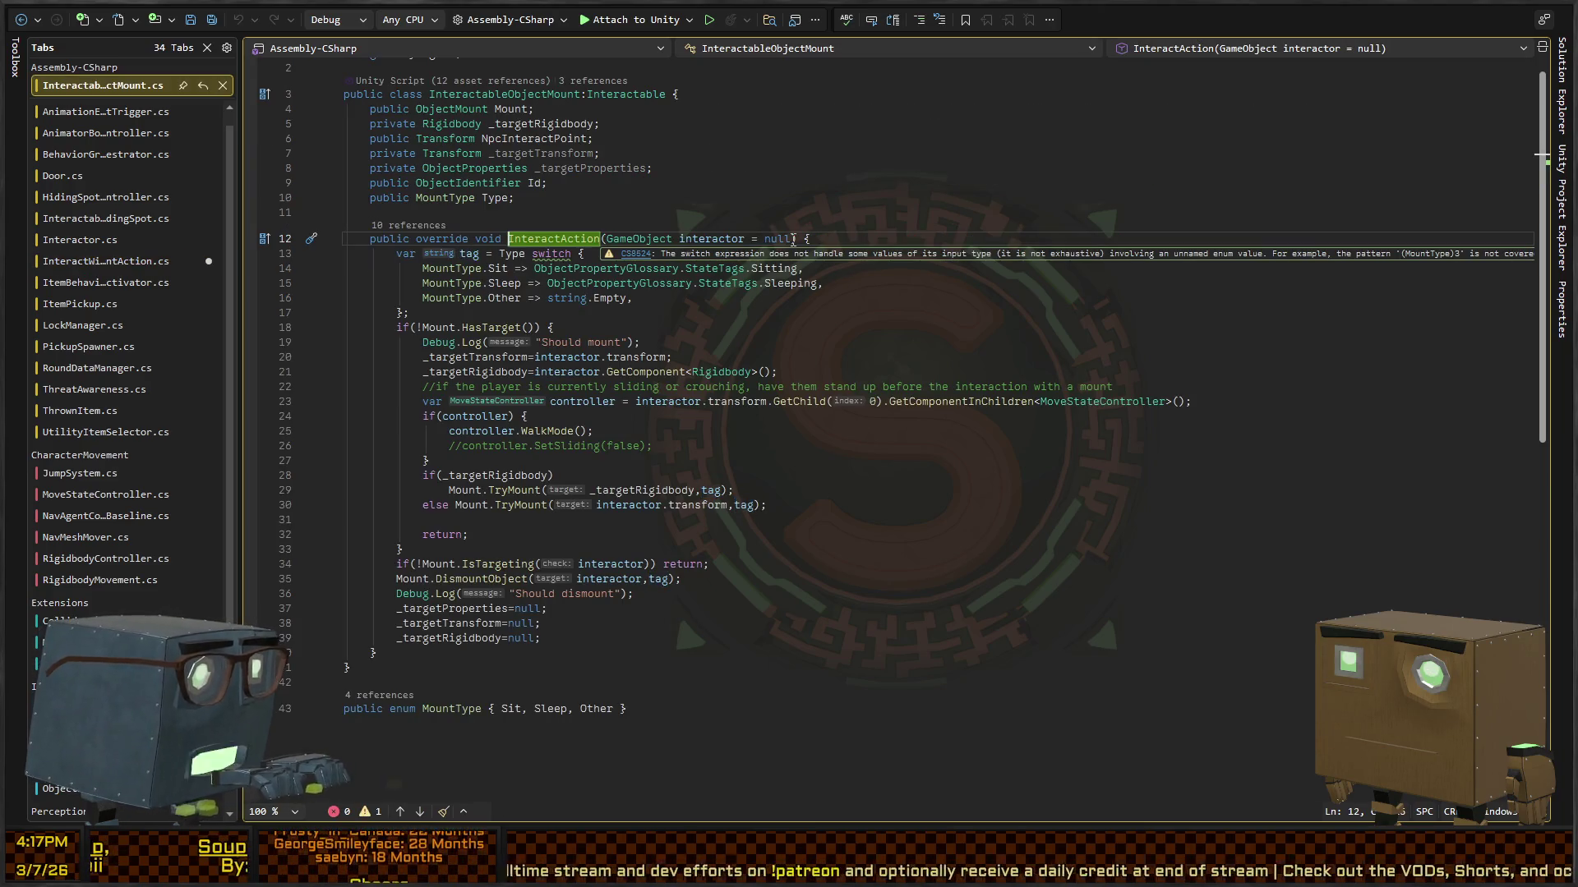
# Step: Add Debug.Log($"Receiving interaction from {interactor.name}"); as InteractAction's first line
pyautogui.press('End')
pyautogui.press('Return')
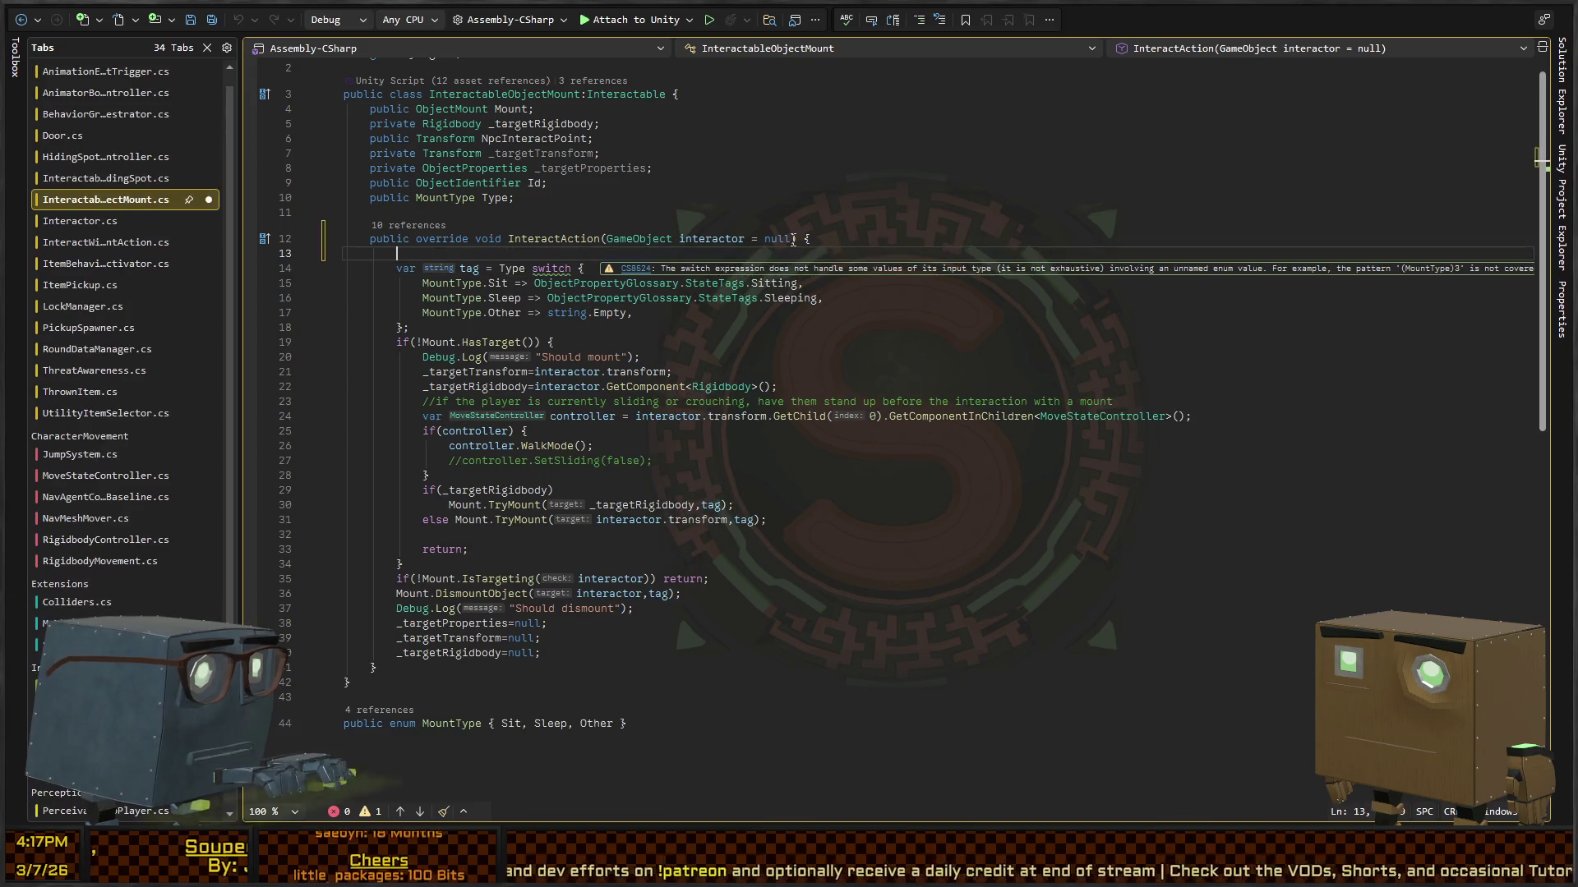
pyautogui.write('Debug.')
pyautogui.write('Log("Receivei')
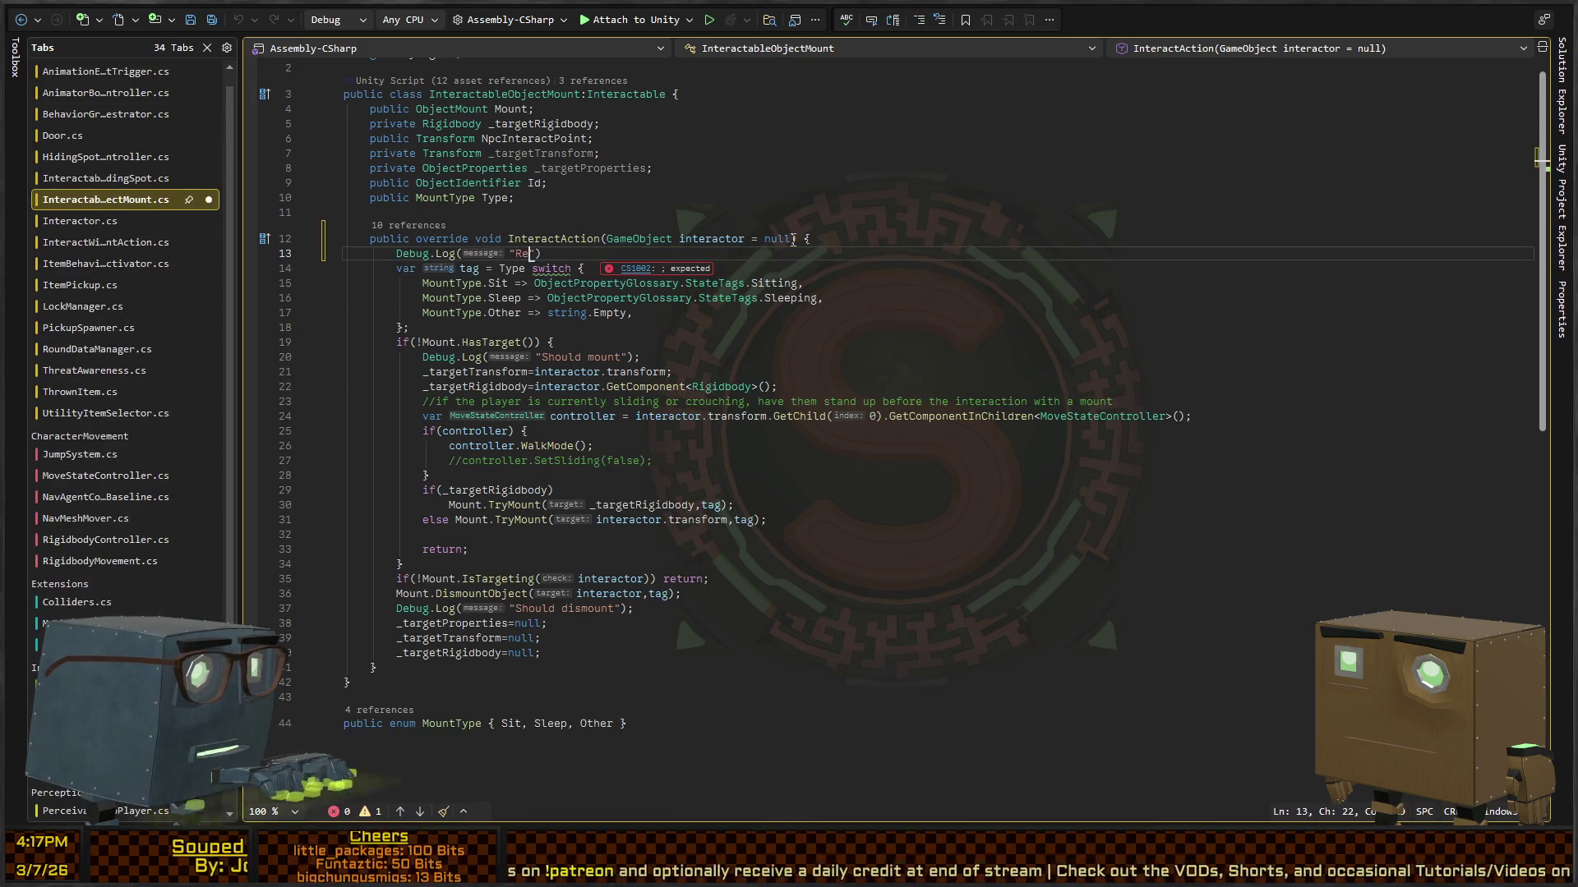
pyautogui.press('BackSpace')
pyautogui.write('ing interaction from')
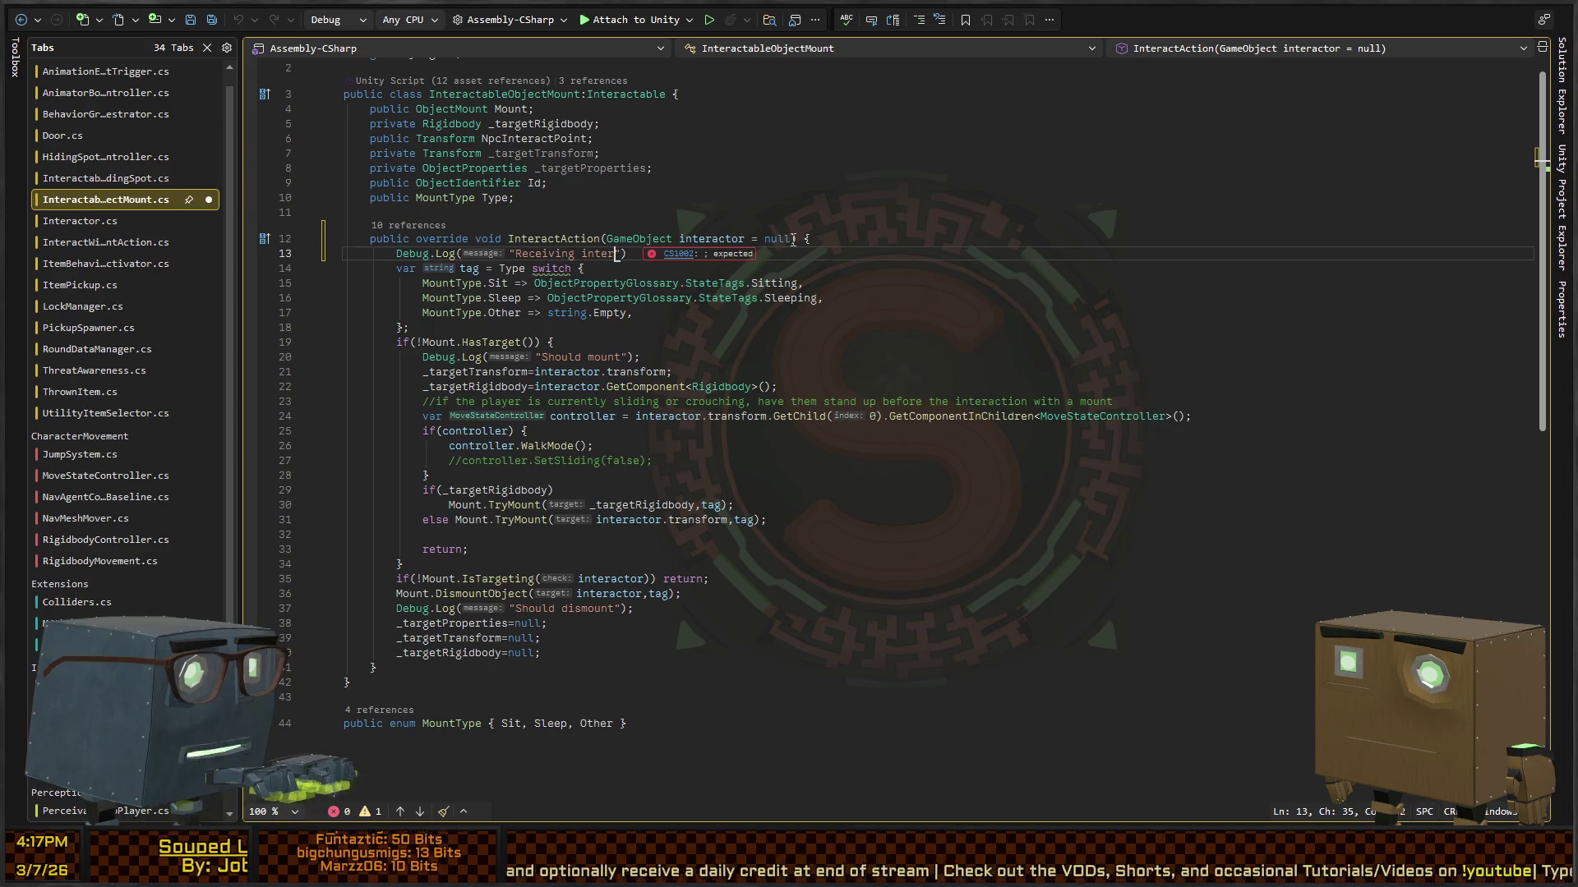
pyautogui.write(' {interactor.')
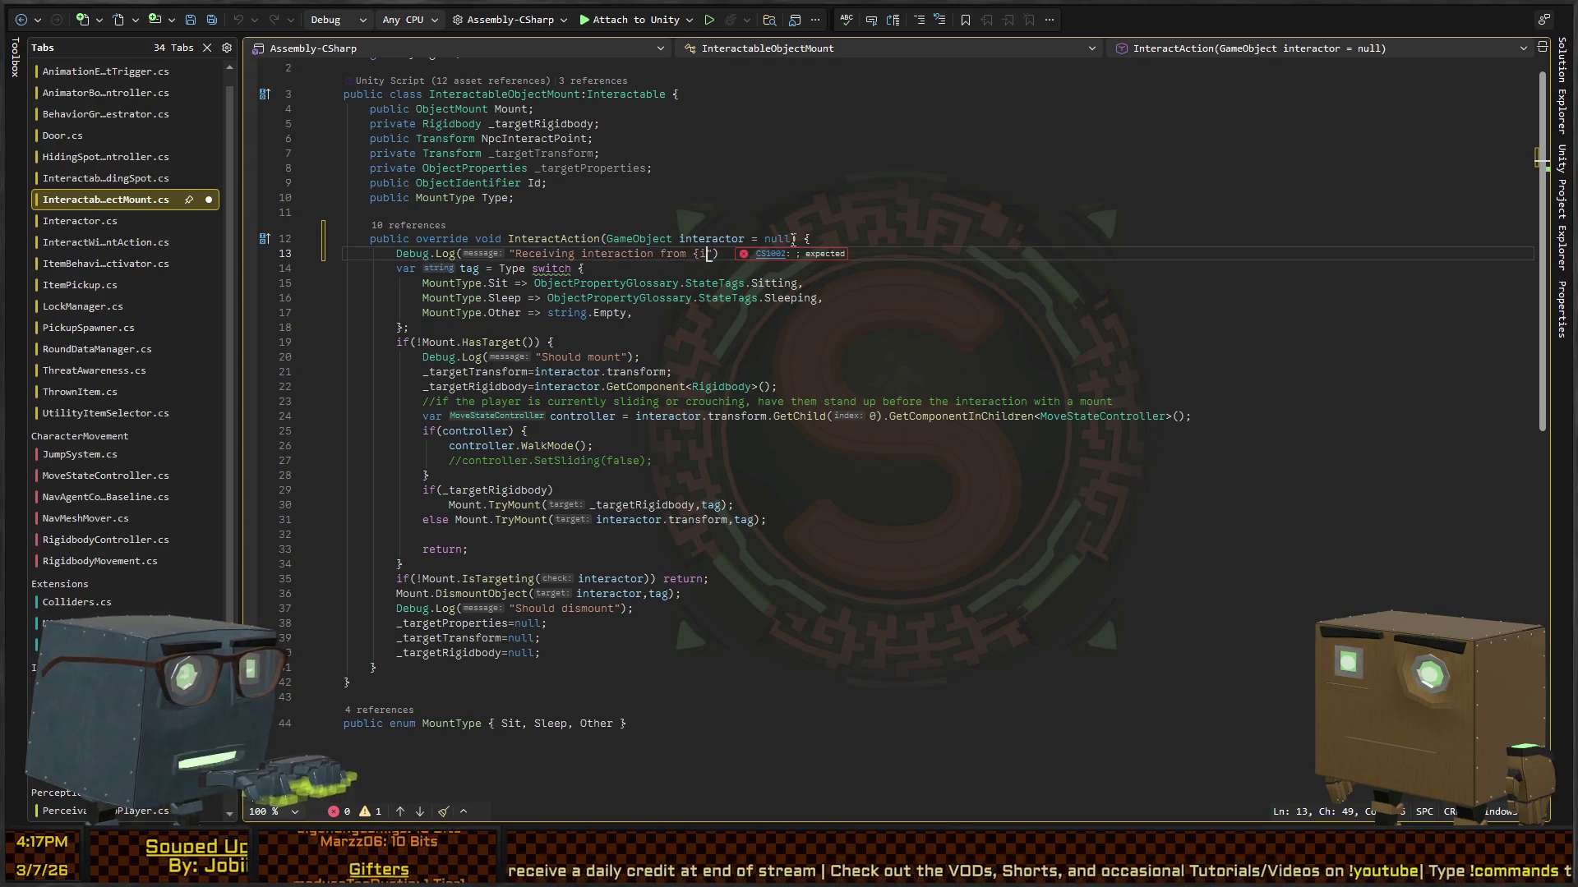
pyautogui.write('name}')
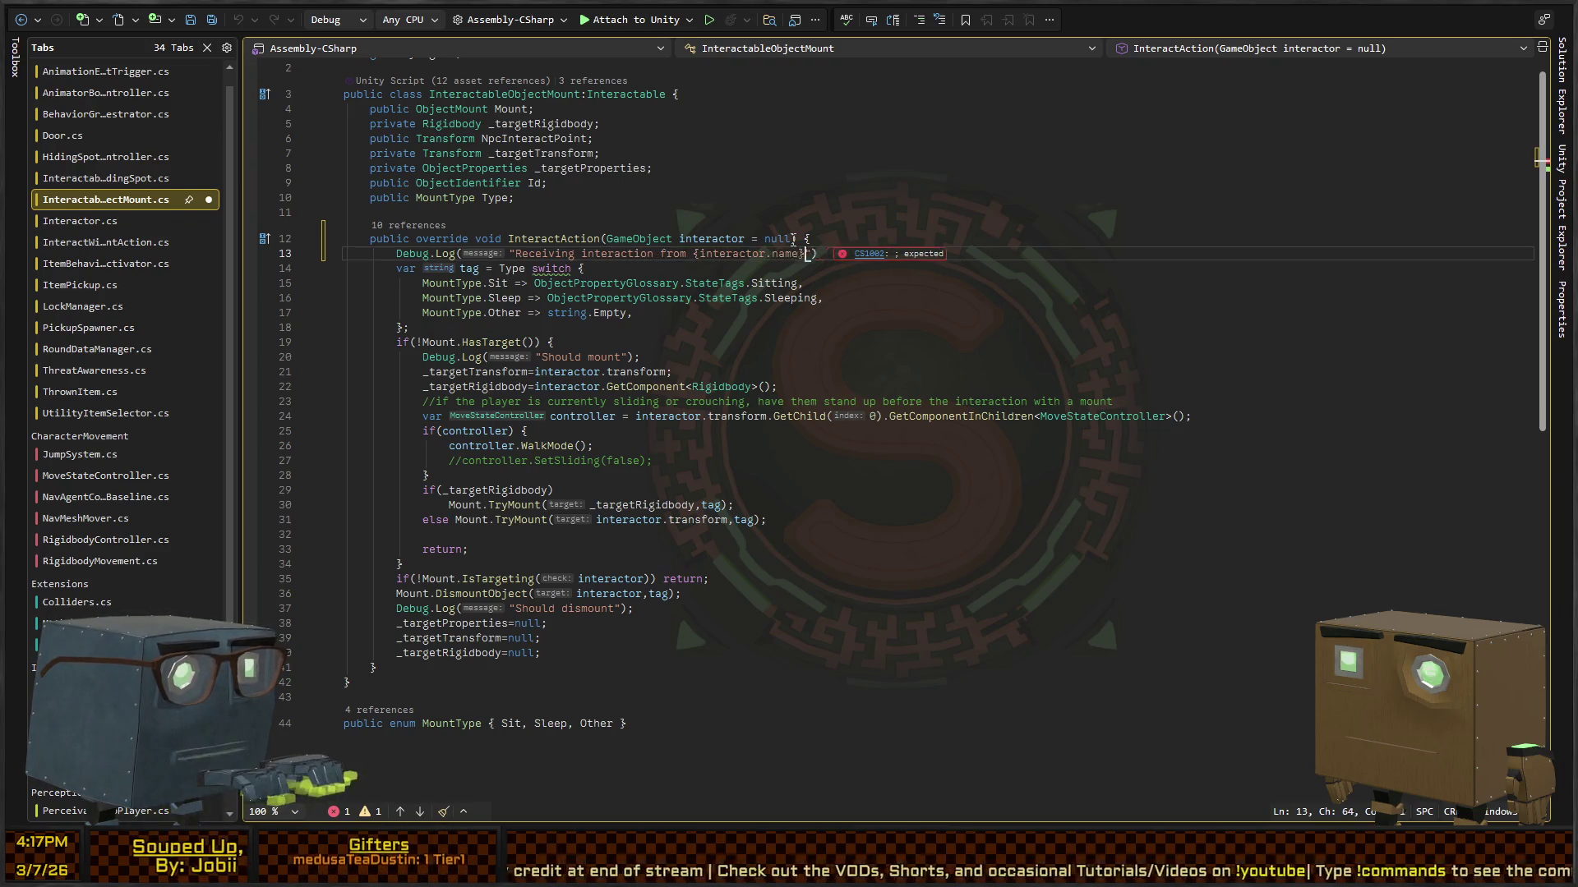
pyautogui.hotkey('ctrl', 'Left')
pyautogui.hotkey('ctrl', 'Left')
pyautogui.hotkey('ctrl', 'Left')
pyautogui.write('$')
pyautogui.press('End')
pyautogui.write(';')
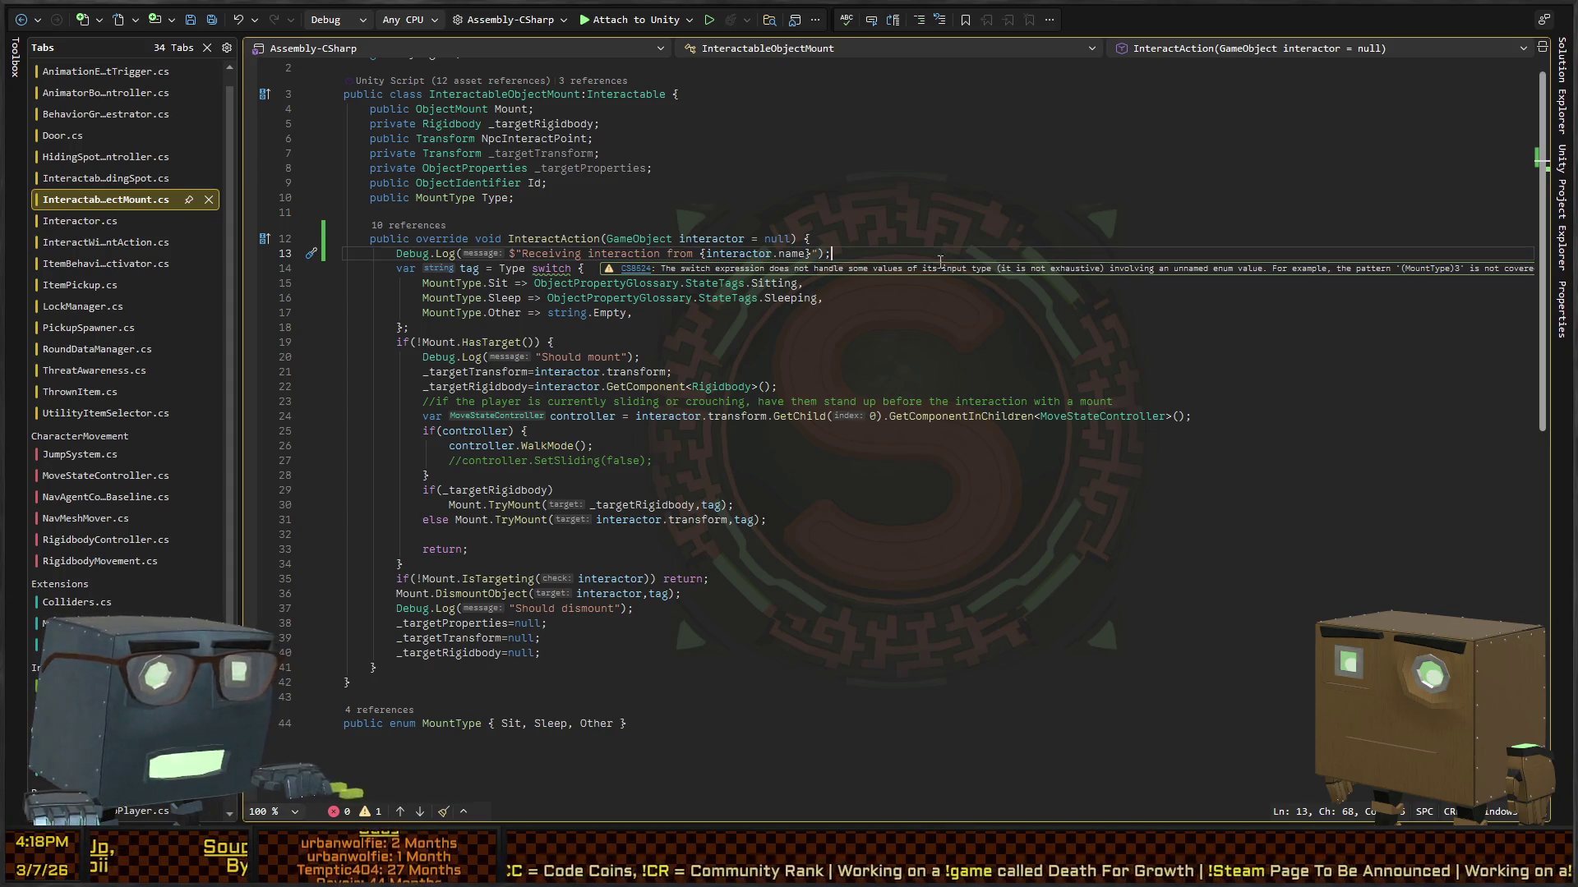
# Step: Review the switch's Sitting and empty-string default cases and ObjectPropertyGlossary usages
pyautogui.click(846, 283)
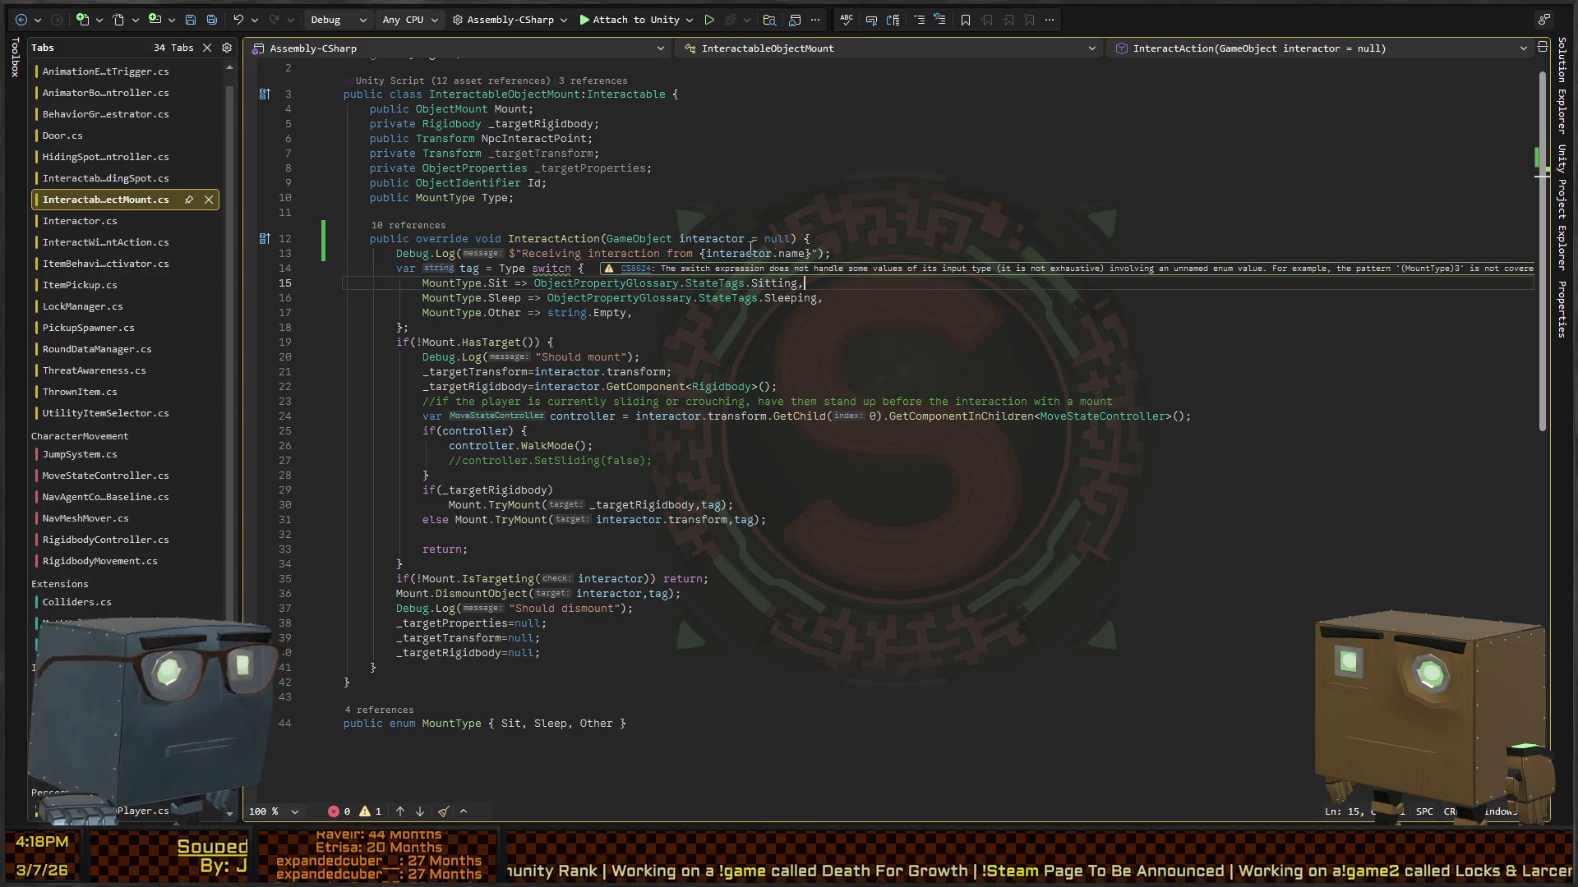
pyautogui.click(563, 285)
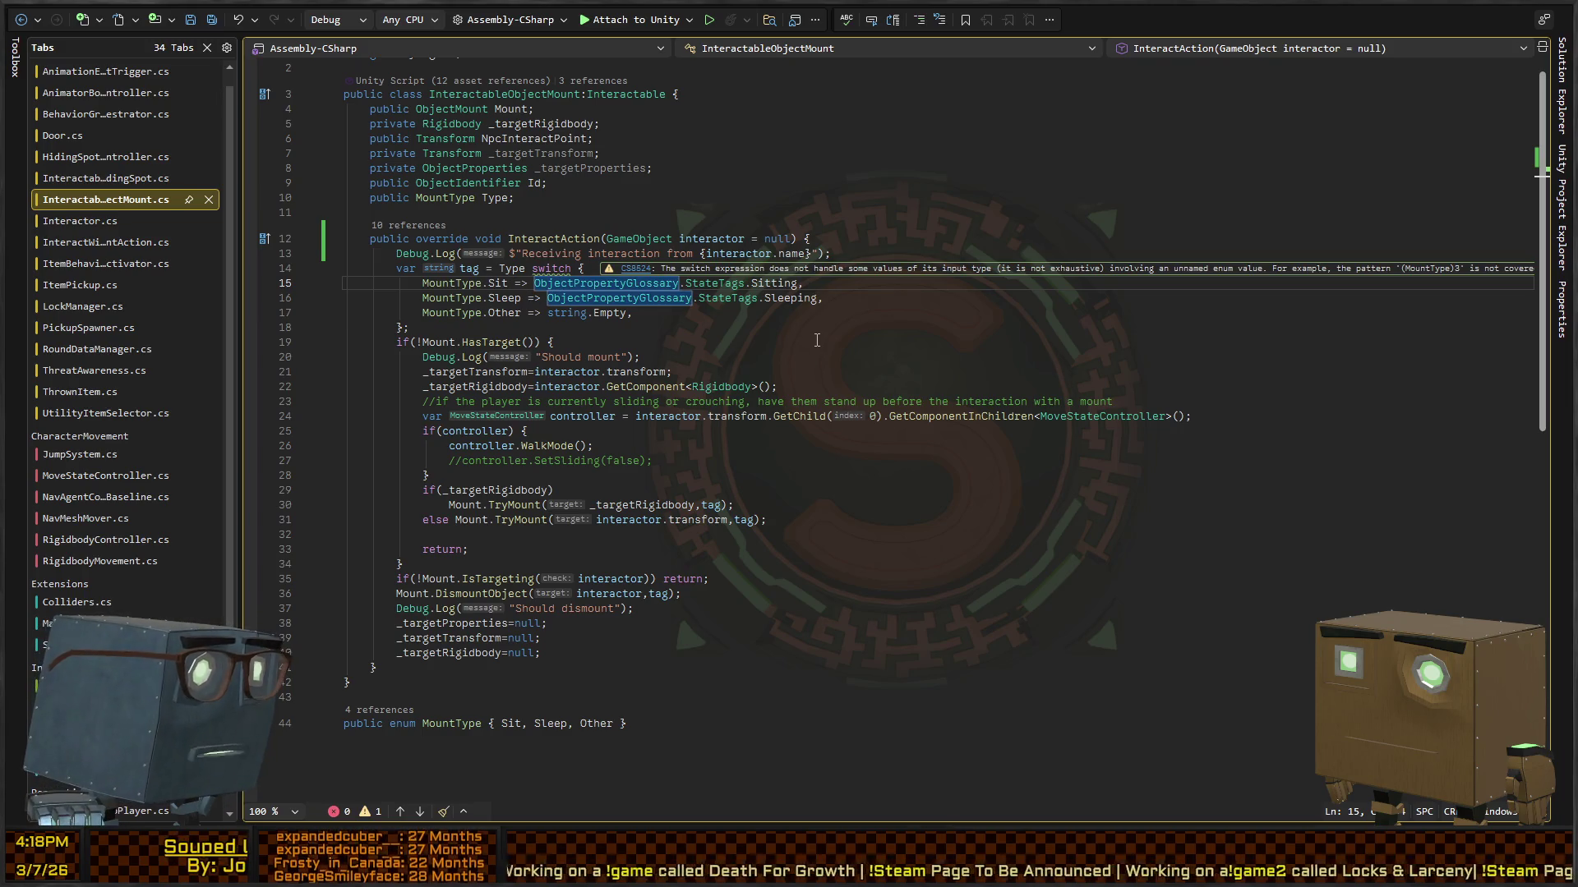
pyautogui.press('Down')
pyautogui.press('Down')
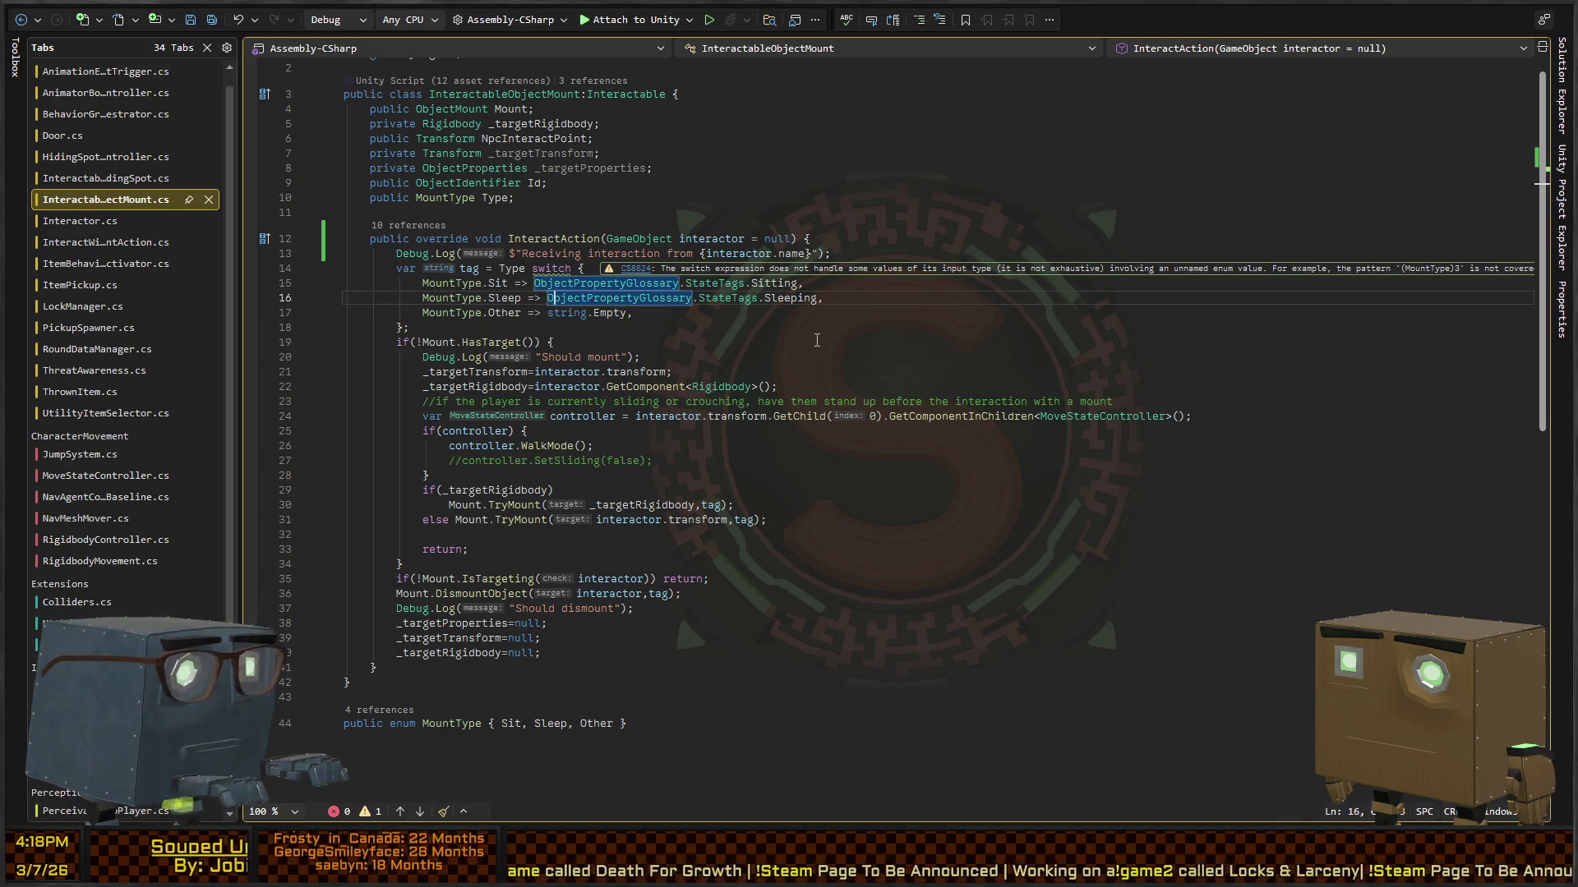
pyautogui.press('Up')
pyautogui.press('Up')
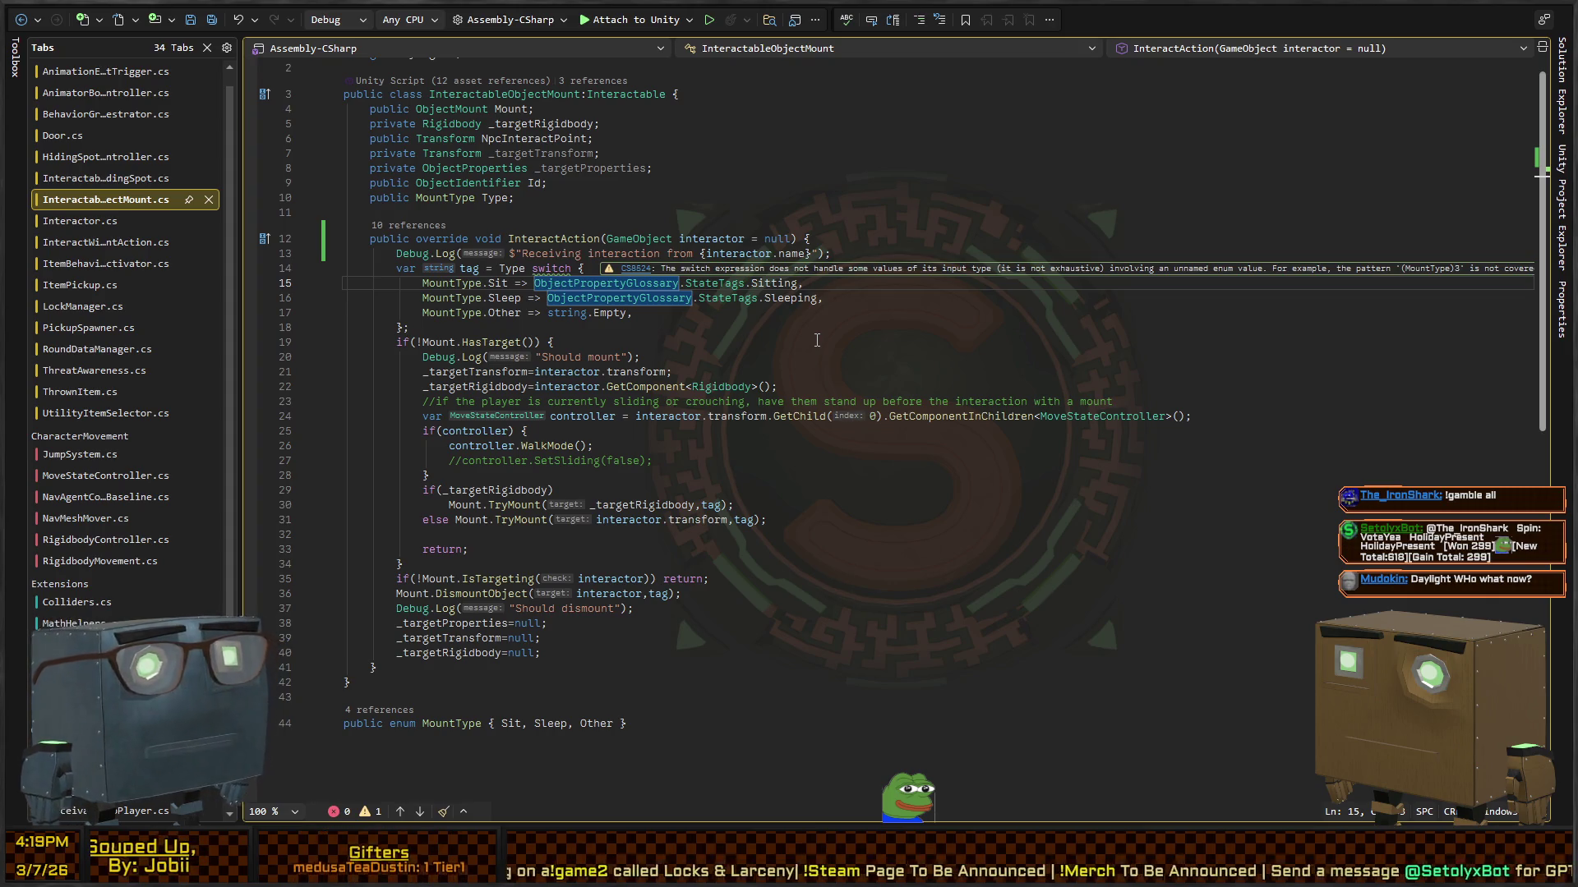
pyautogui.click(975, 311)
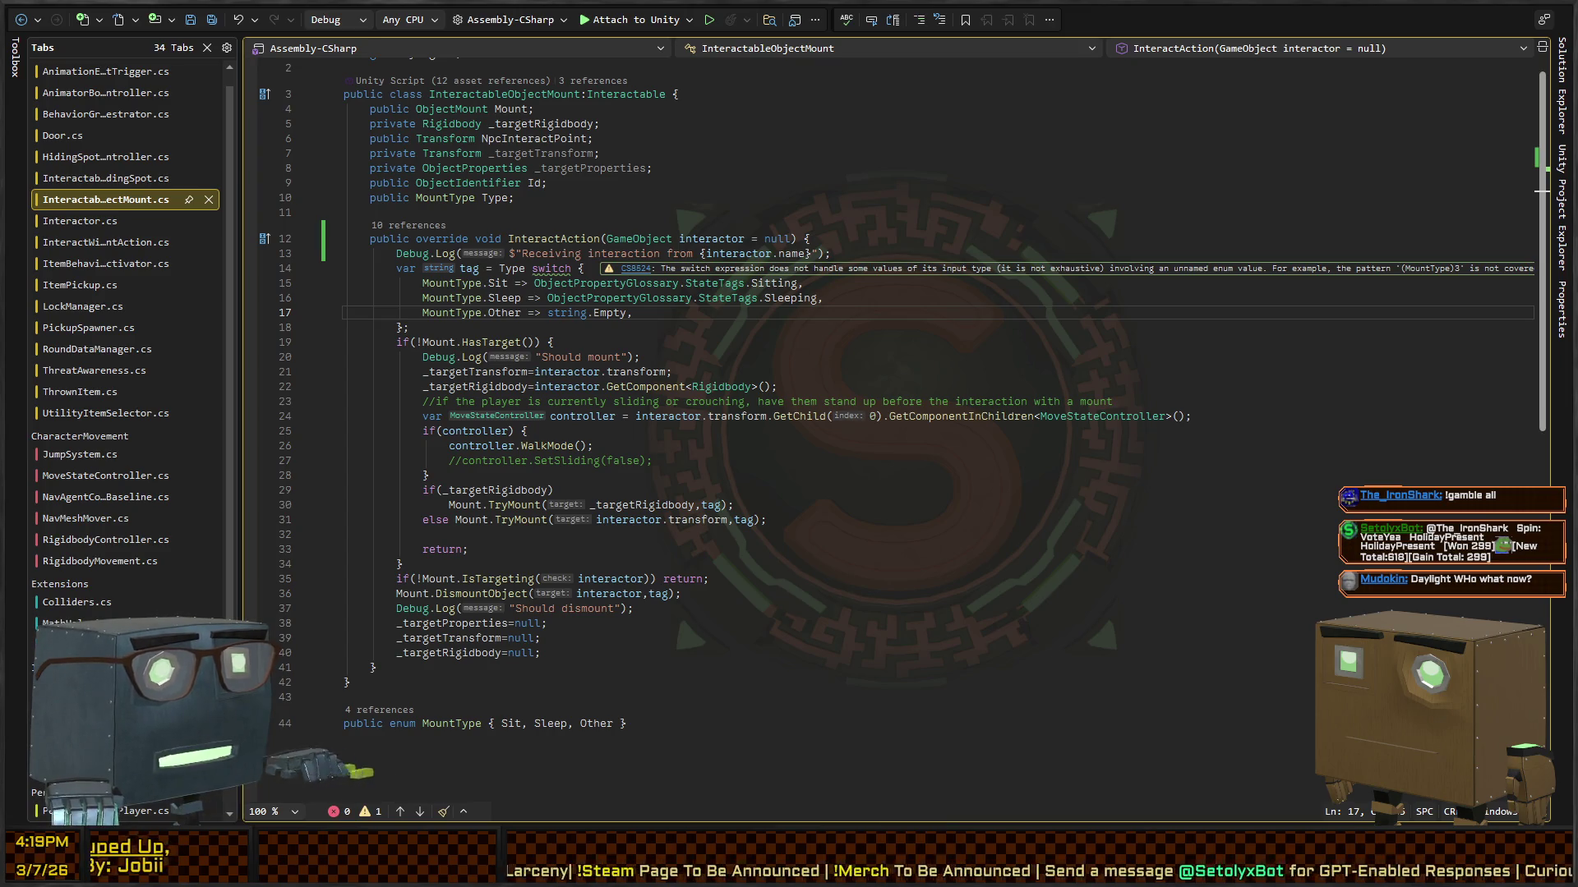
pyautogui.hotkey('alt', 'Tab')
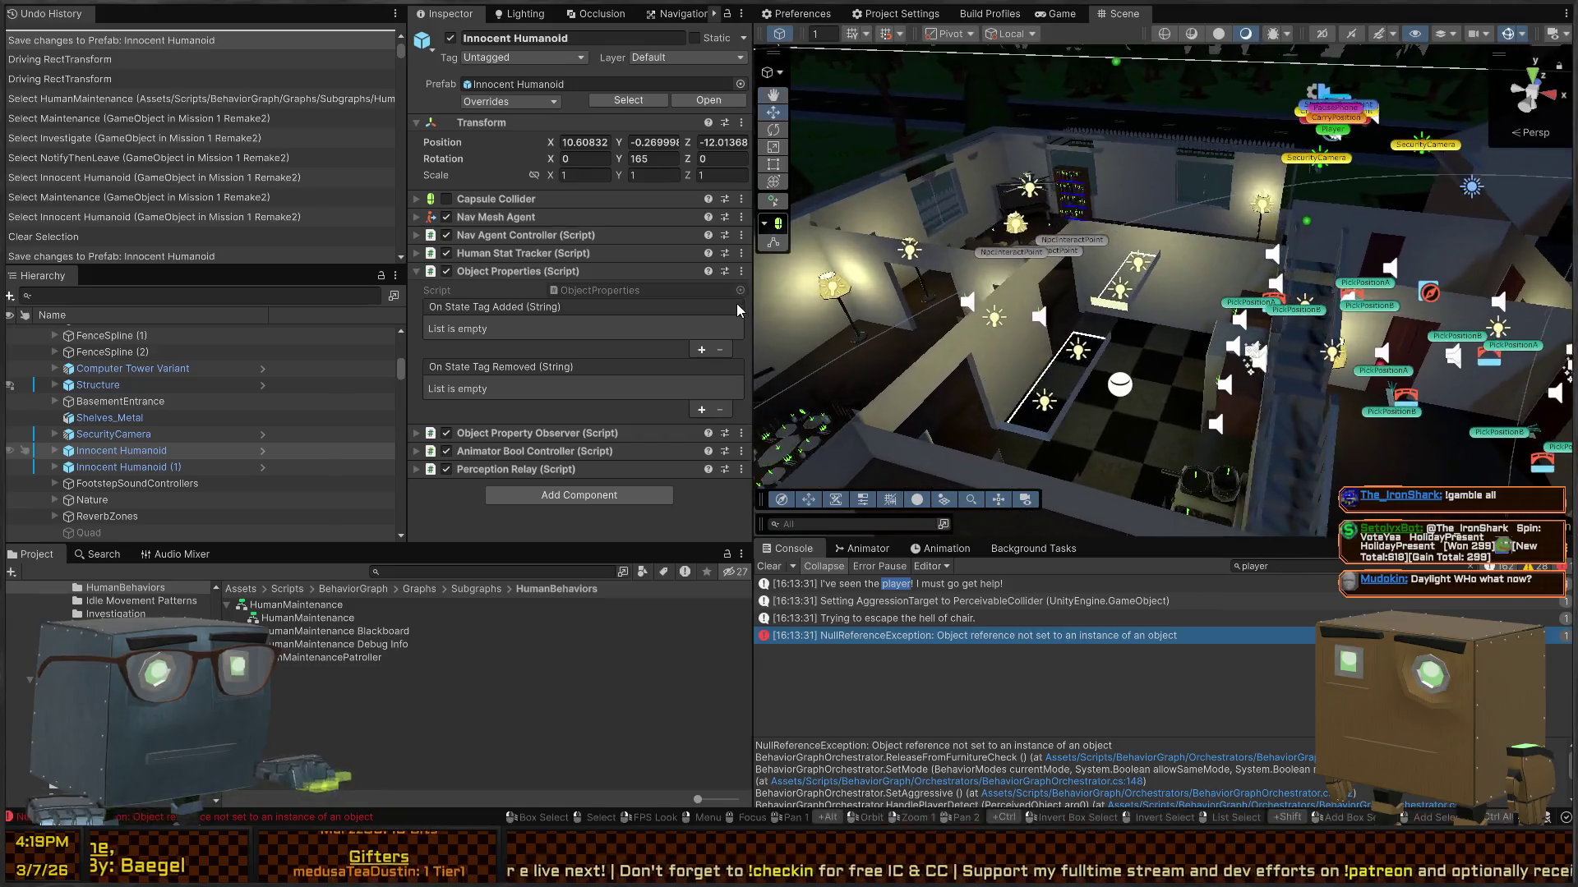
# Step: Enter Play mode, walk the player into the kitchen, and interact with the pan on the floor
pyautogui.hotkey('ctrl', 'p')
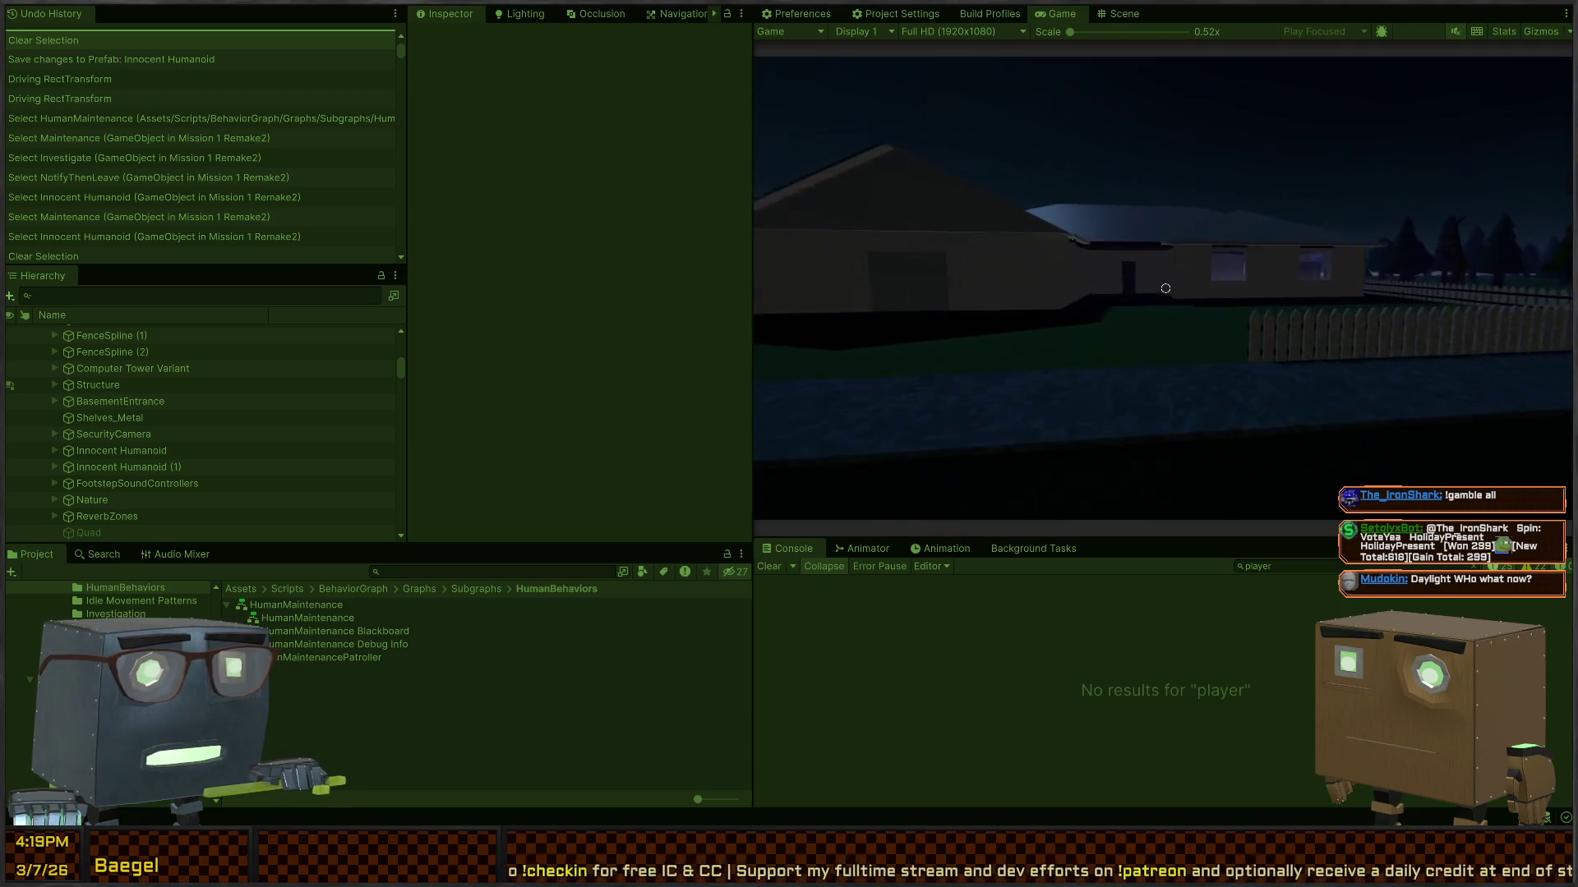
pyautogui.press('w')
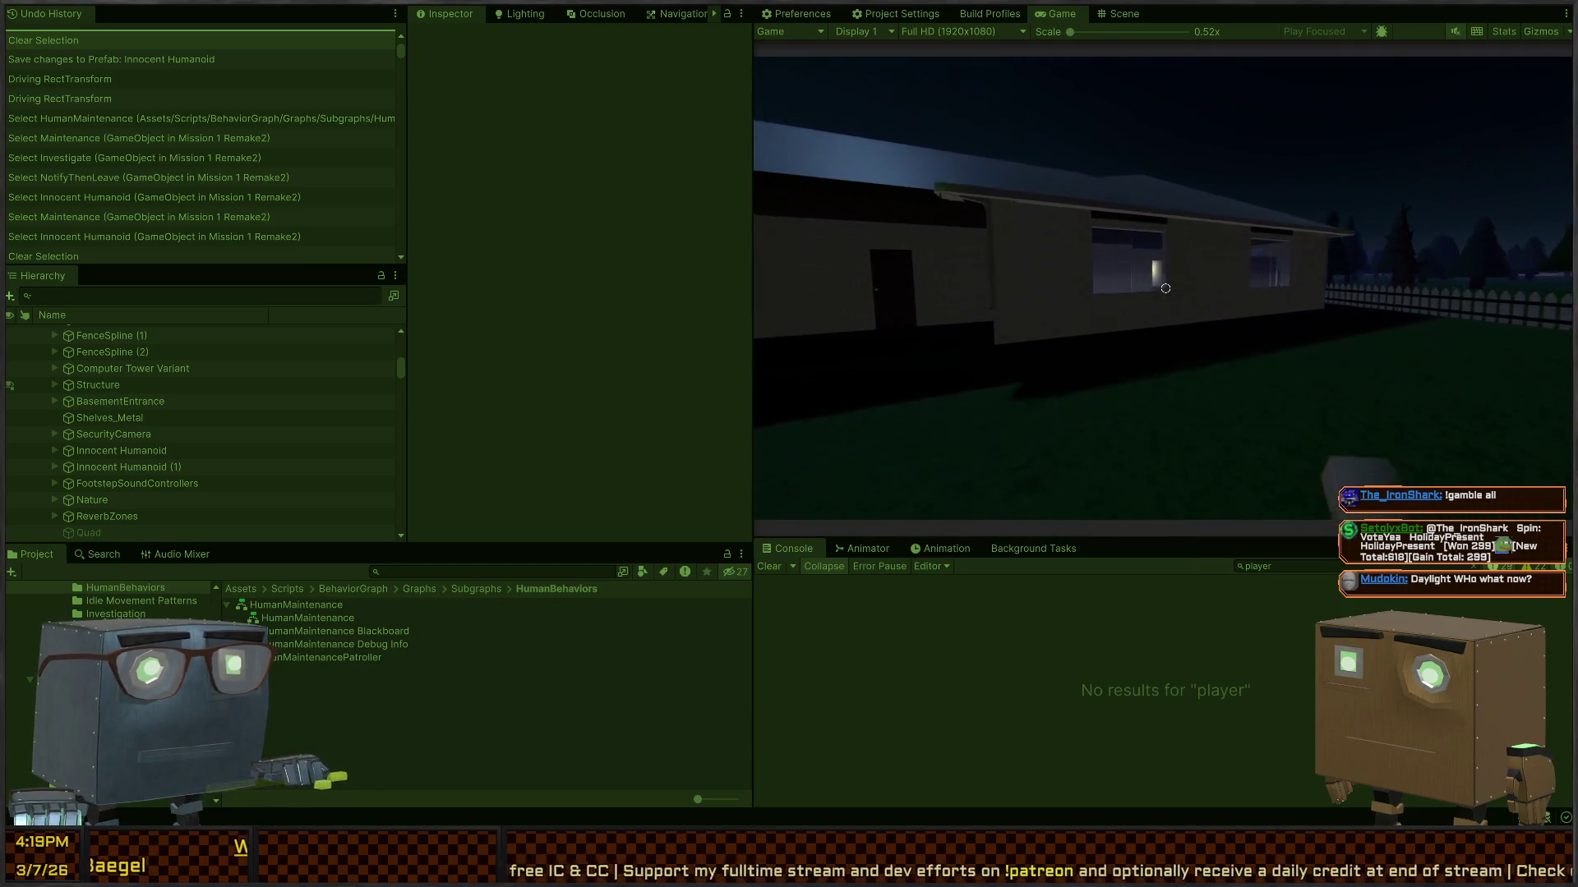
pyautogui.press('e')
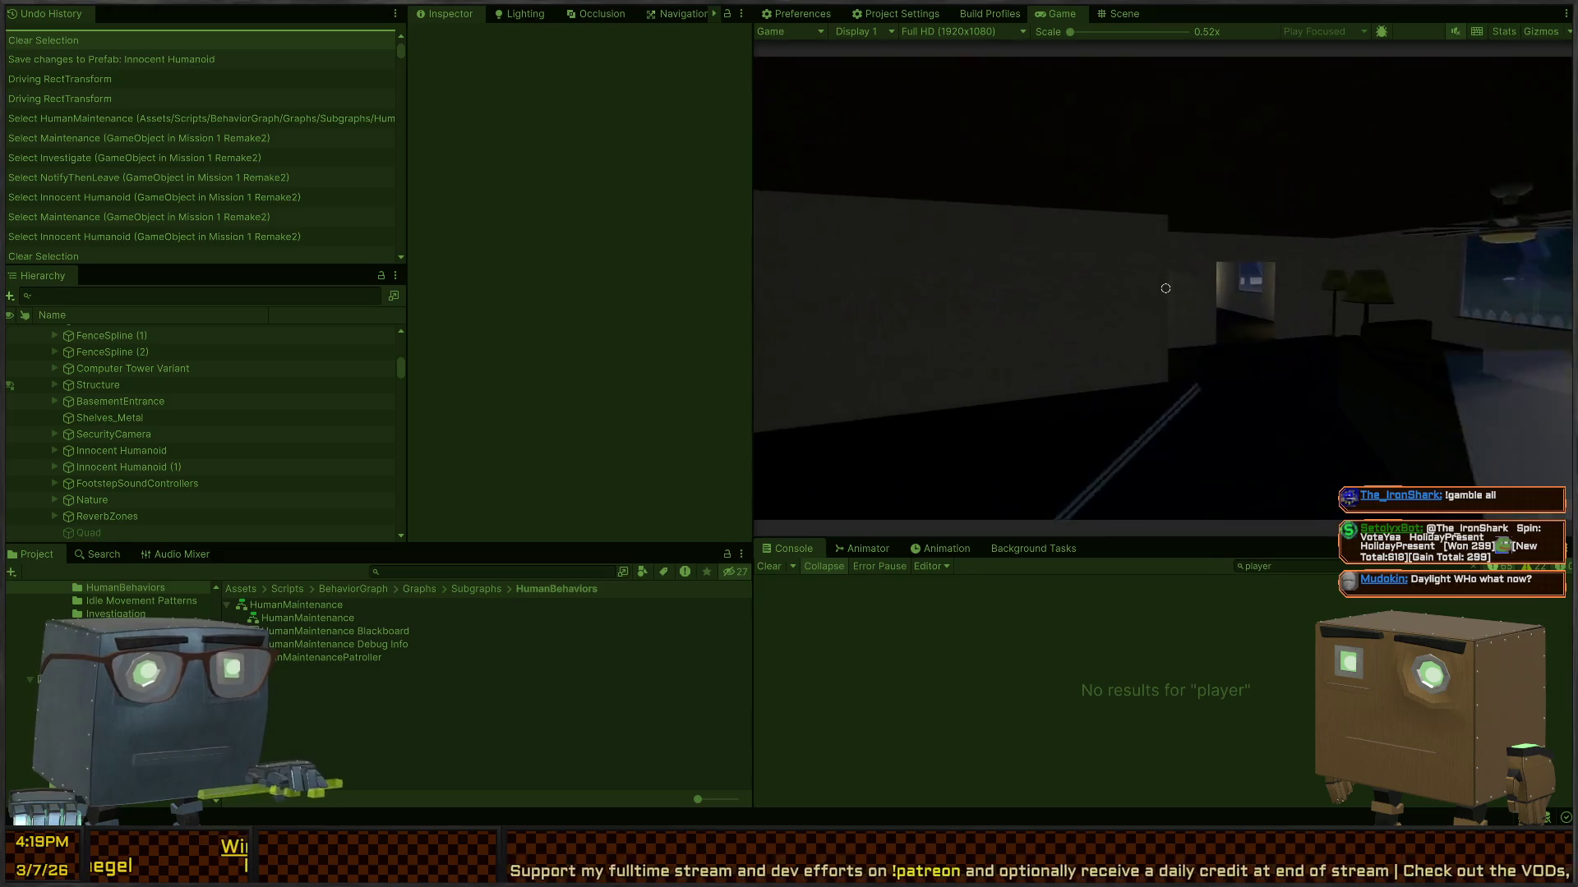
pyautogui.press('w')
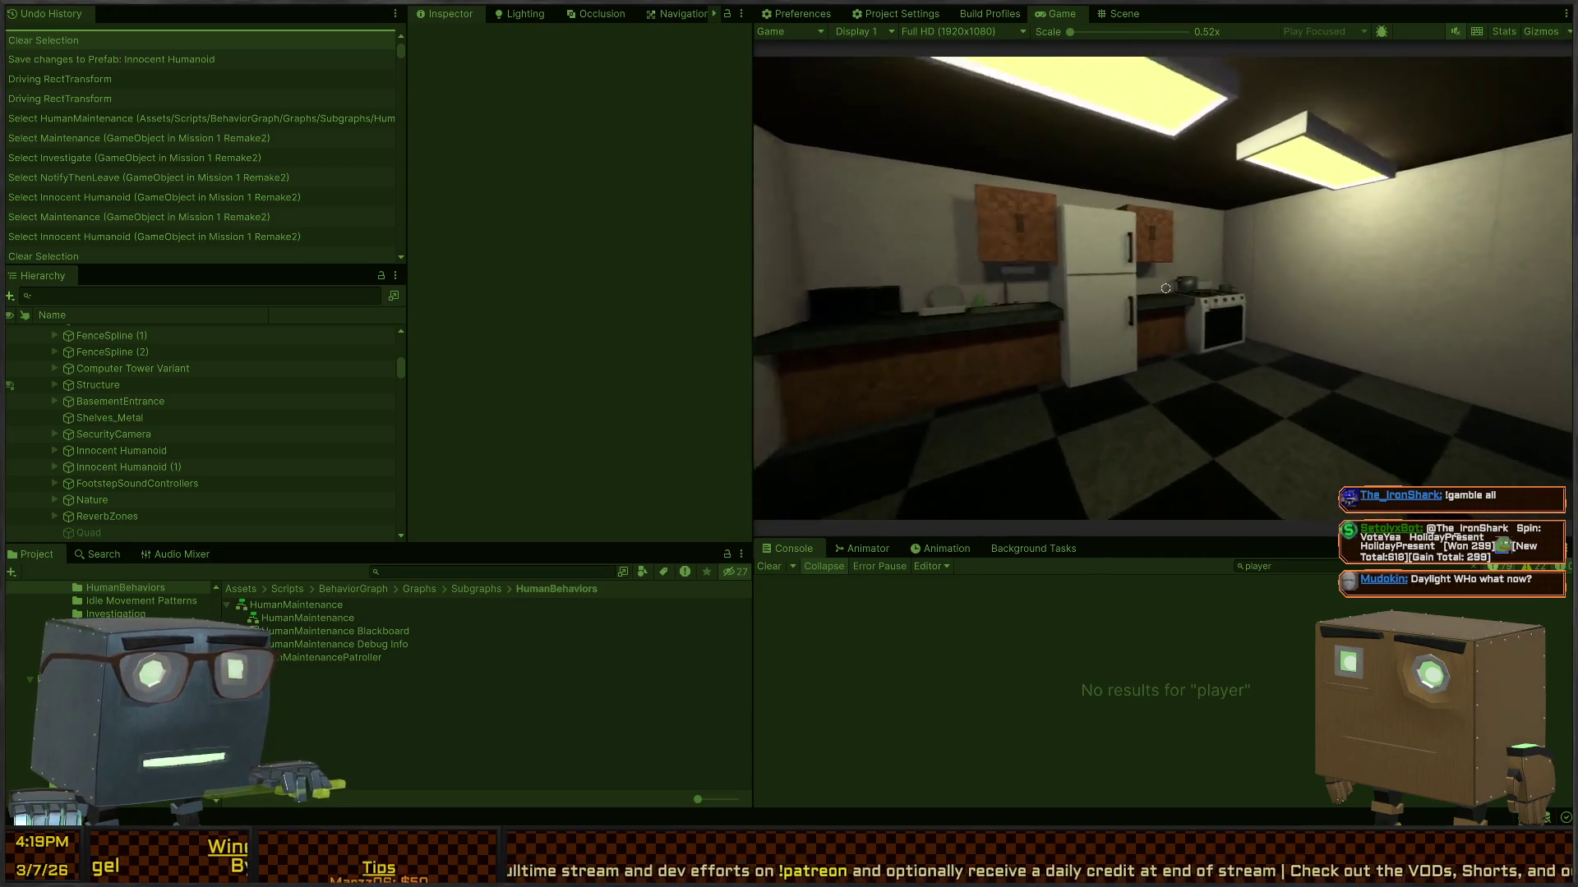
pyautogui.press('w')
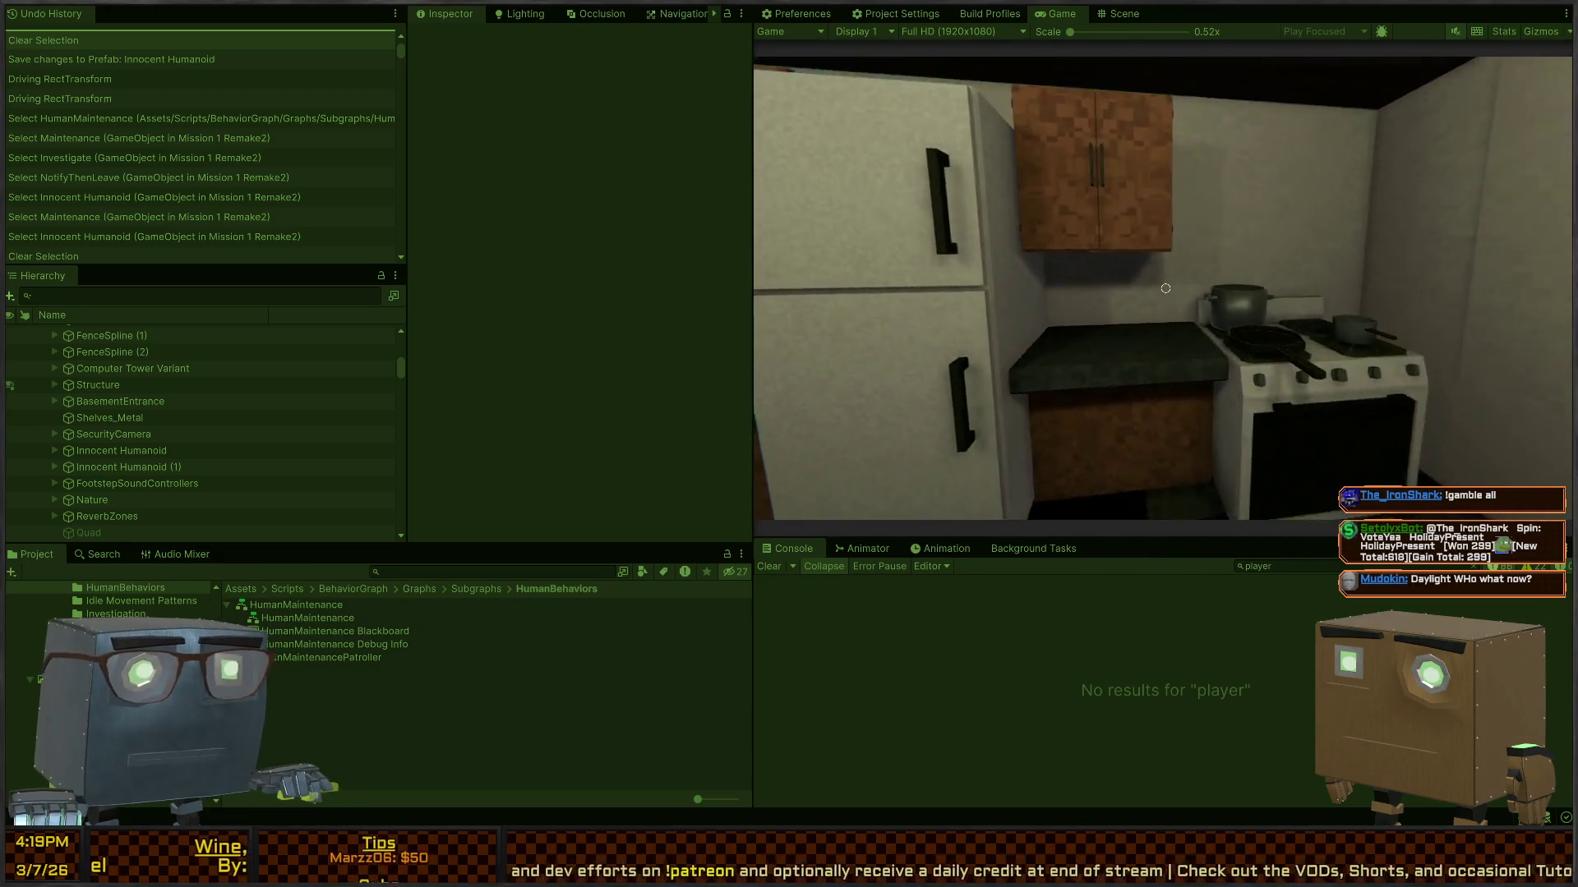
pyautogui.press('w')
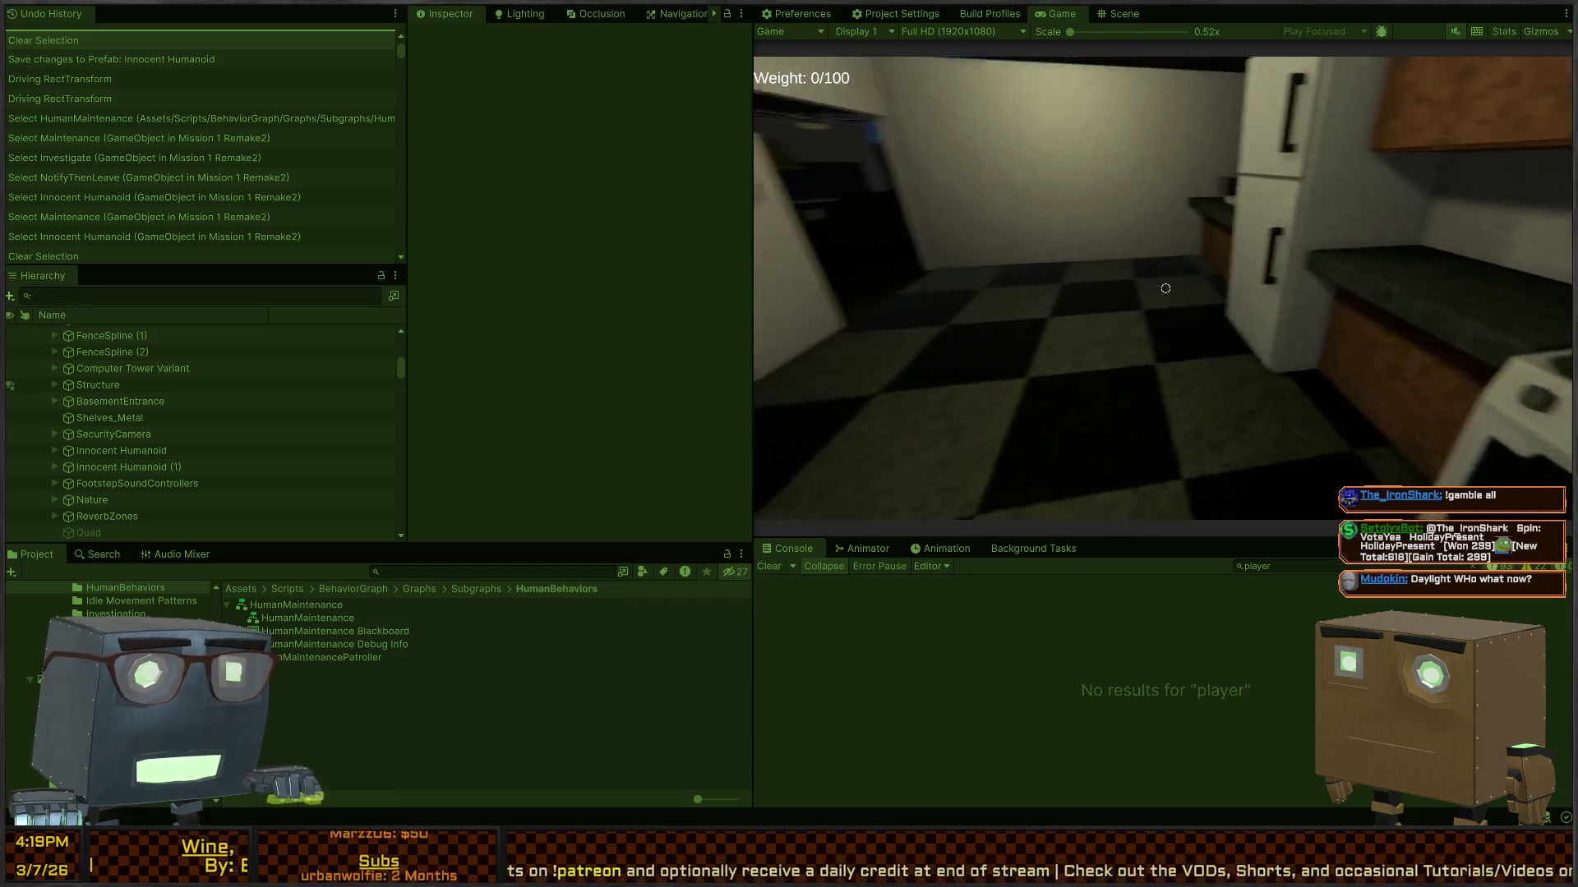
pyautogui.press('w')
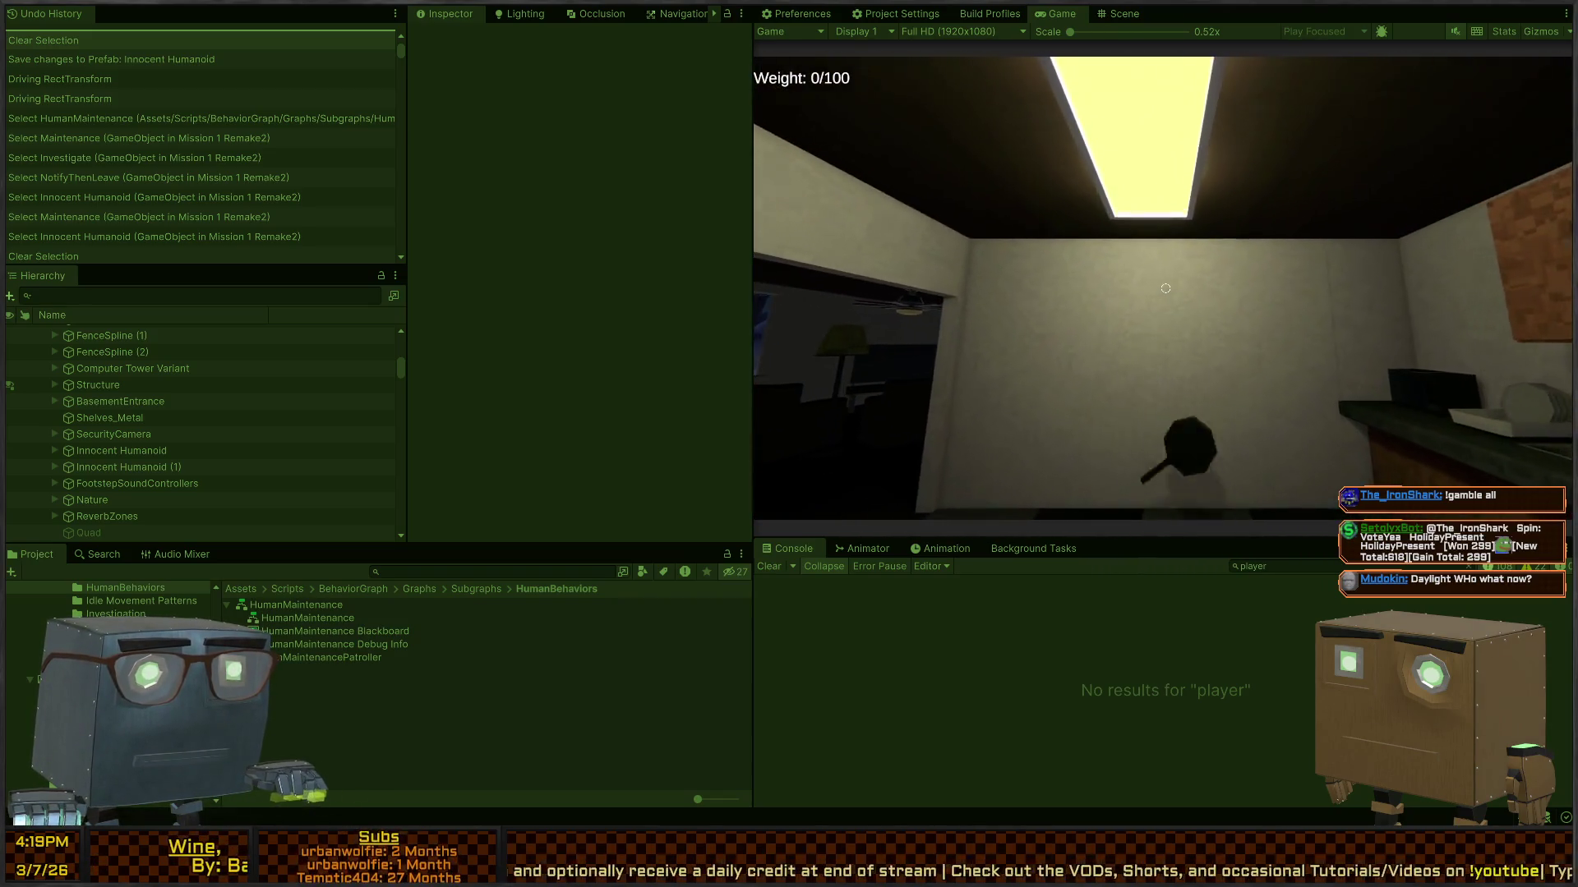
pyautogui.click(1165, 289)
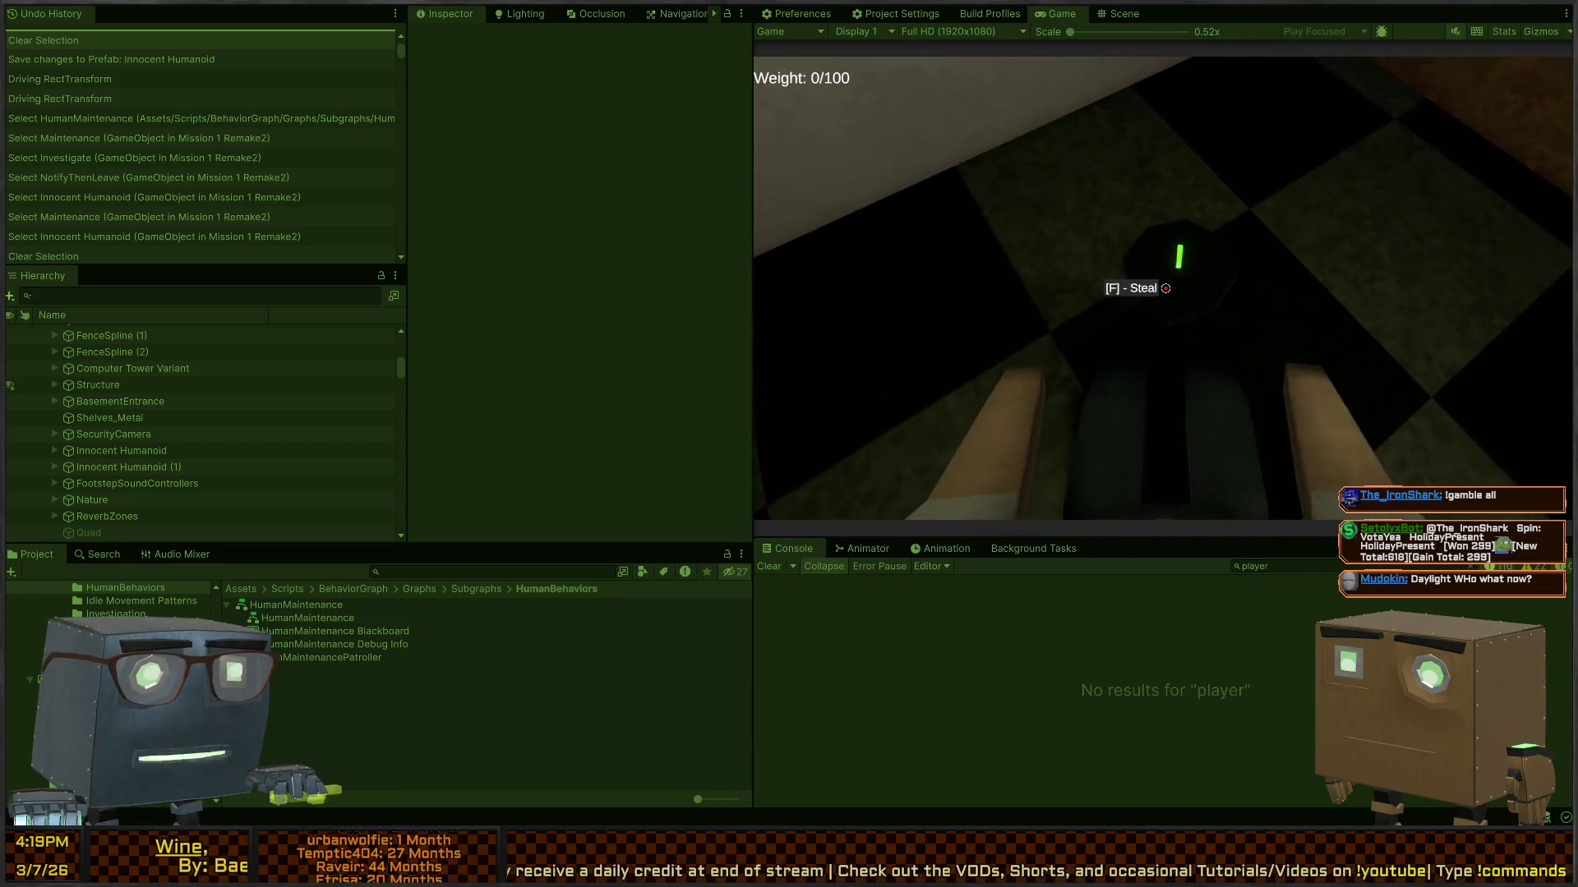
# Step: Back out of the kitchen into the dining room and walk up to the dining table
pyautogui.press('w')
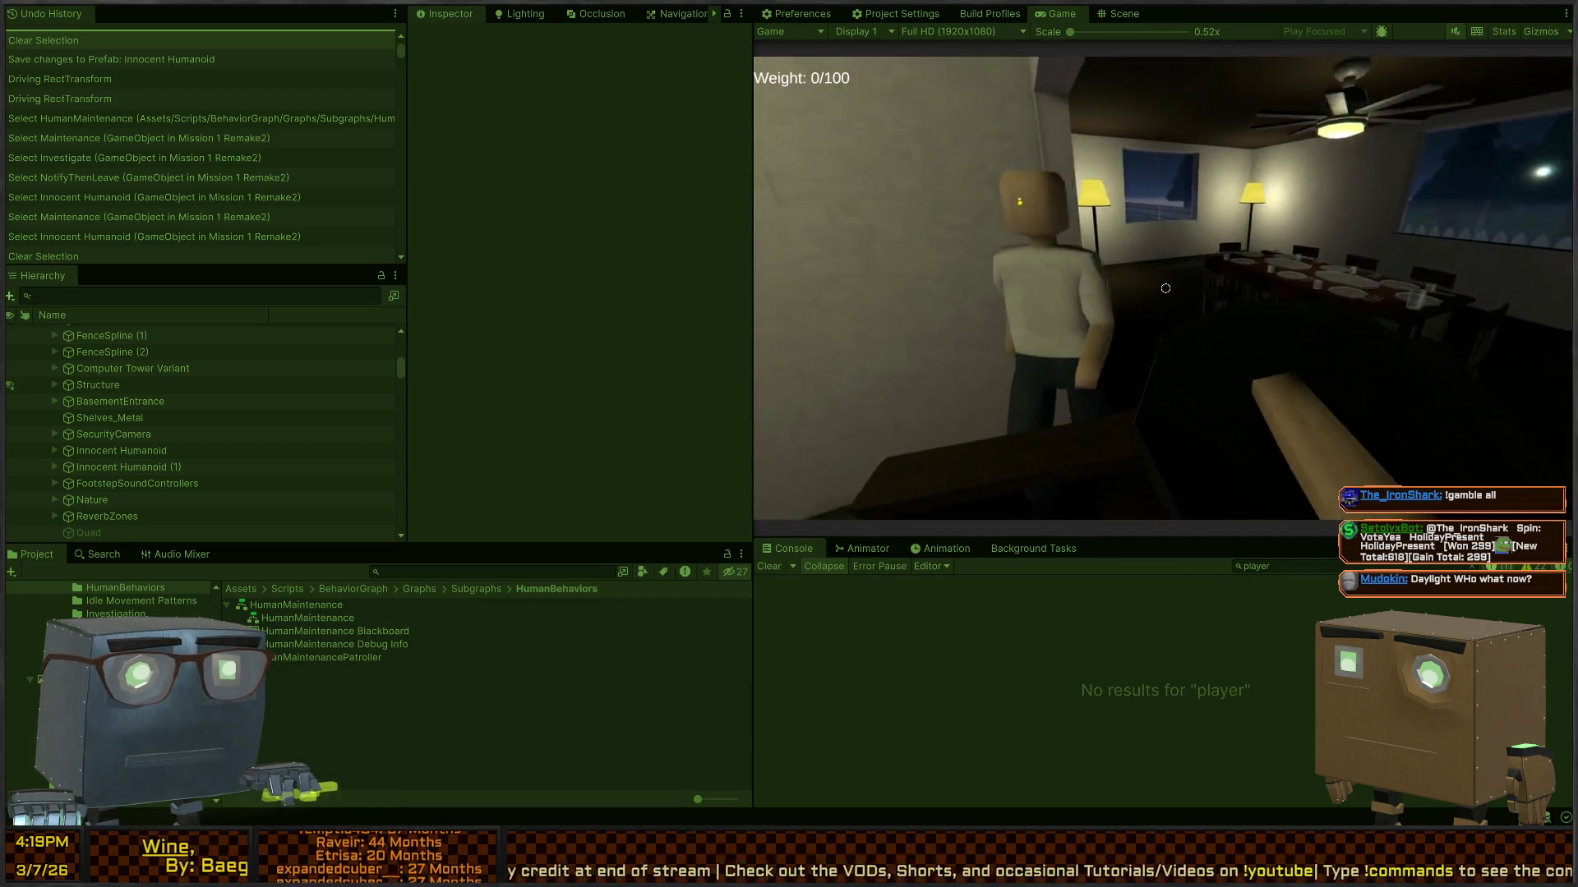
pyautogui.press('s')
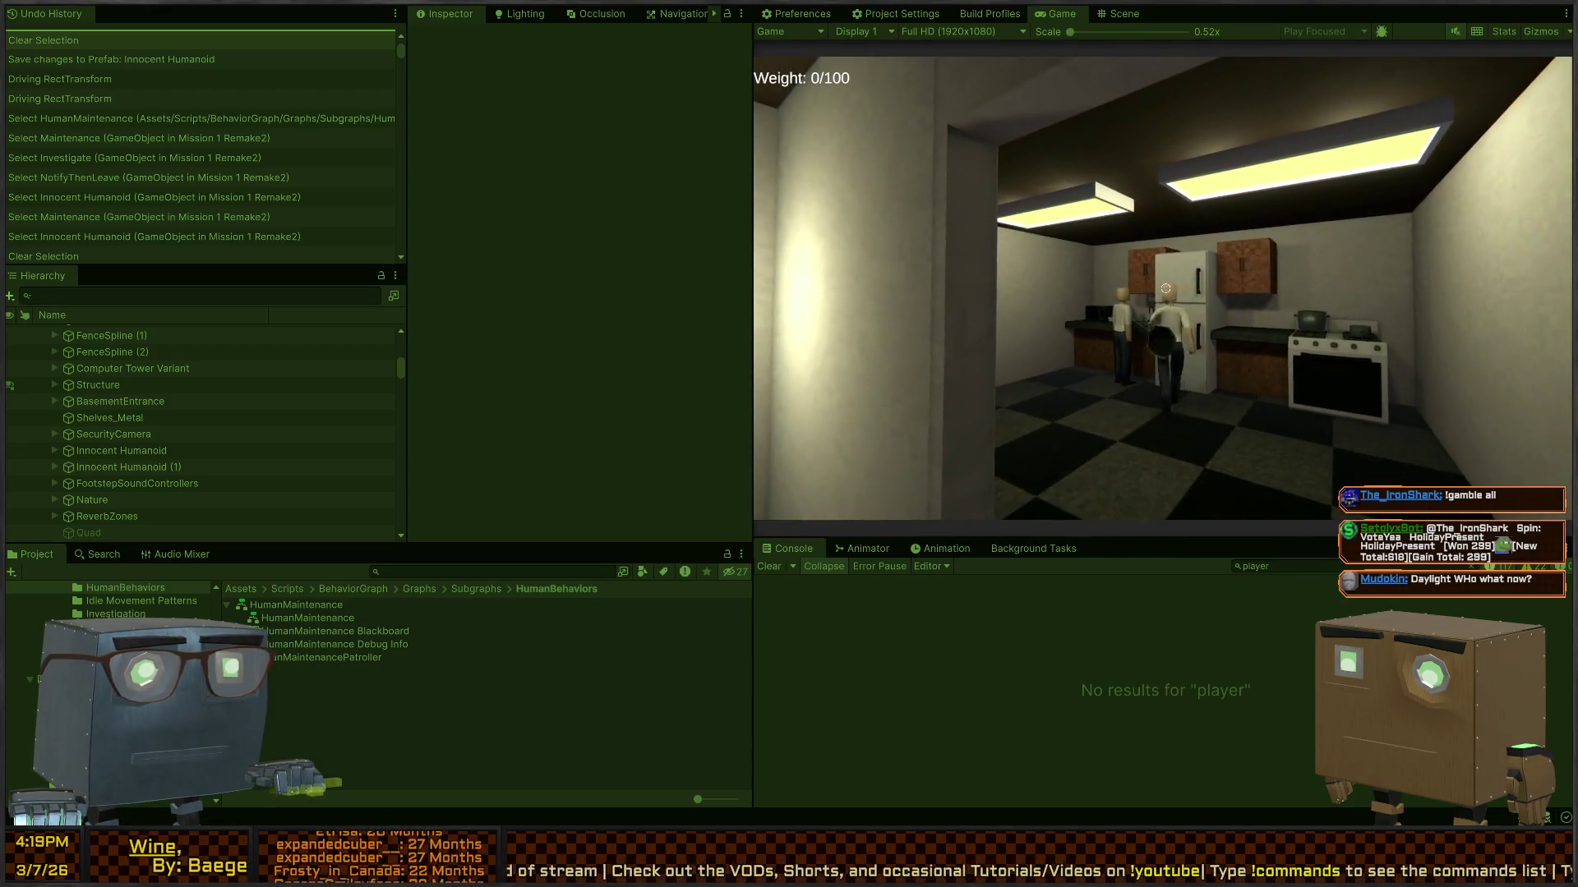
pyautogui.press('s')
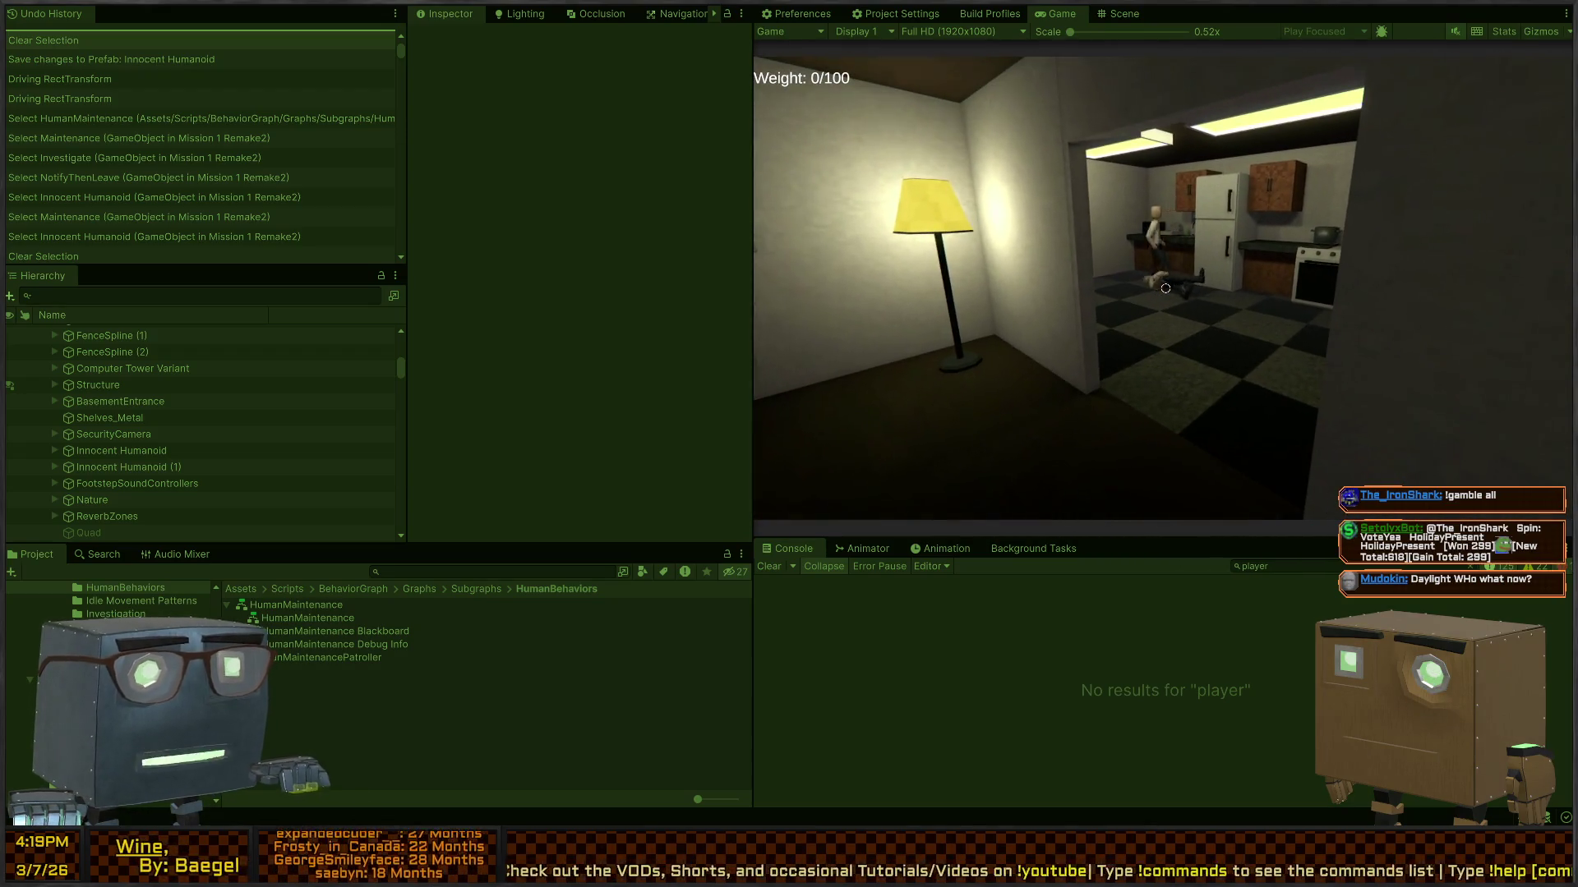
pyautogui.press('s')
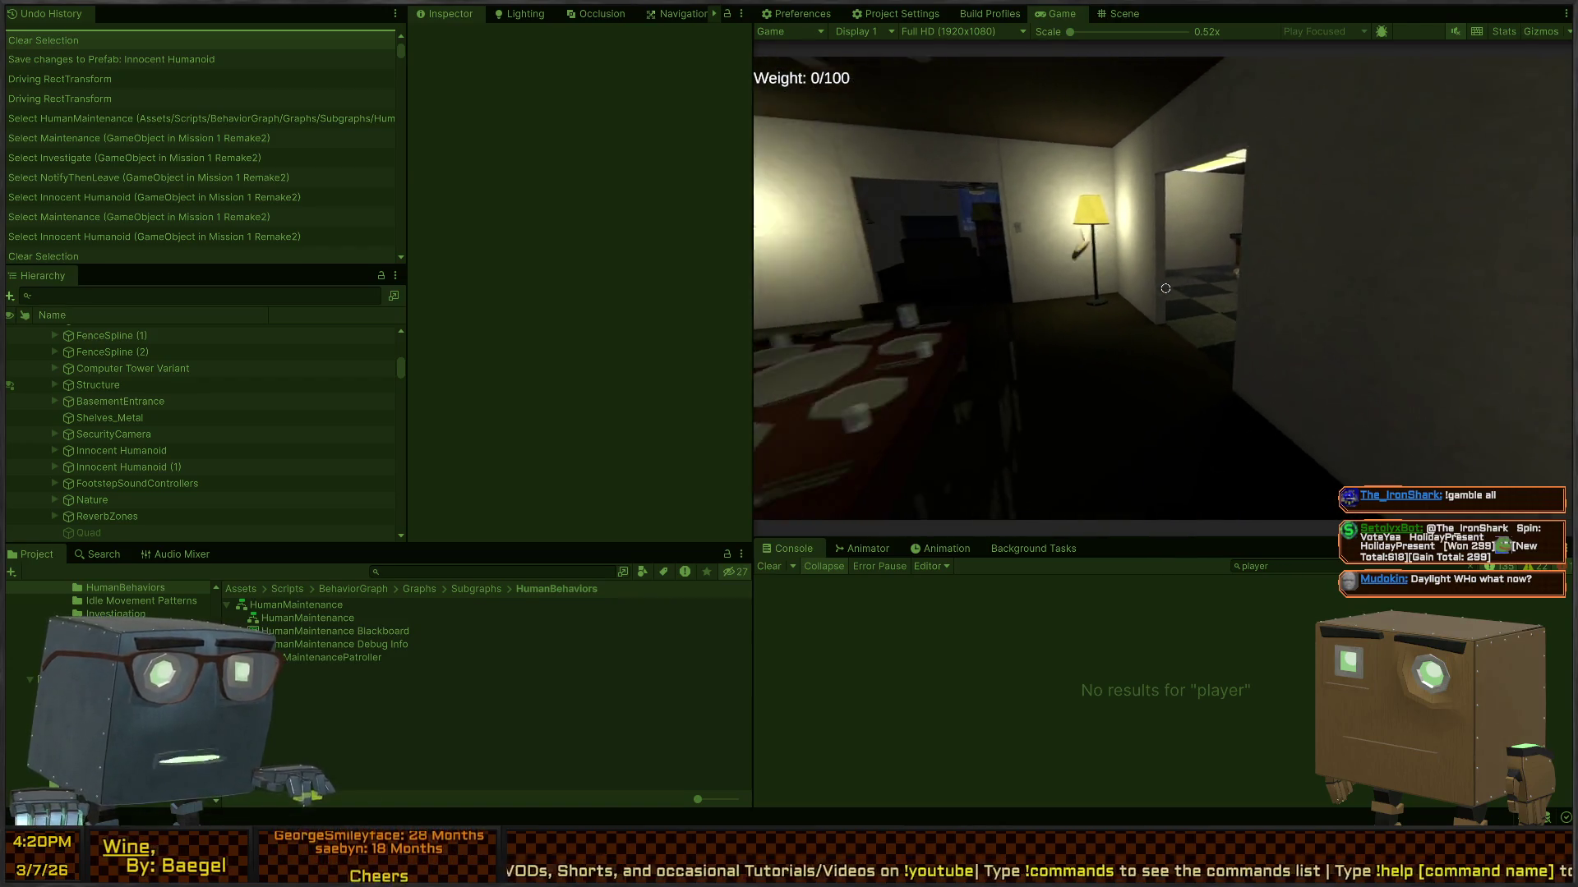
pyautogui.press('s')
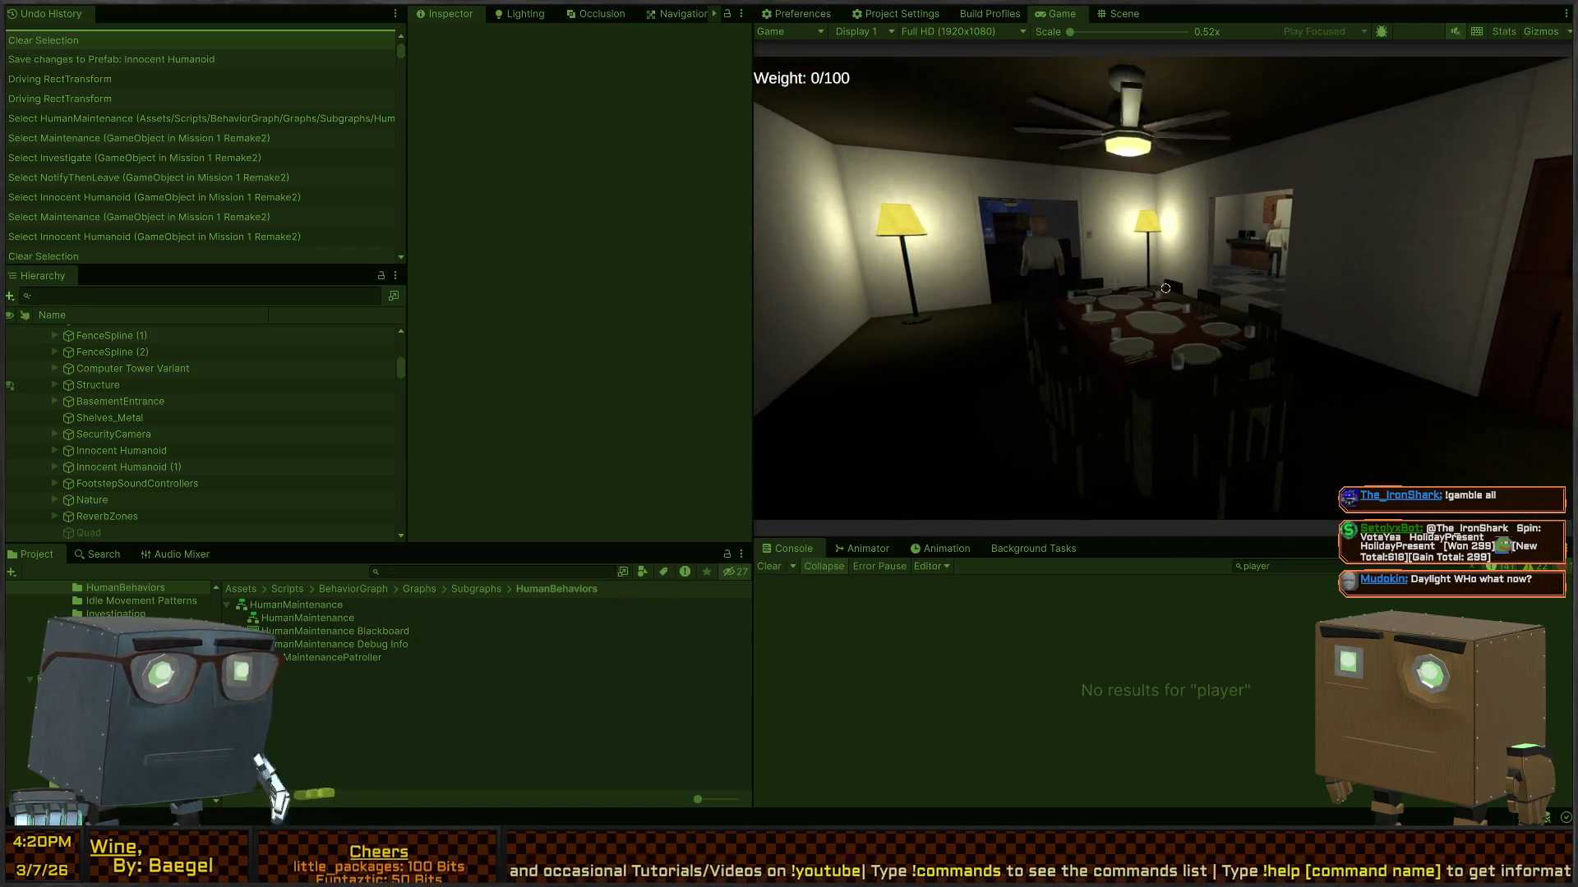
pyautogui.press('w')
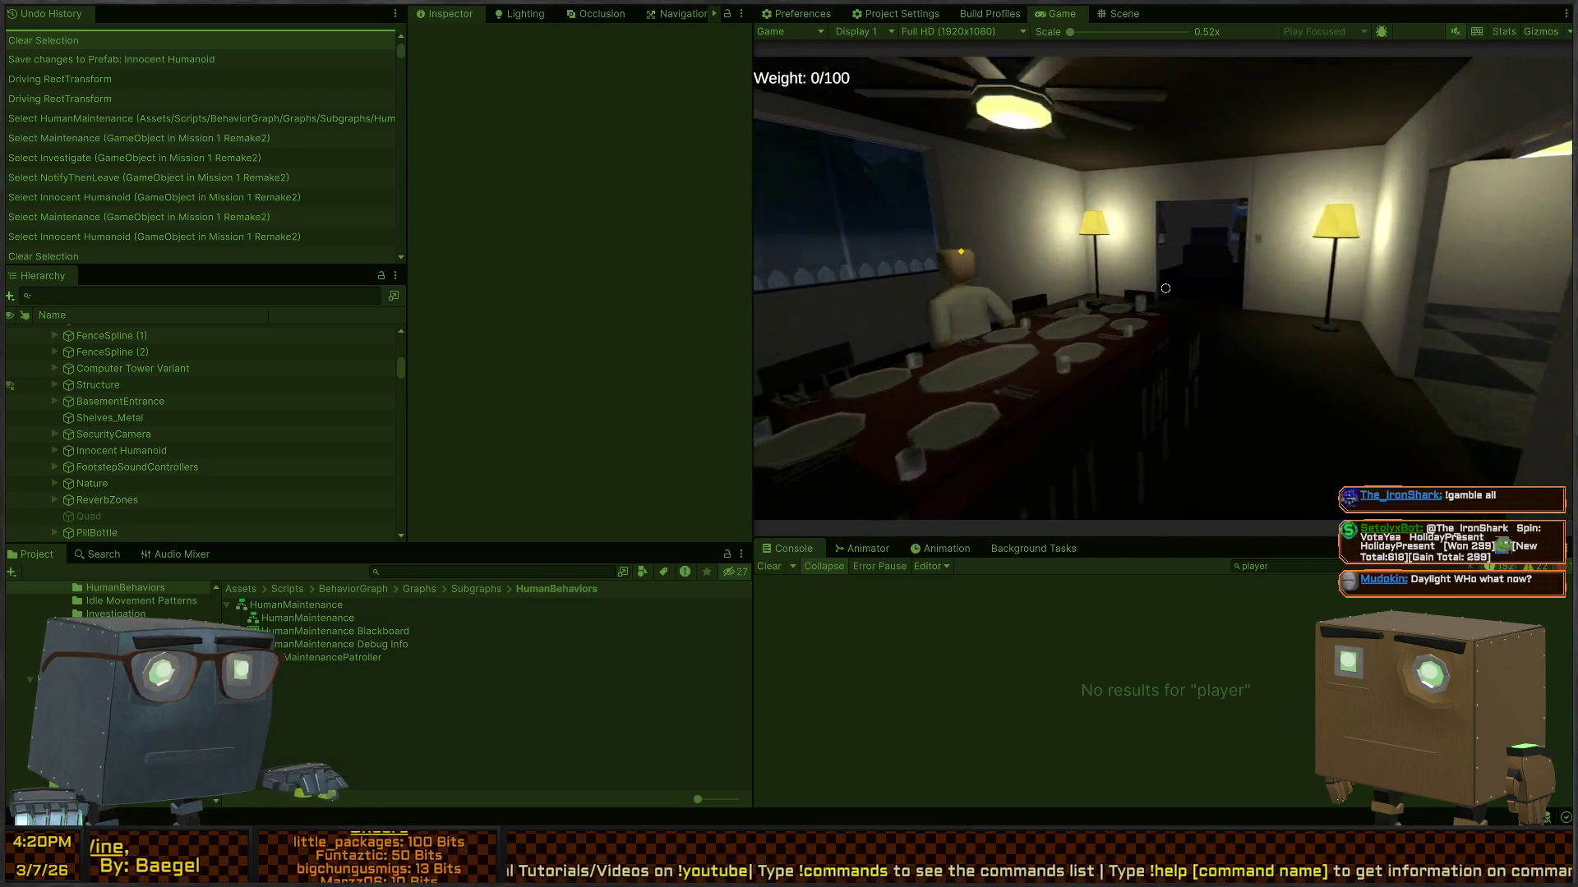
# Step: Inspect the NullReferenceException, chair-escape and AggressionTarget logs, then filter the Console to interaction messages
pyautogui.click(930, 635)
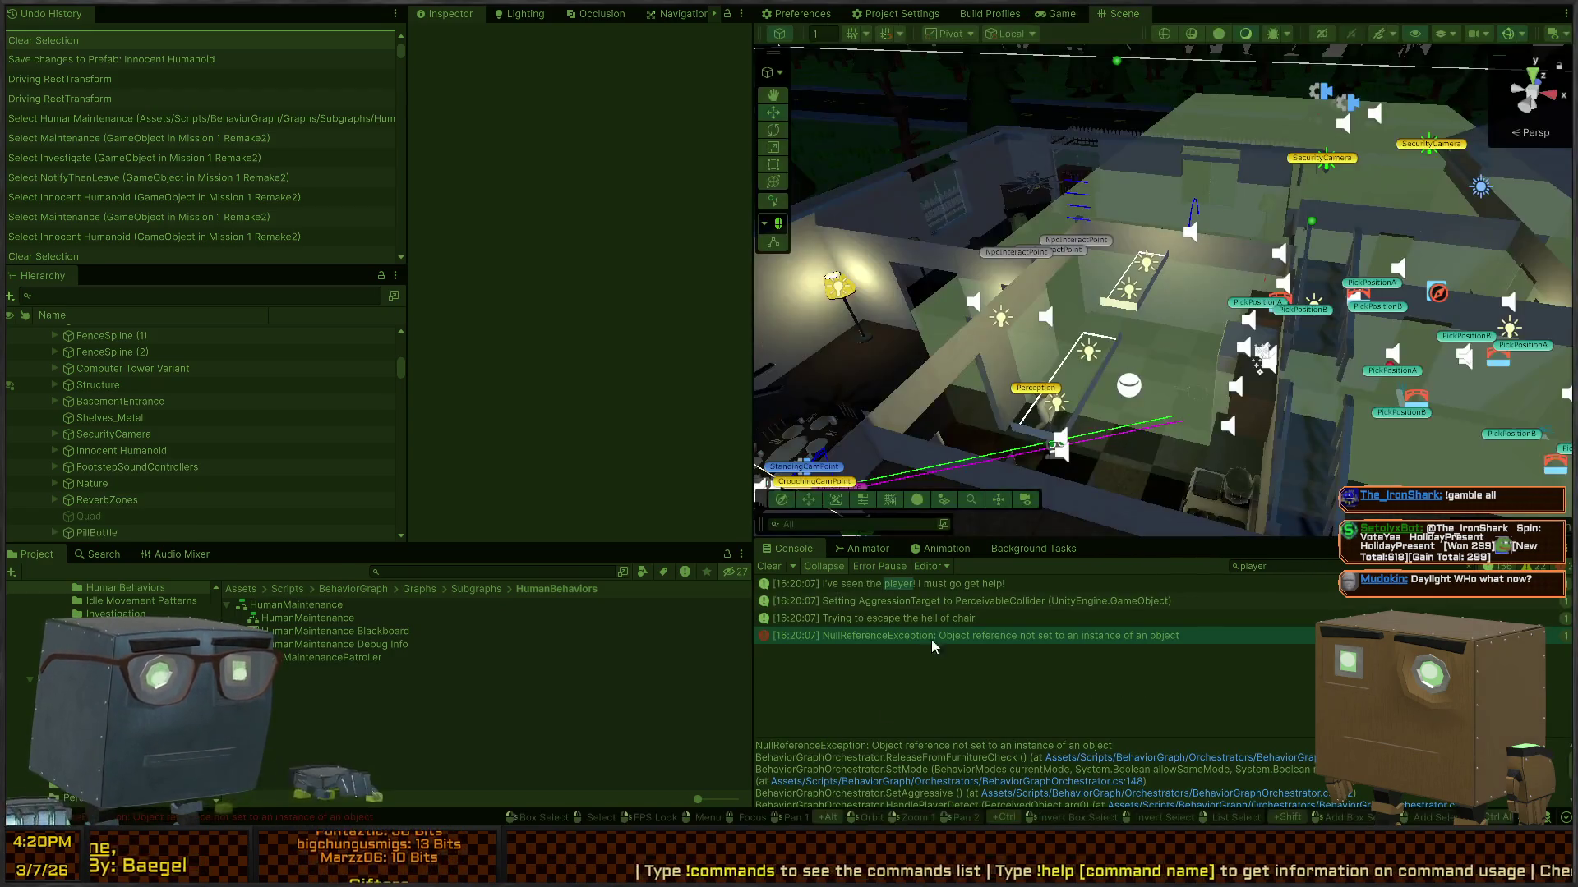
pyautogui.click(934, 626)
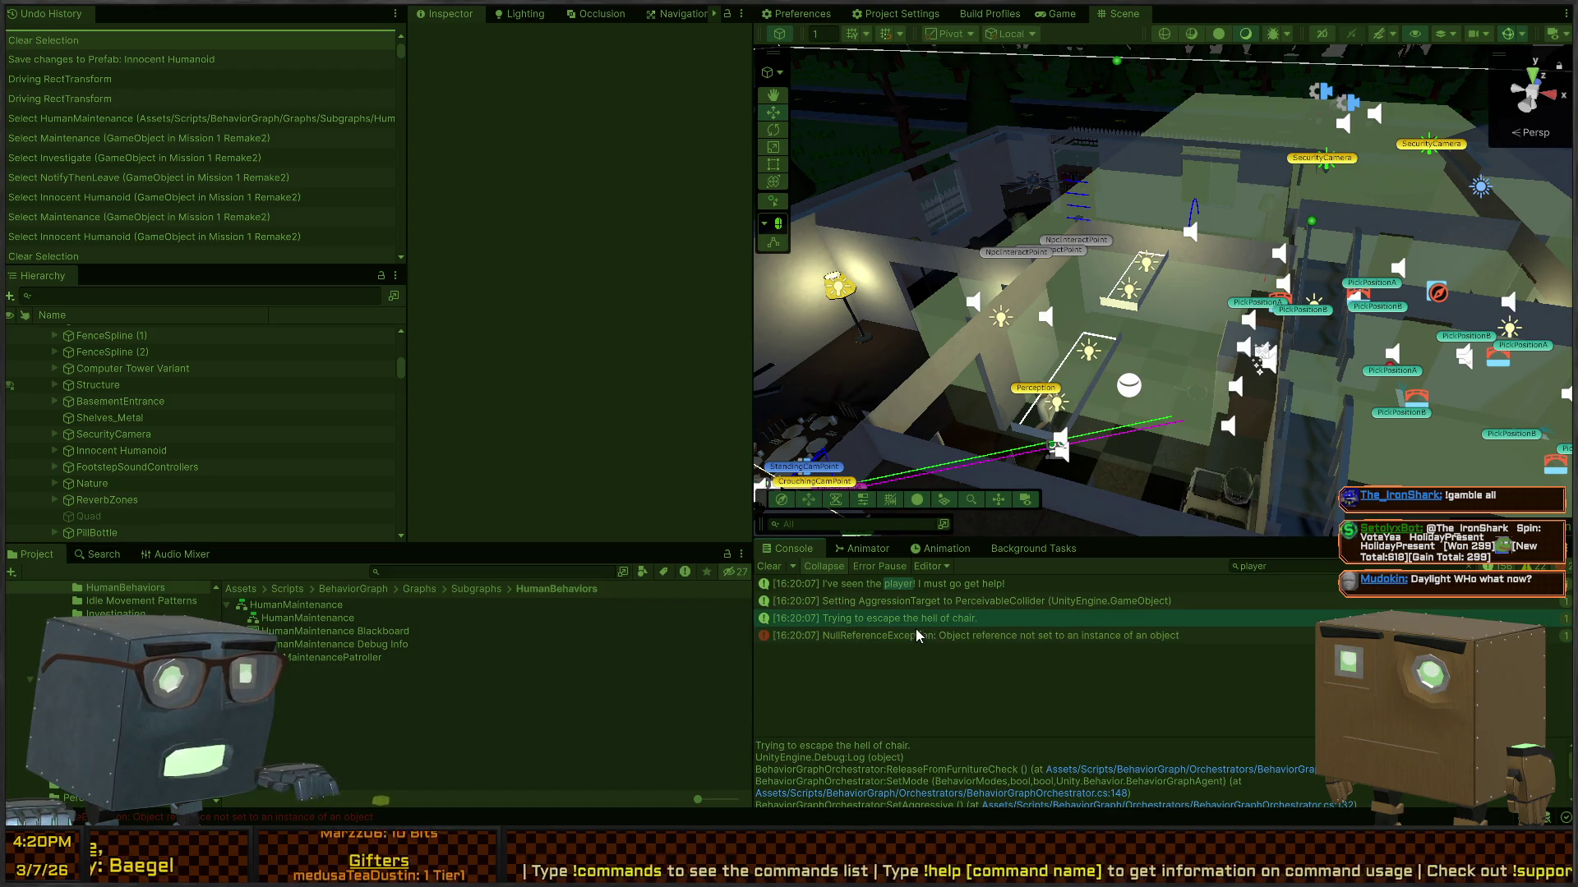
pyautogui.click(916, 601)
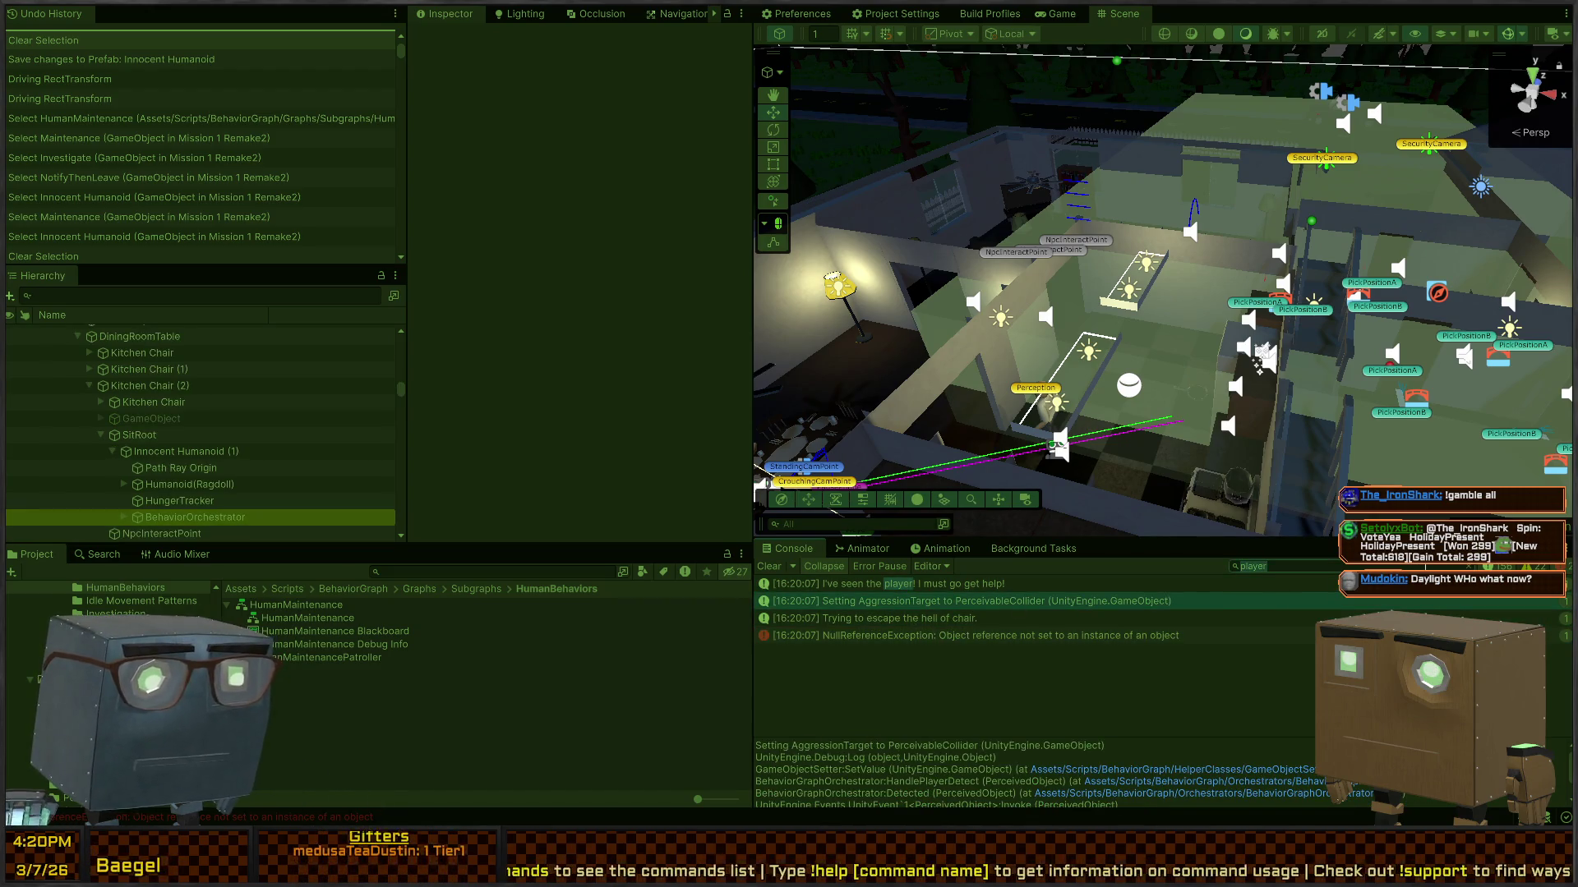
pyautogui.write('interaction')
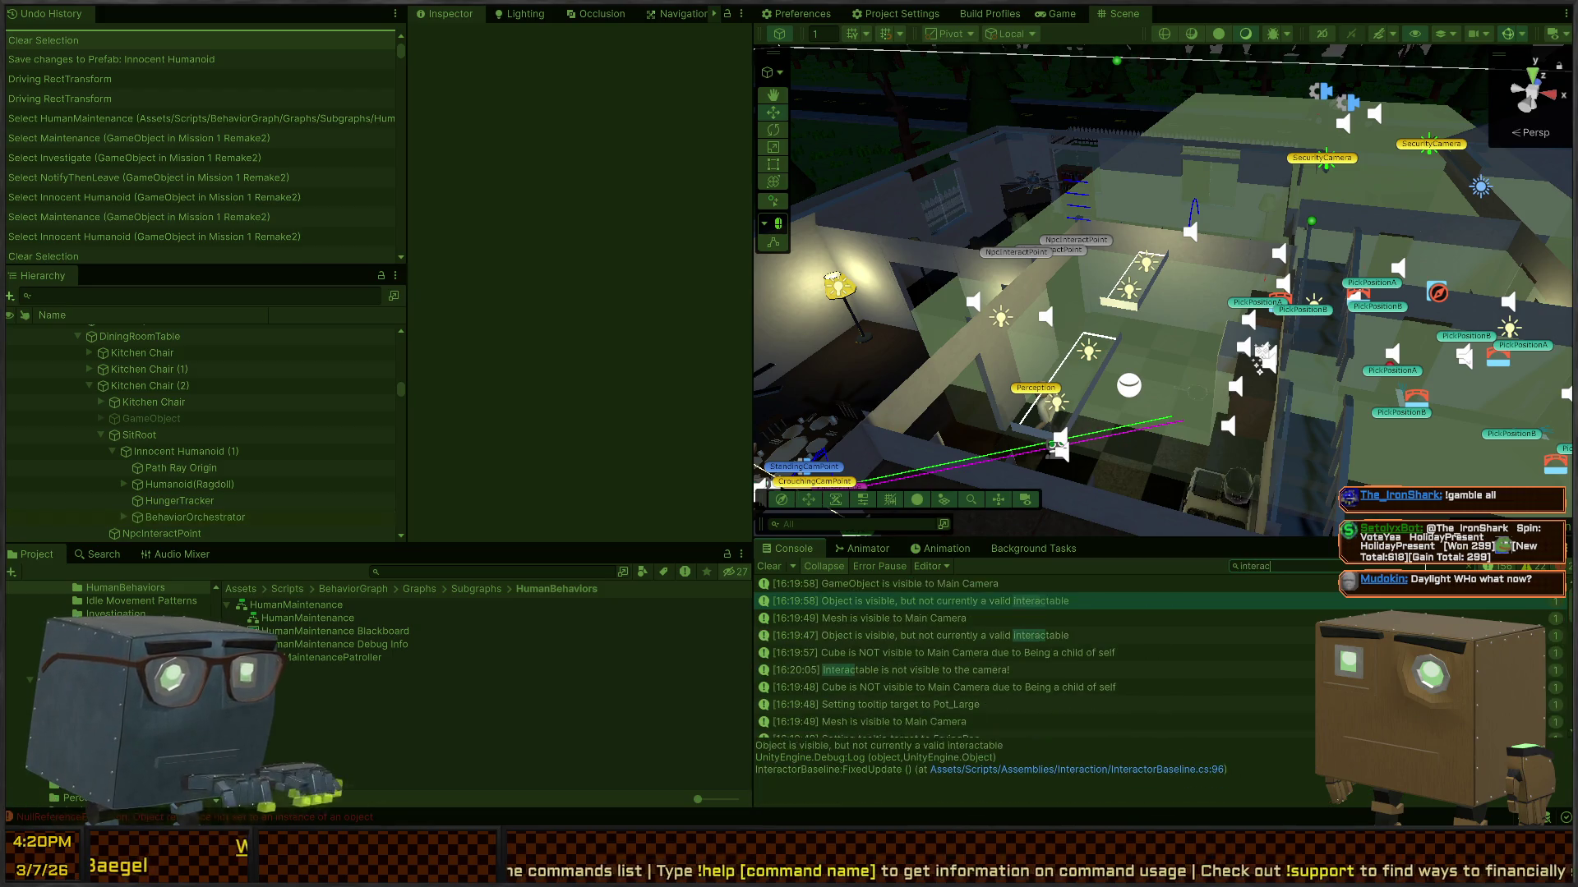
pyautogui.press('BackSpace')
pyautogui.press('BackSpace')
pyautogui.press('BackSpace')
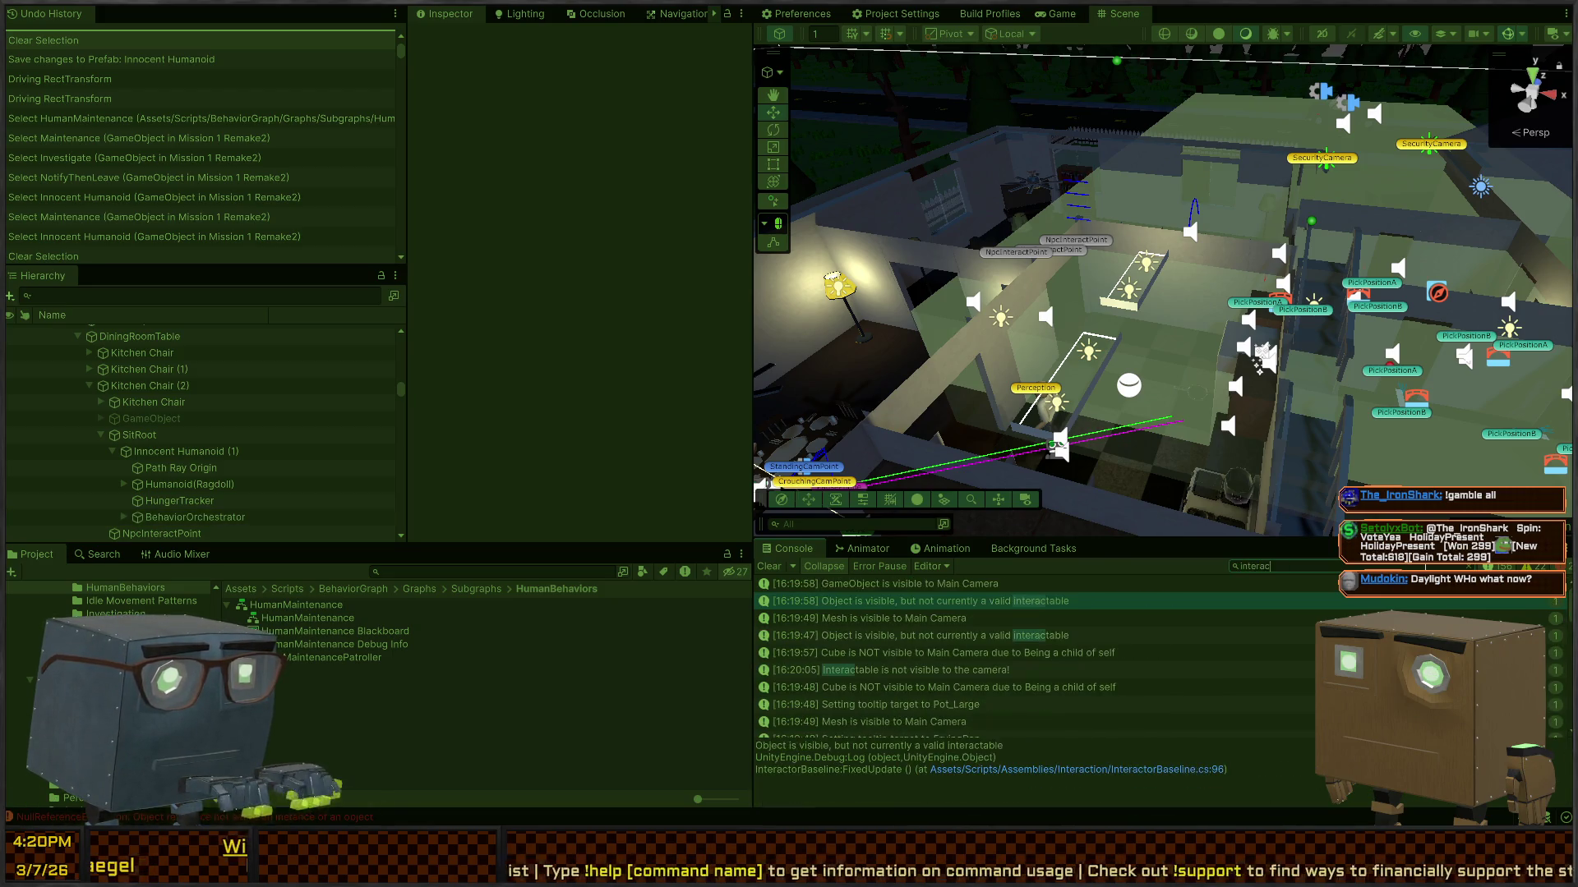
pyautogui.hotkey('alt', 'Tab')
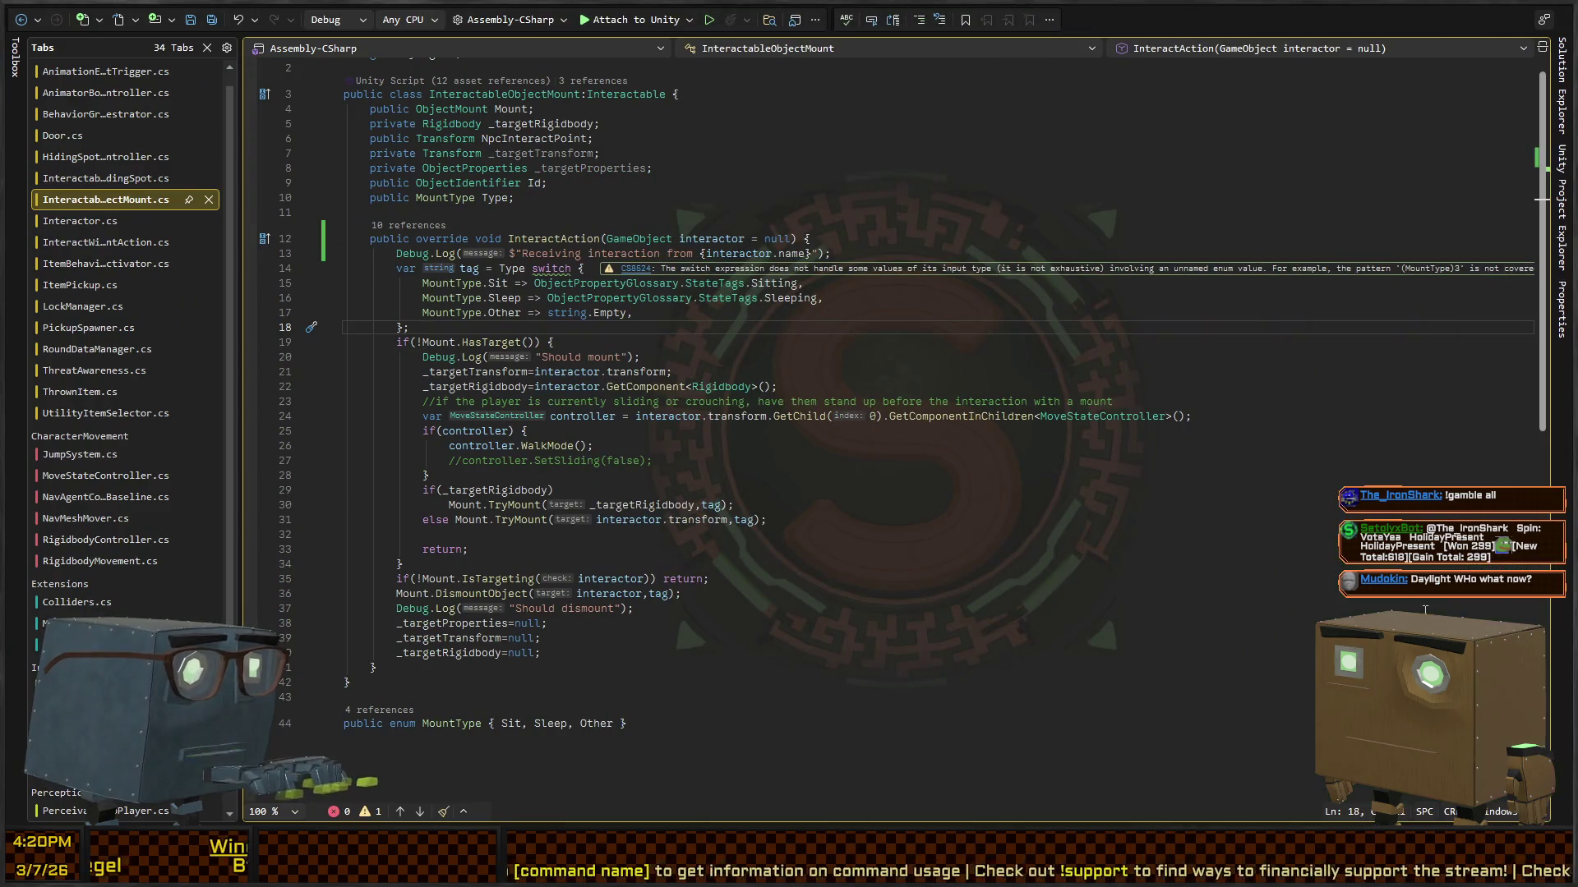
# Step: Change the Console search term to 'receiving'
pyautogui.hotkey('alt', 'Tab')
pyautogui.doubleClick(1386, 565)
pyautogui.write('receiving')
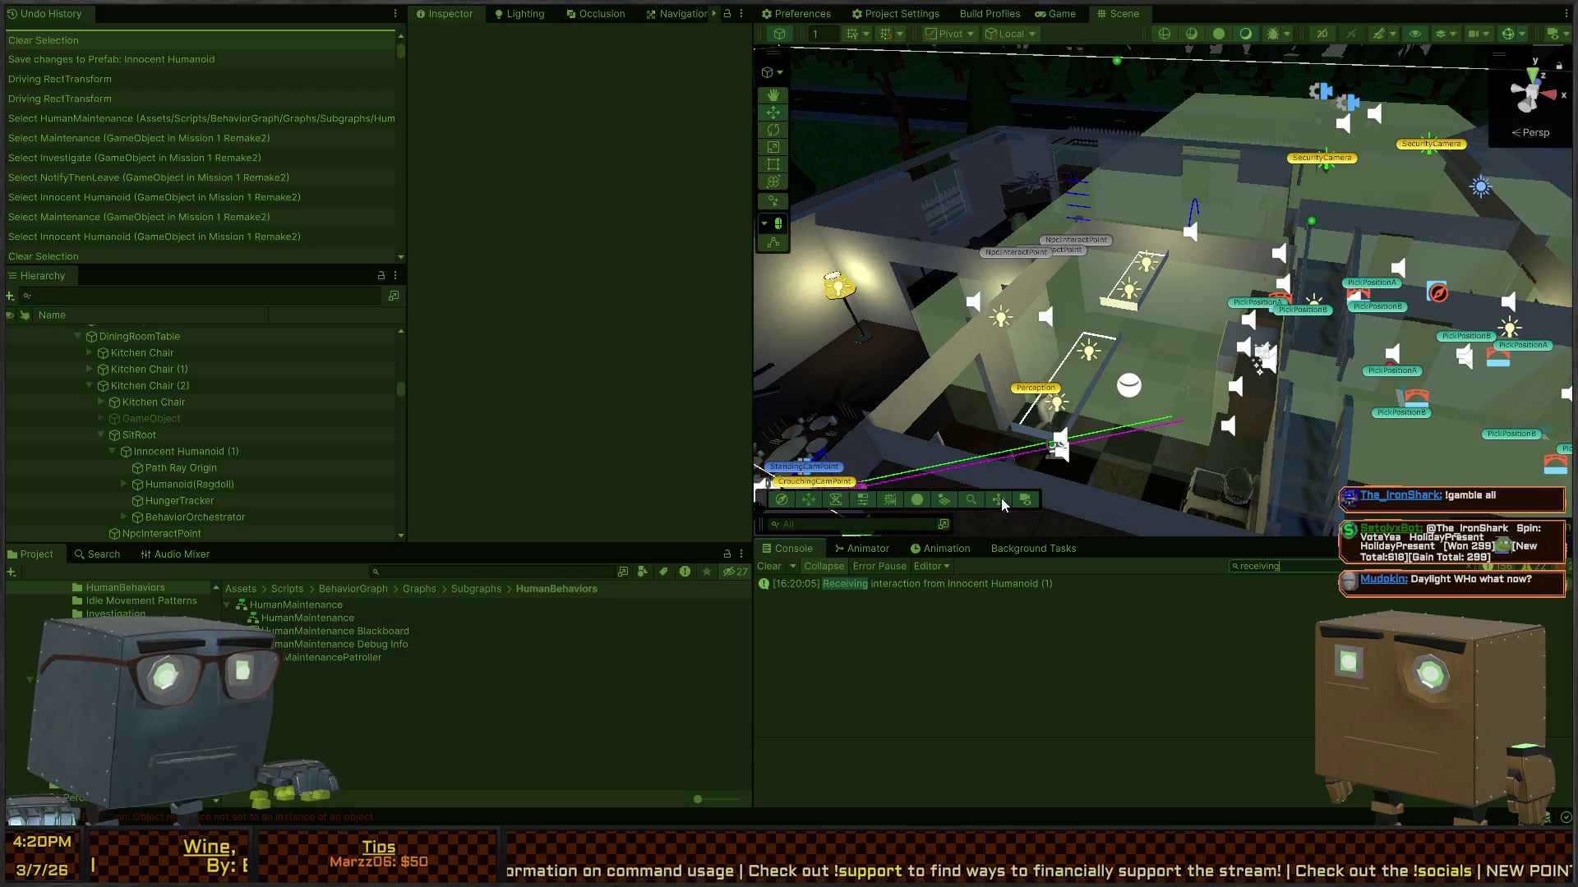
# Step: Find all references to ObjectProperties.AddStateTag, then fly Unity's scene view to the dining table
pyautogui.hotkey('alt', 'Tab')
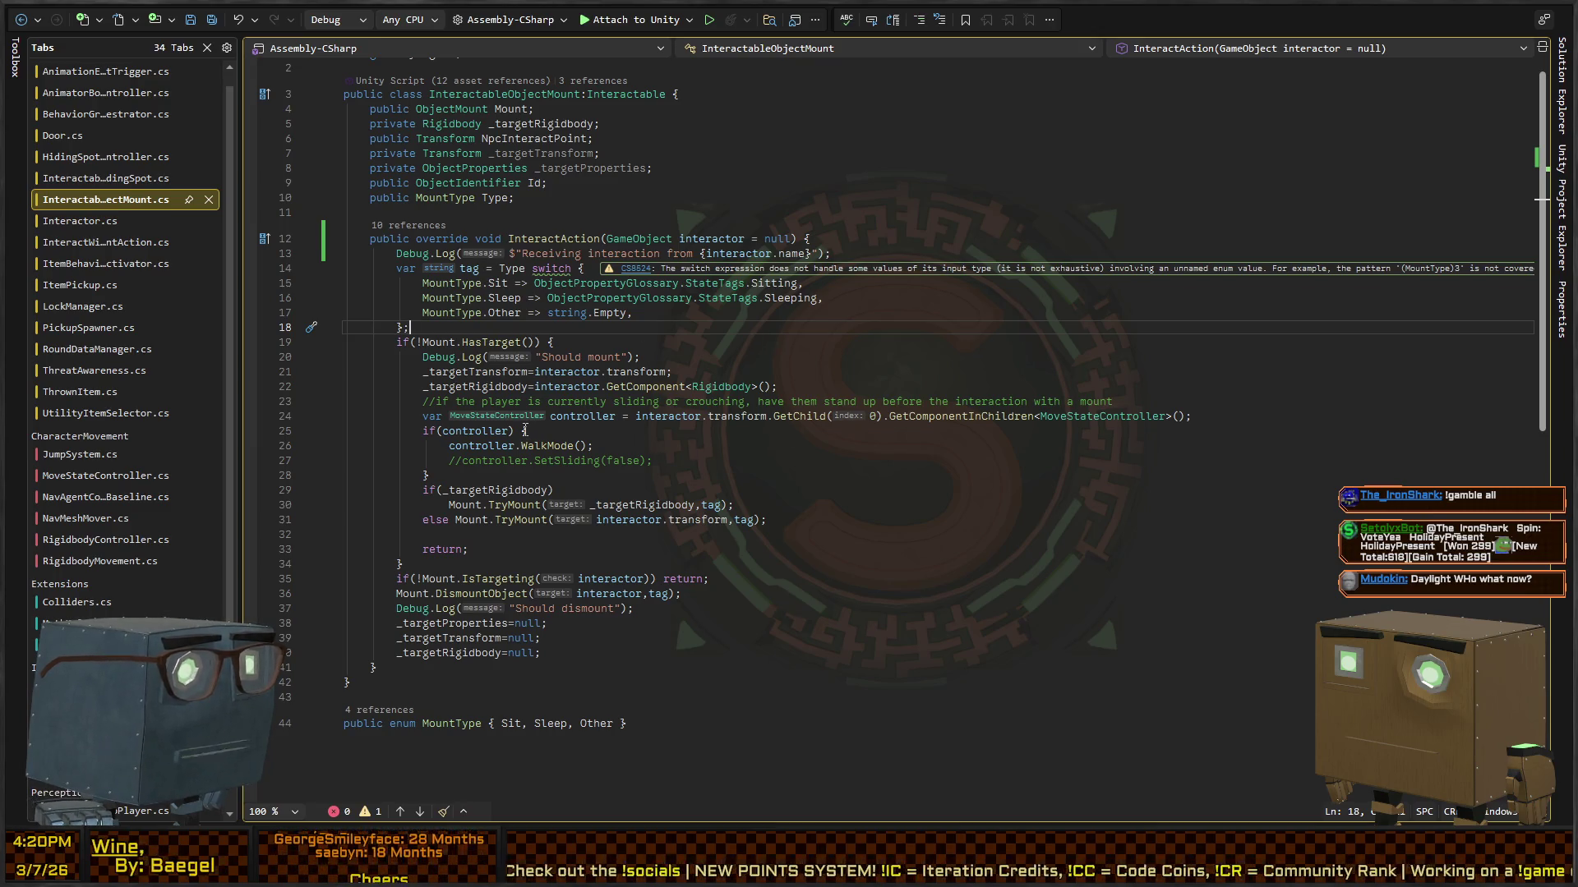
pyautogui.click(583, 416)
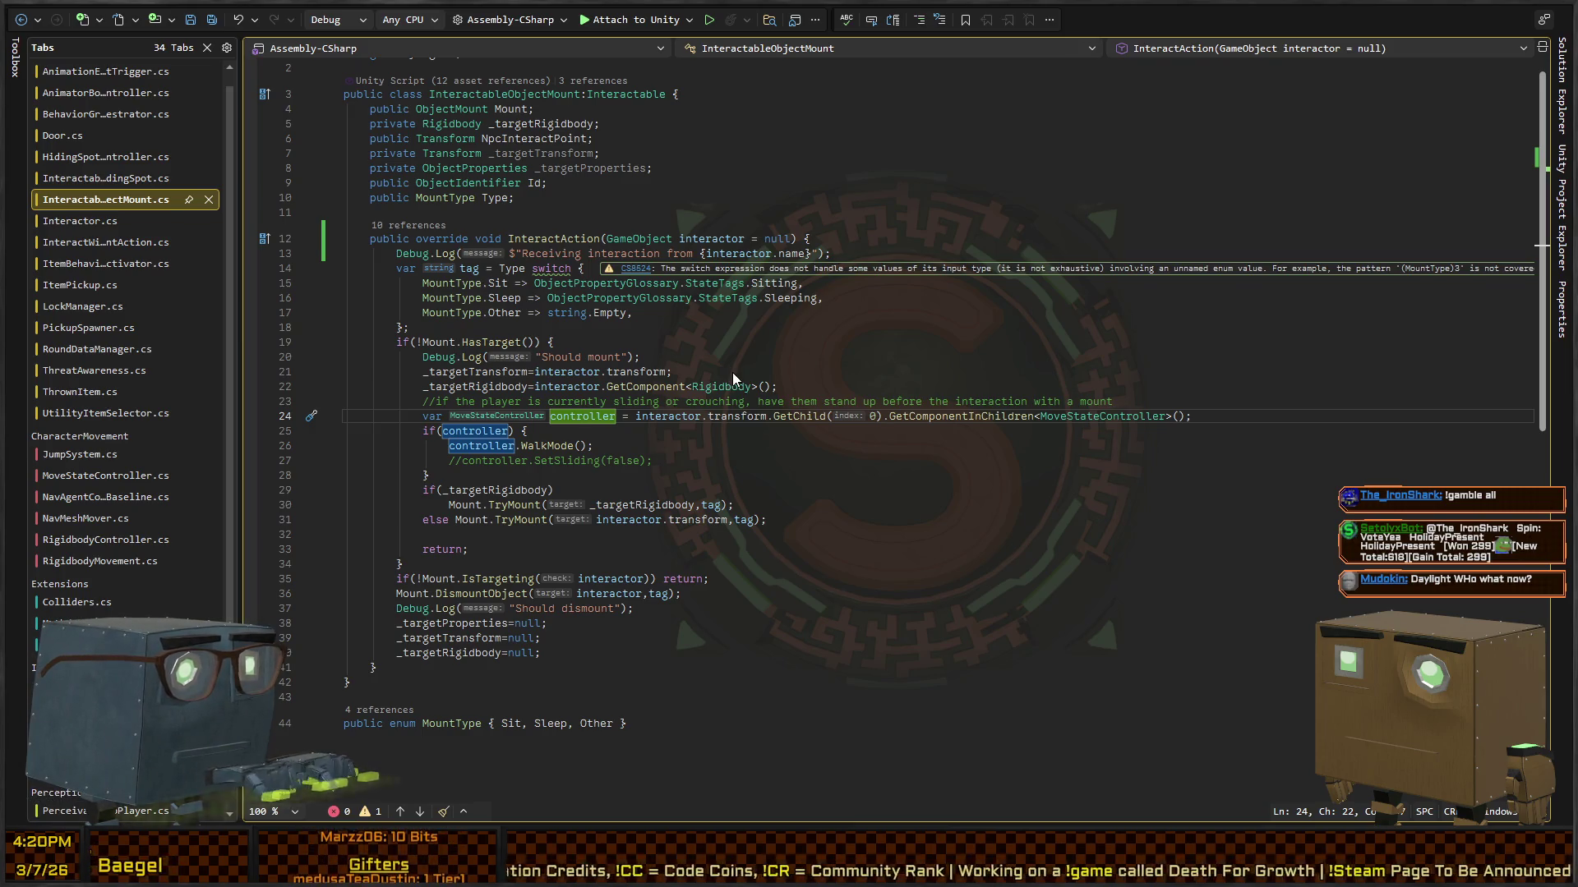
pyautogui.keyDown('ctrl'); pyautogui.click(485, 168); pyautogui.keyUp('ctrl')
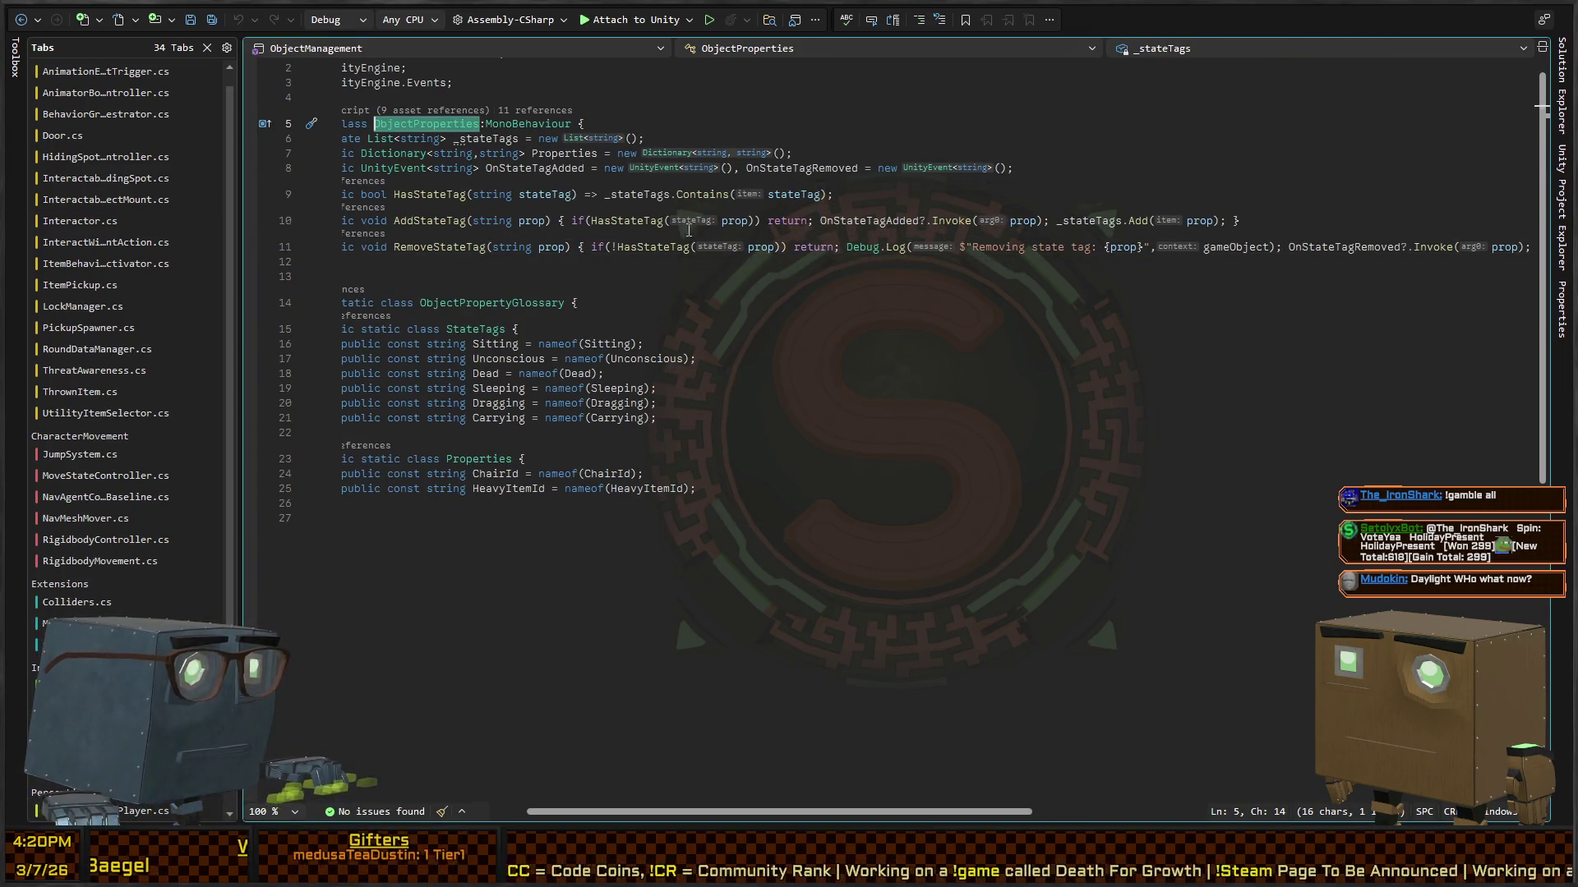
pyautogui.click(427, 221)
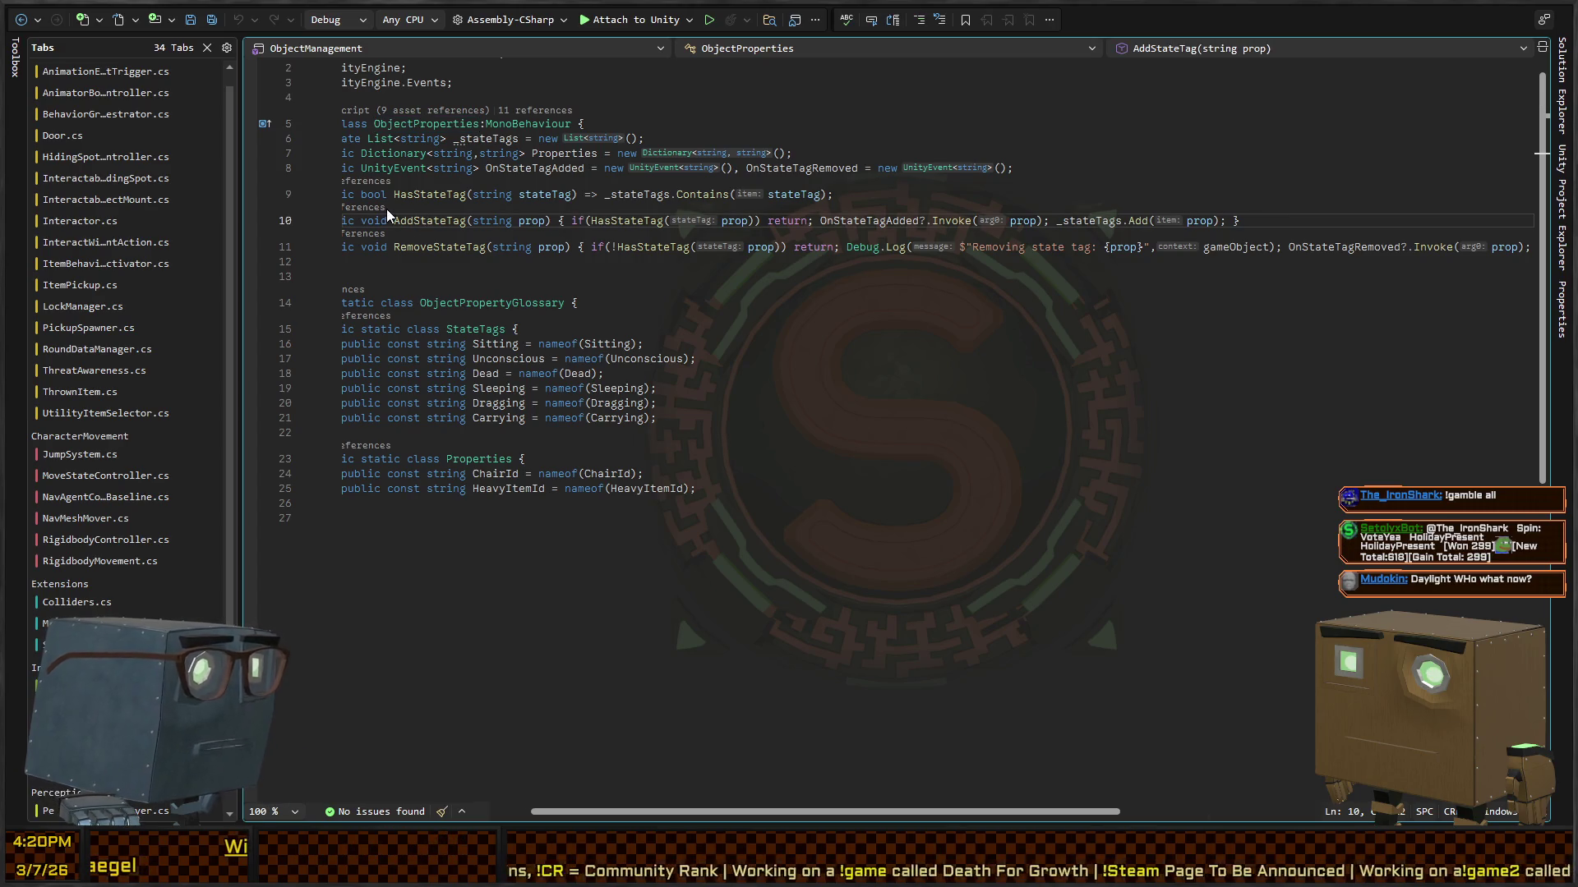
pyautogui.hotkey('shift', 'F12')
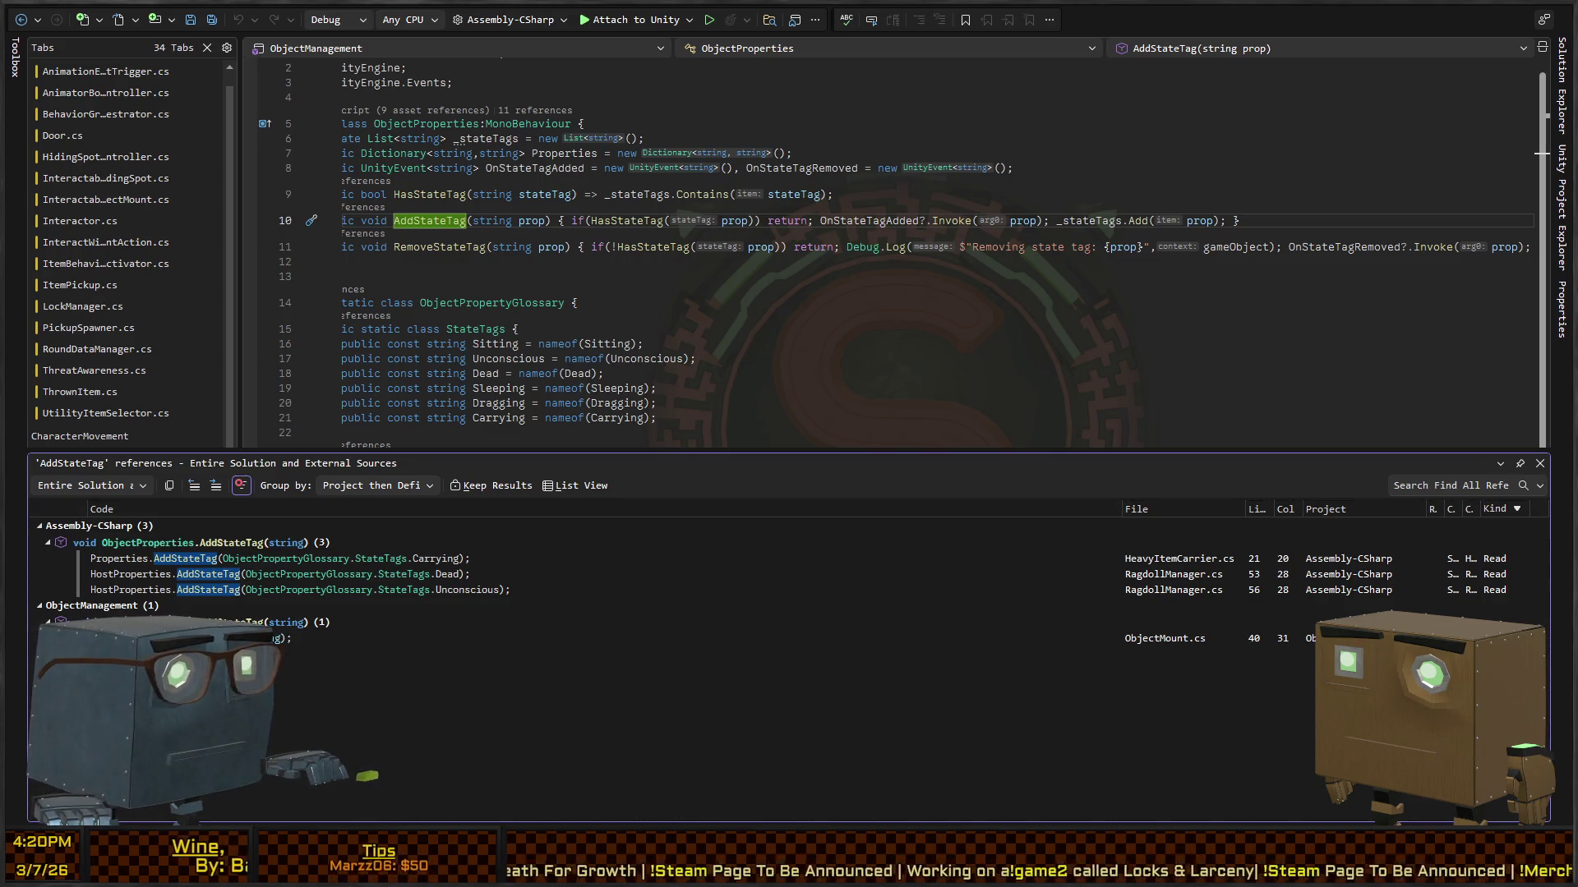
pyautogui.hotkey('alt', 'Tab')
pyautogui.moveTo(1134, 239)
pyautogui.mouseDown()
pyautogui.moveTo(837, 261)
pyautogui.moveTo(987, 255)
pyautogui.moveTo(663, 234)
pyautogui.moveTo(1167, 322)
pyautogui.mouseUp()
# Step: Select Innocent Humanoid (1) and expand its Object Property Observer's Tag Observers list
pyautogui.click(1200, 309)
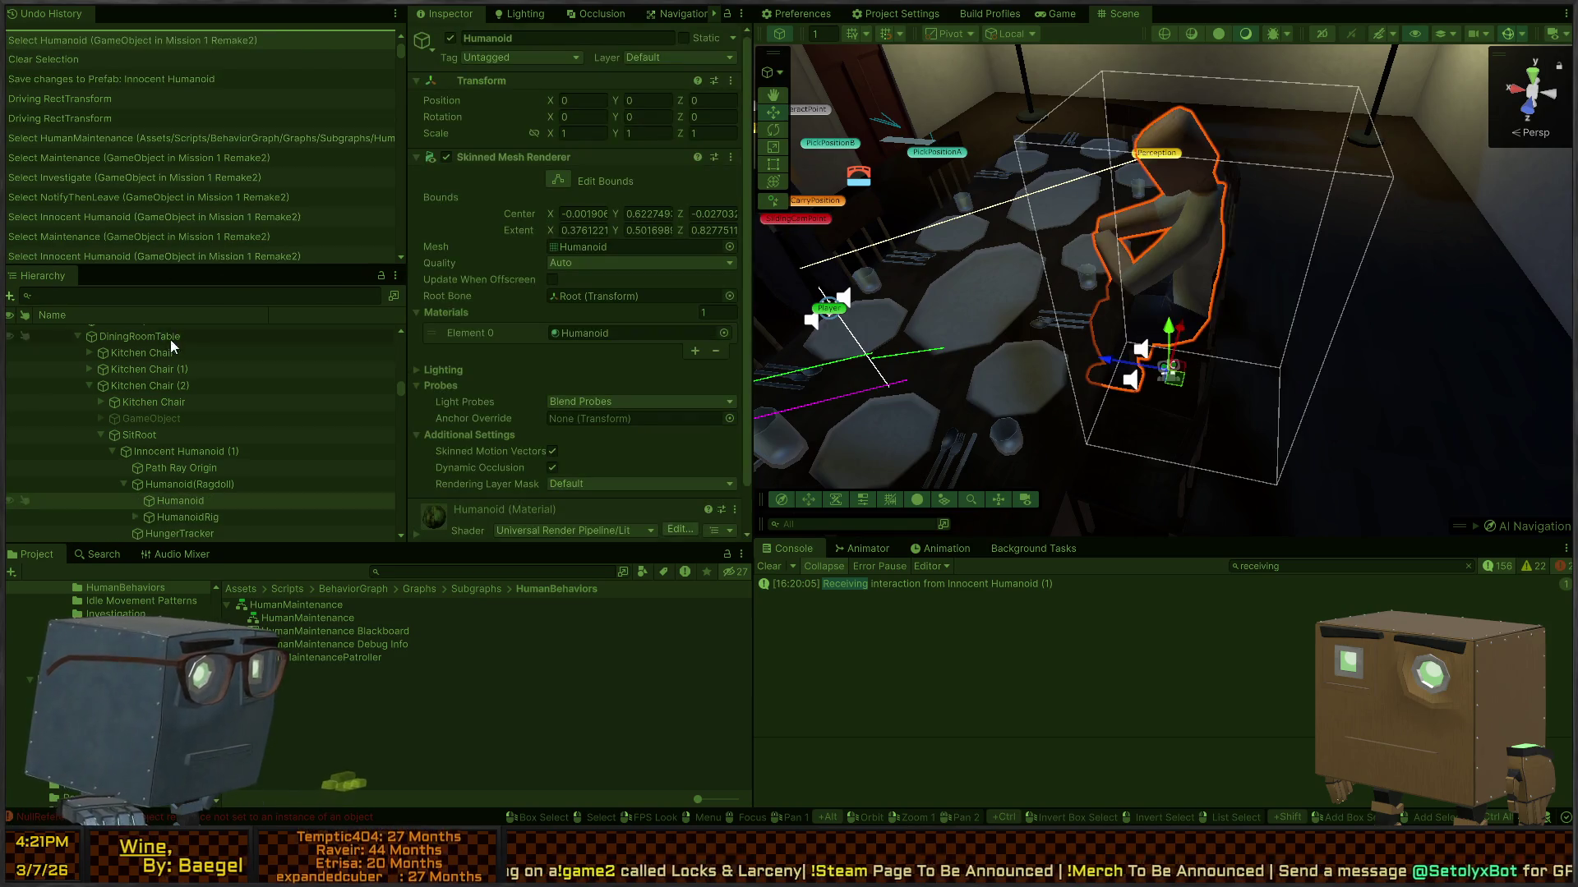
pyautogui.scroll(5, 172, 394)
pyautogui.scroll(-10, 178, 432)
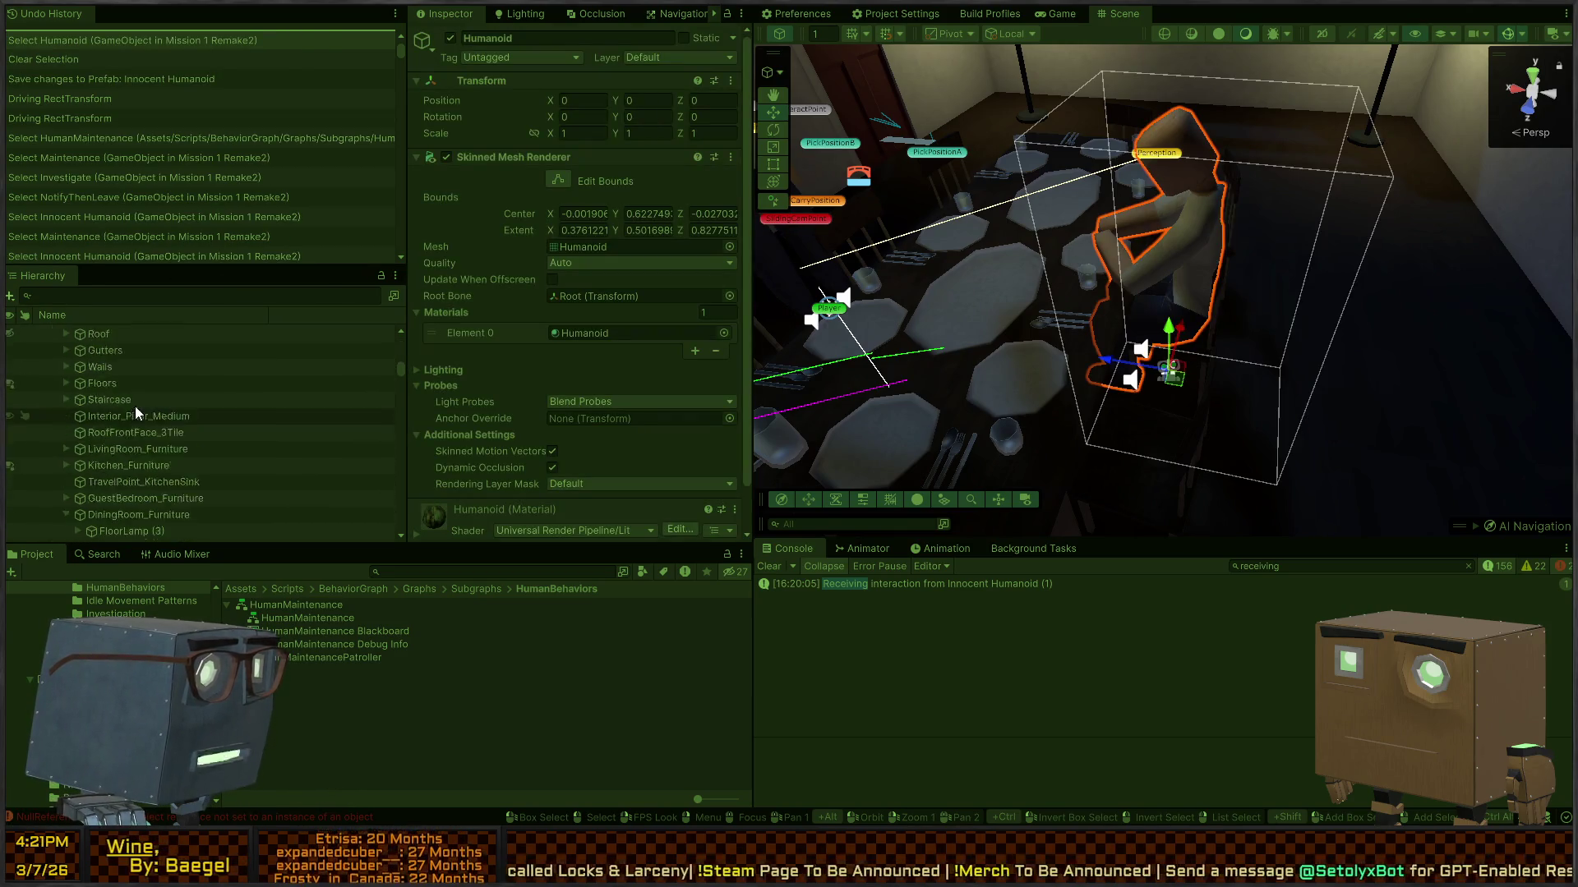
pyautogui.scroll(2, 121, 382)
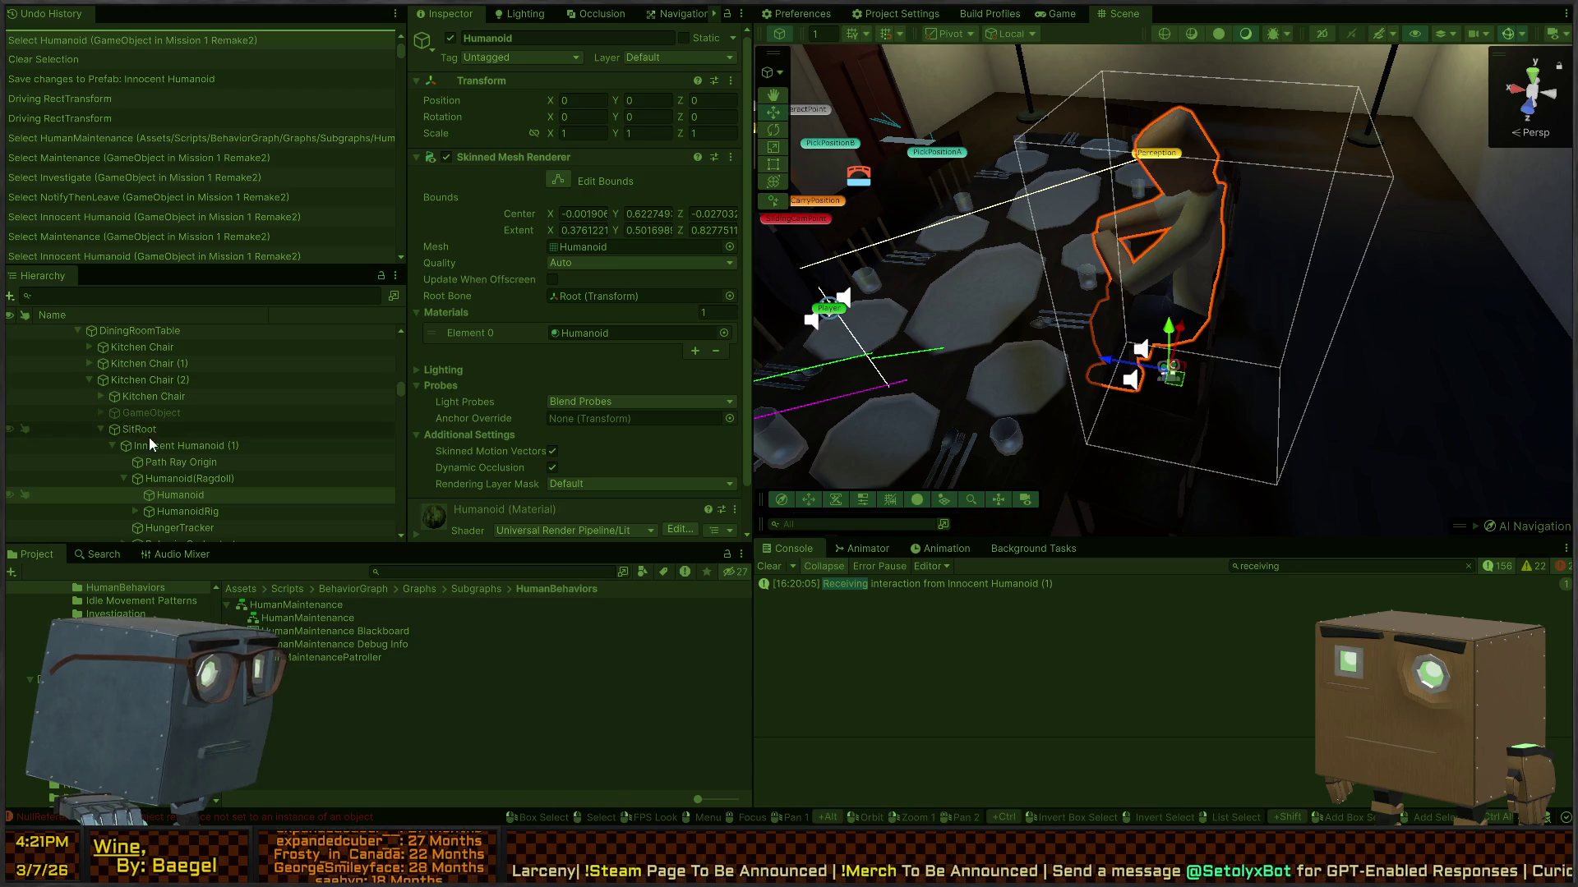
pyautogui.click(170, 447)
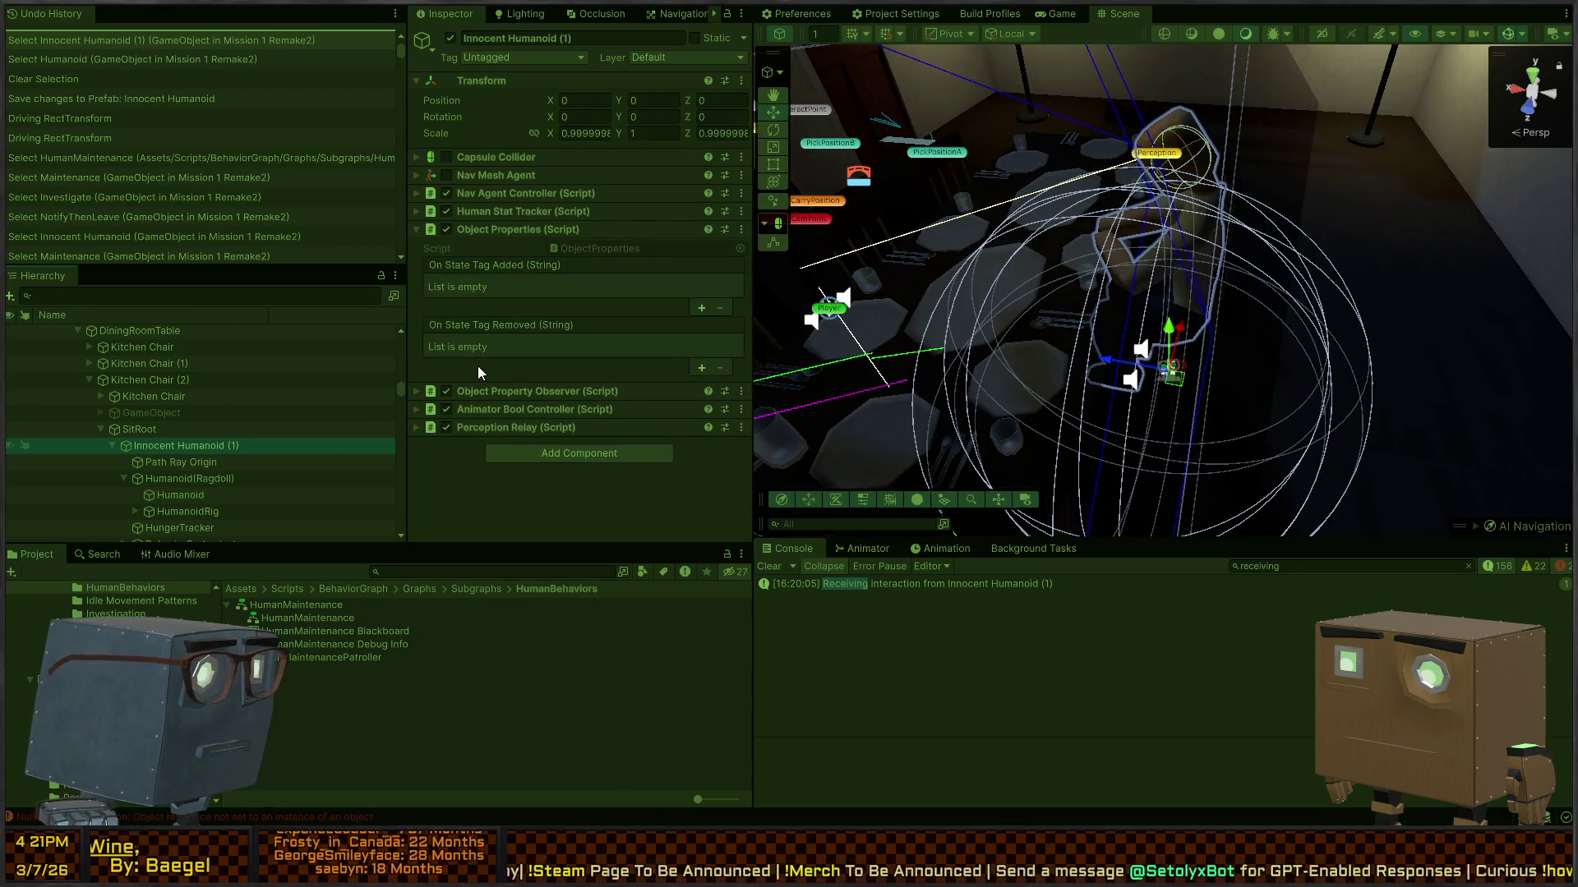
pyautogui.click(568, 394)
pyautogui.click(434, 442)
# Step: Inspect the Sitting tag observer's details, then go back to the AddStateTag code
pyautogui.scroll(-3, 456, 440)
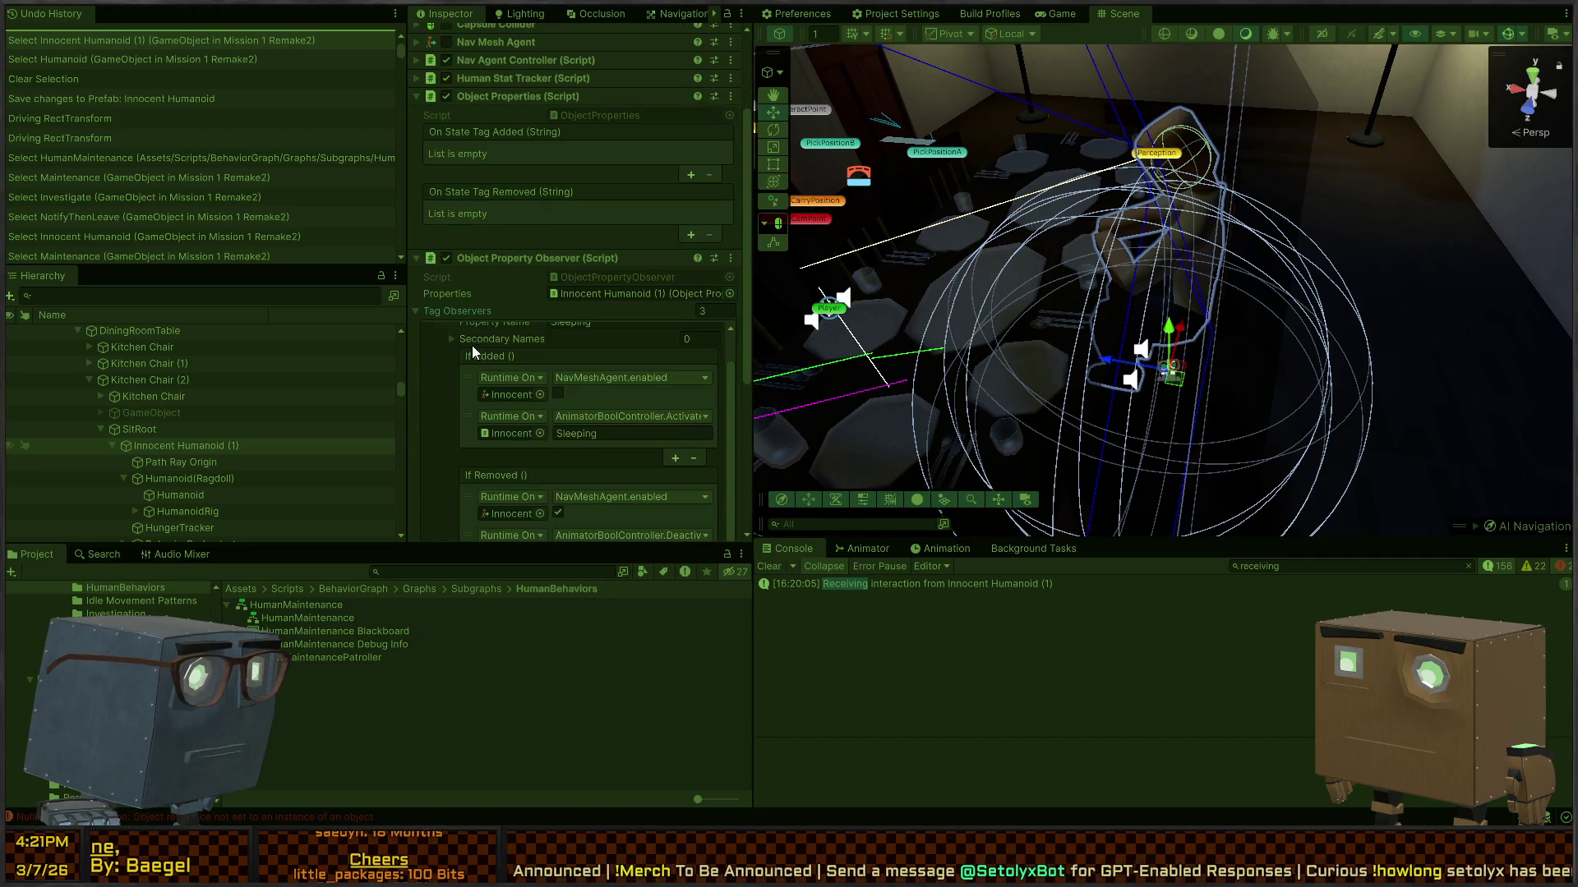
pyautogui.scroll(-8, 472, 345)
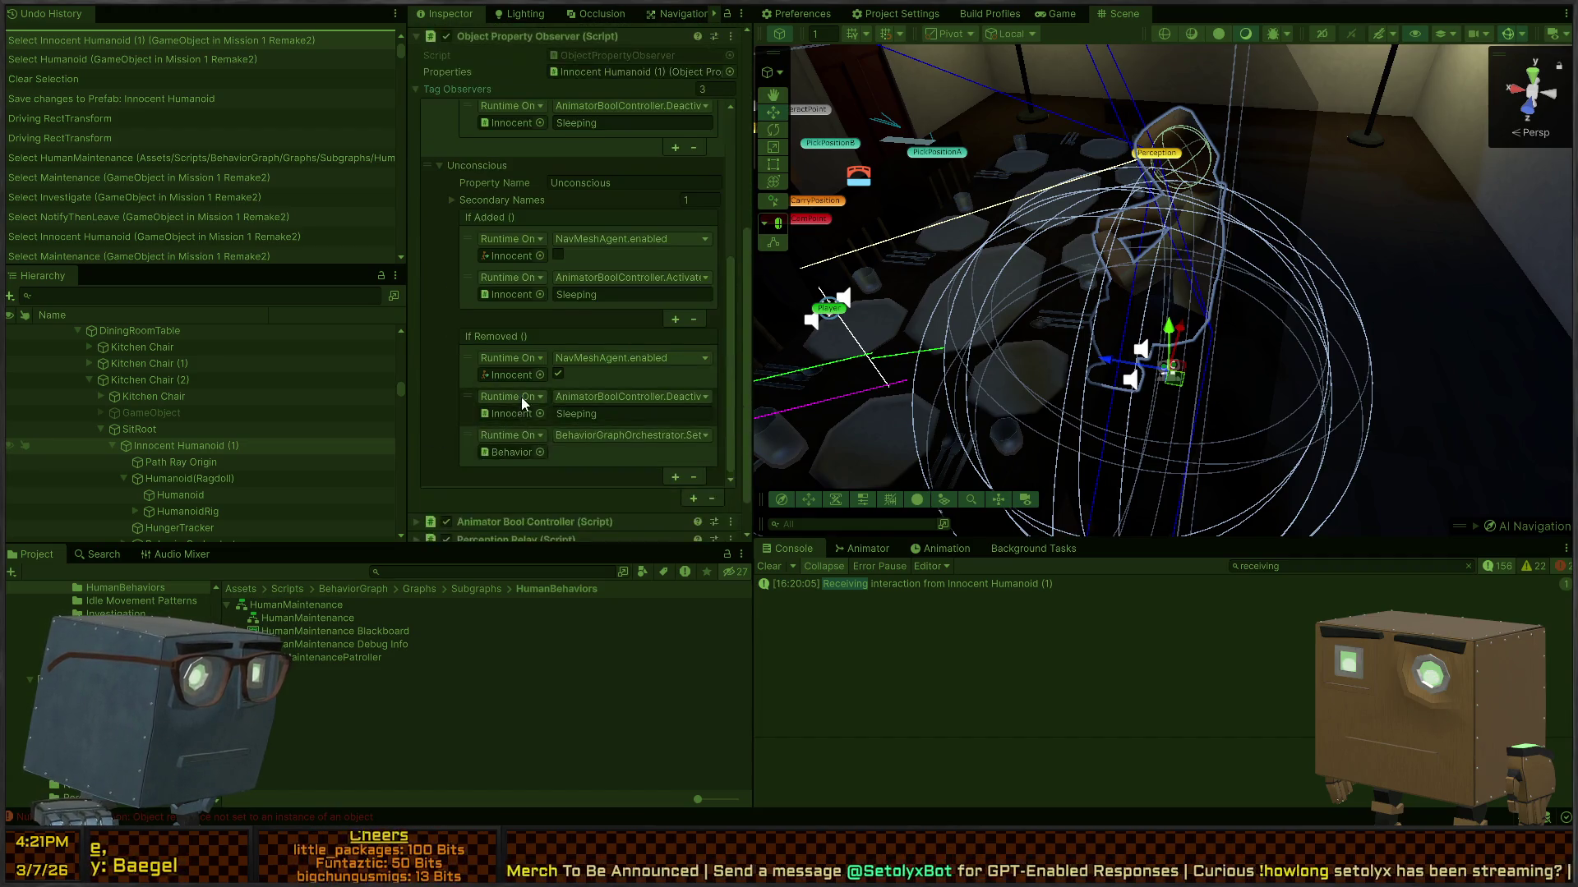
pyautogui.scroll(8, 587, 334)
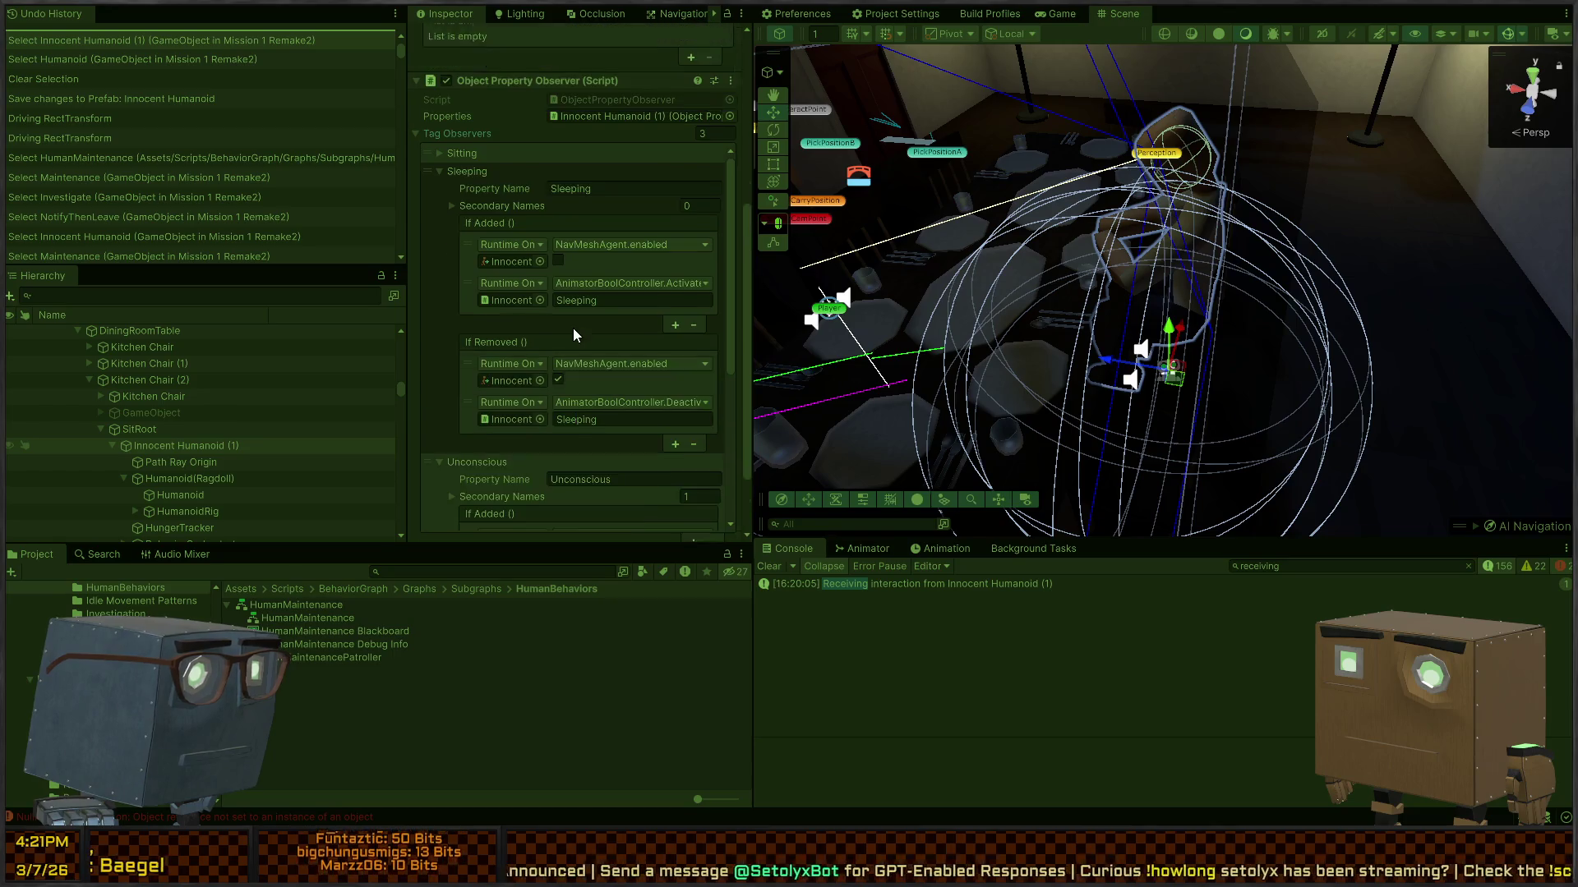
pyautogui.scroll(1, 574, 327)
pyautogui.click(437, 199)
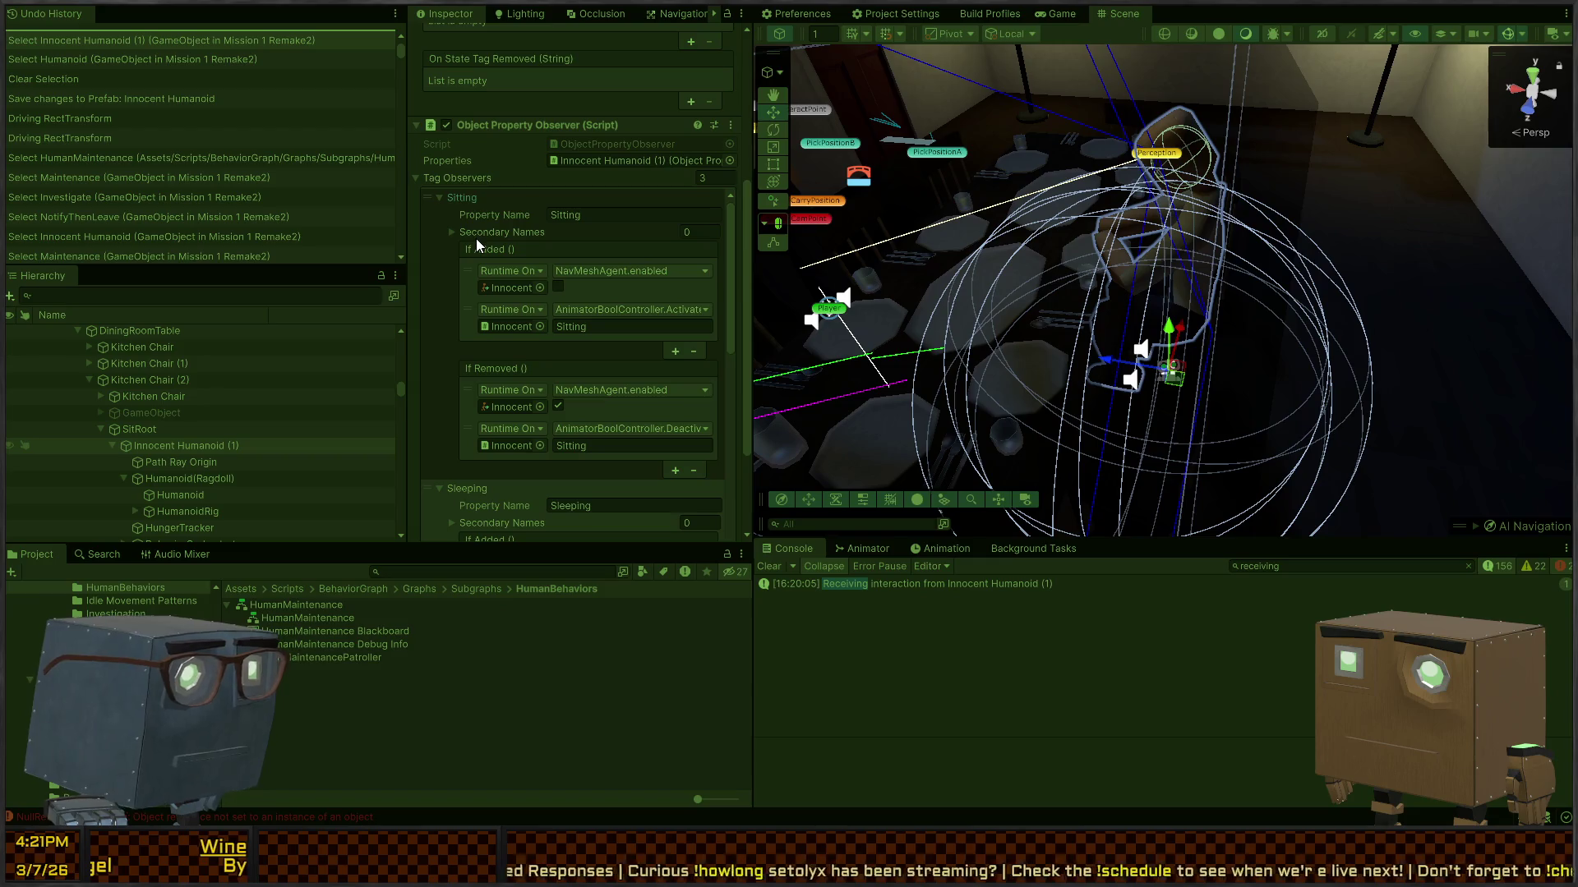
pyautogui.scroll(5, 552, 141)
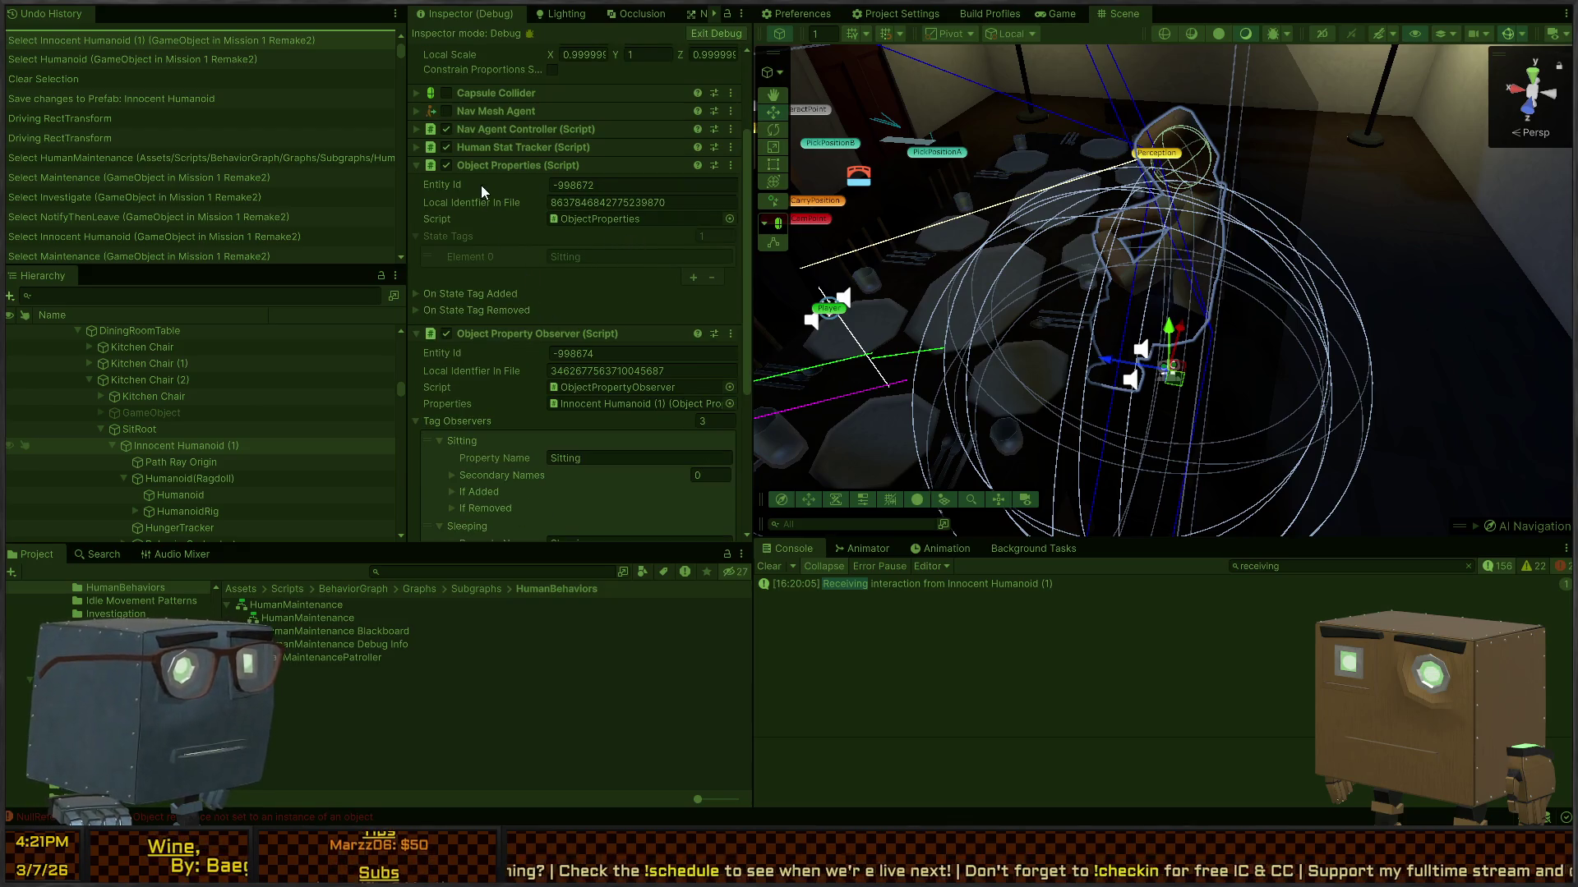
pyautogui.press('alt')
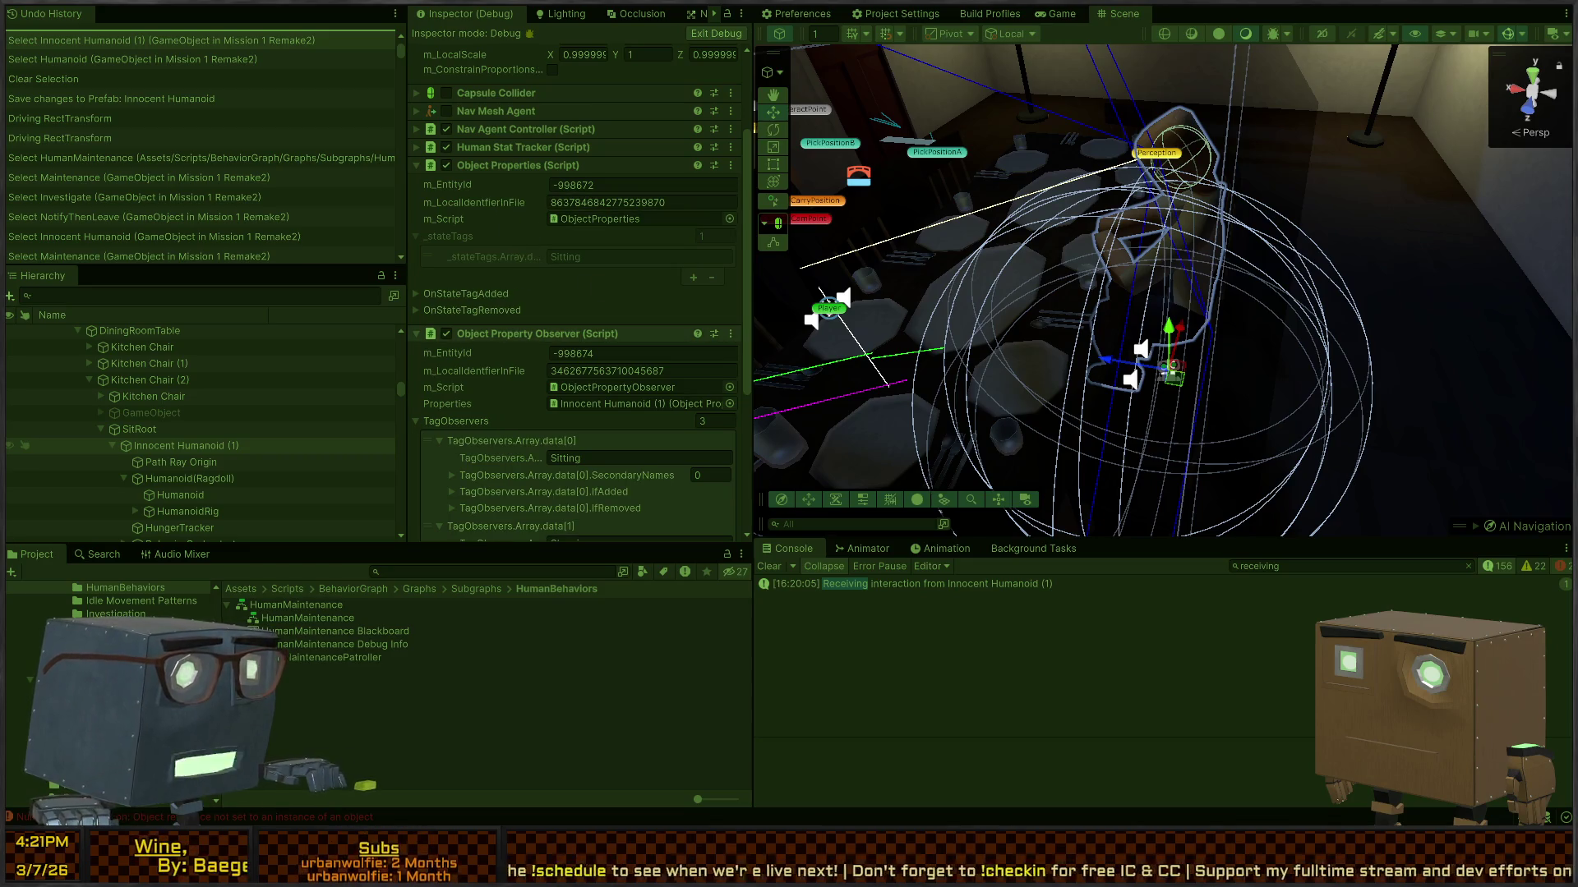
pyautogui.hotkey('alt', 'Tab')
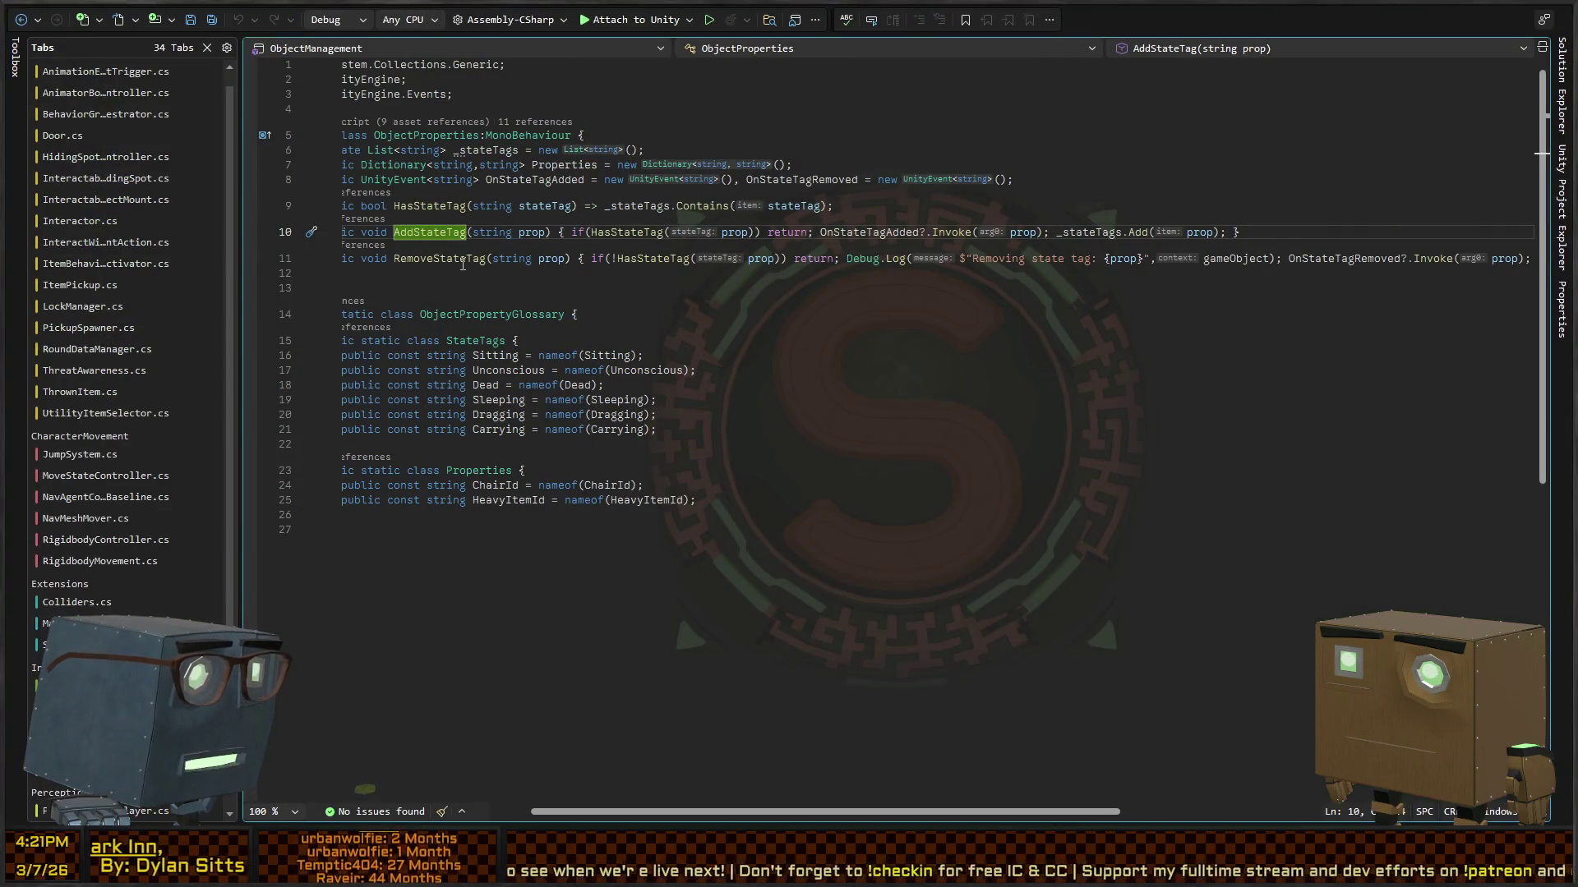
# Step: Find AddStateTag's references, open ObjectMount's TryMount, and inspect the _targetProperties check and ChairId assignment
pyautogui.hotkey('shift', 'F12')
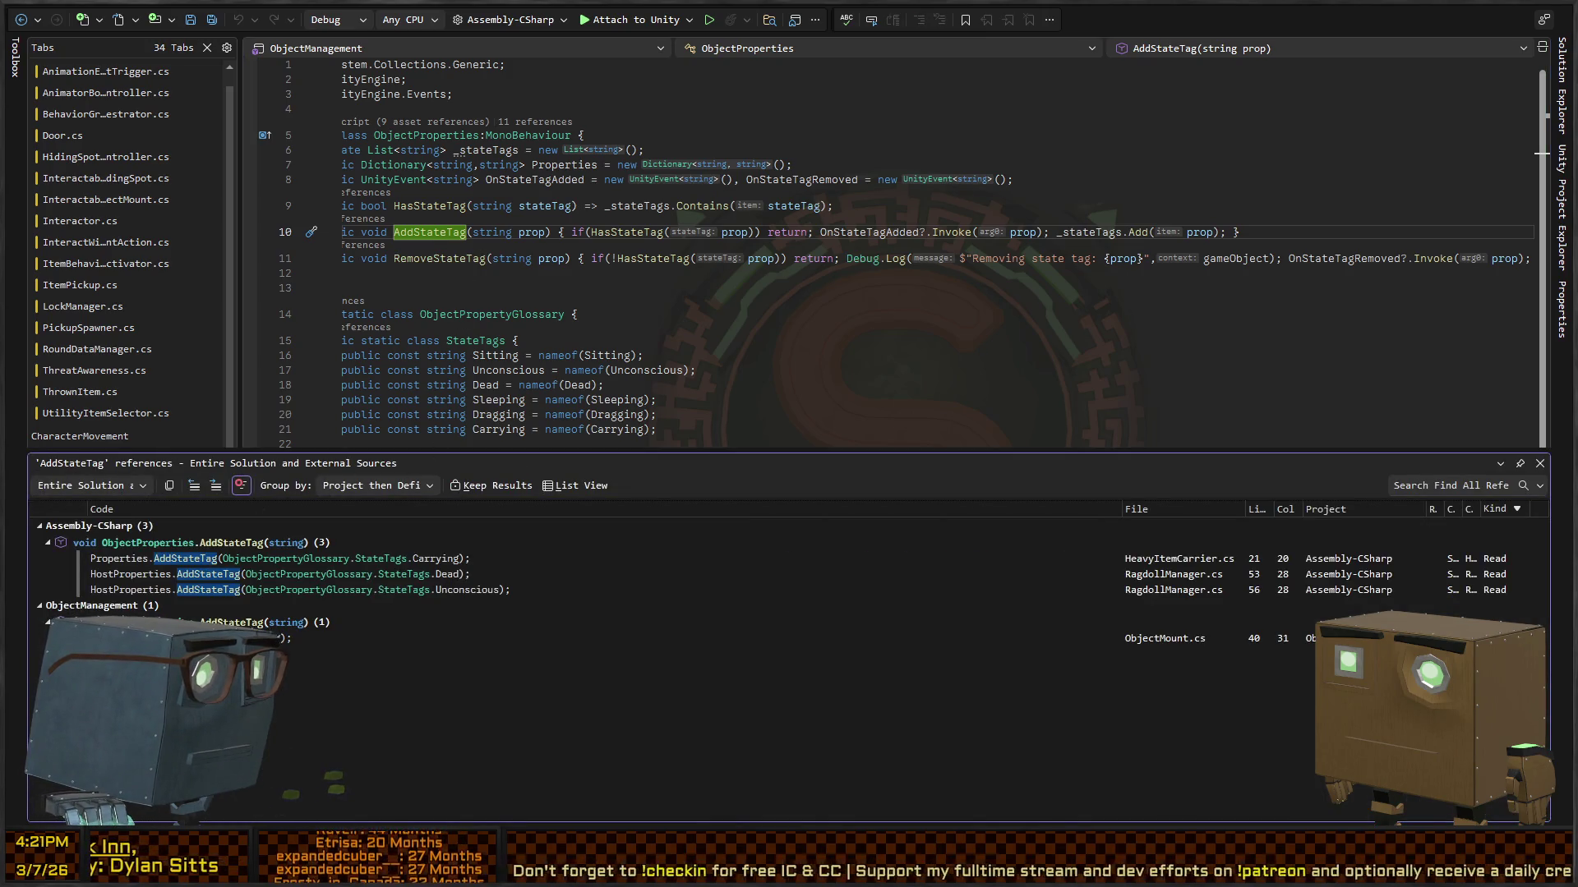
pyautogui.doubleClick(395, 639)
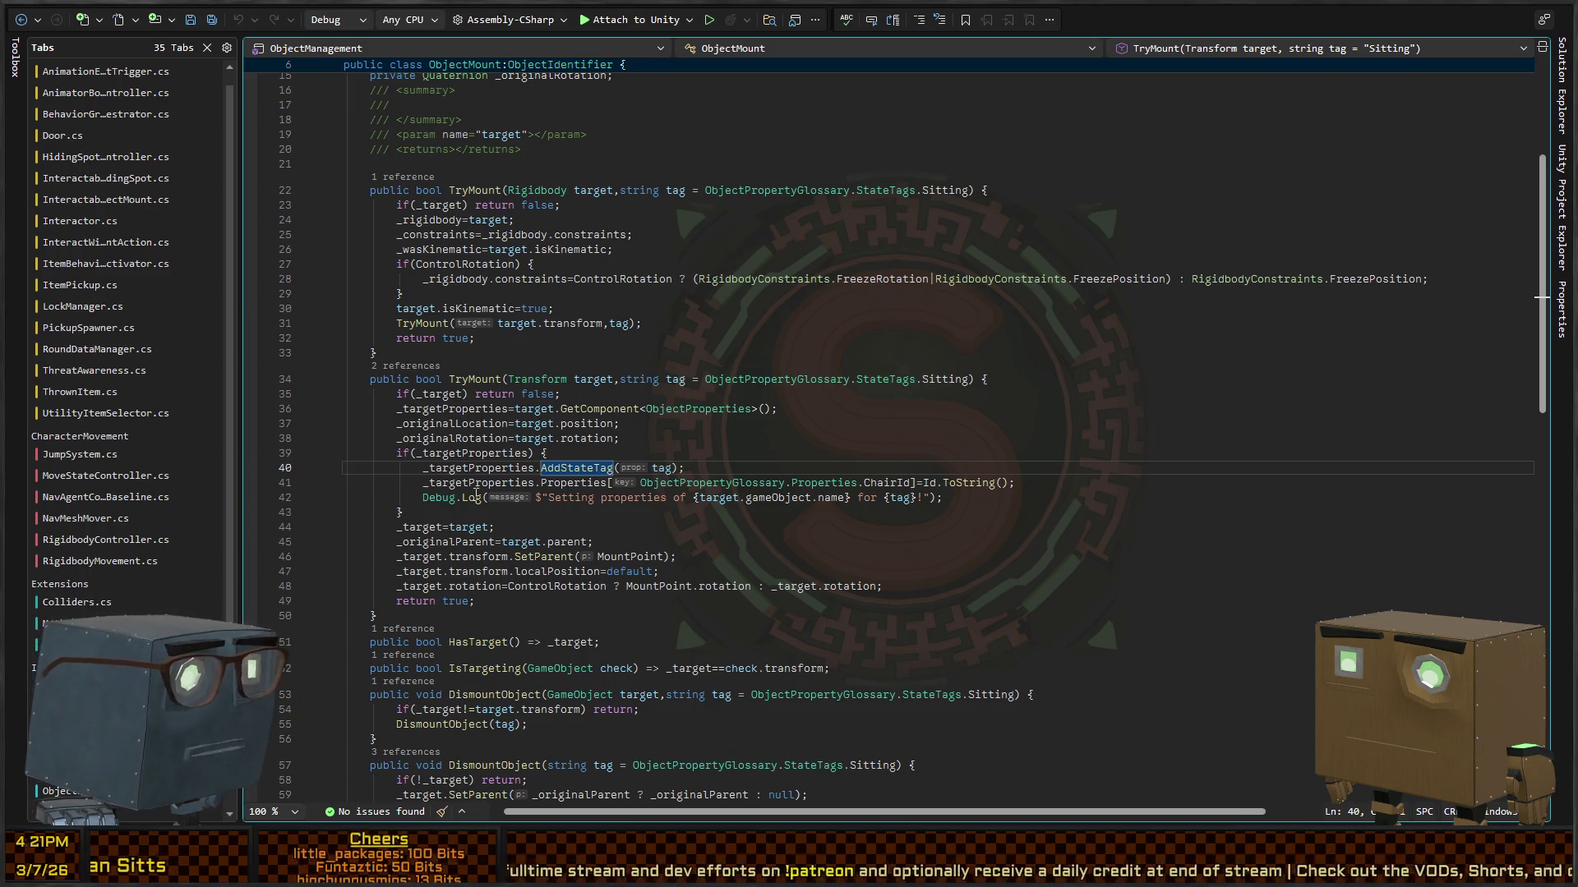
pyautogui.click(475, 468)
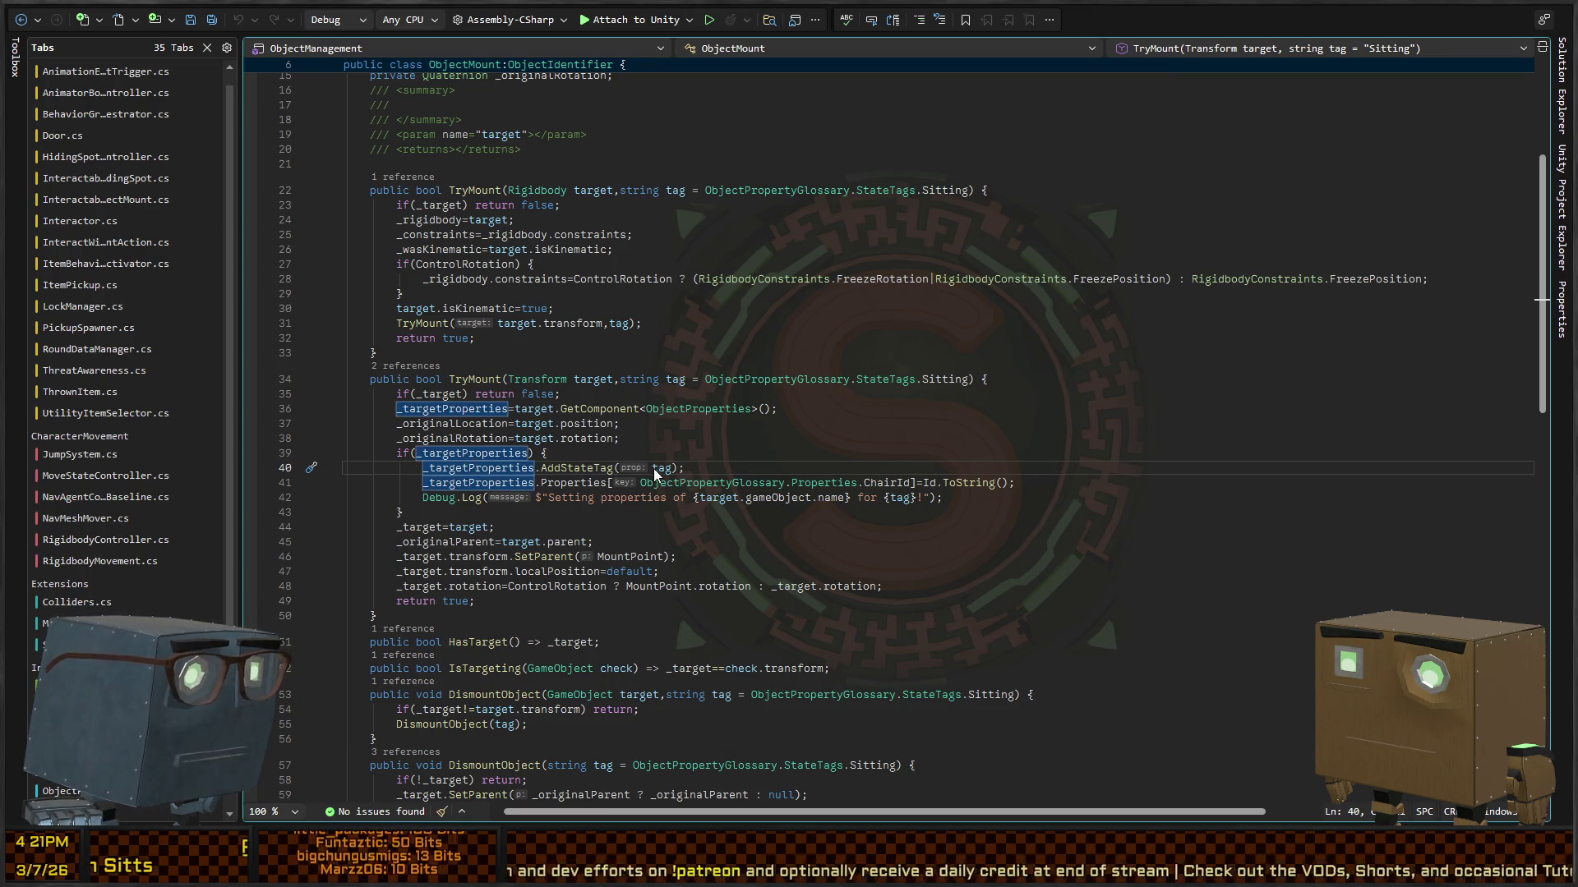
pyautogui.click(563, 453)
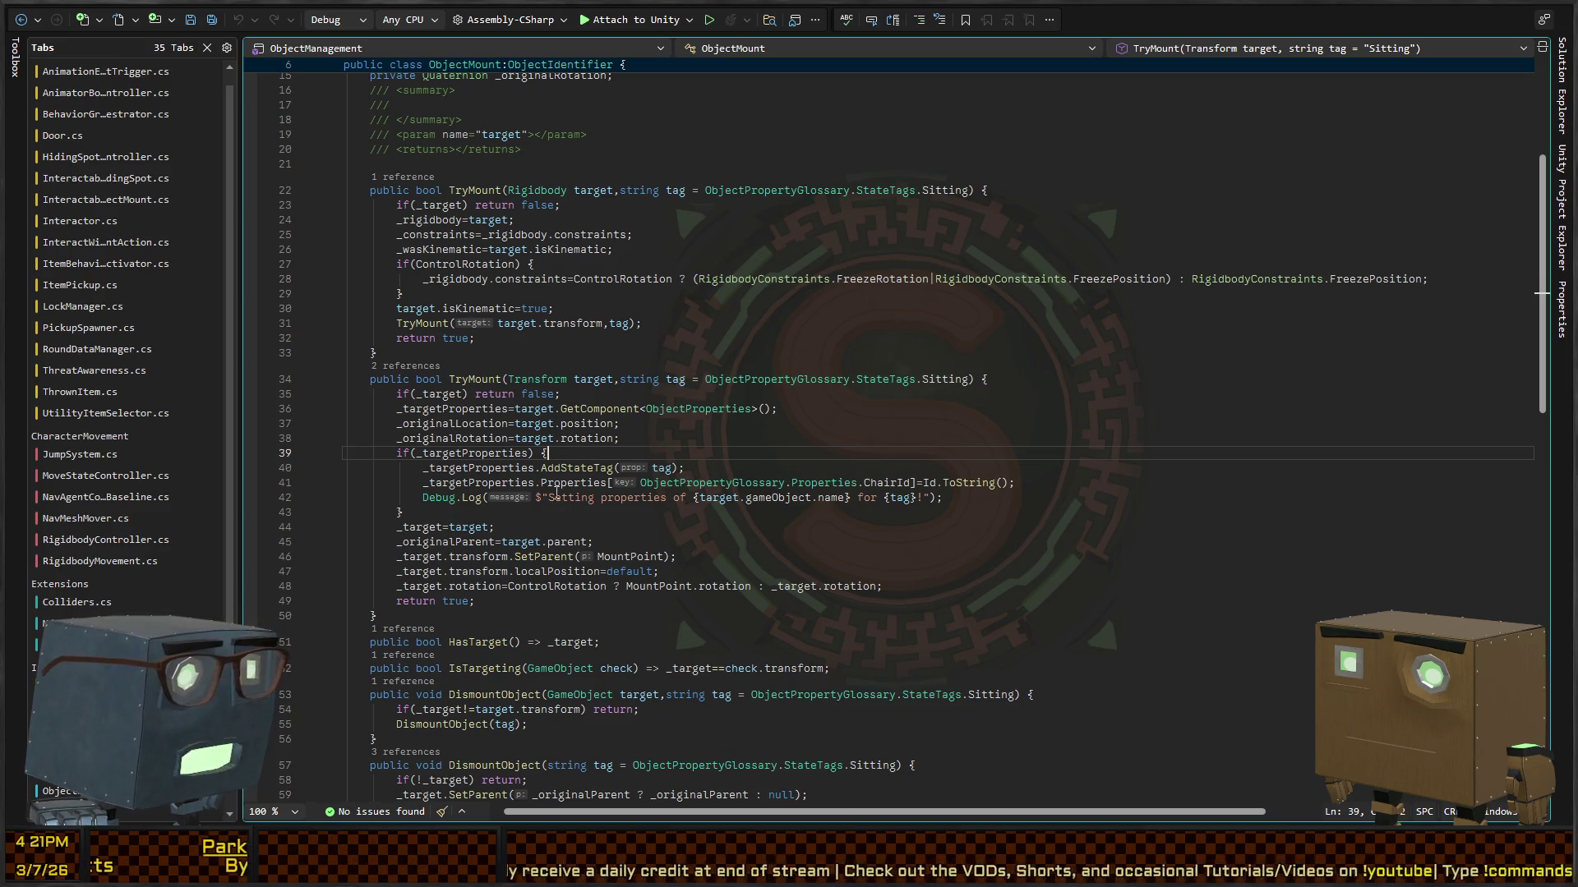
pyautogui.click(910, 483)
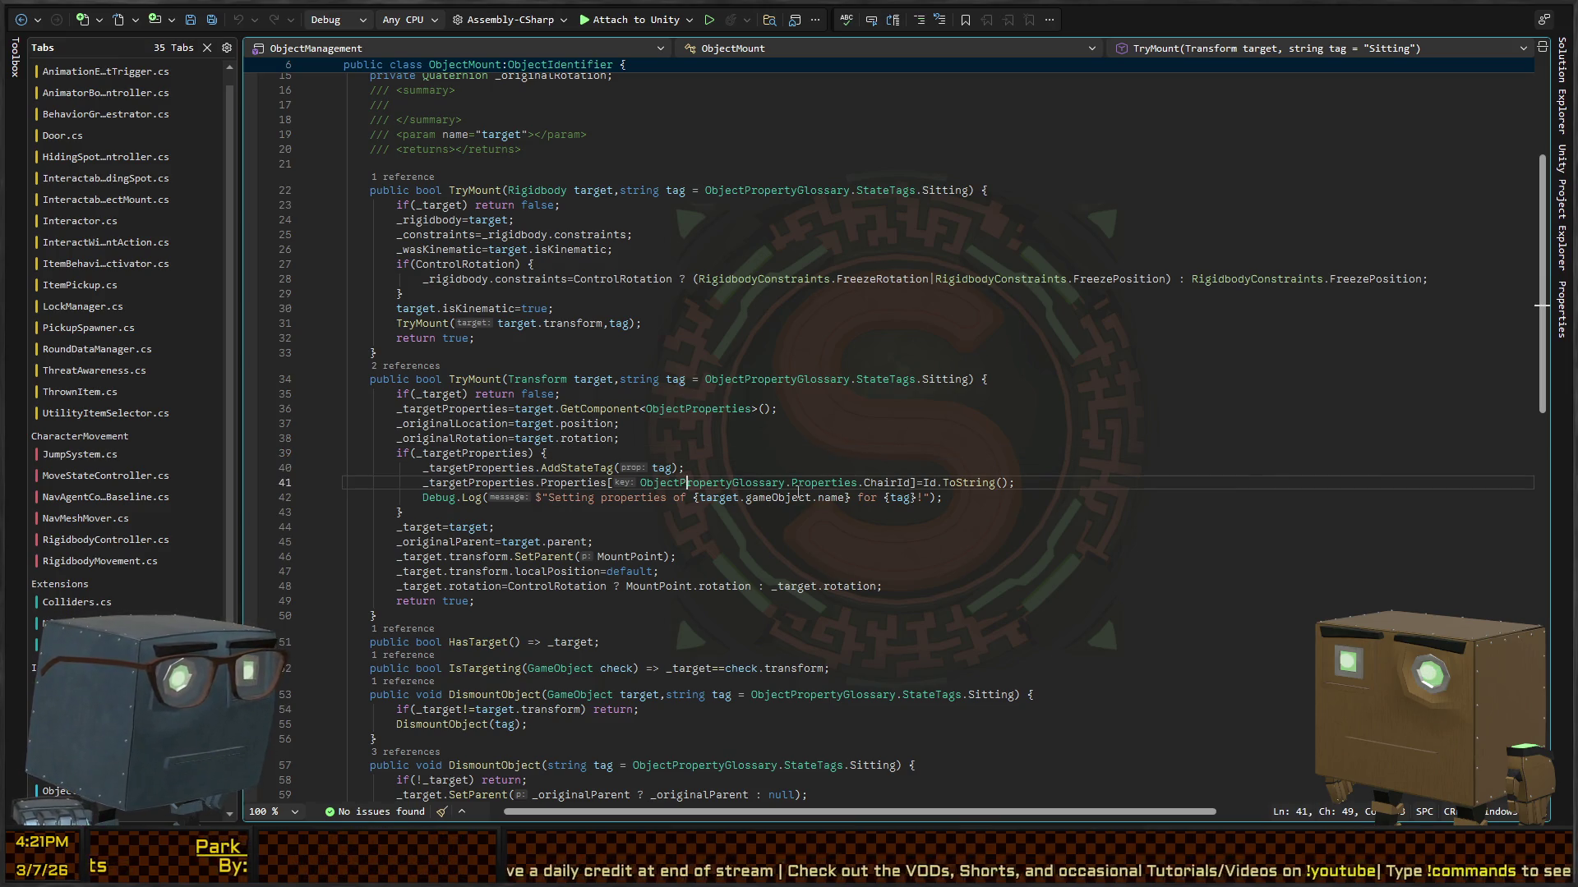
pyautogui.click(931, 482)
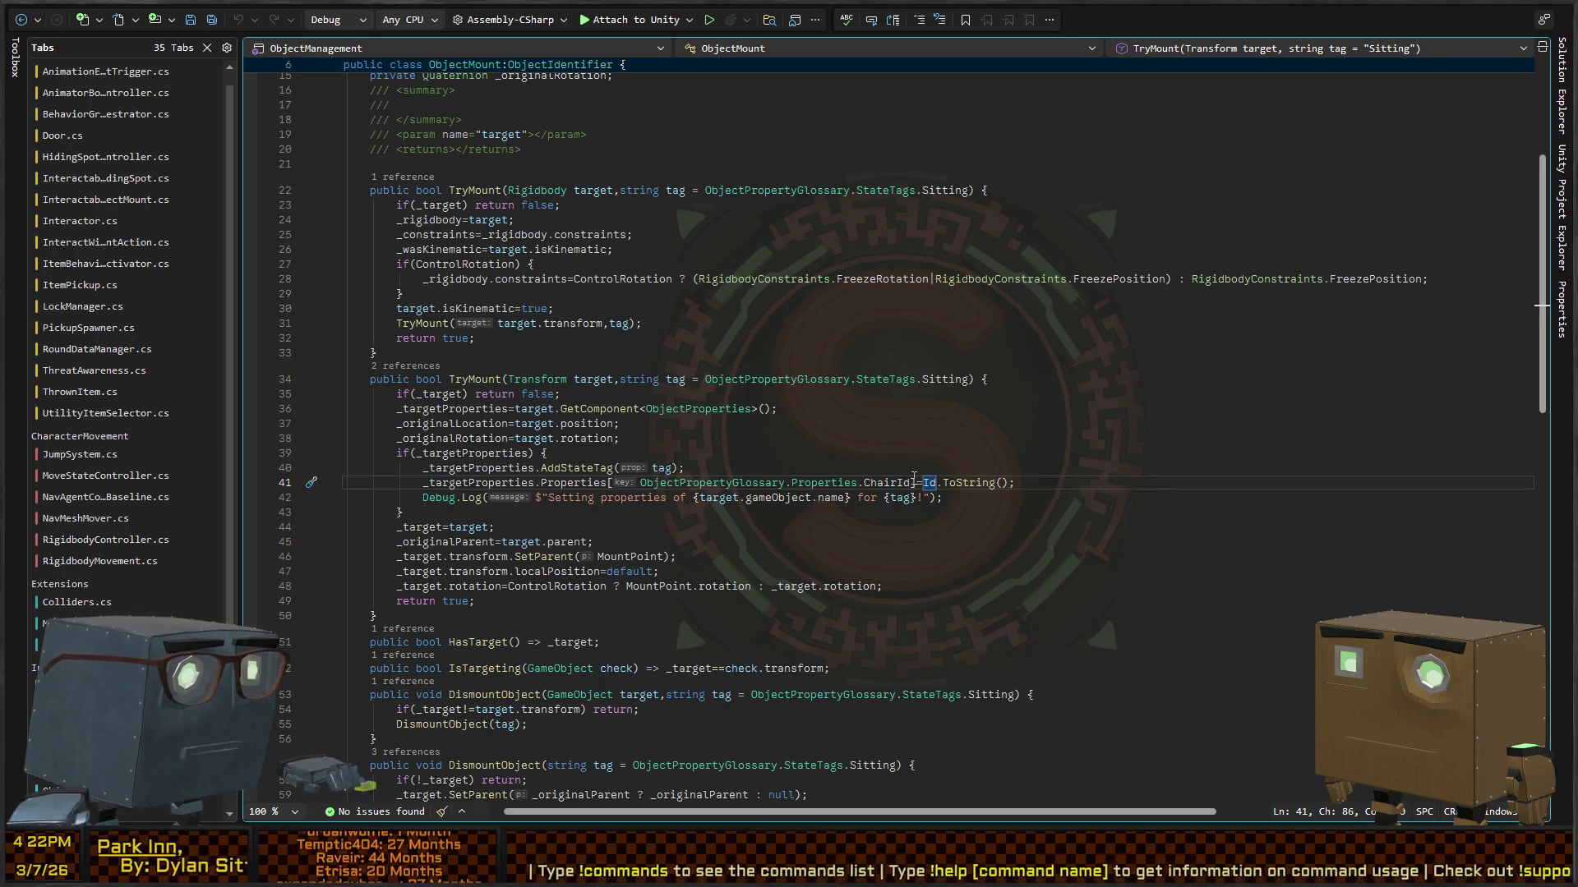
# Step: Select Kitchen Chair (7), Kitchen Chair (2) and the left kitchen chair in the Scene view
pyautogui.hotkey('alt', 'Tab')
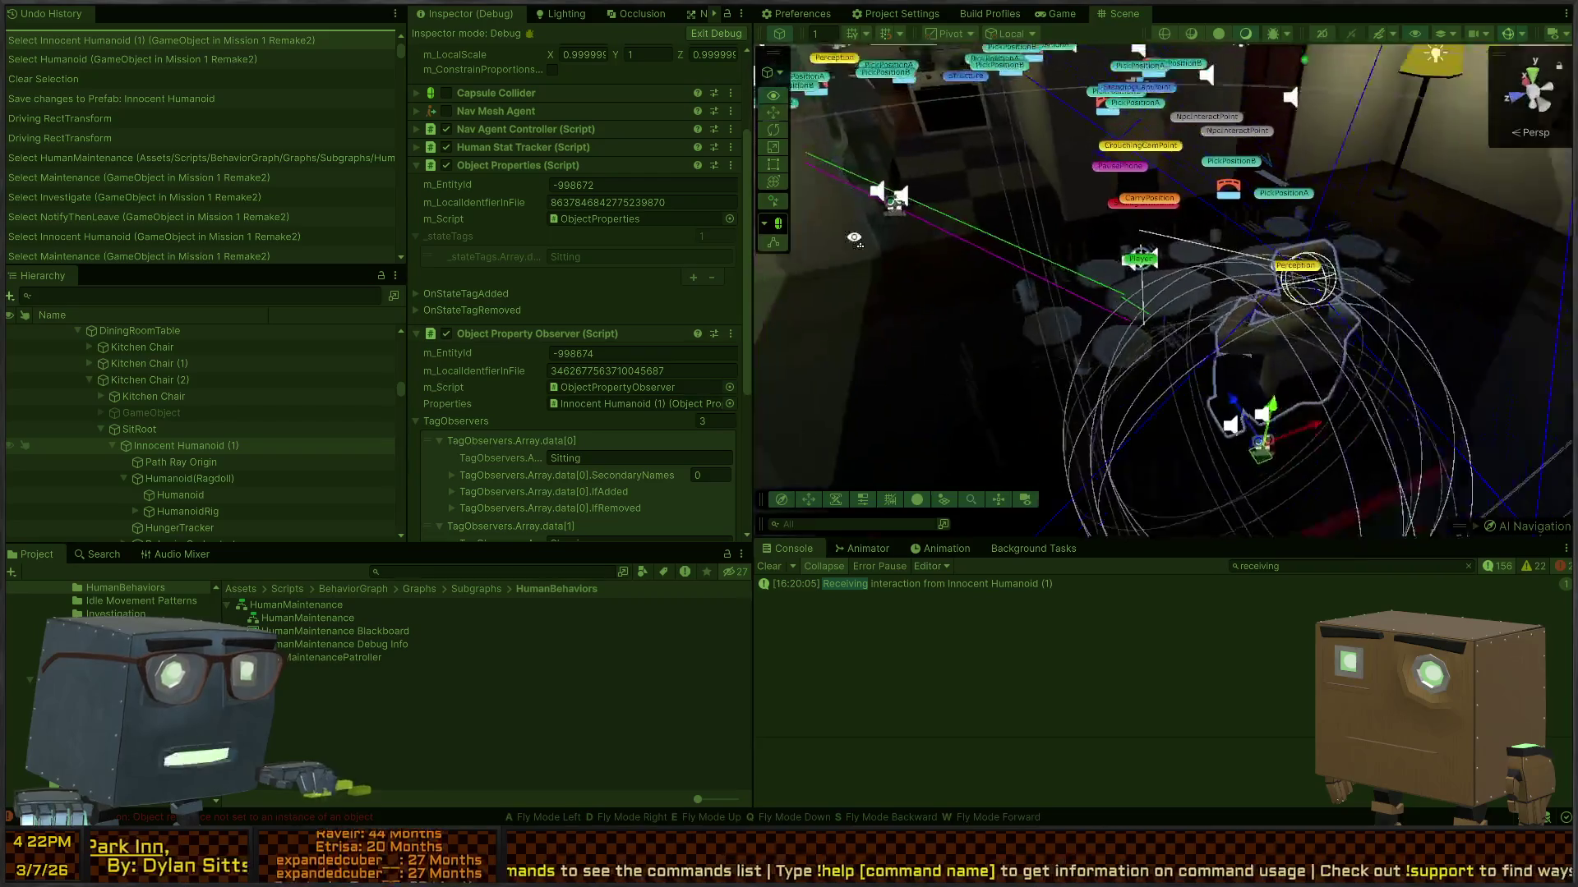
pyautogui.click(1134, 394)
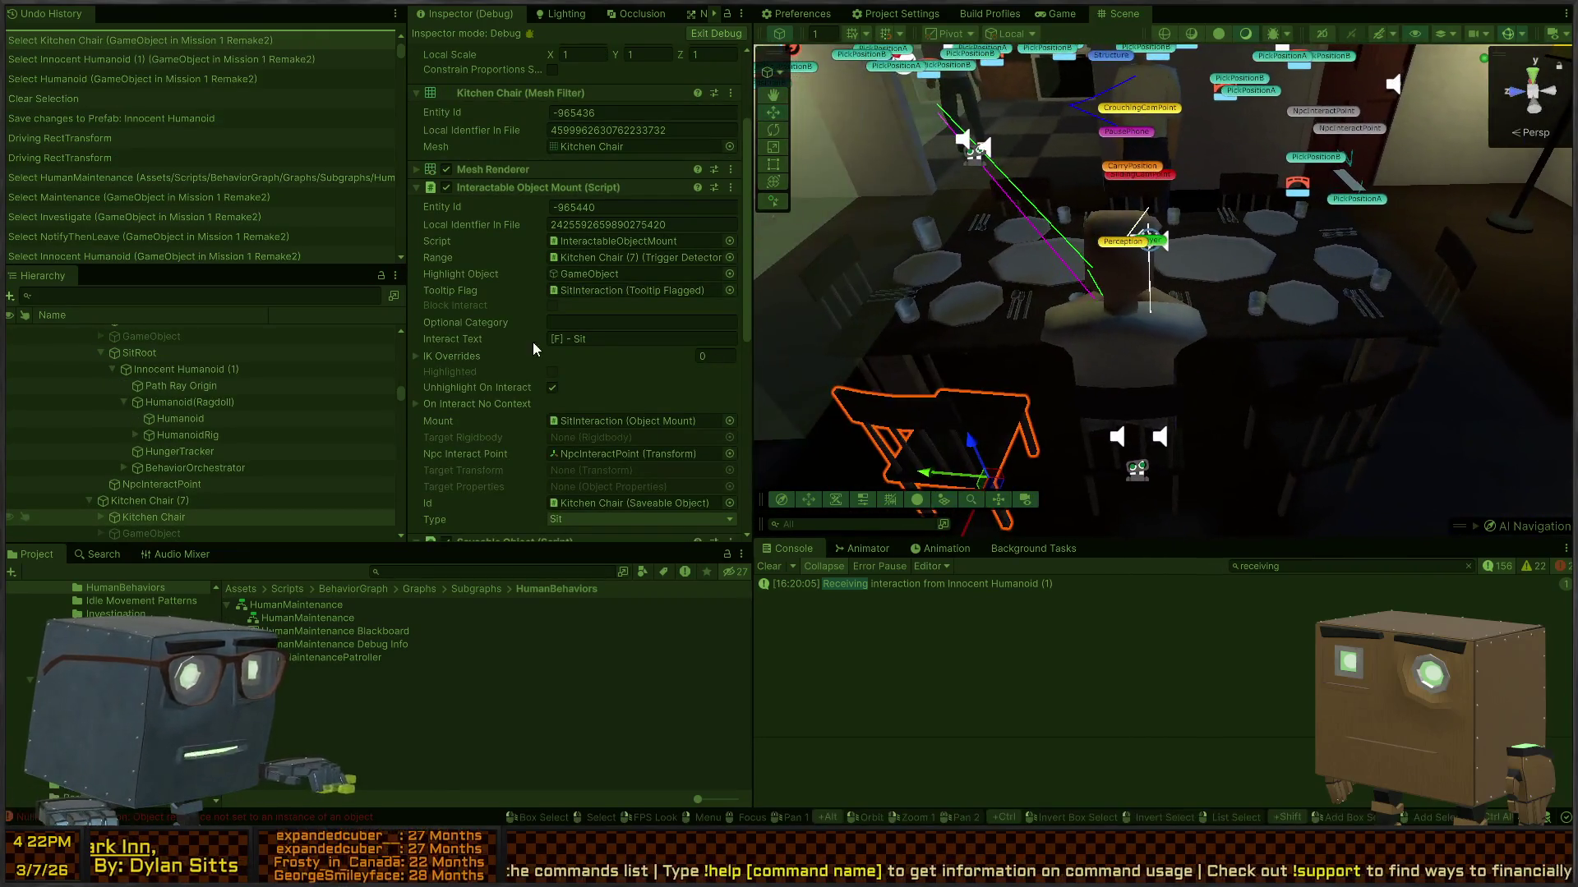
pyautogui.scroll(-1, 522, 286)
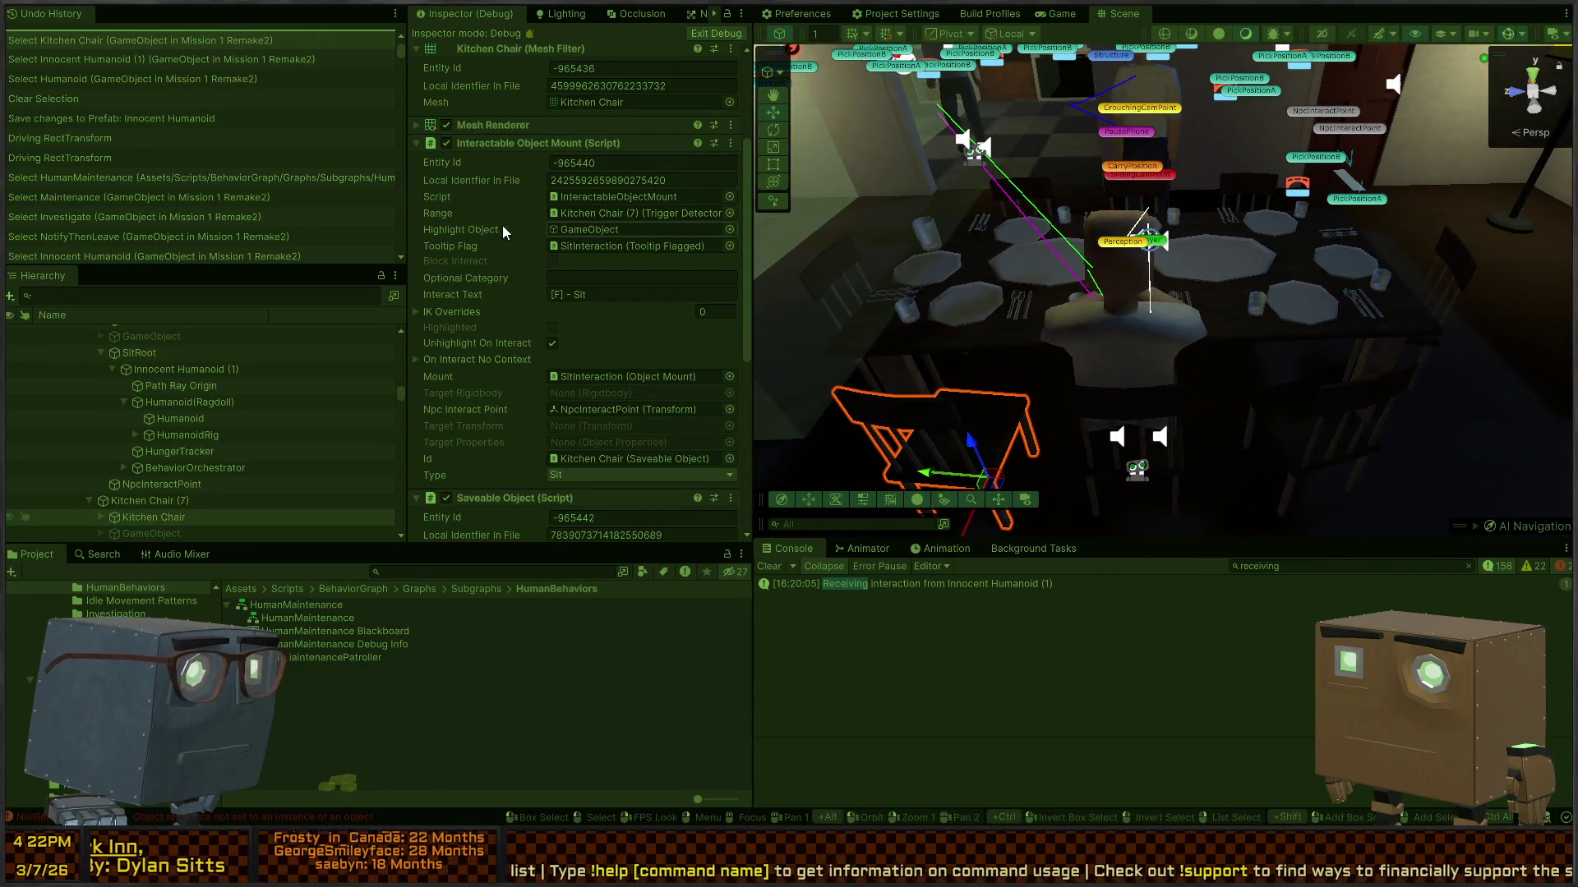
pyautogui.keyDown('shift'); pyautogui.click(1136, 401); pyautogui.keyUp('shift')
pyautogui.click(1083, 405)
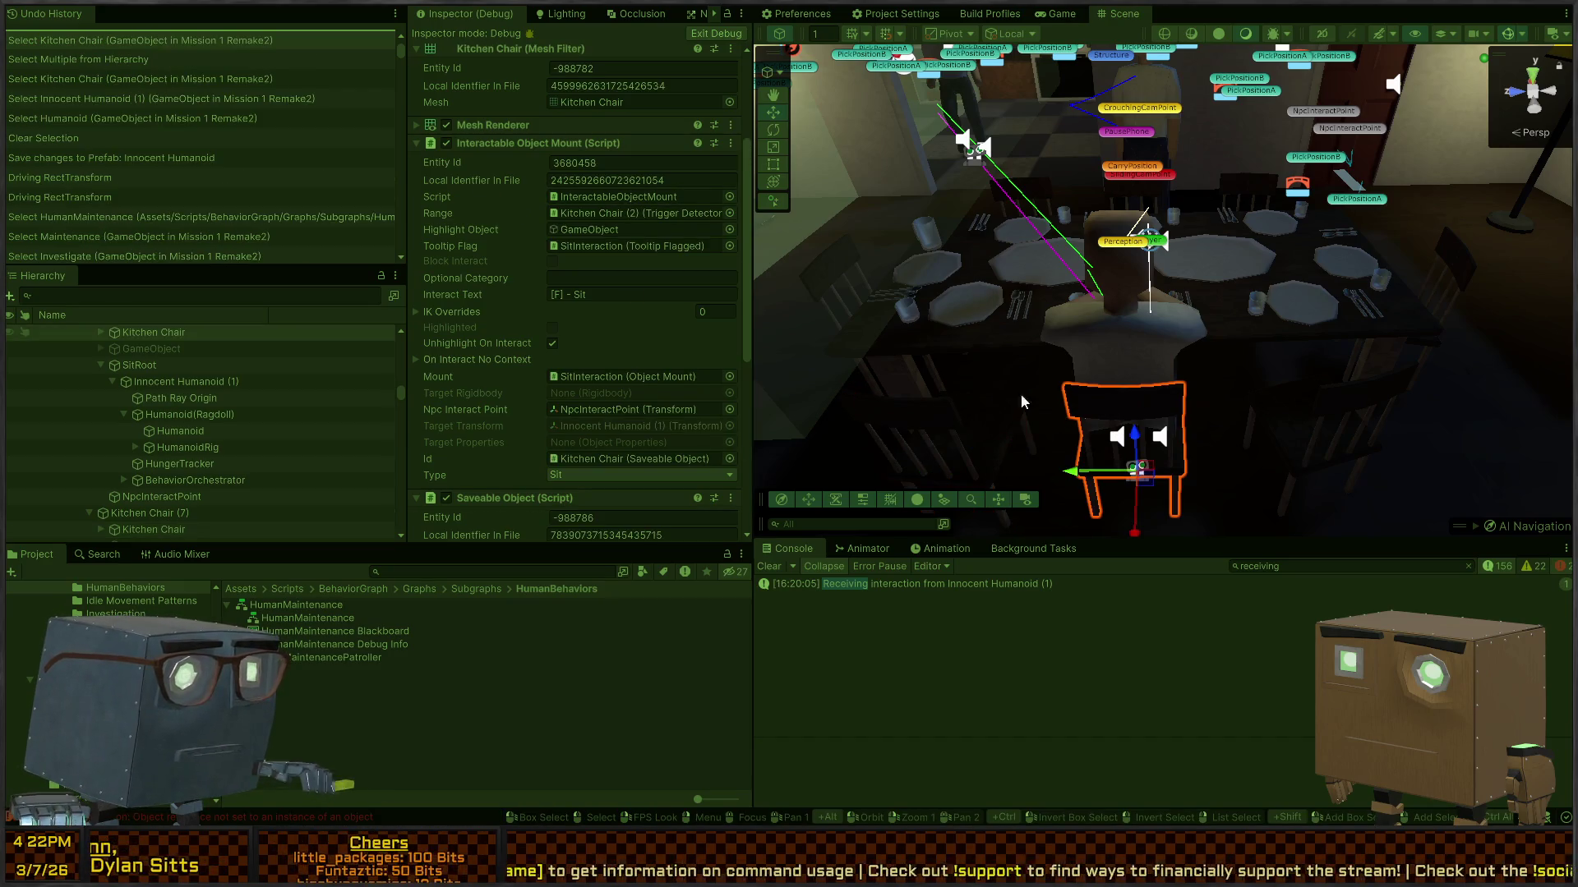
pyautogui.click(912, 416)
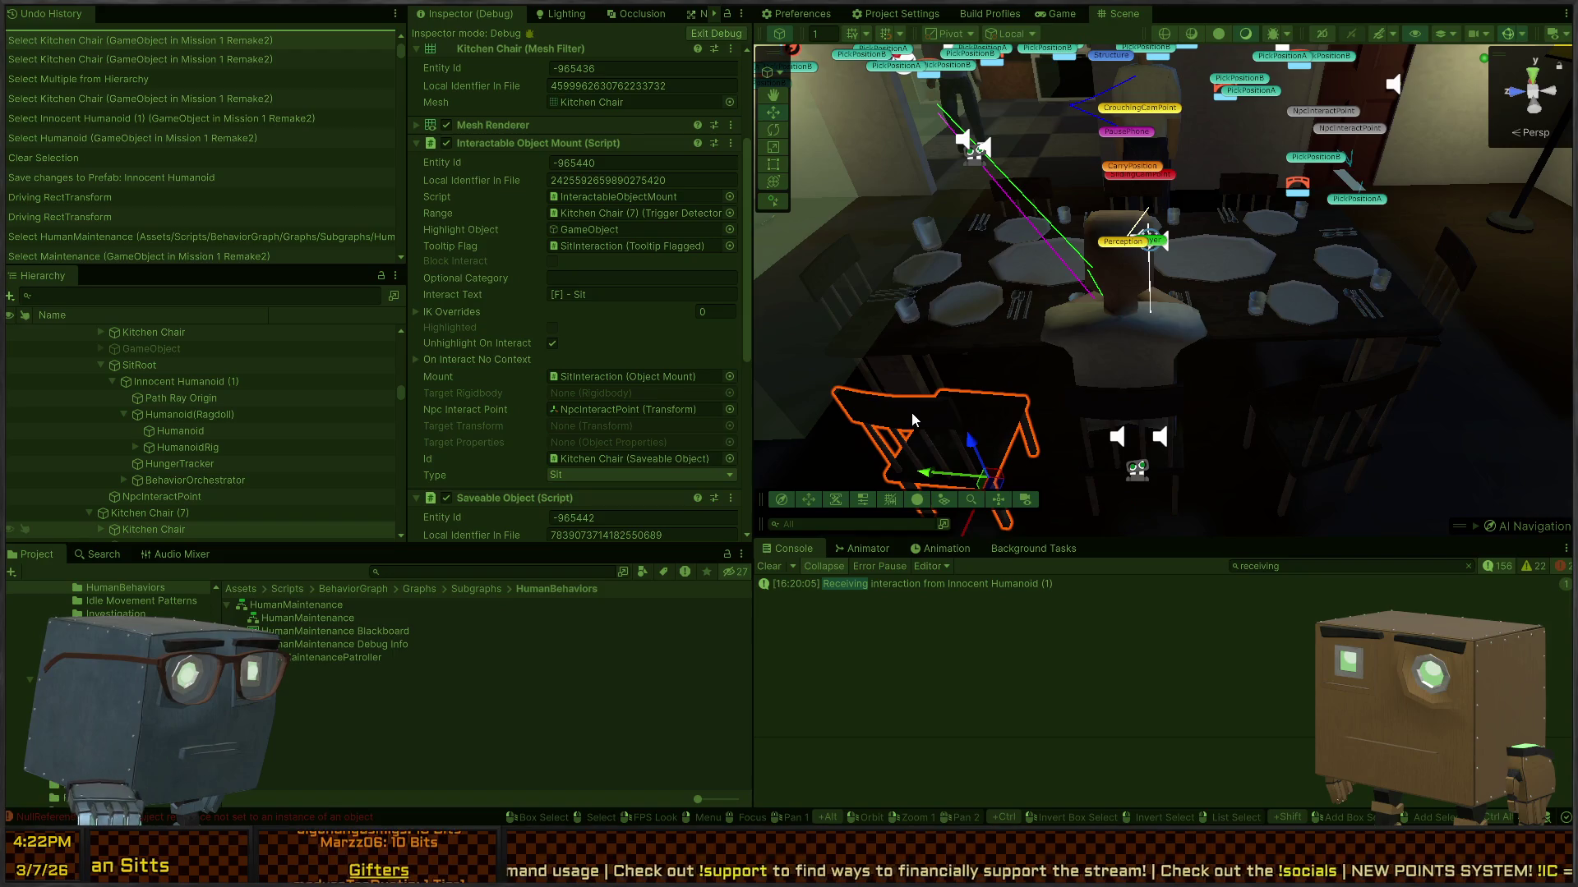
pyautogui.click(1121, 408)
pyautogui.click(965, 416)
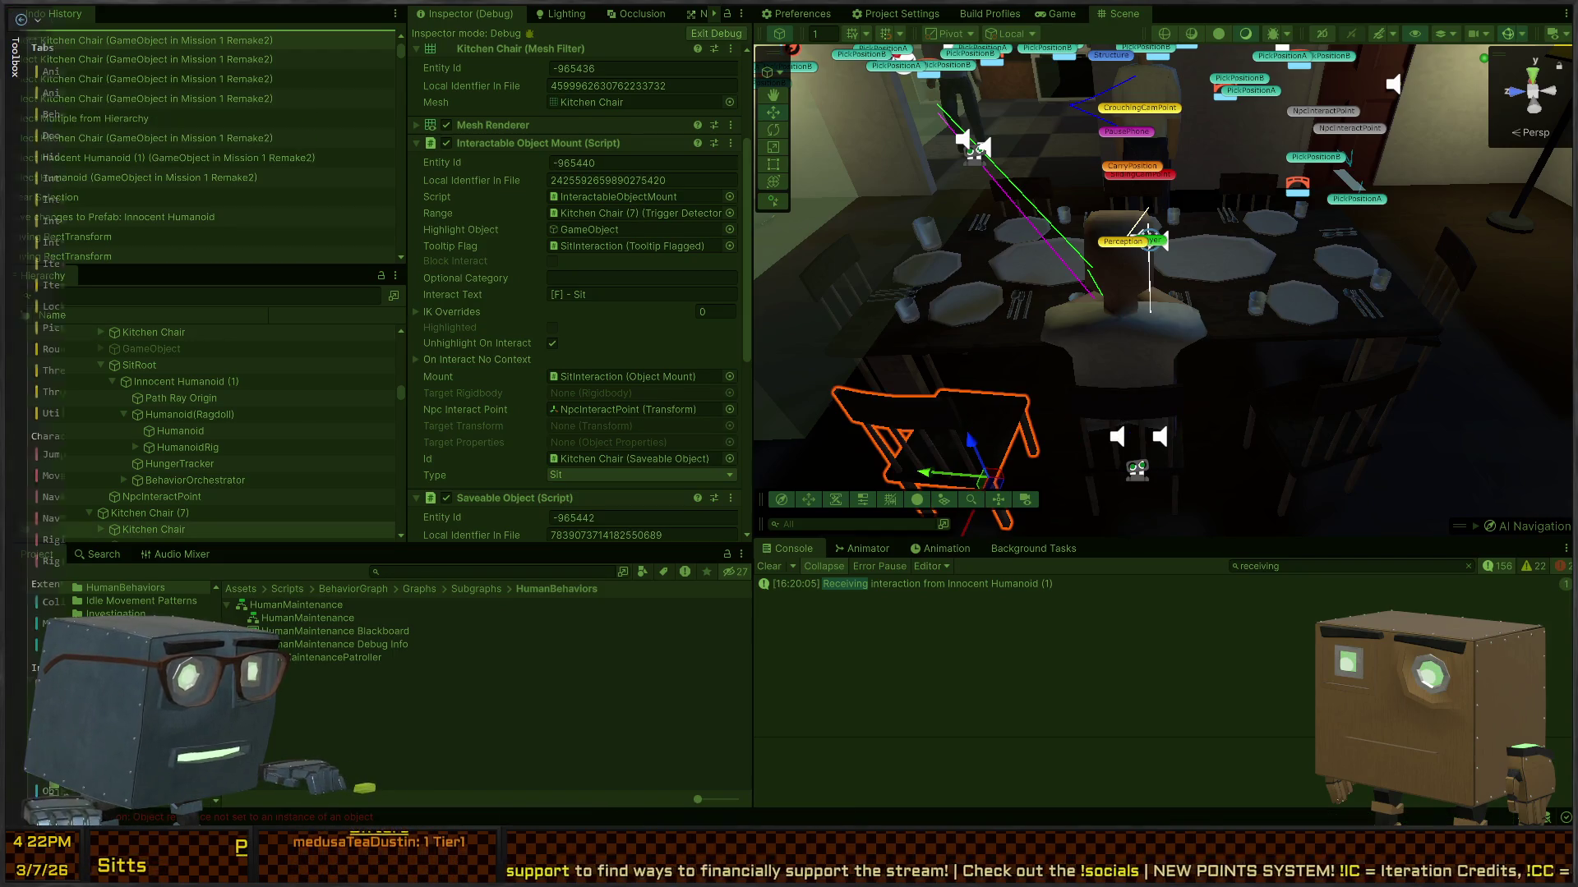
# Step: Clear the Console filter and read the NullReferenceException, chair-escape and AggressionTarget stack traces
pyautogui.hotkey('alt', 'Tab')
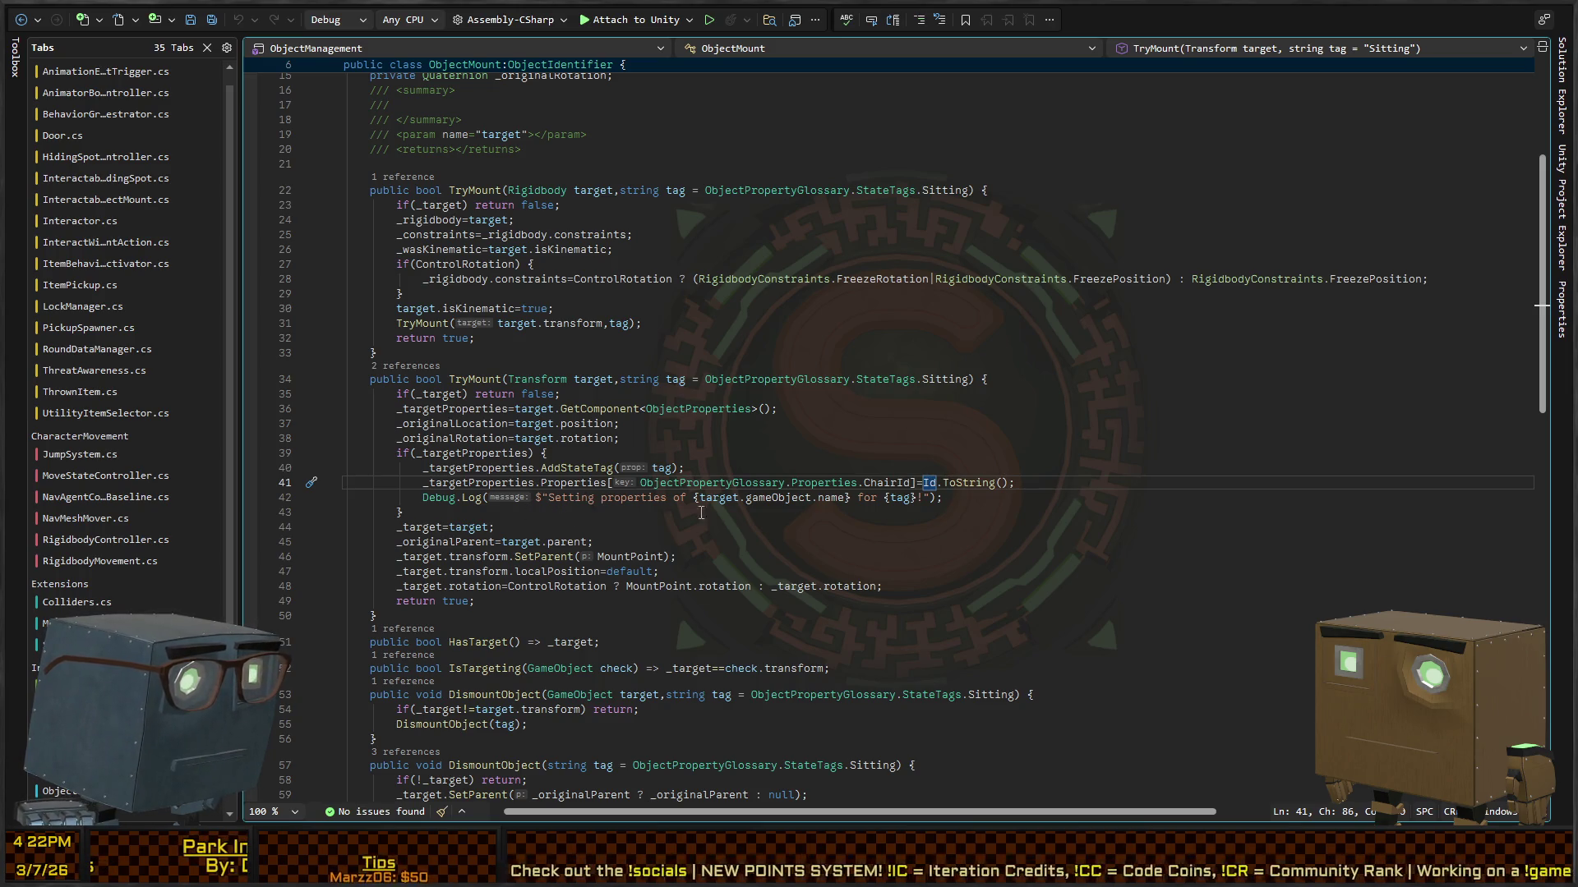
pyautogui.hotkey('alt', 'Tab')
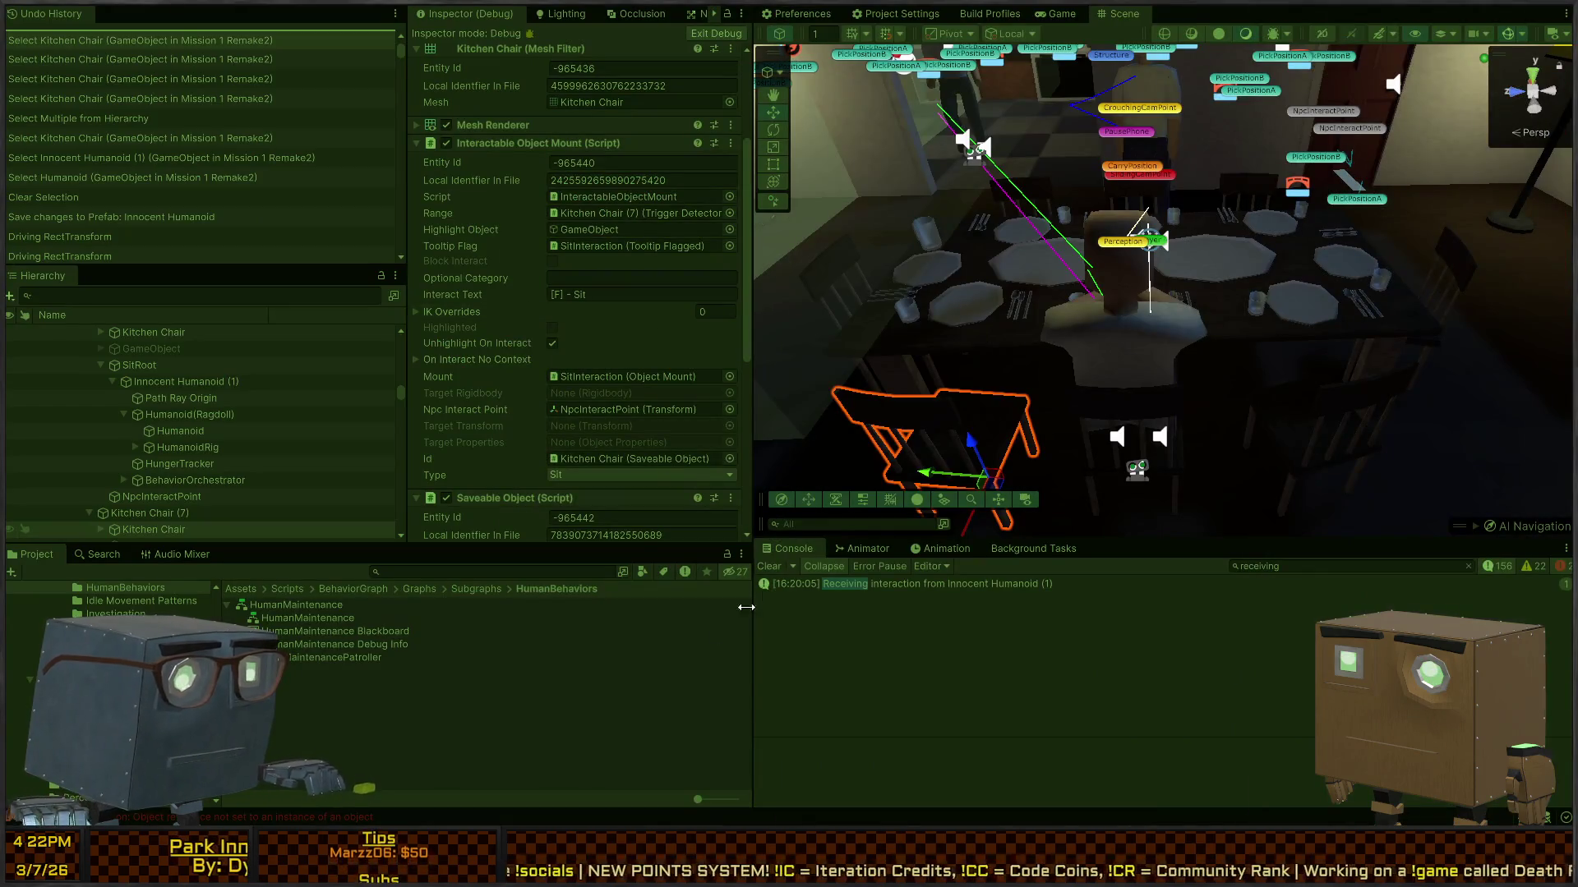
pyautogui.click(1468, 566)
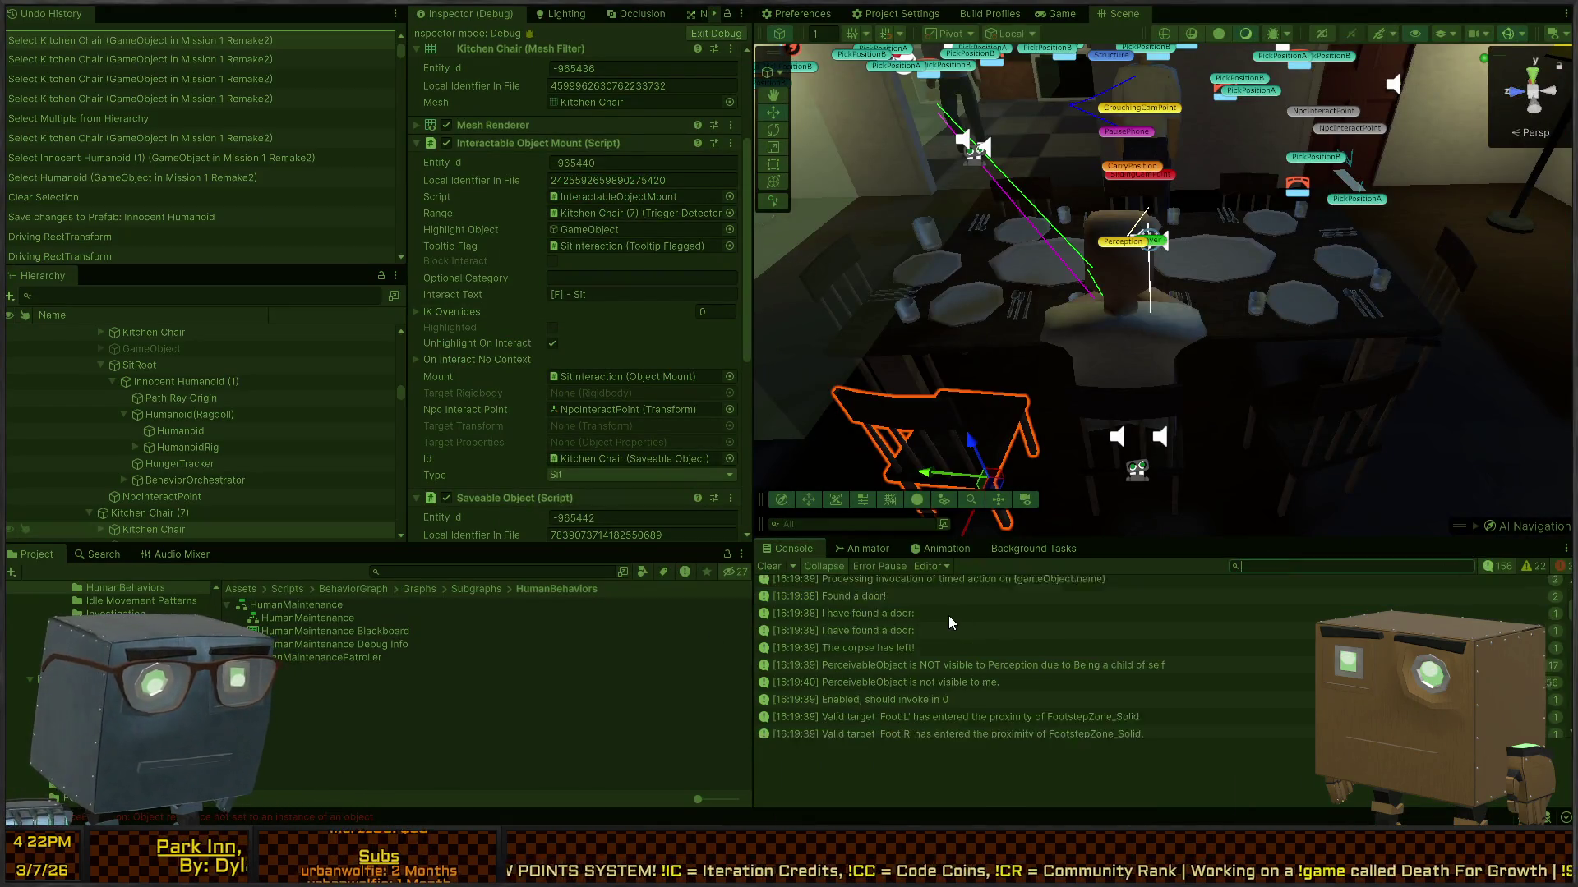
pyautogui.scroll(-10, 948, 616)
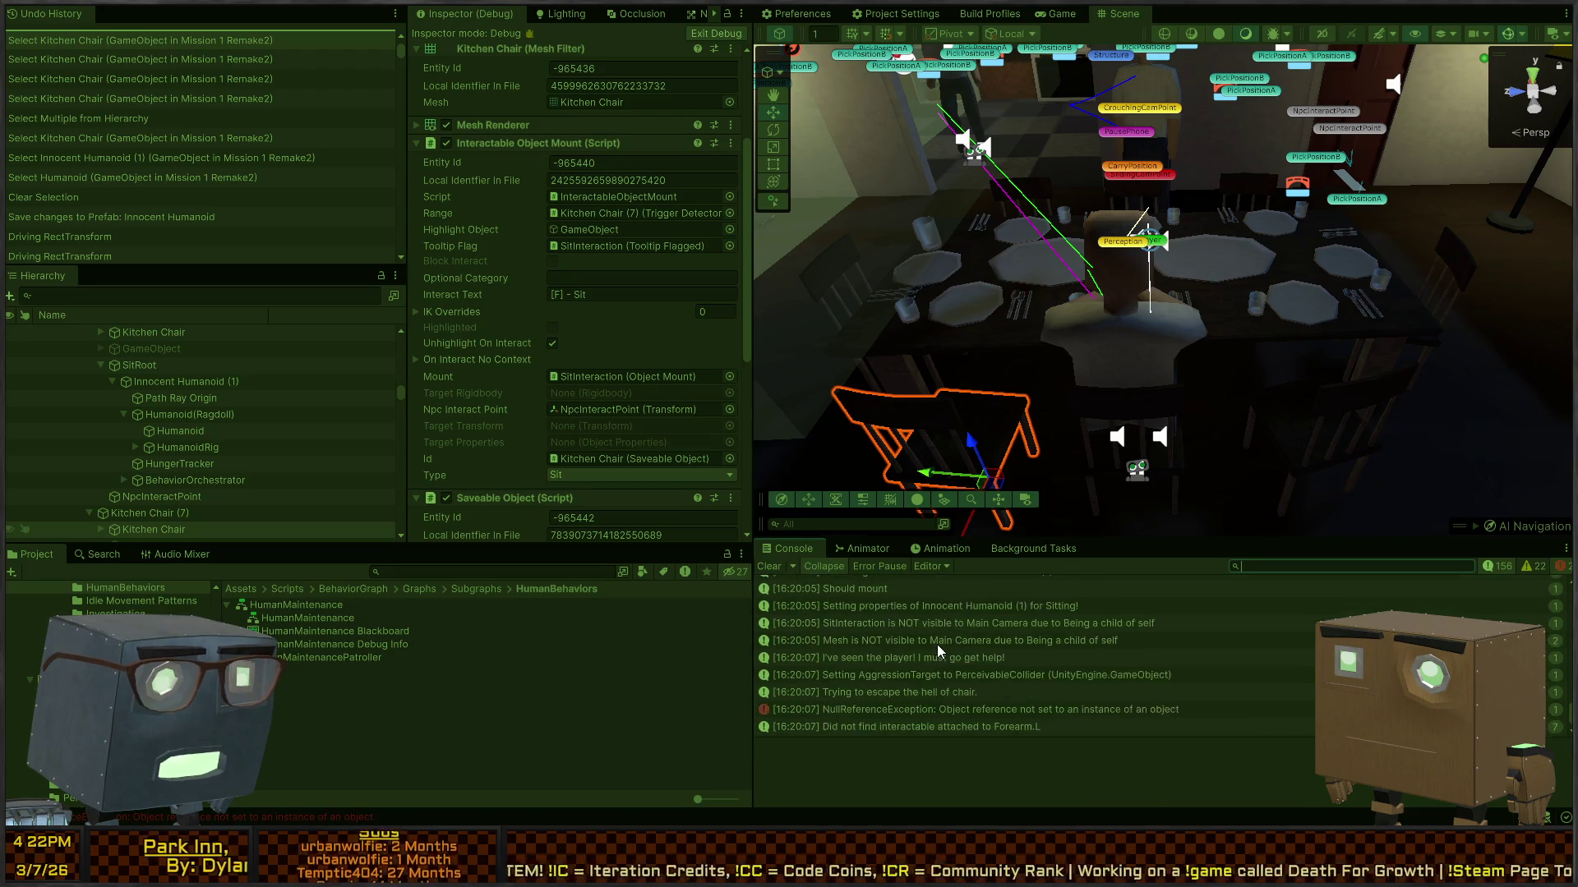
pyautogui.click(985, 710)
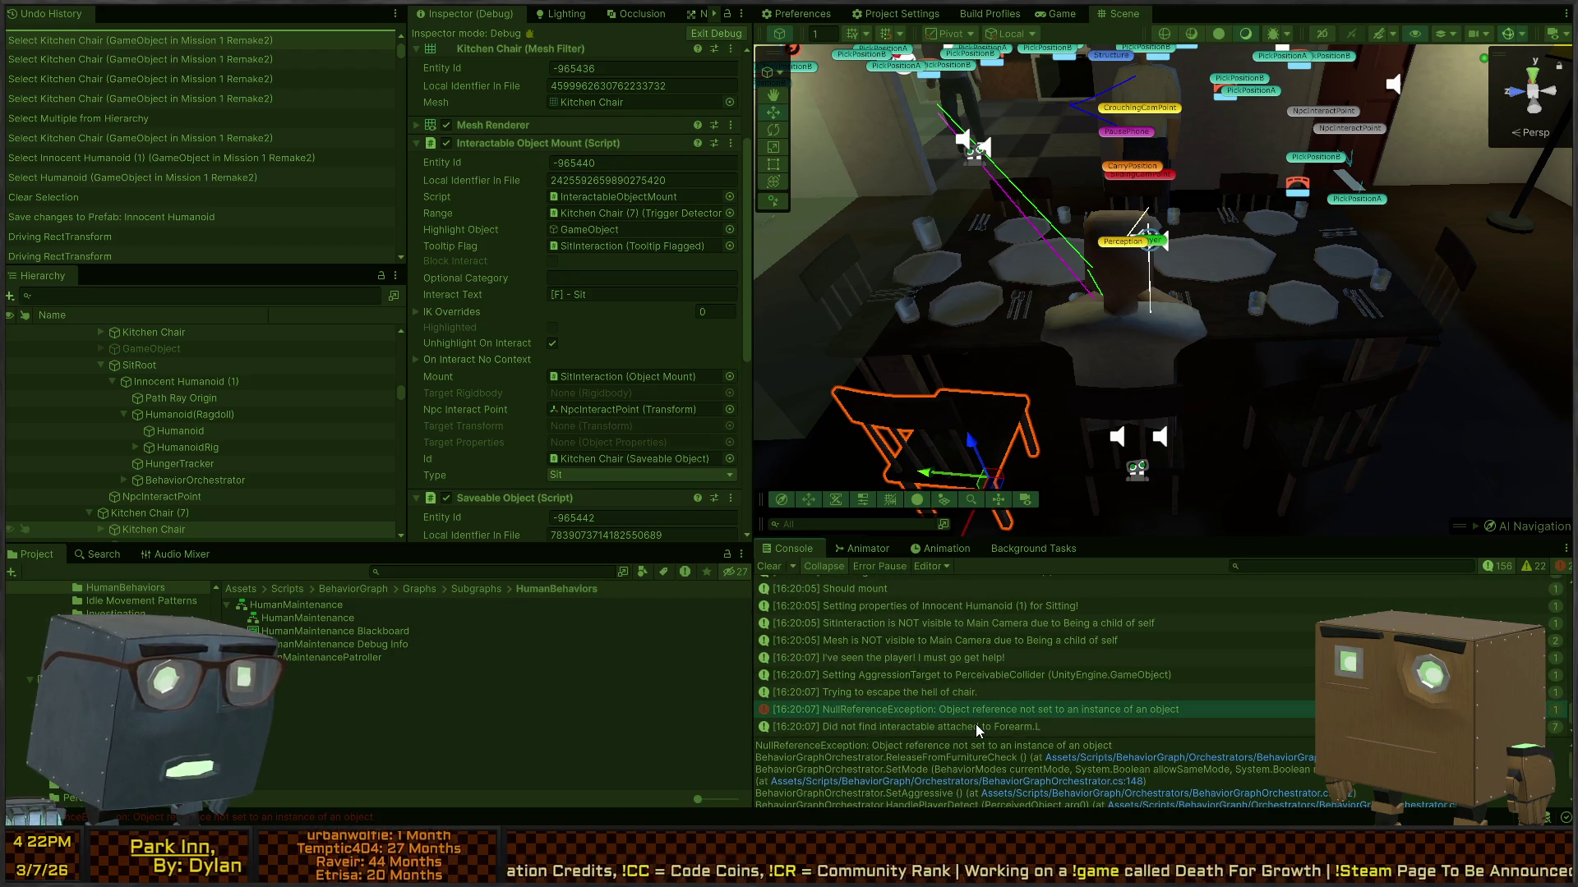
pyautogui.click(950, 692)
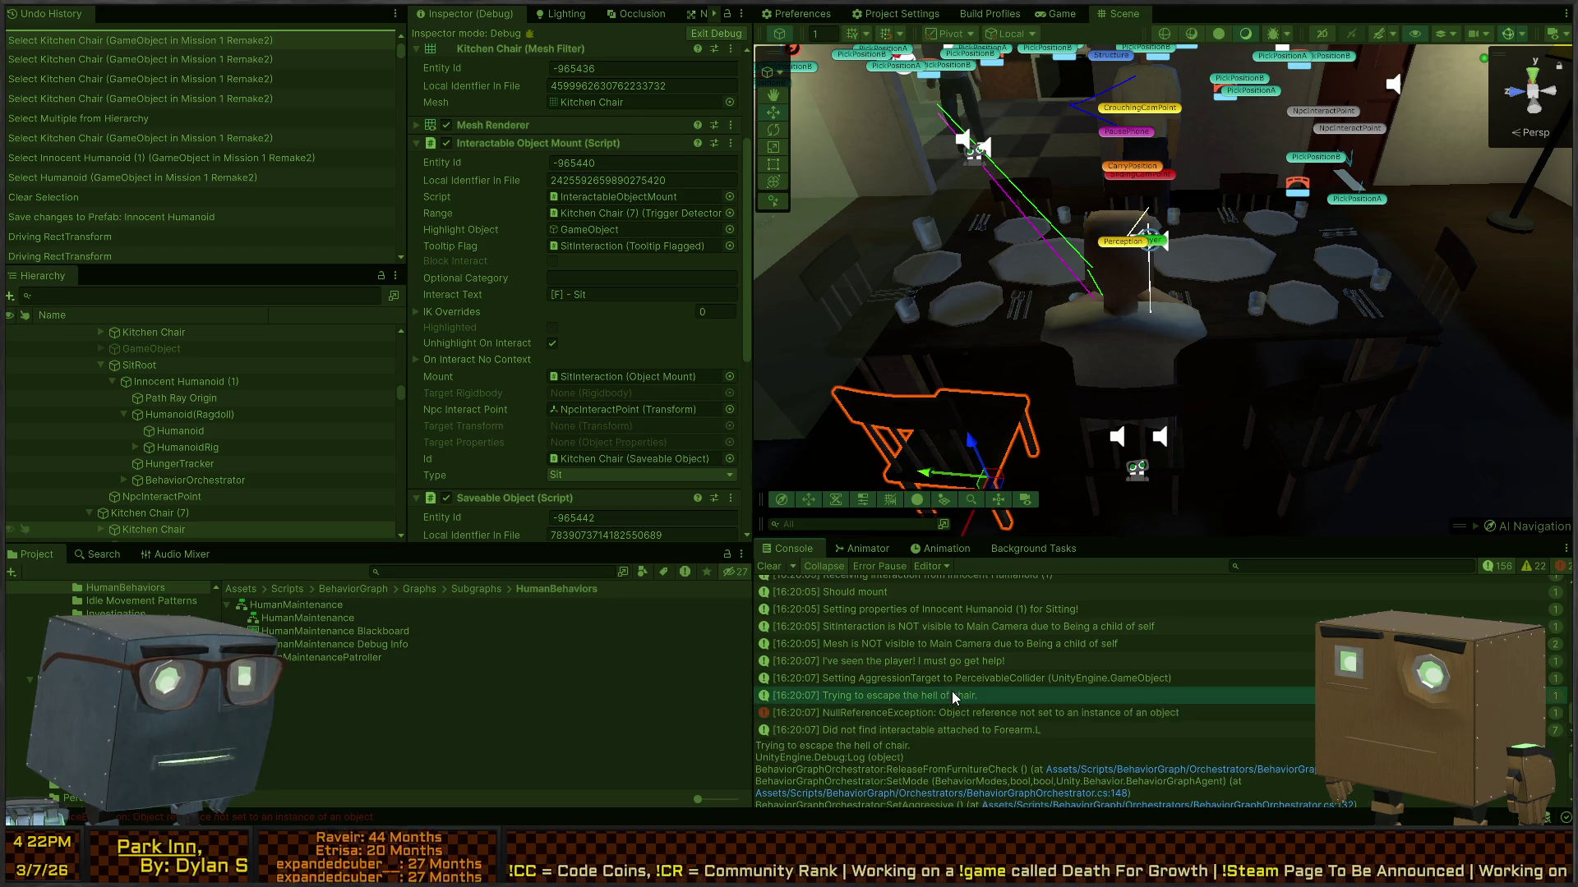
pyautogui.click(912, 663)
pyautogui.click(891, 679)
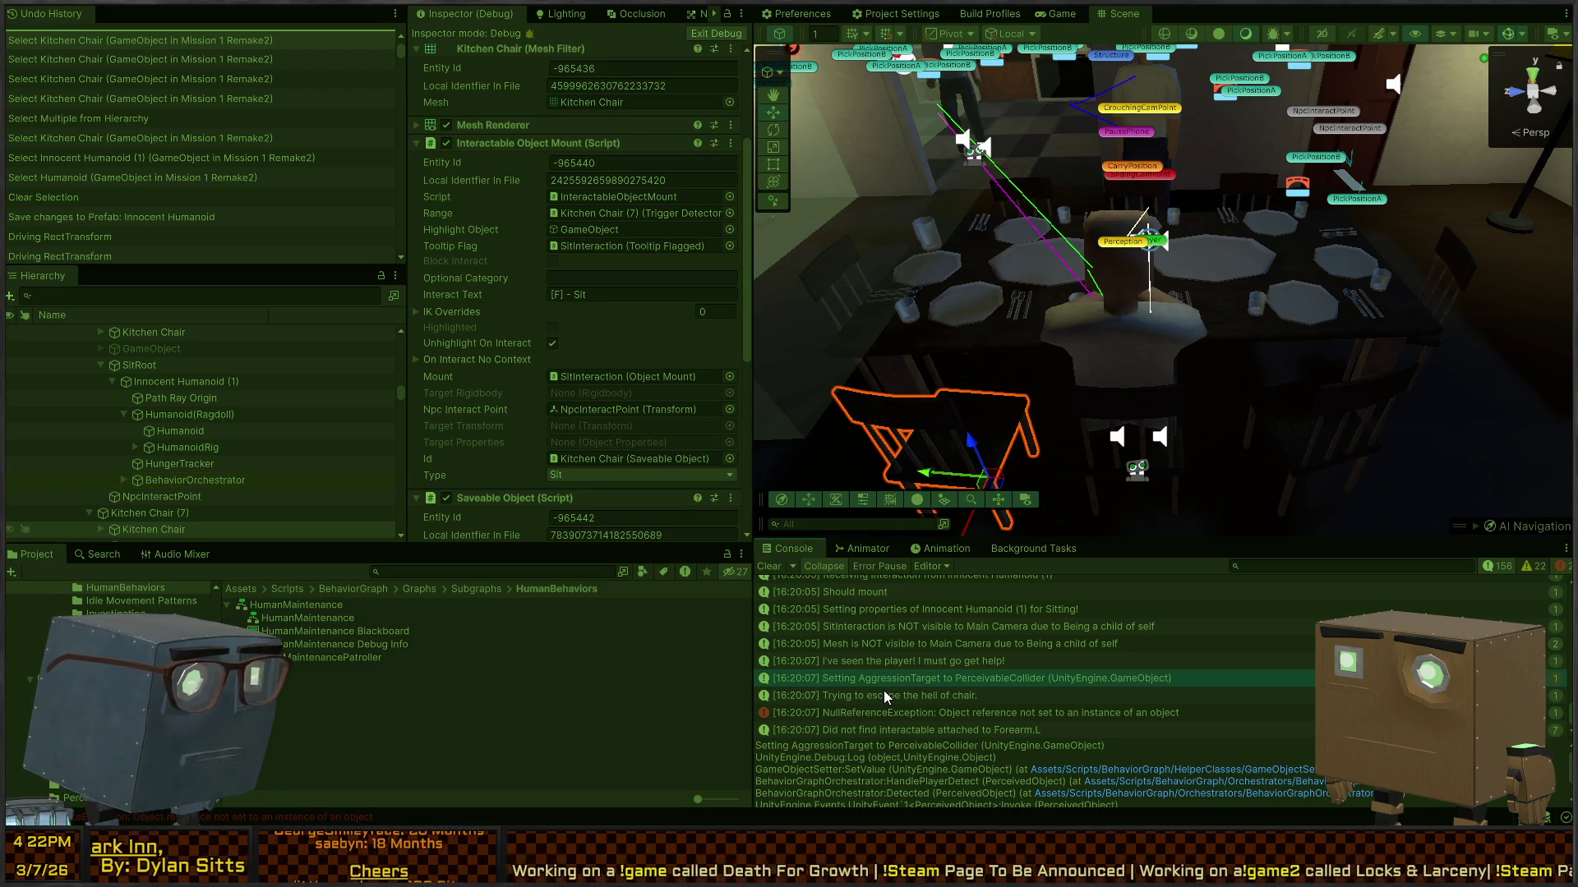
pyautogui.click(881, 696)
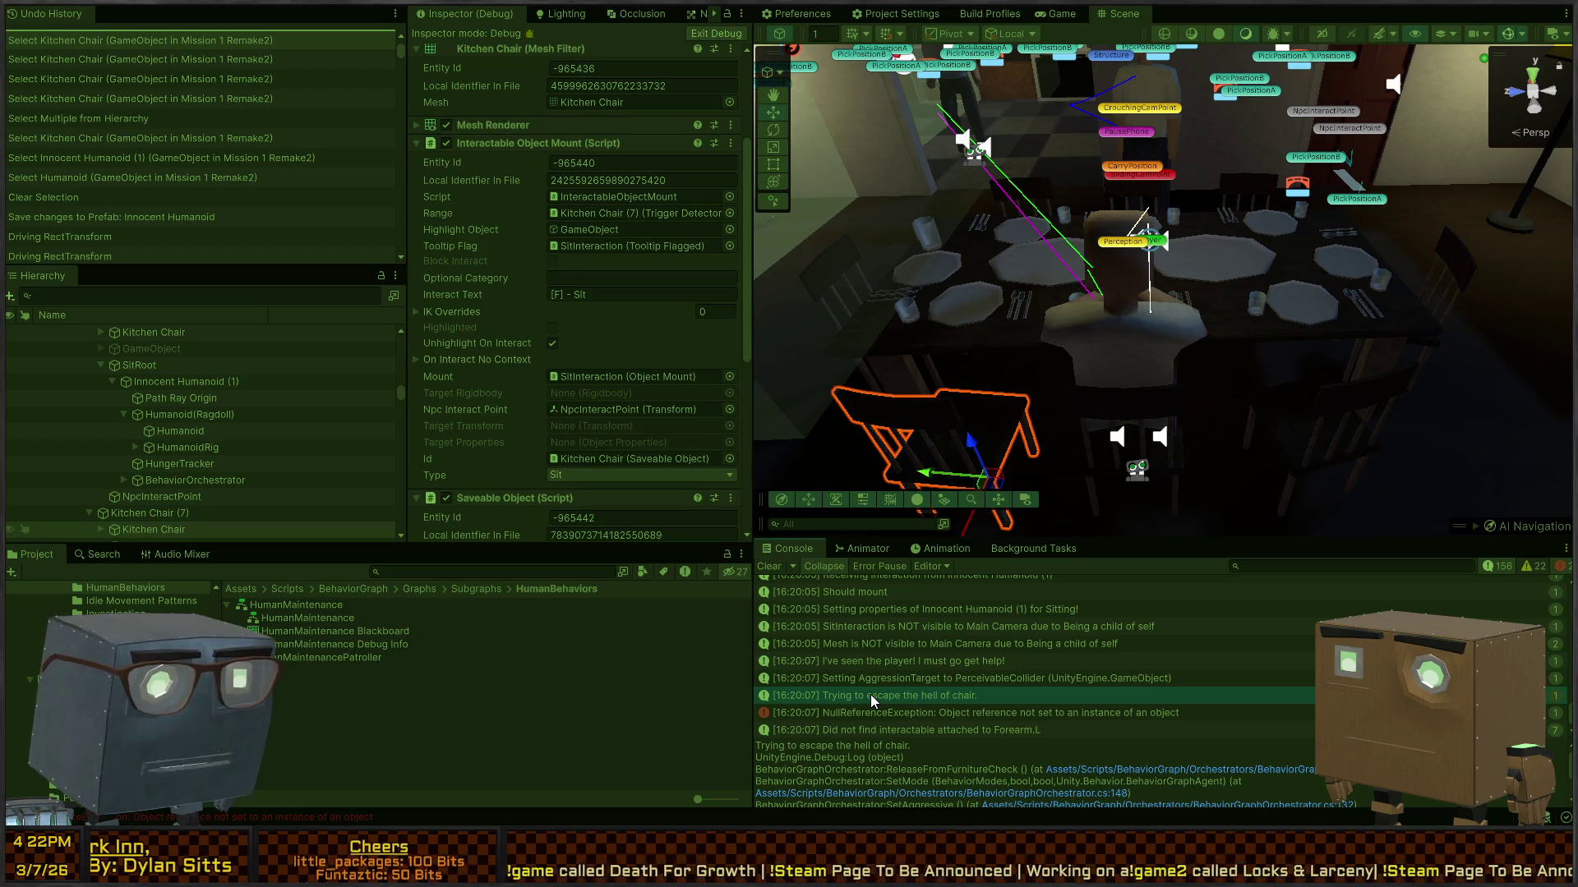
# Step: Append '. Chair has ID of: {hhairID}' to the chair-escape log and prefix the string with $
pyautogui.doubleClick(881, 696)
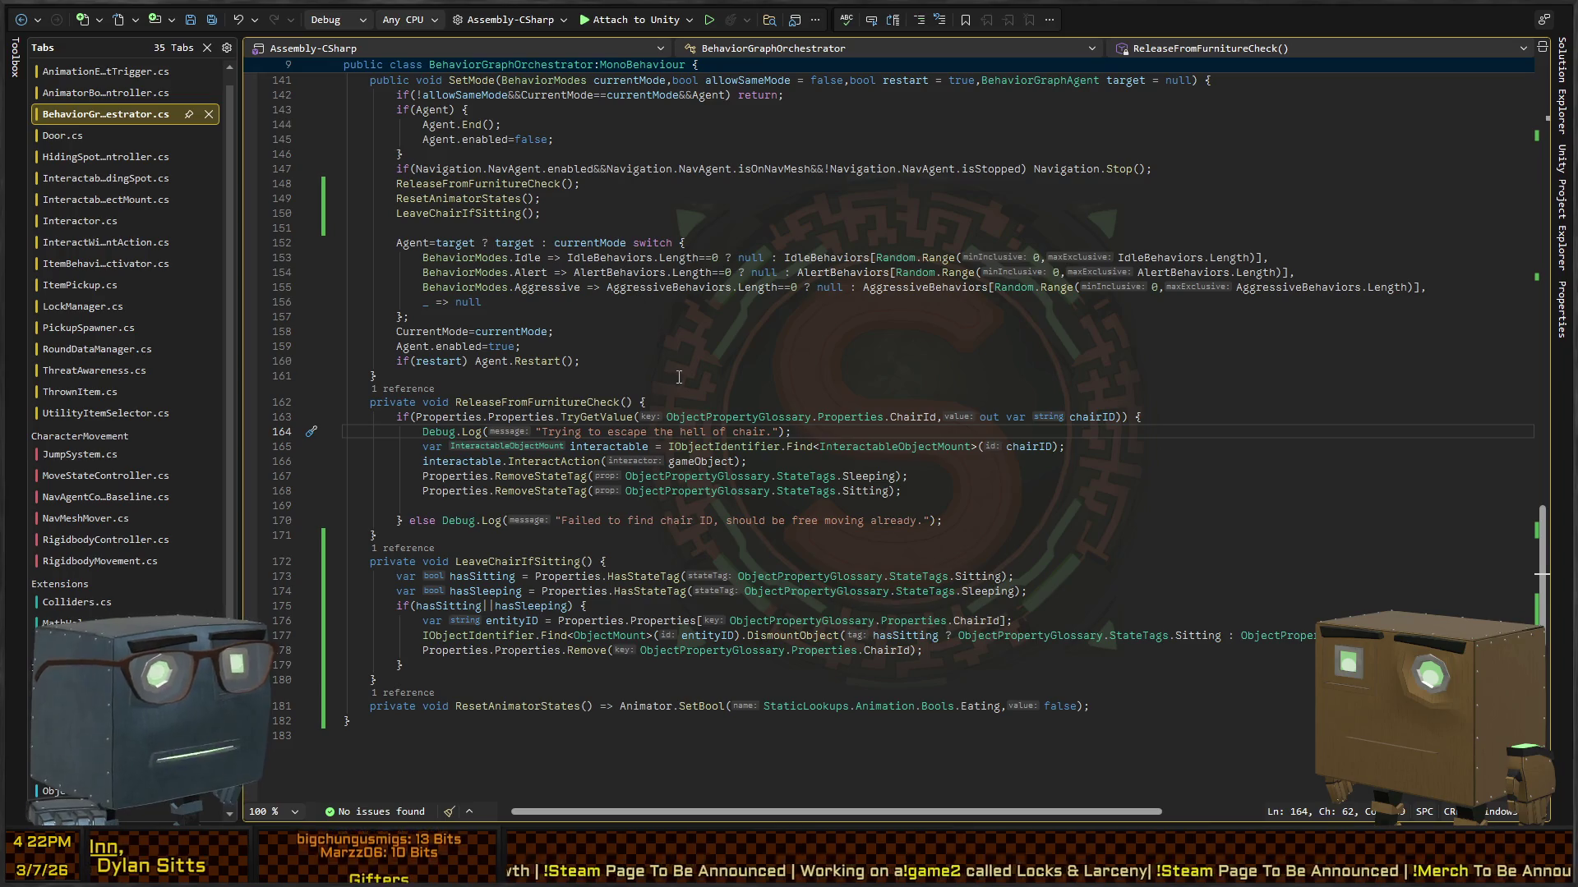
pyautogui.click(520, 417)
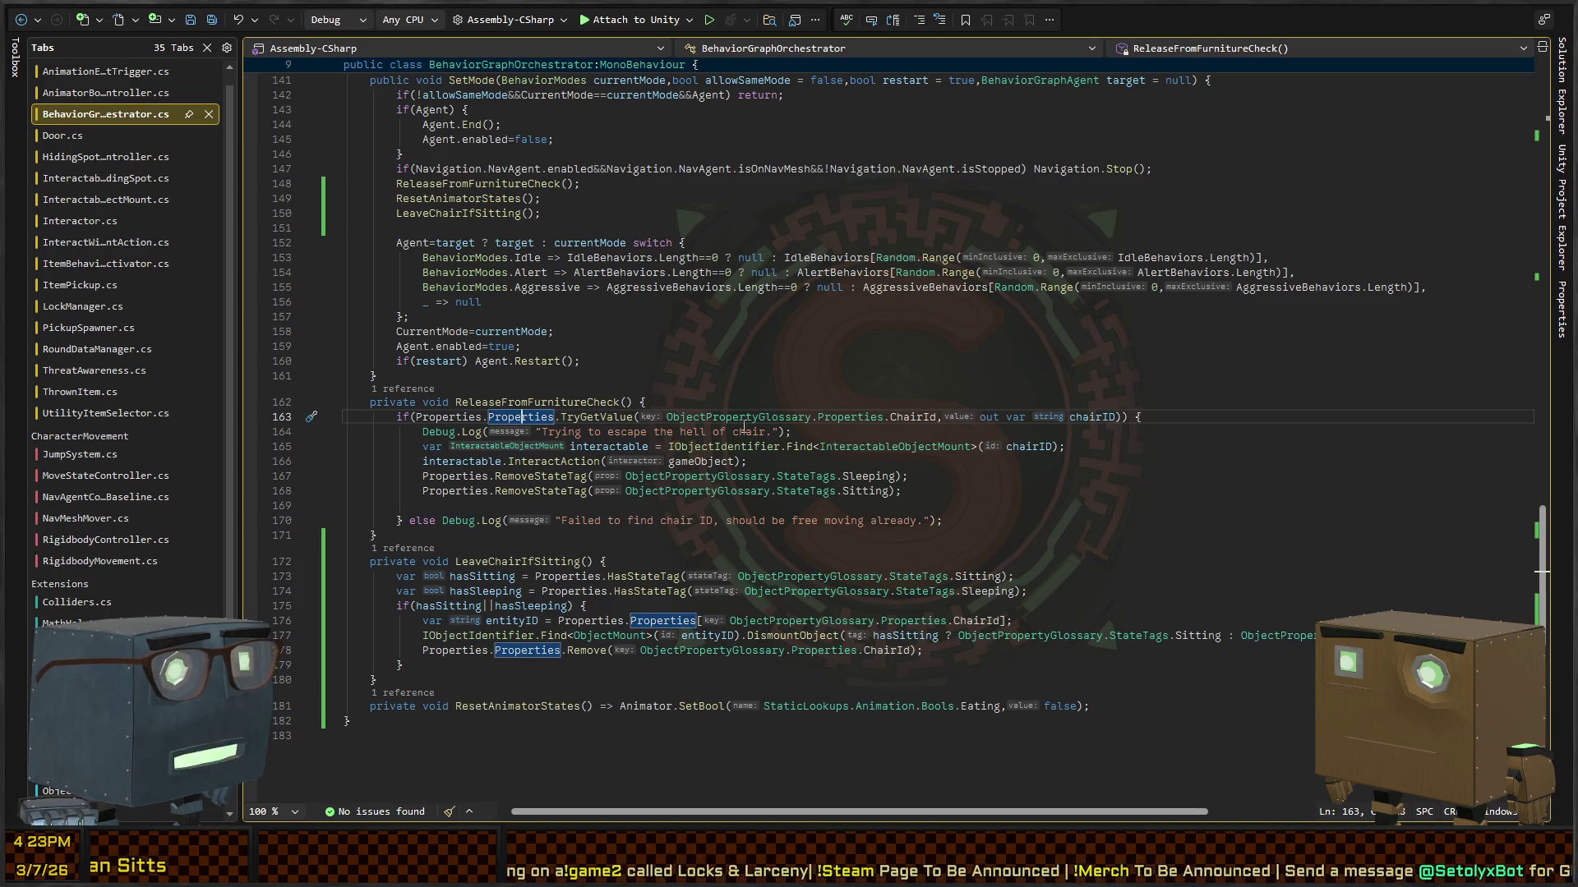
pyautogui.click(768, 432)
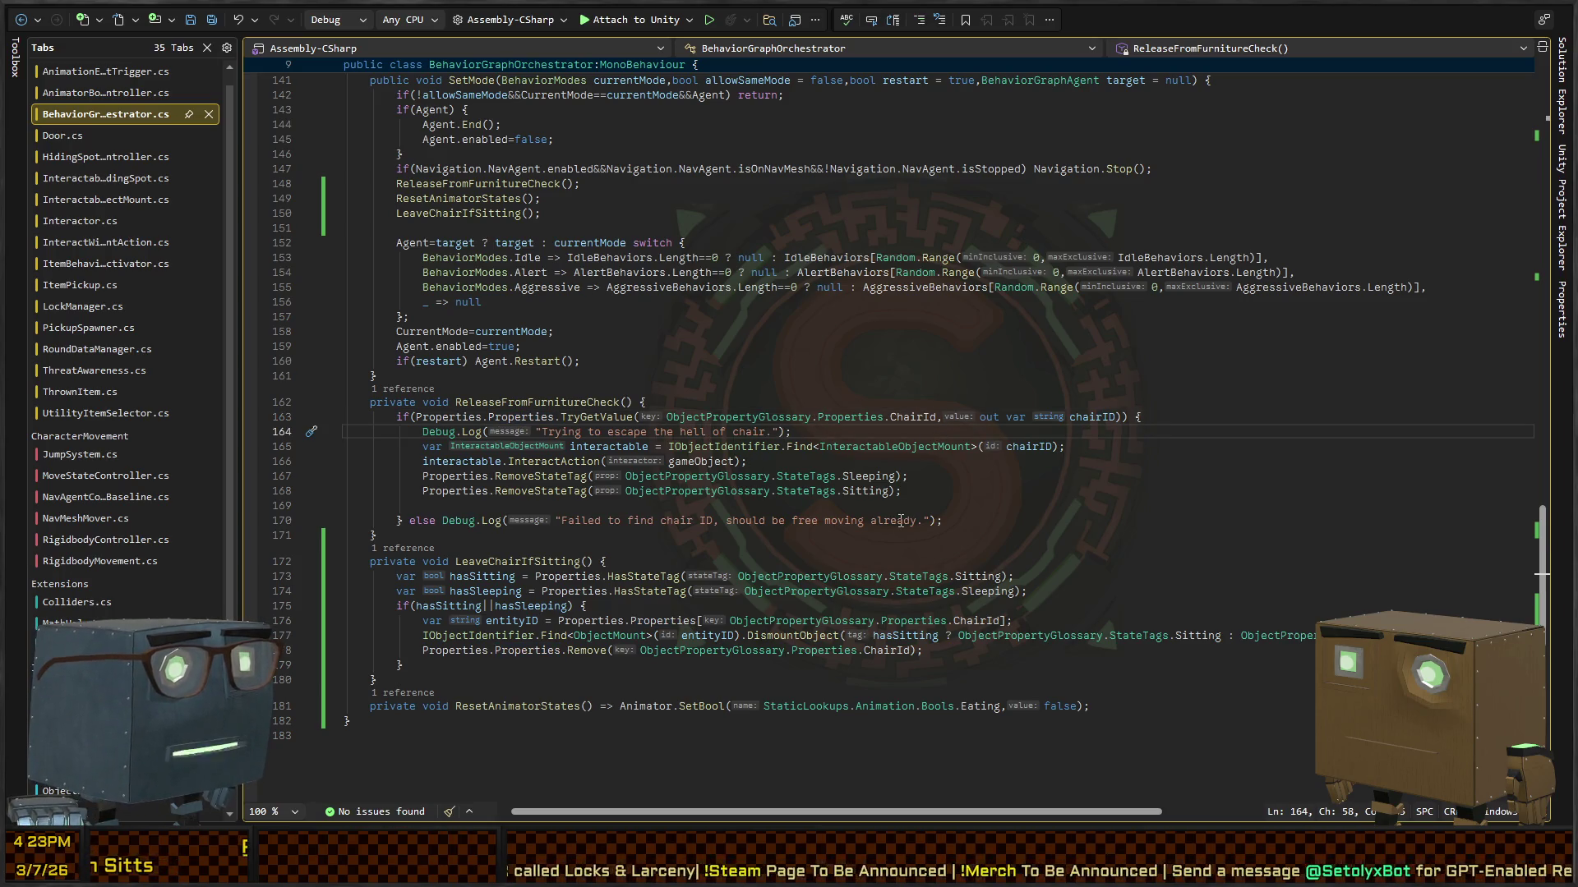
pyautogui.write('. Chair has ID')
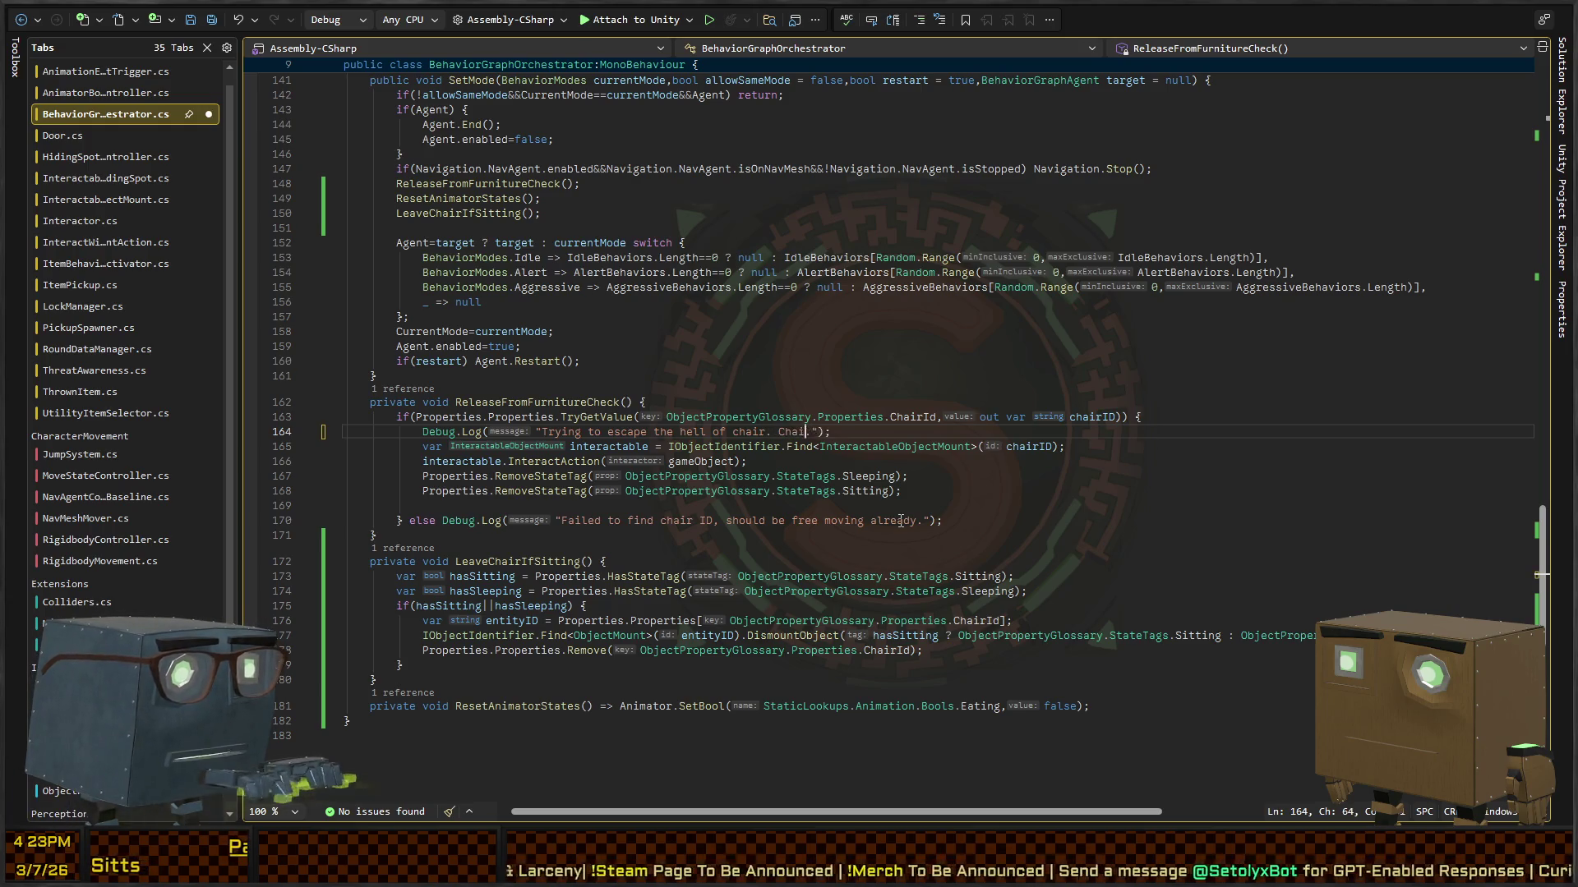
pyautogui.write(' of: {h')
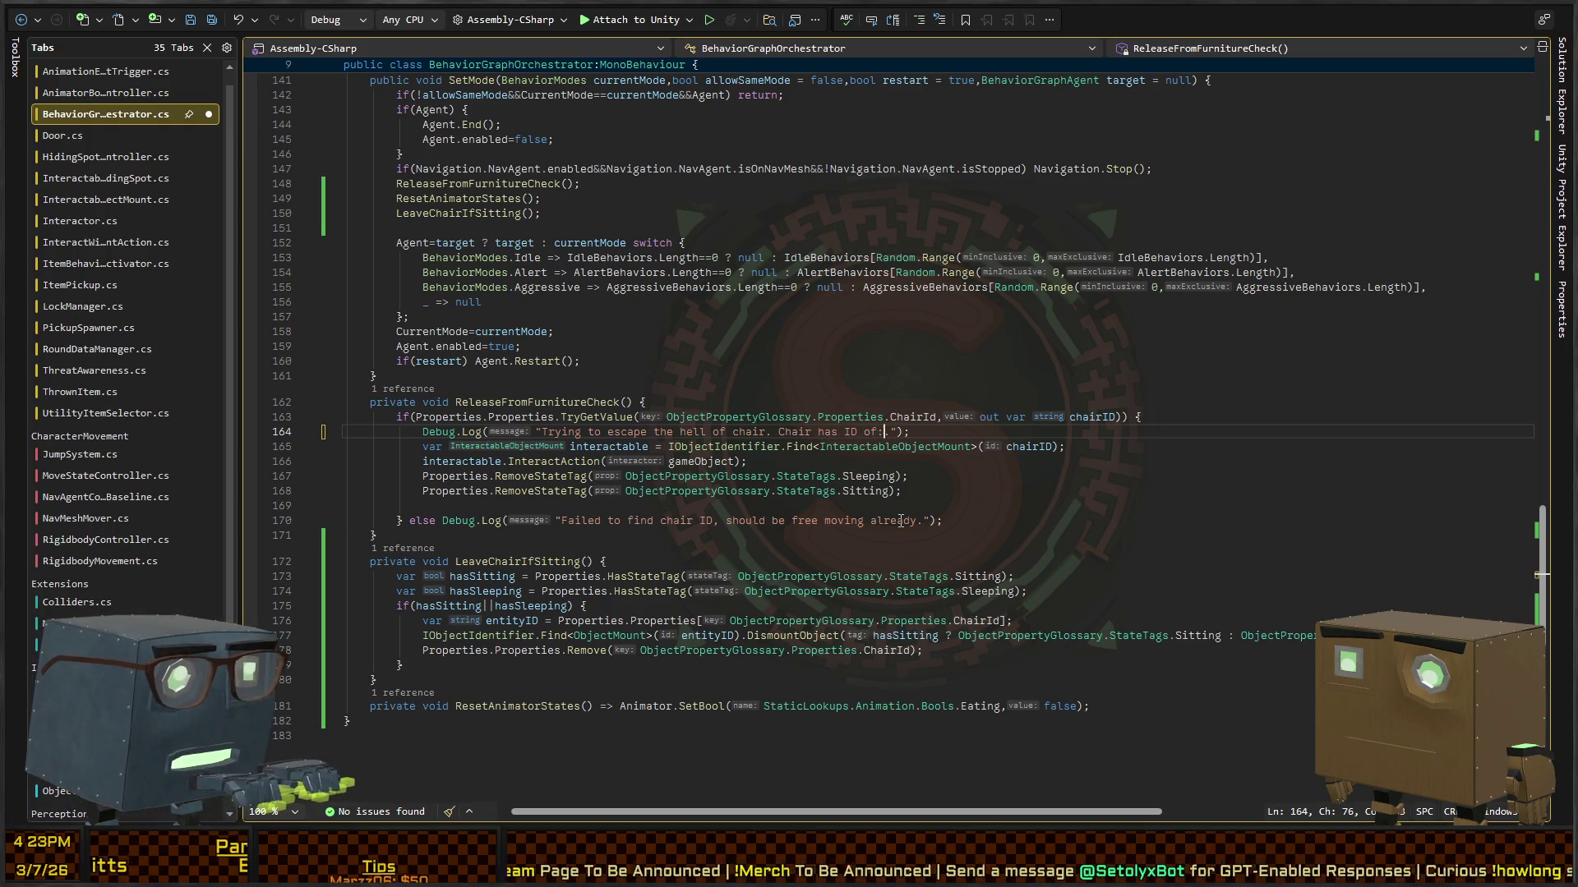
pyautogui.write('hairID}')
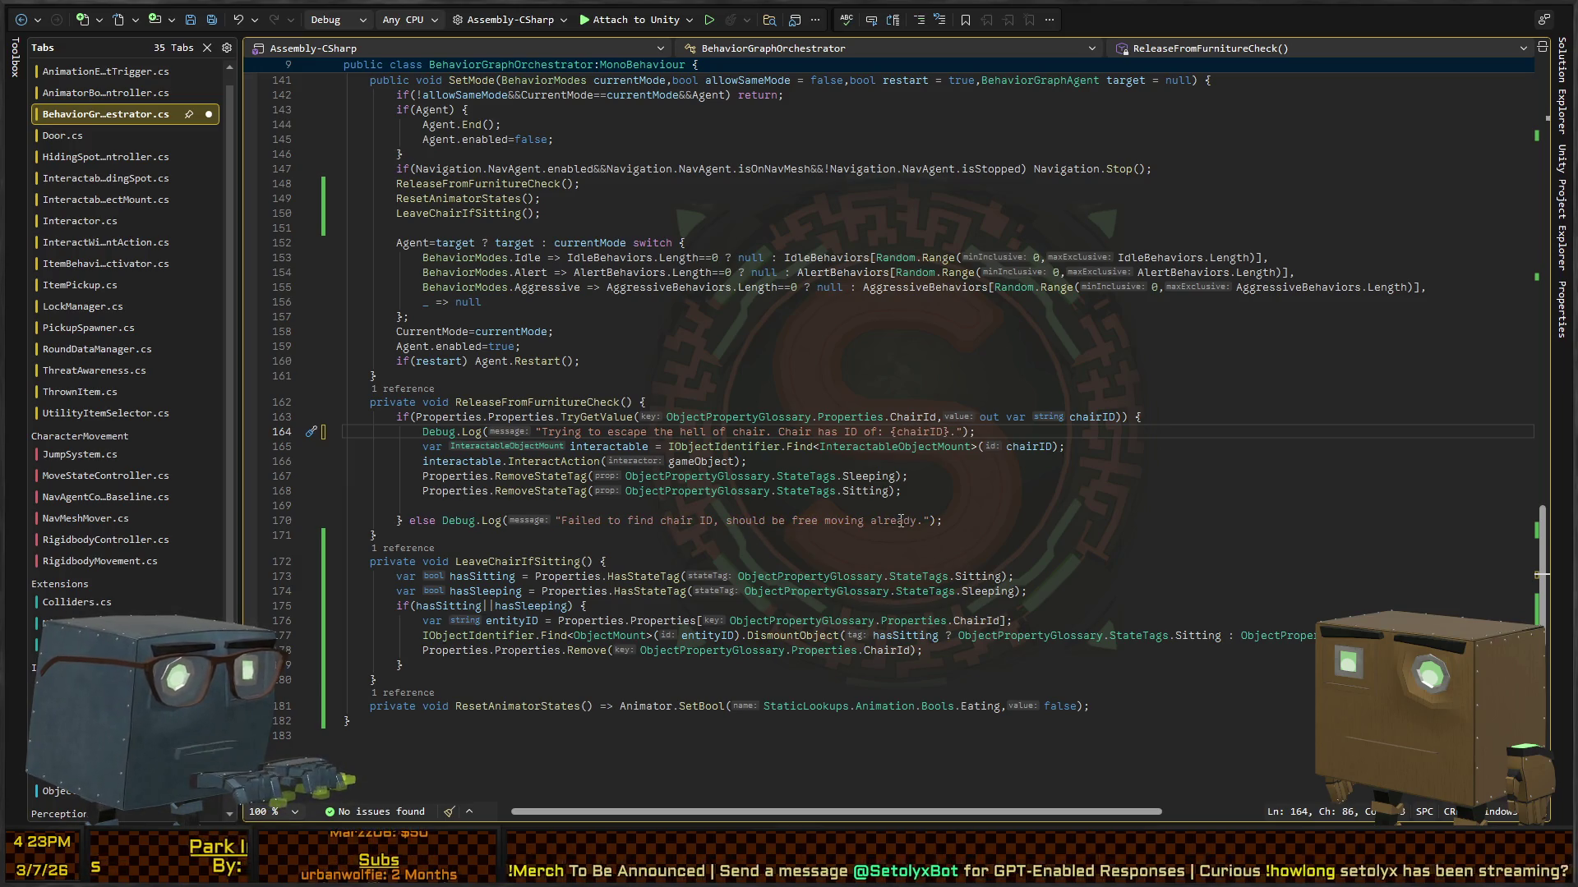
pyautogui.hotkey('ctrl', 'Left')
pyautogui.hotkey('ctrl', 'Left')
pyautogui.hotkey('ctrl', 'Left')
pyautogui.write('$')
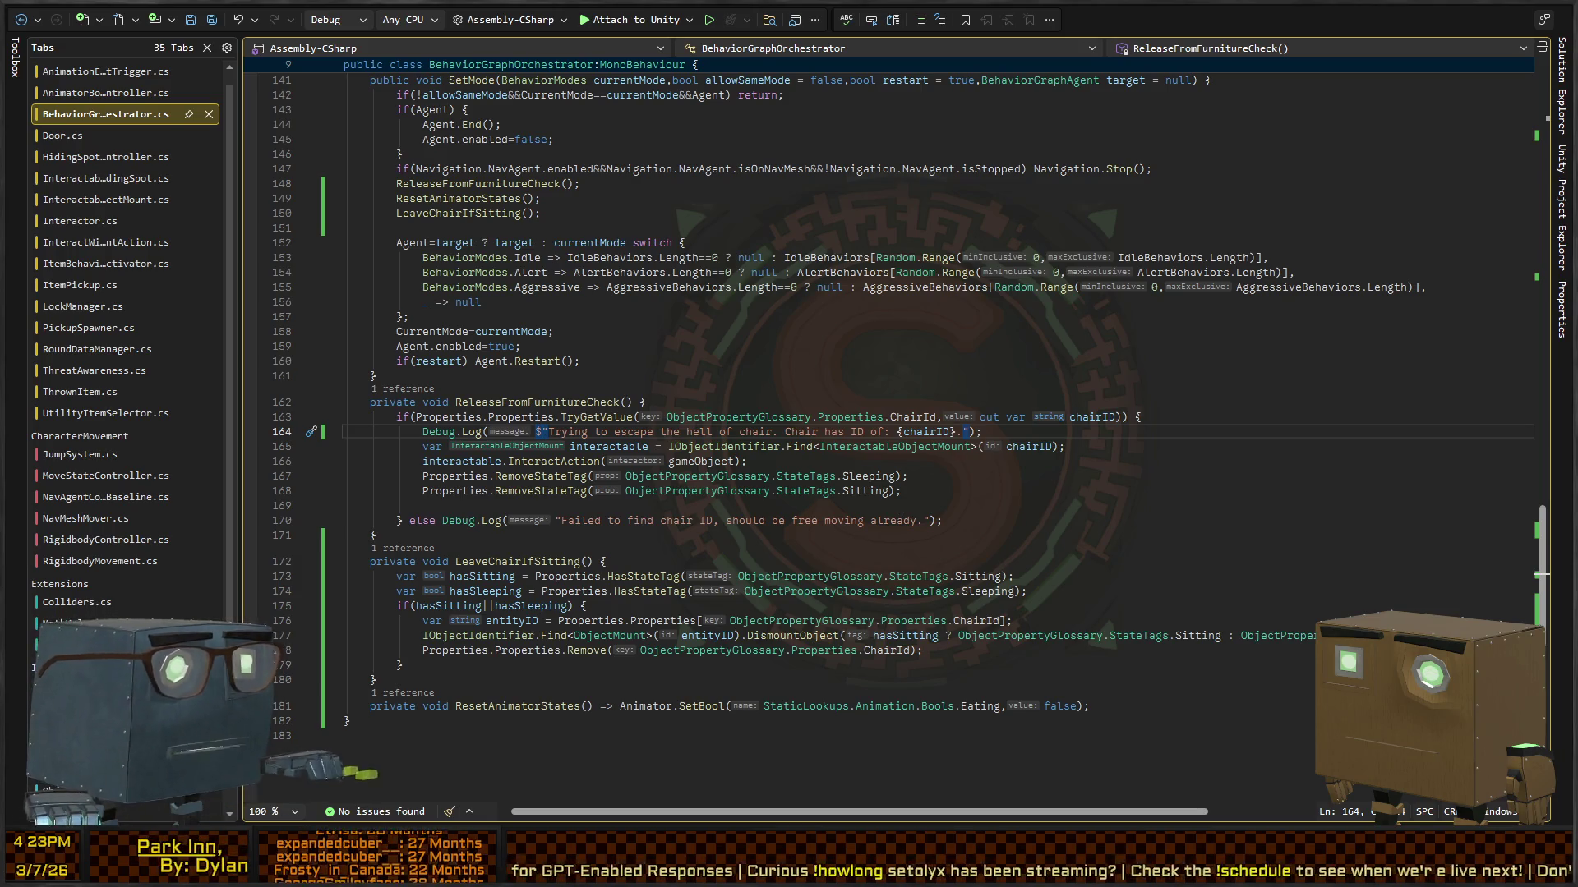
pyautogui.hotkey('alt', 'Tab')
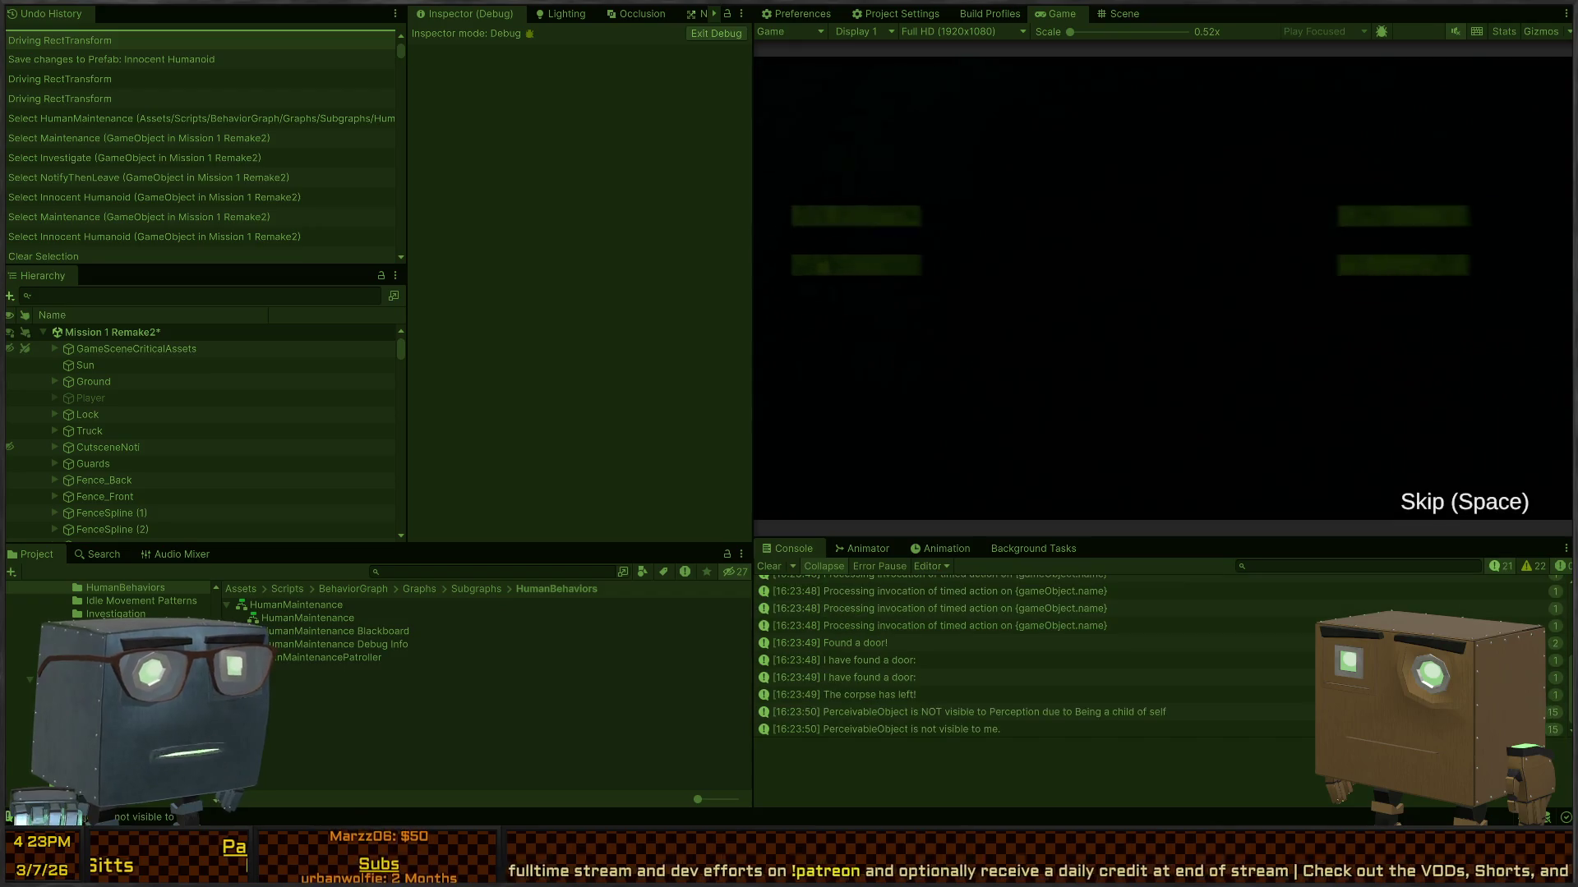
# Step: Skip the intro and walk the player through the house and yard into the dining room around the table
pyautogui.press('space')
pyautogui.press('w')
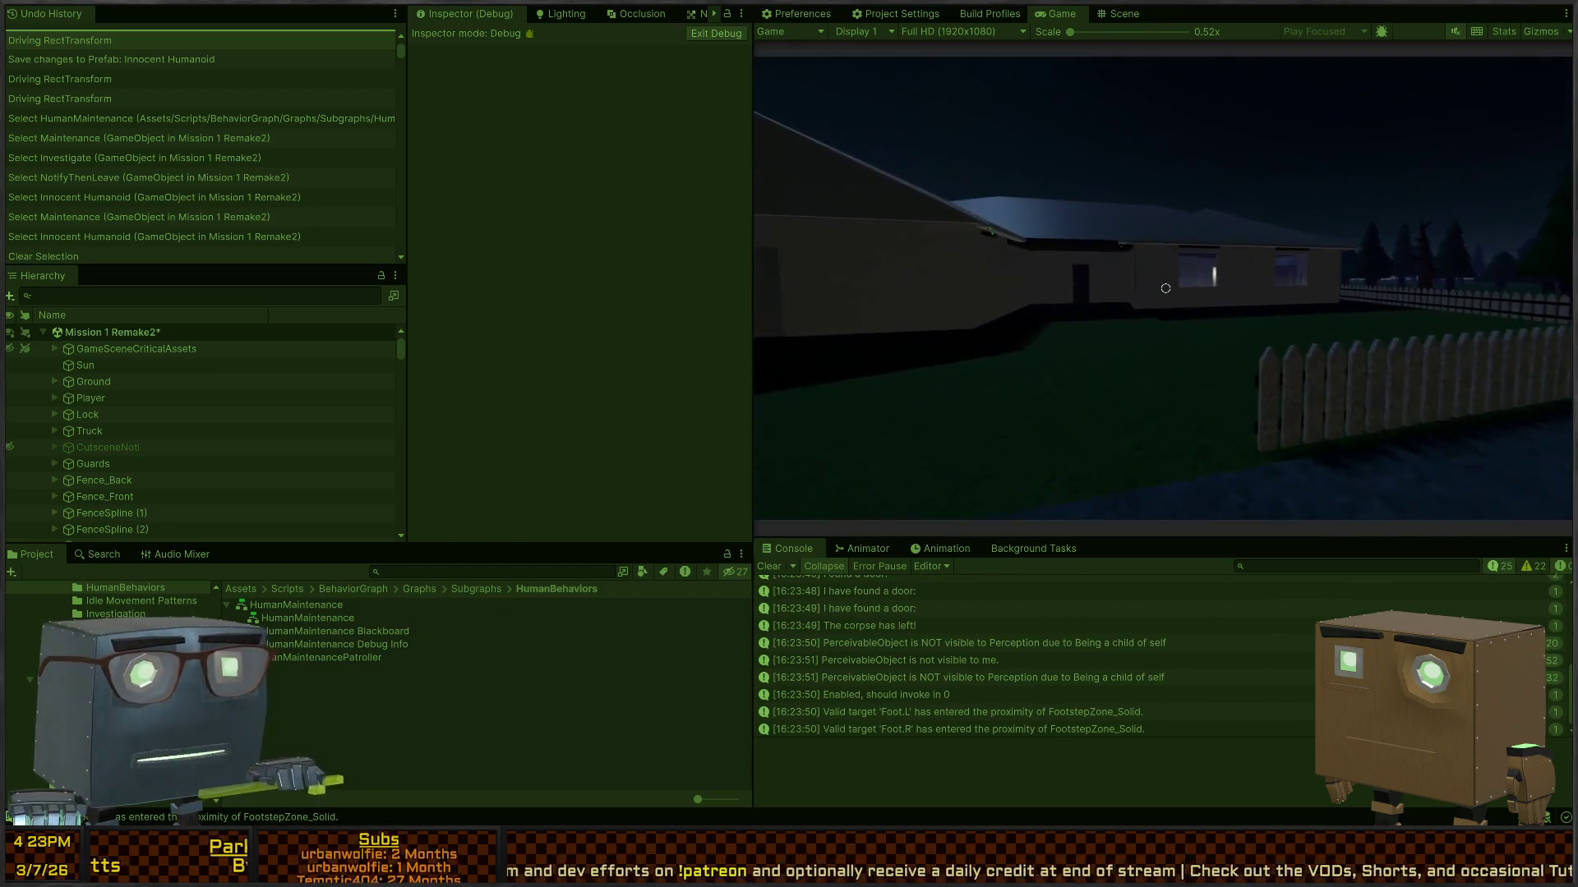
pyautogui.press('w')
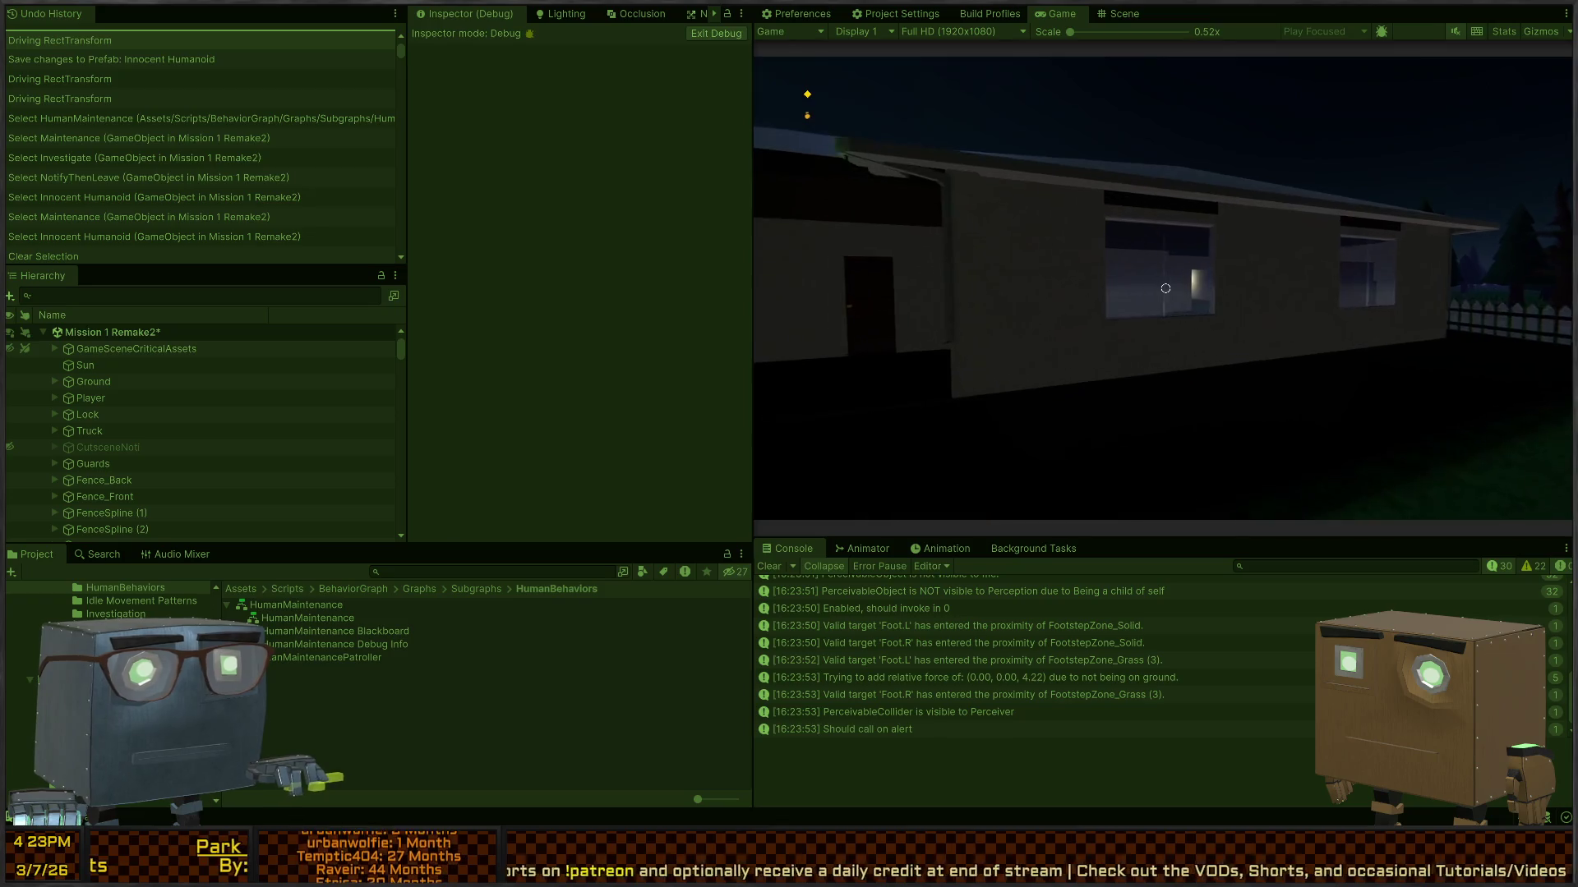
pyautogui.press('w')
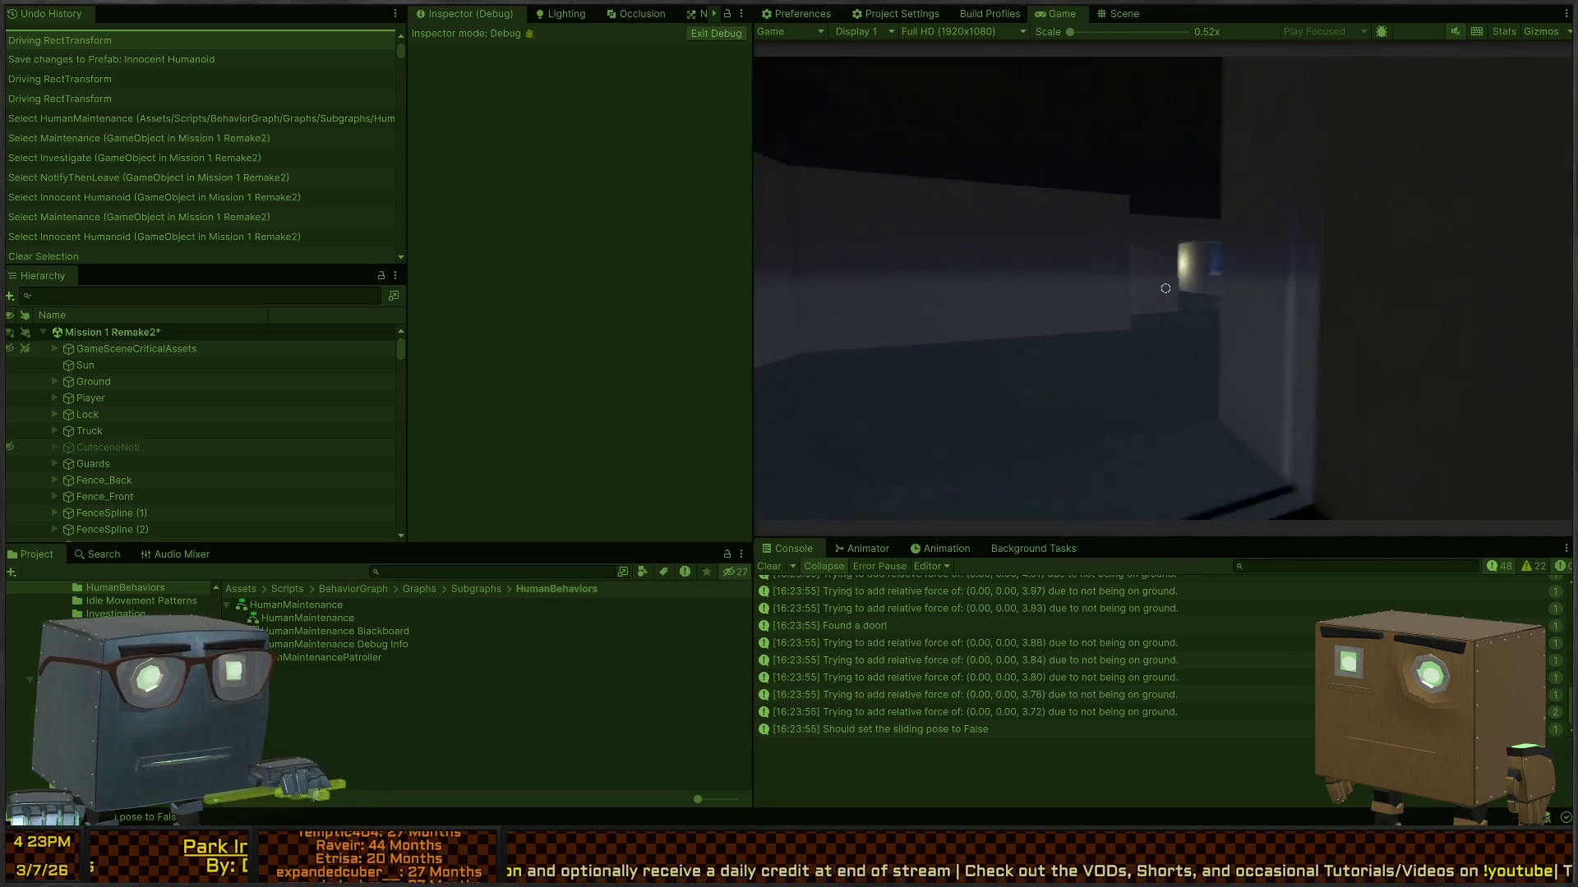
pyautogui.press('w')
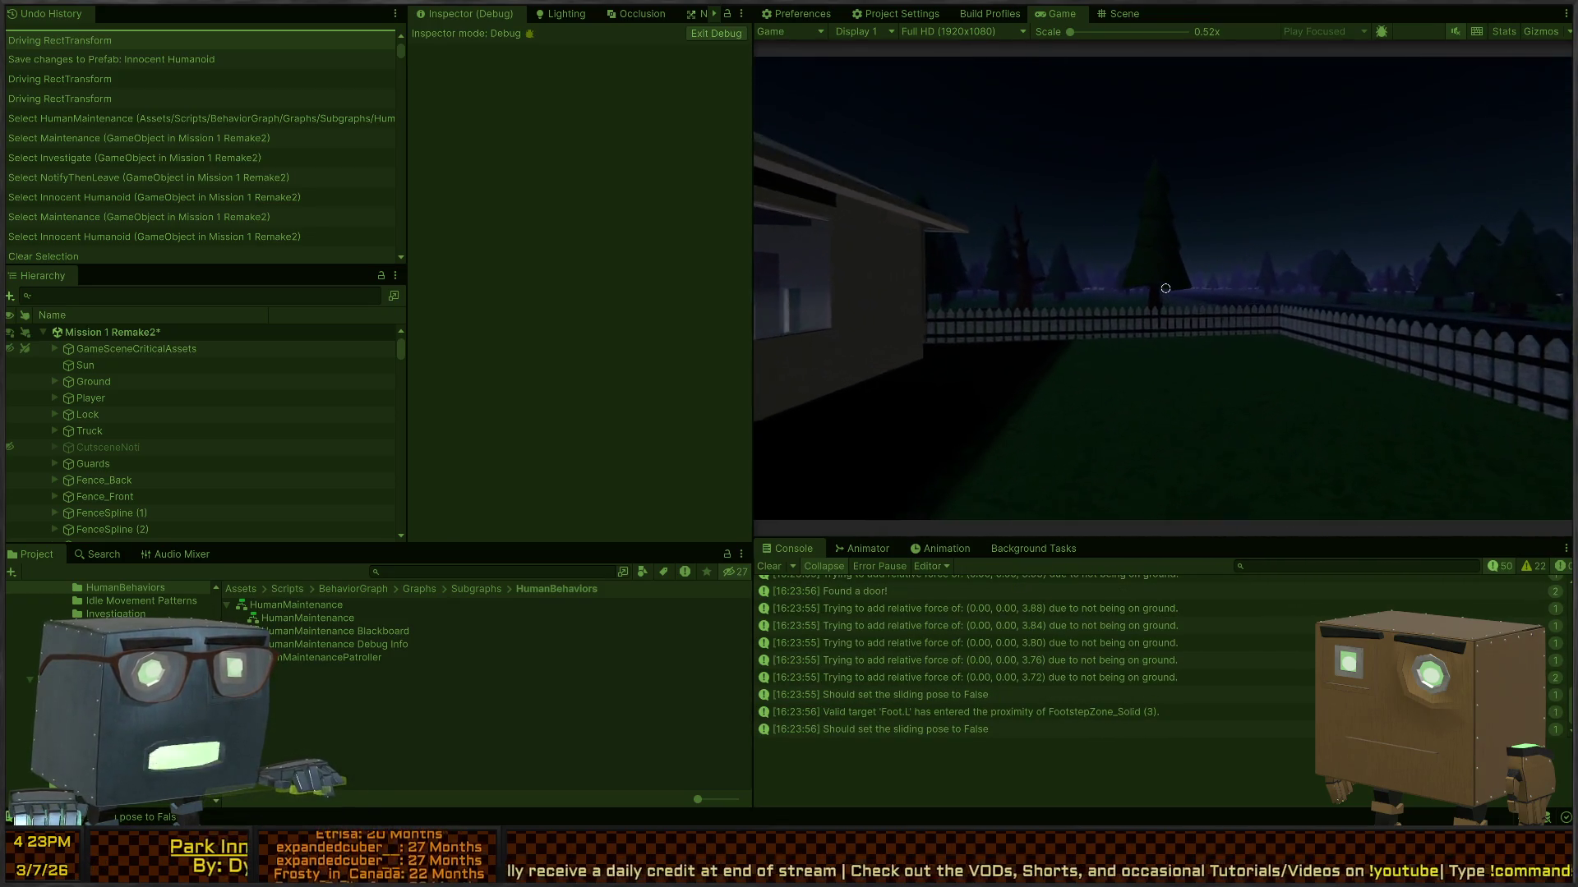
pyautogui.press('w')
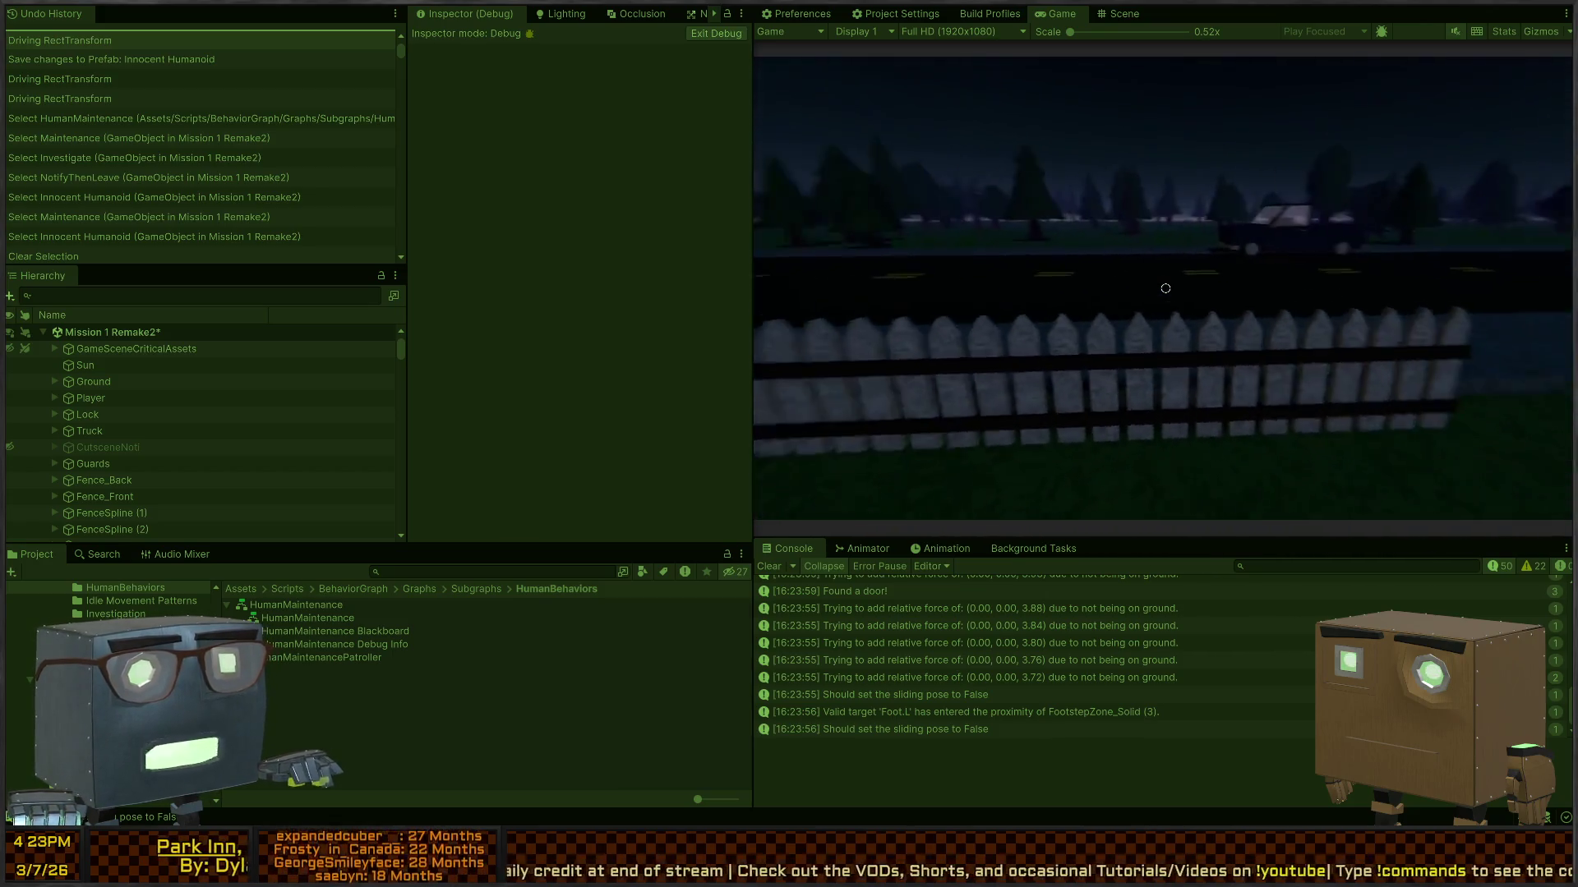
pyautogui.press('w')
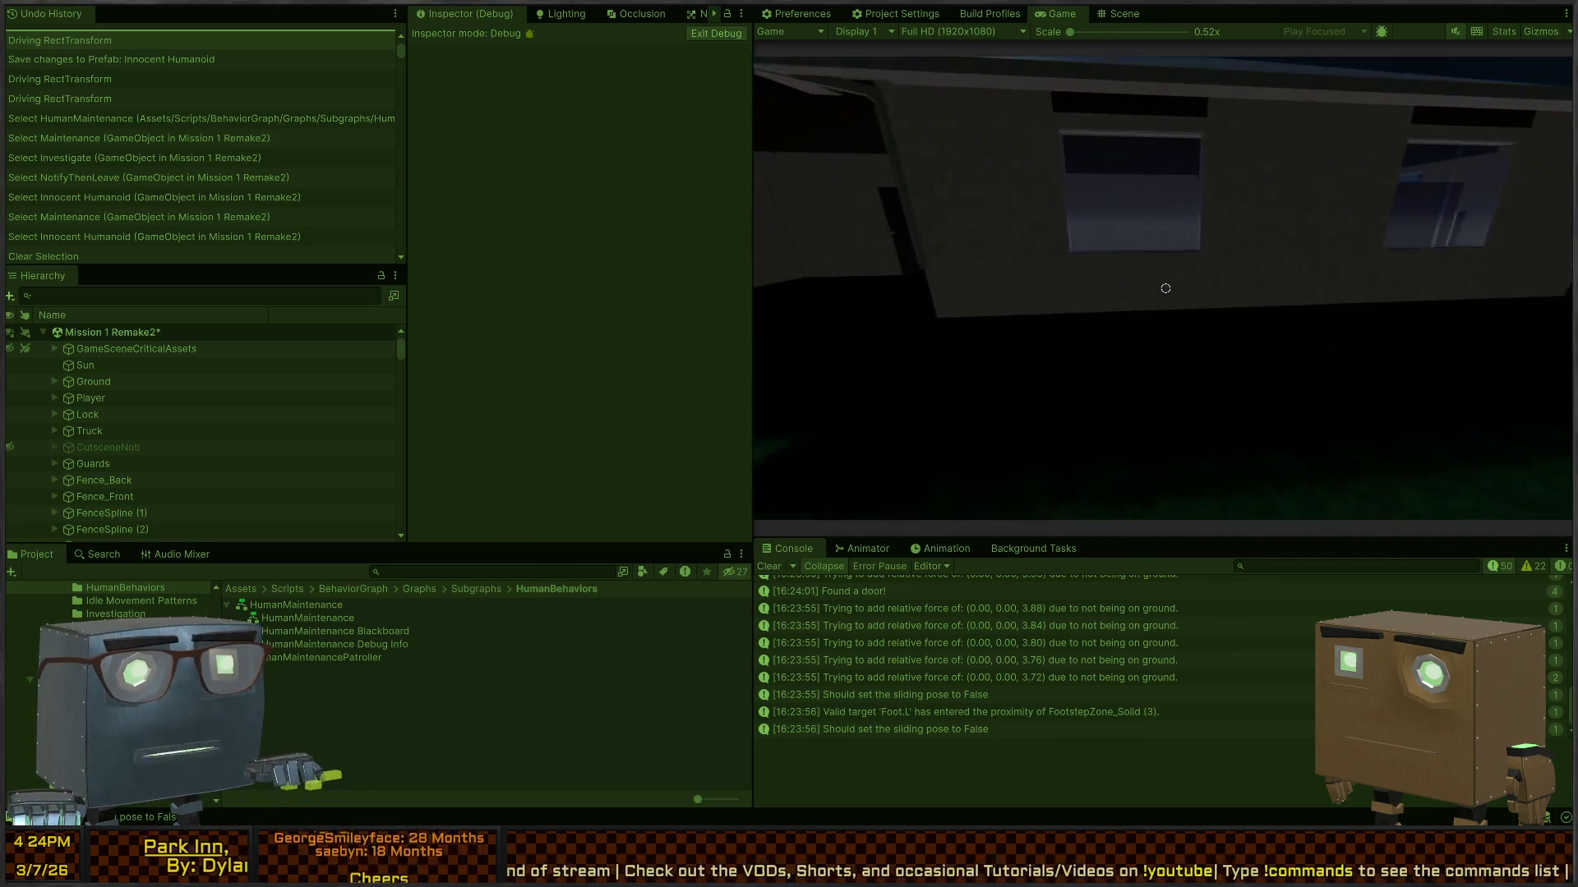
pyautogui.press('w')
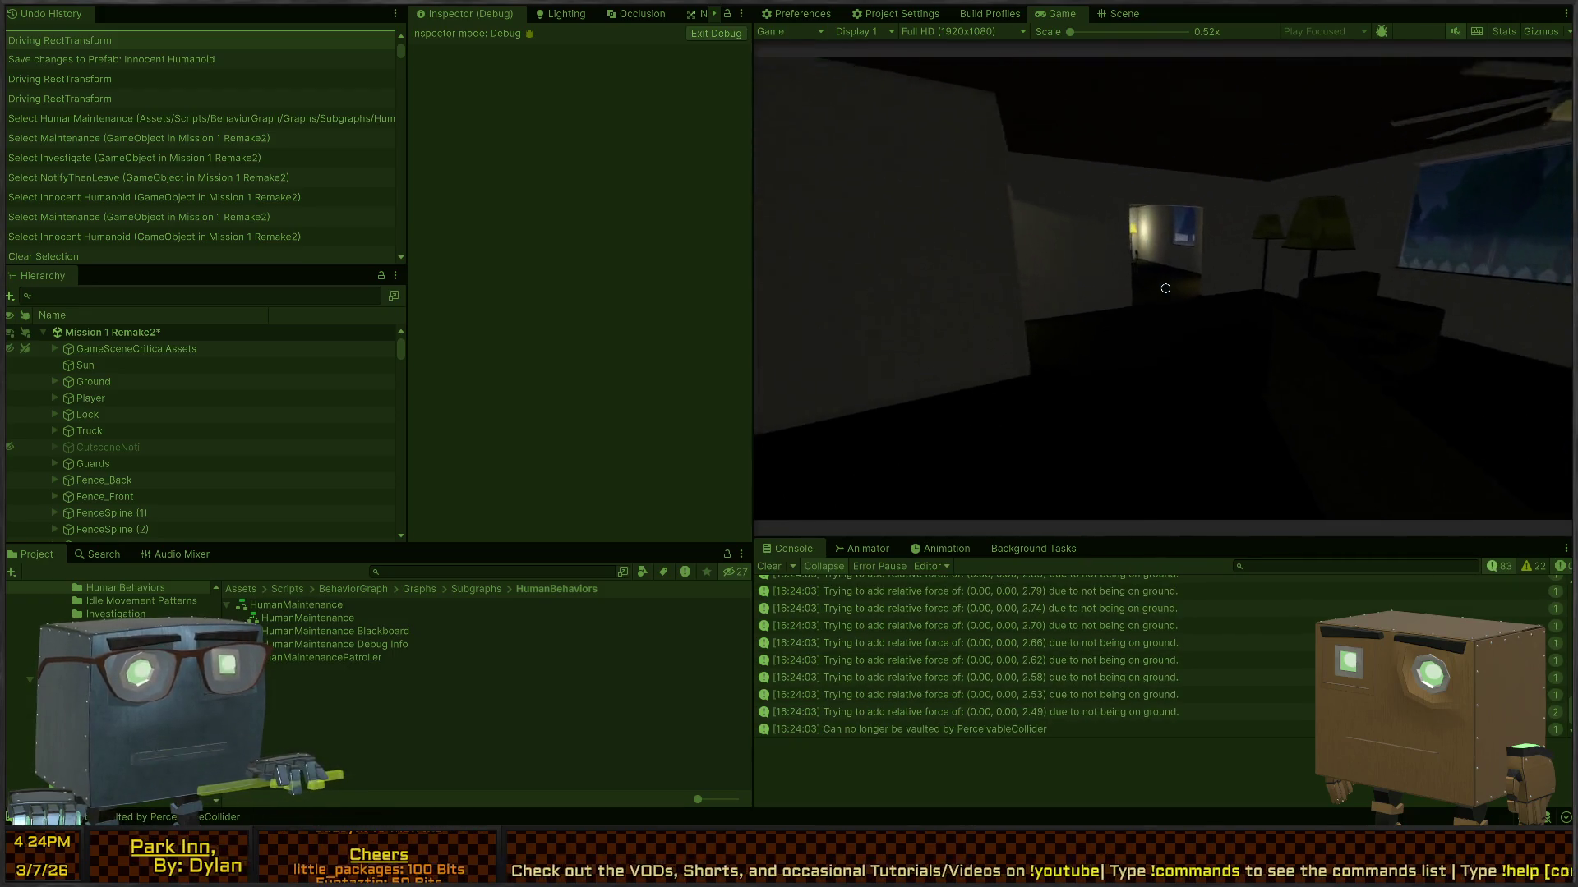
pyautogui.press('w')
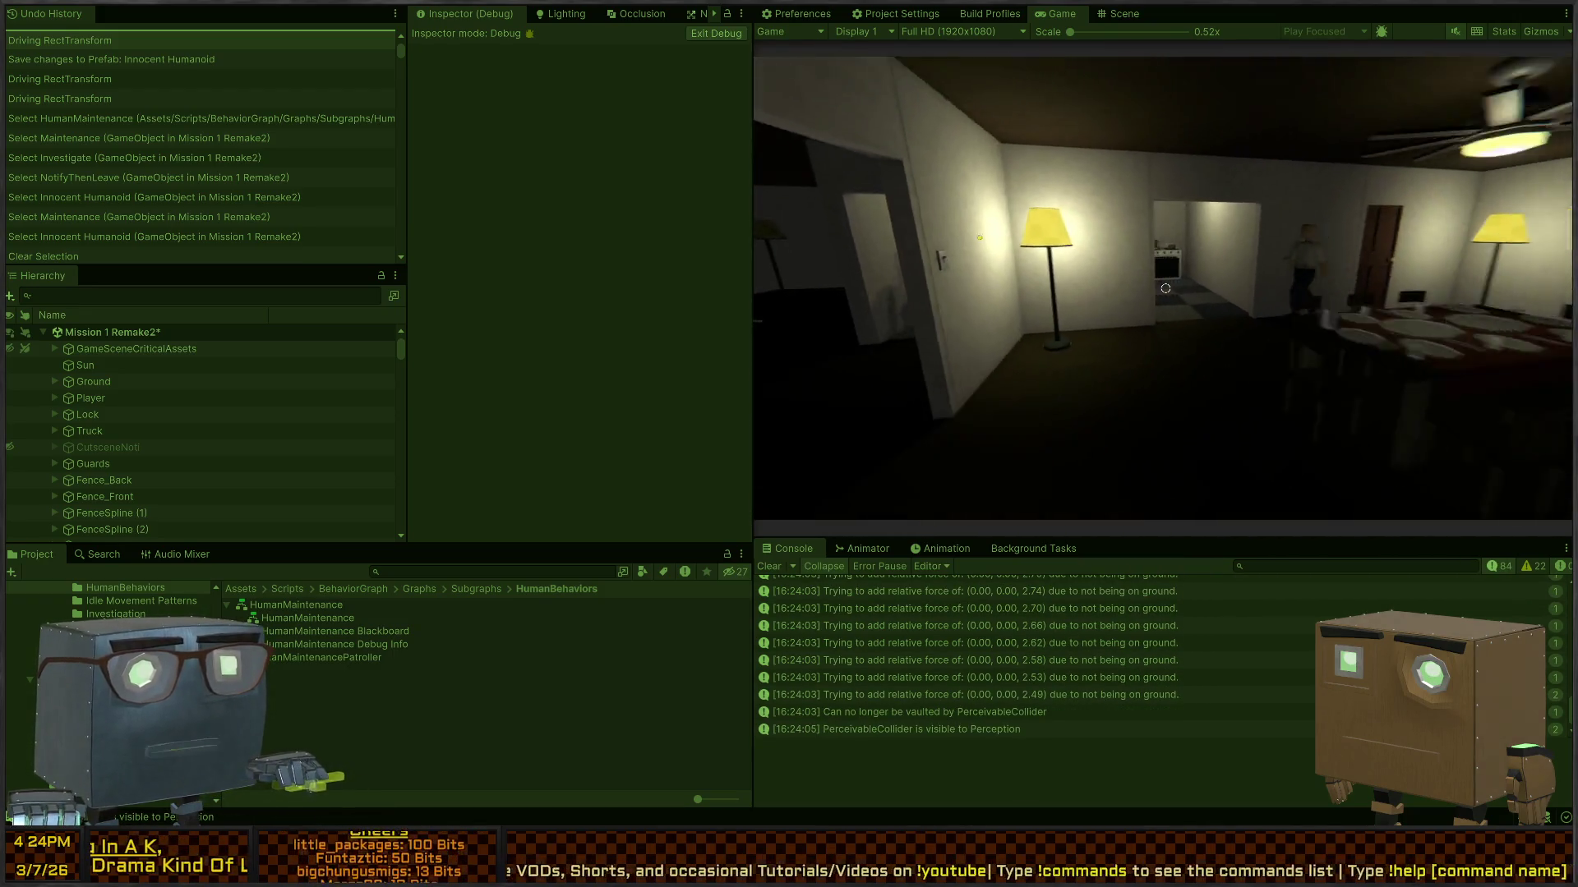
pyautogui.press('w')
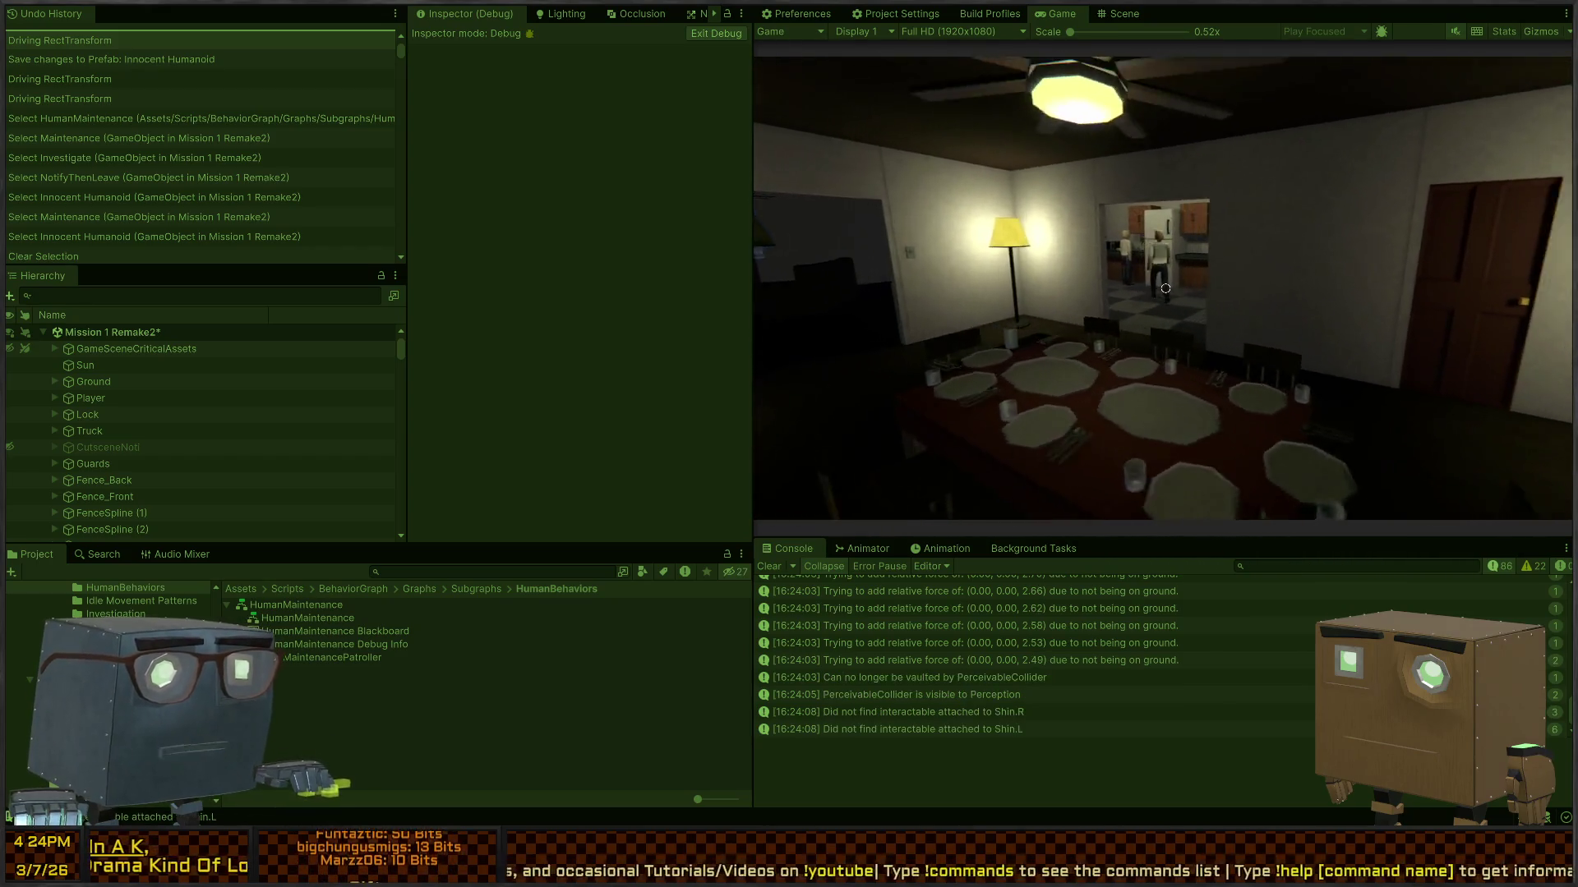
pyautogui.press('w')
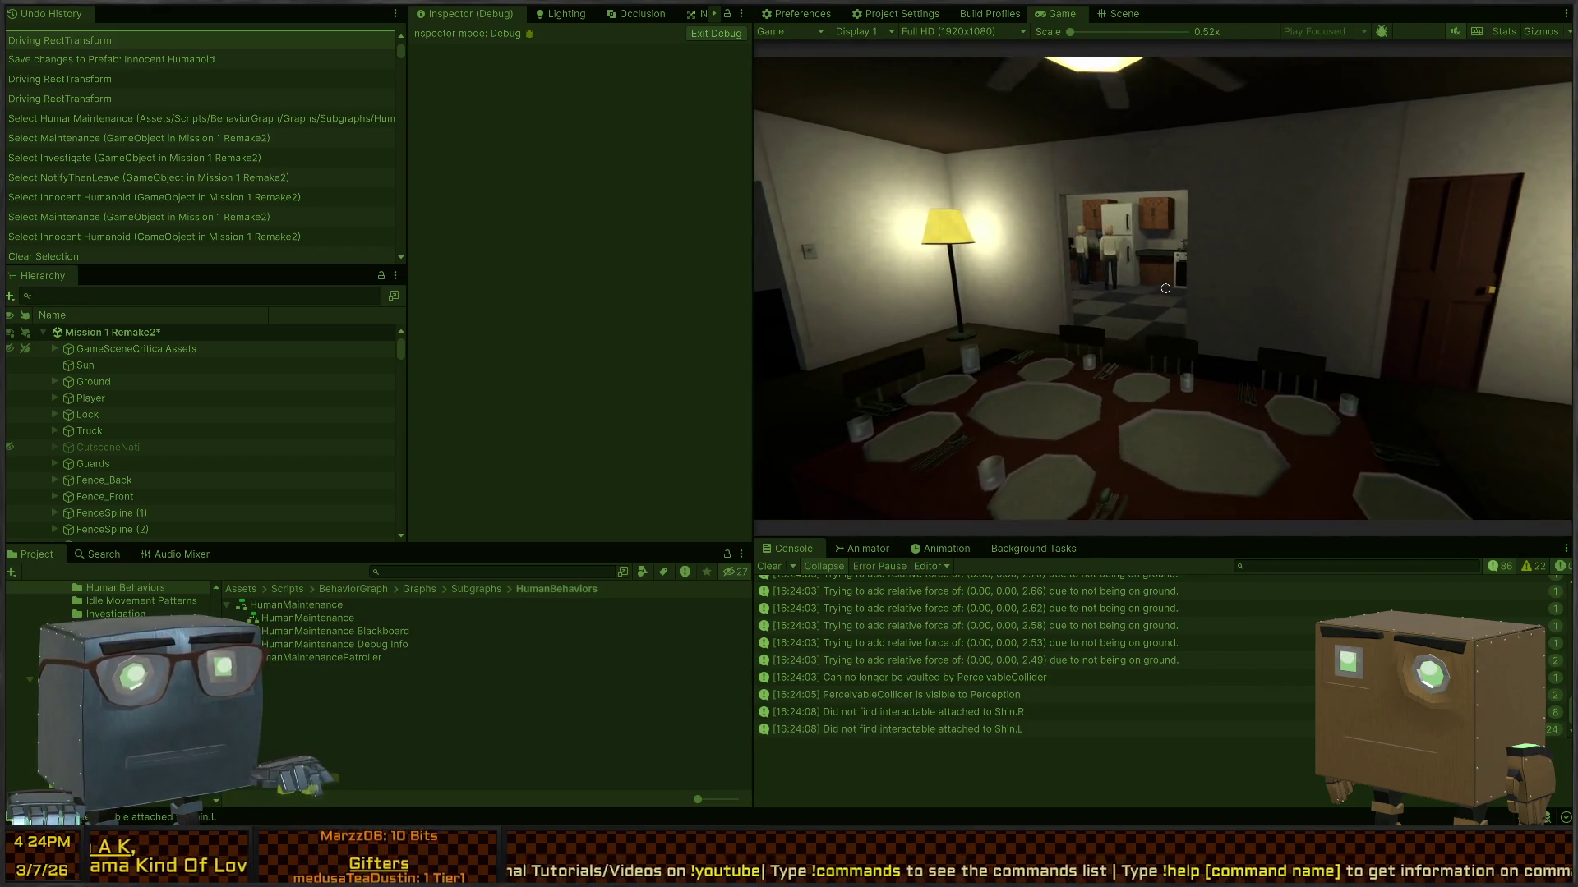
pyautogui.press('w')
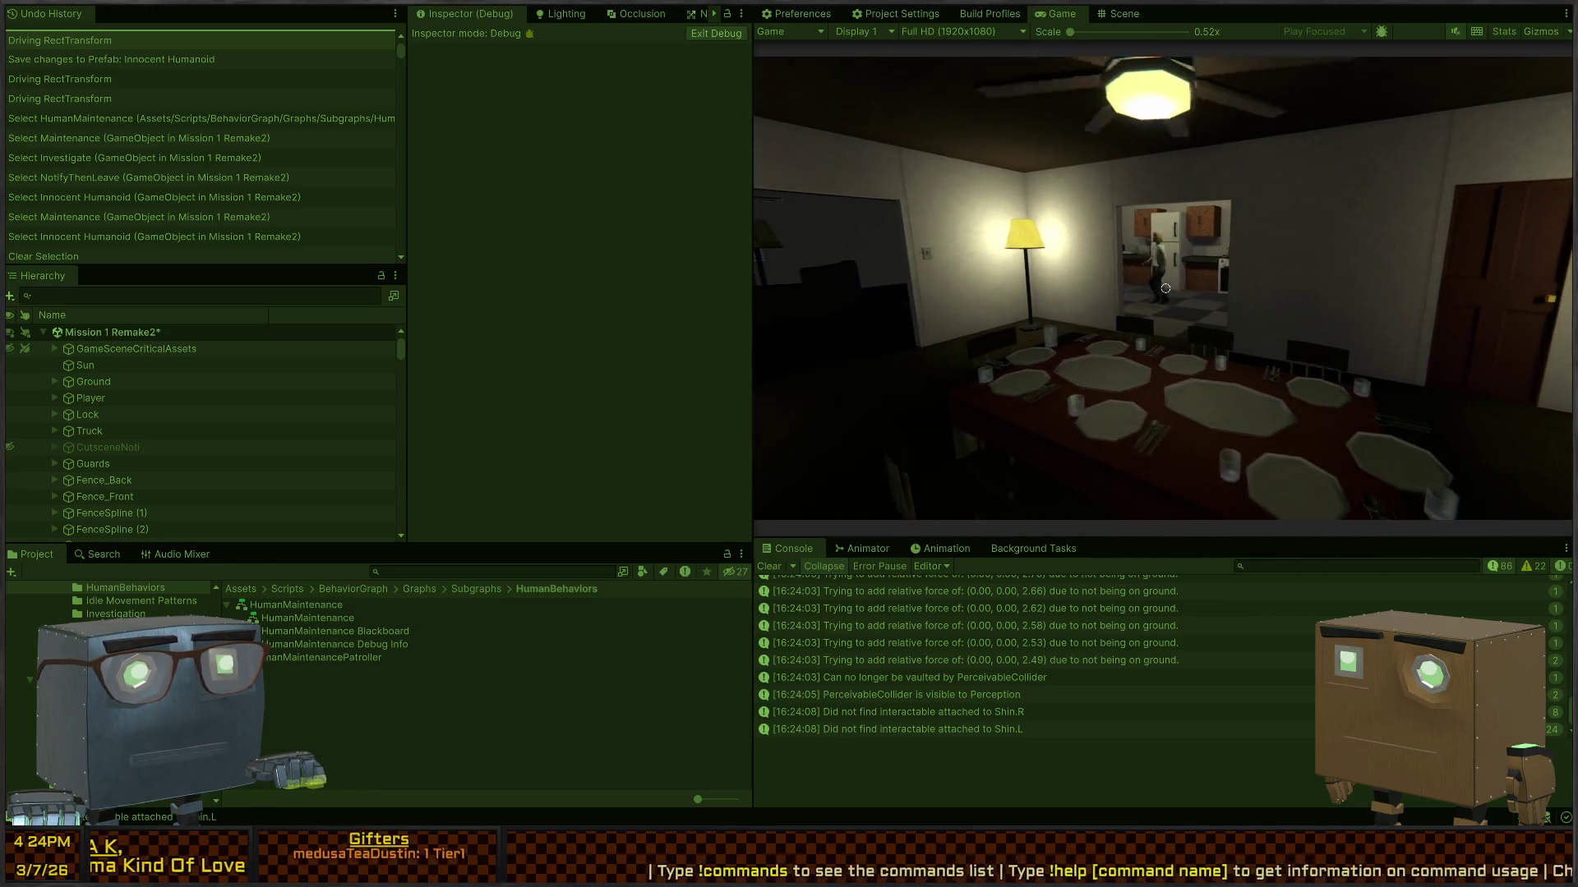
pyautogui.press('w')
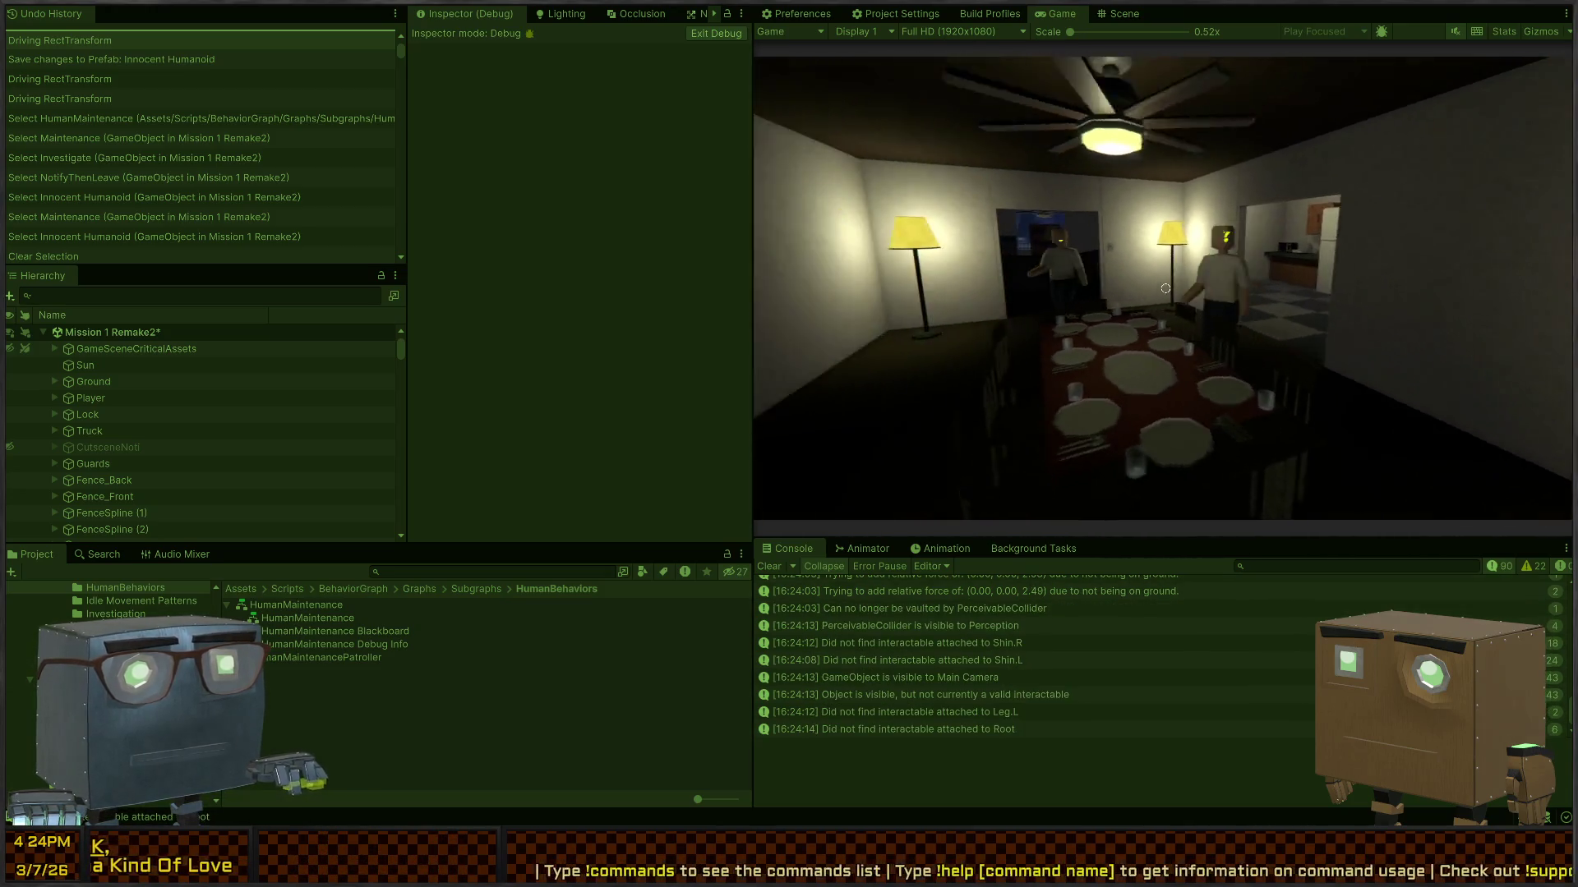
pyautogui.press('w')
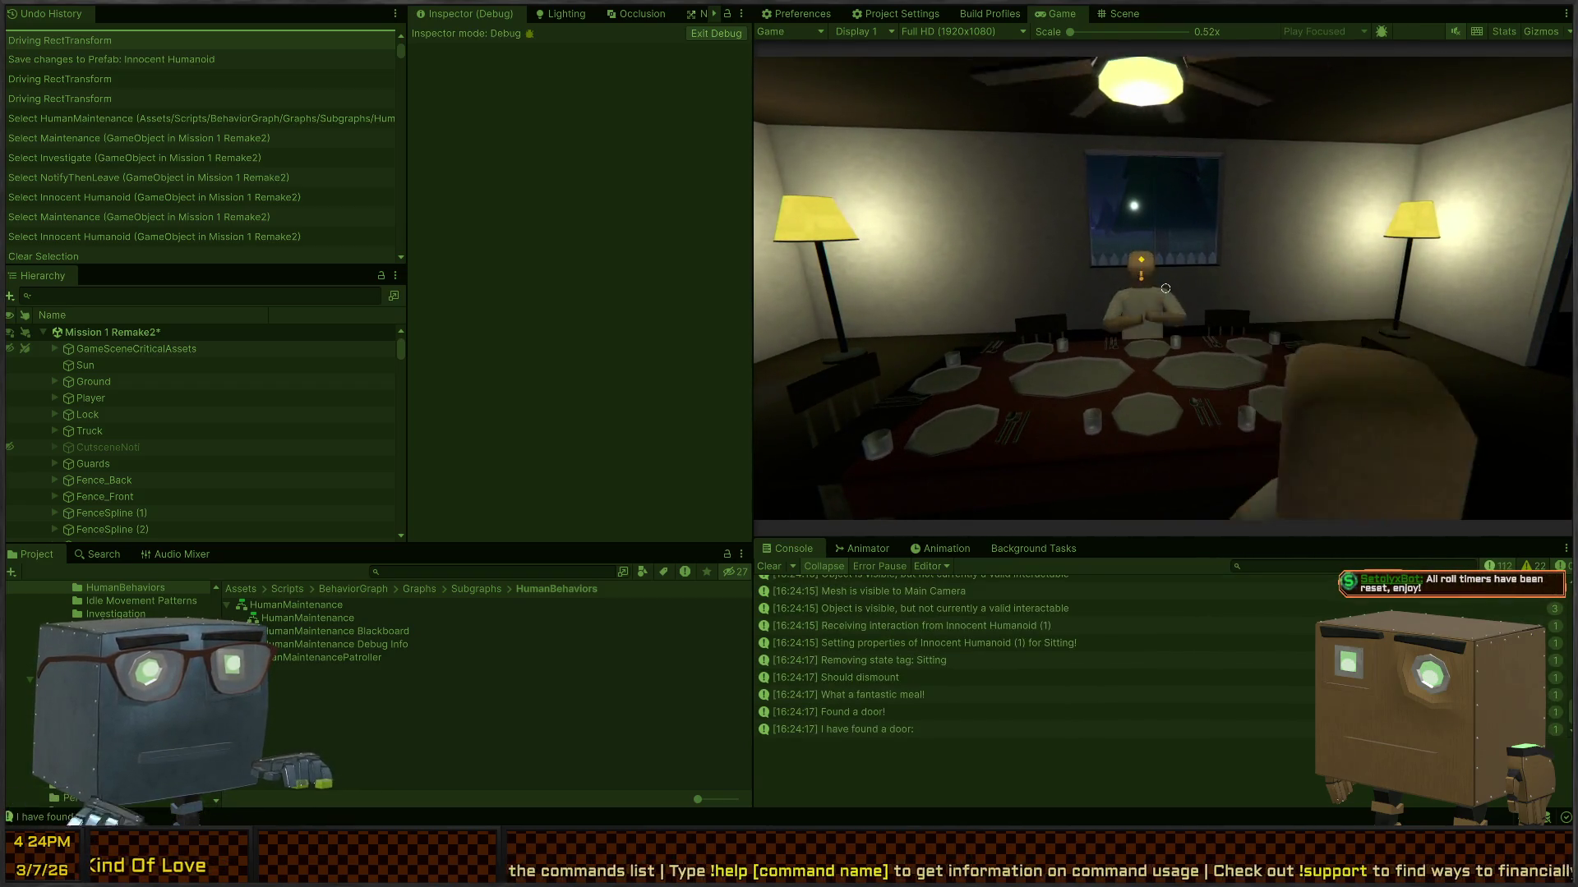
# Step: Show the chair-escape log's stack trace and select the Kitchen Chair beside the seated NPC
pyautogui.press('s')
pyautogui.hotkey('ctrl', '1')
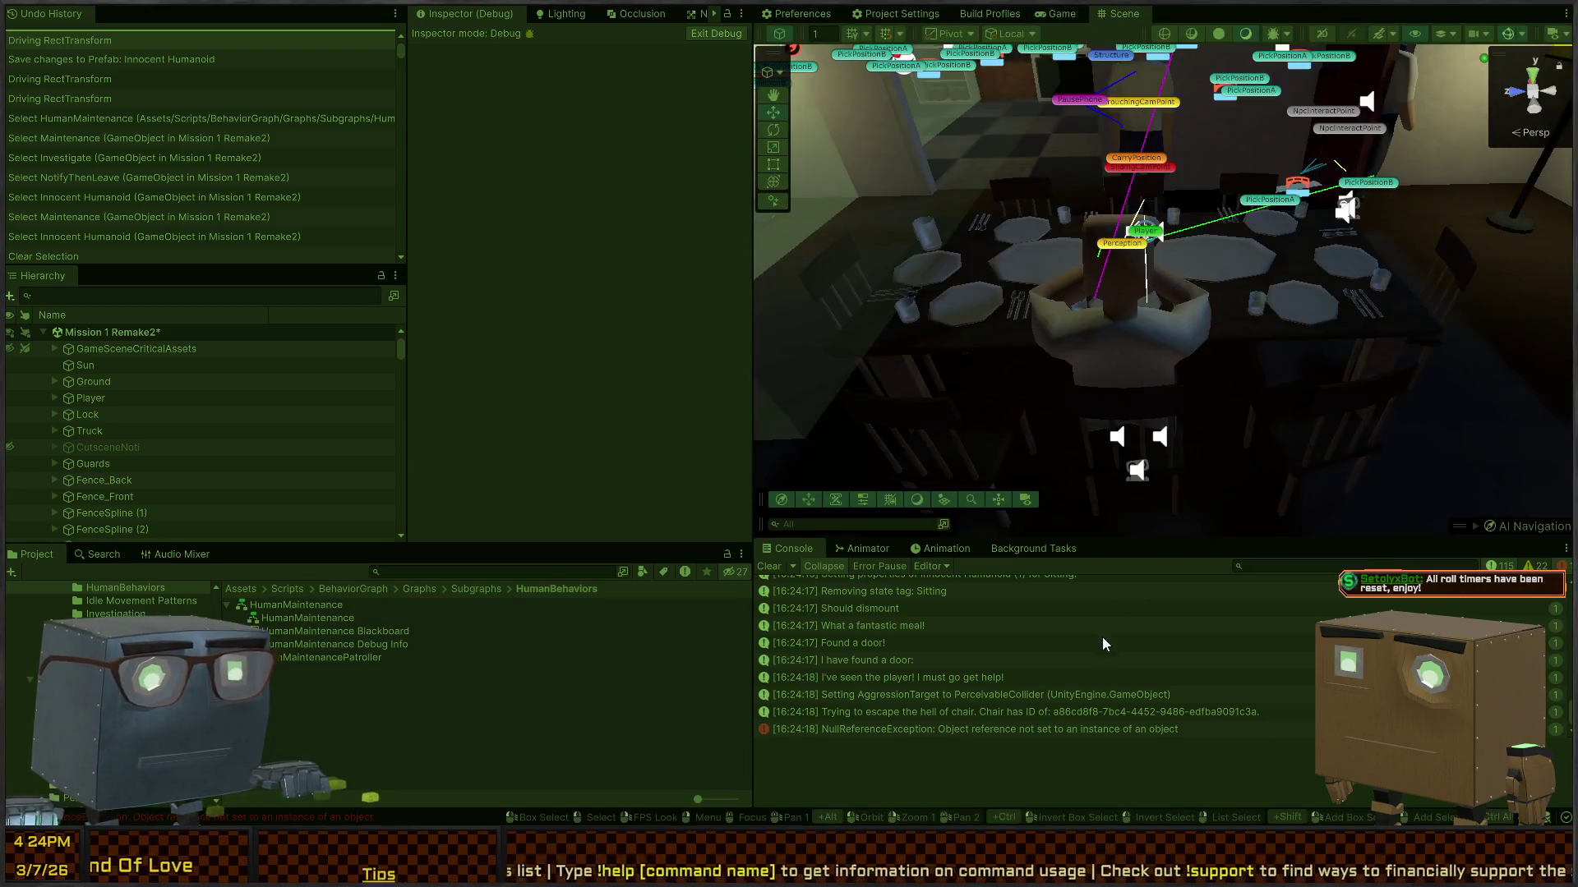
pyautogui.click(1008, 713)
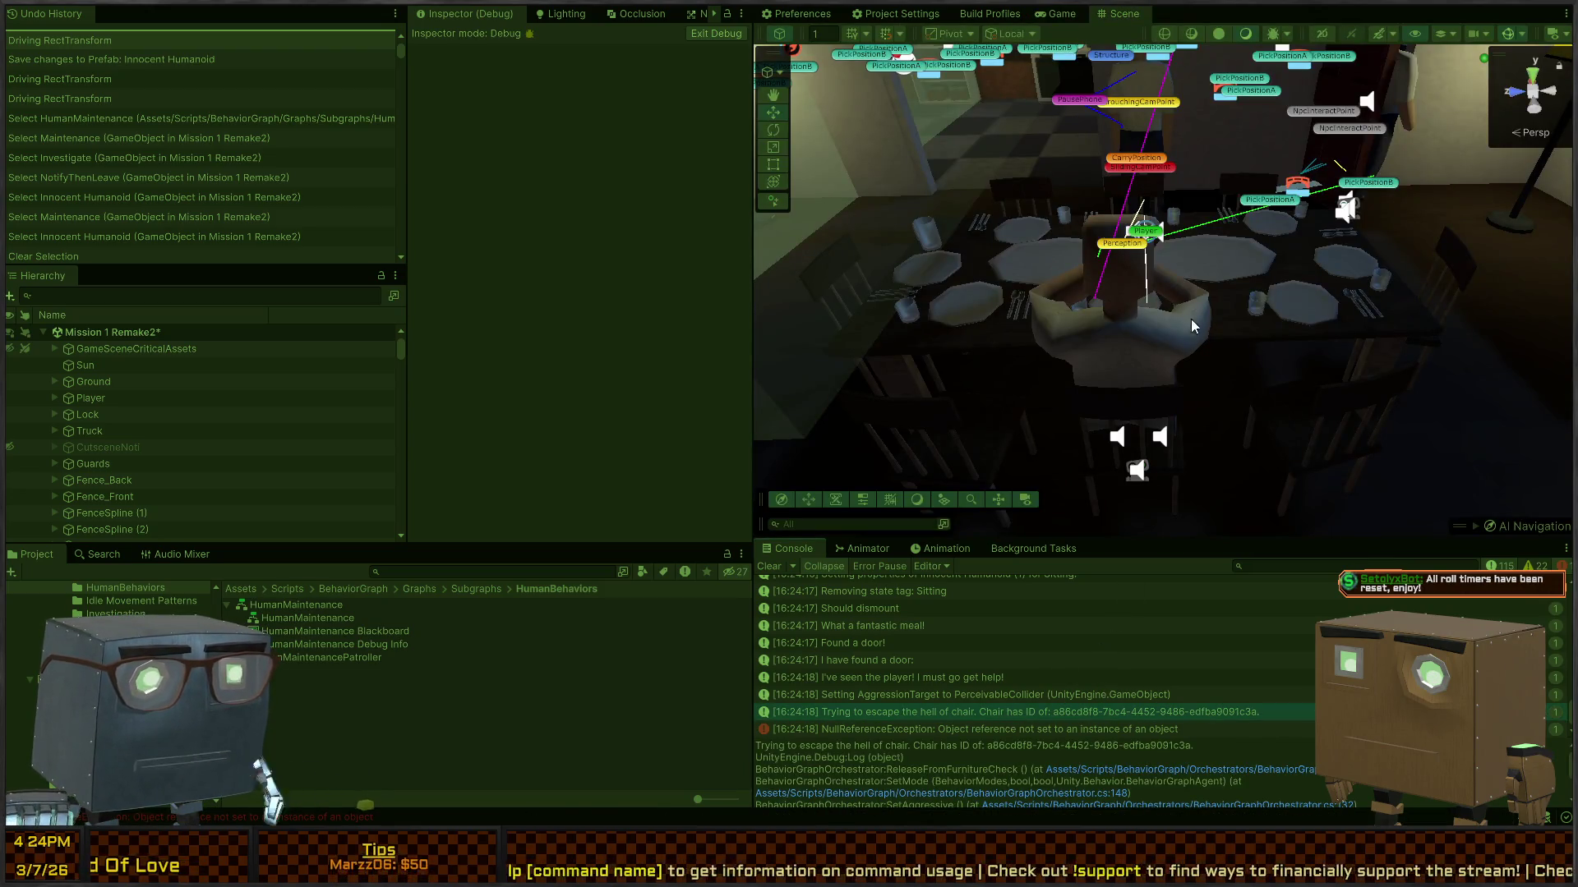
pyautogui.moveTo(1191, 319)
pyautogui.mouseDown()
pyautogui.moveTo(1114, 275)
pyautogui.moveTo(1170, 281)
pyautogui.mouseUp()
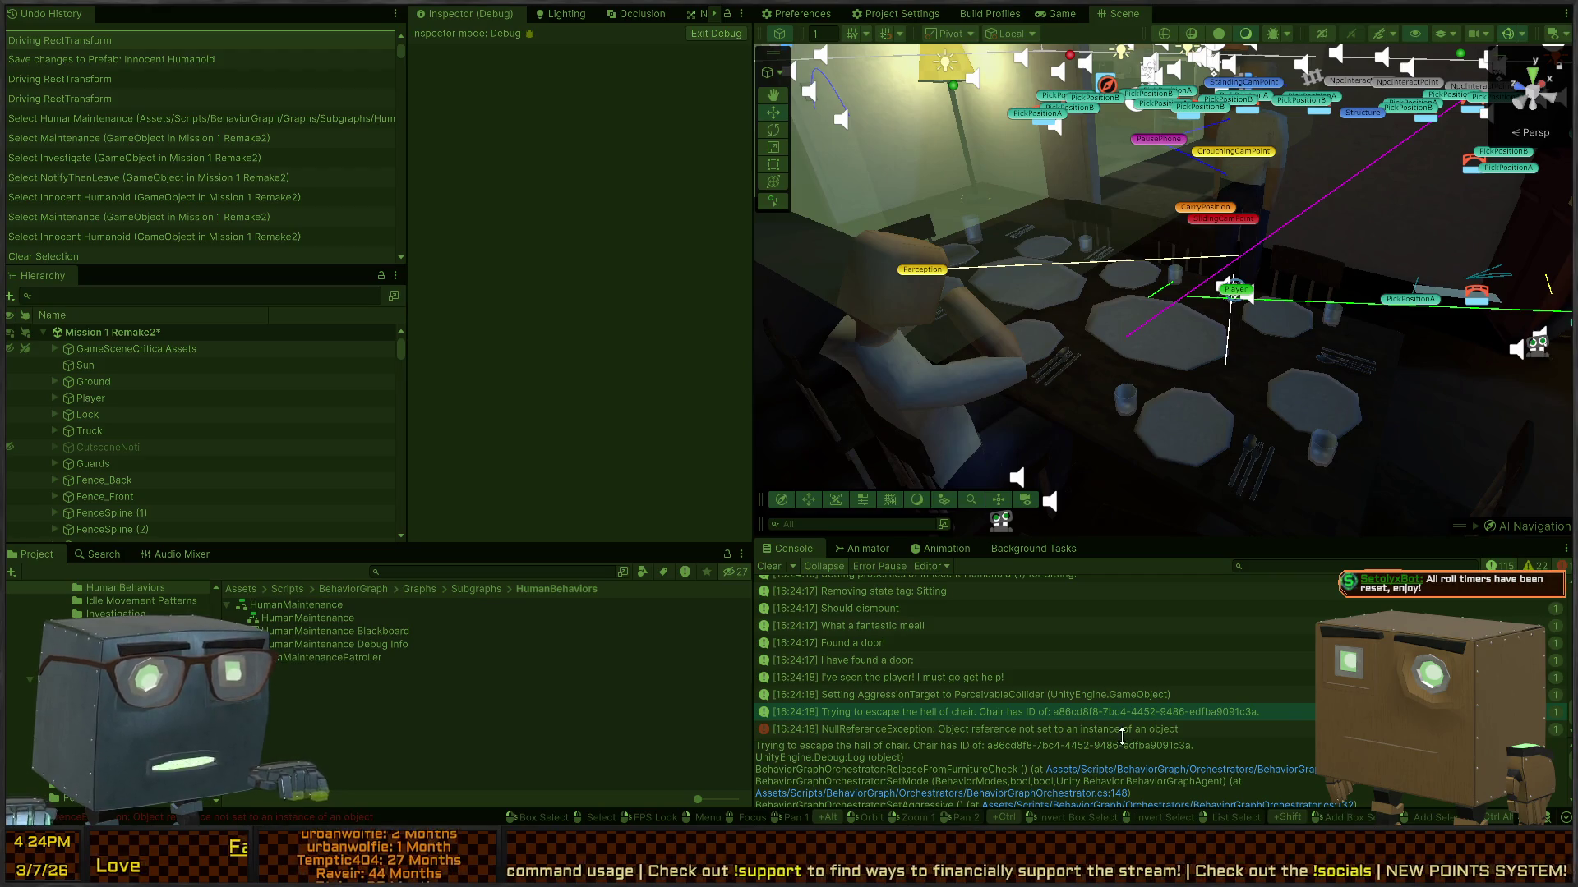
pyautogui.moveTo(860, 439); pyautogui.dragTo(1085, 330)
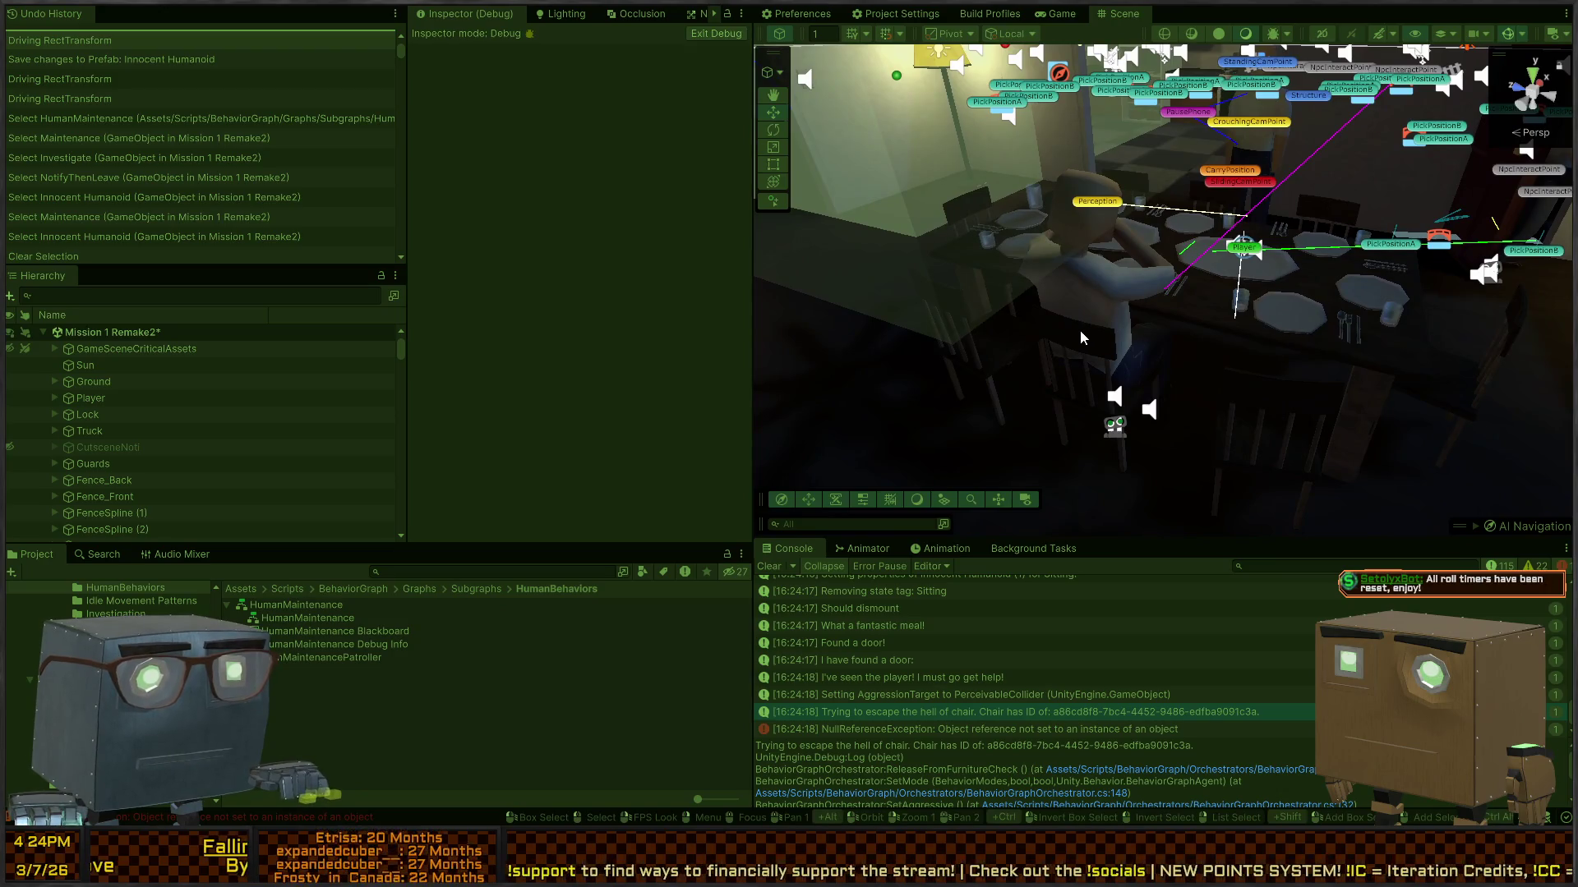
pyautogui.click(1080, 330)
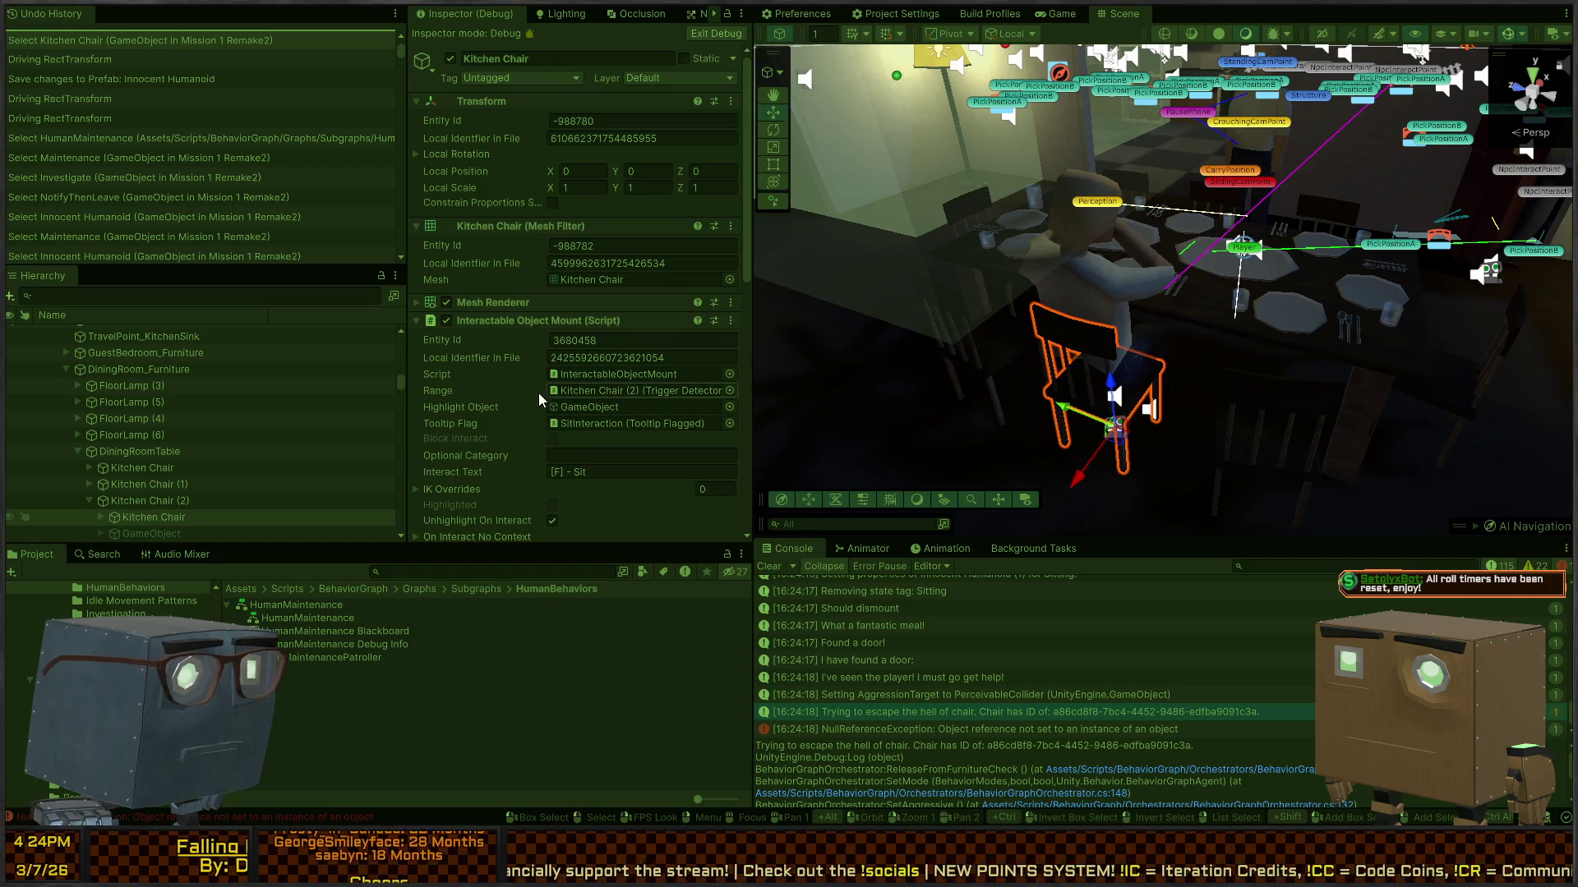
# Step: Review the chair's Interactable Object Mount and Saveable Object components, then show the NullReferenceException's stack trace
pyautogui.scroll(-5, 575, 337)
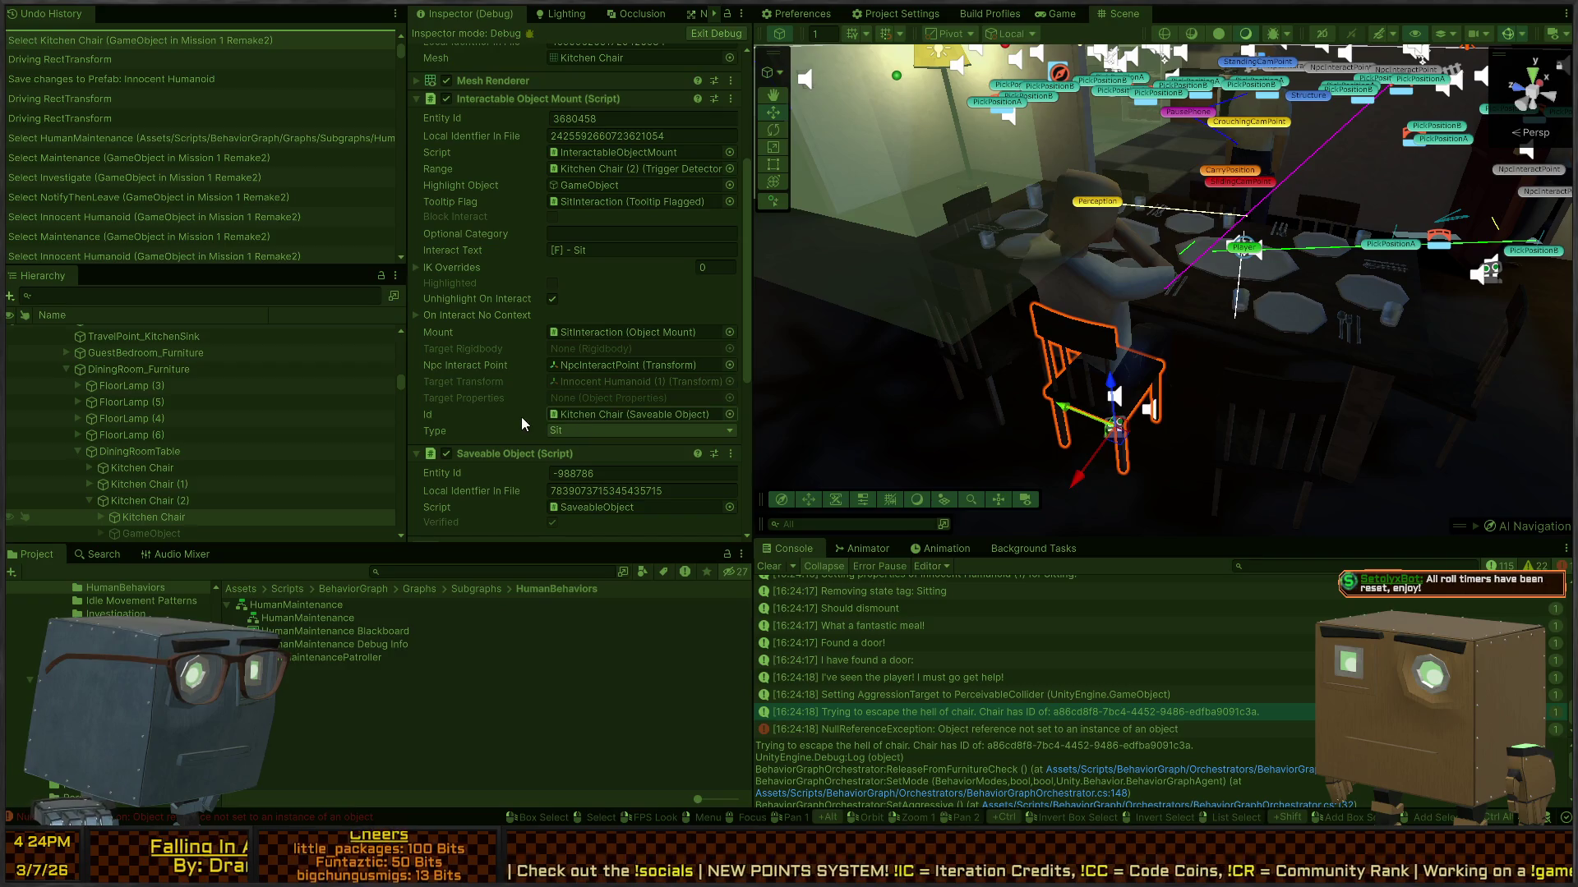
pyautogui.scroll(-2, 570, 412)
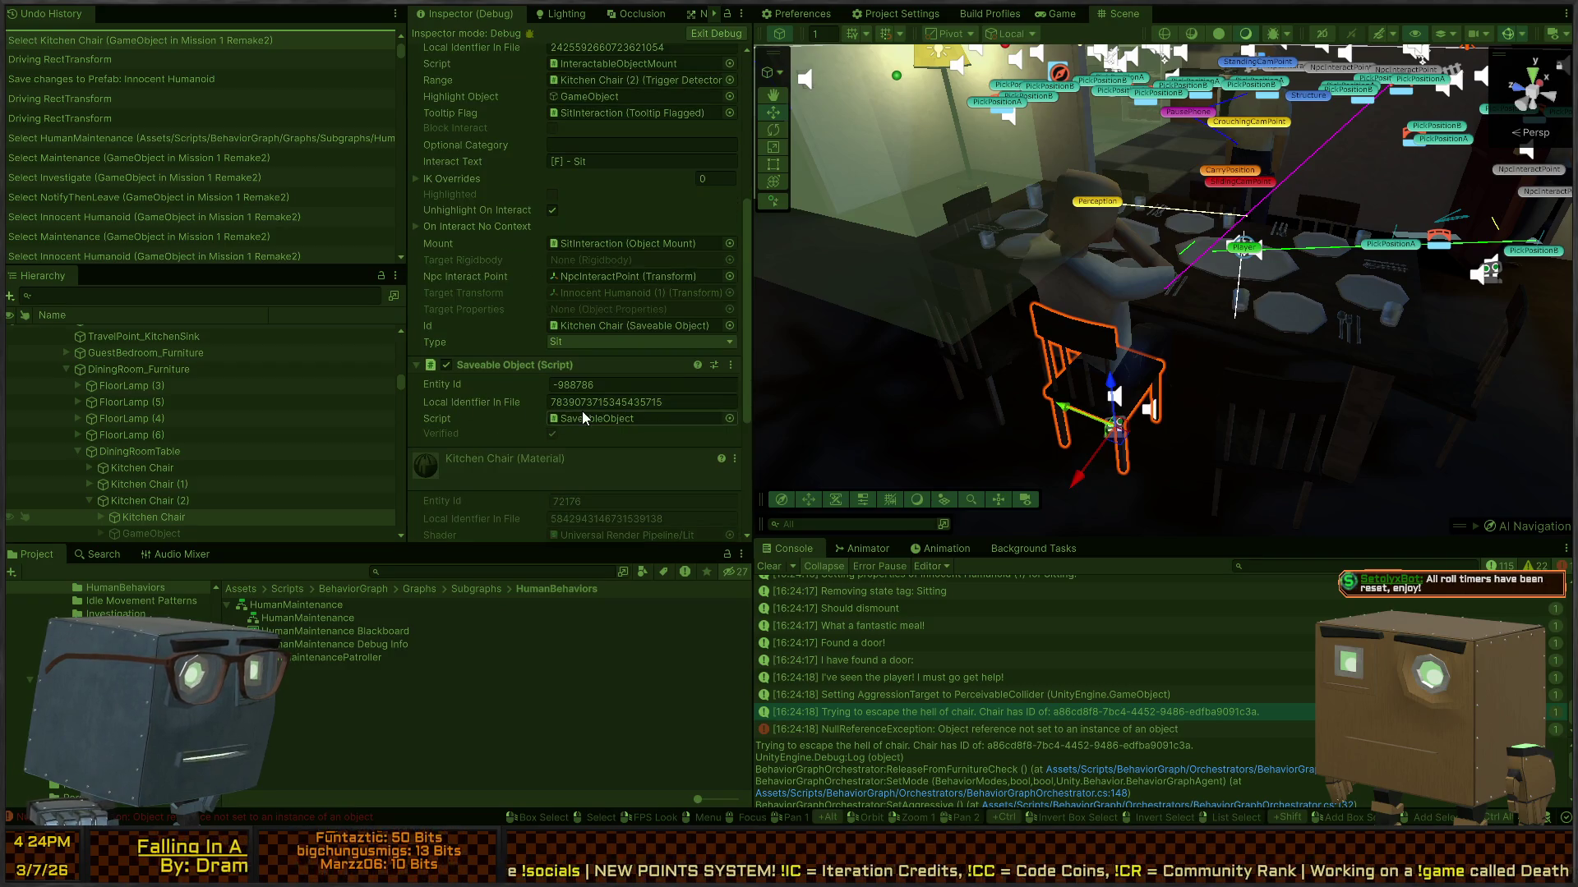
pyautogui.scroll(-4, 462, 410)
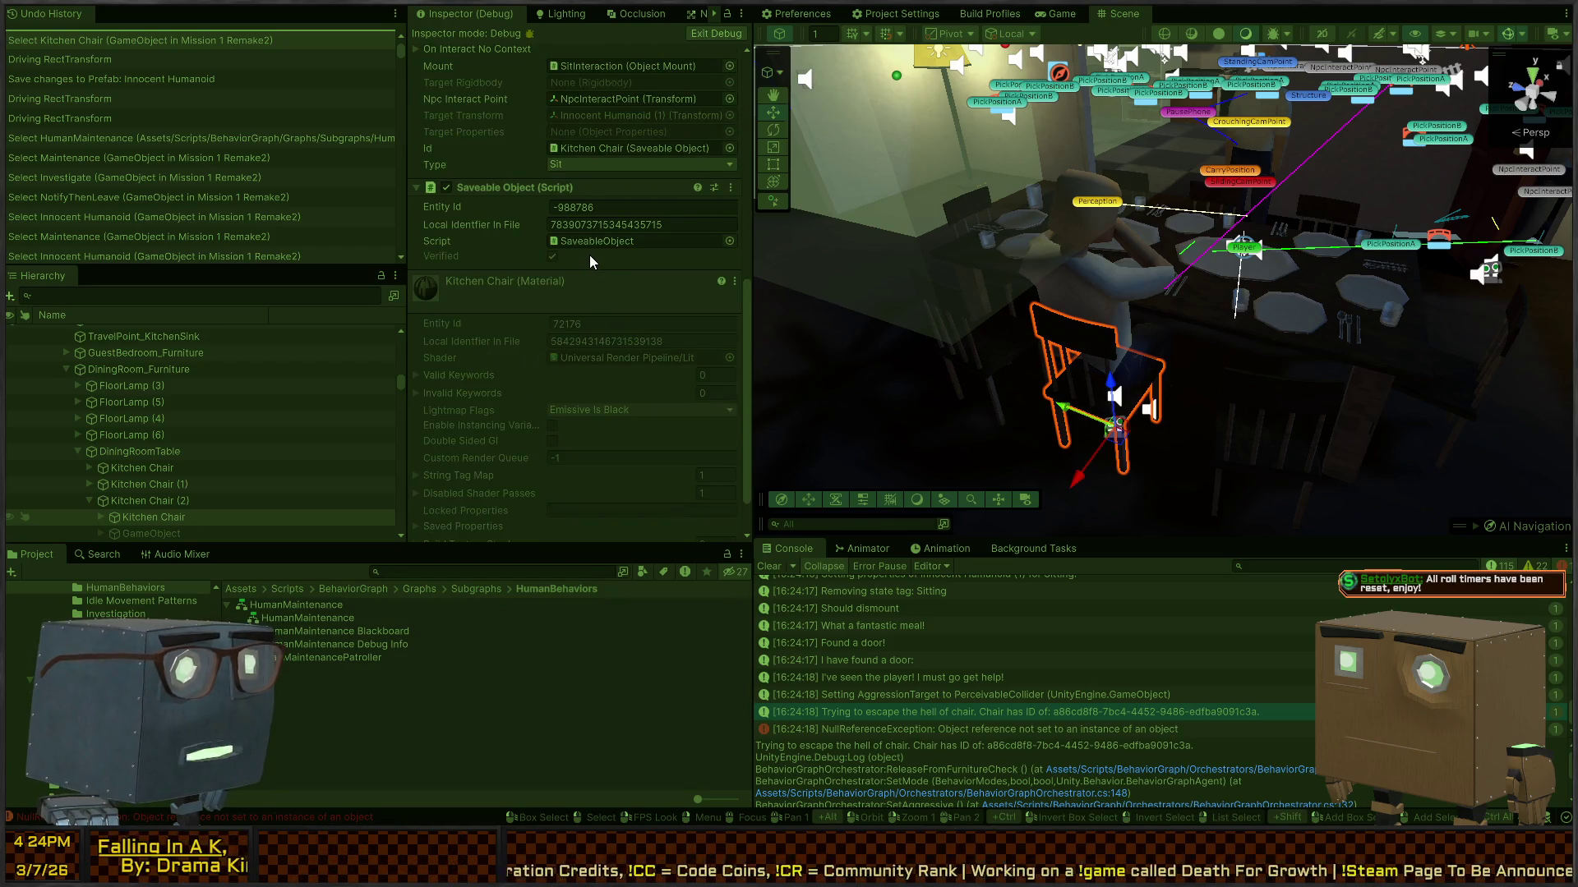
pyautogui.scroll(8, 501, 279)
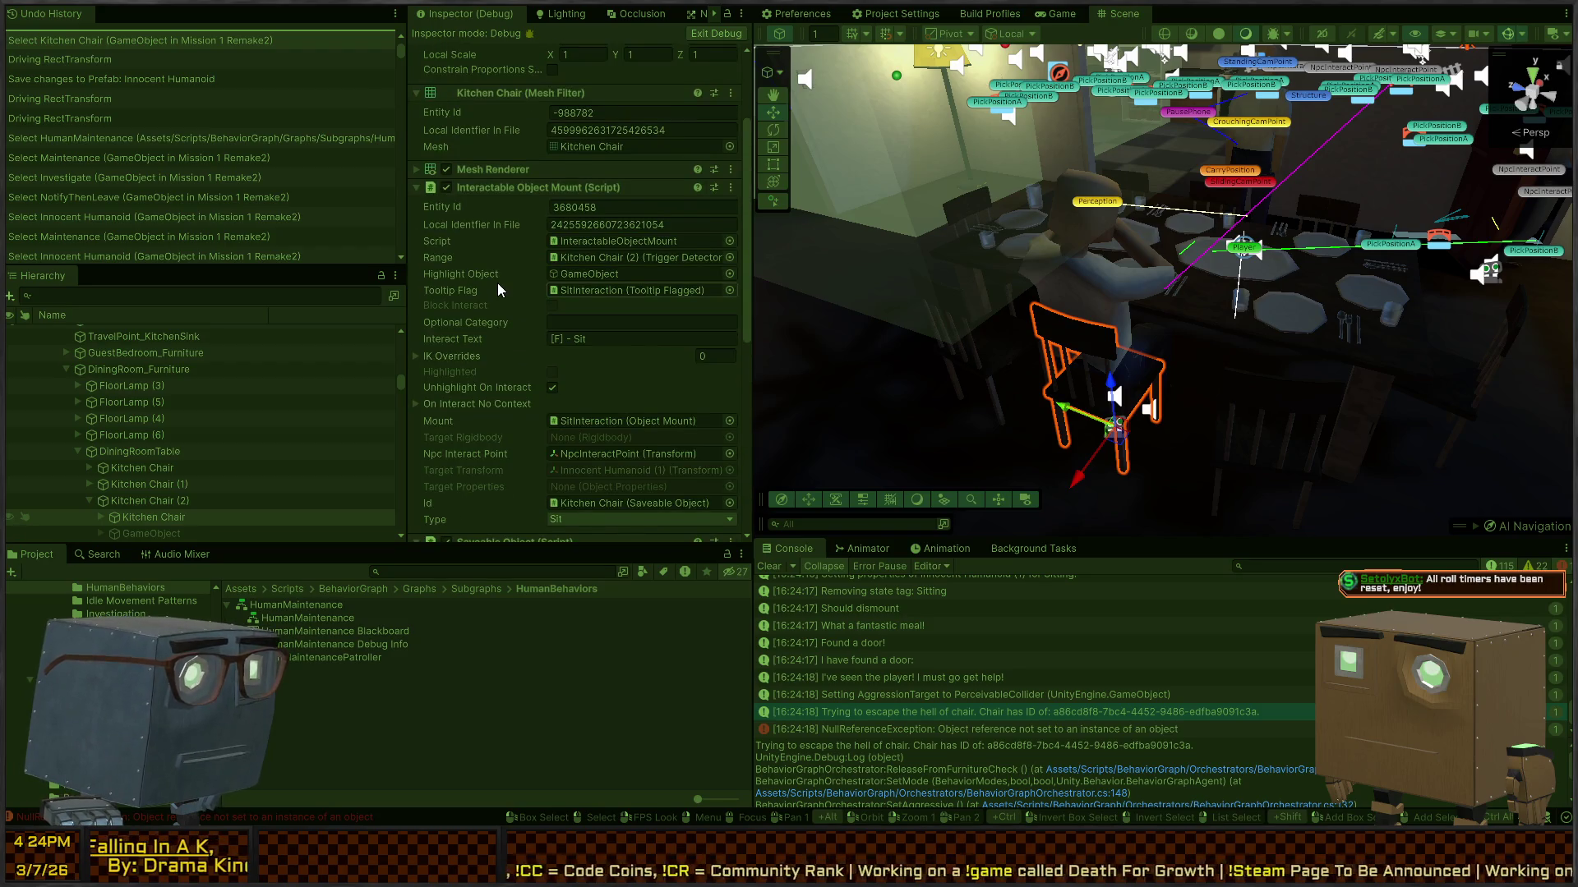
pyautogui.scroll(-1, 1157, 711)
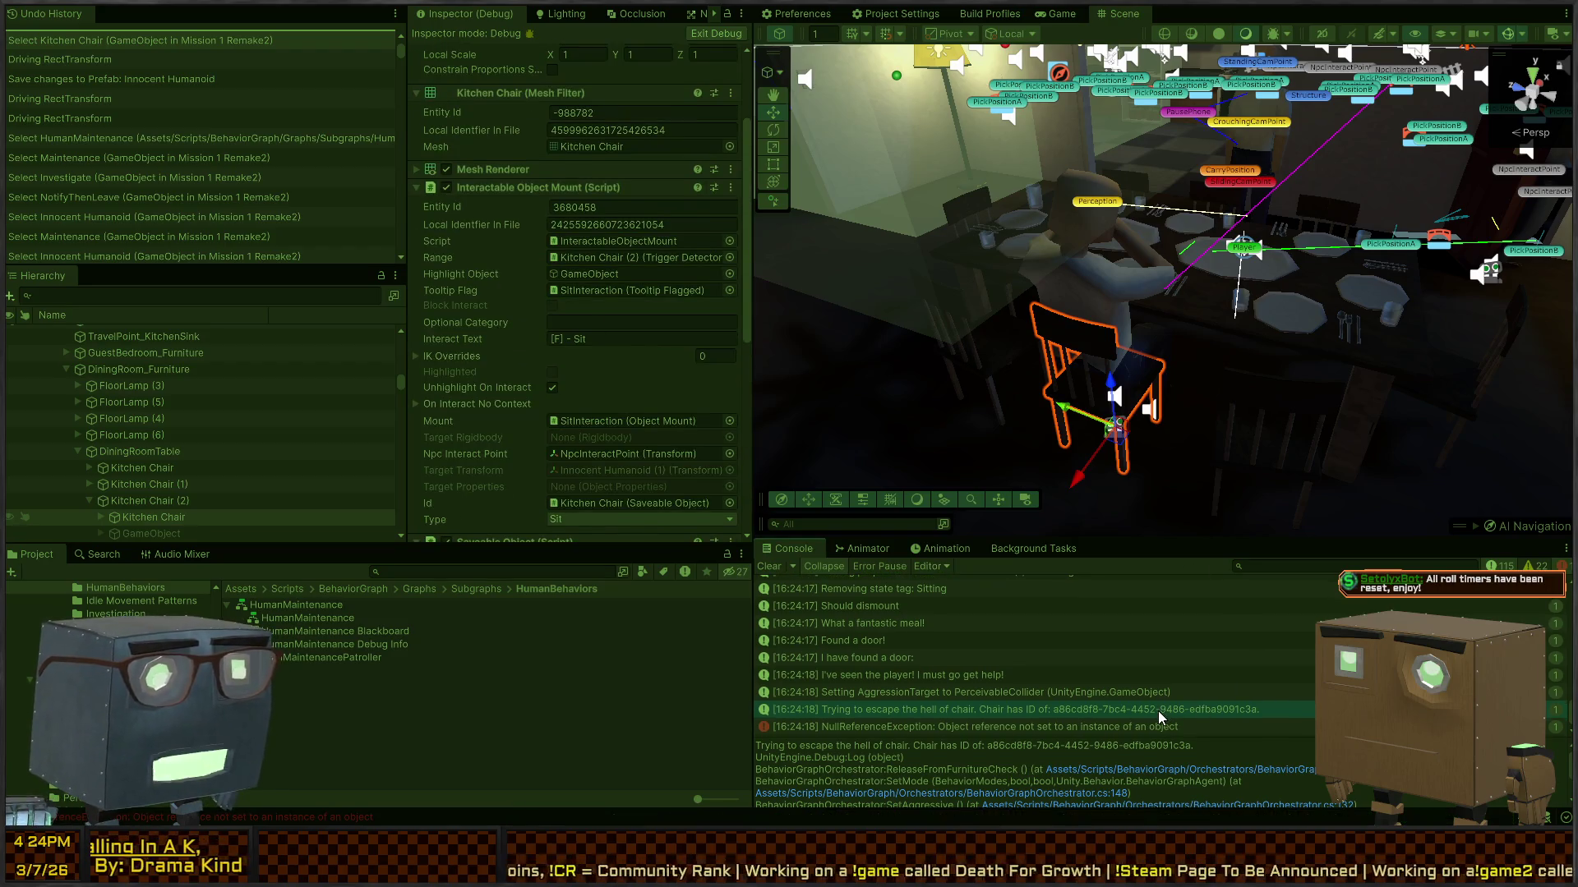
pyautogui.click(1028, 723)
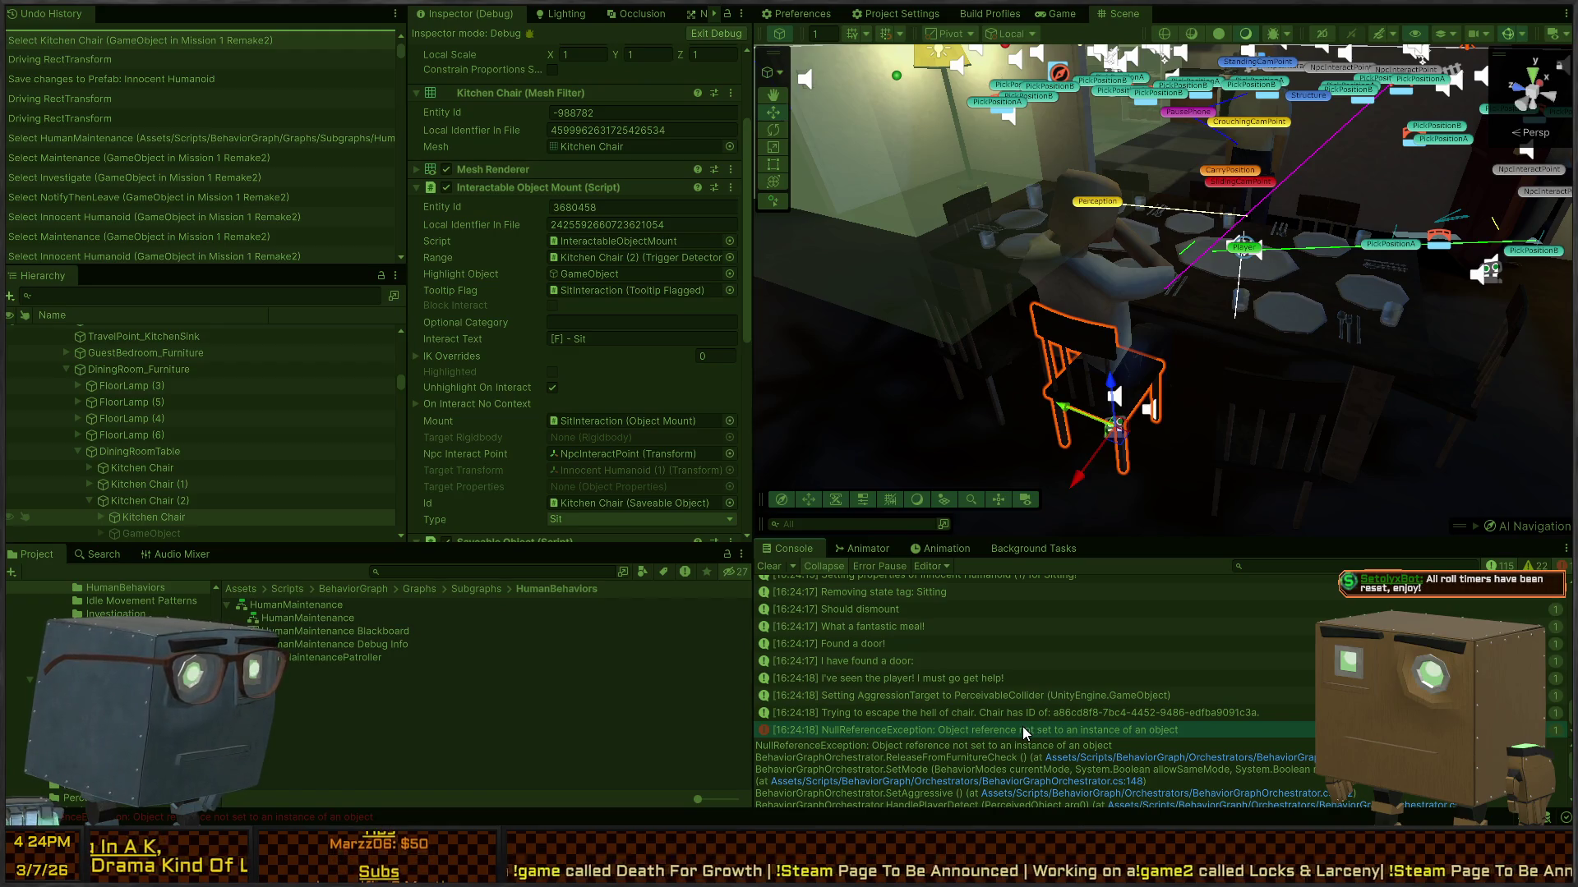
# Step: Follow the error to the InteractableObjectMount lookup on line 165 of ReleaseFromFurnitureCheck
pyautogui.doubleClick(1022, 727)
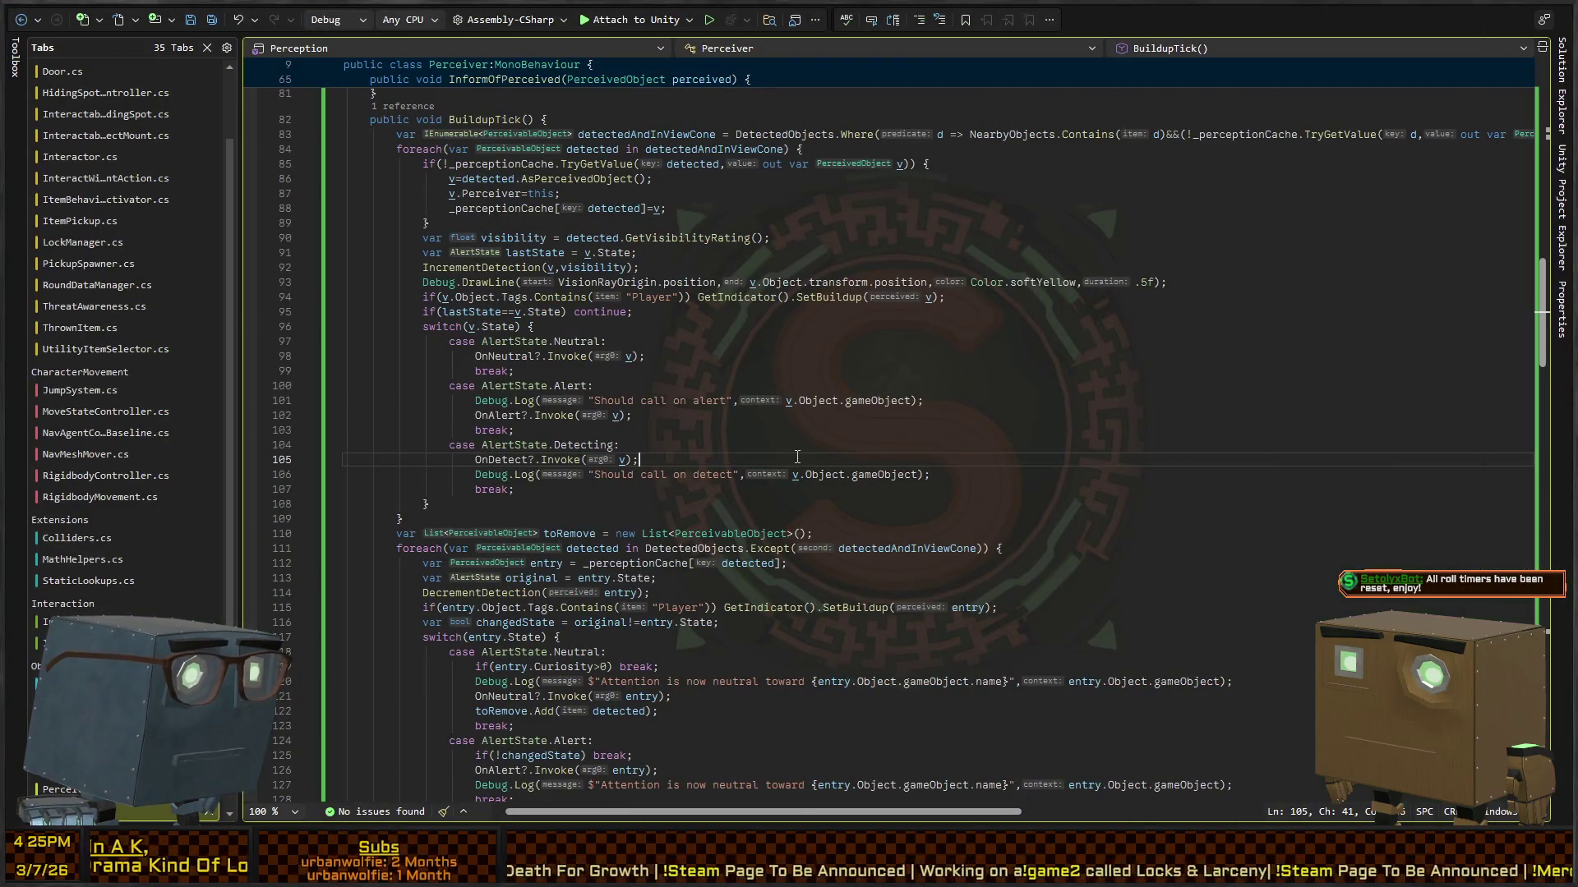
pyautogui.hotkey('alt', 'Tab')
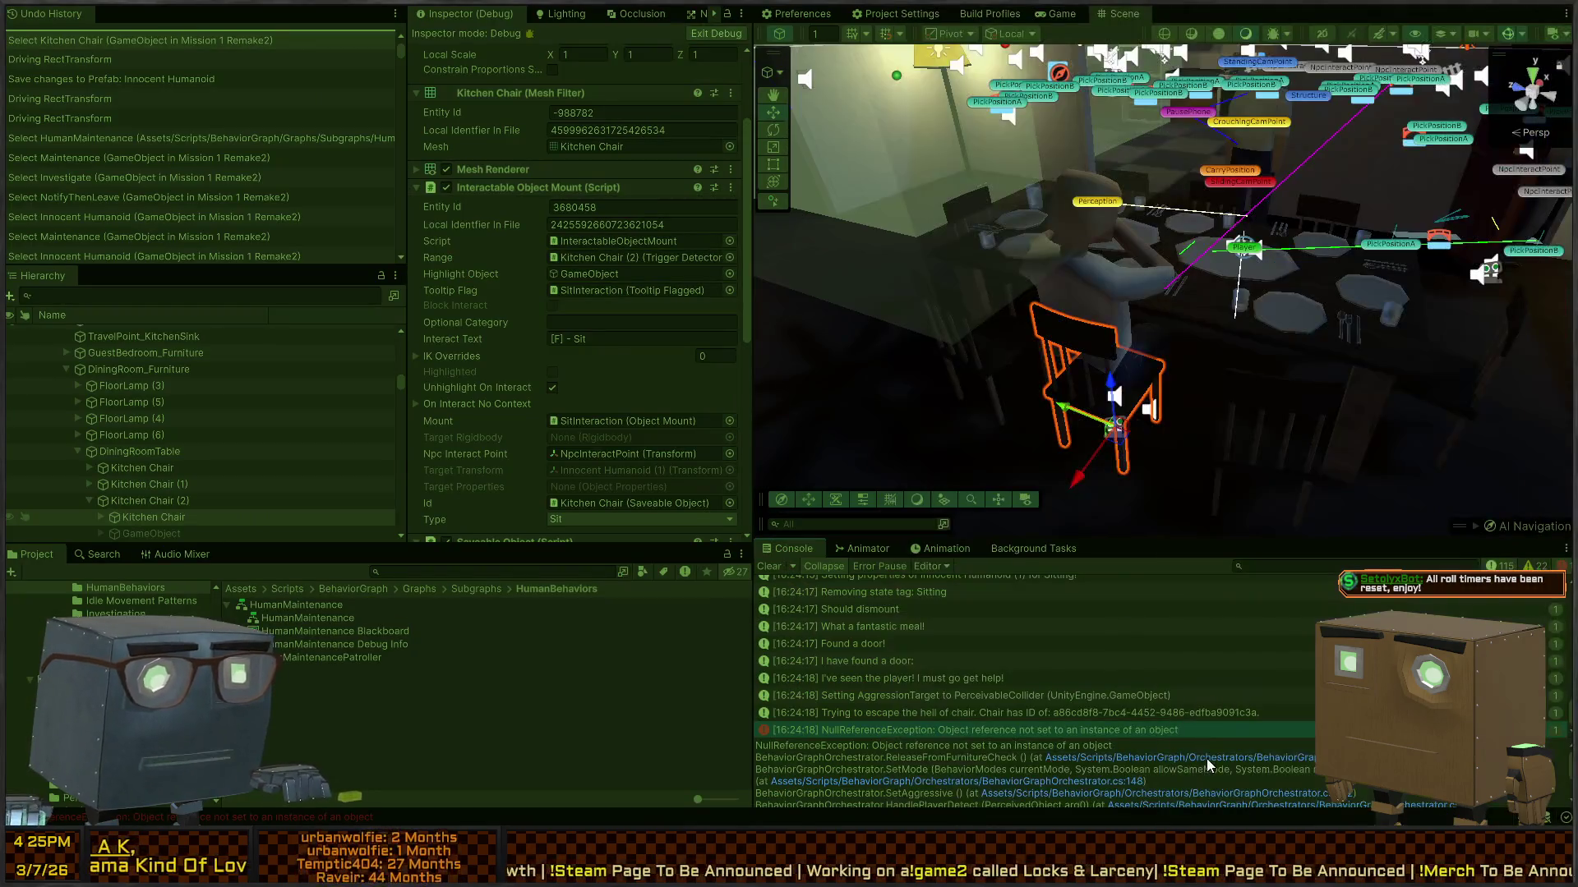
pyautogui.click(1206, 758)
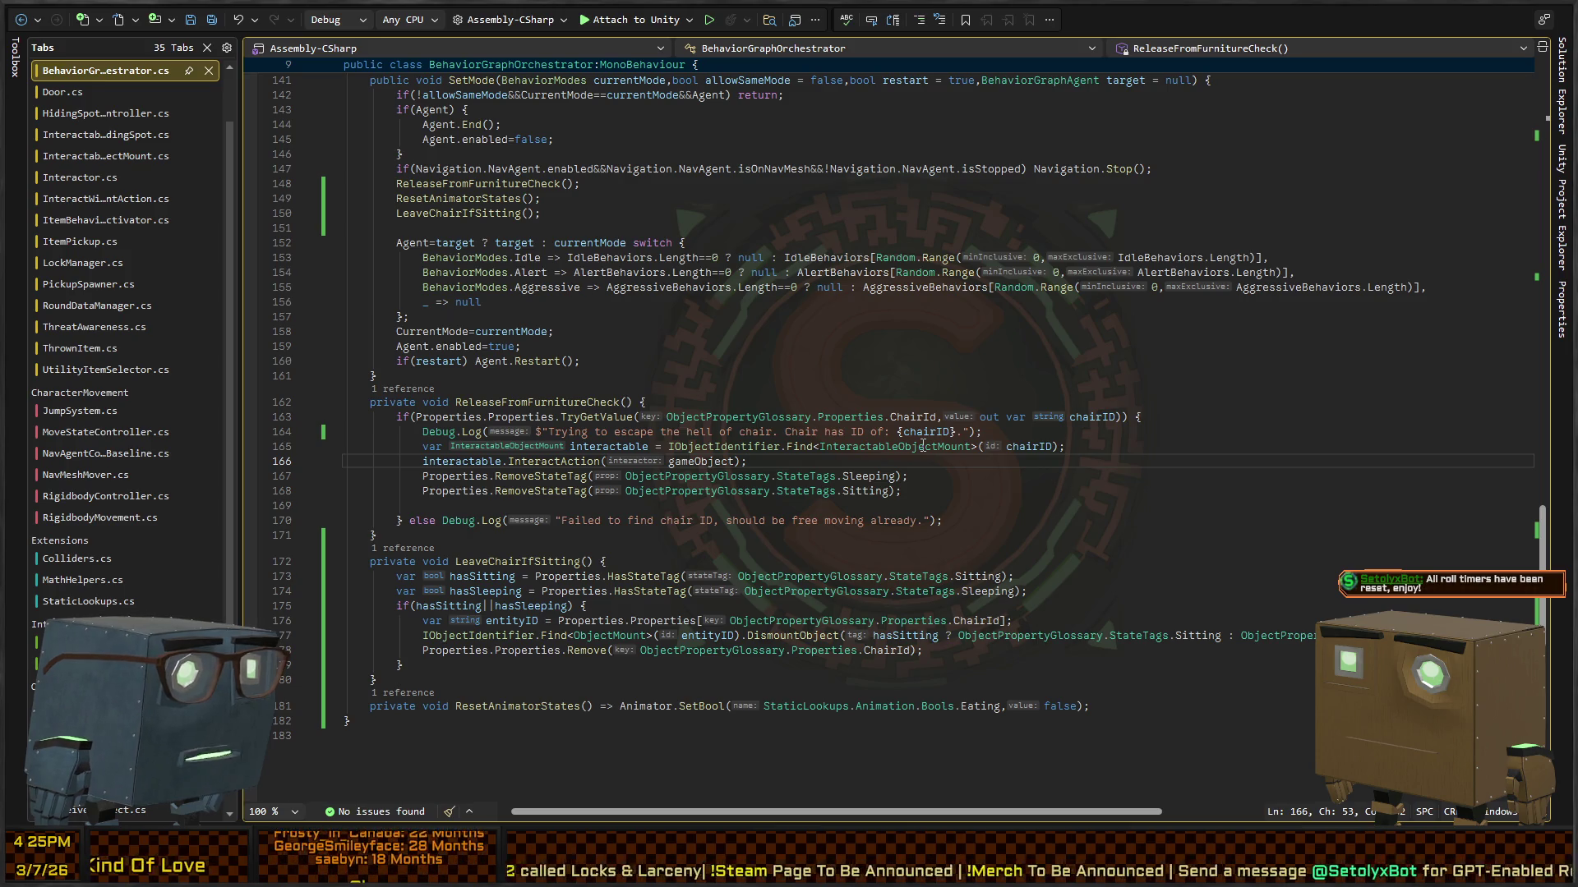
pyautogui.doubleClick(920, 446)
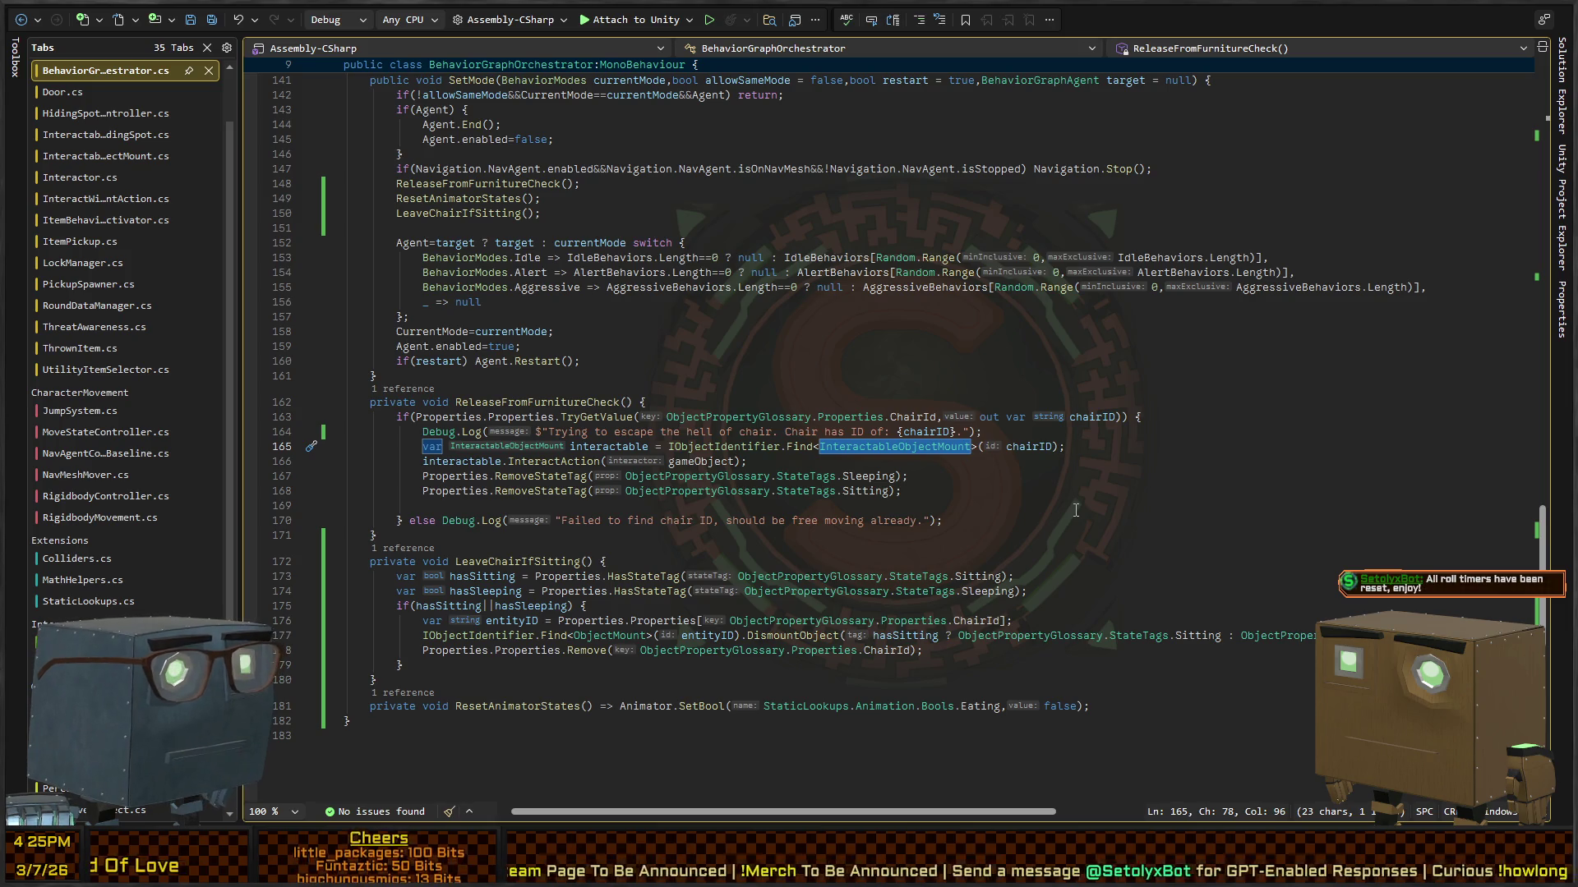
pyautogui.hotkey('alt', 'Tab')
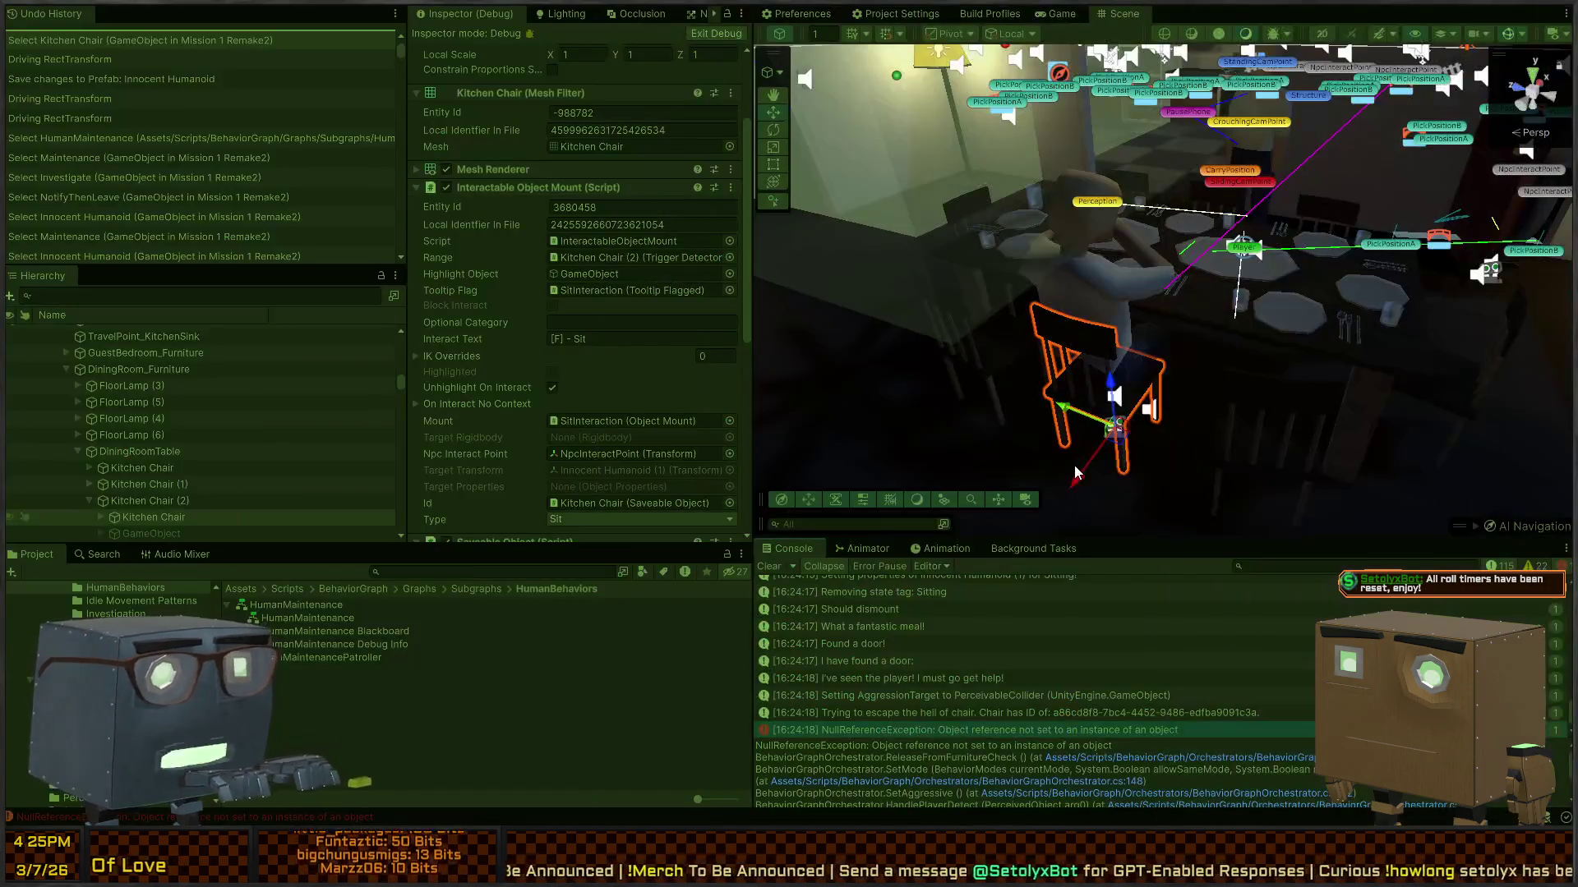